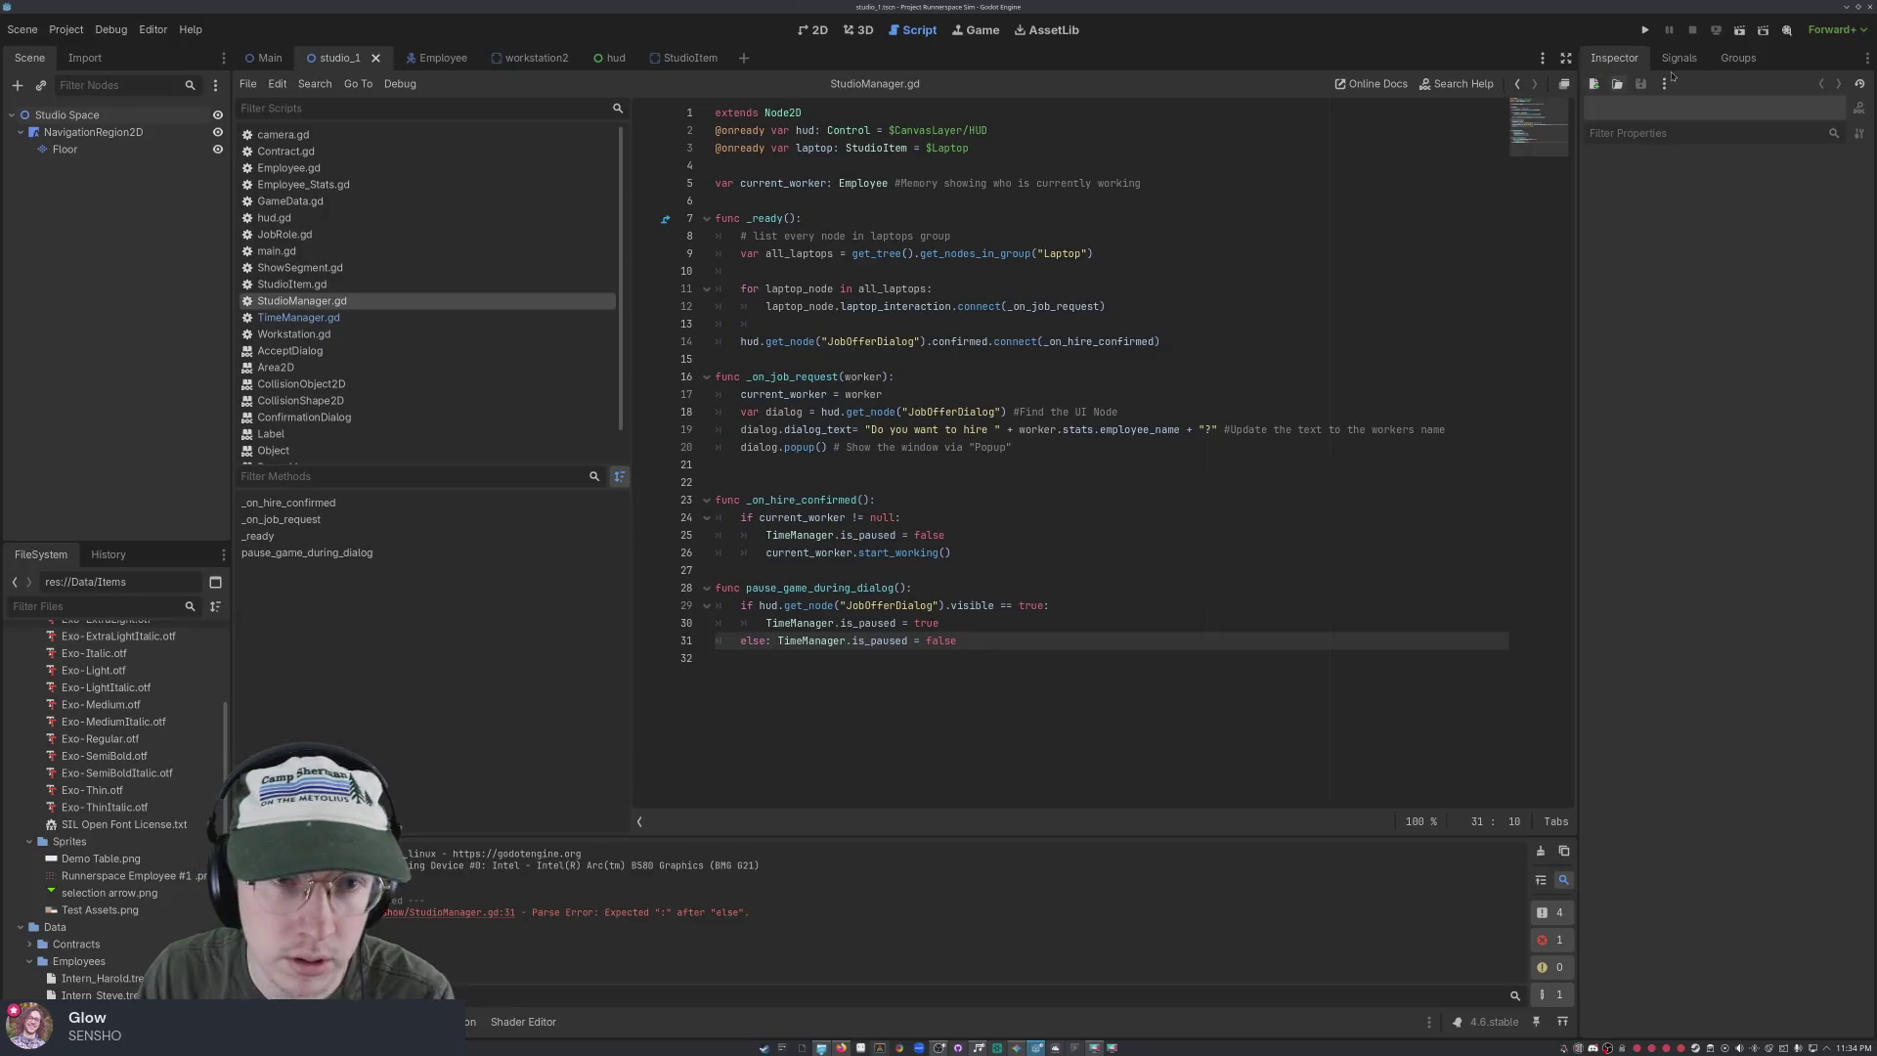
# Run the game, select Intern Harold, then stop it with F8 to check the errors
pyautogui.click(1647, 30)
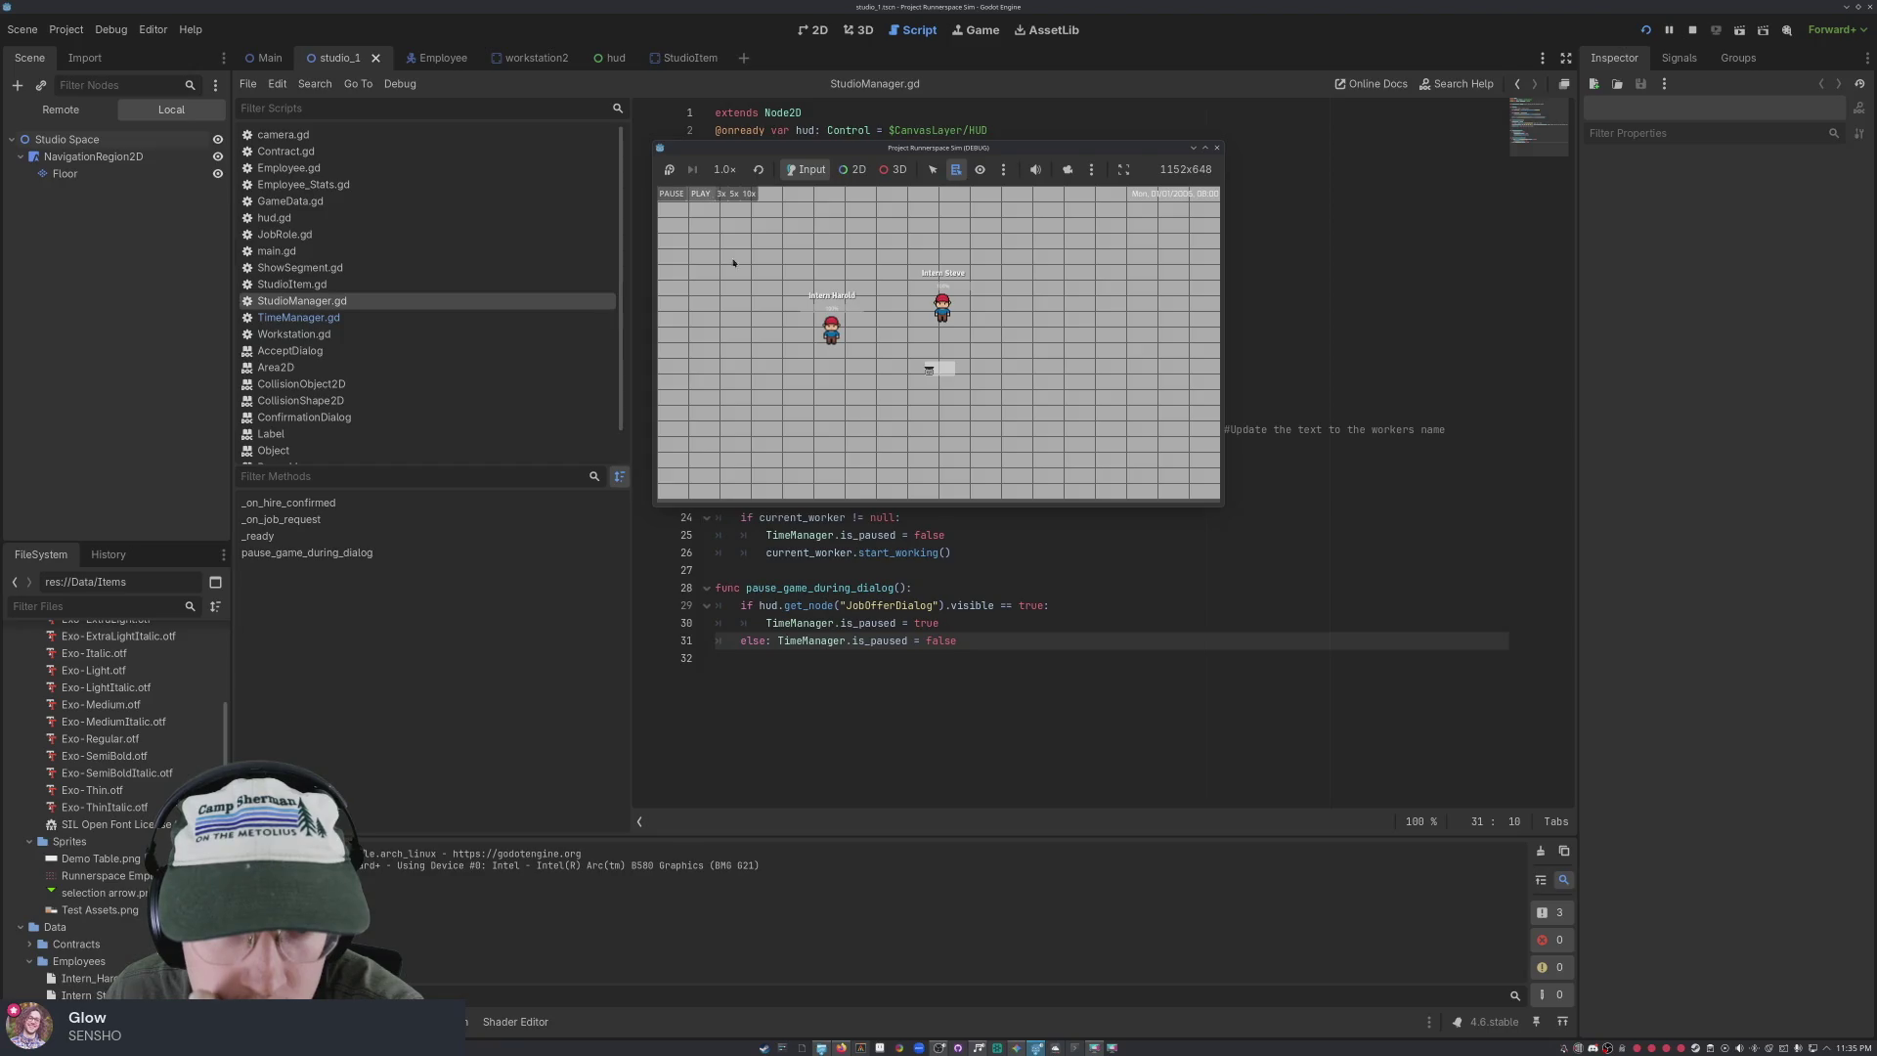
pyautogui.click(831, 332)
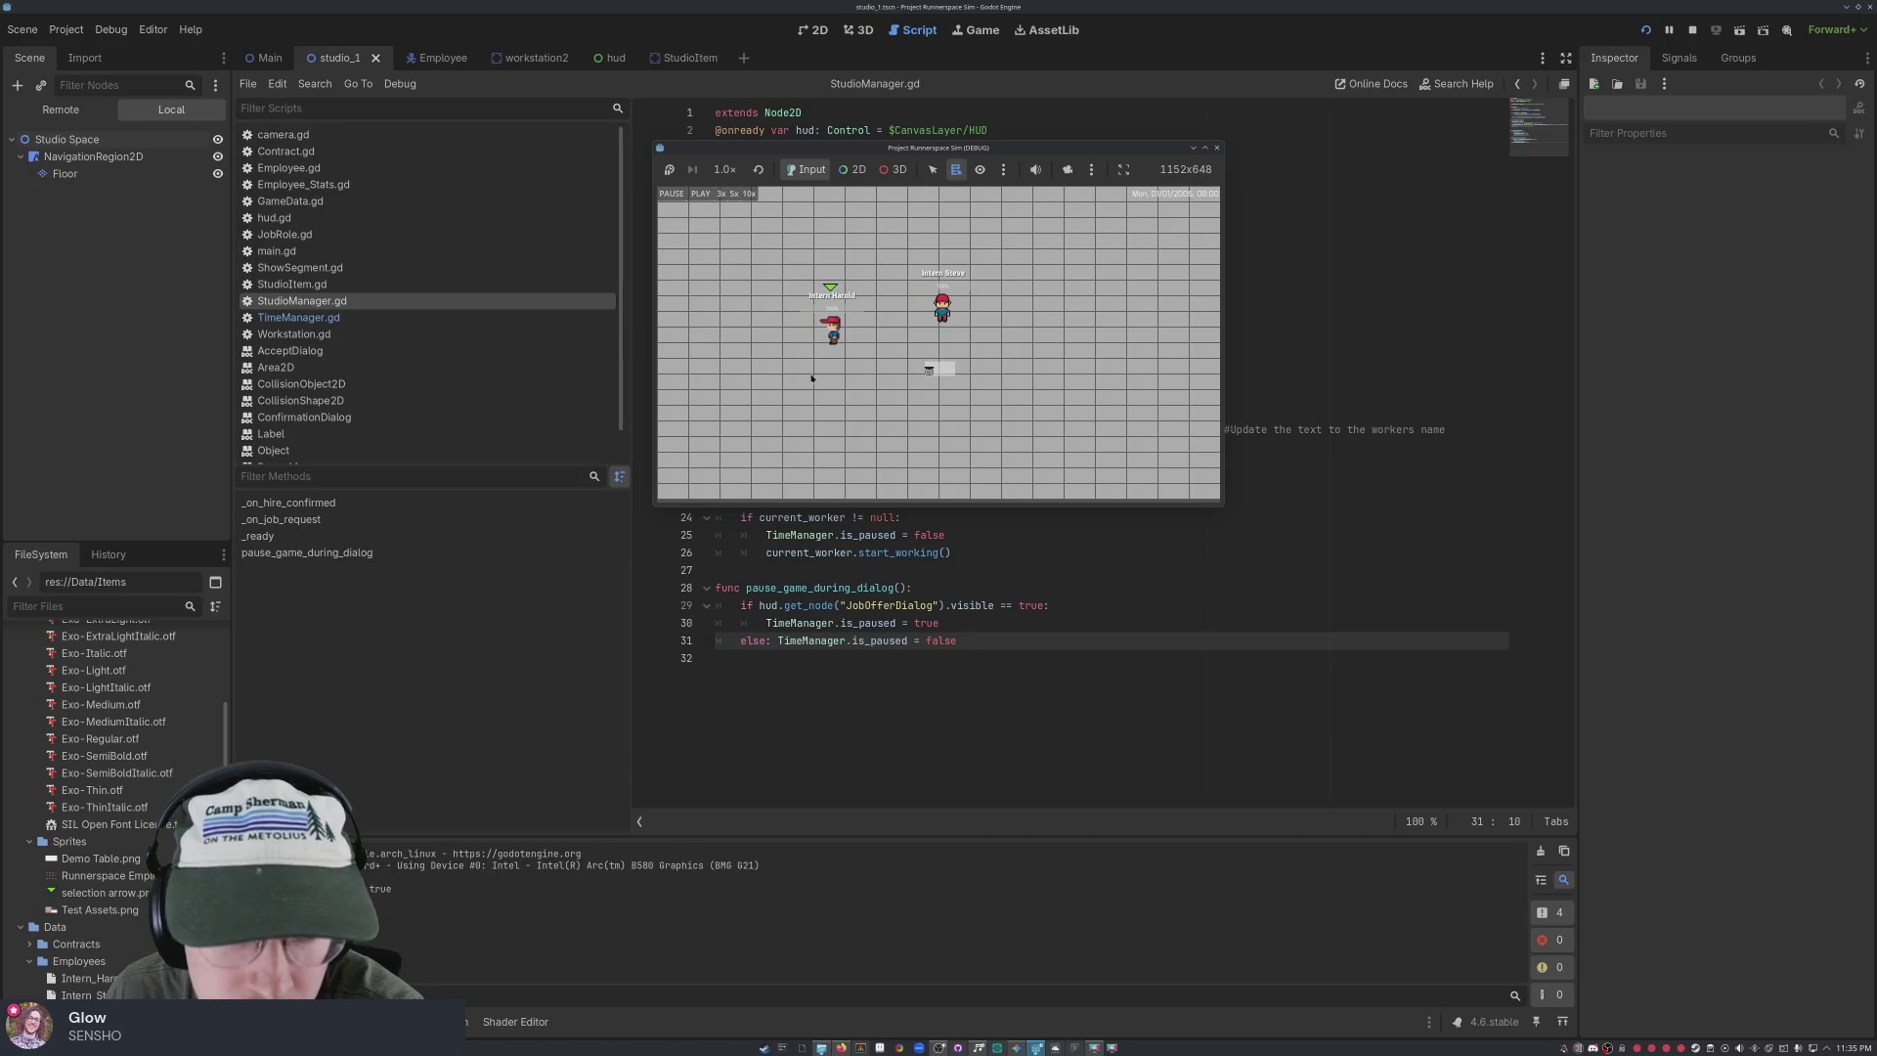
pyautogui.press('F8')
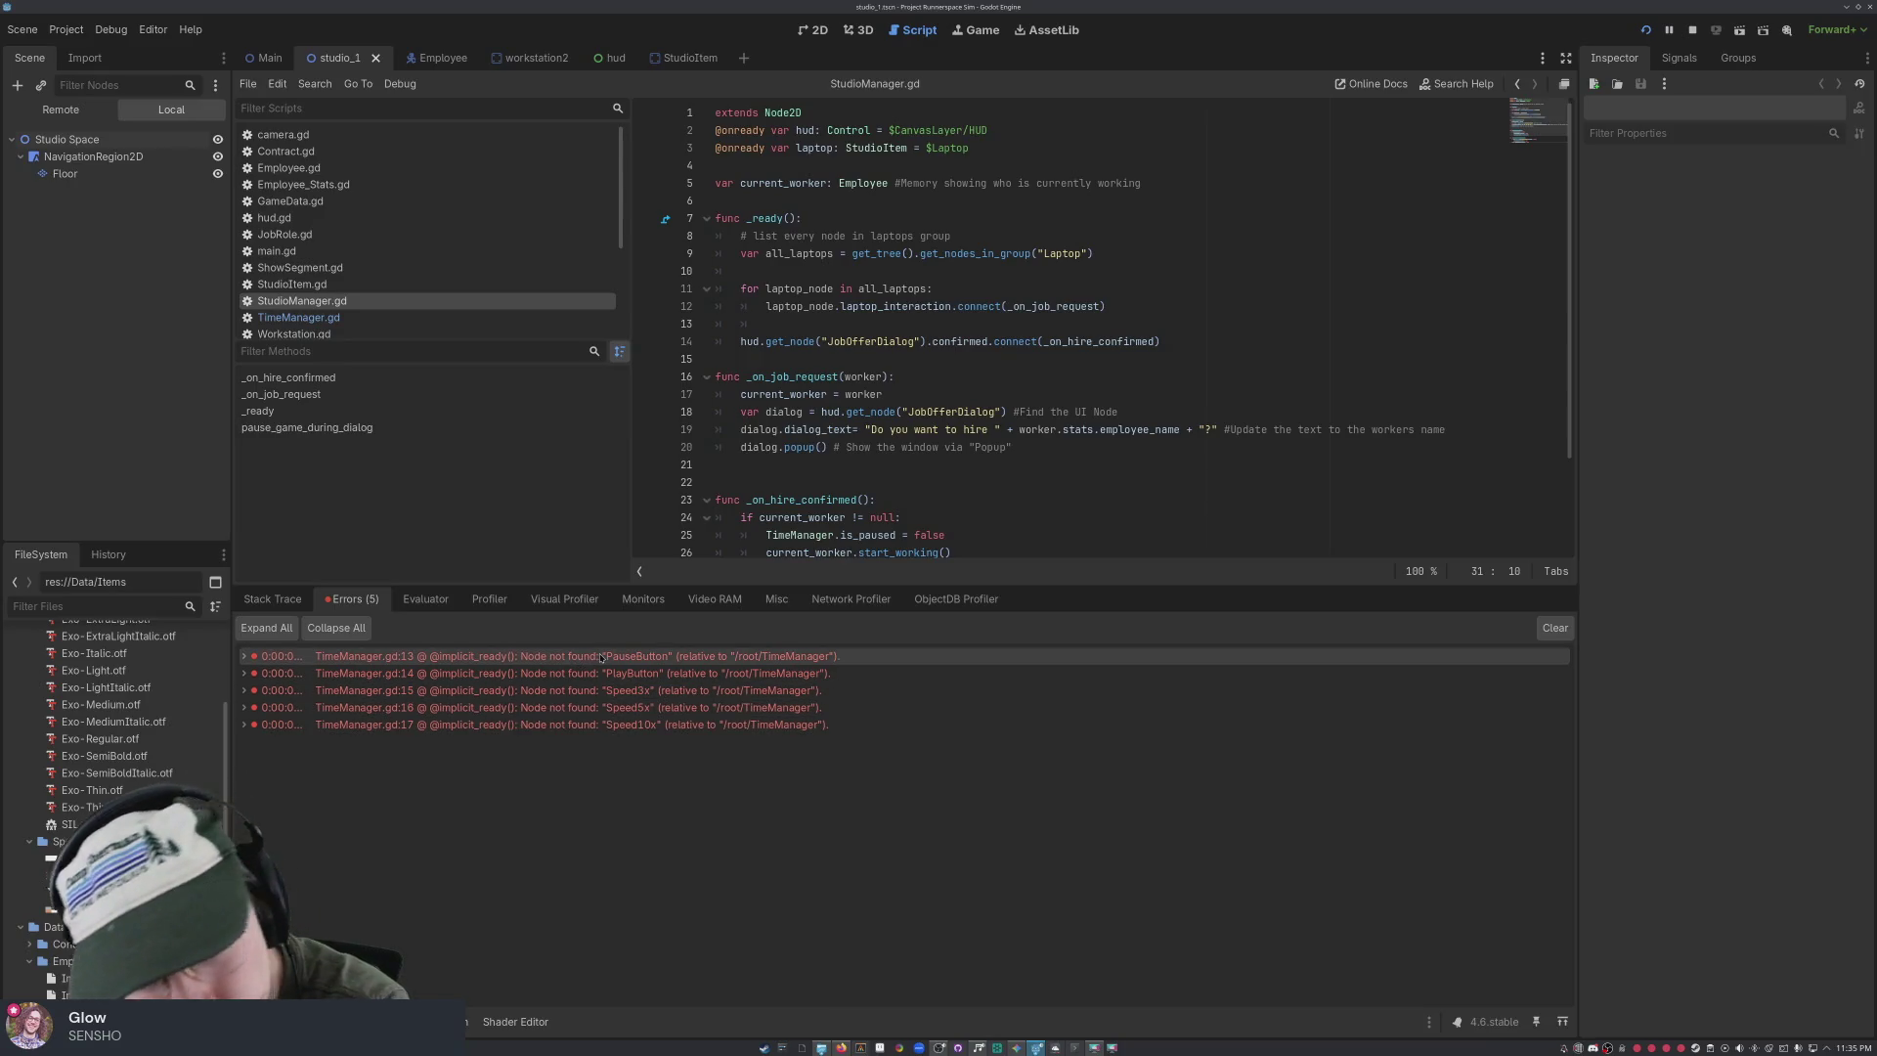
# Jump to TimeManager.gd line 13 from the PauseButton error, then switch to the hud scene
pyautogui.moveTo(601, 658)
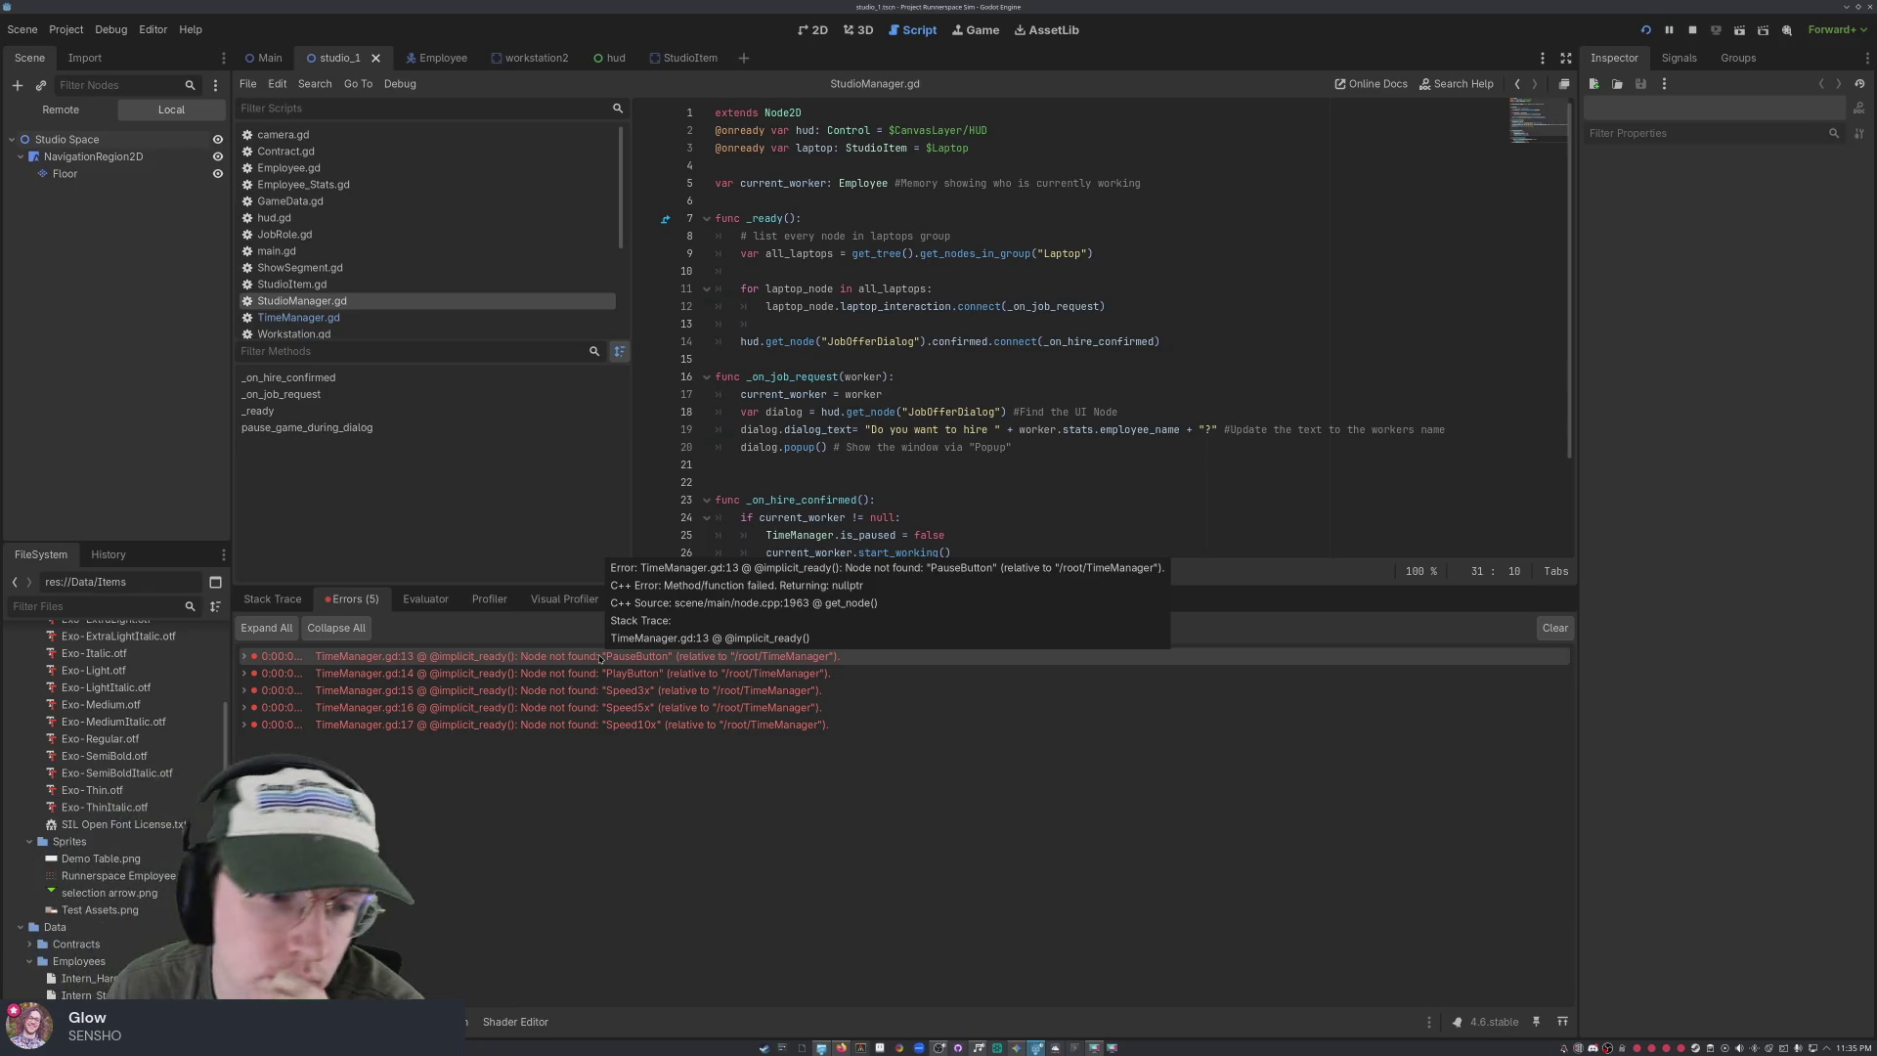
pyautogui.click(601, 659)
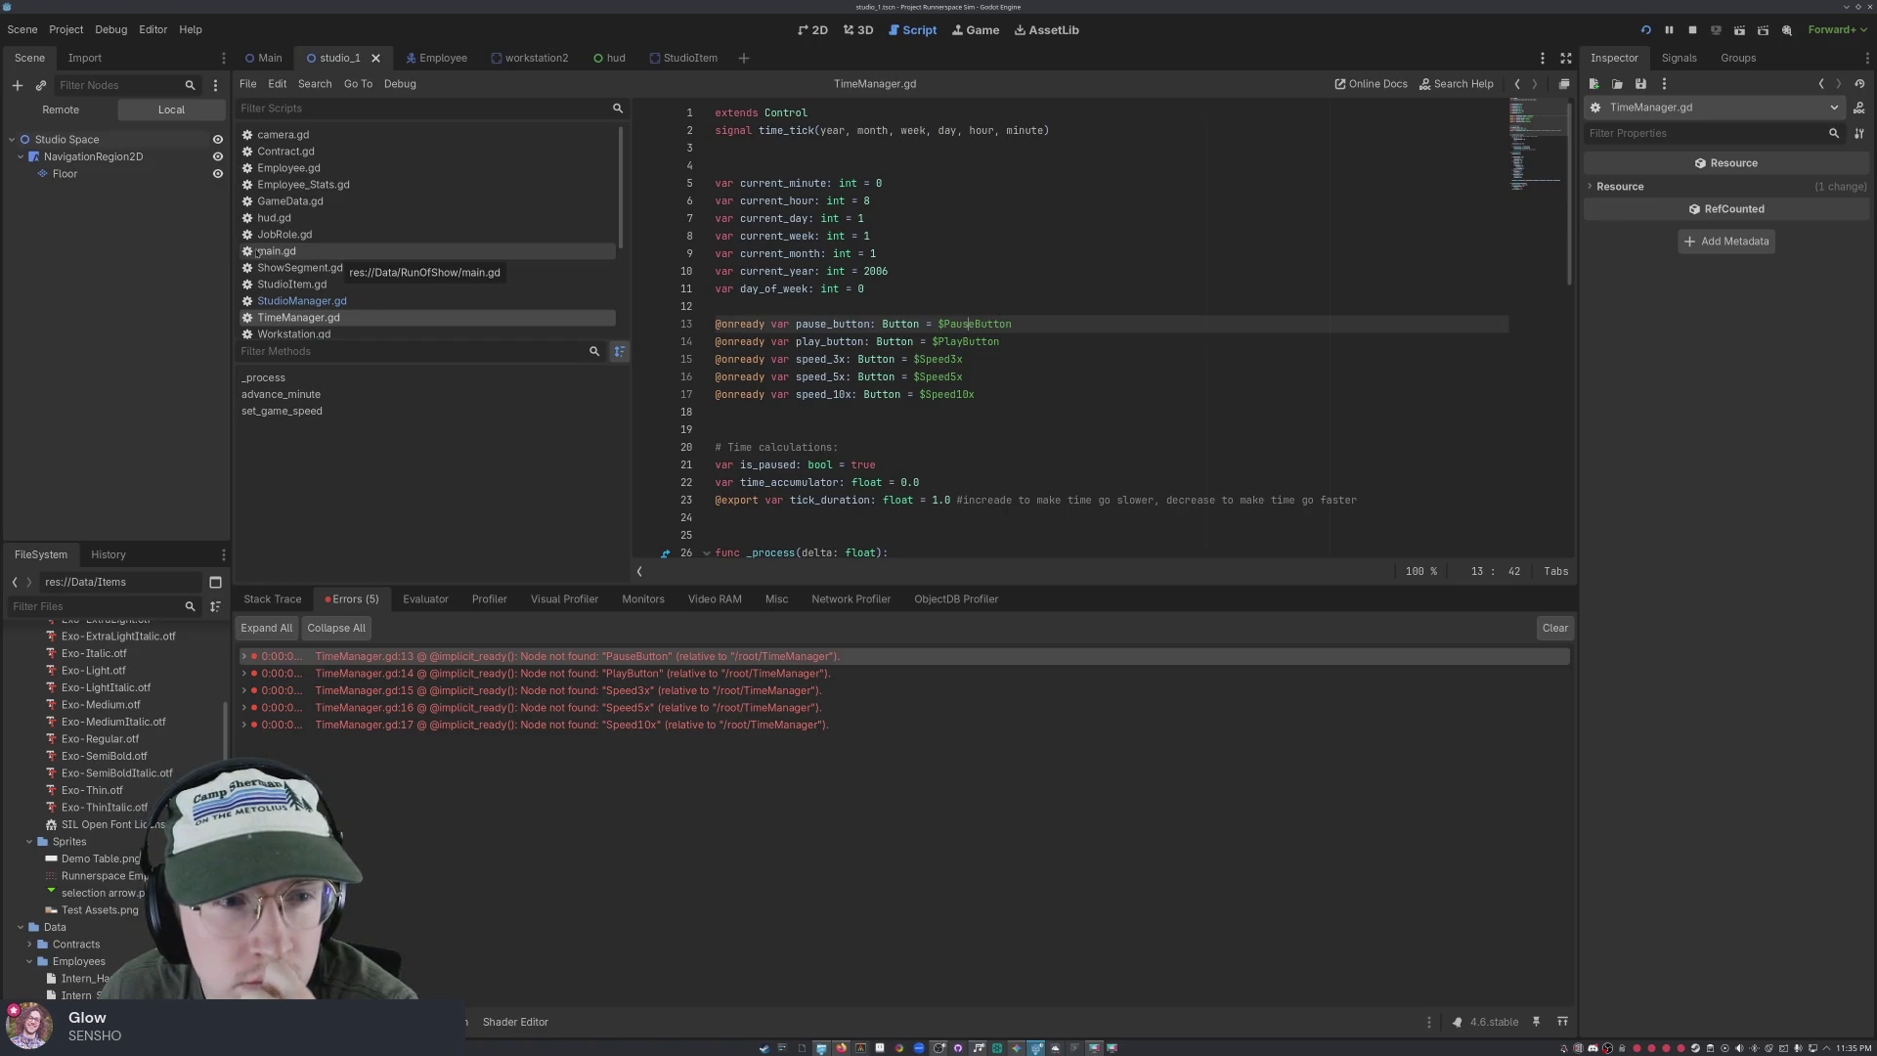
pyautogui.click(612, 58)
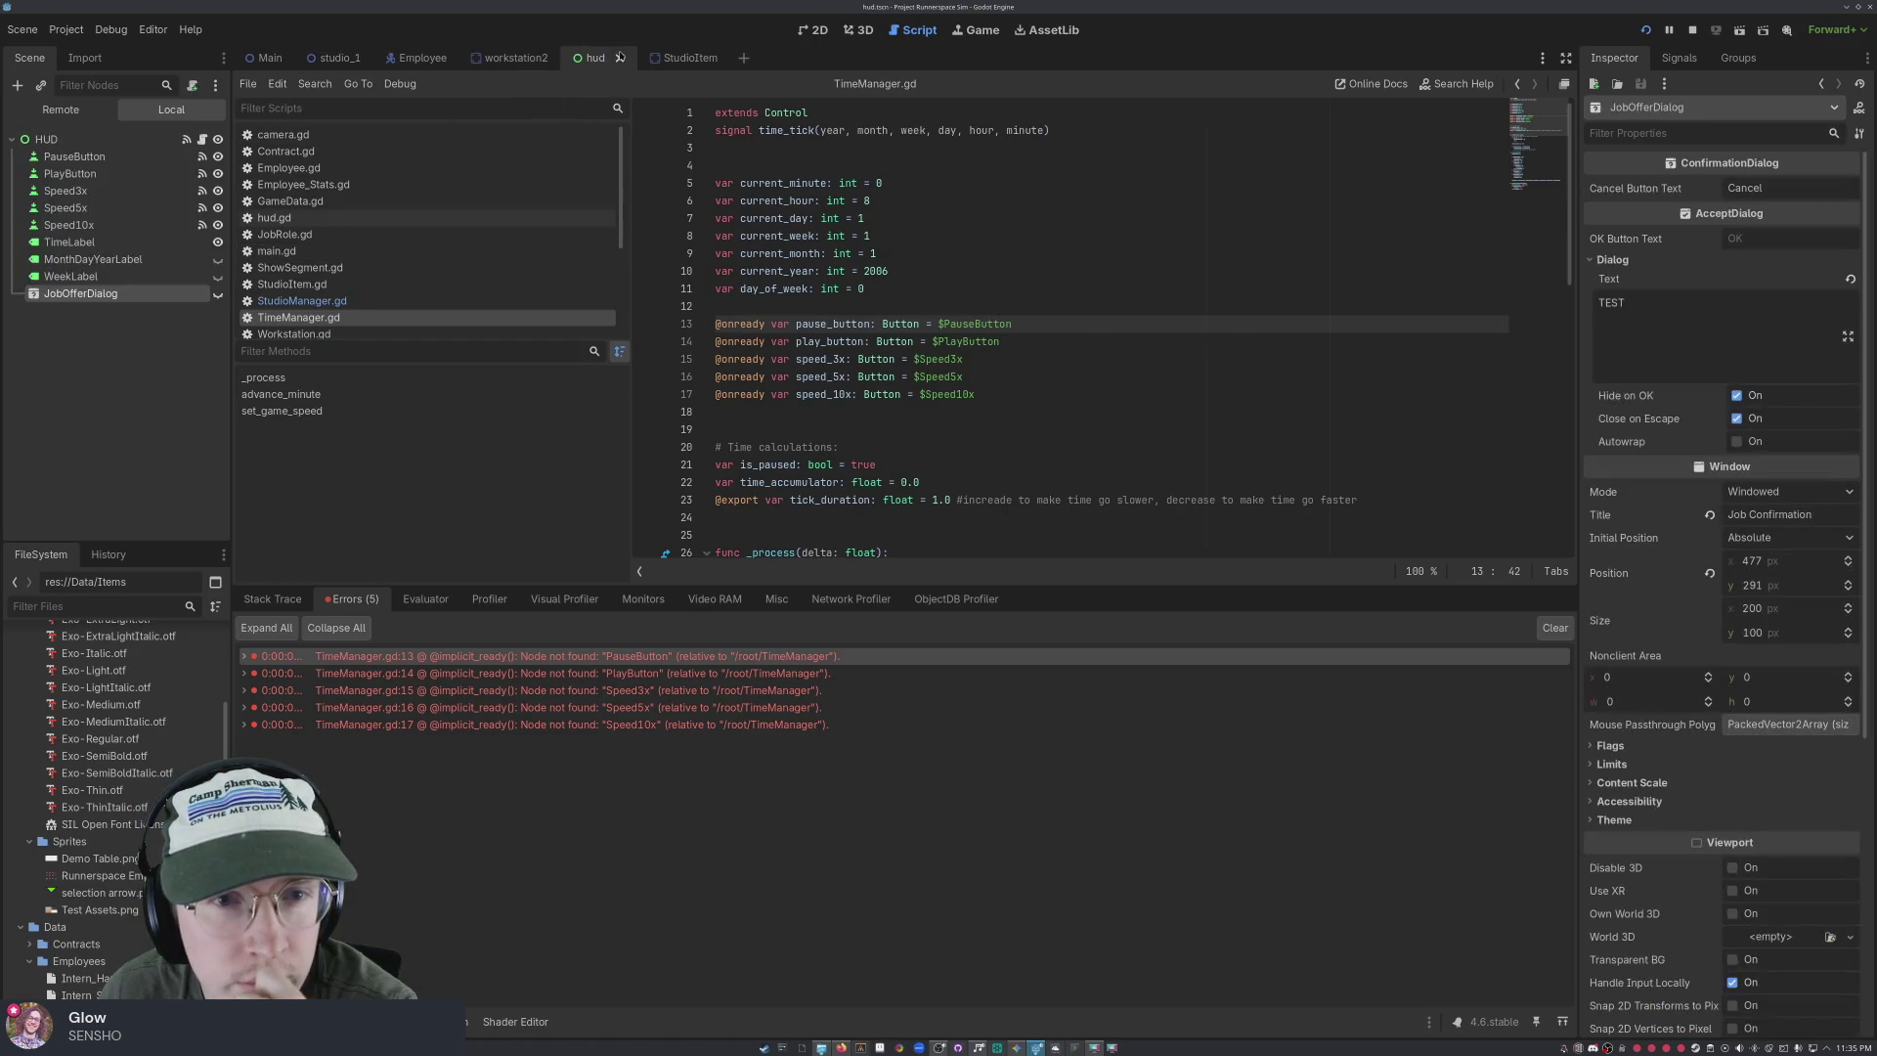
# Inspect the HUD root and PauseButton nodes in the Scene dock
pyautogui.click(118, 352)
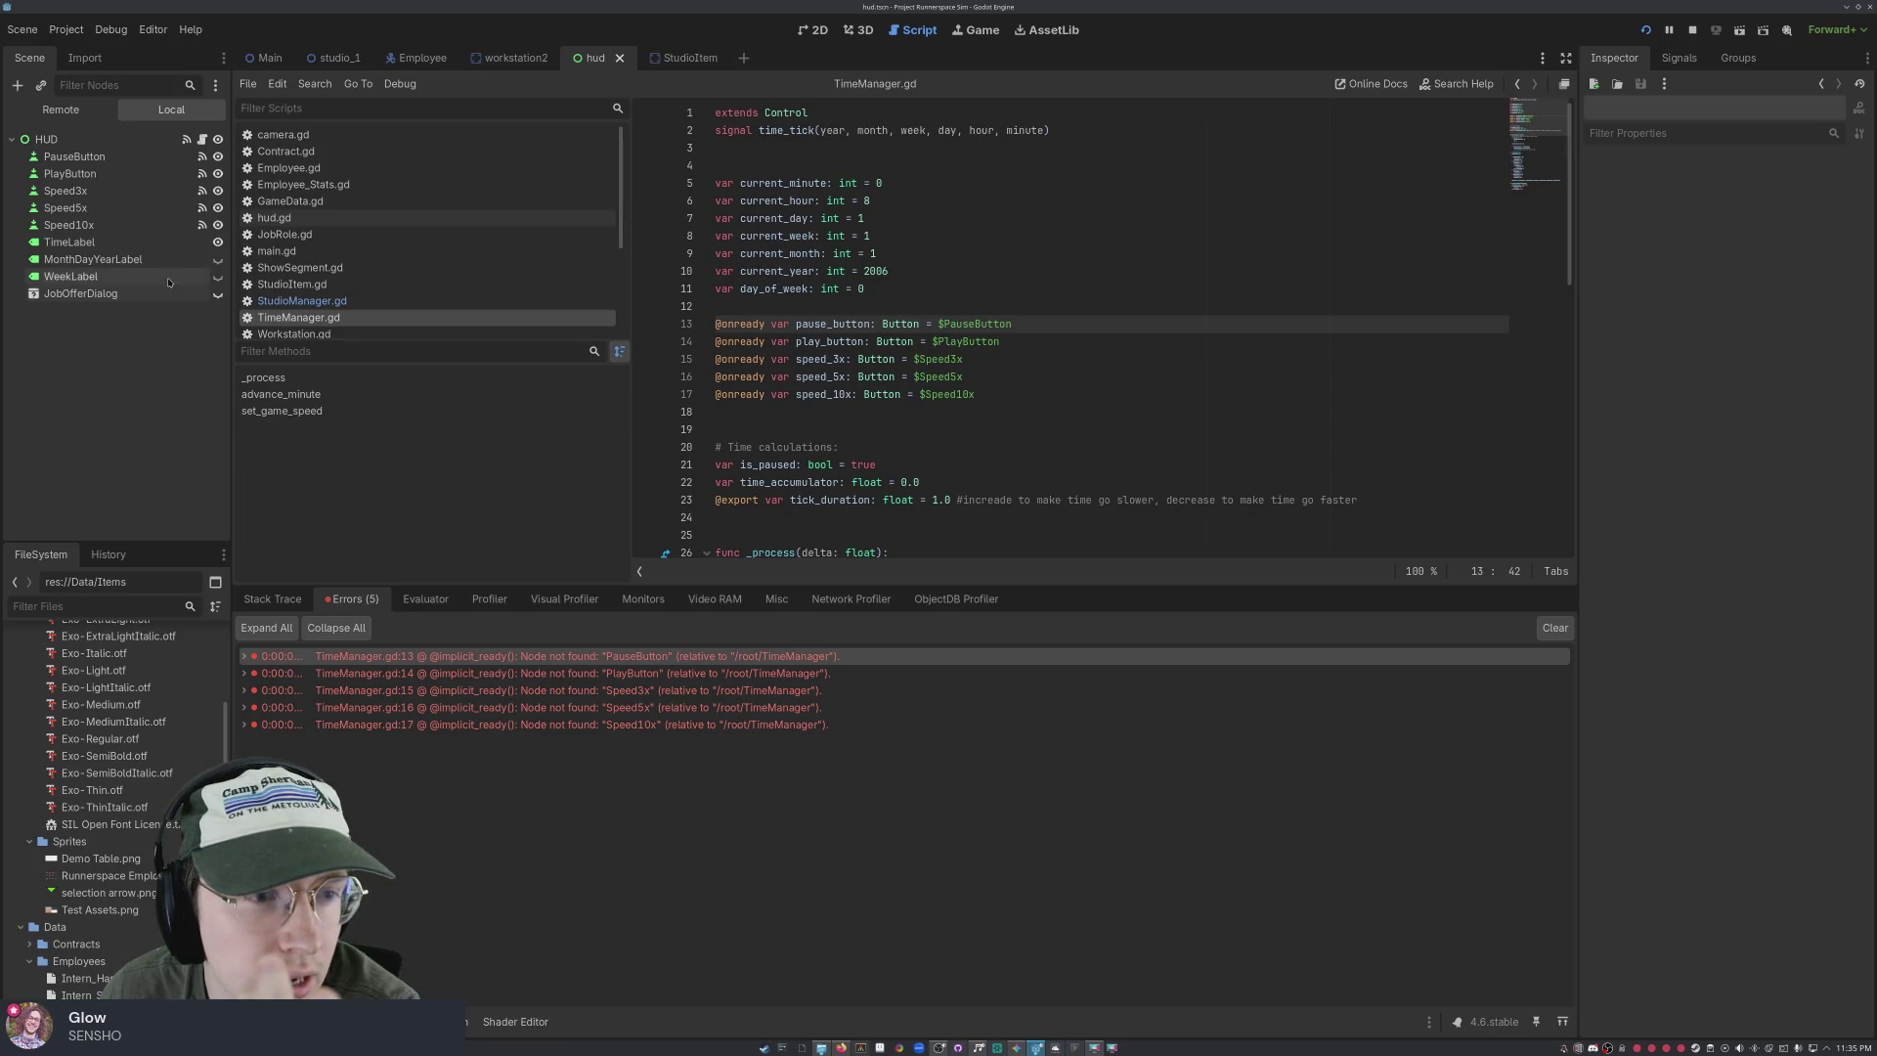
pyautogui.click(147, 157)
pyautogui.click(176, 140)
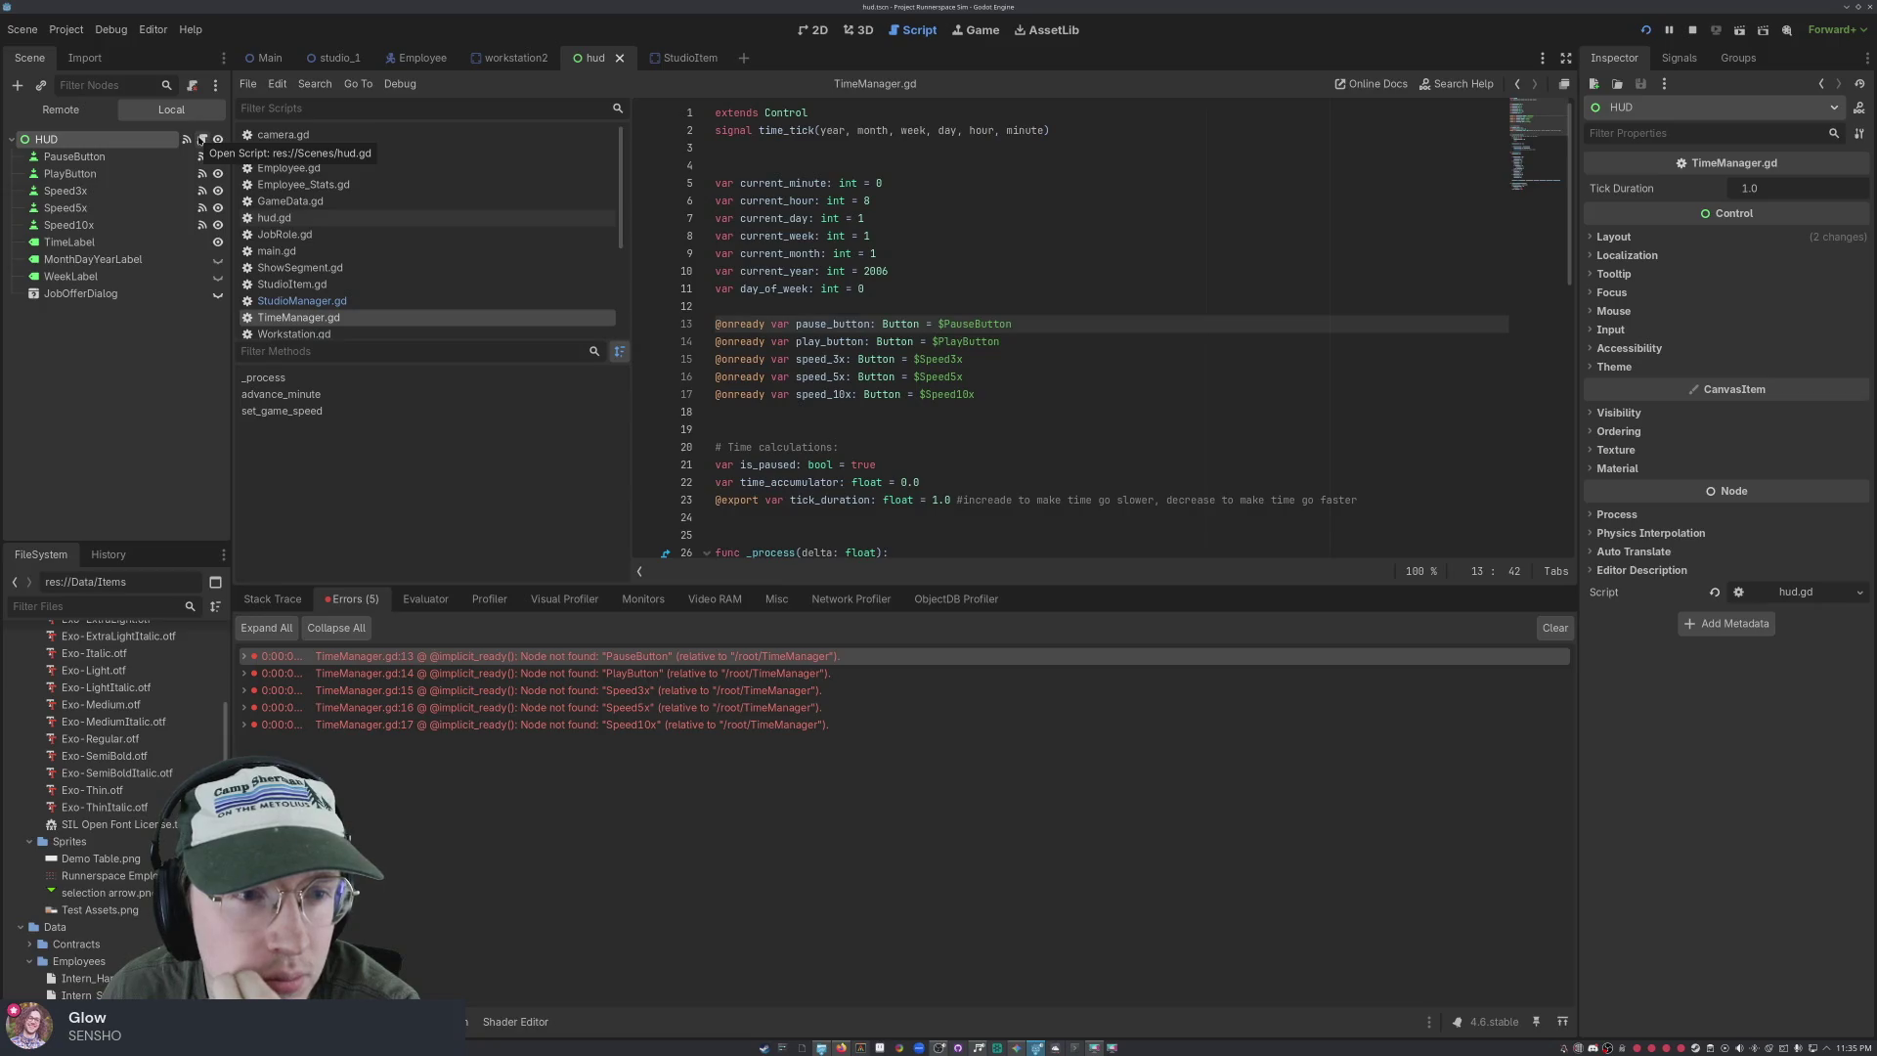
pyautogui.click(142, 159)
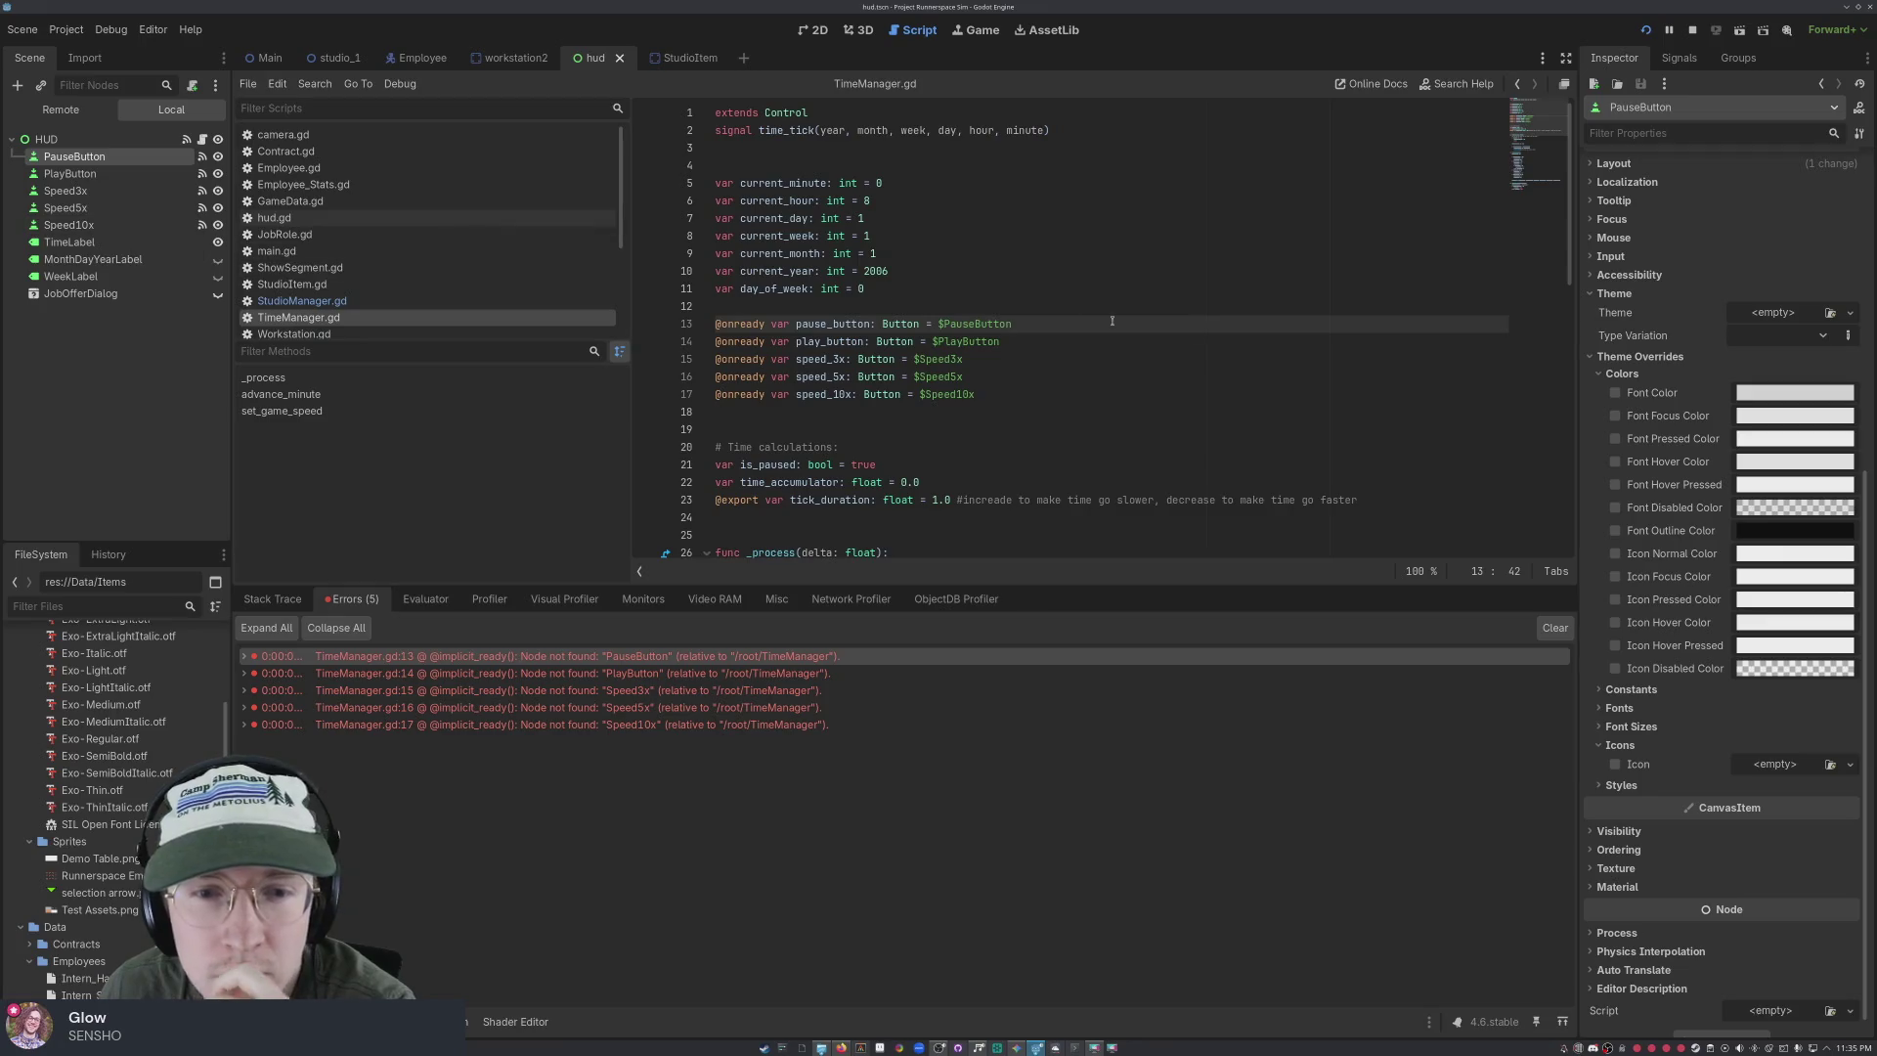
# Check the PauseButton reference on line 13 and expand the first error's stack details
pyautogui.click(1061, 340)
pyautogui.click(1042, 324)
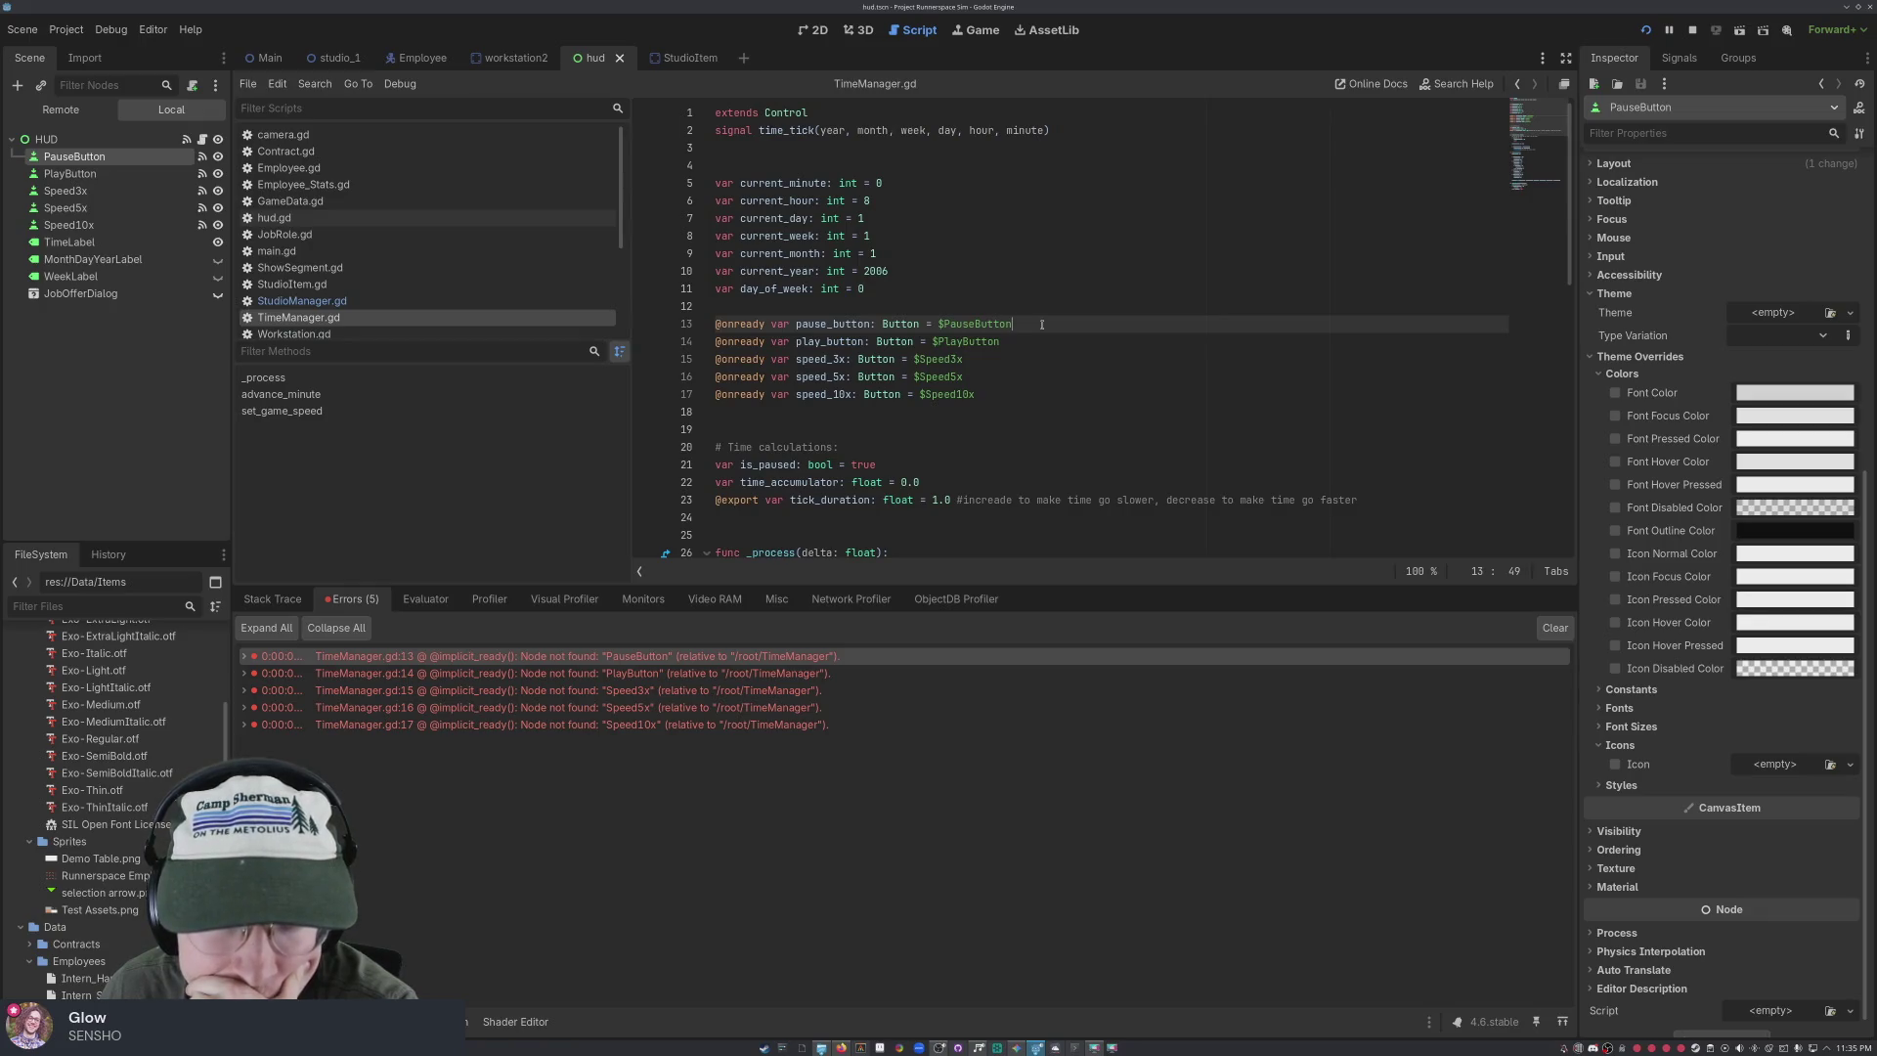
pyautogui.doubleClick(248, 655)
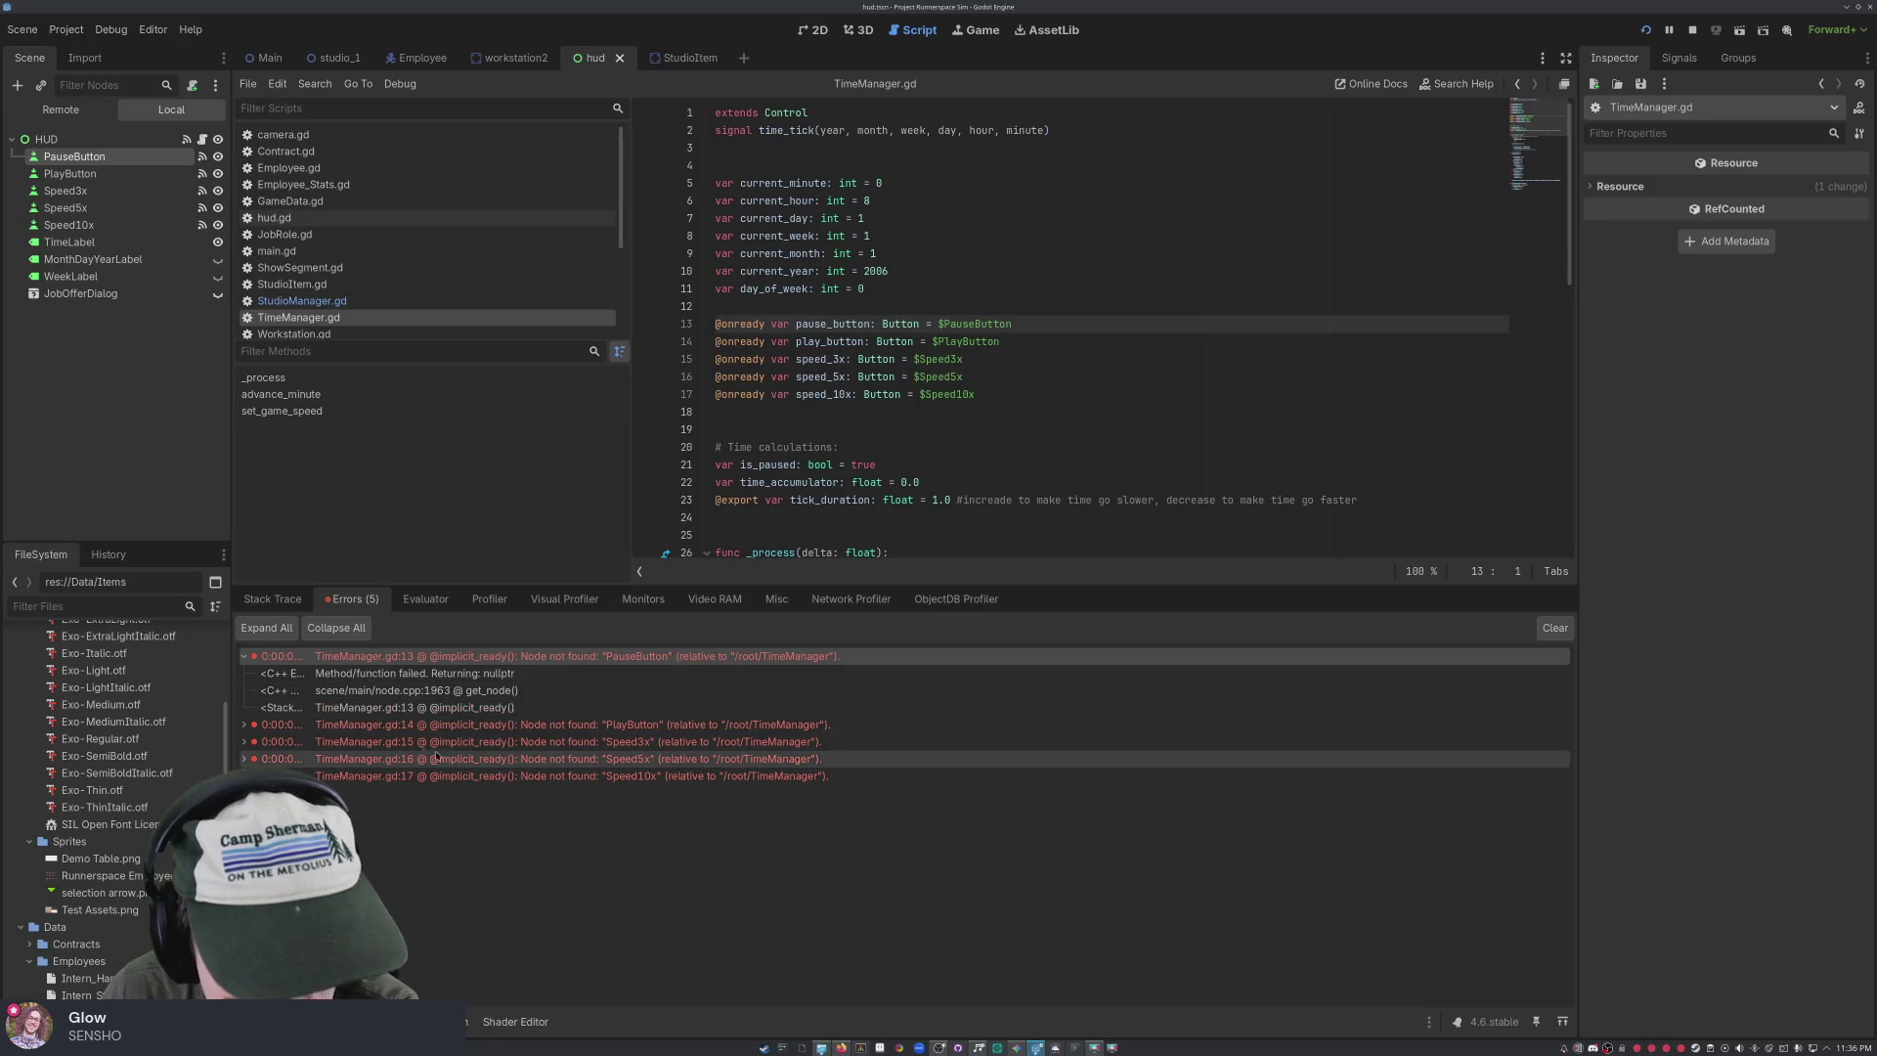
# Expand the remaining four errors for TimeManager.gd lines 14, 15, 16 and 17
pyautogui.click(244, 725)
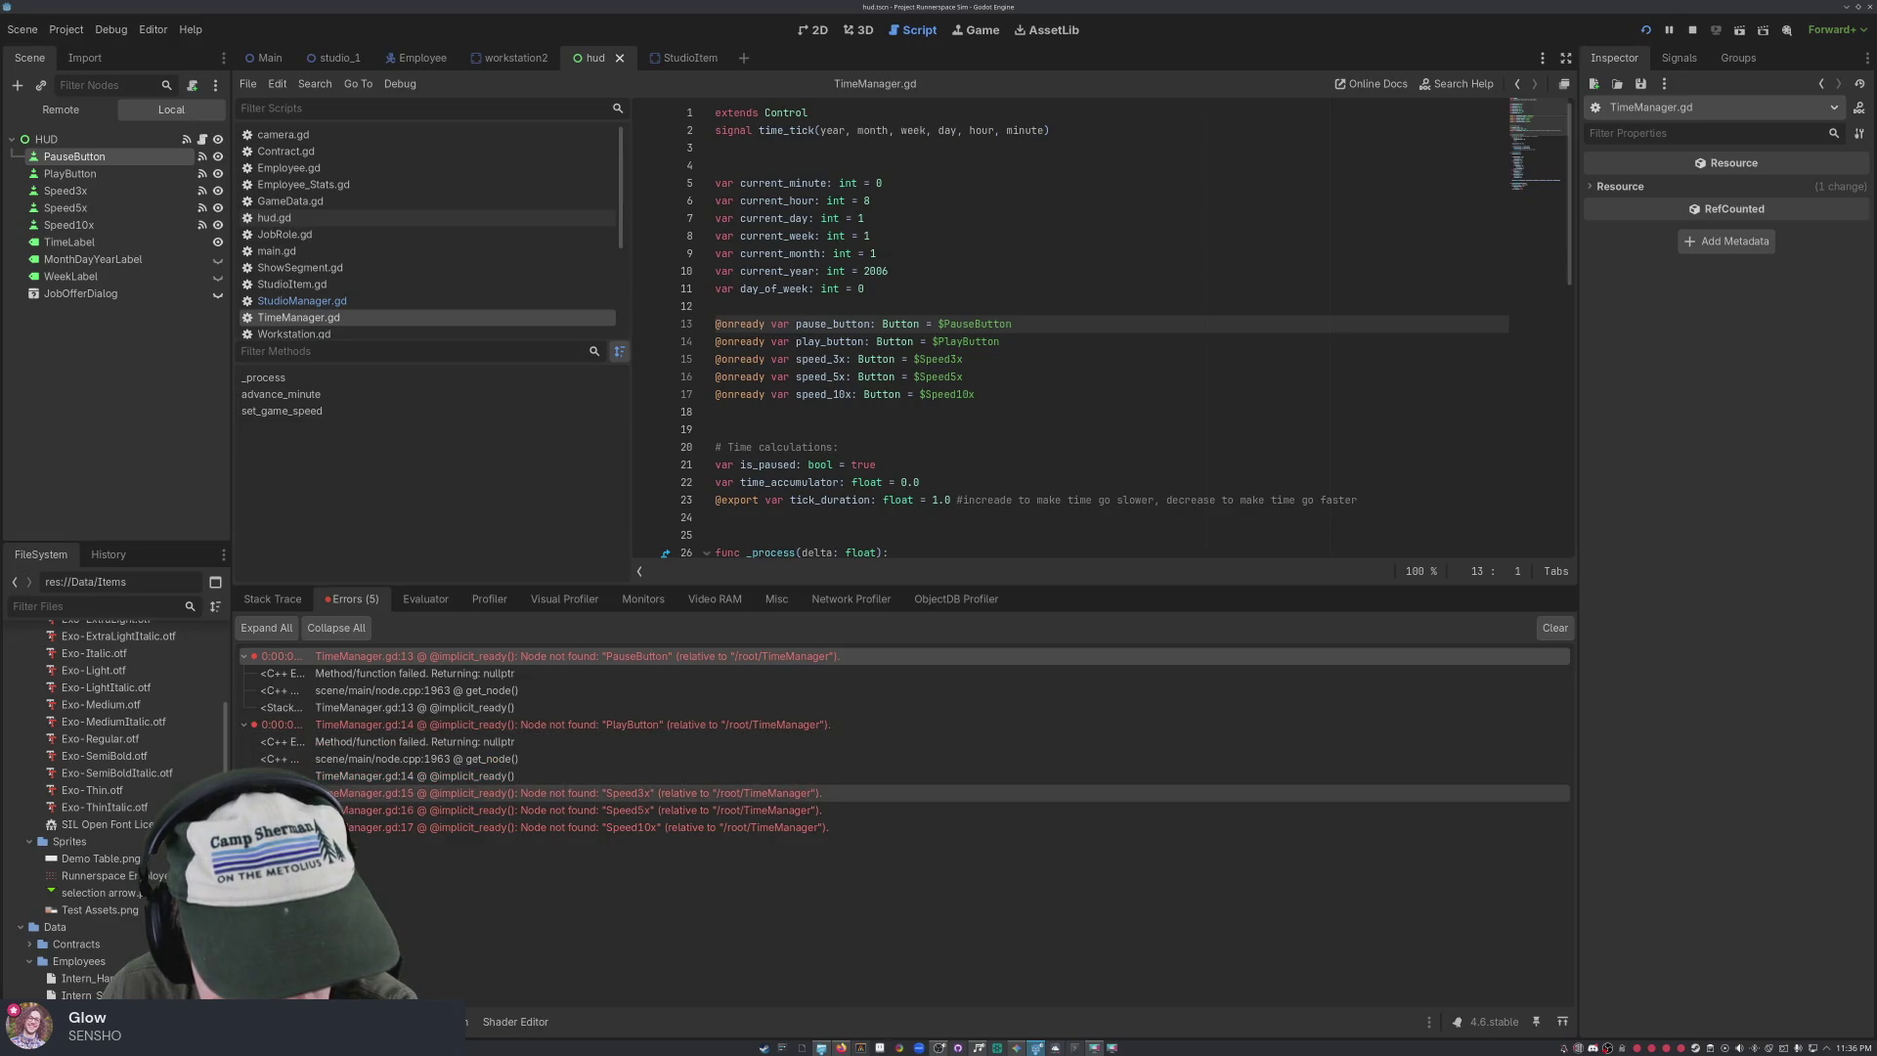
pyautogui.click(244, 793)
pyautogui.click(243, 862)
pyautogui.click(244, 930)
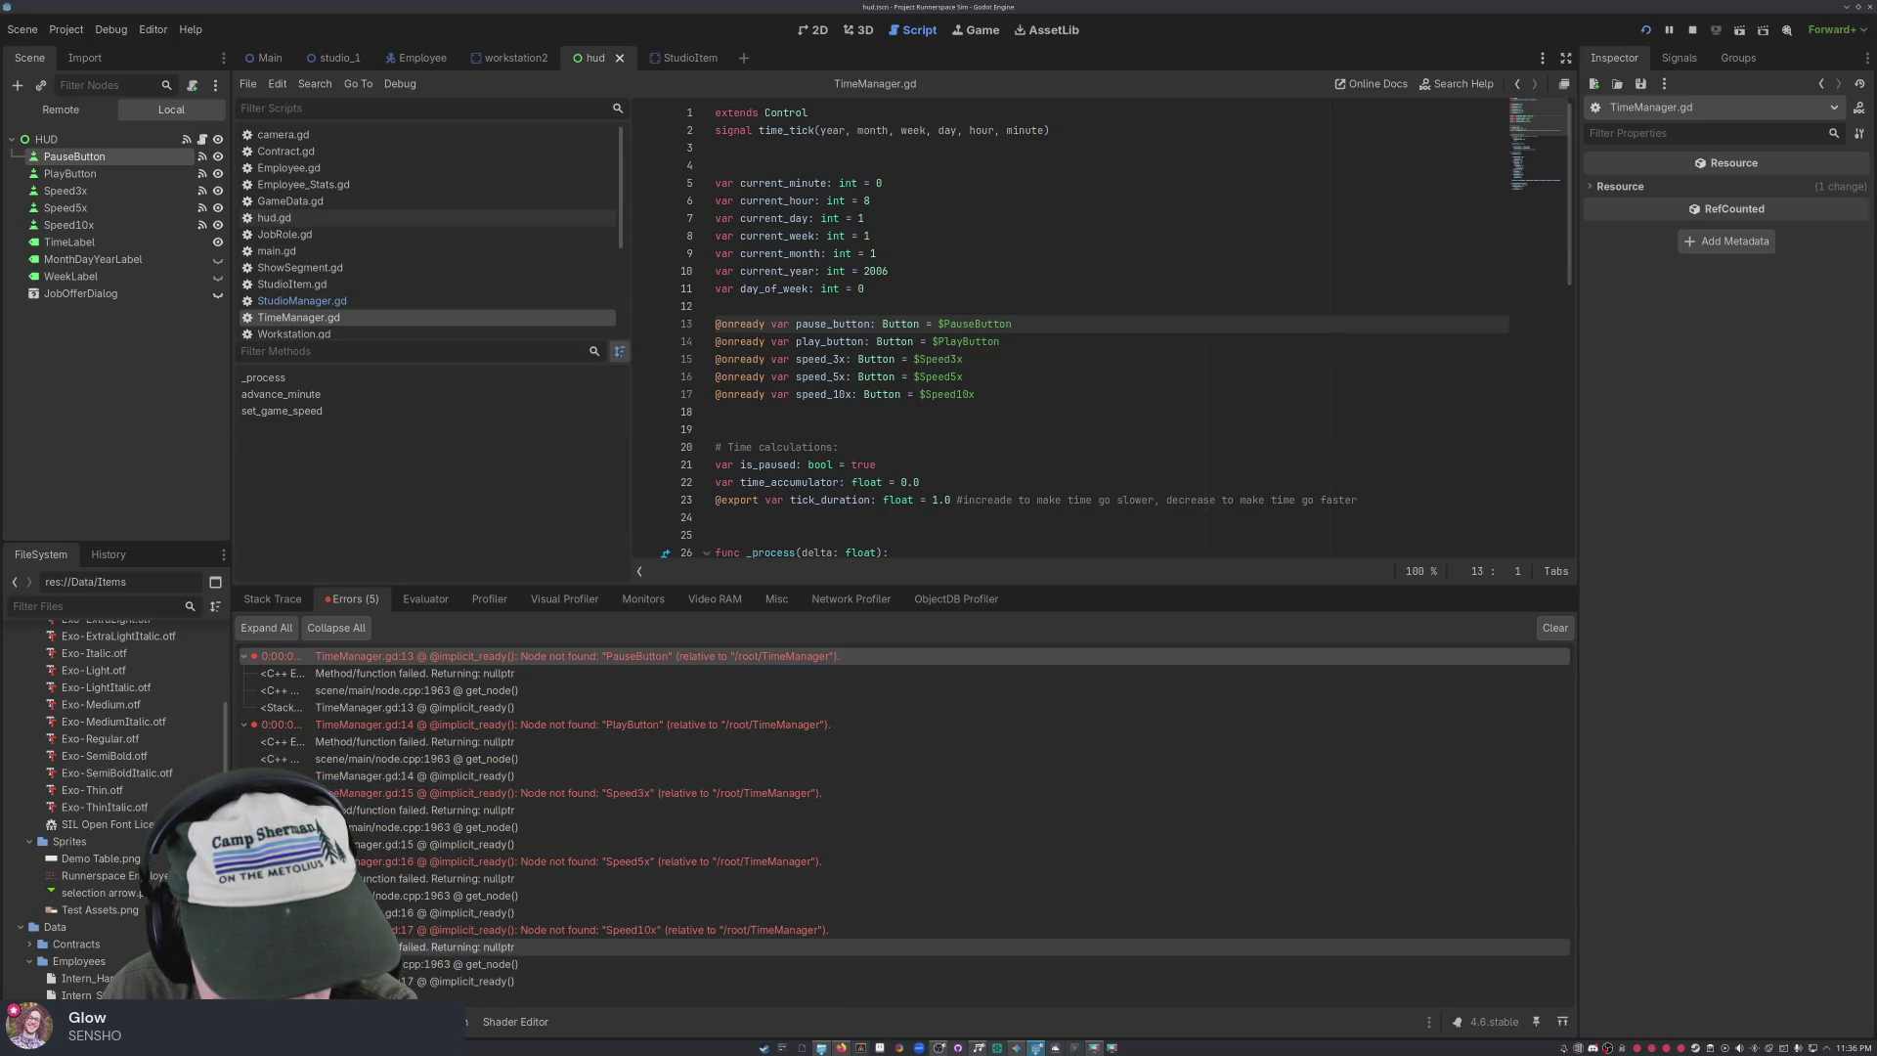
# Jump to line 17 of TimeManager.gd and review the surrounding code
pyautogui.click(505, 983)
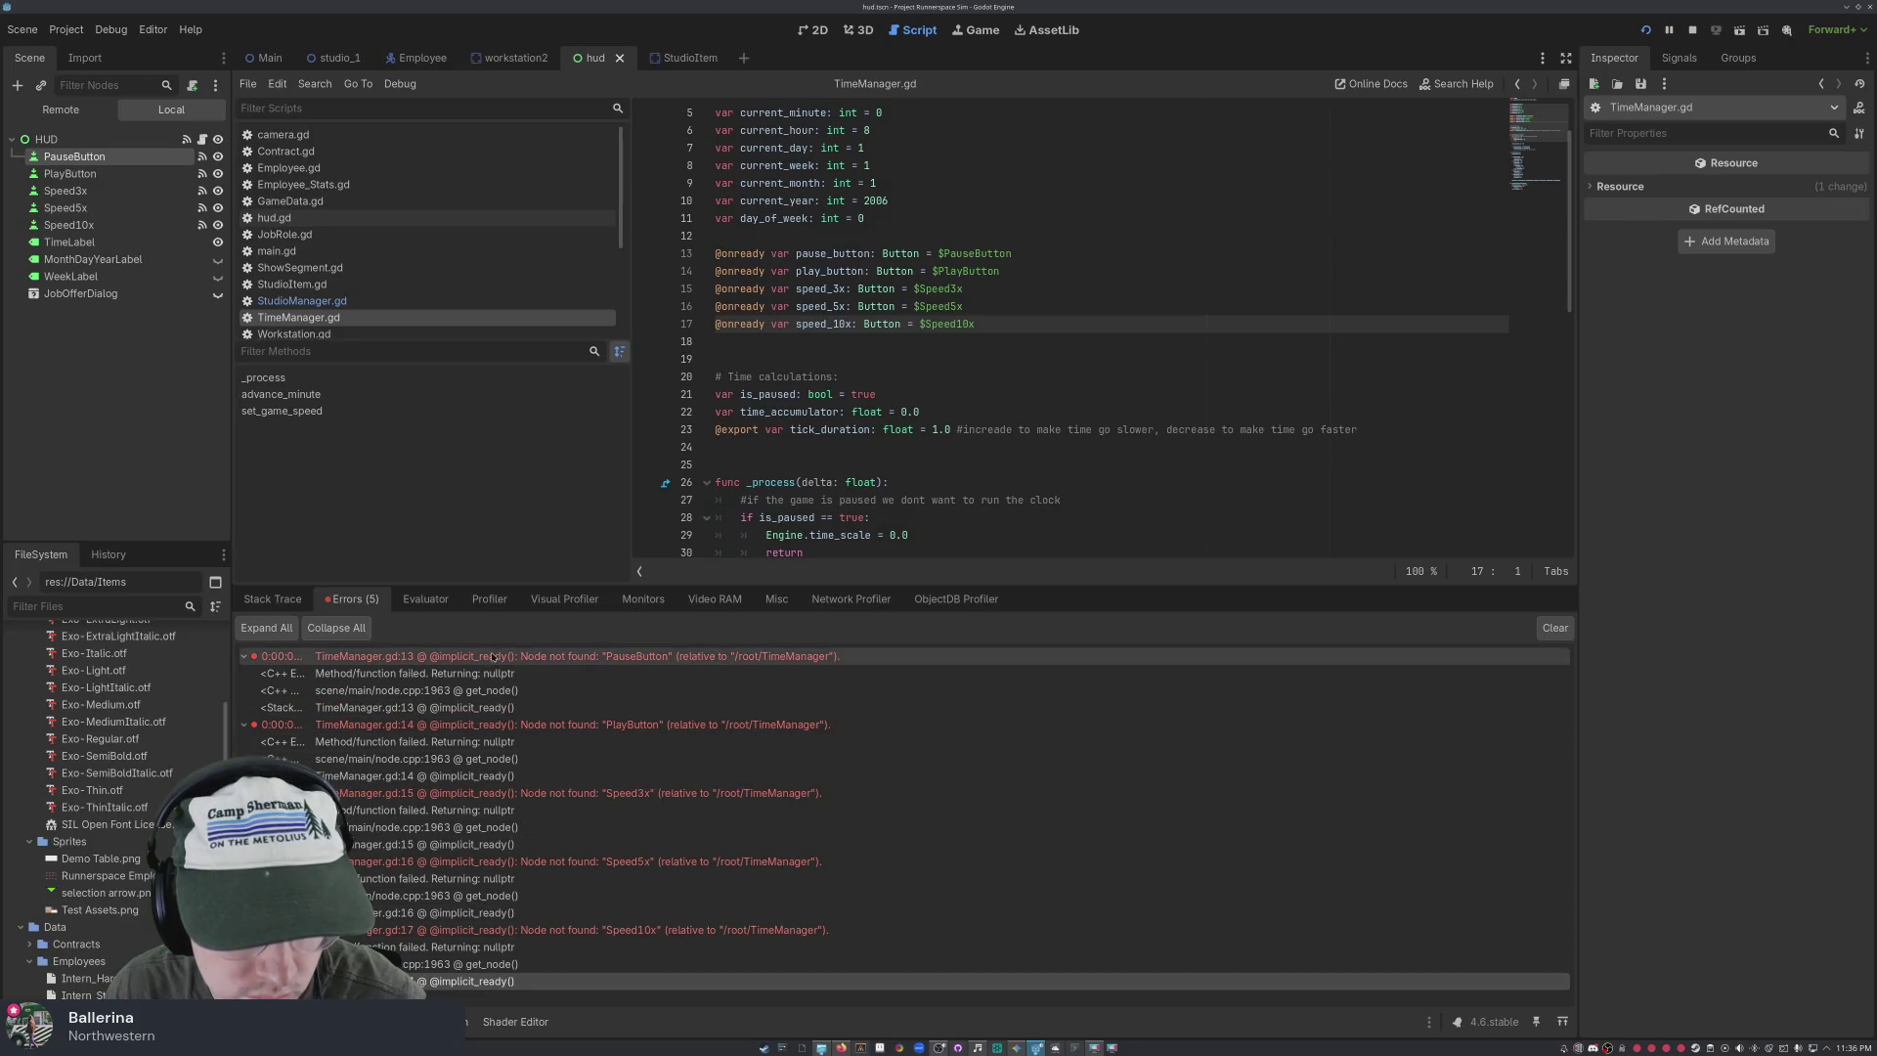
pyautogui.scroll(2, 942, 416)
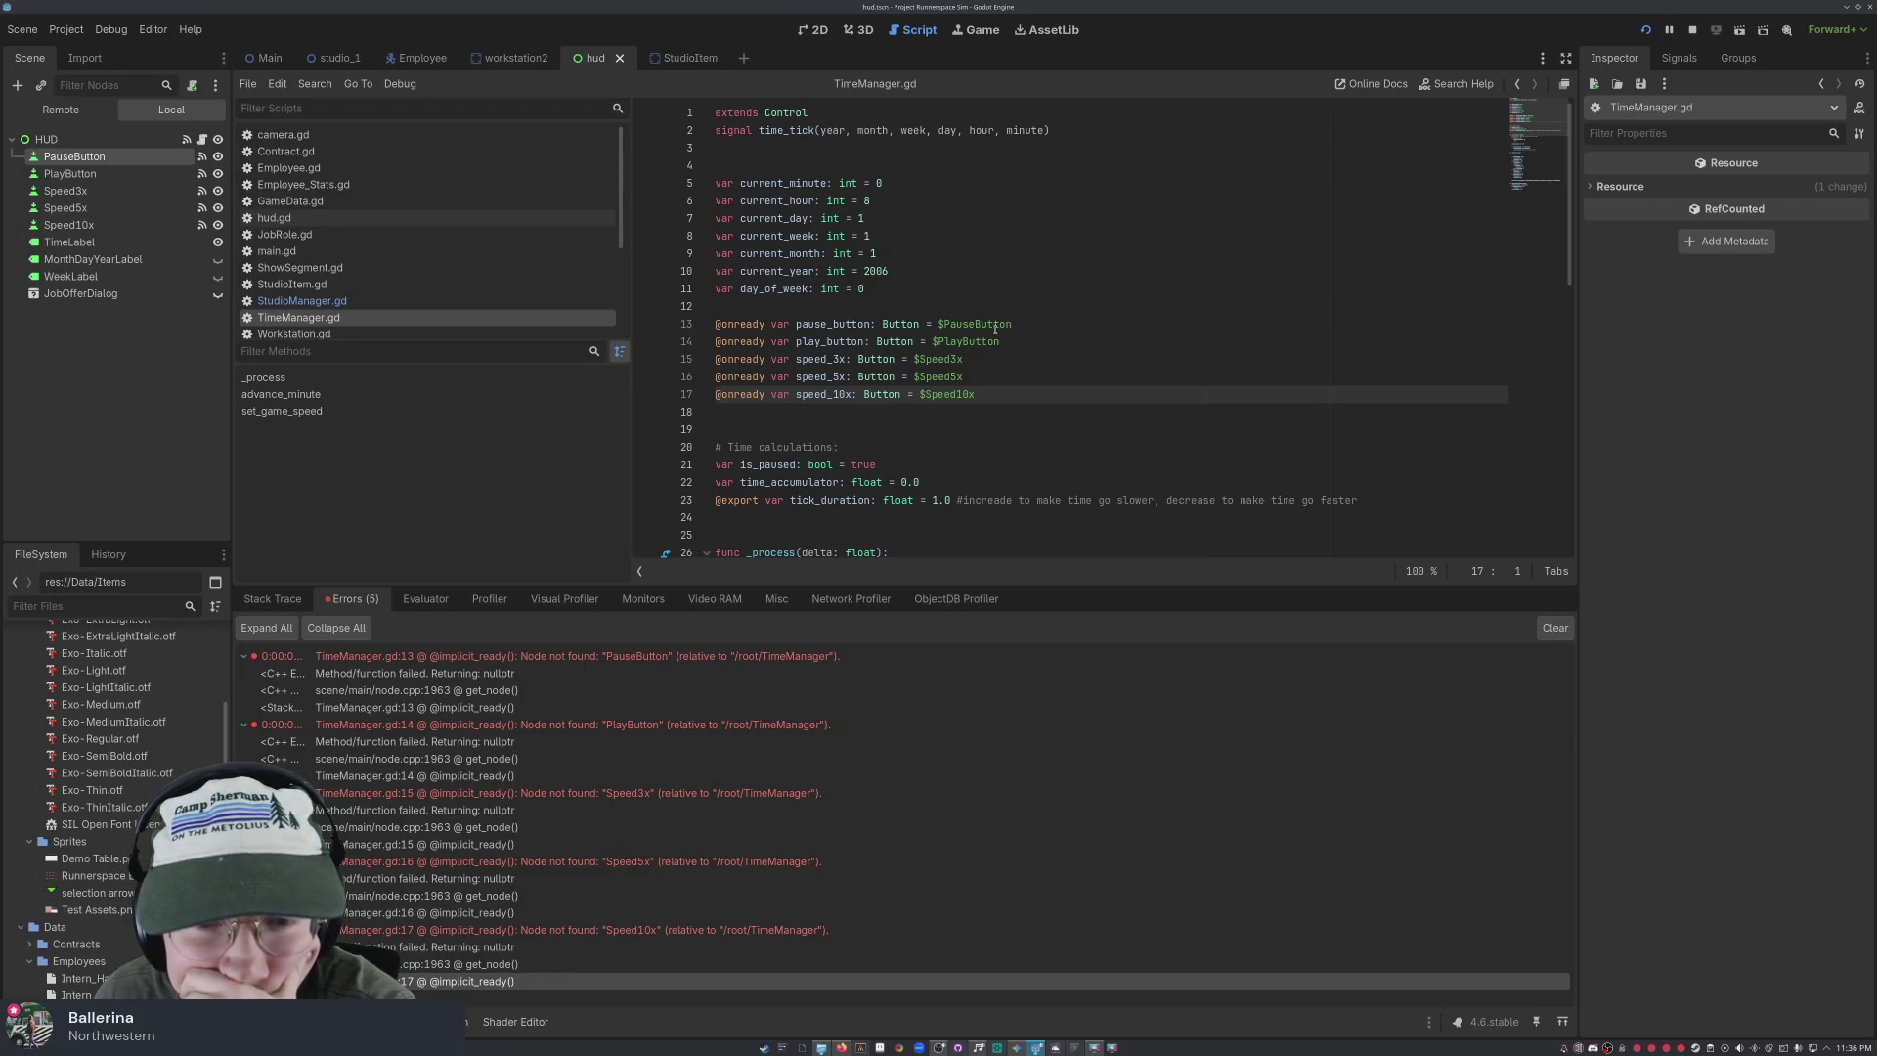
pyautogui.scroll(-3, 996, 330)
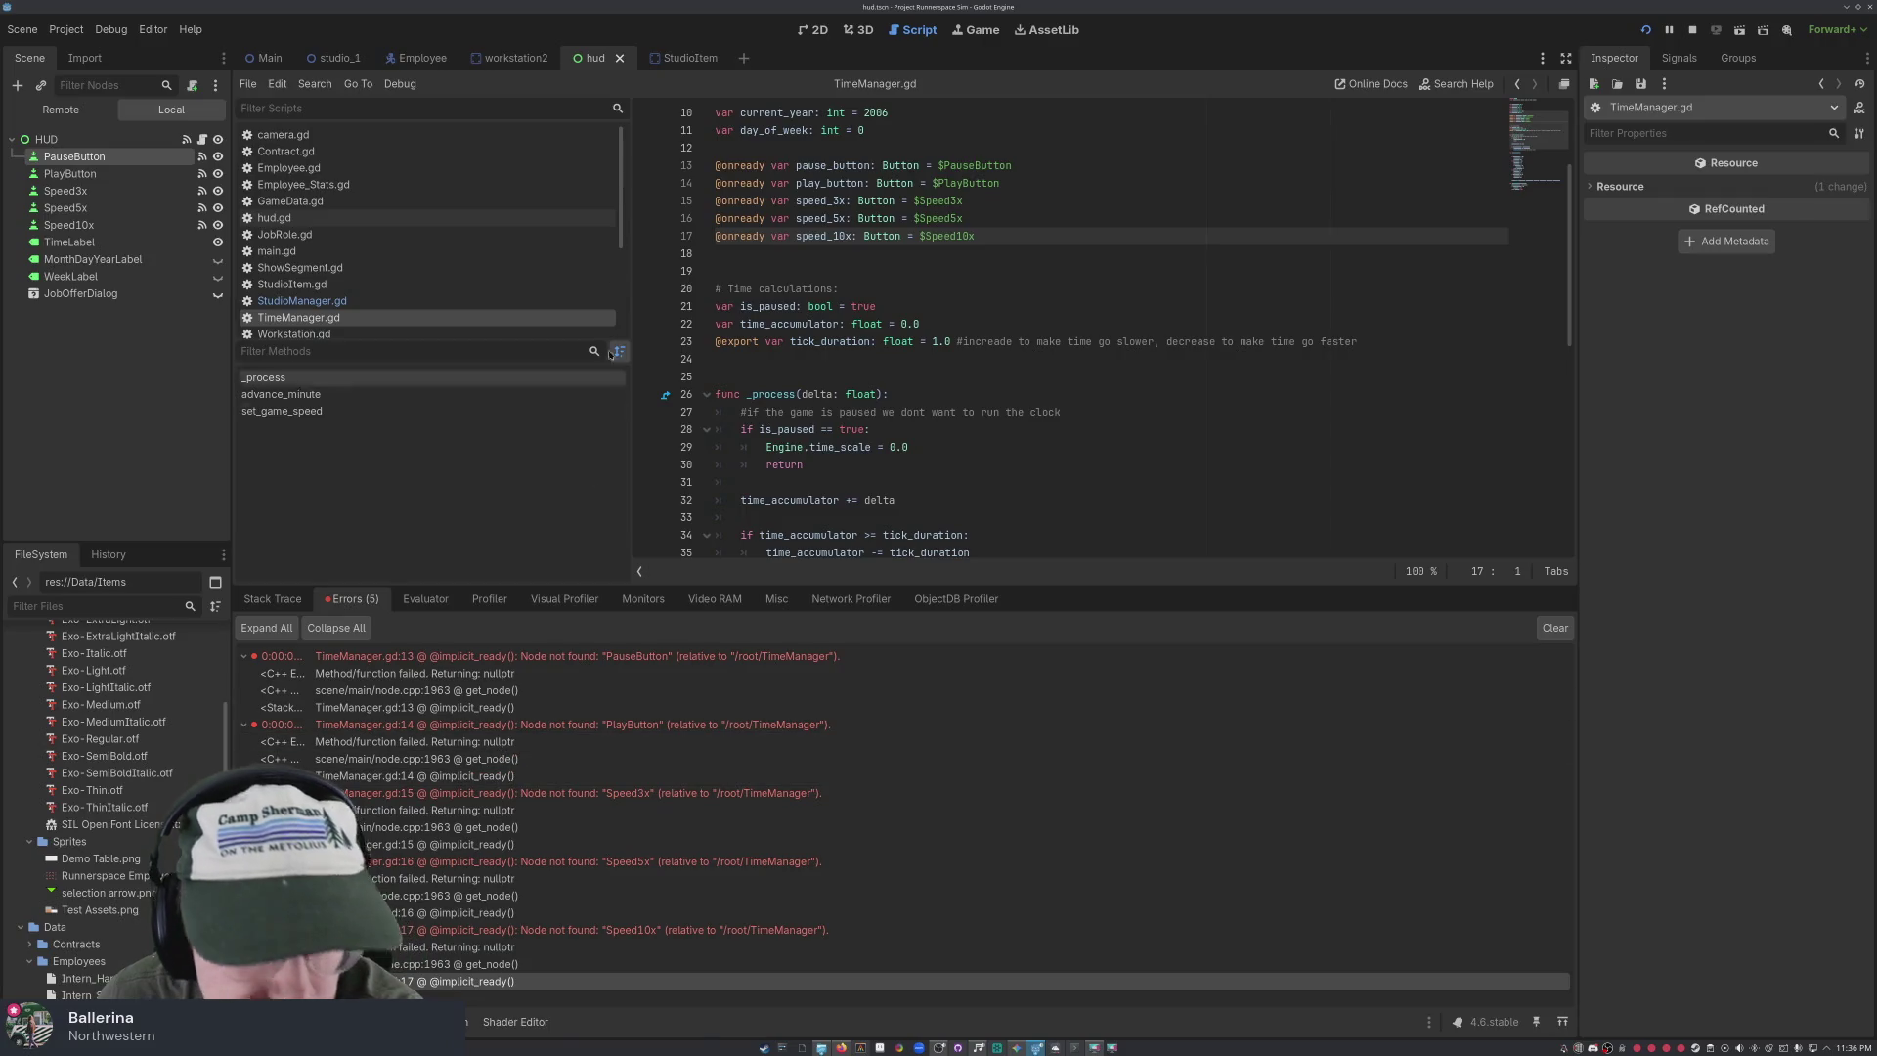
pyautogui.scroll(3, 774, 244)
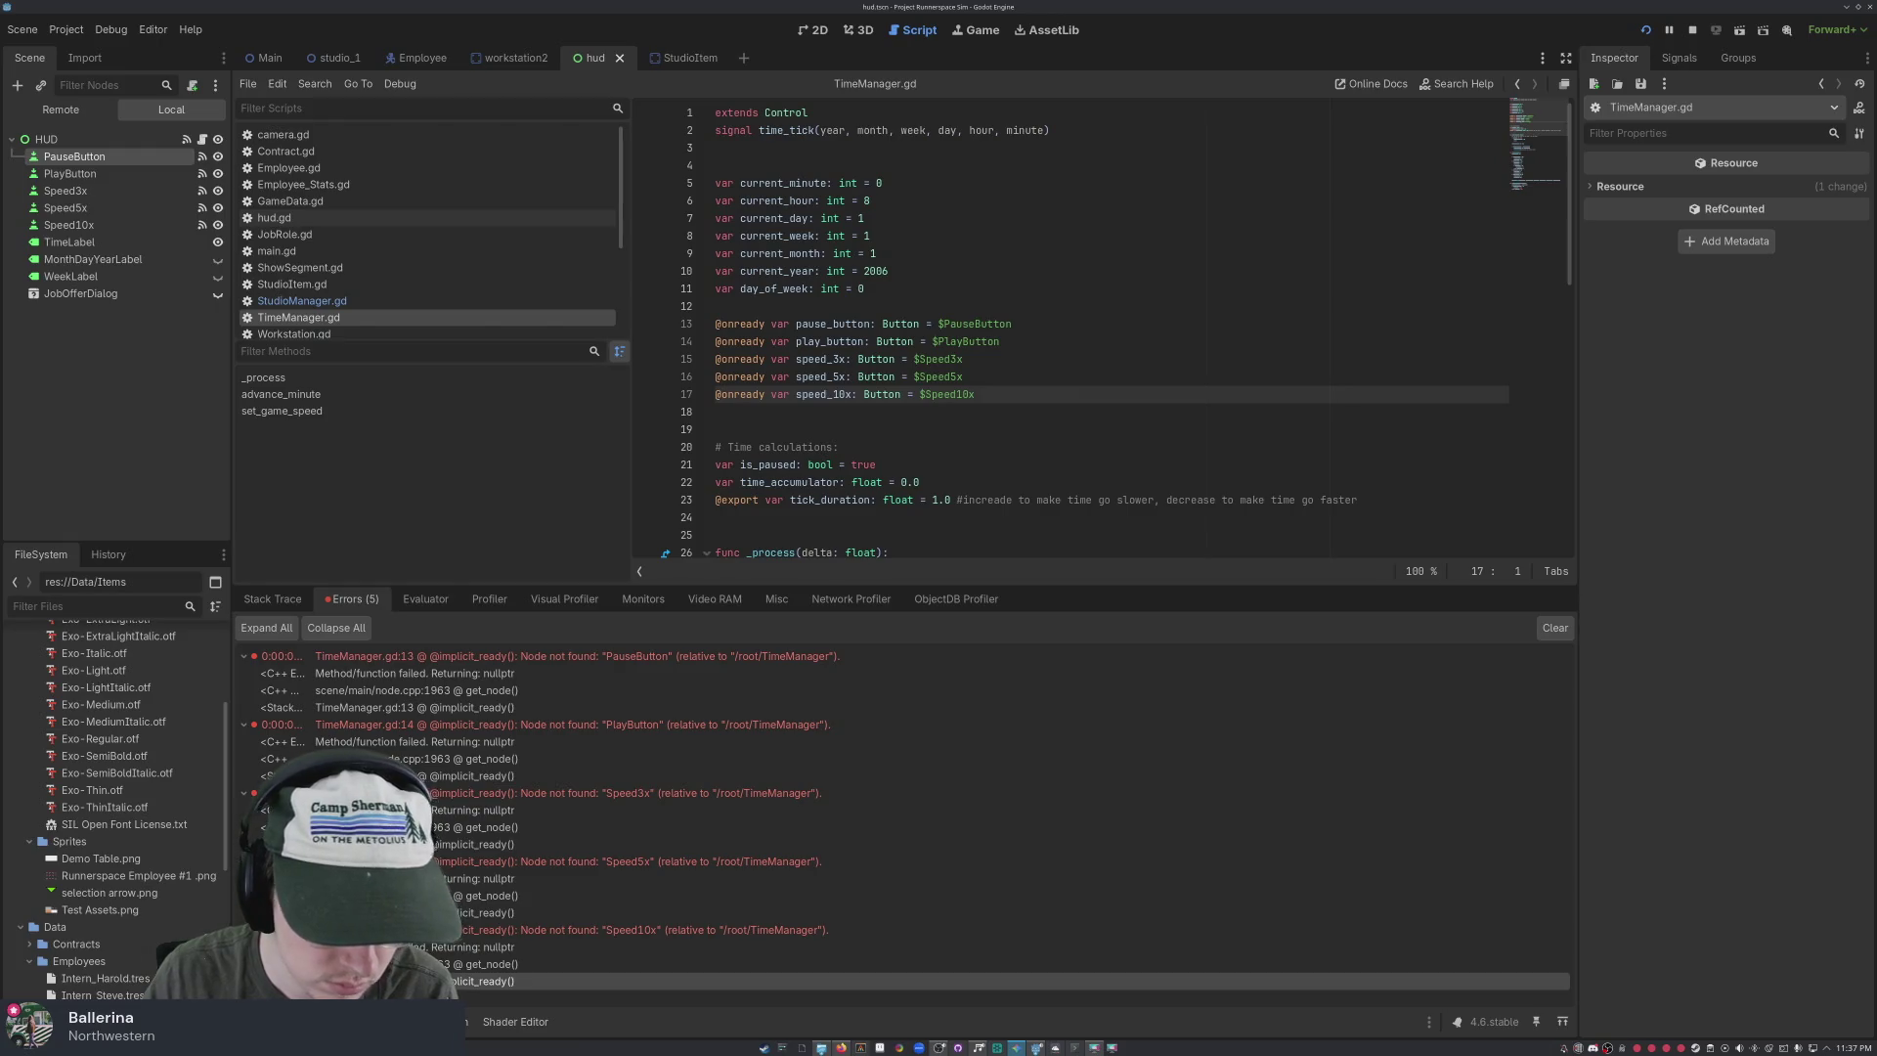
pyautogui.click(475, 657)
pyautogui.rightClick(486, 649)
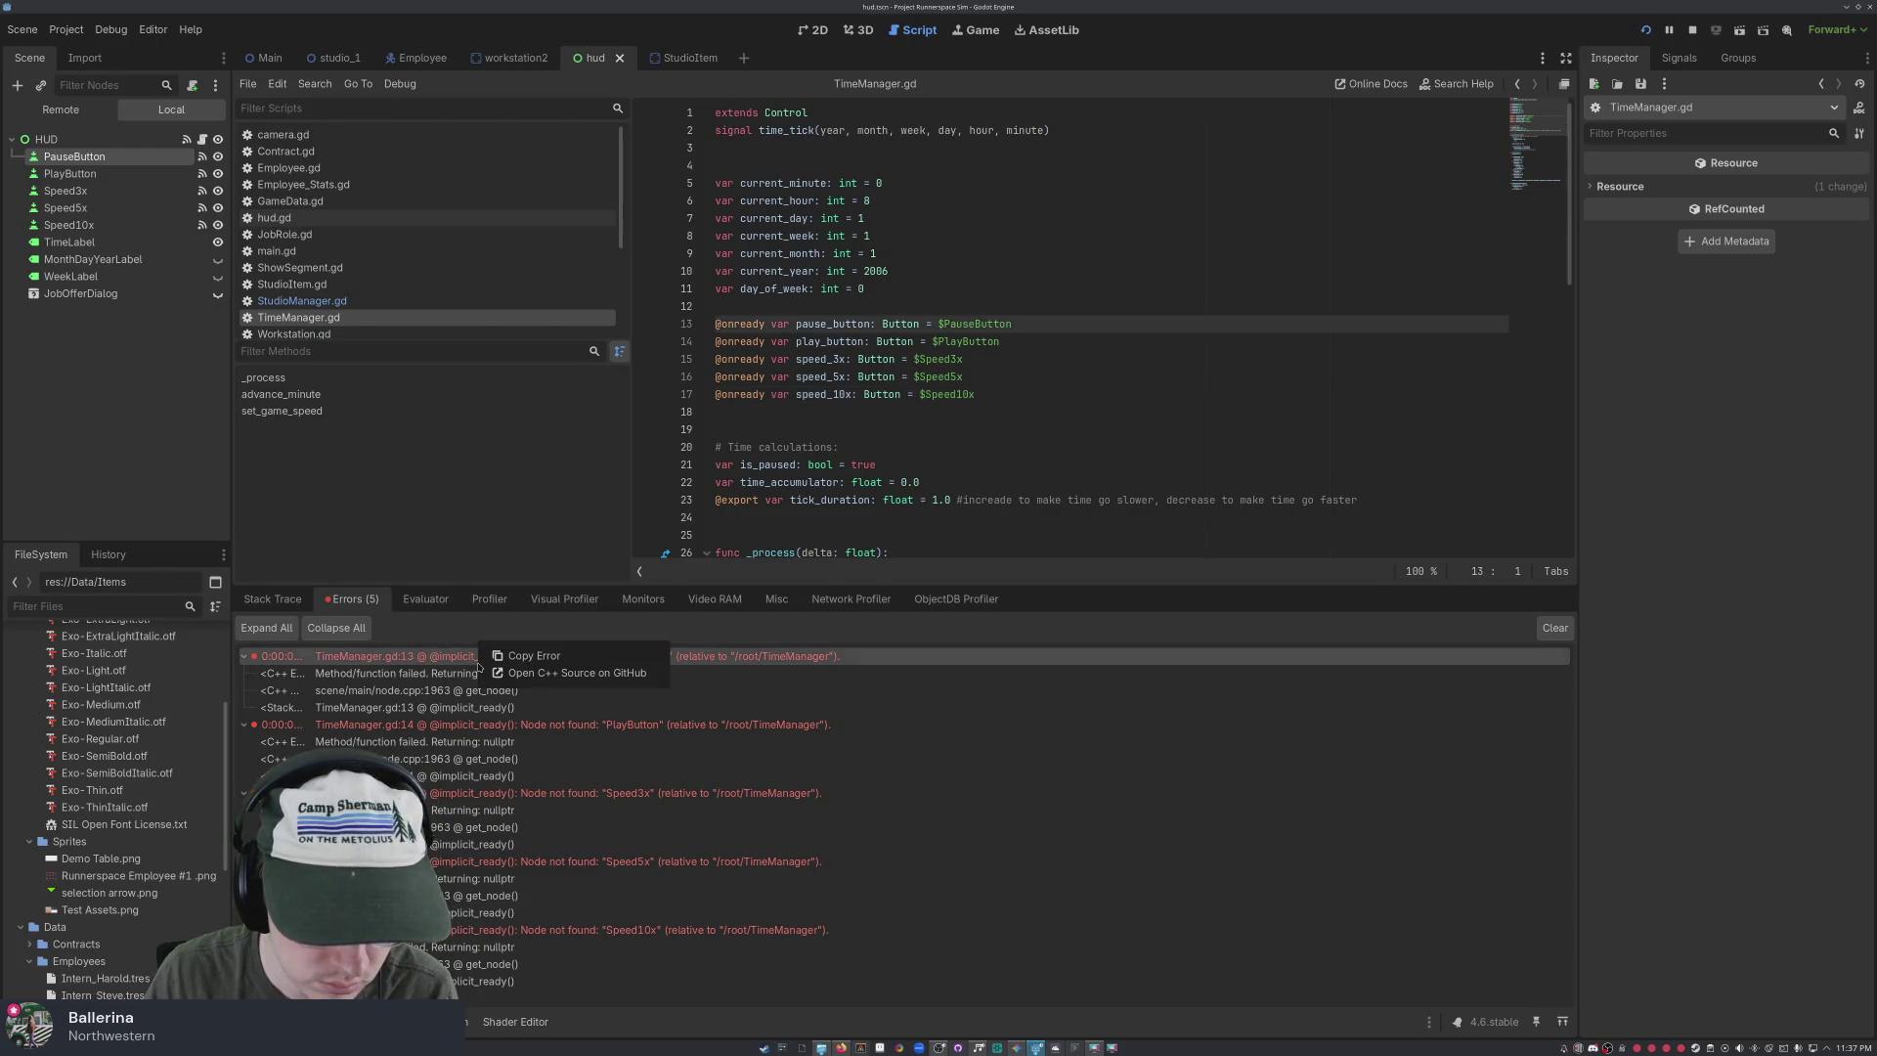
pyautogui.click(528, 661)
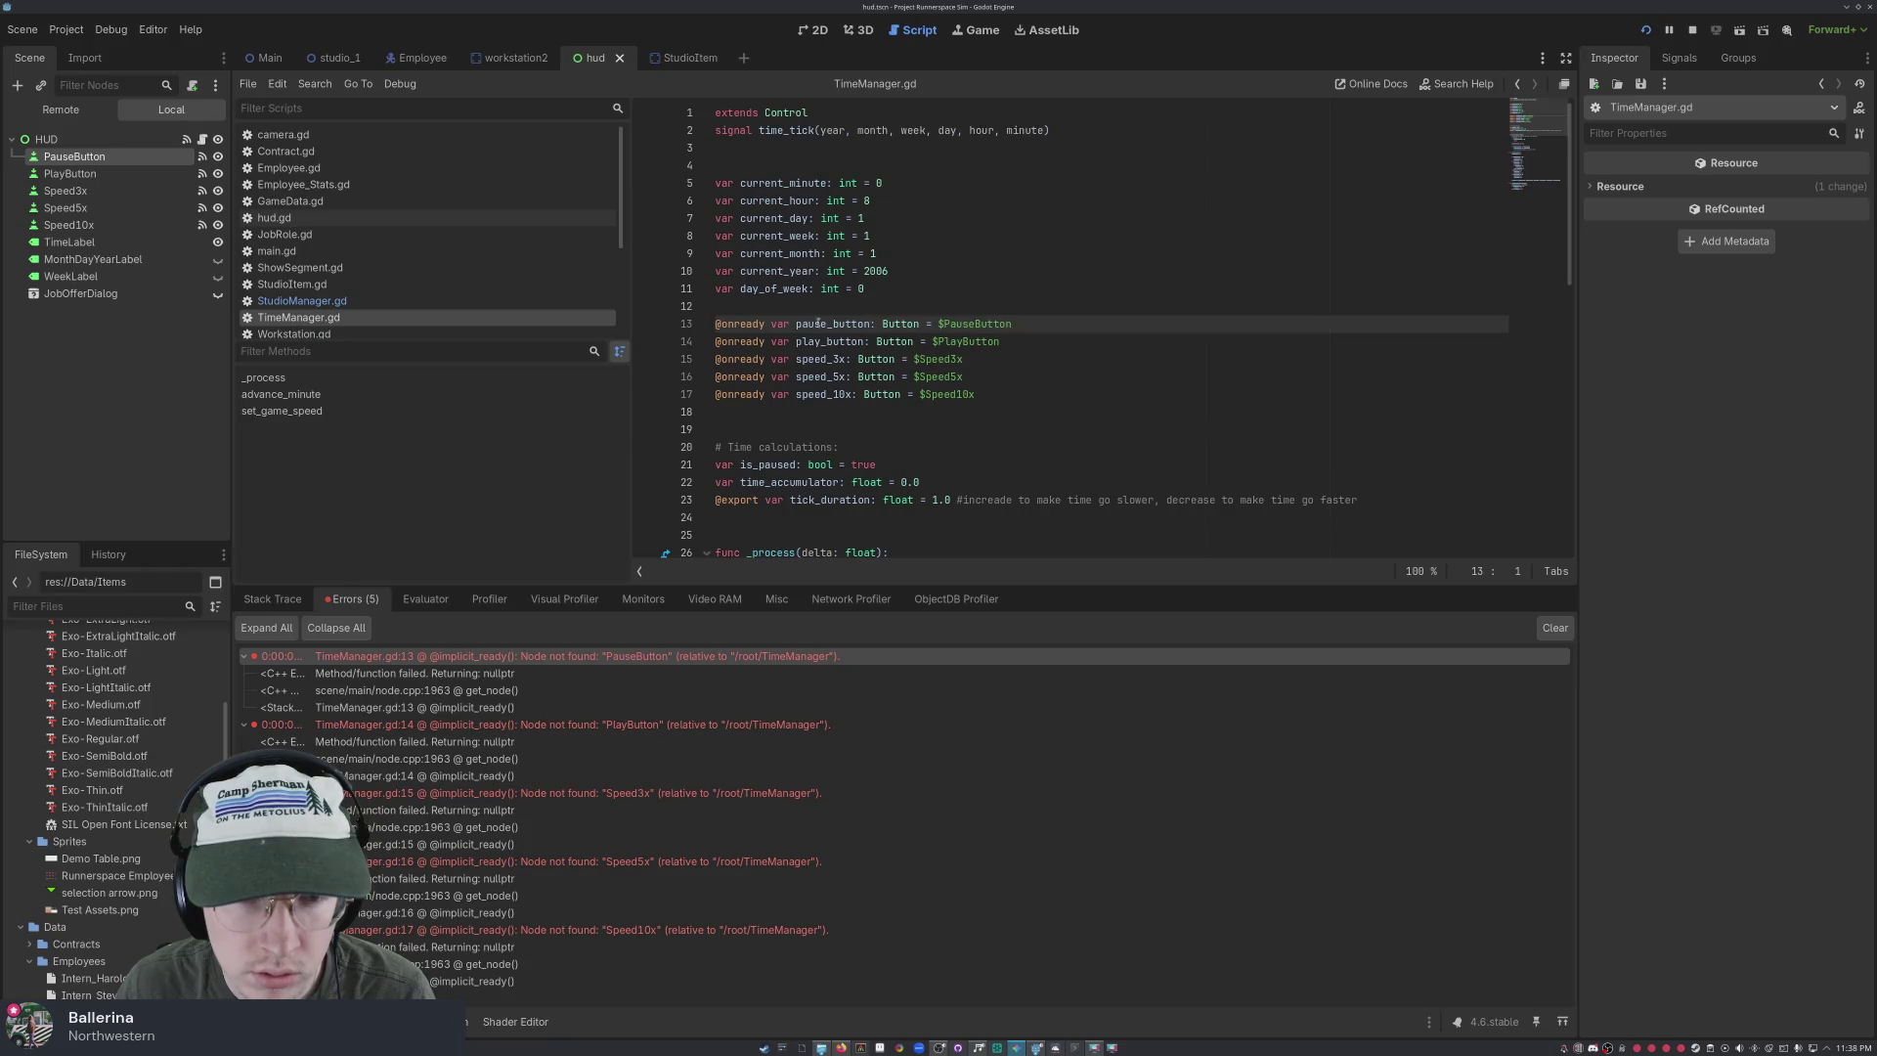
pyautogui.moveTo(975, 394); pyautogui.dragTo(623, 326)
pyautogui.press('BackSpace')
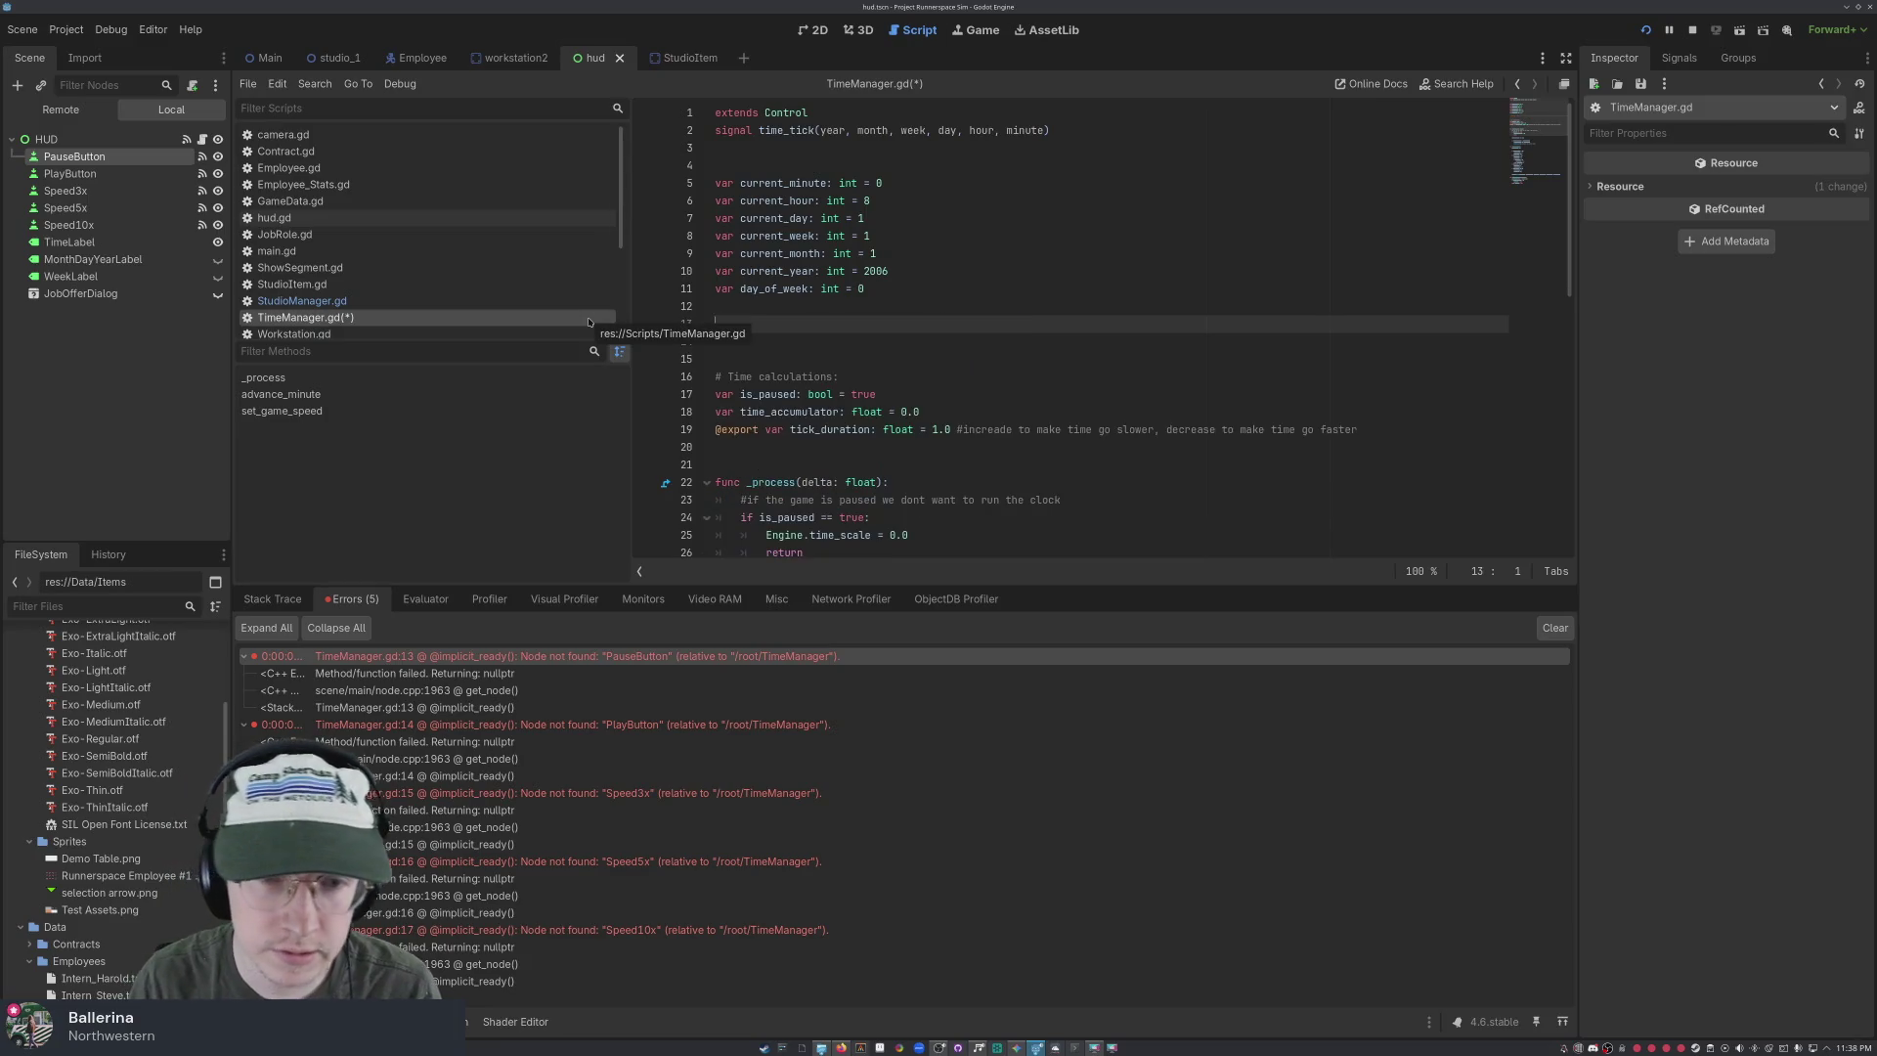
pyautogui.click(121, 159)
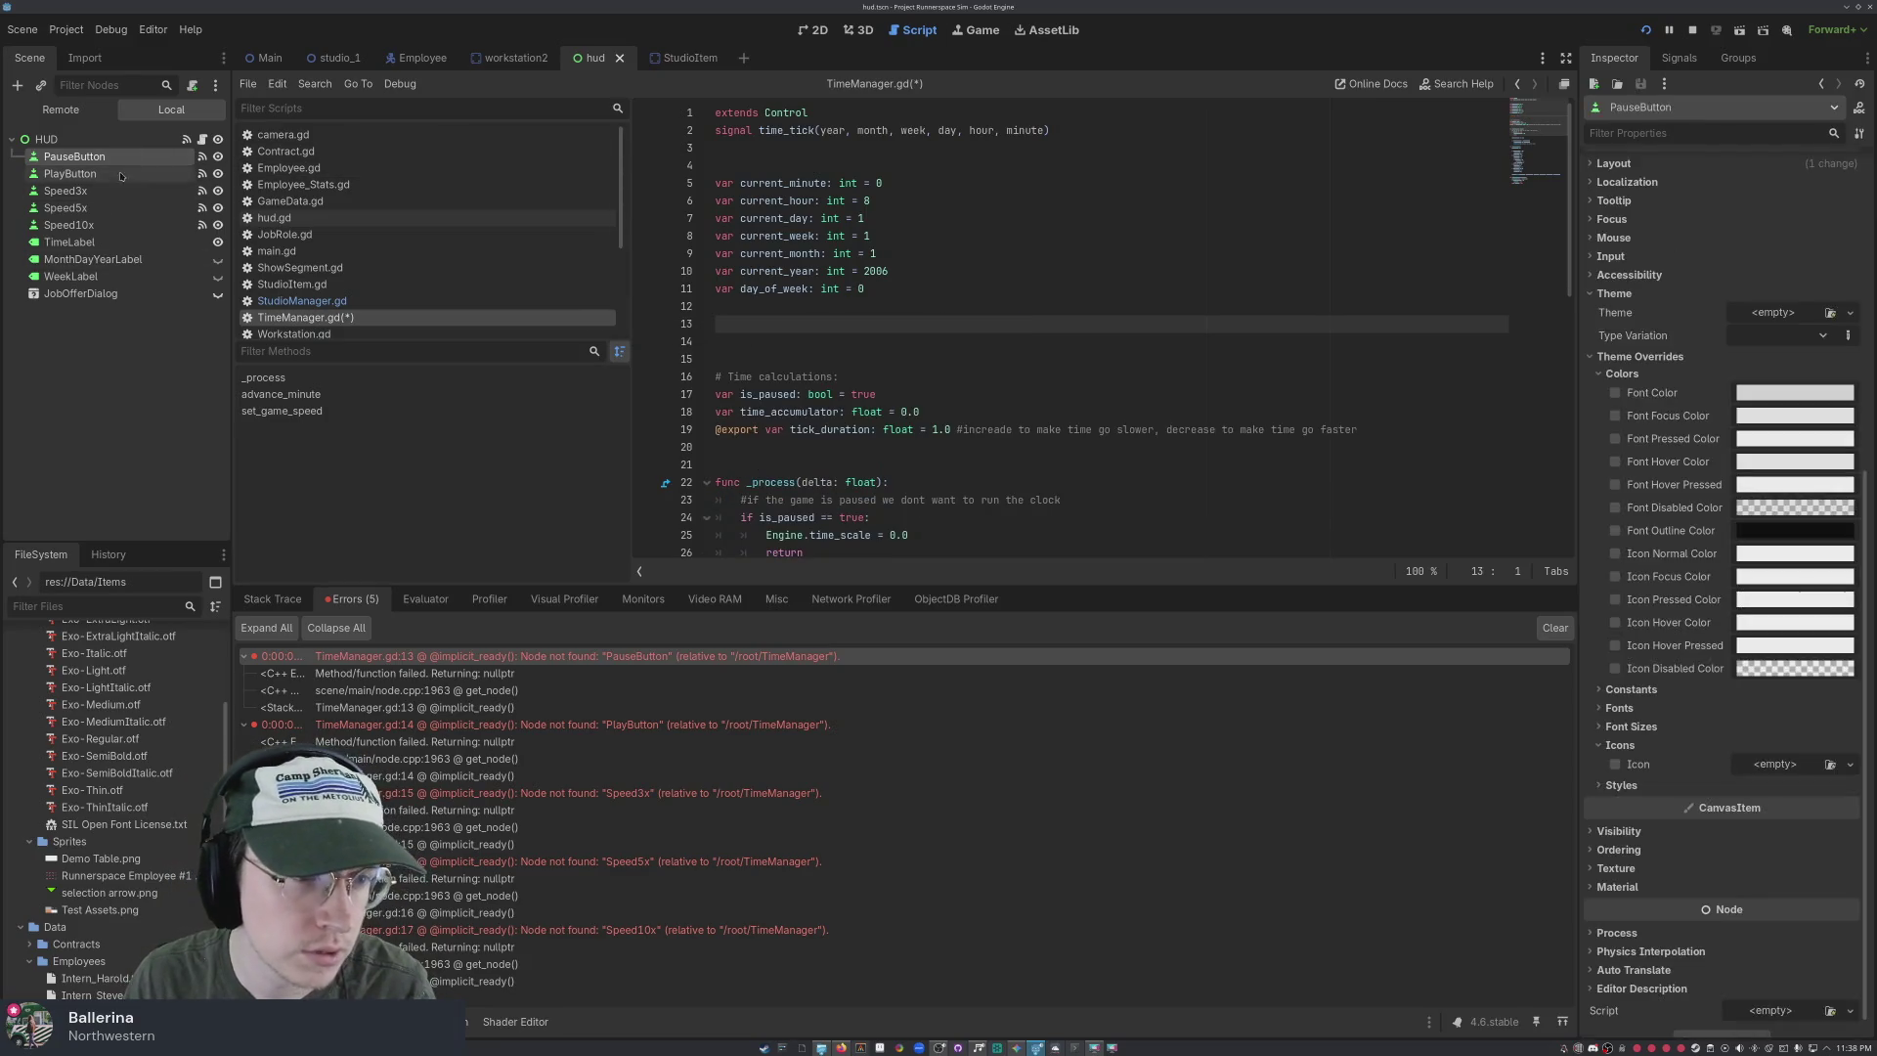
pyautogui.keyDown('shift'); pyautogui.click(101, 226); pyautogui.keyUp('shift')
pyautogui.keyDown('ctrl'); pyautogui.click(101, 226); pyautogui.keyUp('ctrl')
pyautogui.moveTo(69, 208)
pyautogui.mouseDown()
pyautogui.moveTo(772, 259)
pyautogui.moveTo(762, 324)
pyautogui.mouseUp()
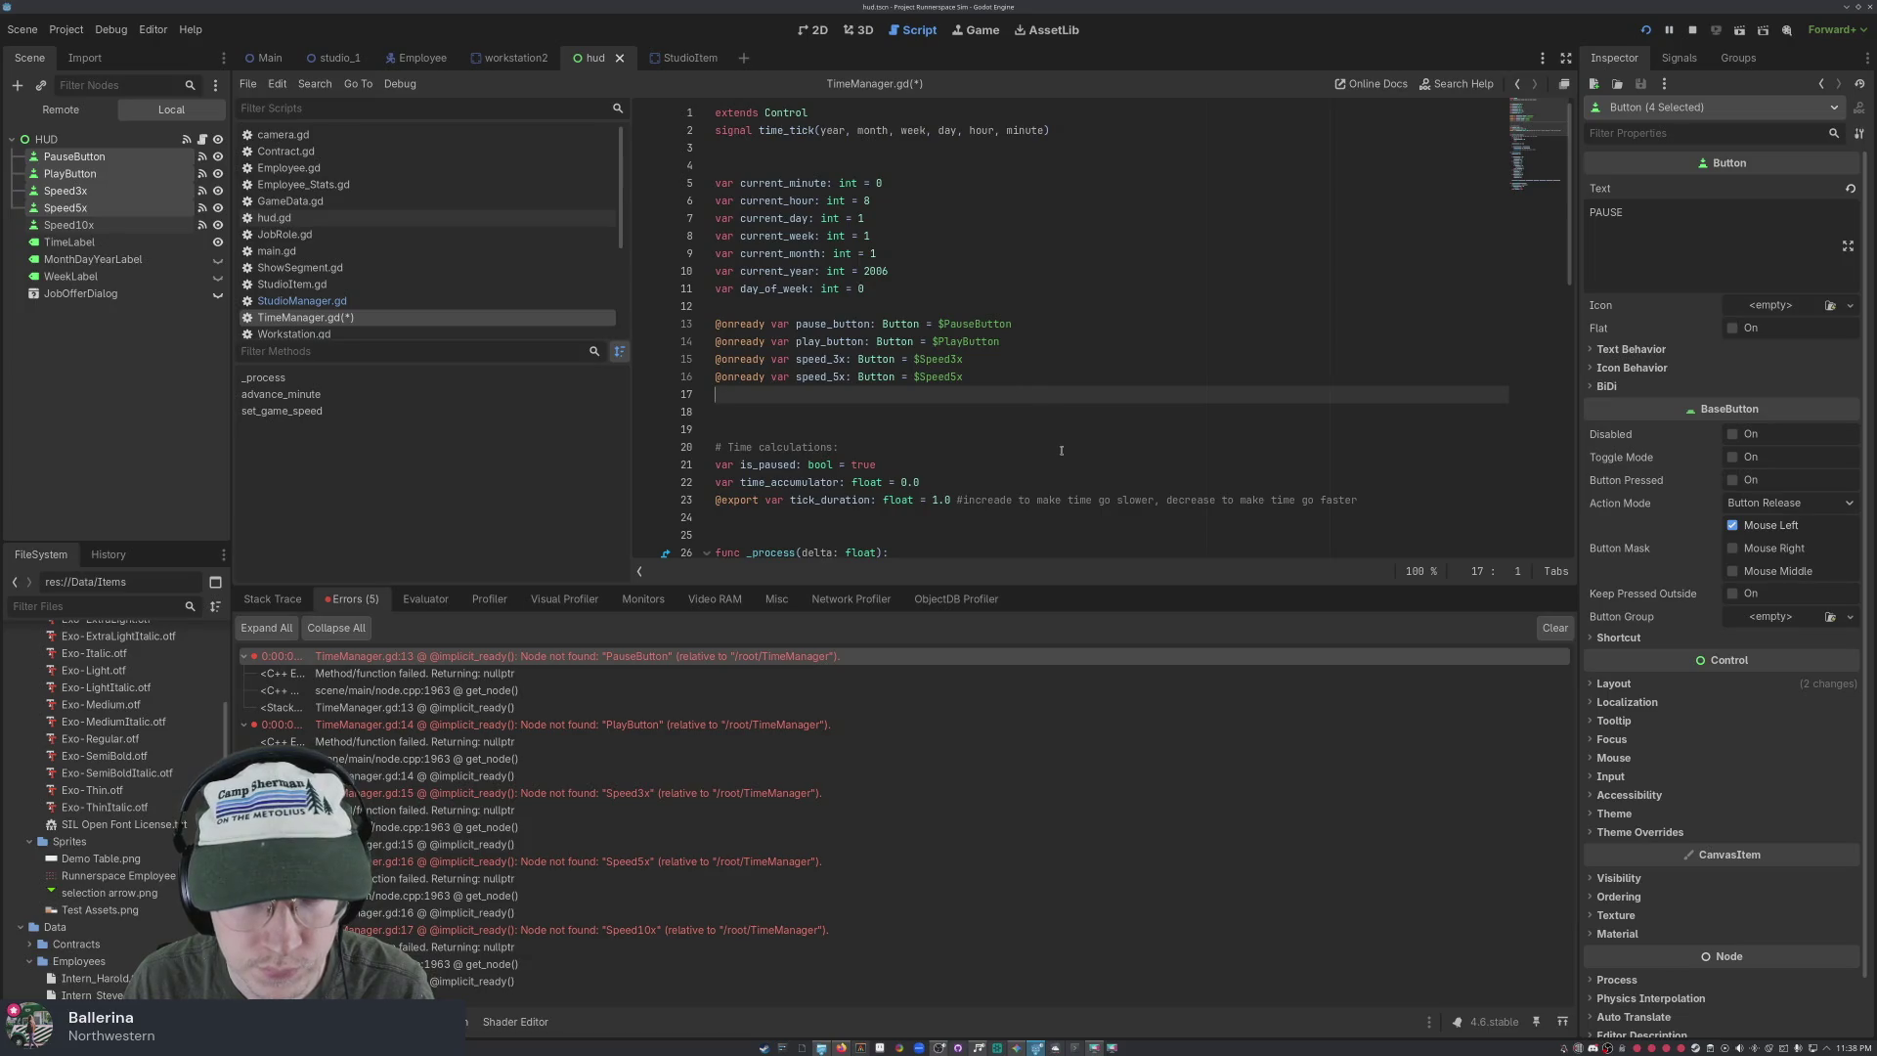
pyautogui.hotkey('ctrl', 's')
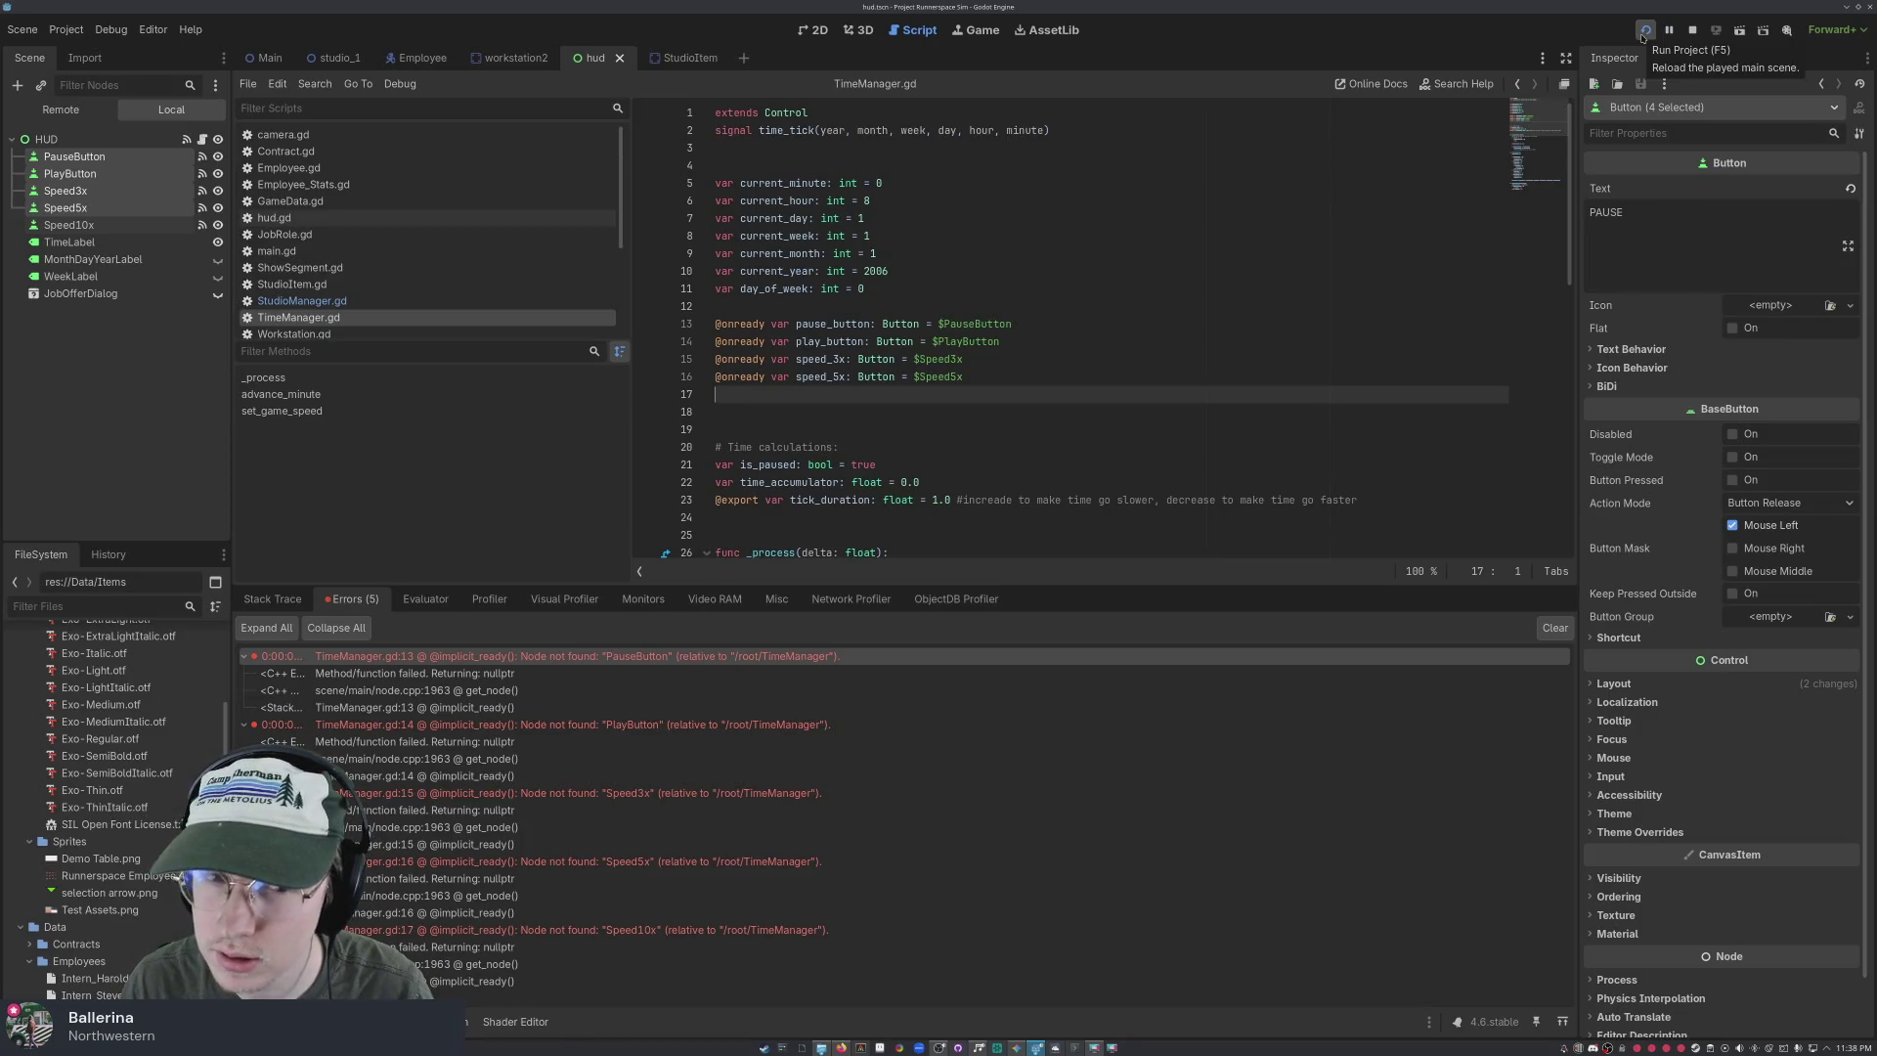
pyautogui.click(68, 225)
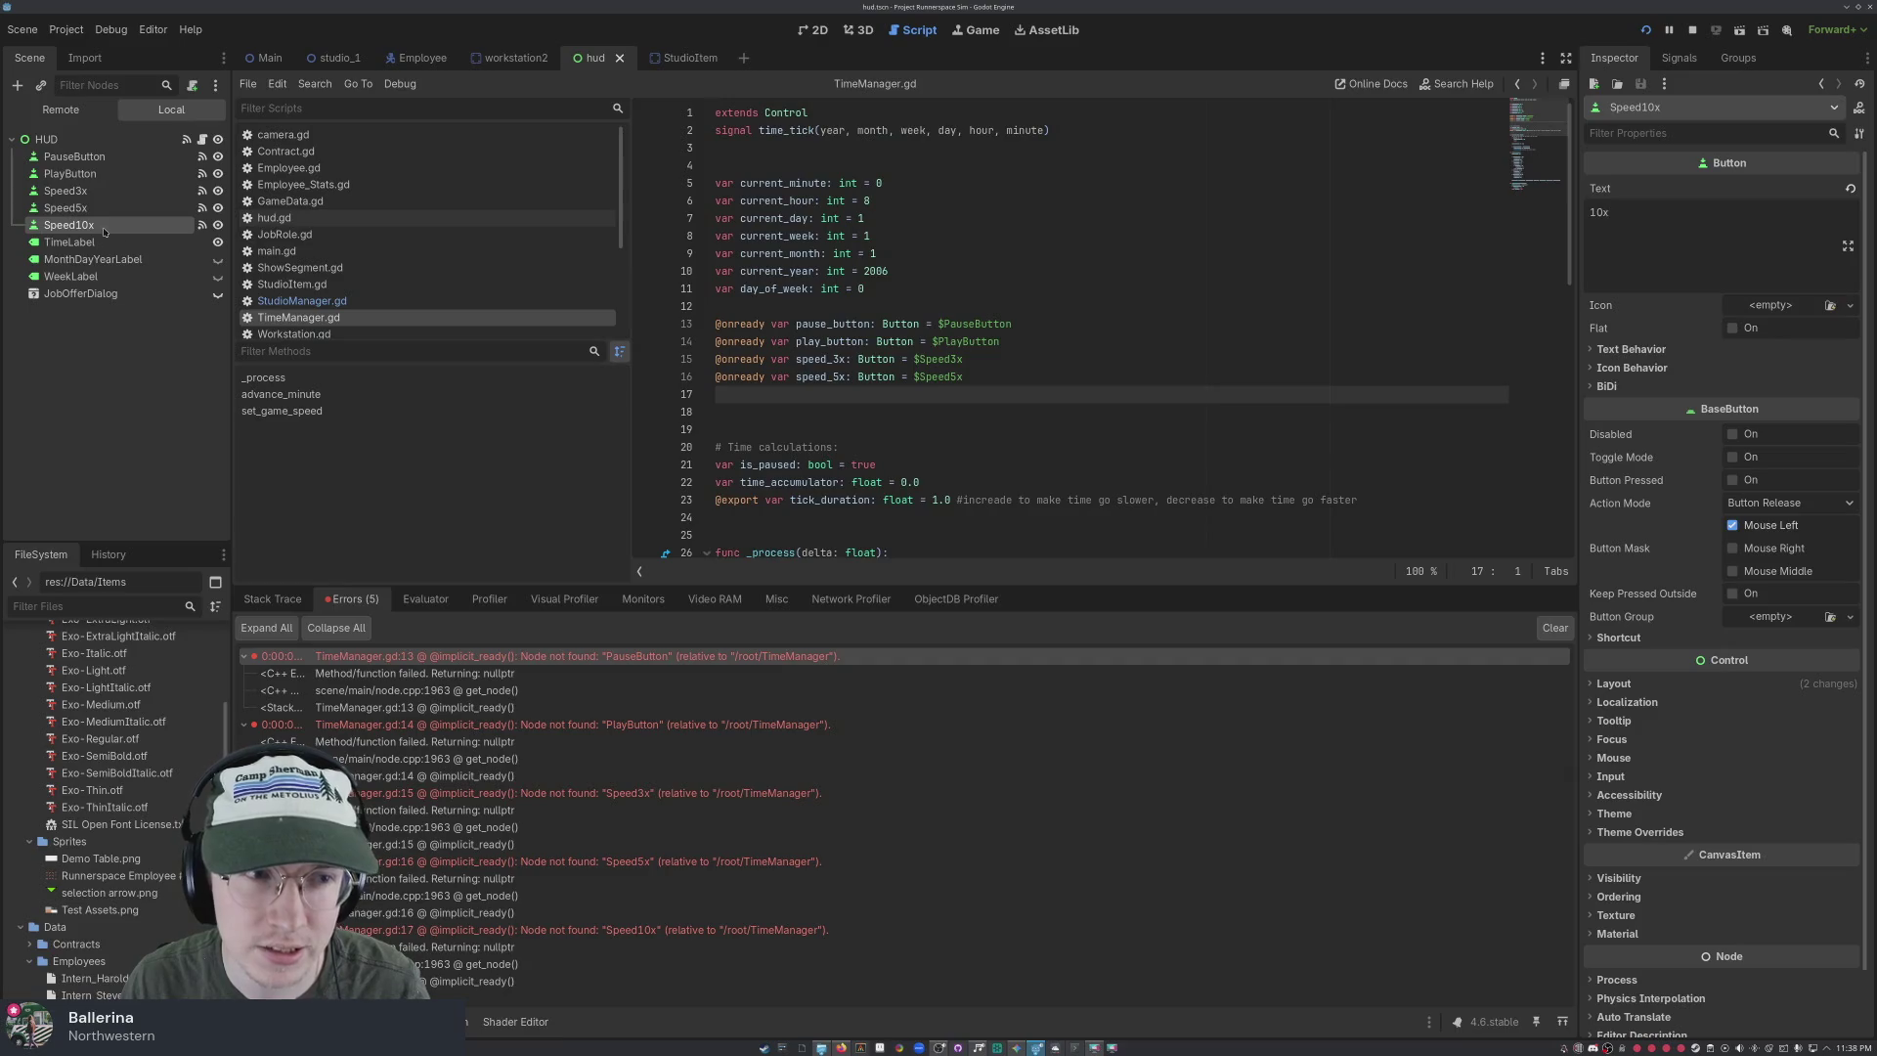
pyautogui.moveTo(68, 225)
pyautogui.mouseDown()
pyautogui.moveTo(720, 348)
pyautogui.moveTo(744, 395)
pyautogui.mouseUp()
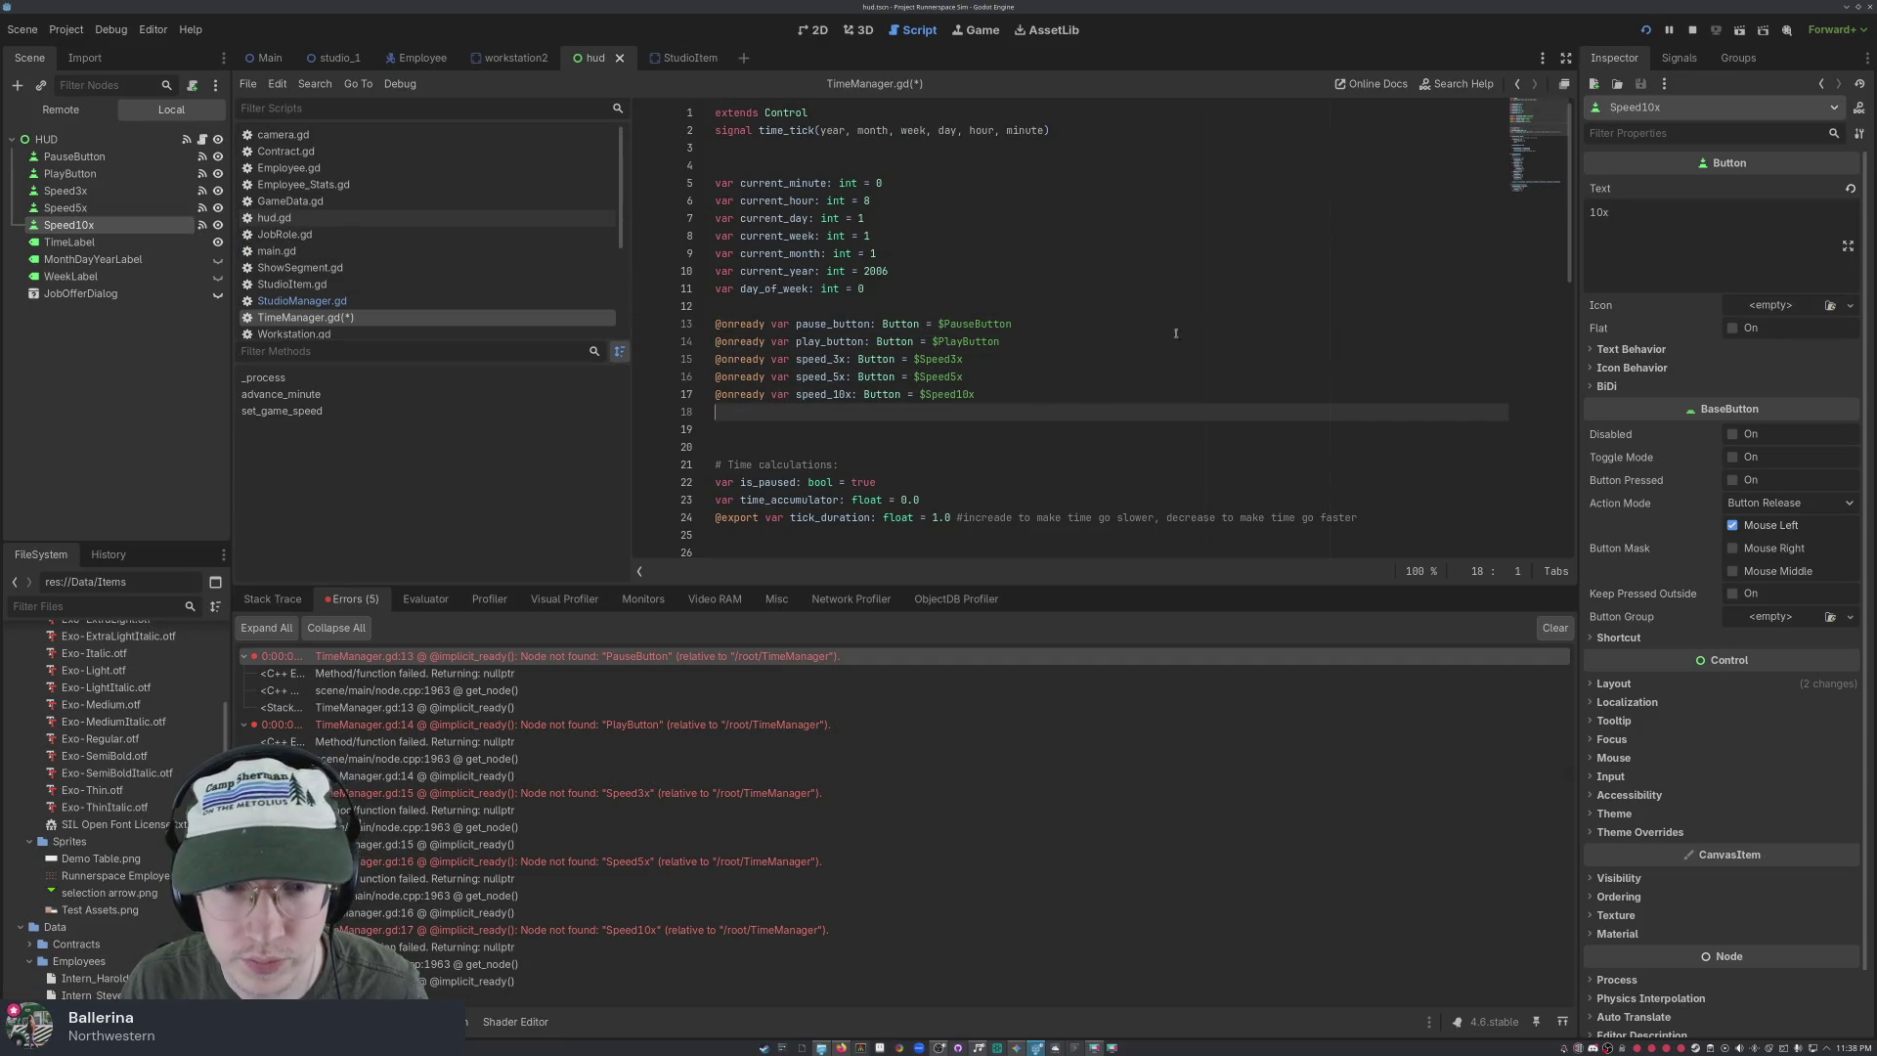
pyautogui.press('F5')
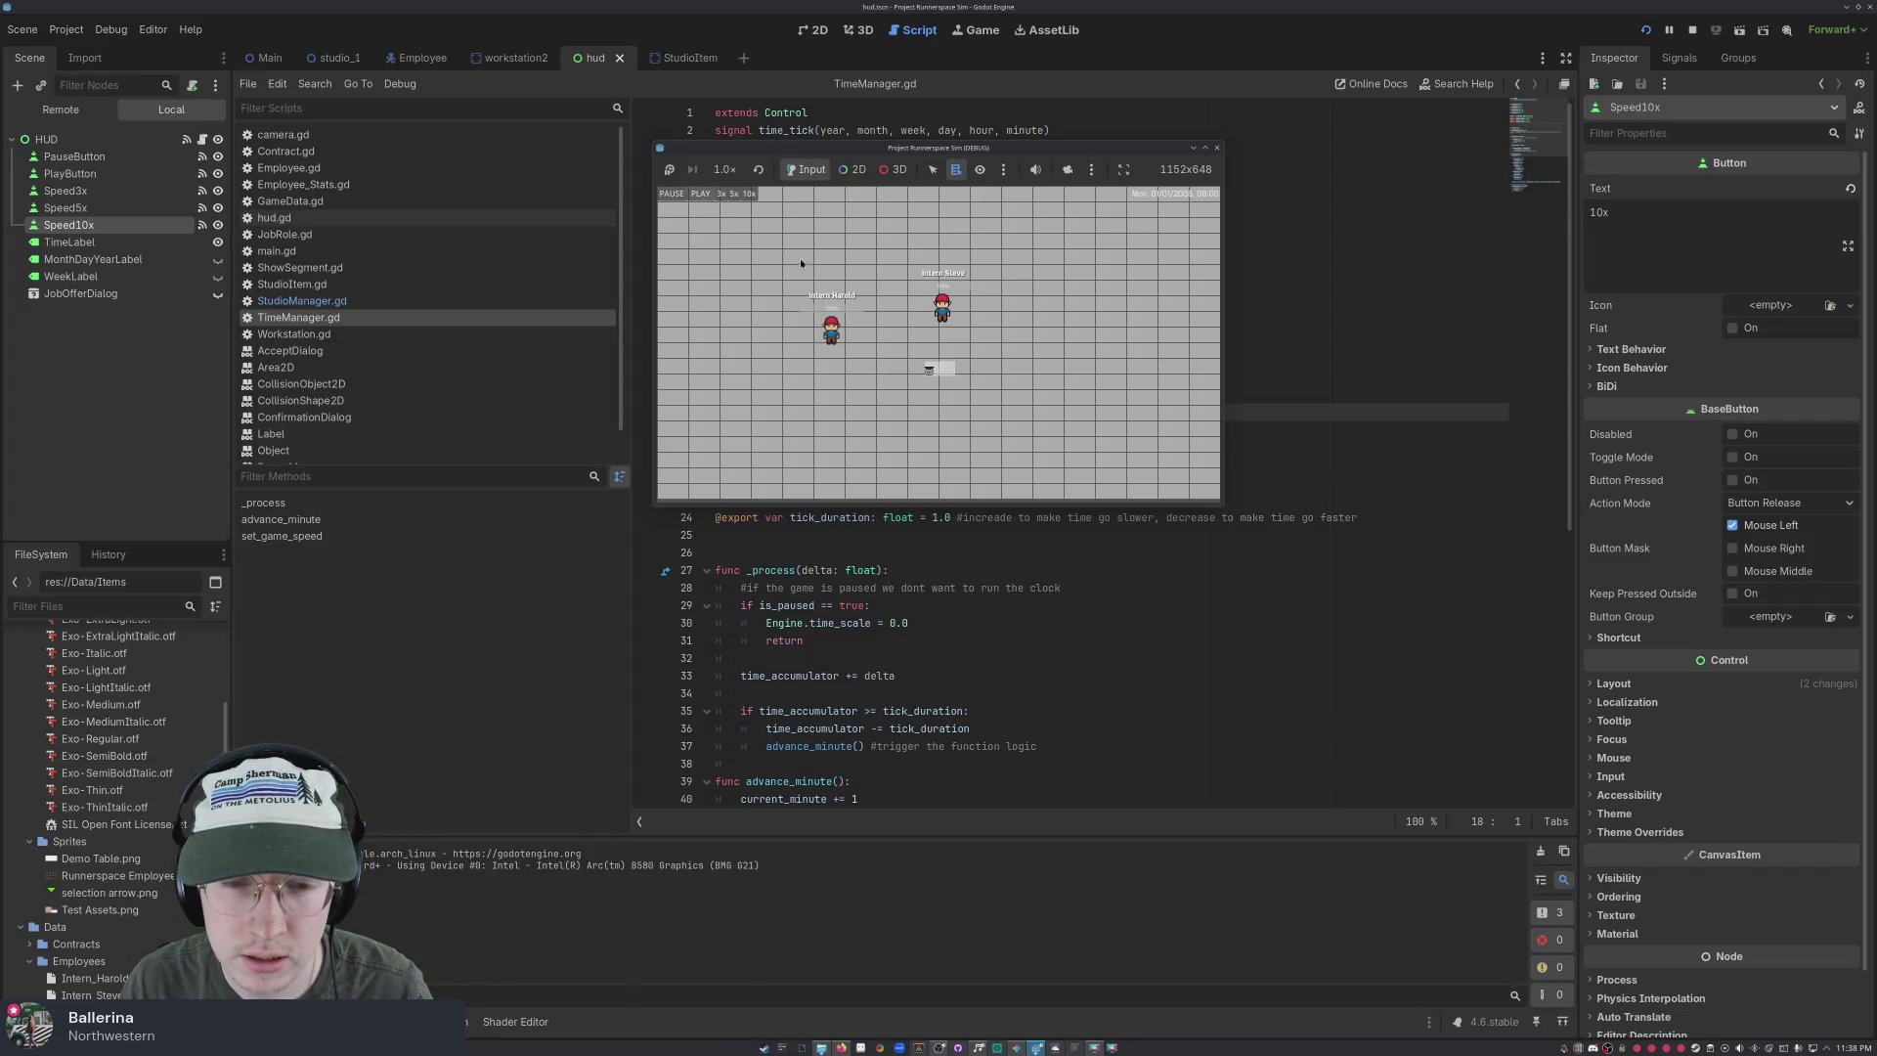
# Select Intern Harold in the running game to retest the HUD
pyautogui.click(849, 382)
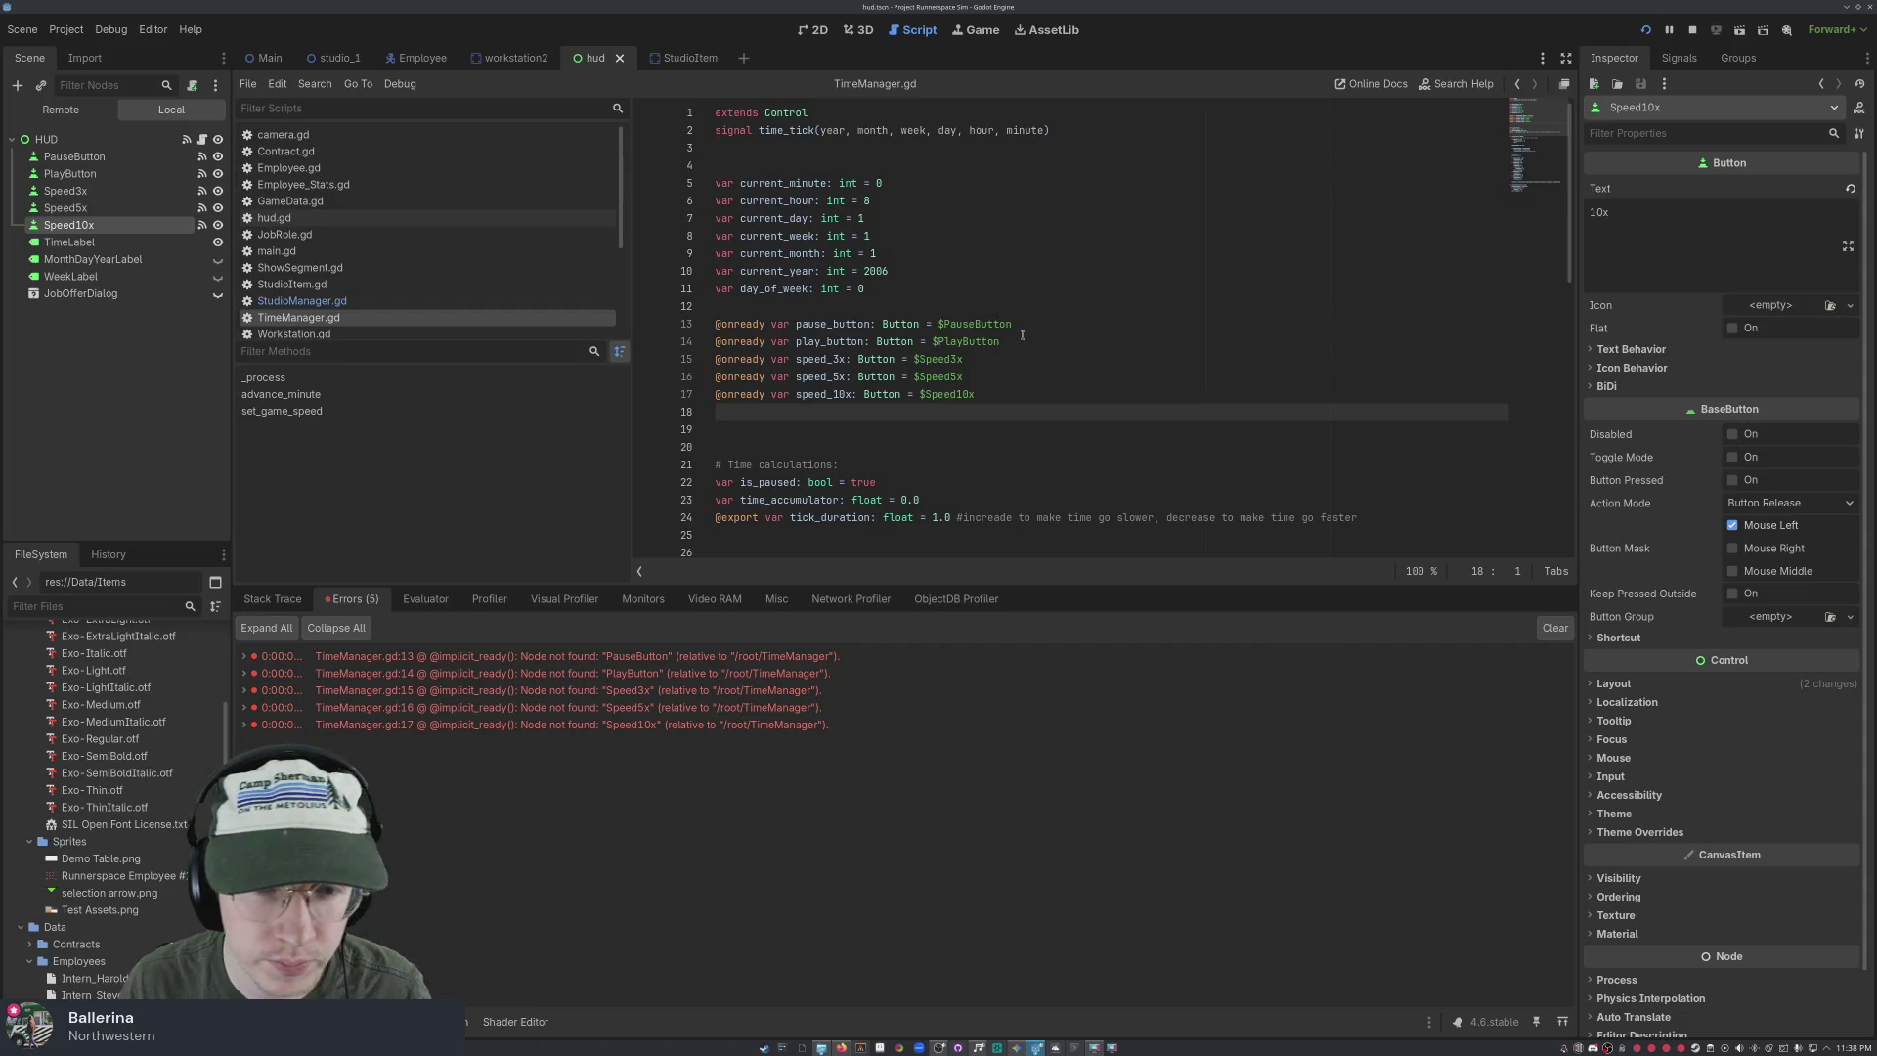
pyautogui.scroll(-3, 847, 333)
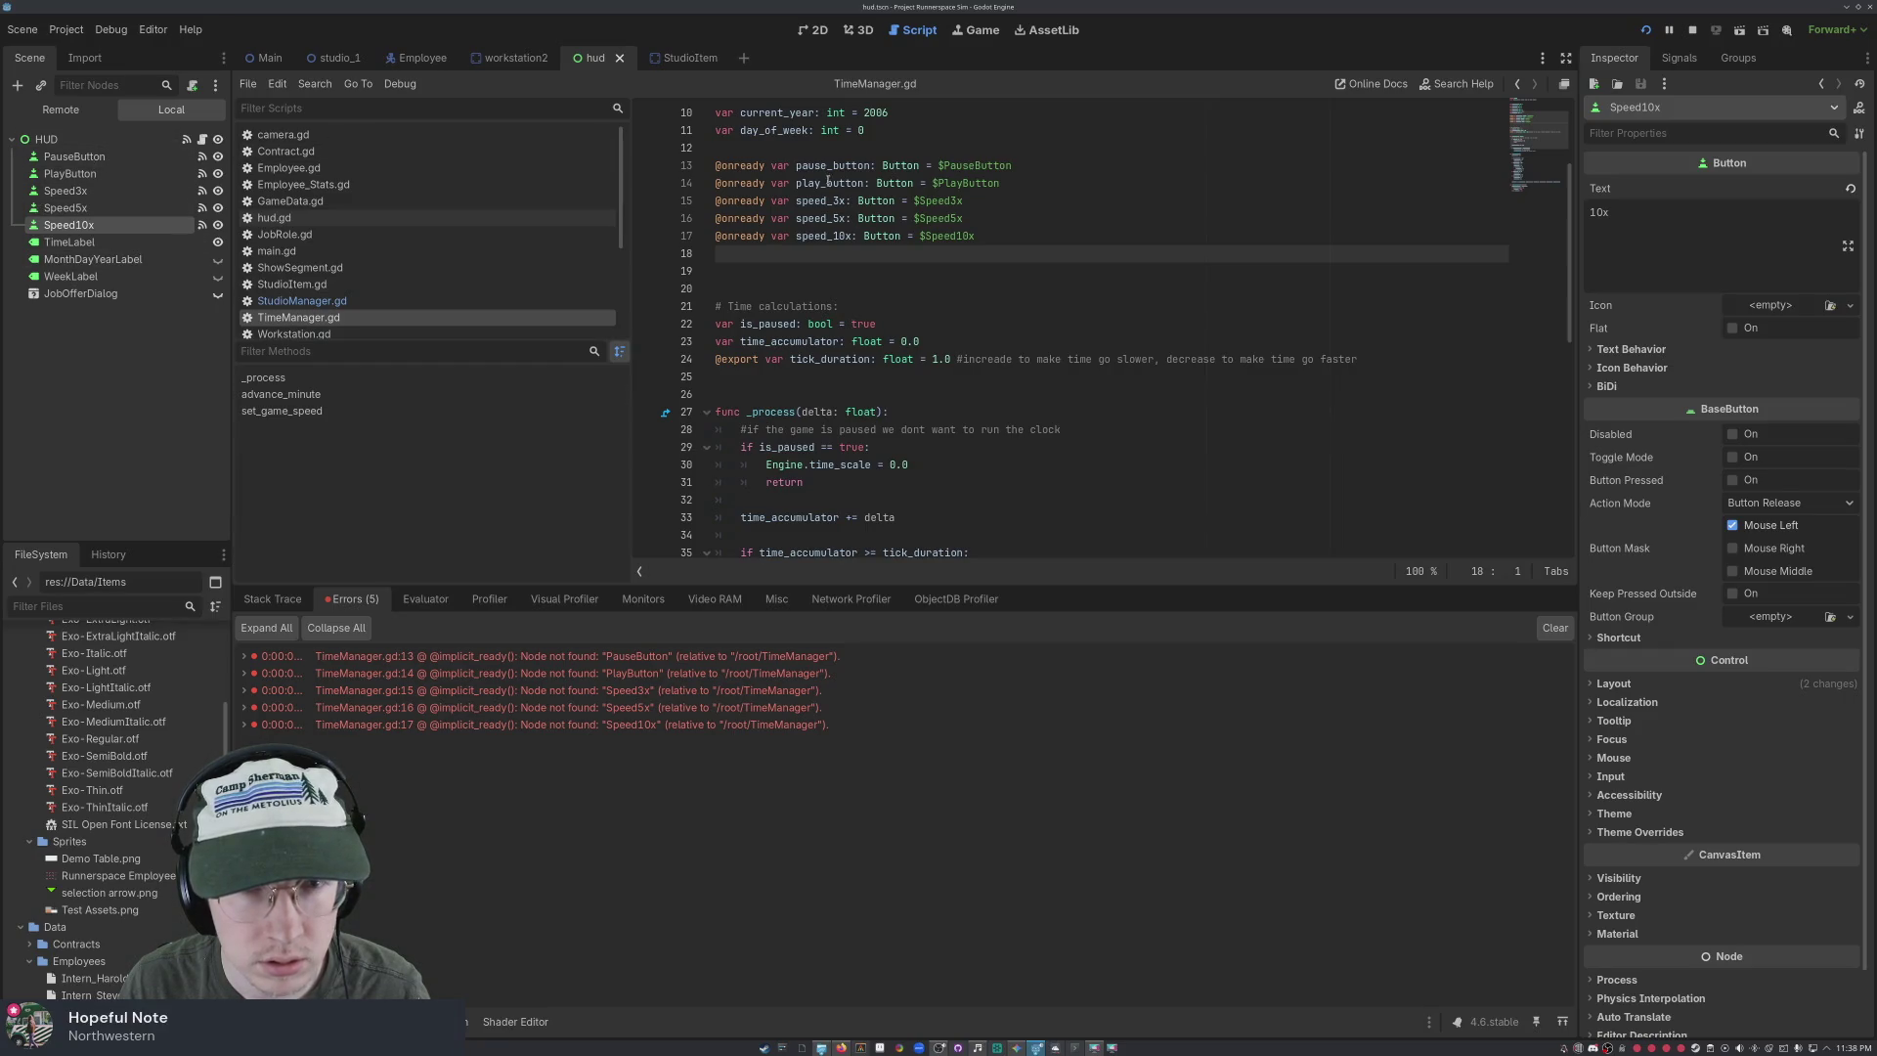
pyautogui.scroll(2, 828, 182)
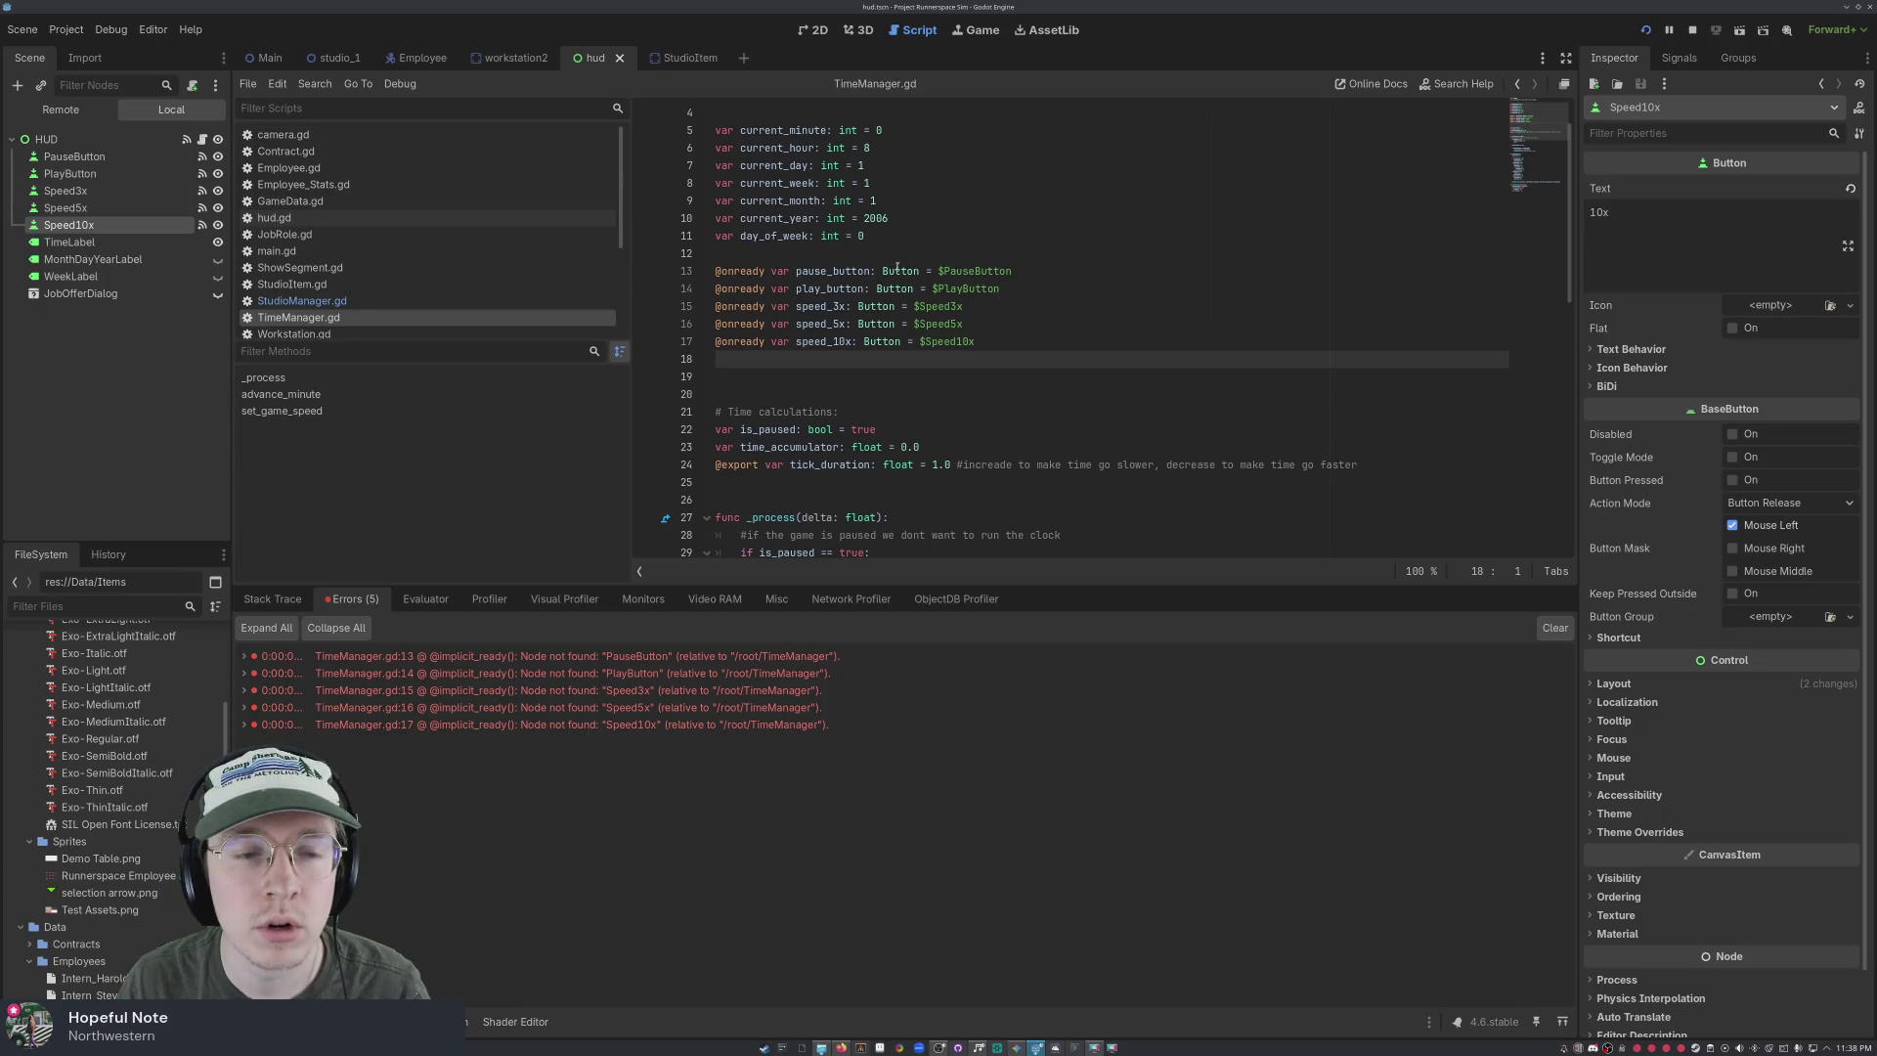
pyautogui.scroll(-12, 898, 269)
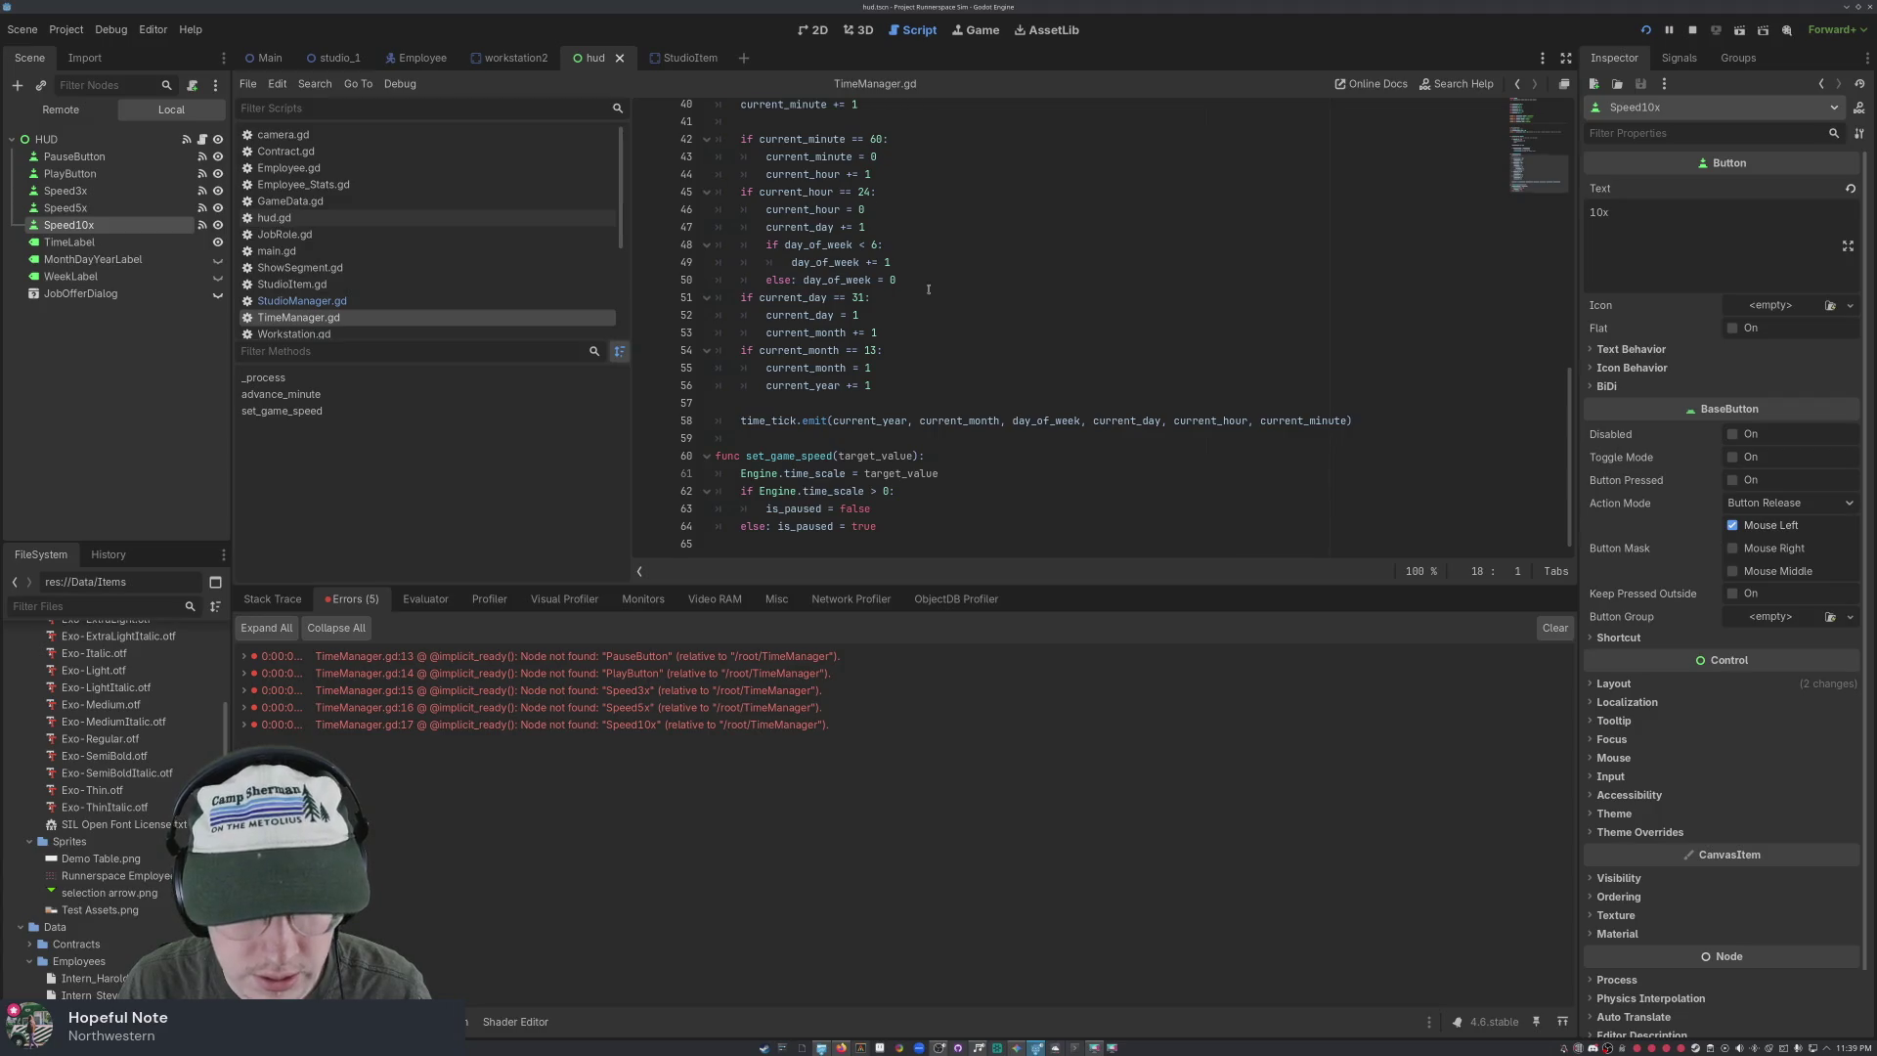
pyautogui.scroll(7, 929, 289)
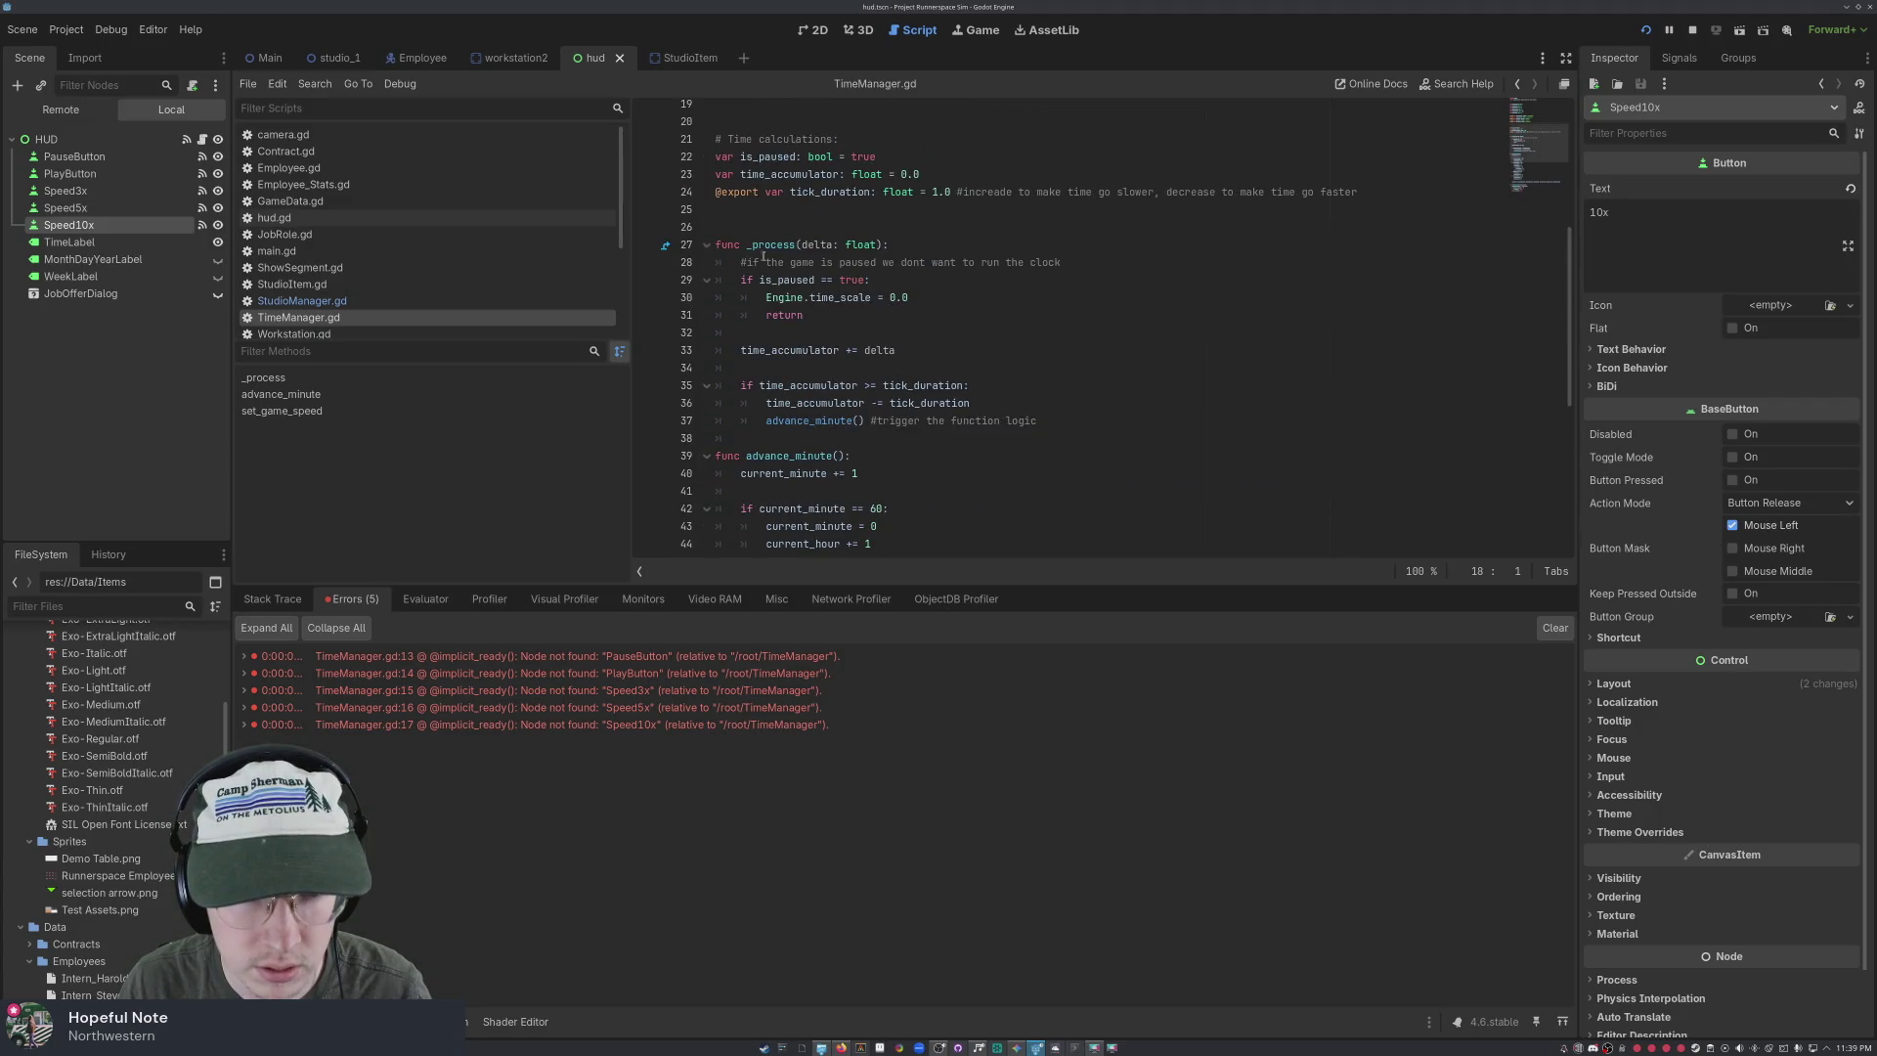
pyautogui.scroll(2, 782, 261)
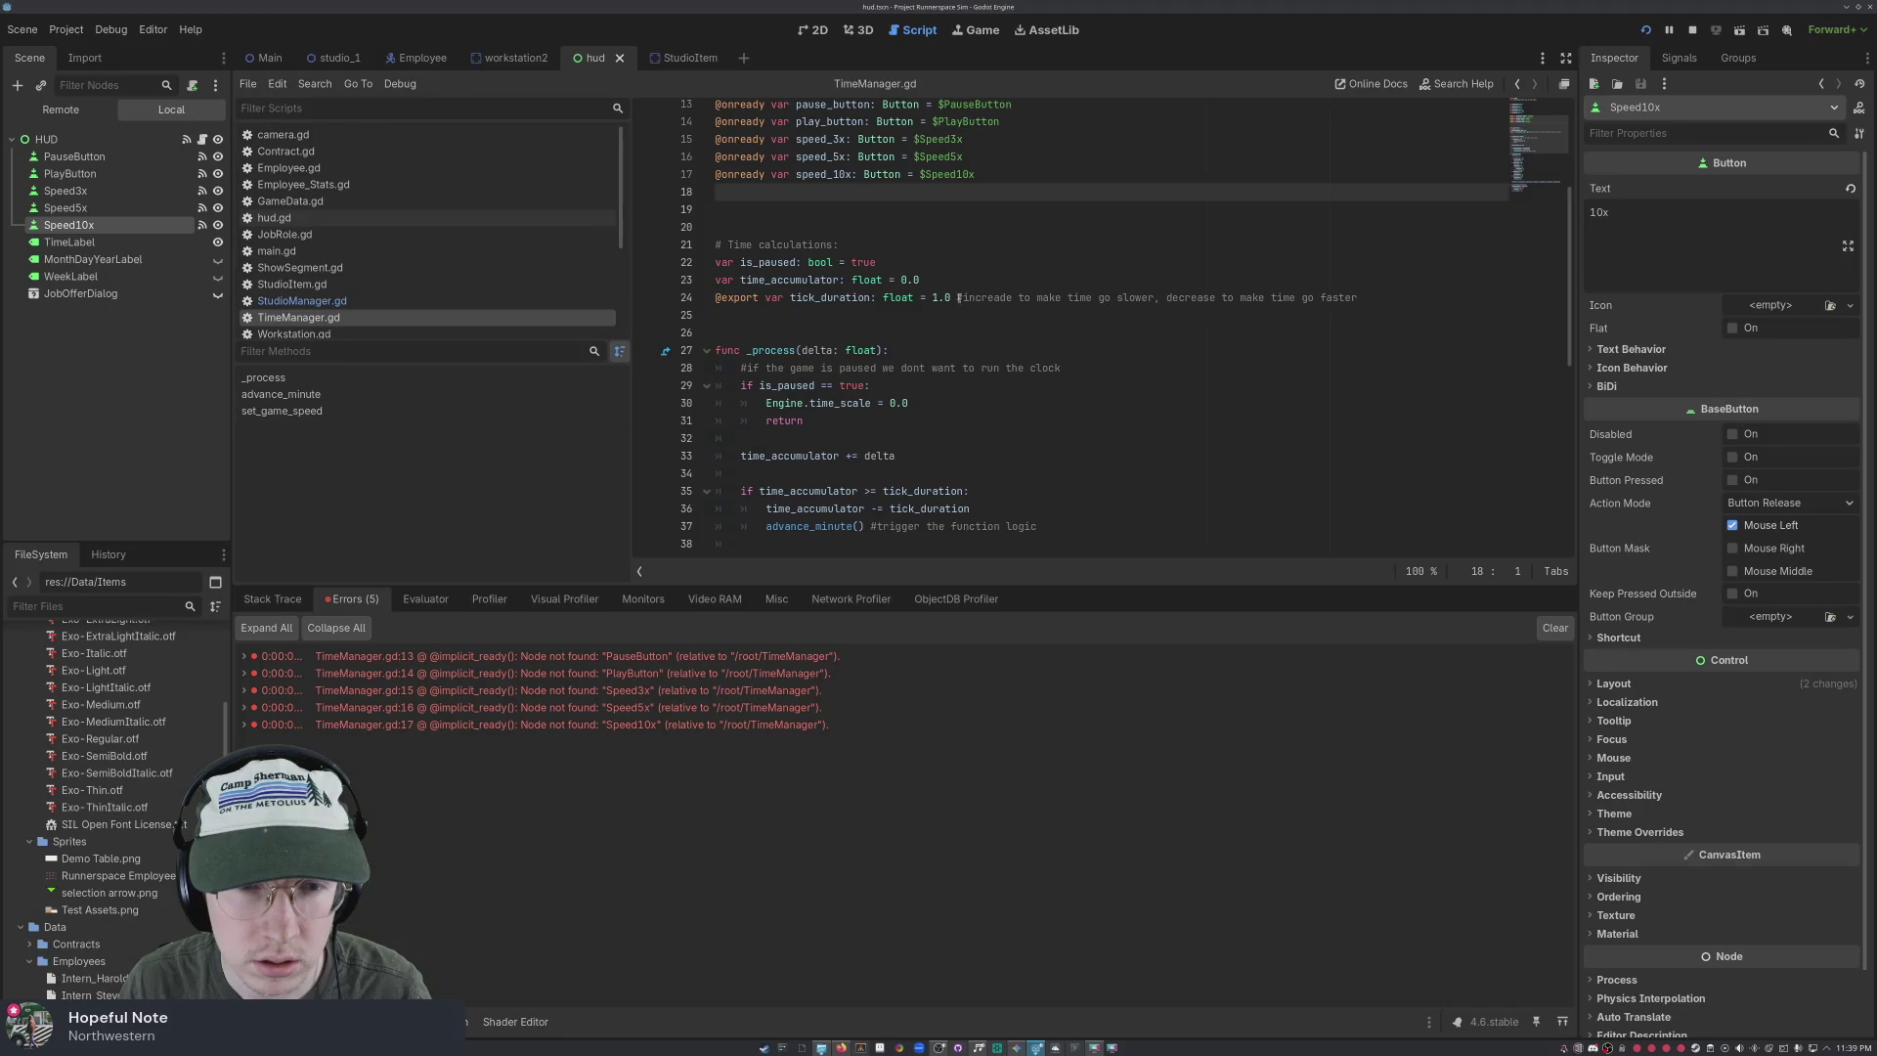
pyautogui.scroll(4, 958, 297)
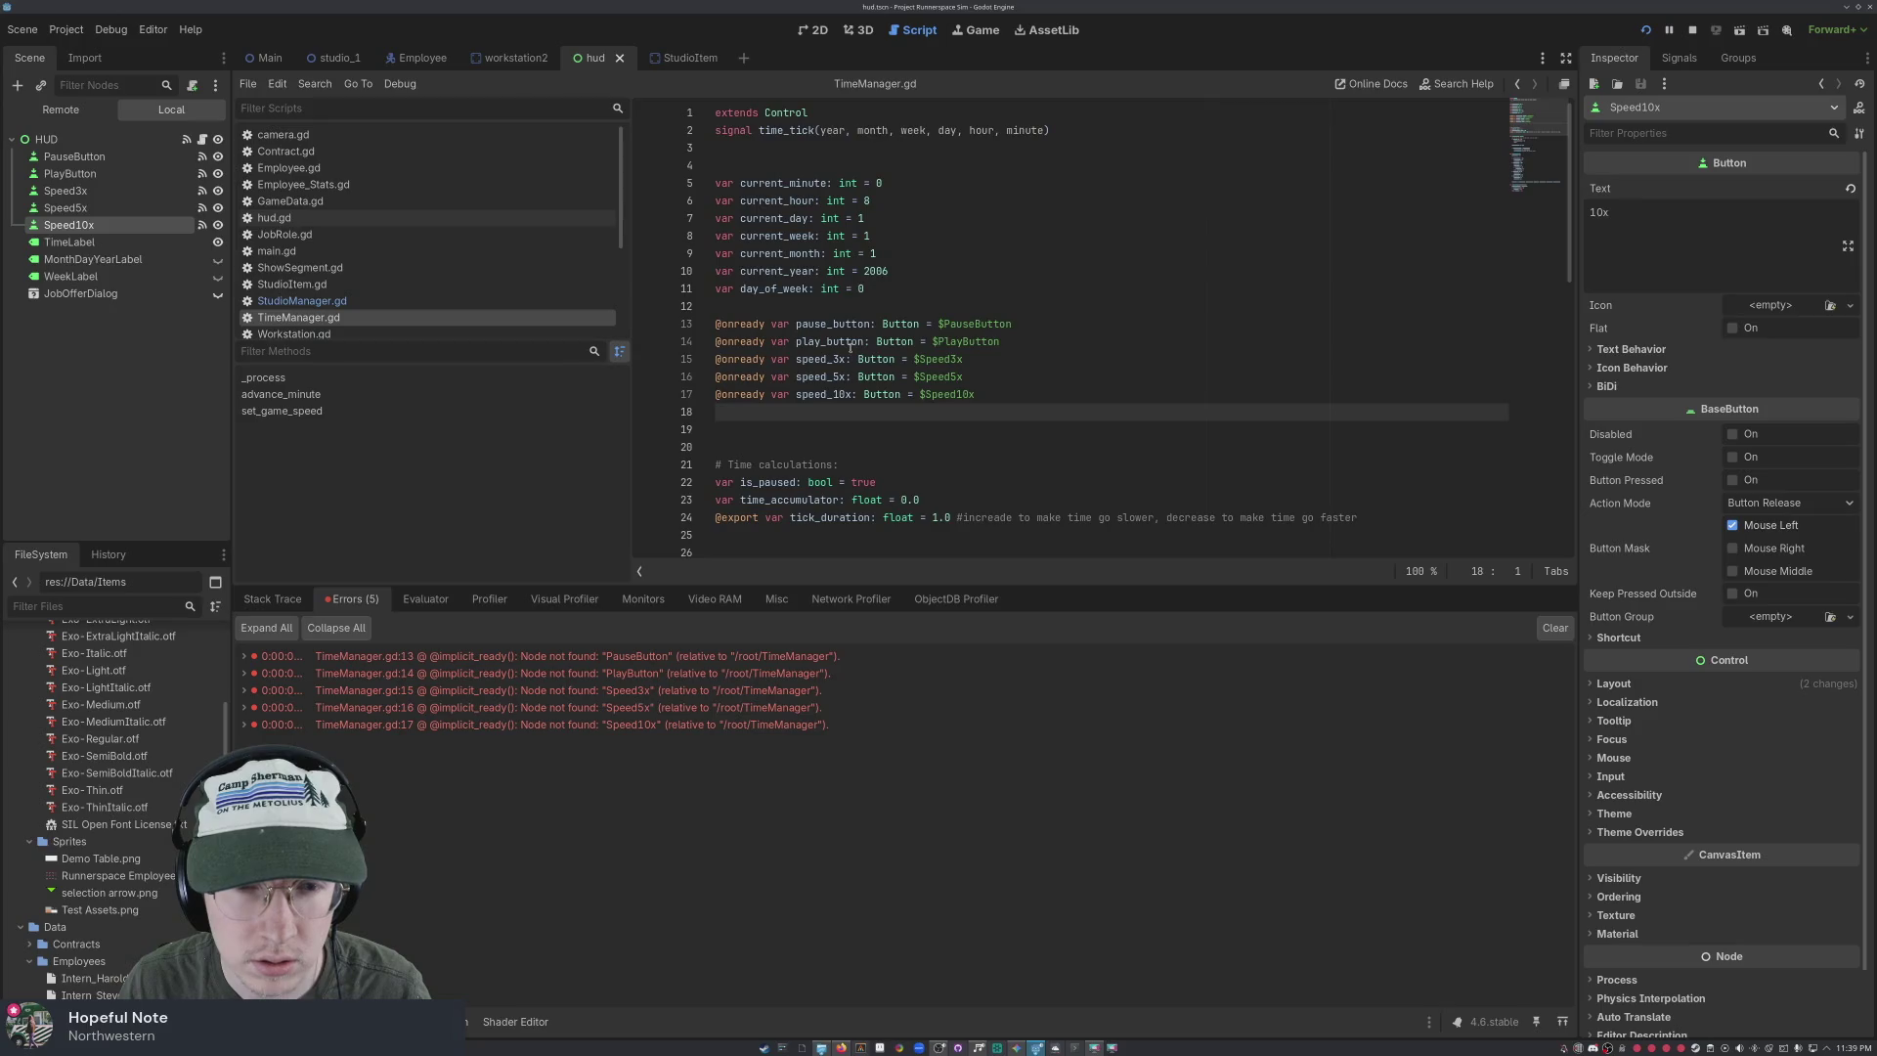
pyautogui.scroll(-8, 850, 347)
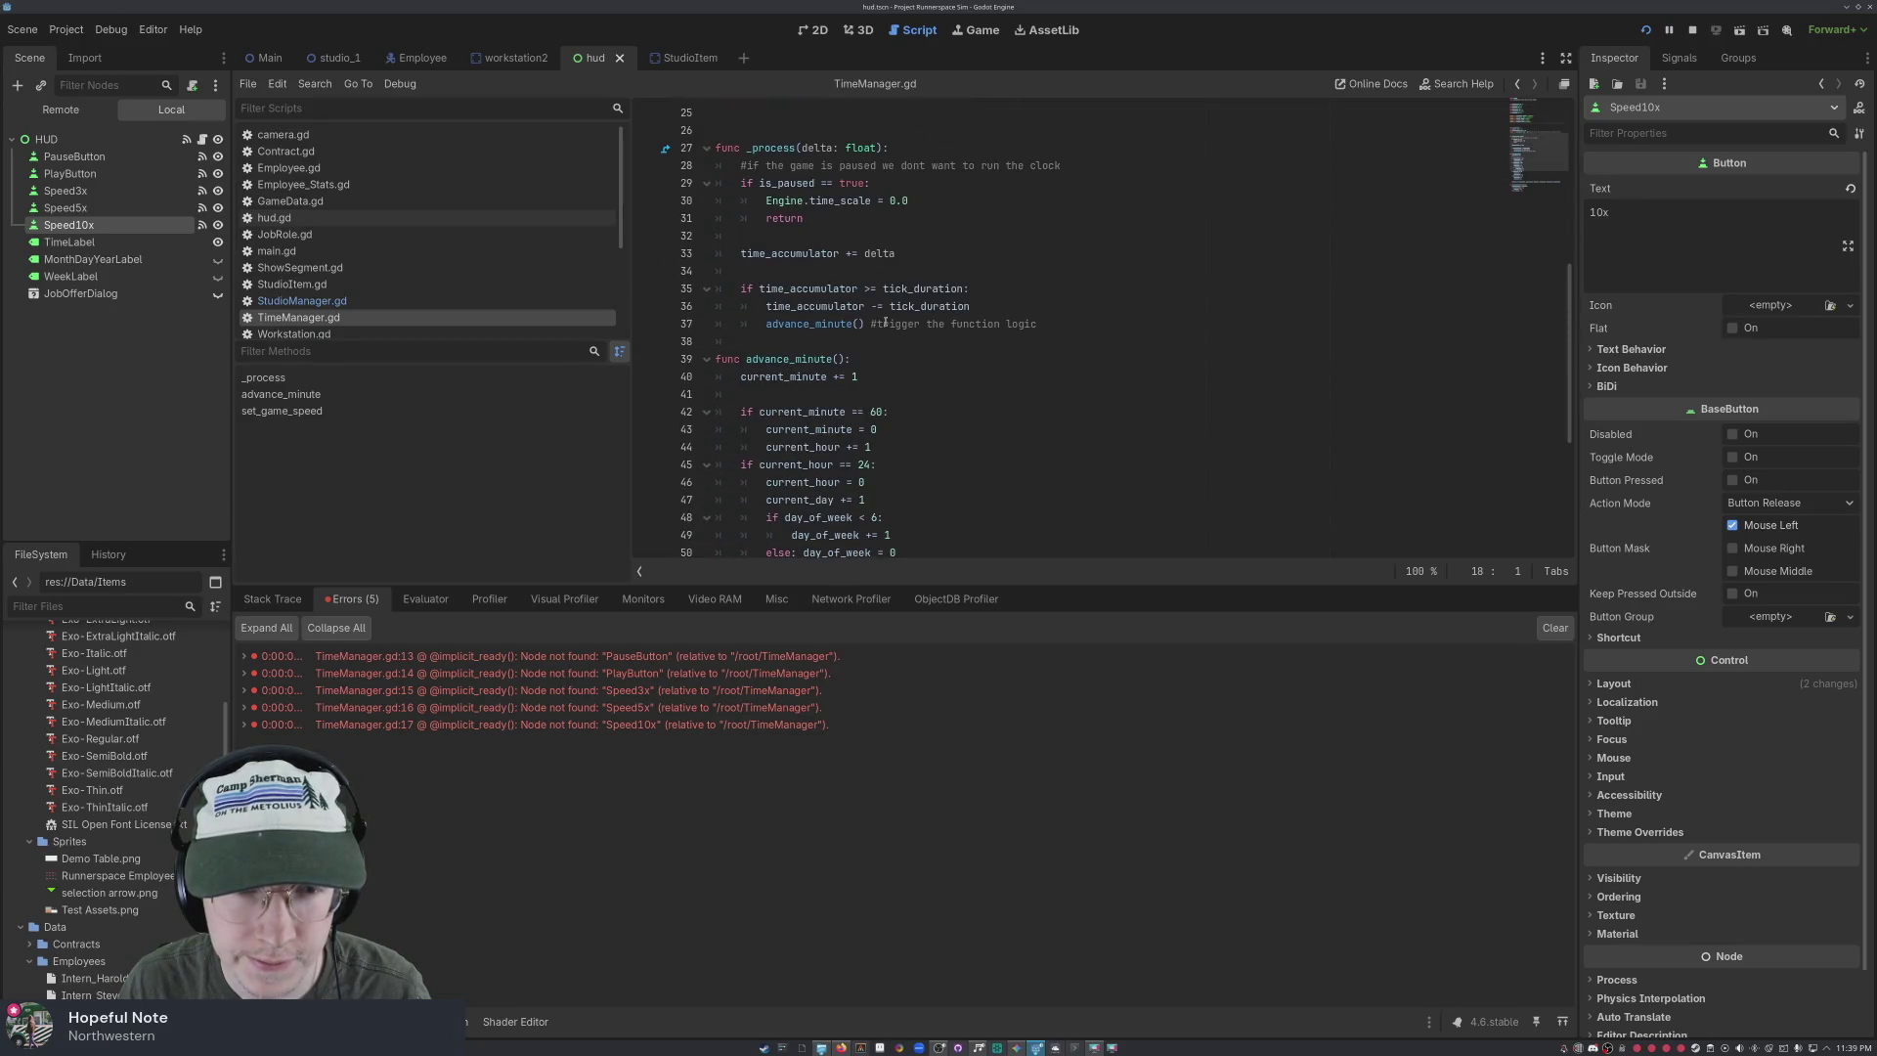
pyautogui.scroll(-5, 885, 323)
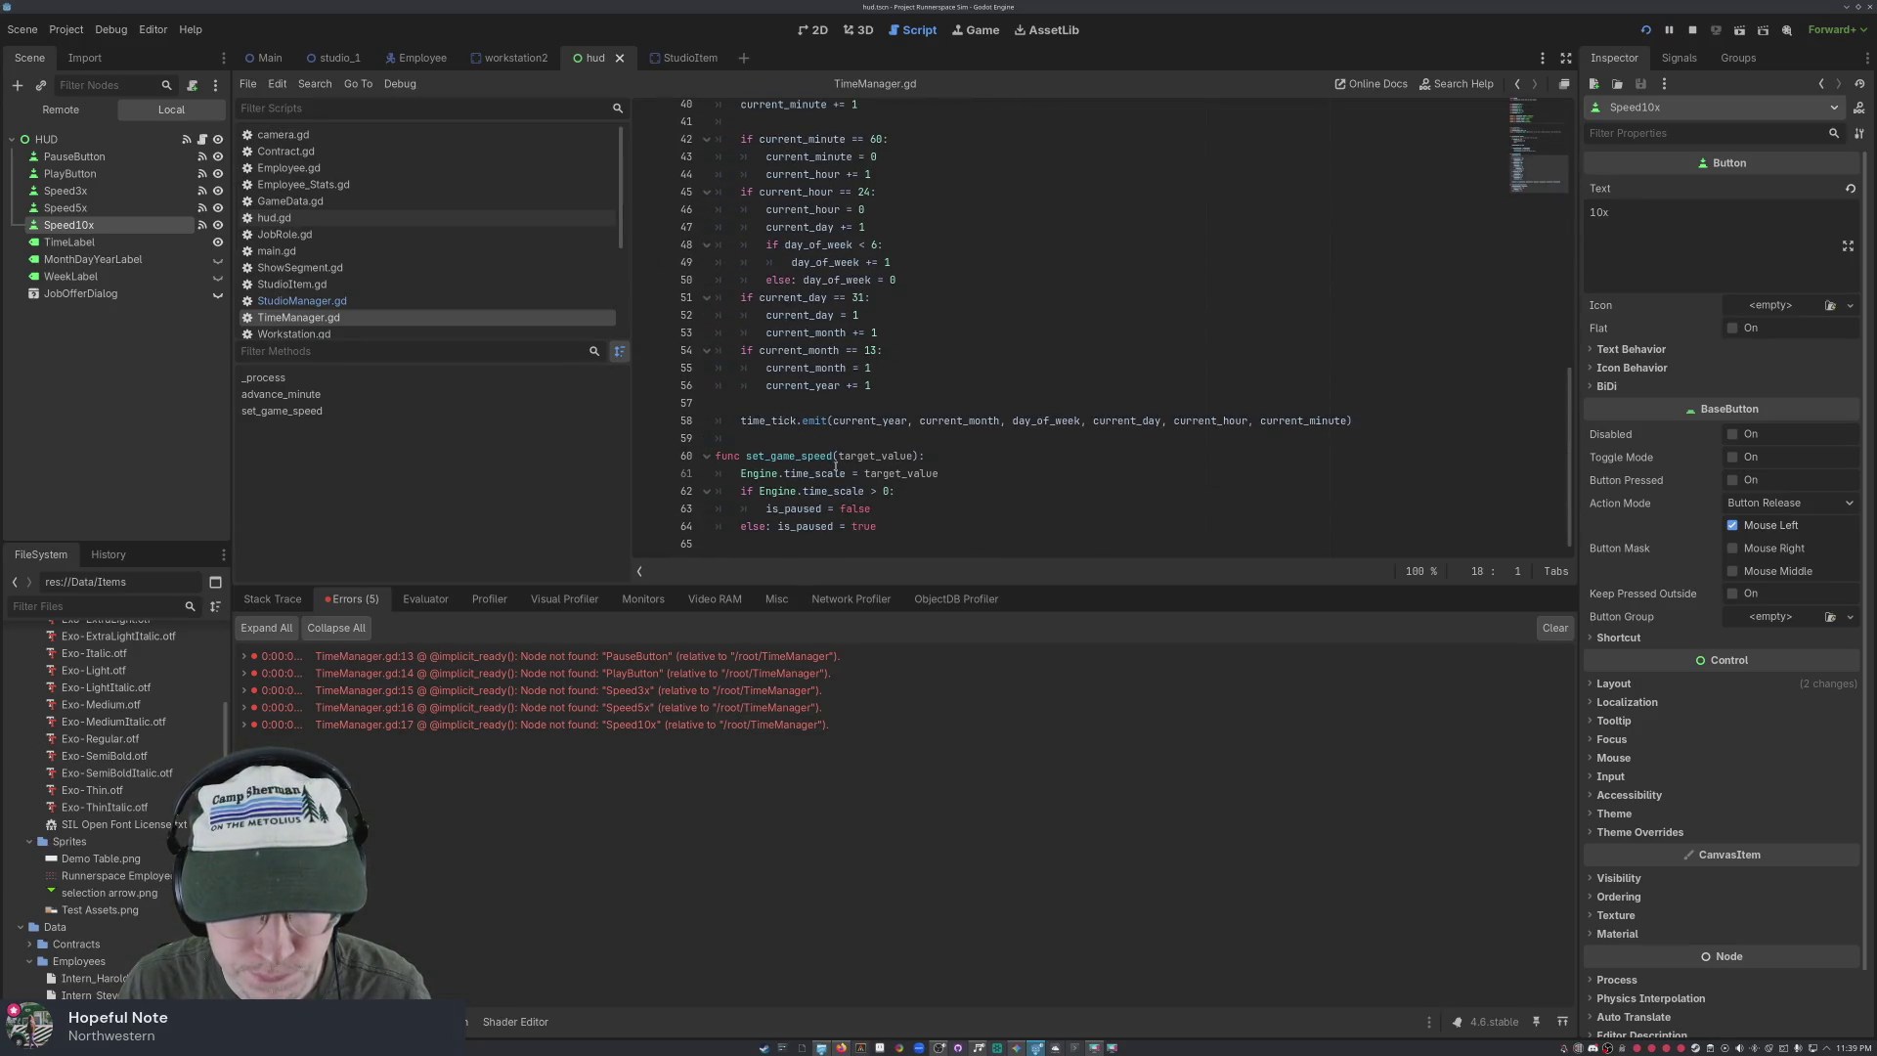
pyautogui.scroll(6, 860, 469)
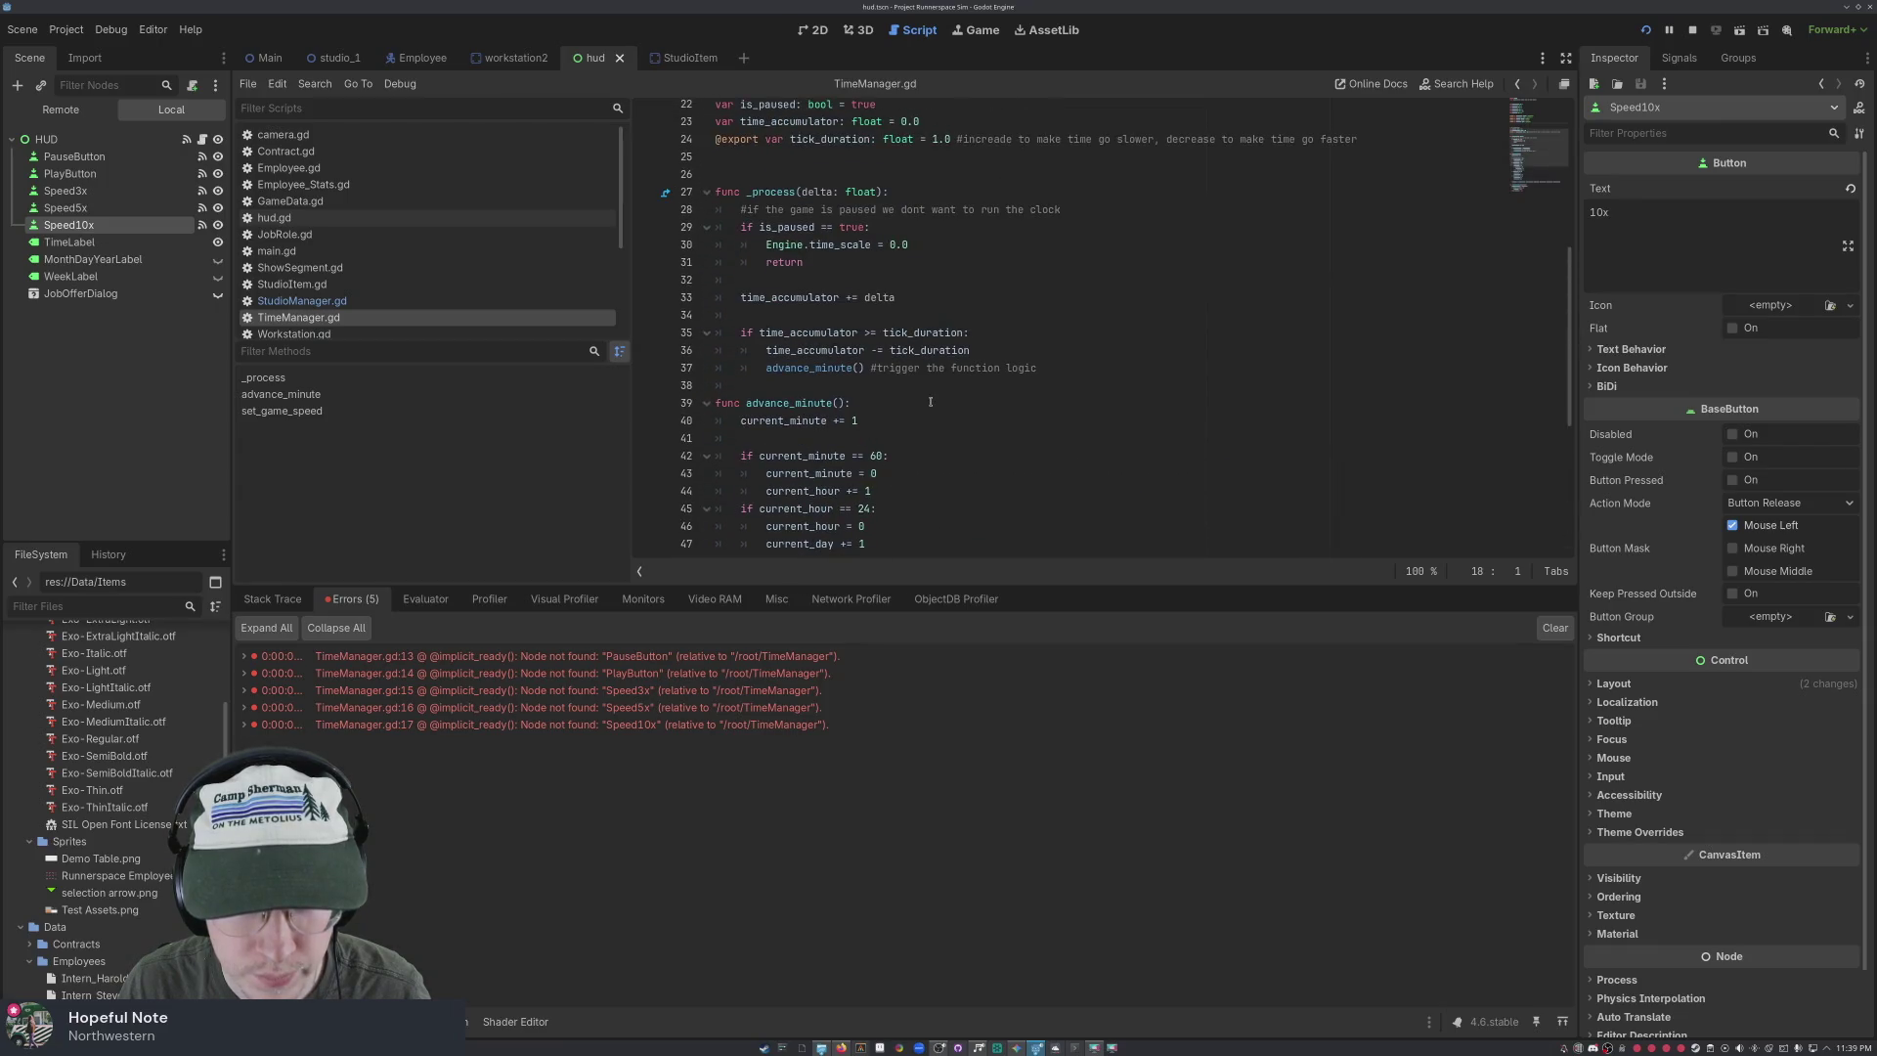
pyautogui.scroll(7, 927, 398)
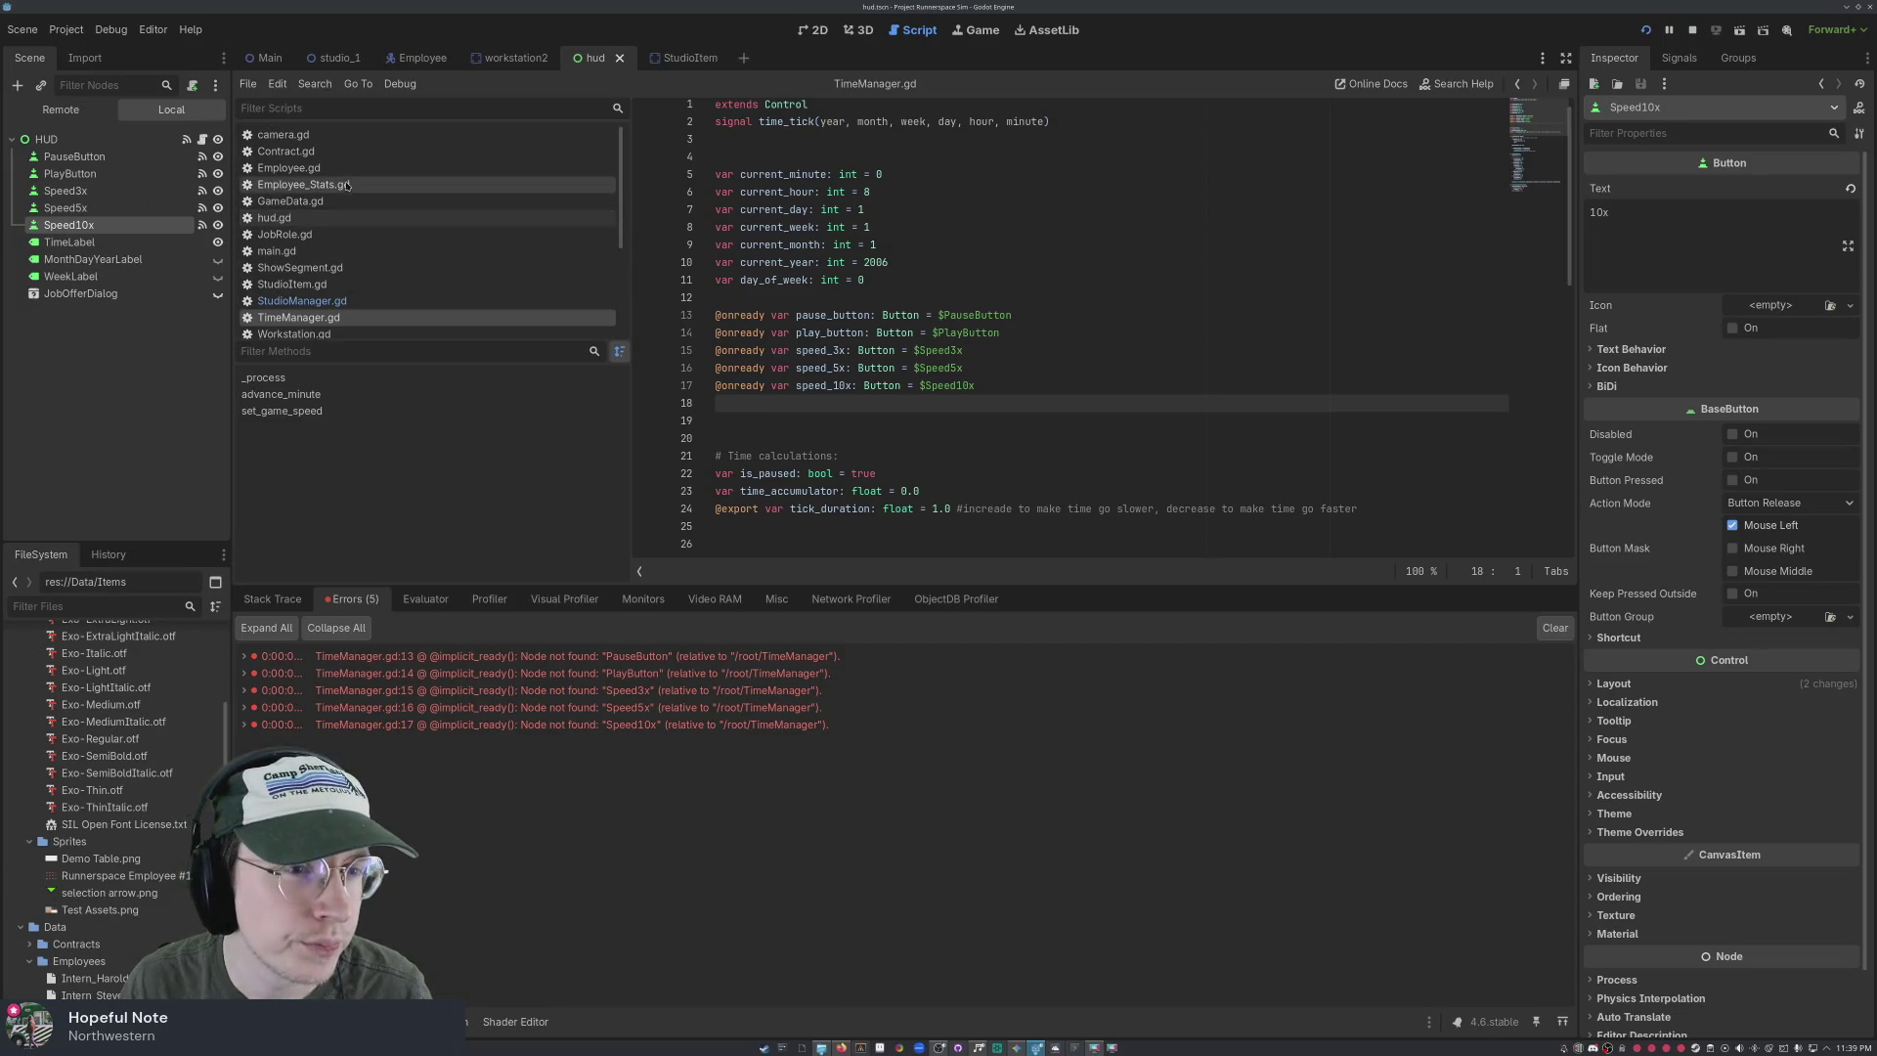
# Inspect the HUD and PauseButton node properties, confirming the button text PAUSE
pyautogui.click(134, 142)
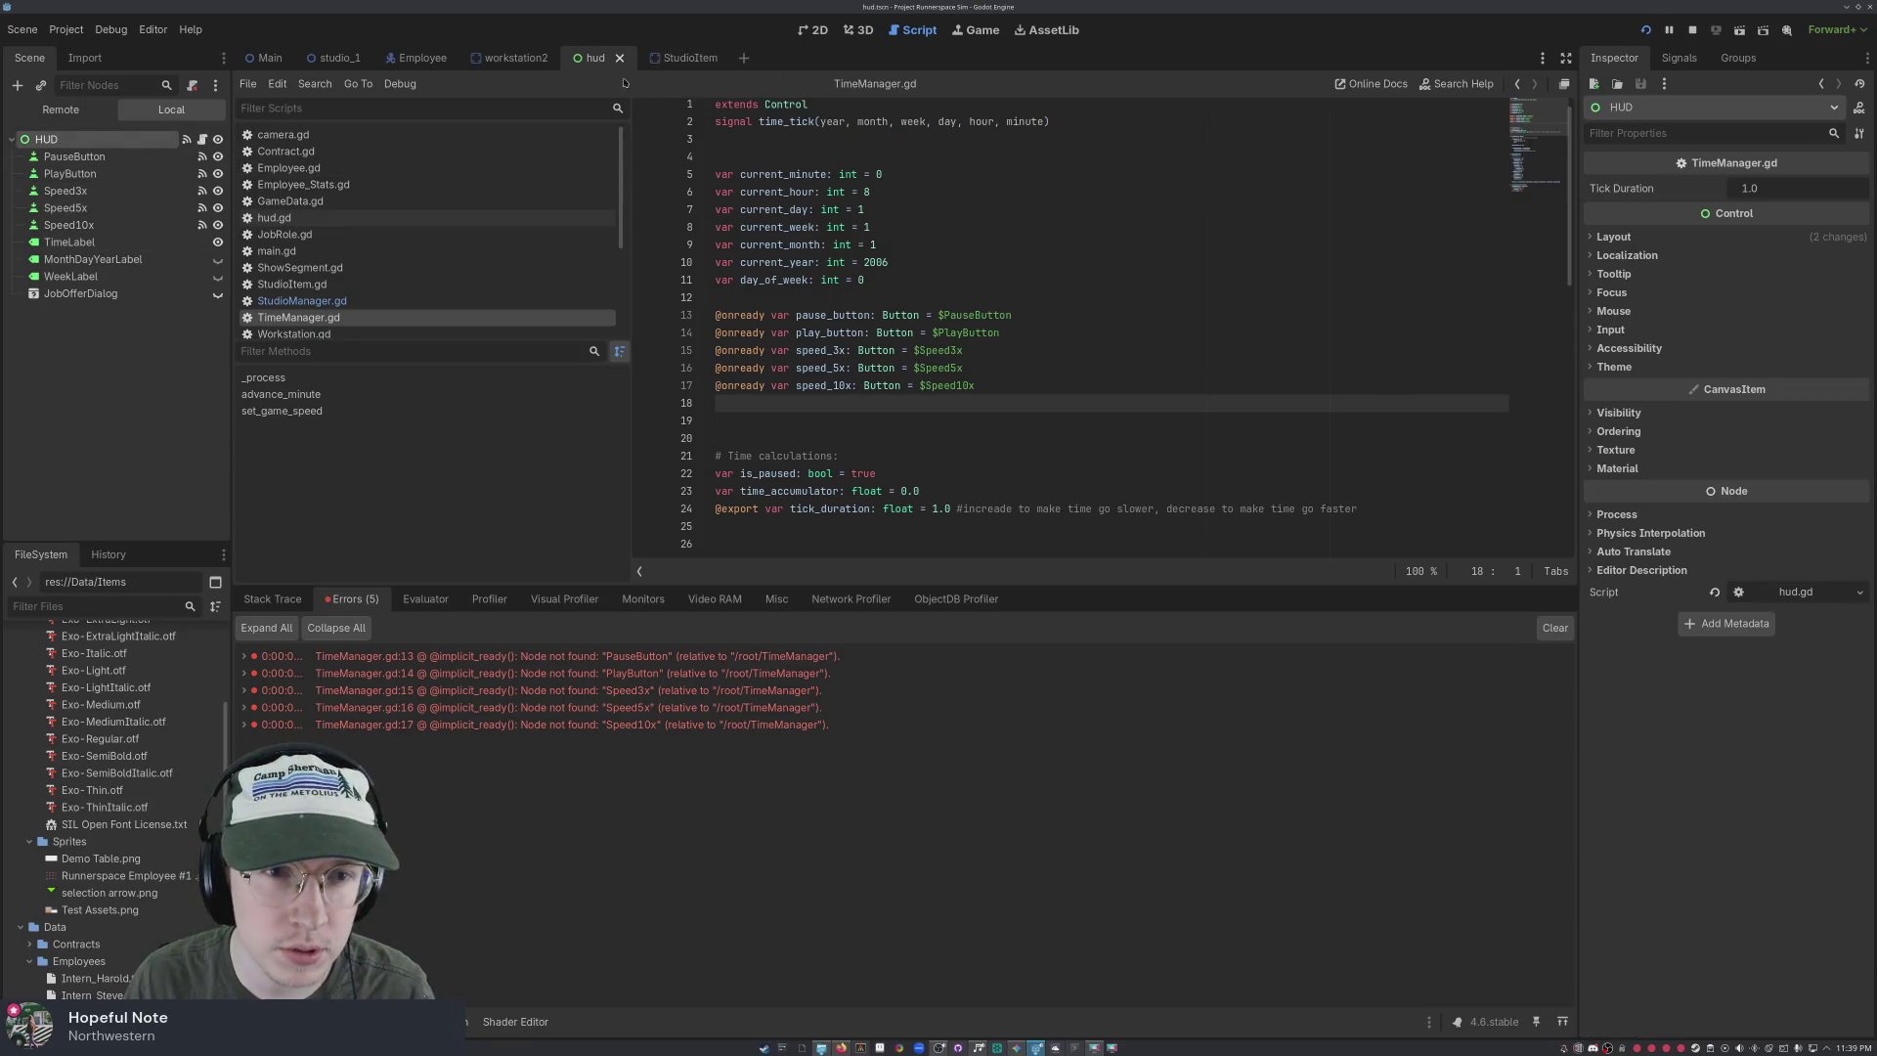
pyautogui.scroll(-5, 448, 190)
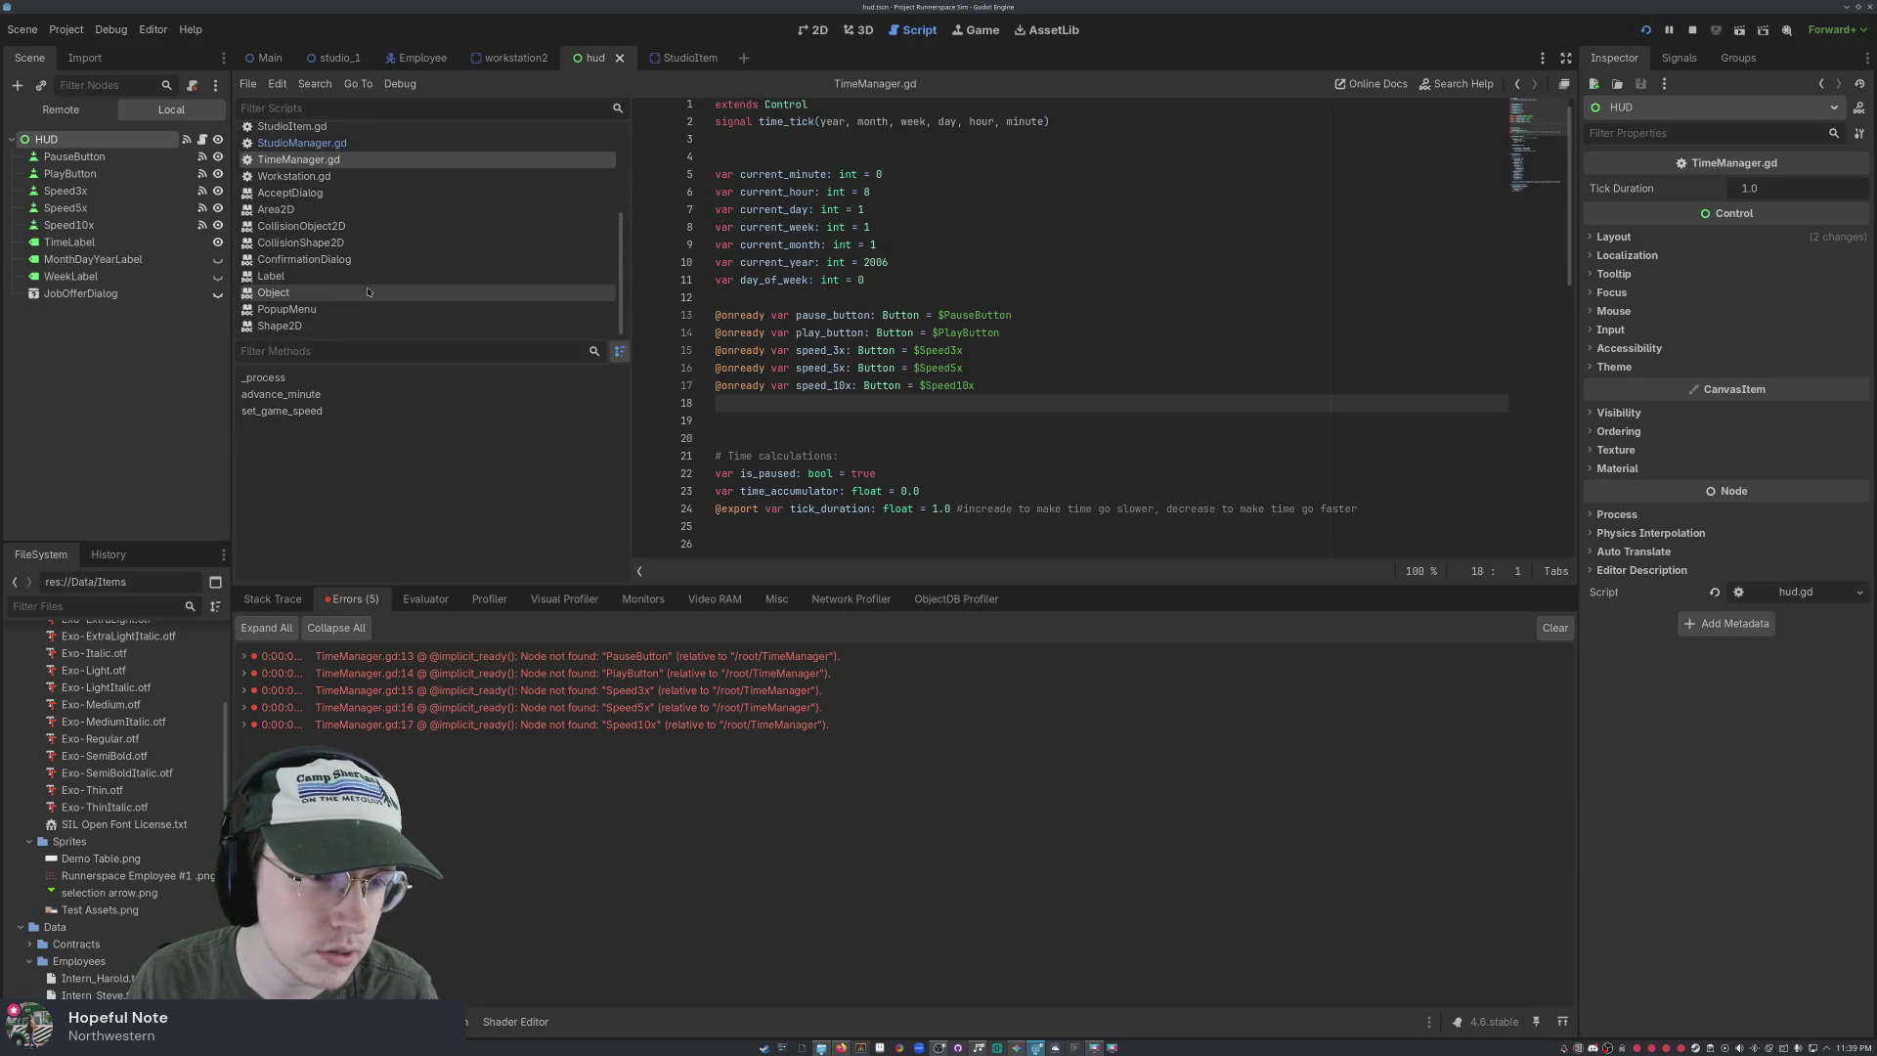
pyautogui.click(74, 157)
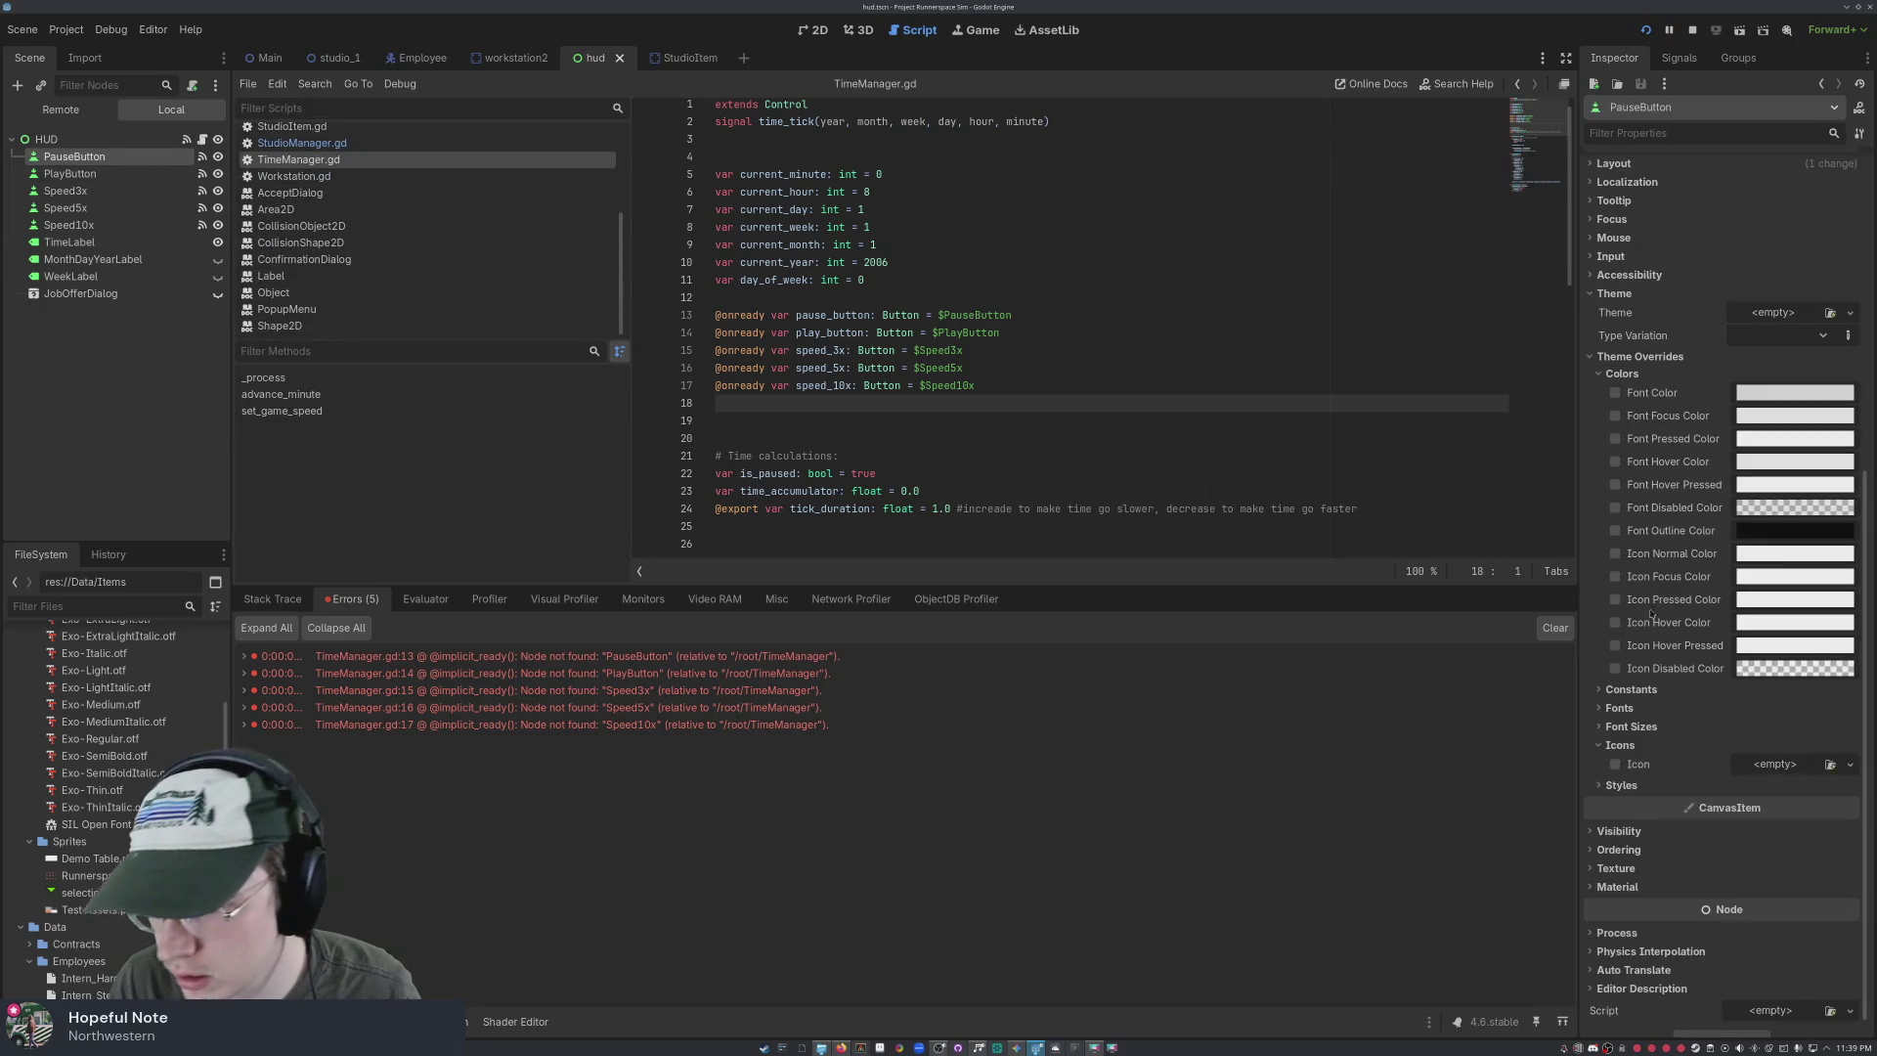
pyautogui.scroll(8, 1642, 577)
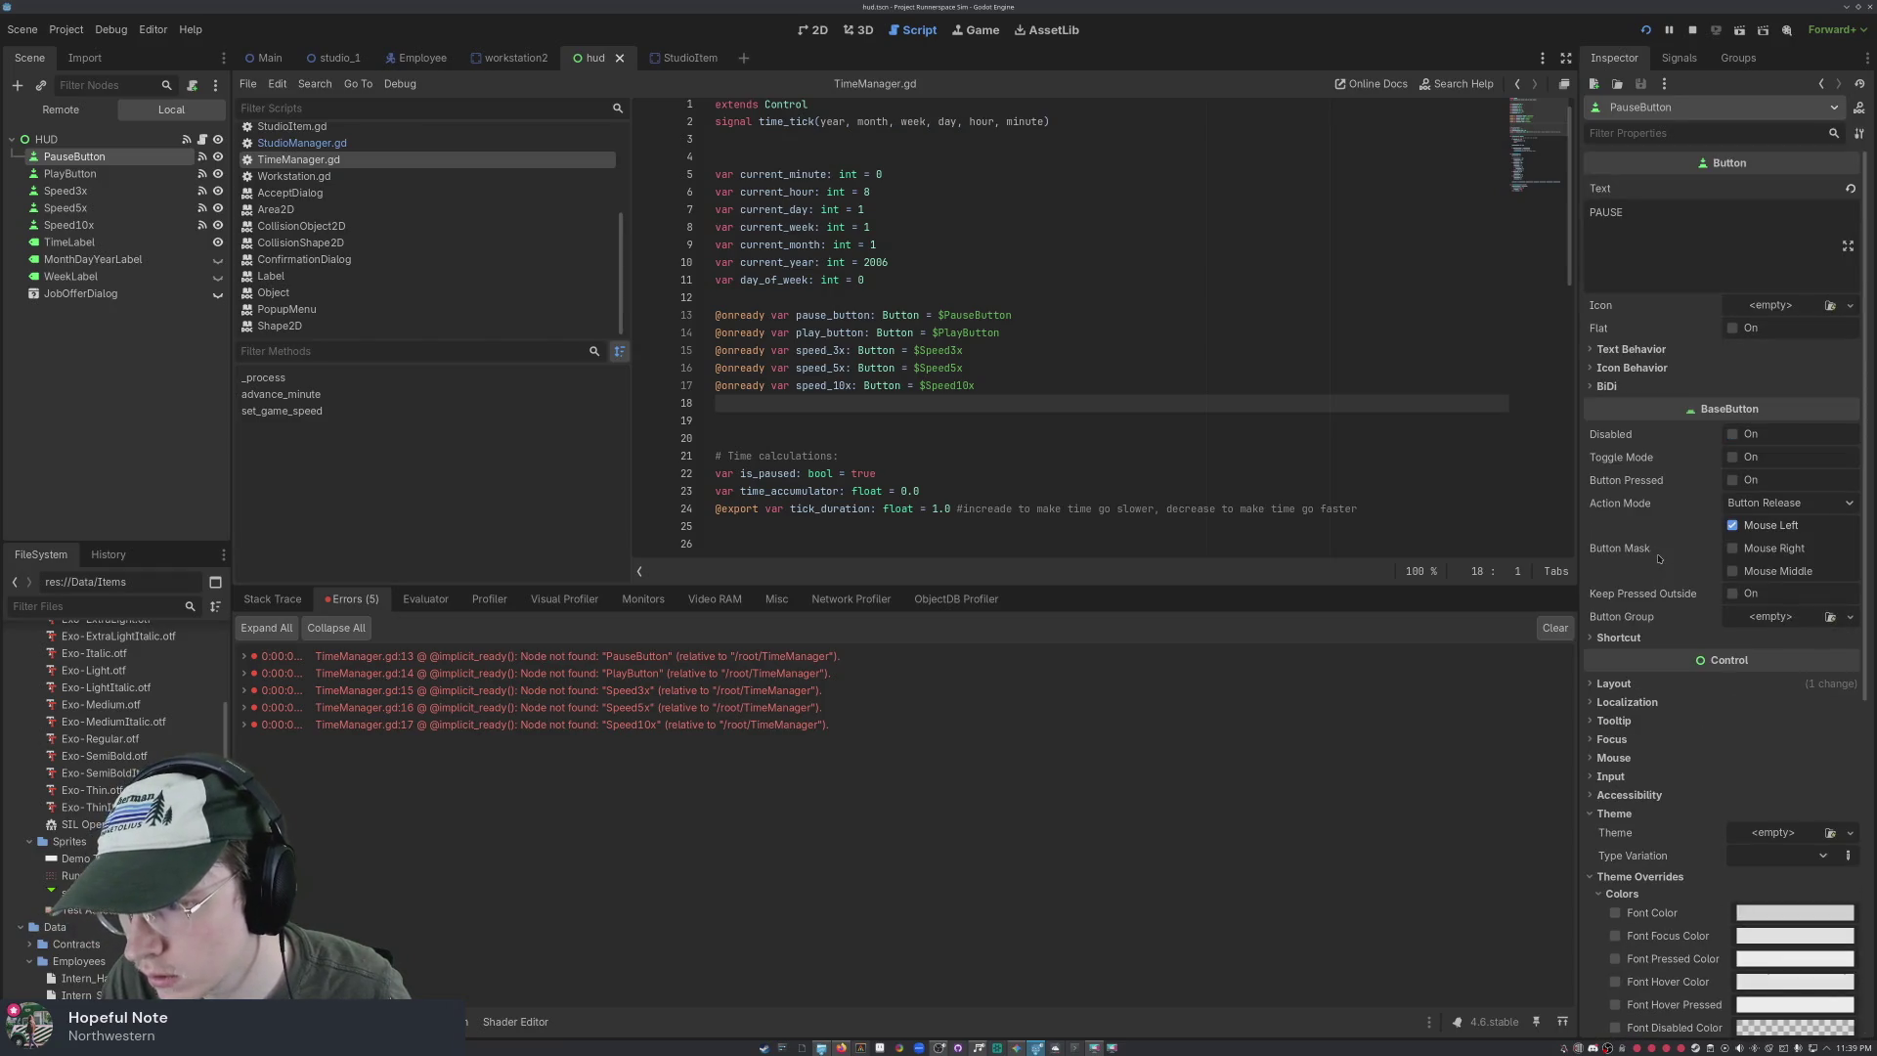
pyautogui.scroll(-8, 1662, 552)
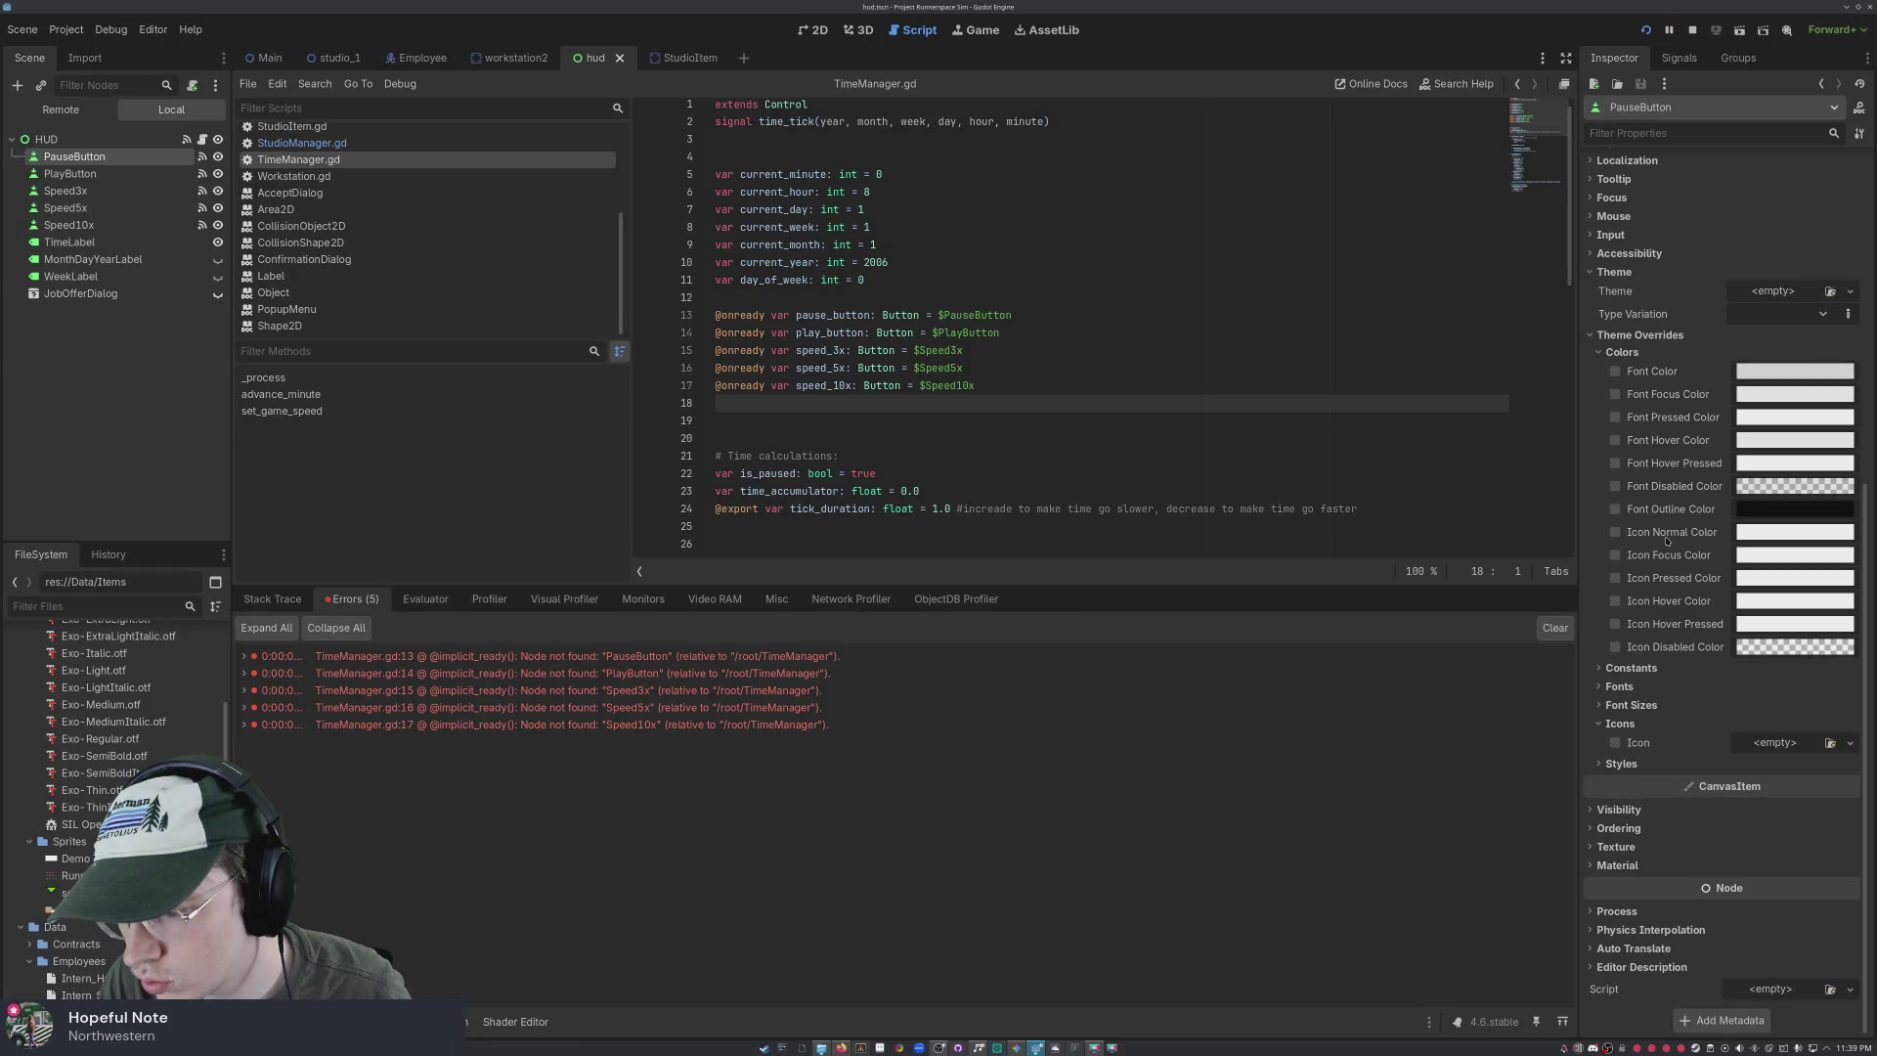
pyautogui.scroll(6, 1667, 538)
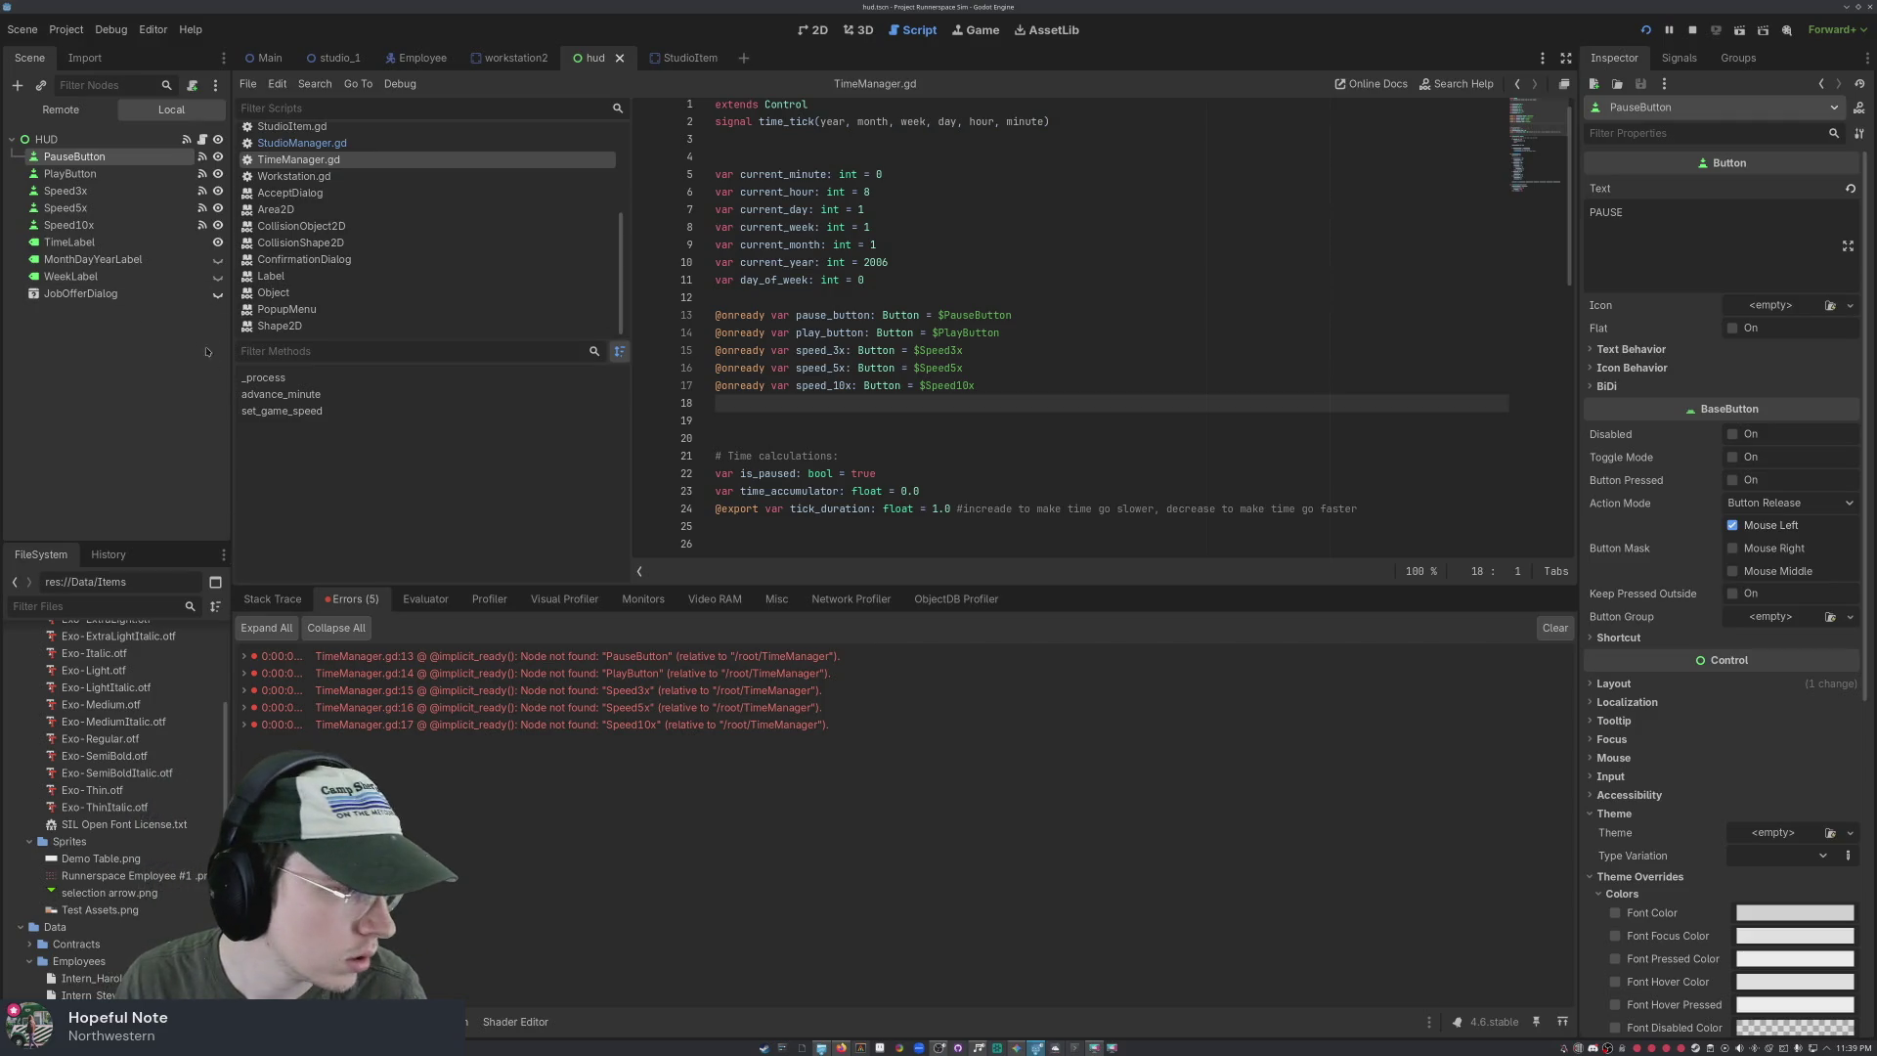
pyautogui.click(147, 140)
# In hud.gd, delete the extends "res://Scripts/TimeManager.gd" line, then undo to restore it
pyautogui.click(201, 140)
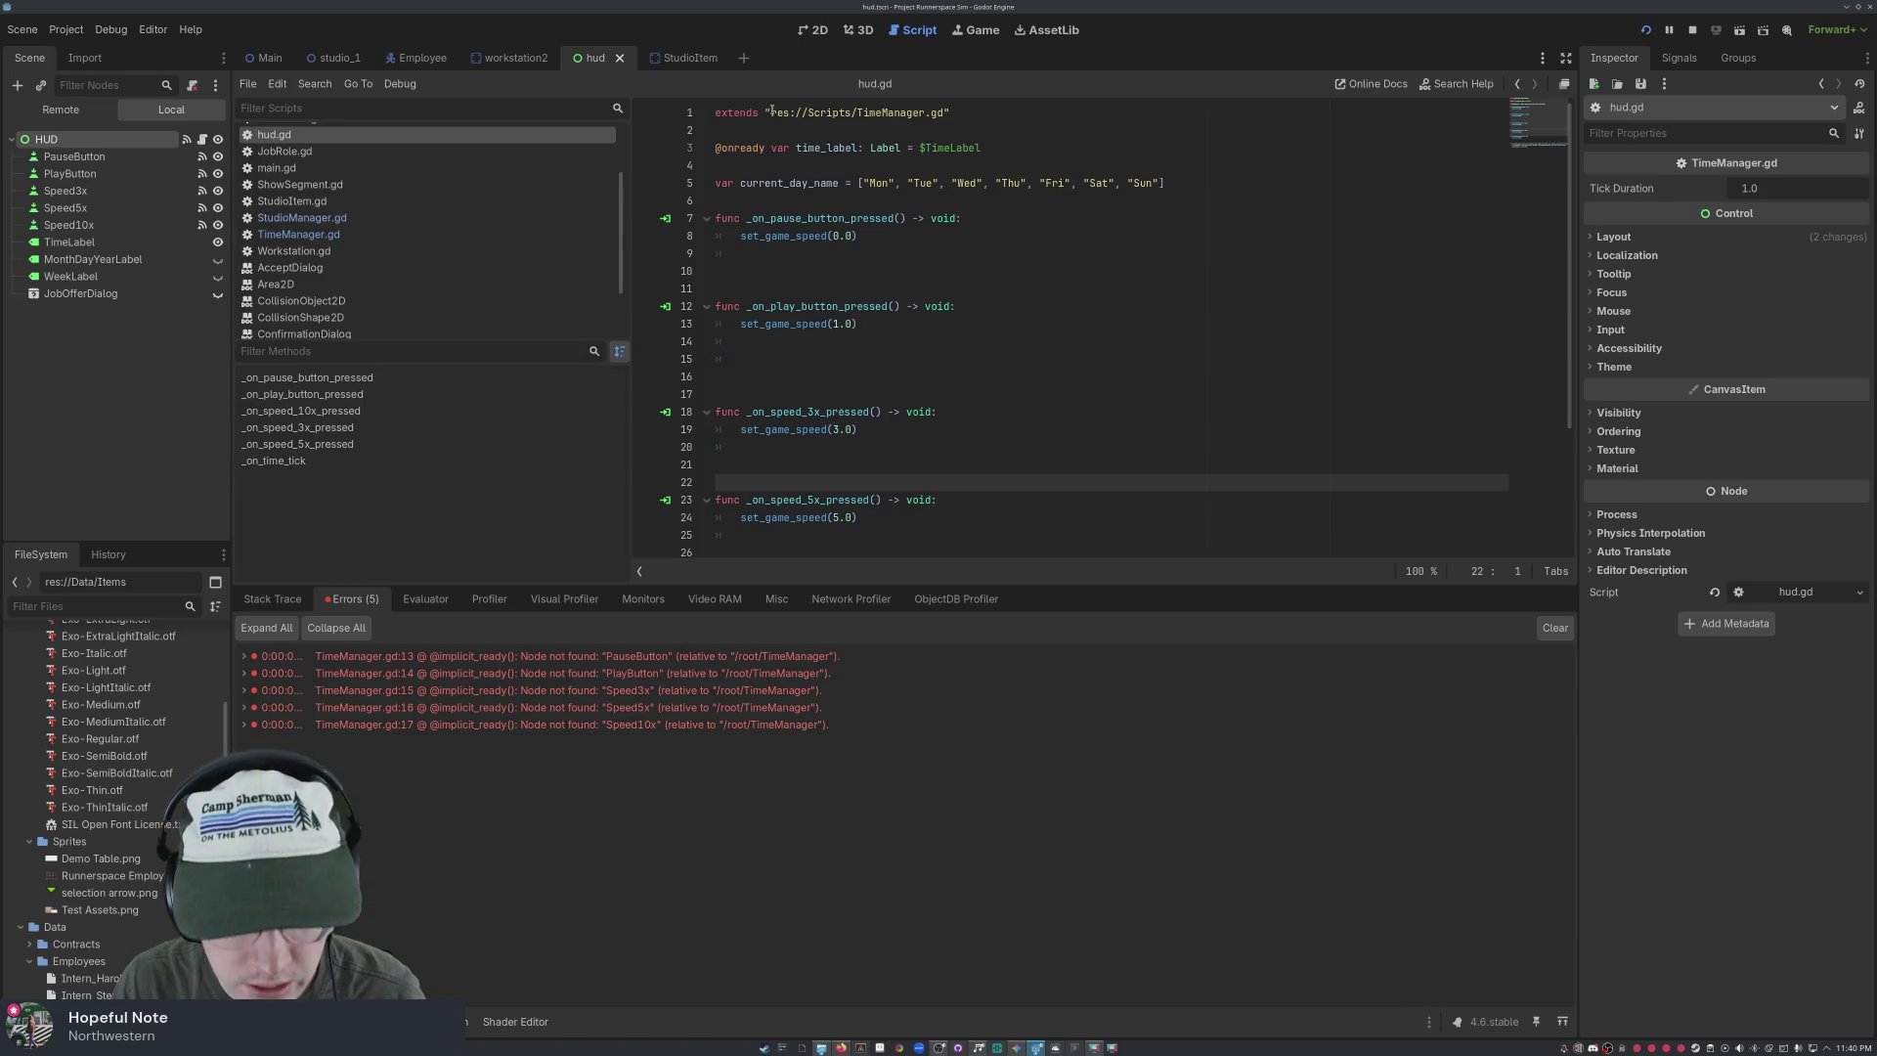
pyautogui.moveTo(950, 112); pyautogui.dragTo(707, 109)
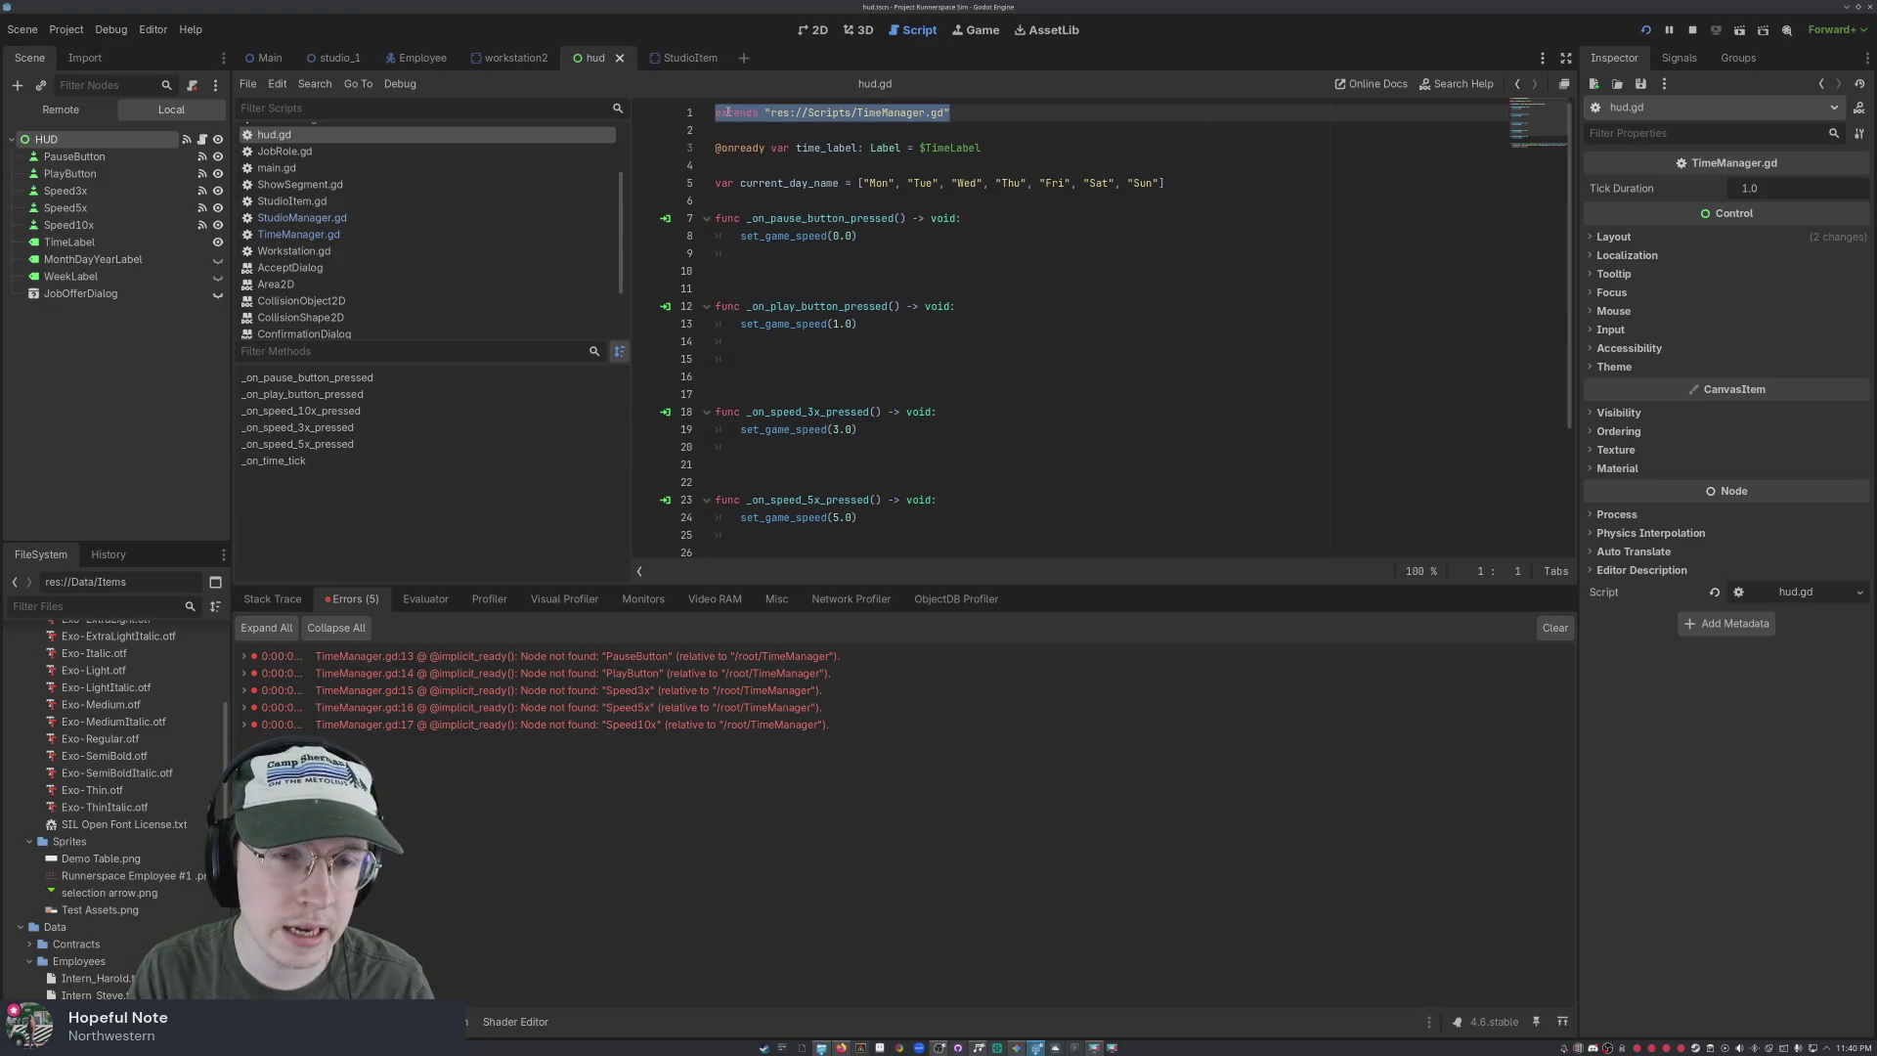
pyautogui.press('BackSpace')
pyautogui.press('Delete')
pyautogui.press('Delete')
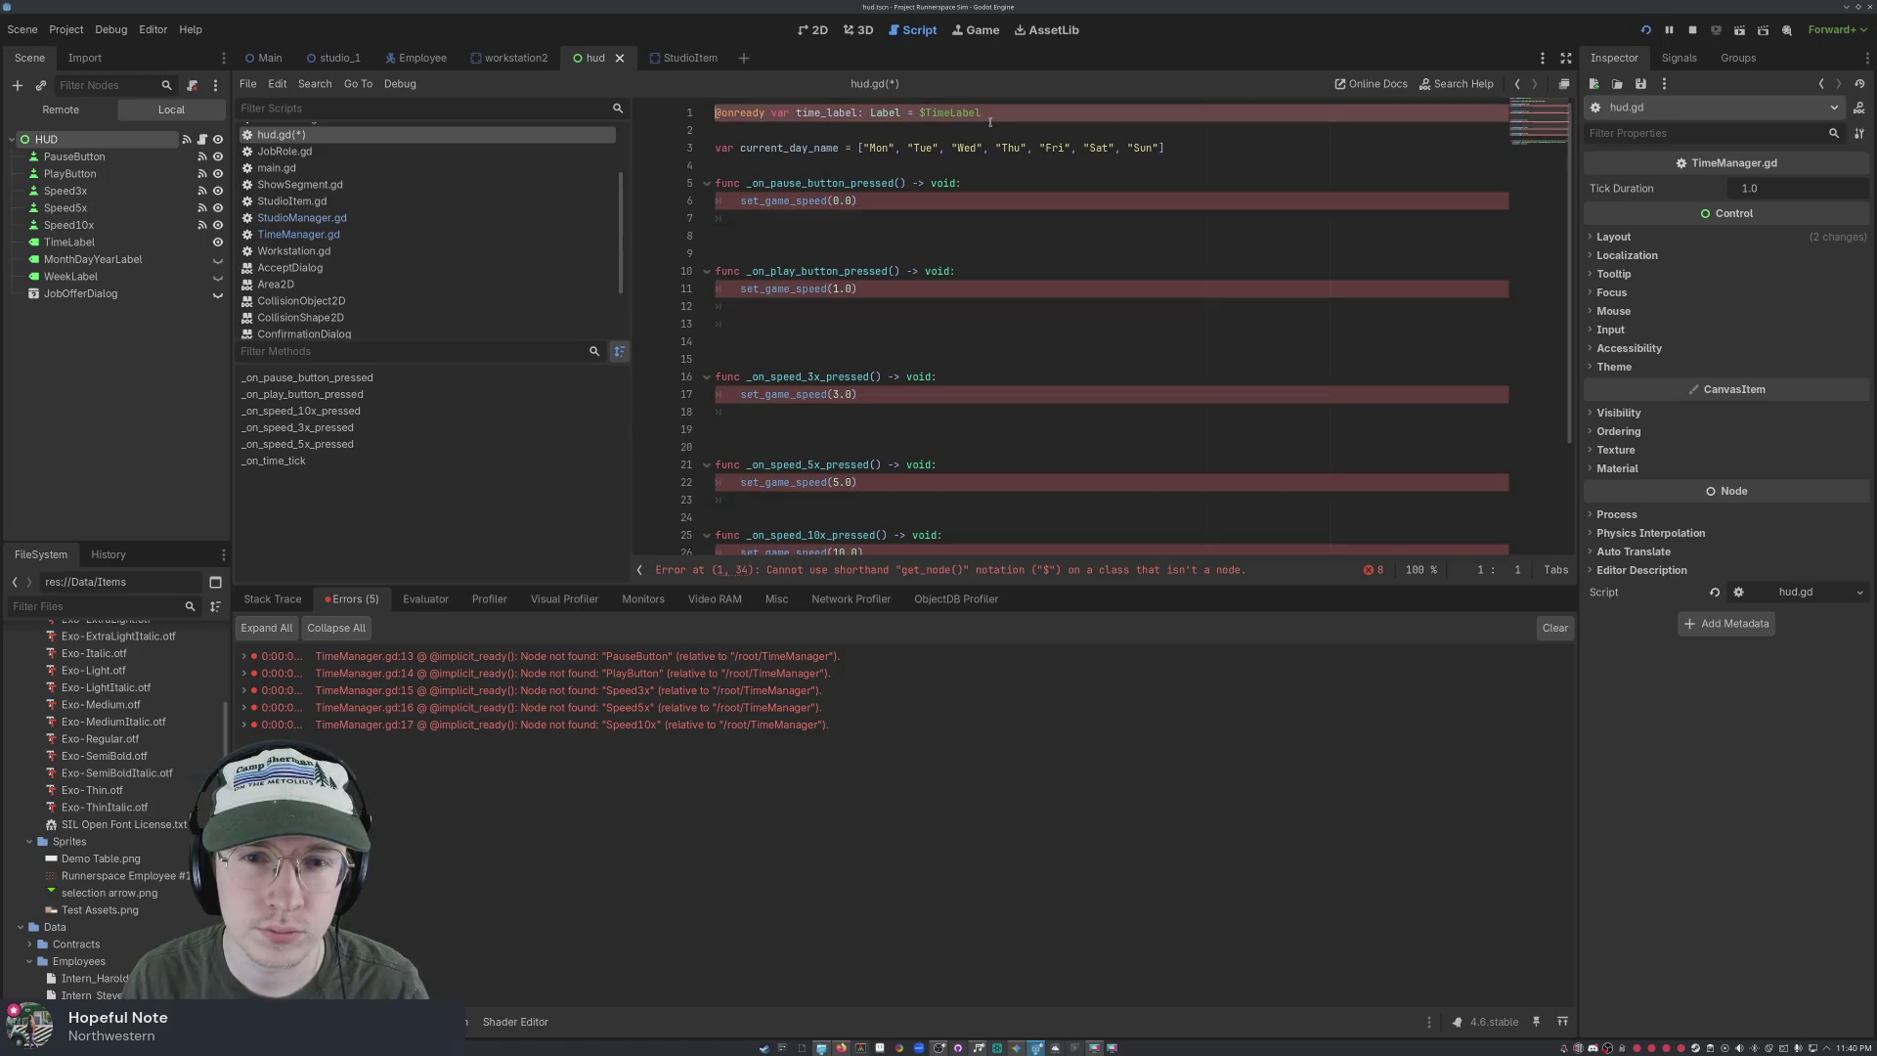
pyautogui.hotkey('ctrl', 'z')
pyautogui.hotkey('ctrl', 'z')
pyautogui.hotkey('ctrl', 'z')
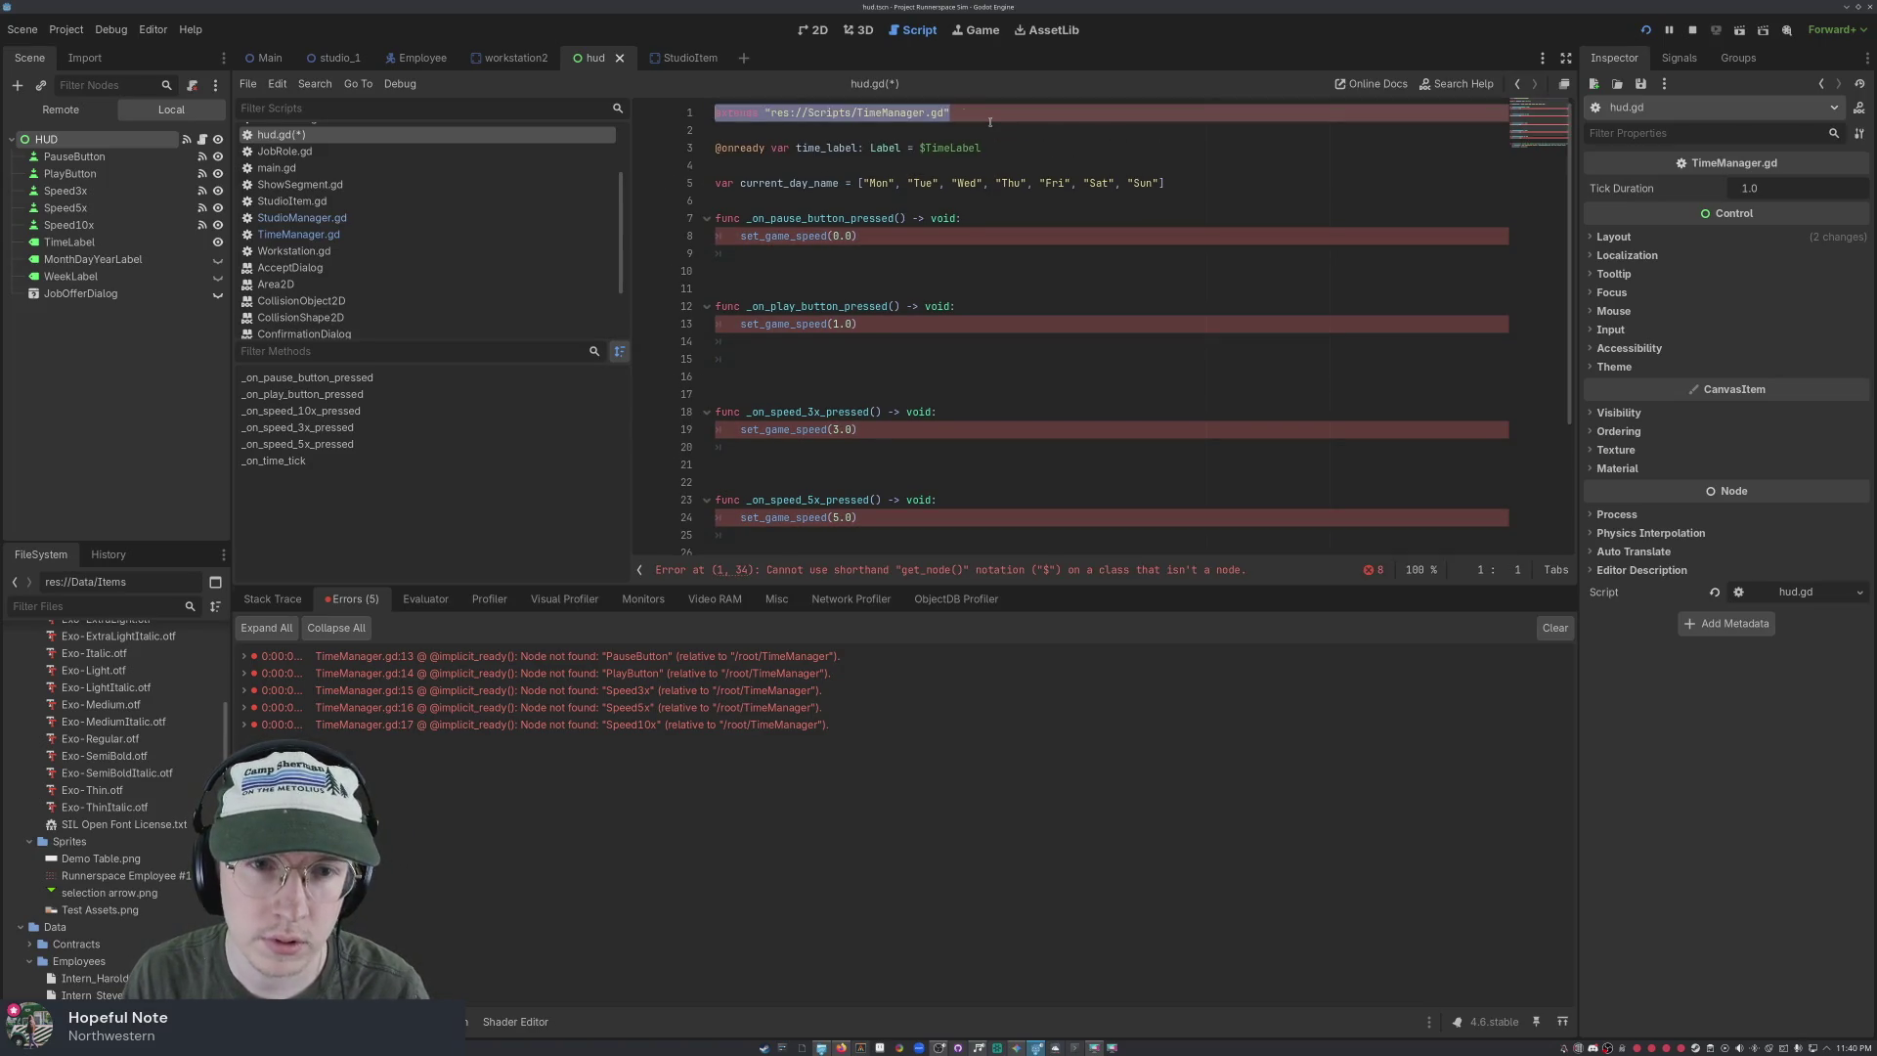
pyautogui.click(975, 147)
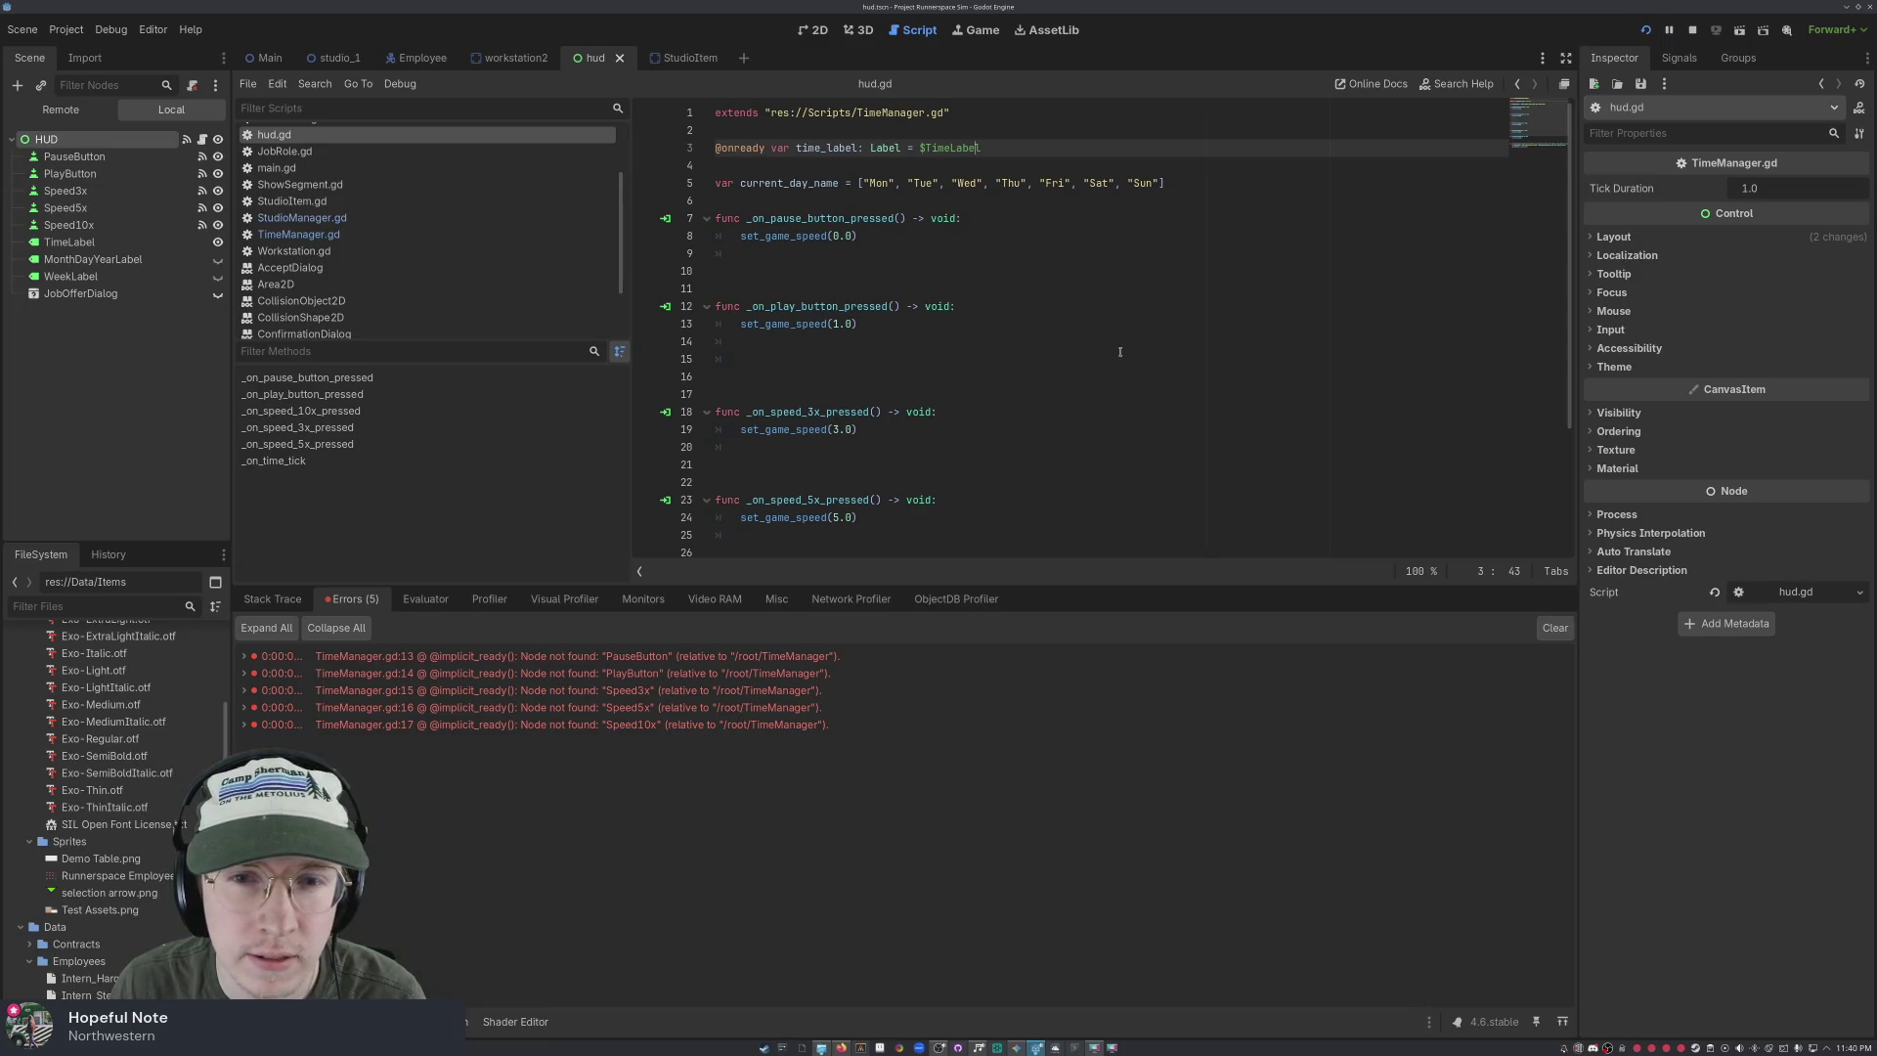
pyautogui.scroll(-3, 970, 337)
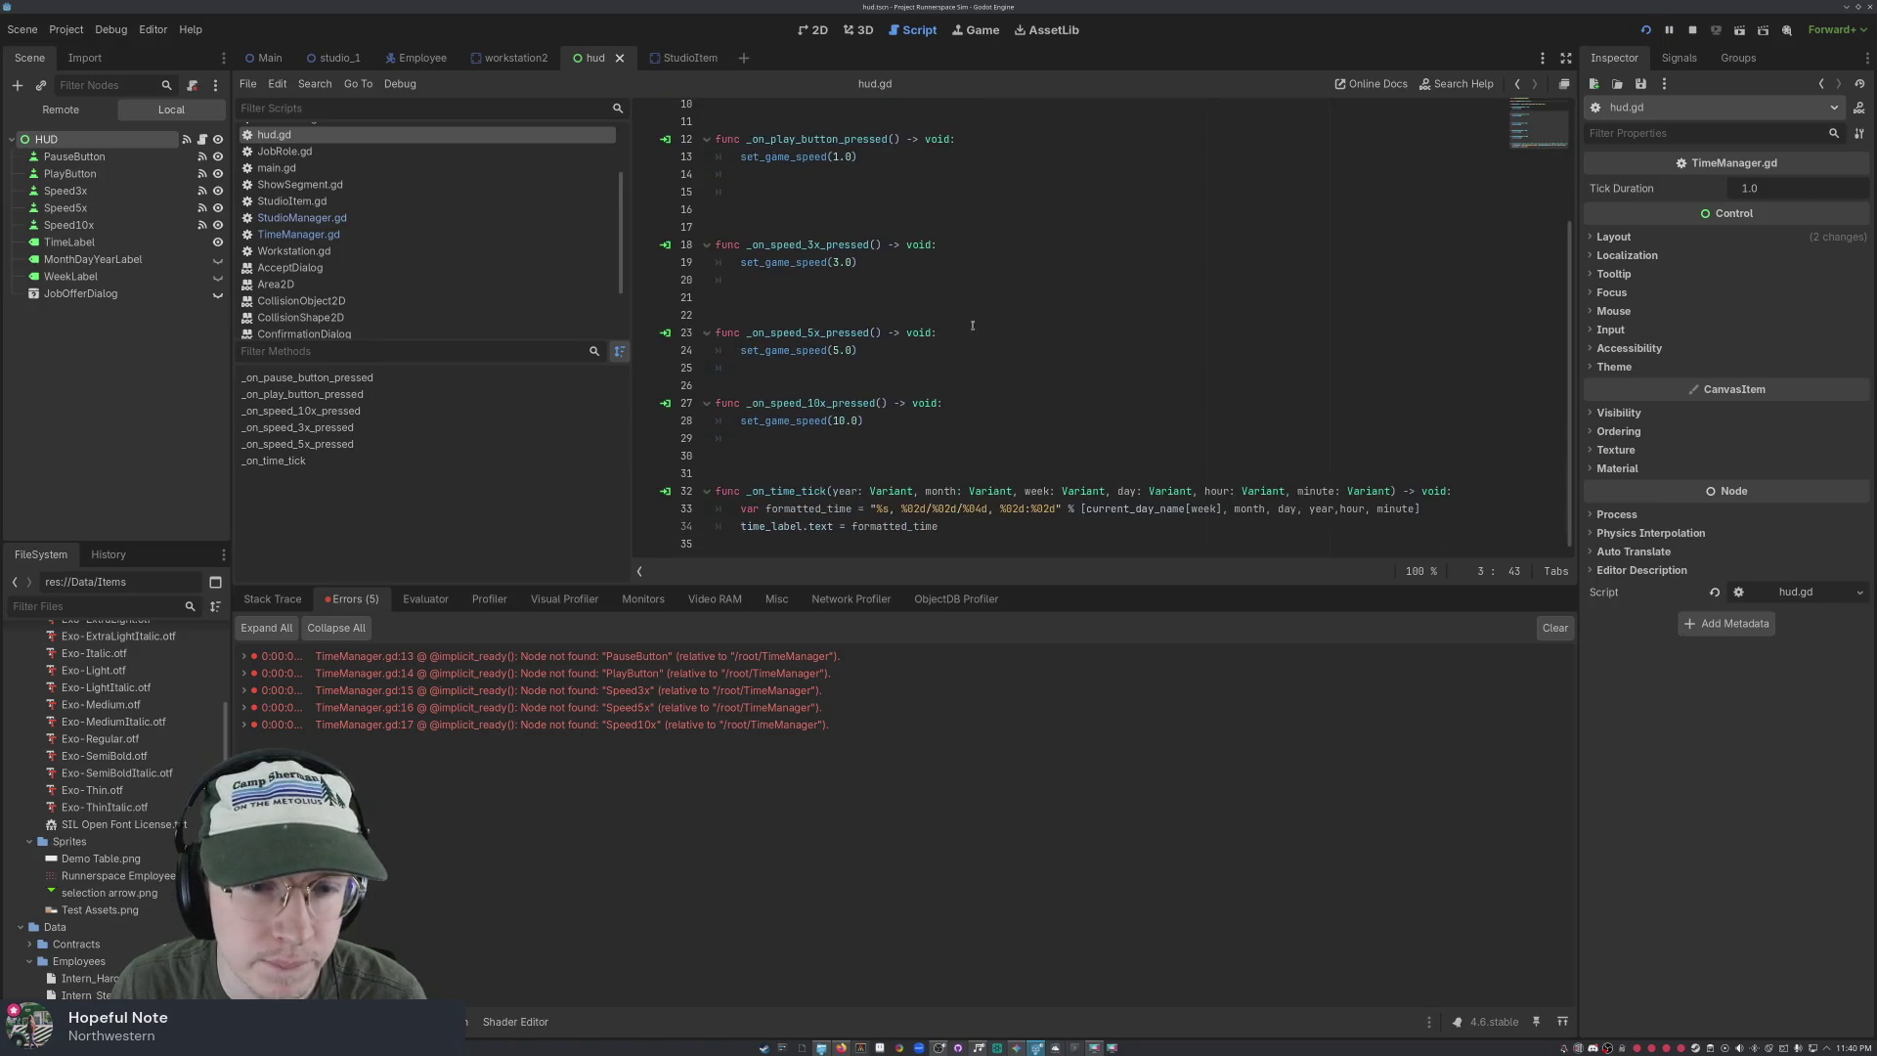
# Select the entire hud.gd script with Ctrl+A
pyautogui.click(957, 365)
pyautogui.hotkey('ctrl', 'a')
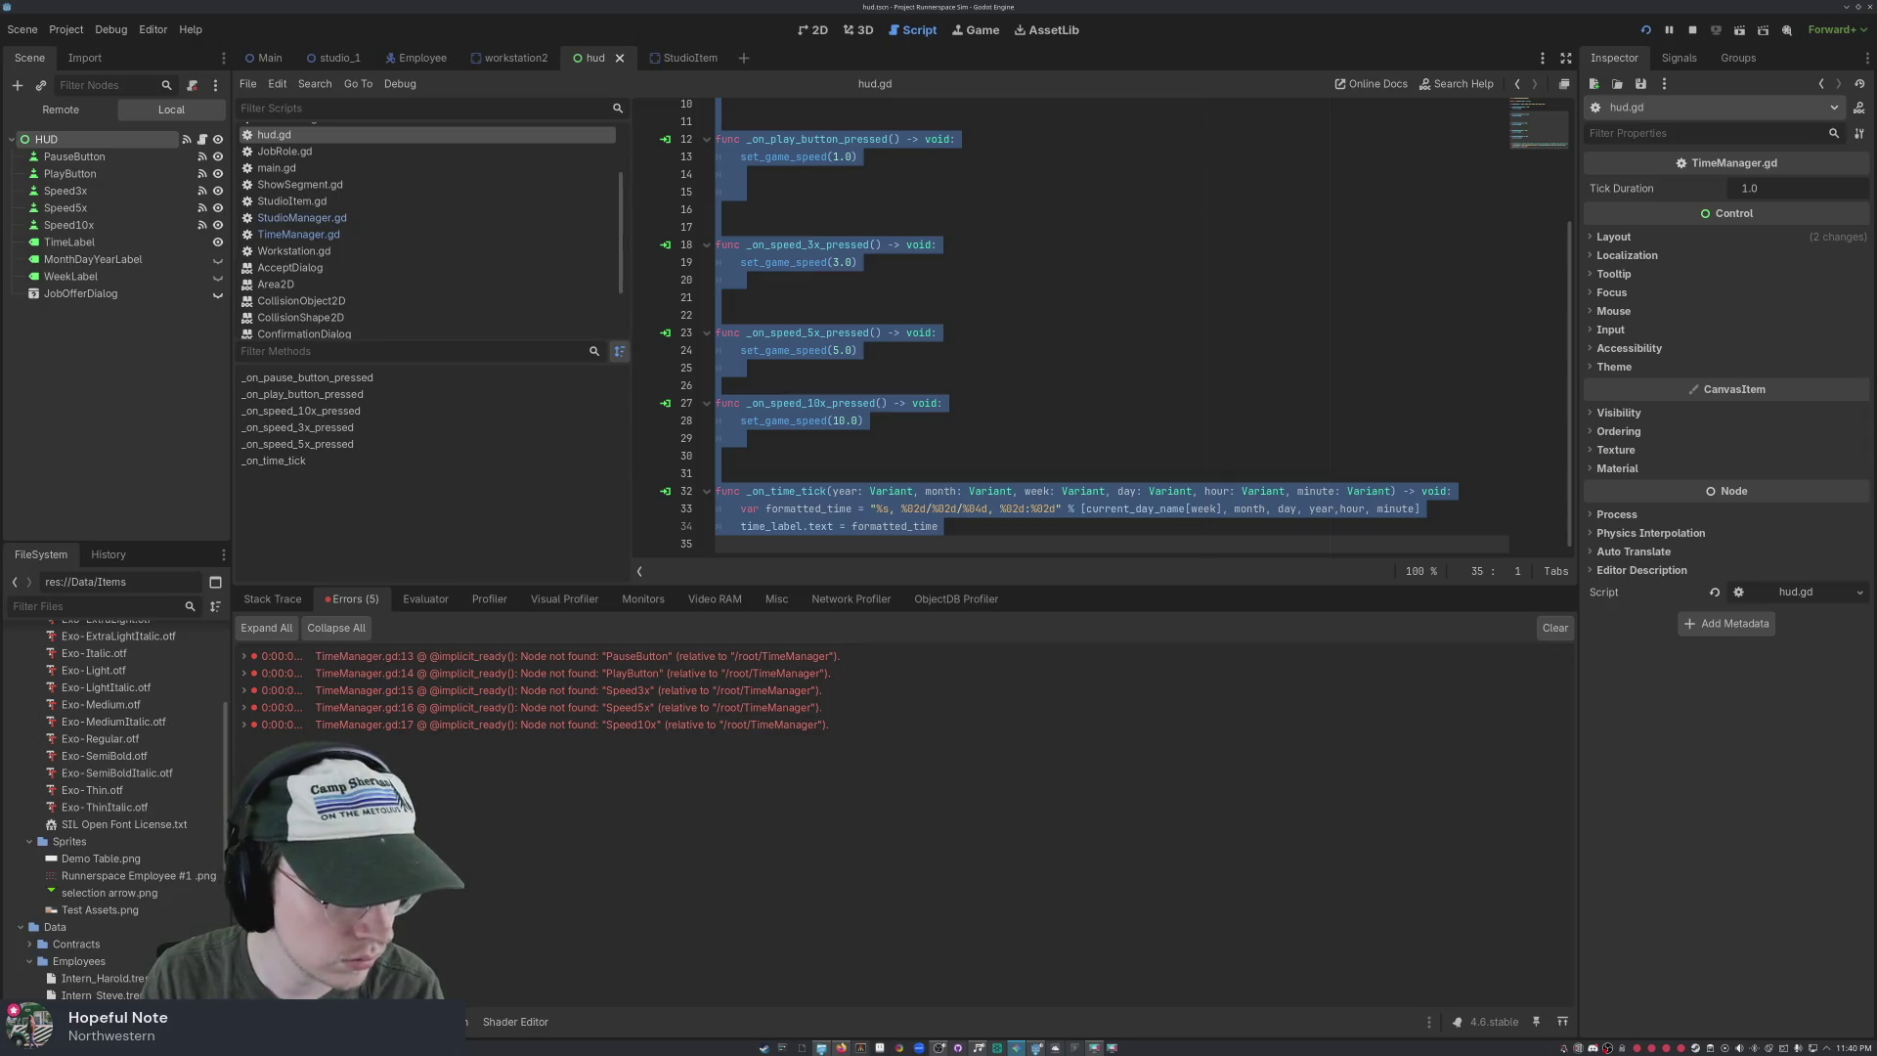
pyautogui.click(919, 369)
pyautogui.hotkey('ctrl', 'a')
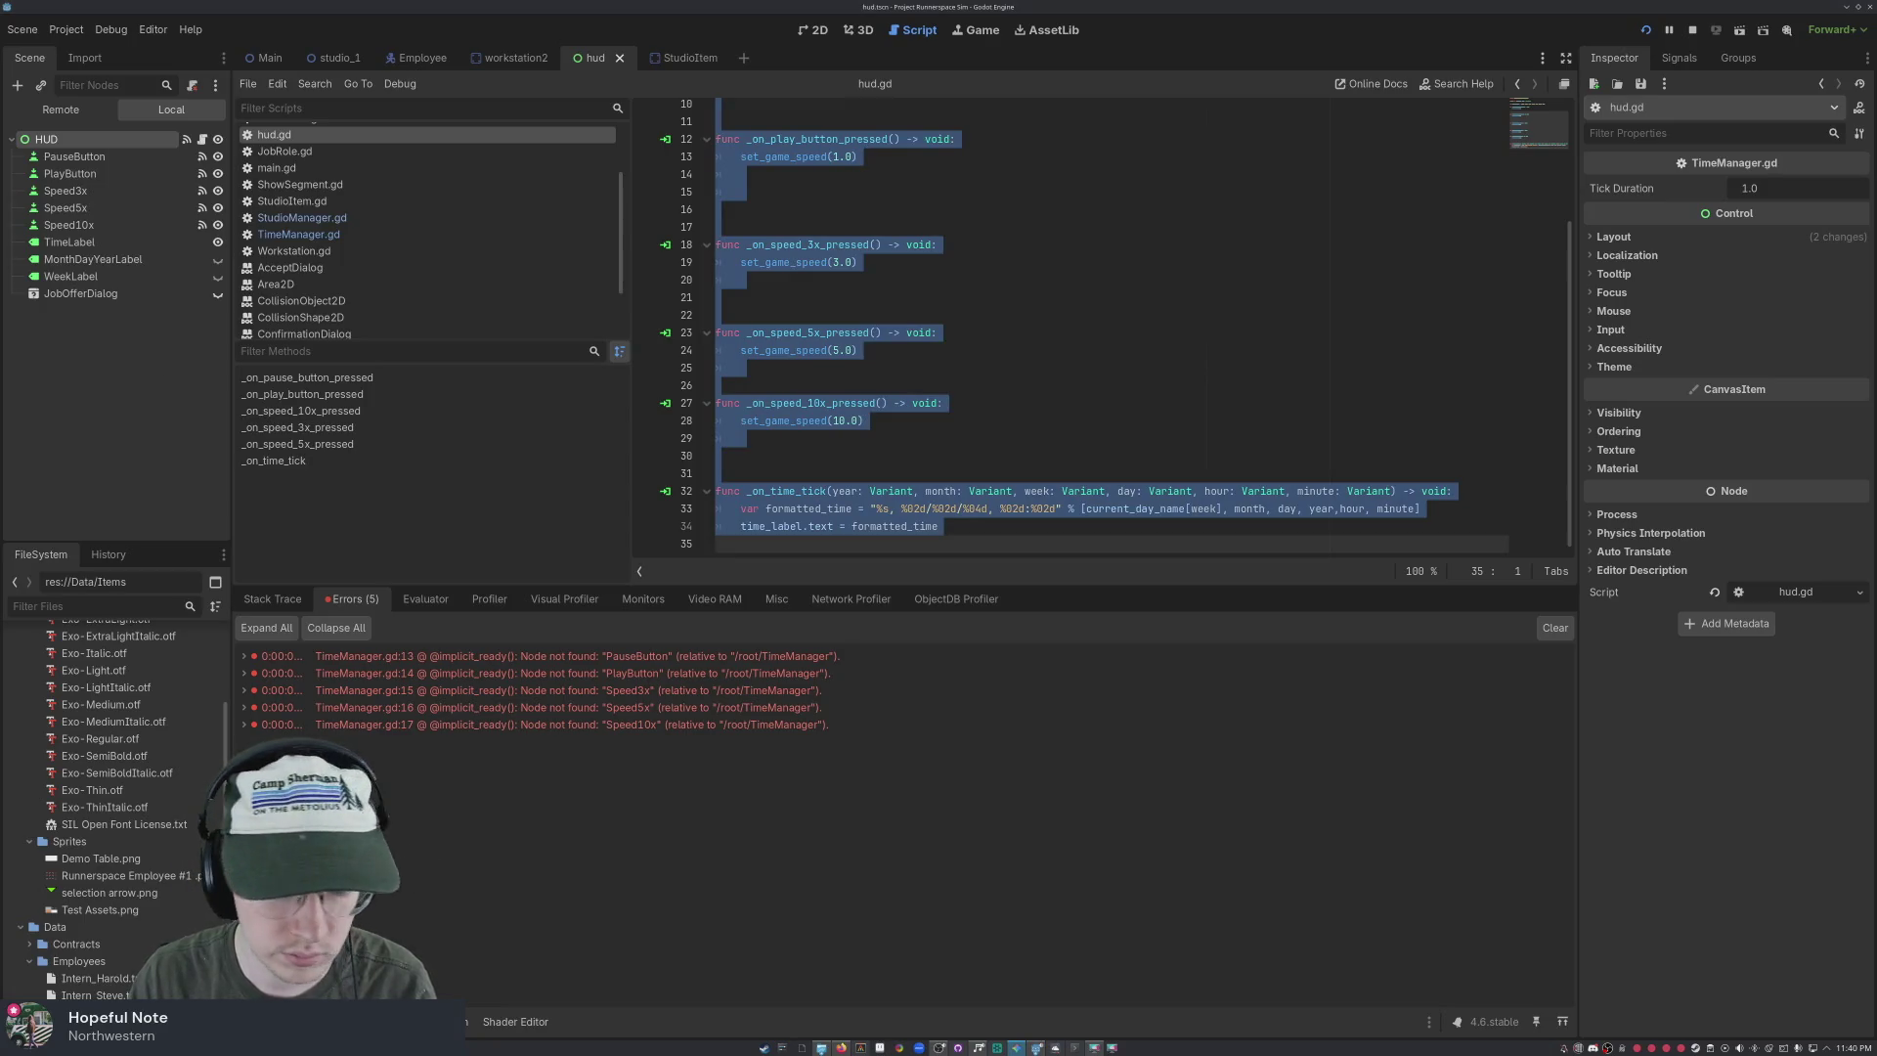
# Switch the script editor to TimeManager.gd
pyautogui.click(793, 299)
pyautogui.click(299, 235)
pyautogui.click(891, 292)
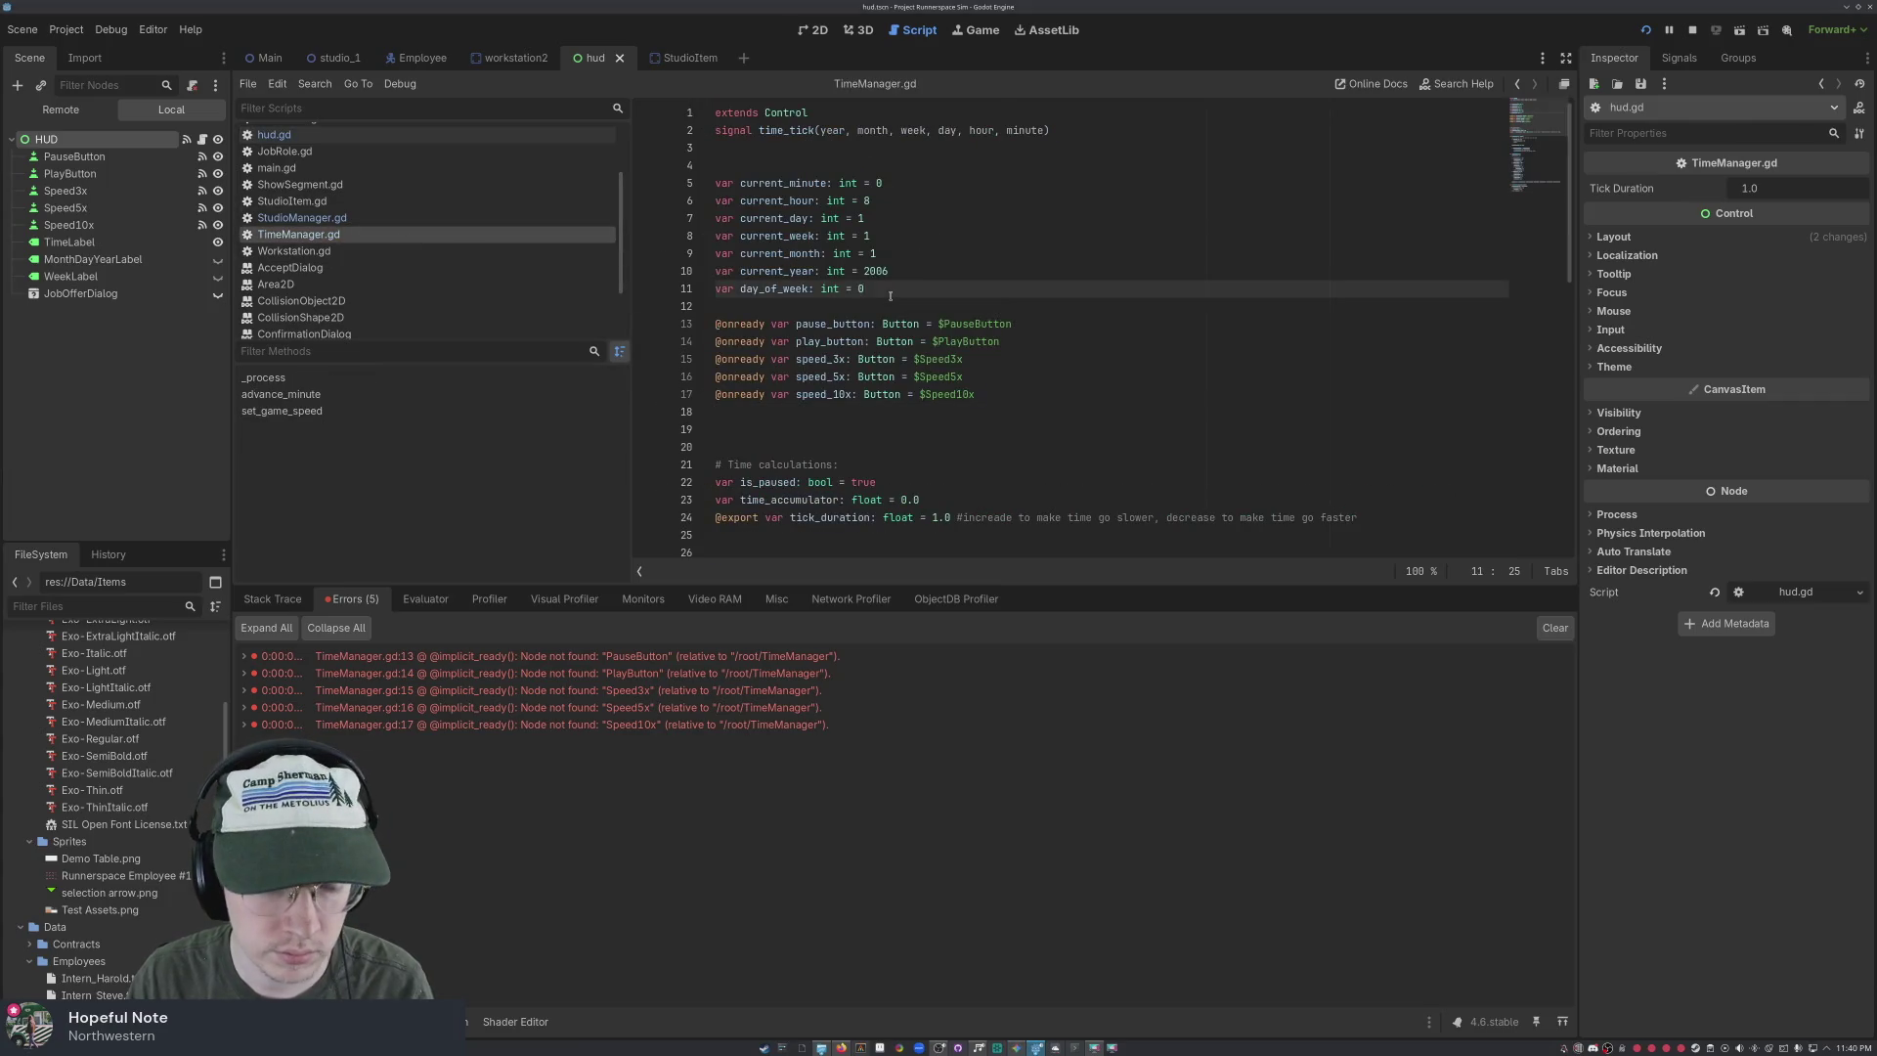
pyautogui.hotkey('ctrl', 'a')
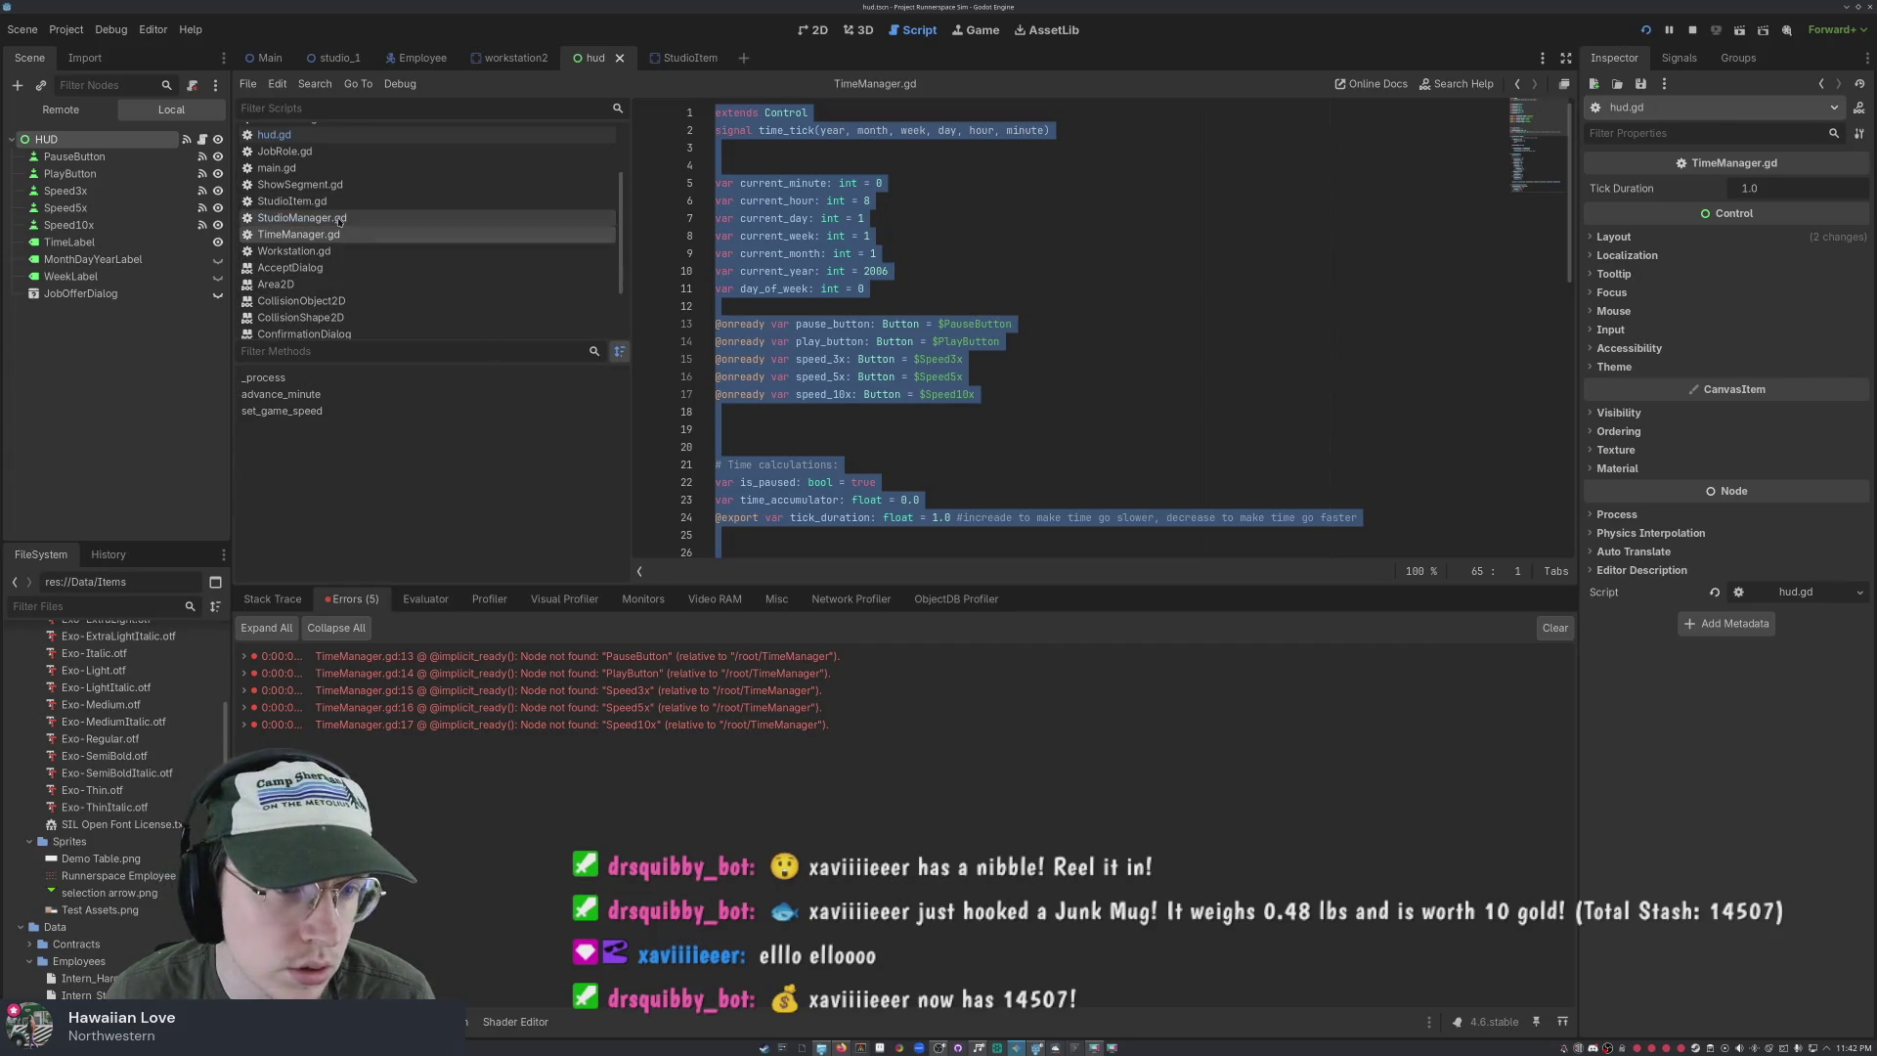
pyautogui.keyDown('shift'); pyautogui.click(984, 324); pyautogui.keyUp('shift')
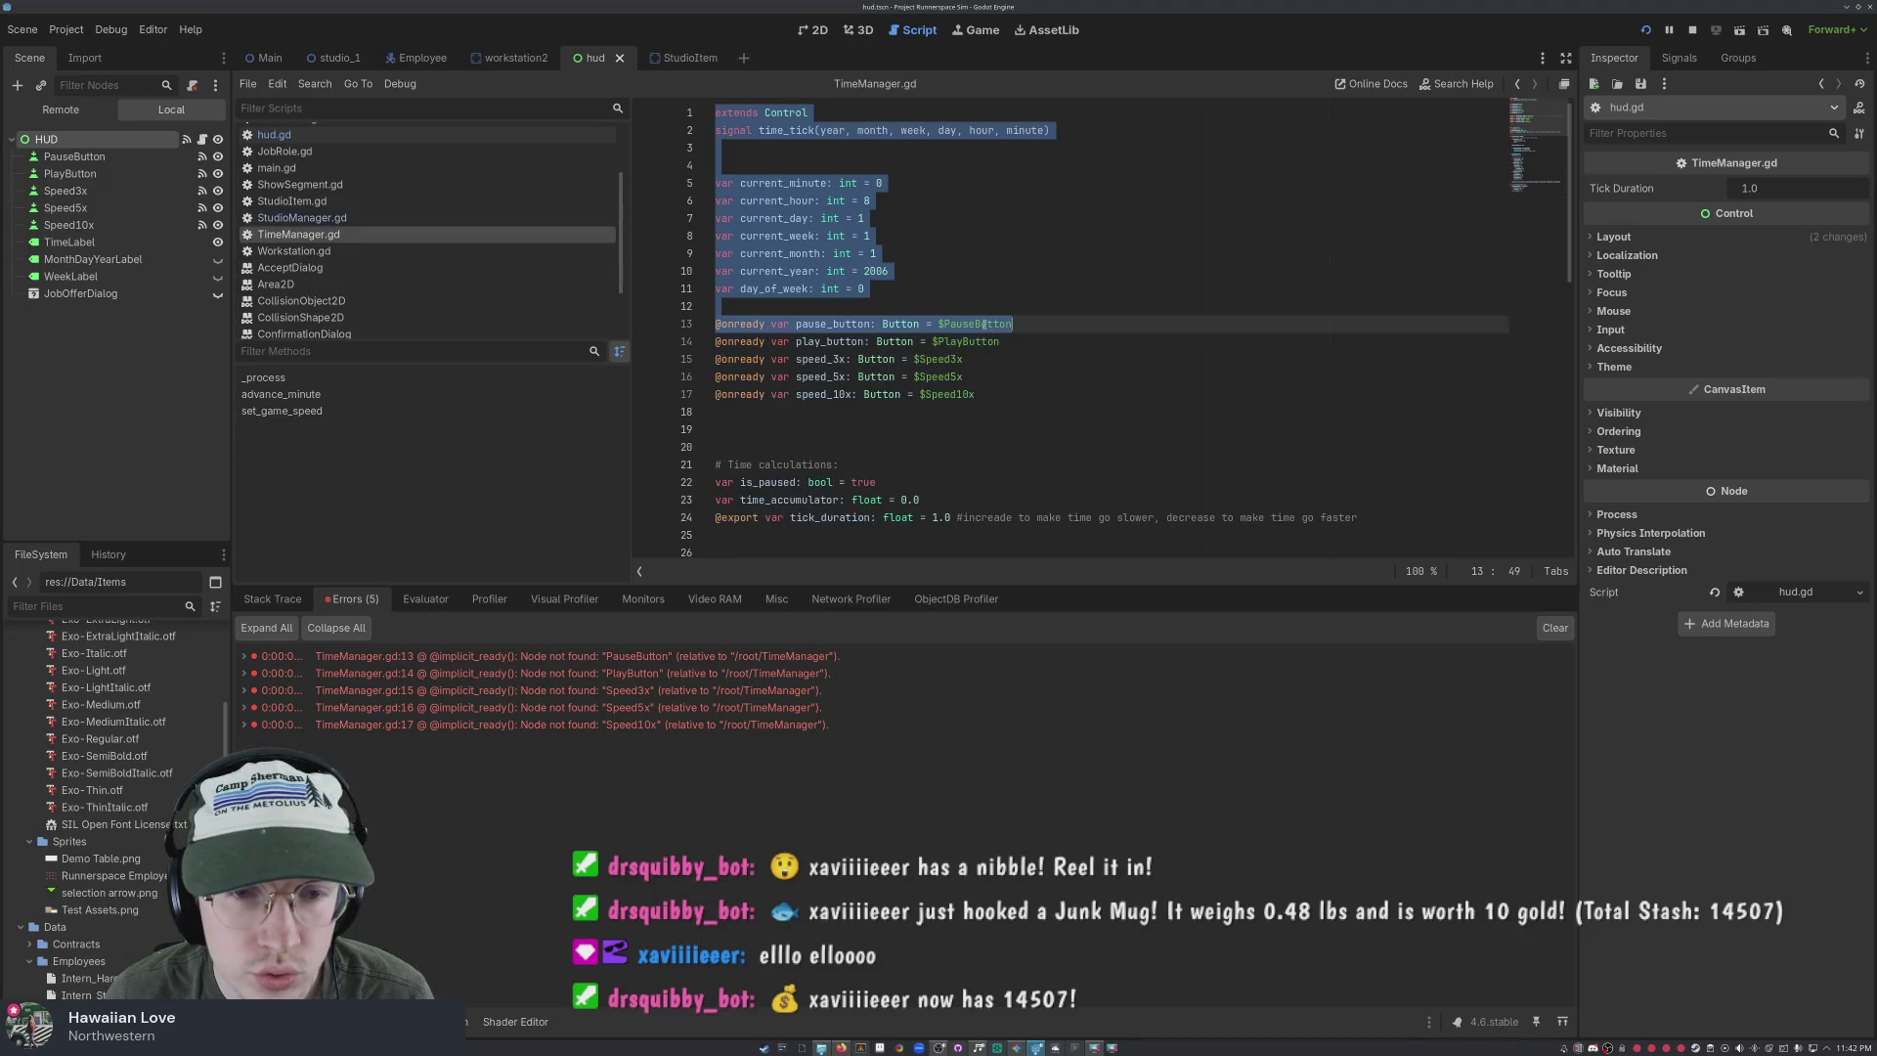
pyautogui.moveTo(1022, 408); pyautogui.dragTo(634, 319)
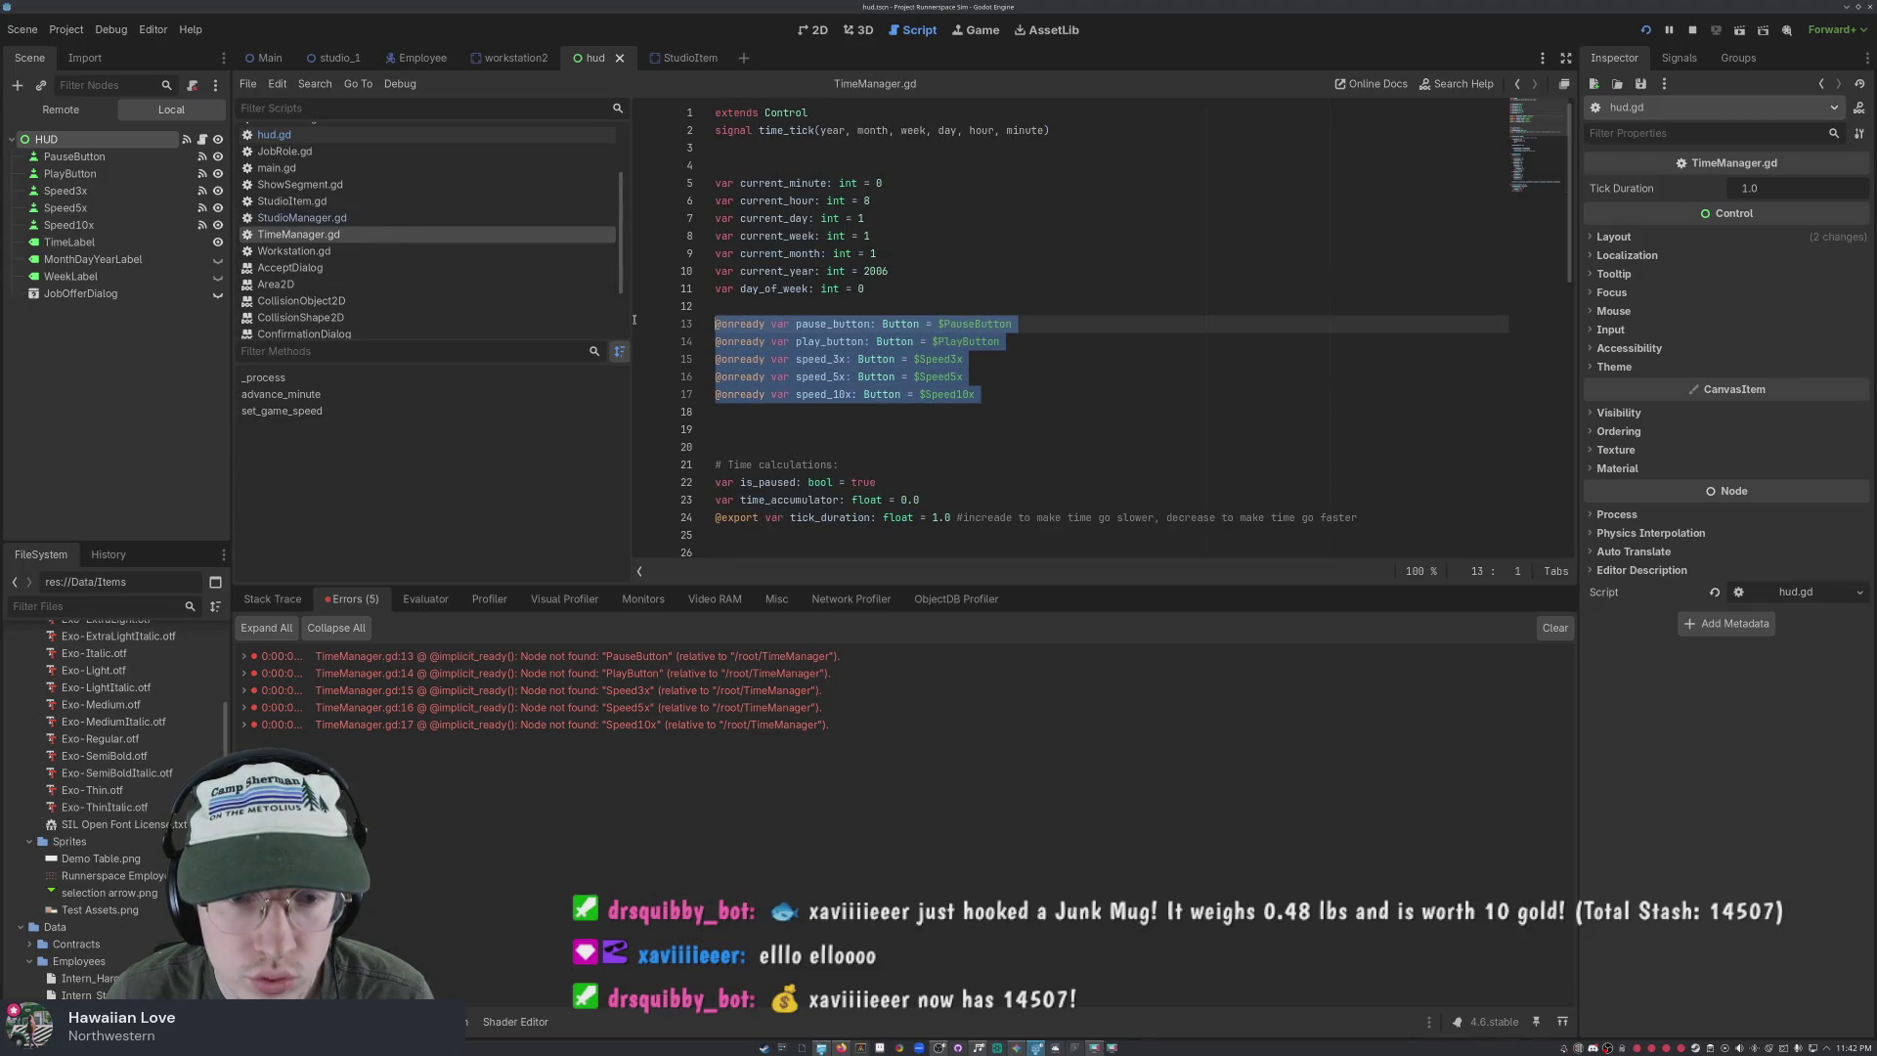
pyautogui.press('BackSpace')
pyautogui.press('BackSpace')
pyautogui.press('Delete')
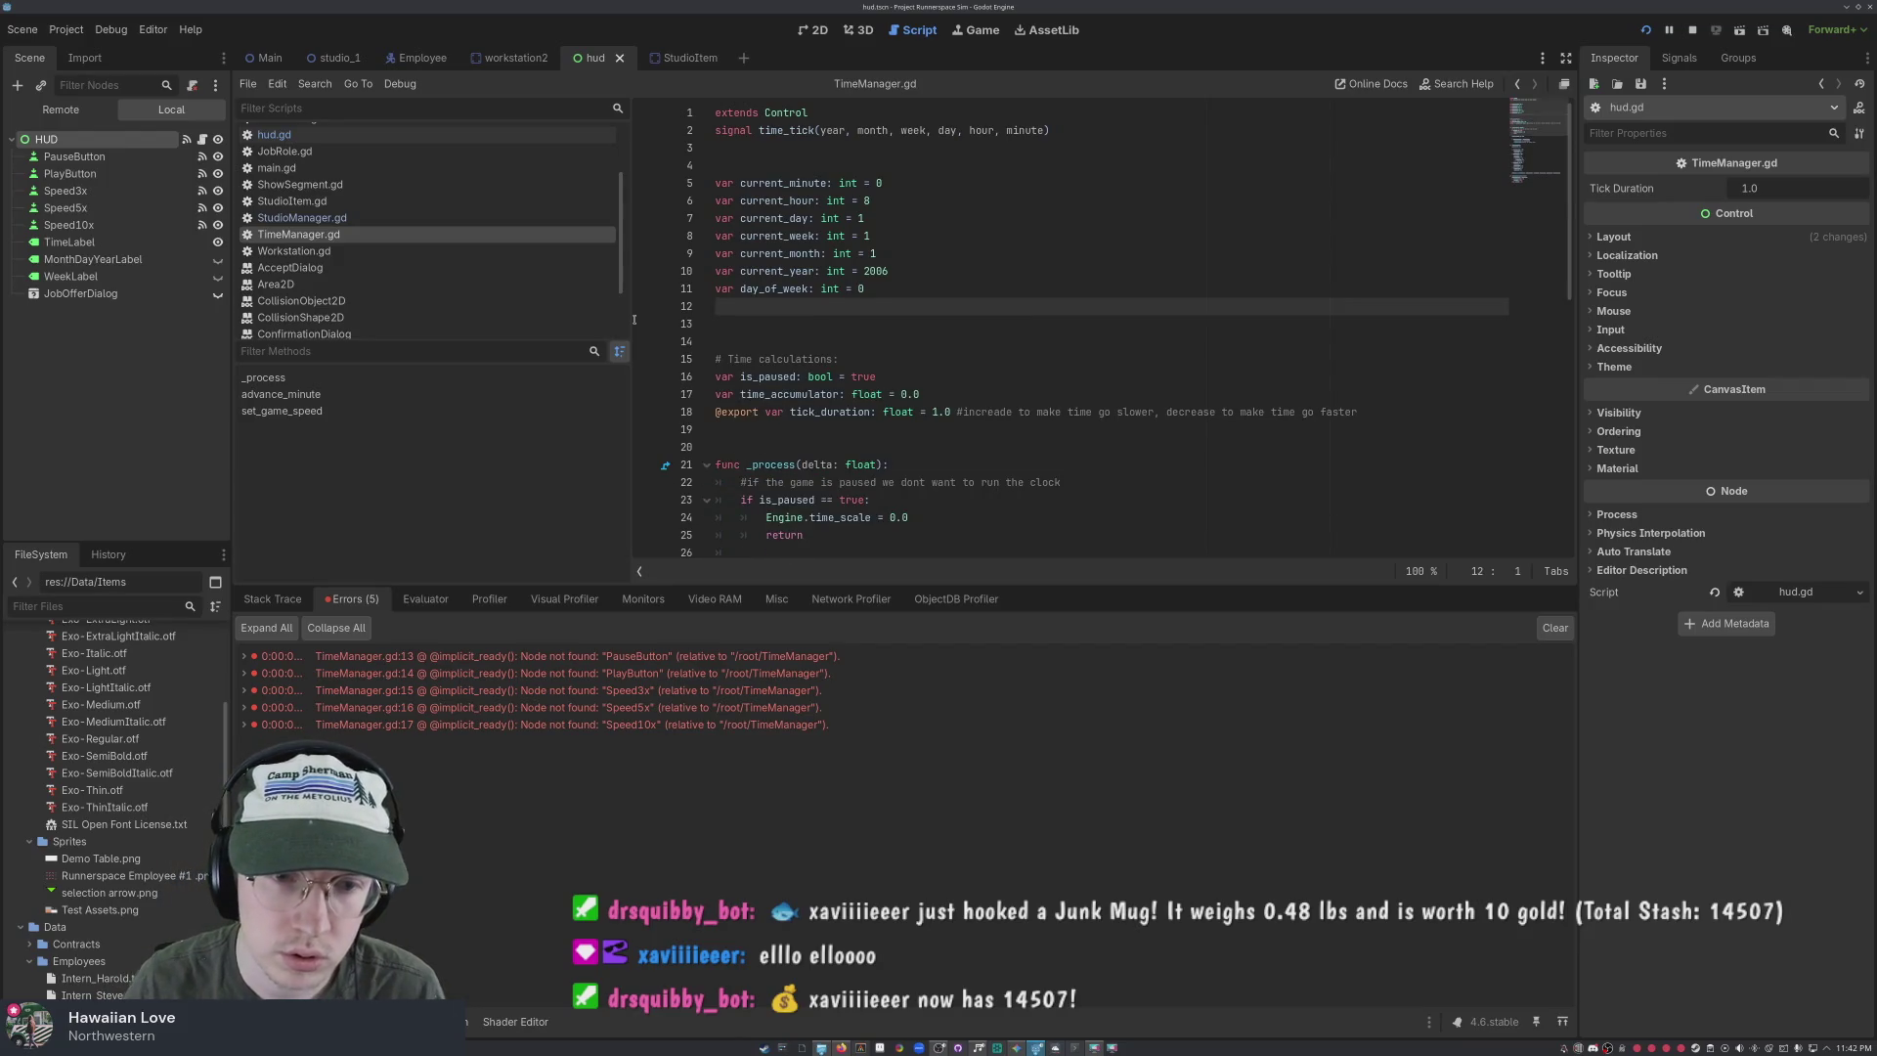
pyautogui.press('Return')
pyautogui.scroll(-10, 1122, 363)
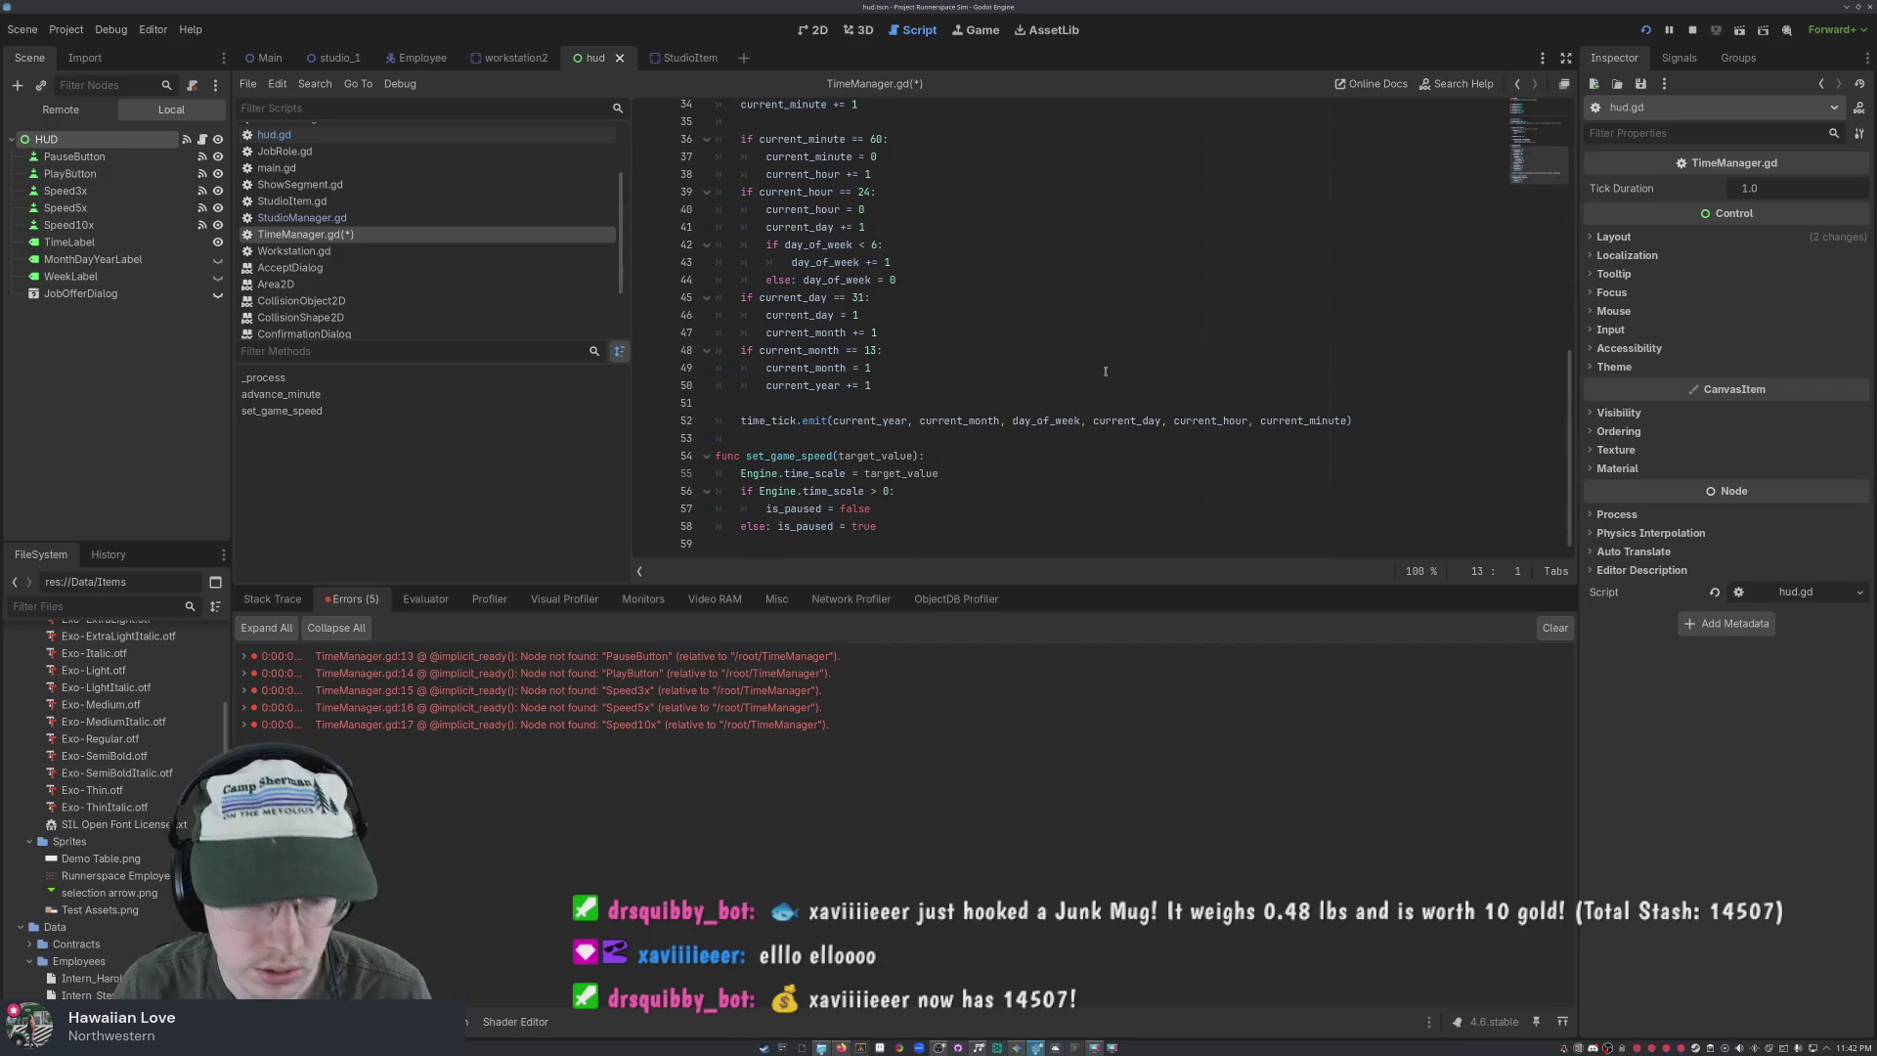
pyautogui.hotkey('ctrl', 's')
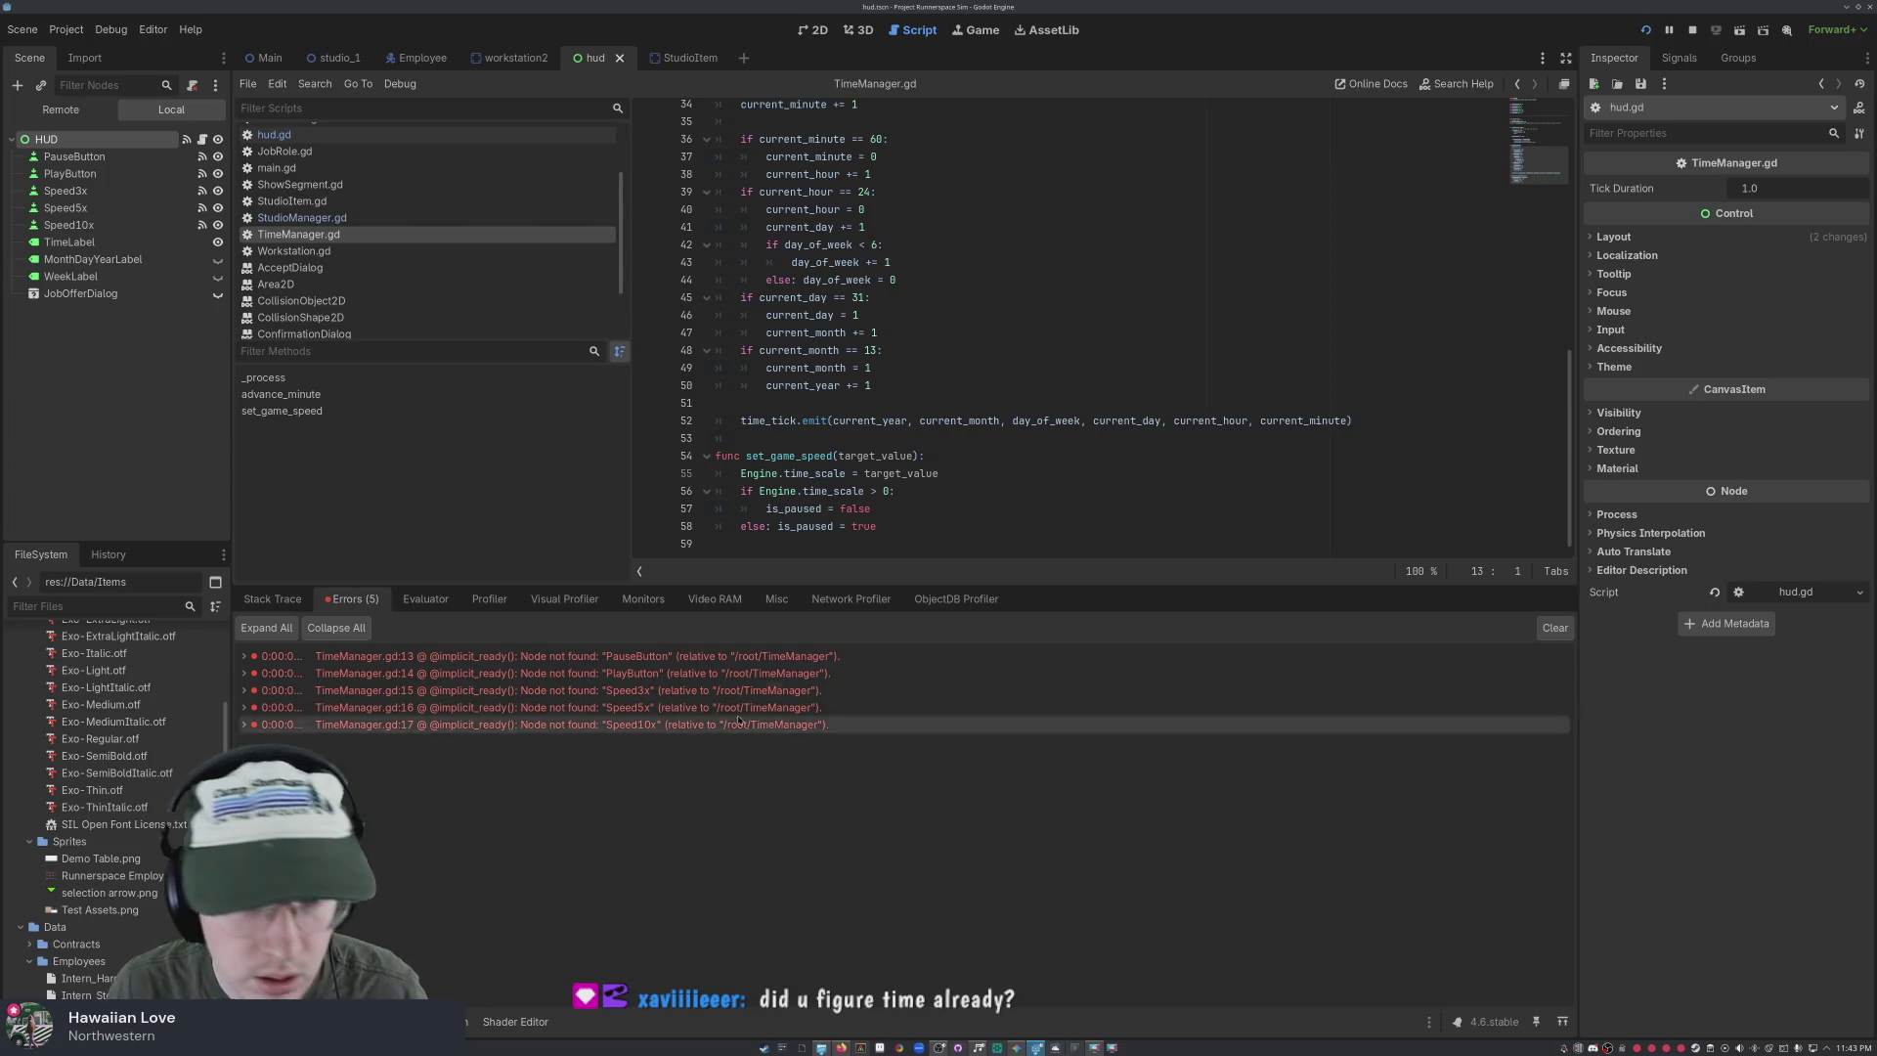
# Review the time-advance code: set_game_speed, the time_tick emit, month rollover and day increment
pyautogui.click(1140, 473)
pyautogui.scroll(2, 1140, 473)
pyautogui.scroll(-2, 1140, 473)
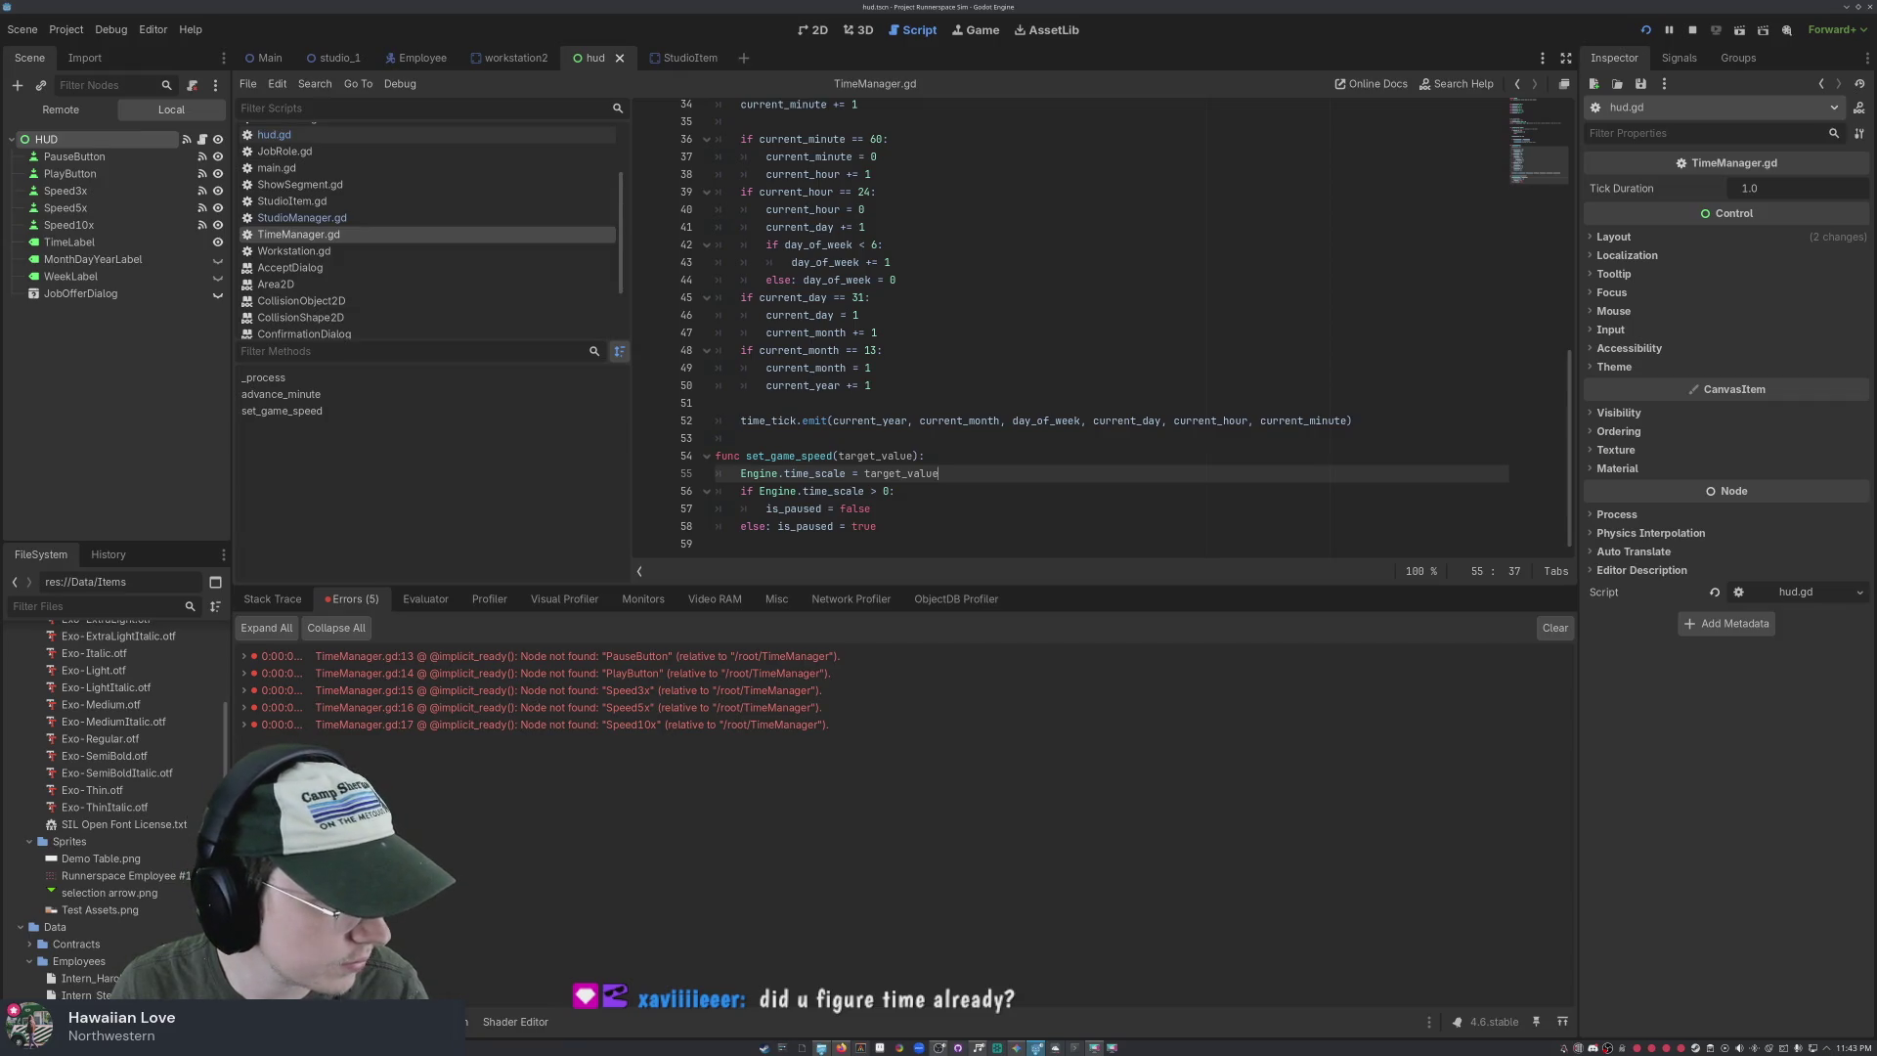
pyautogui.click(942, 423)
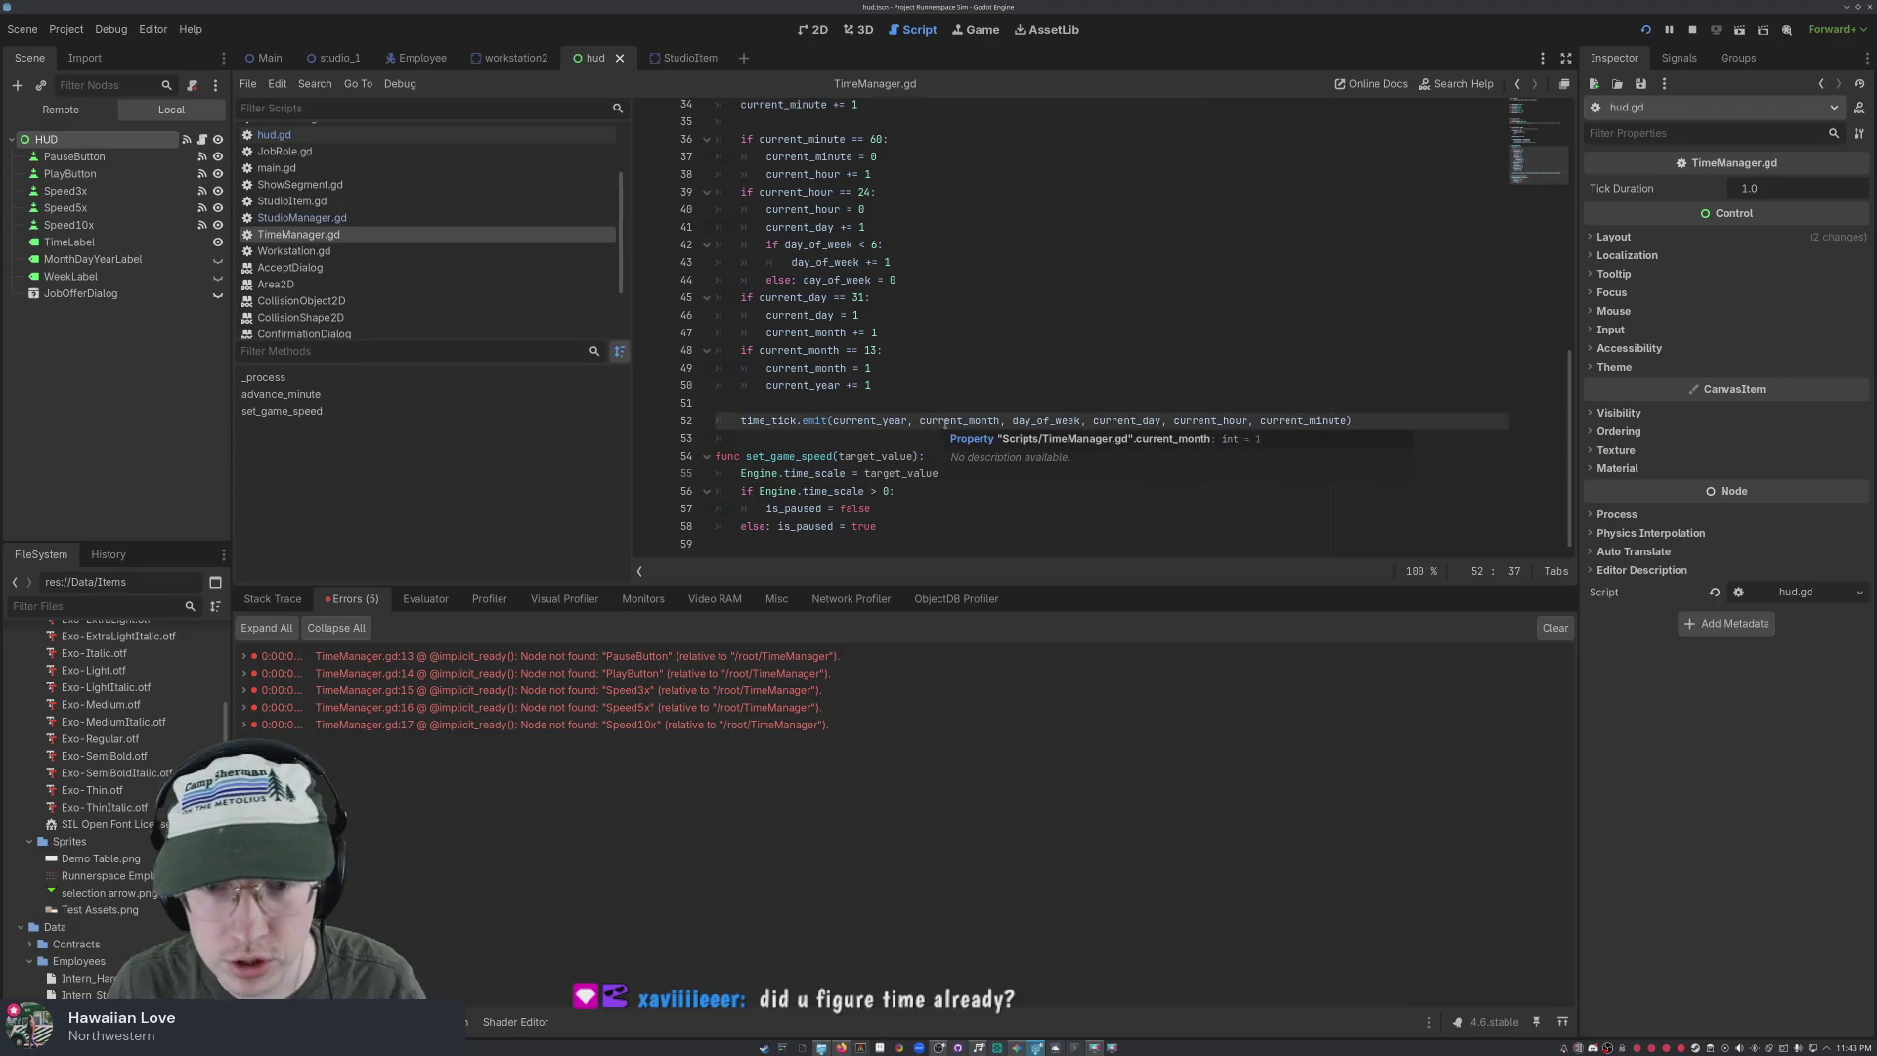
pyautogui.click(1079, 350)
pyautogui.click(977, 233)
pyautogui.scroll(3, 949, 196)
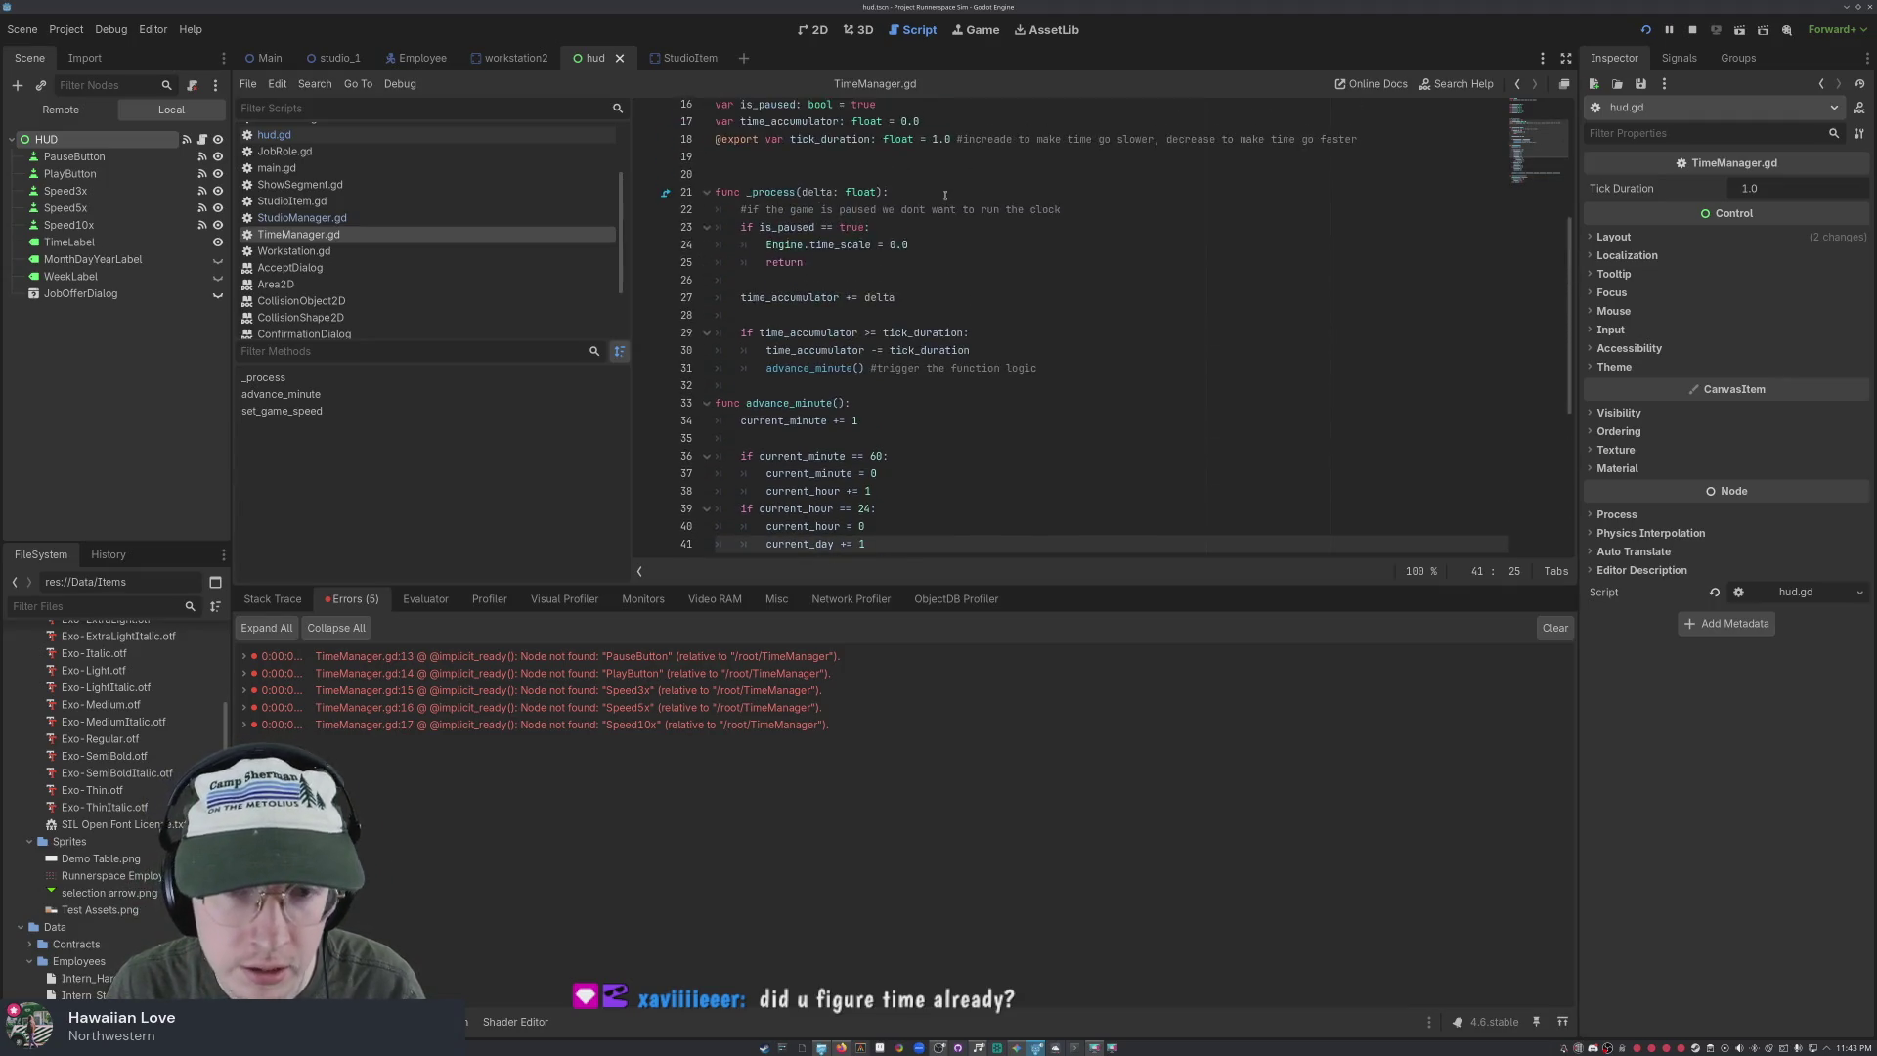
pyautogui.scroll(-3, 929, 162)
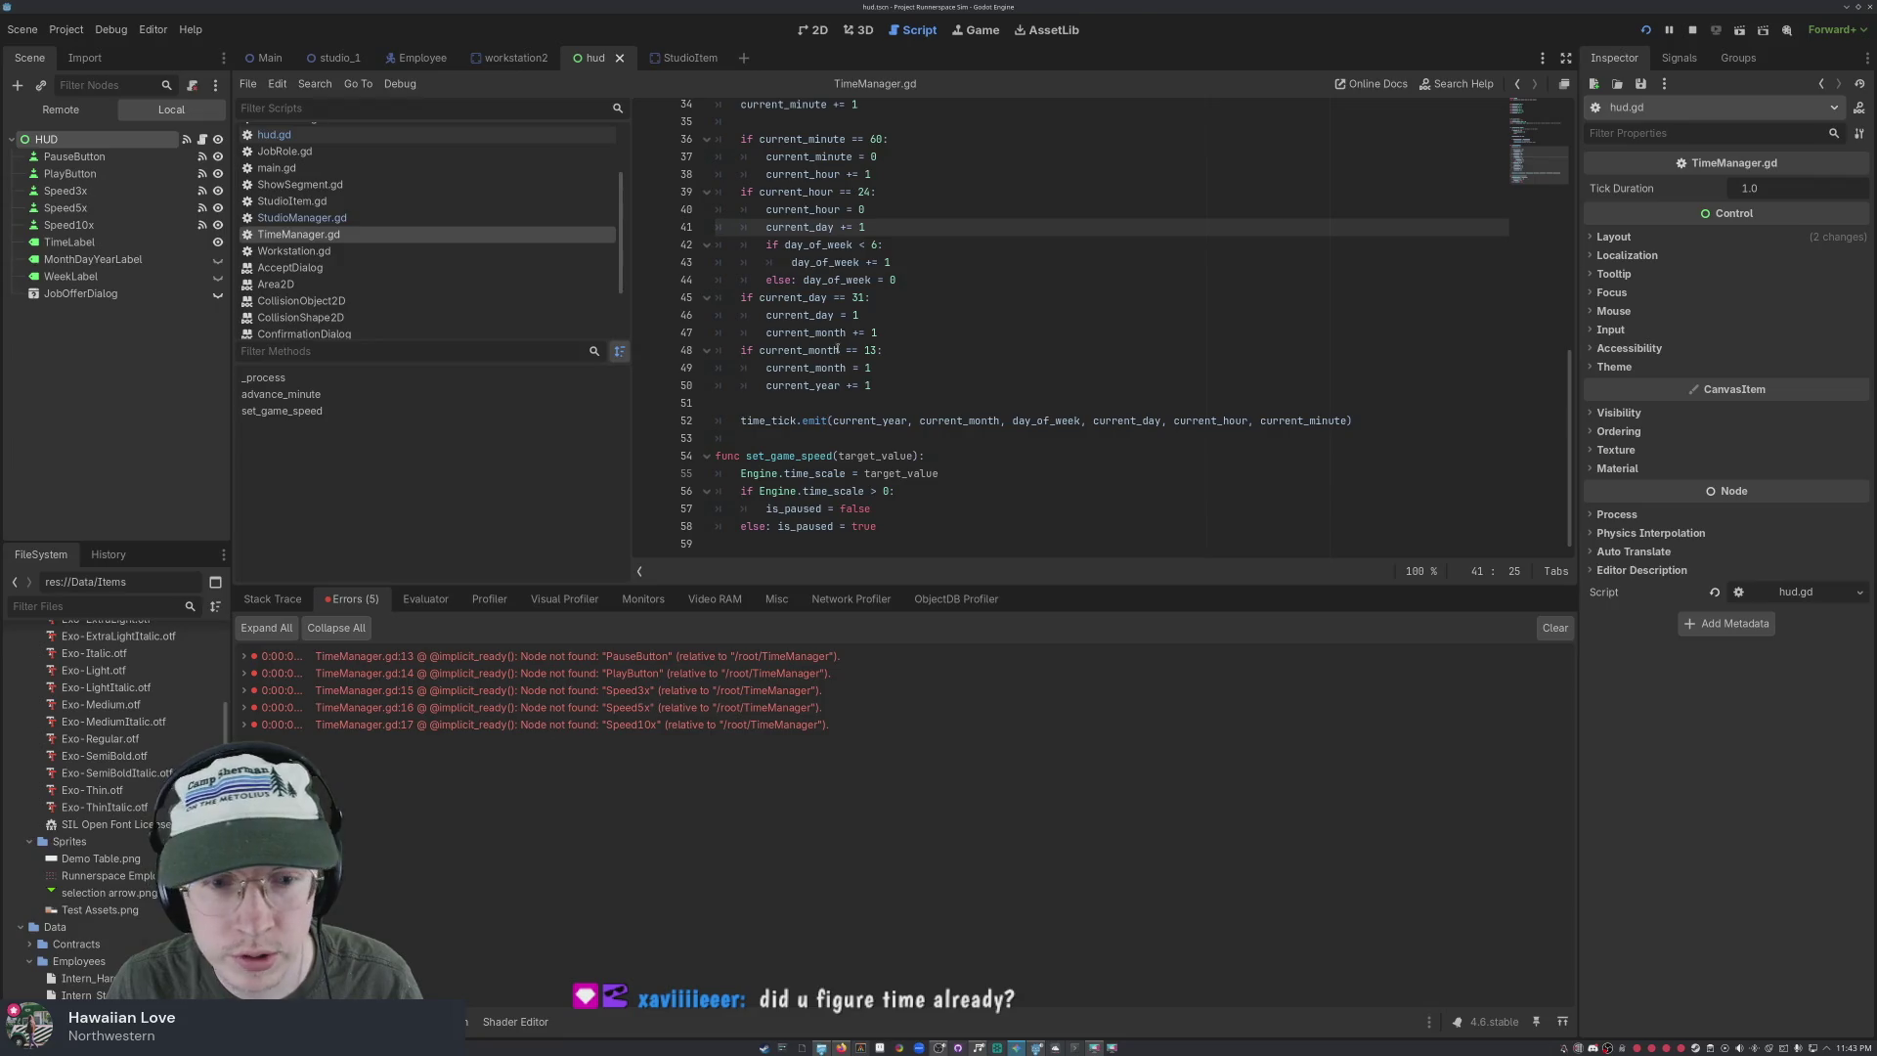
pyautogui.moveTo(837, 349)
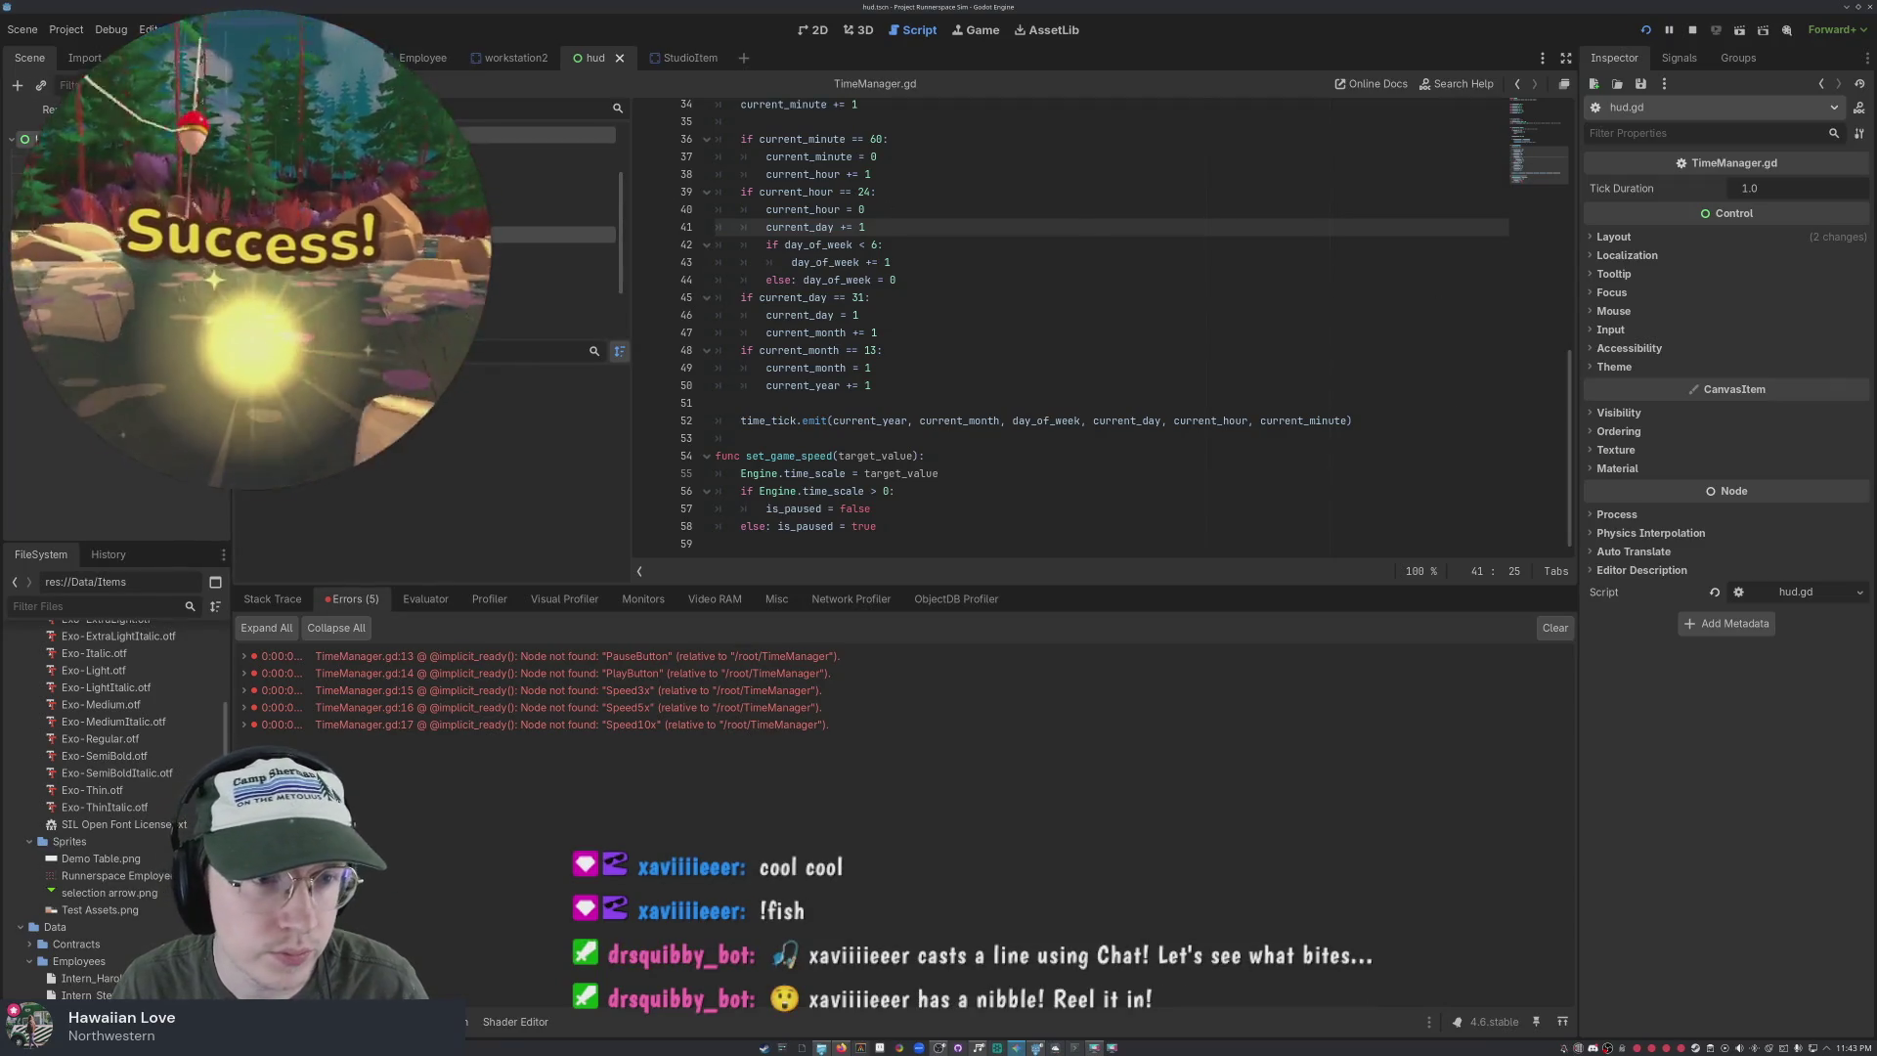
# In hud.gd, replace the extends line's script path with 'extends Control'
pyautogui.click(538, 134)
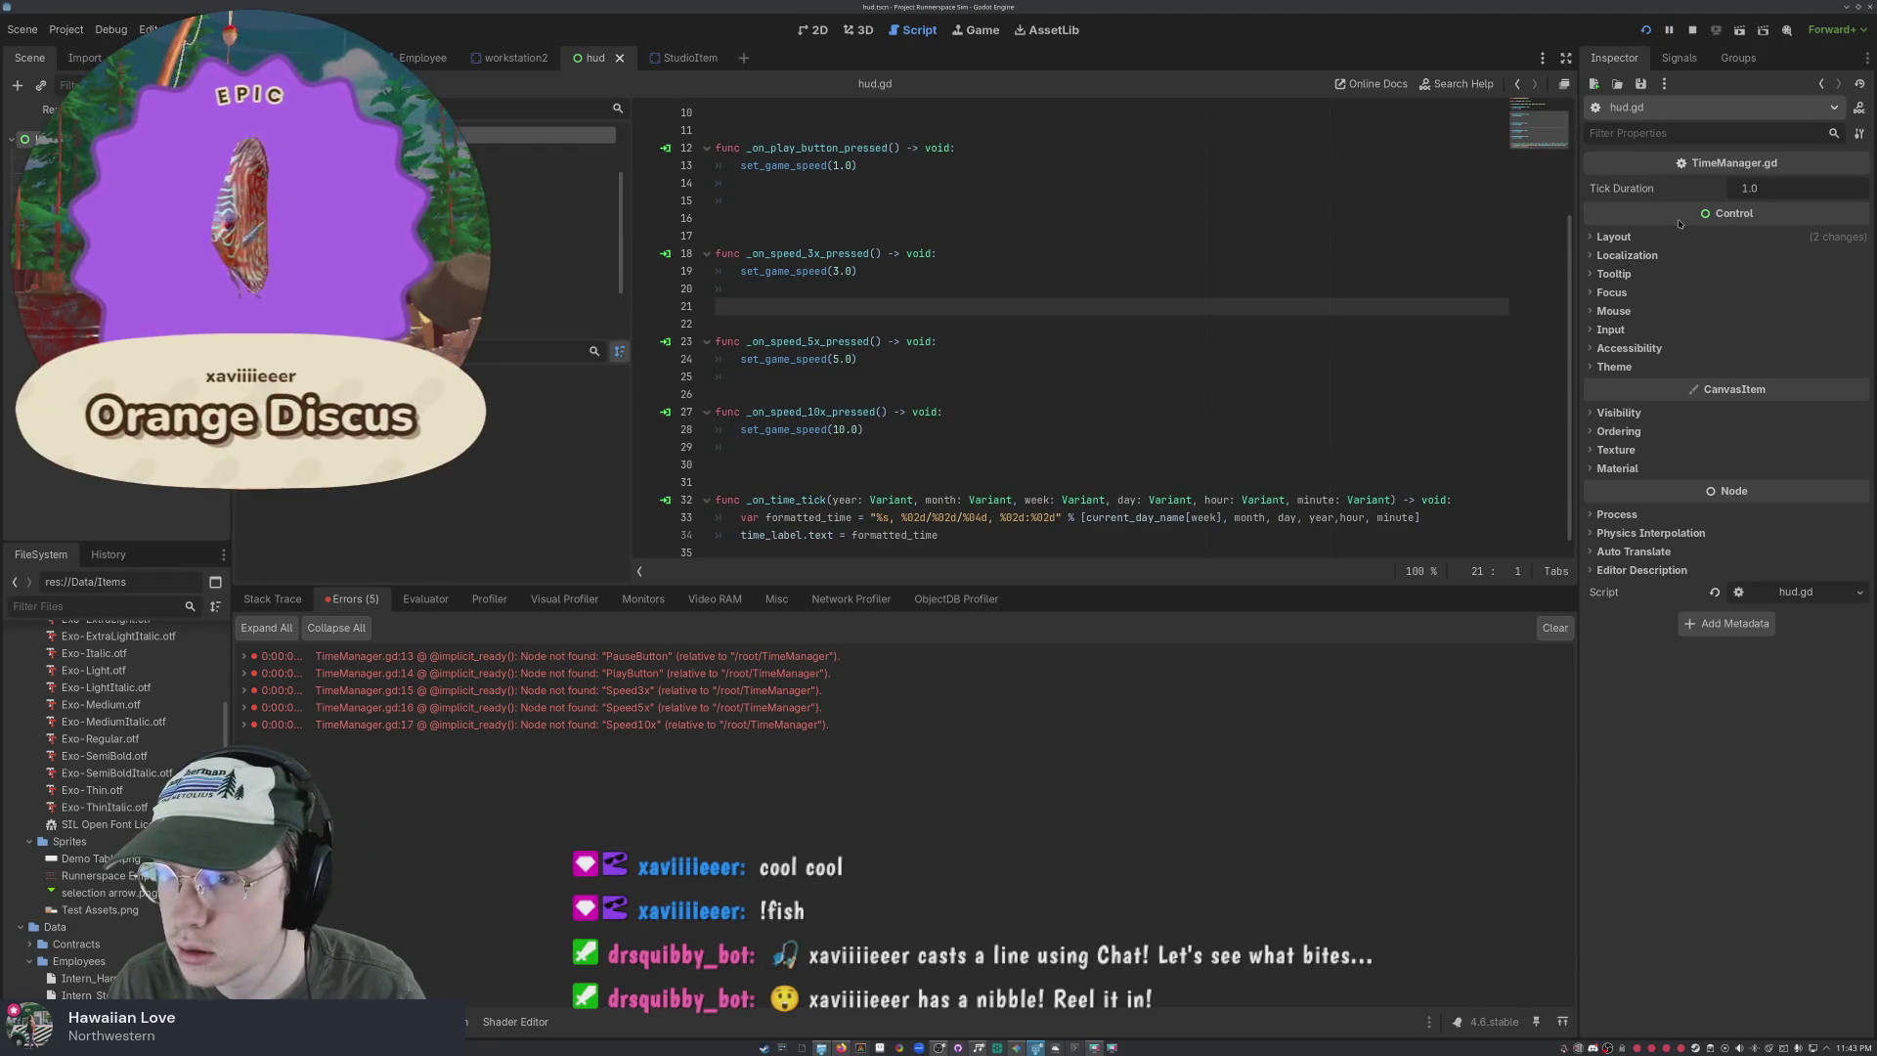
pyautogui.scroll(3, 775, 207)
pyautogui.moveTo(978, 115); pyautogui.dragTo(710, 113)
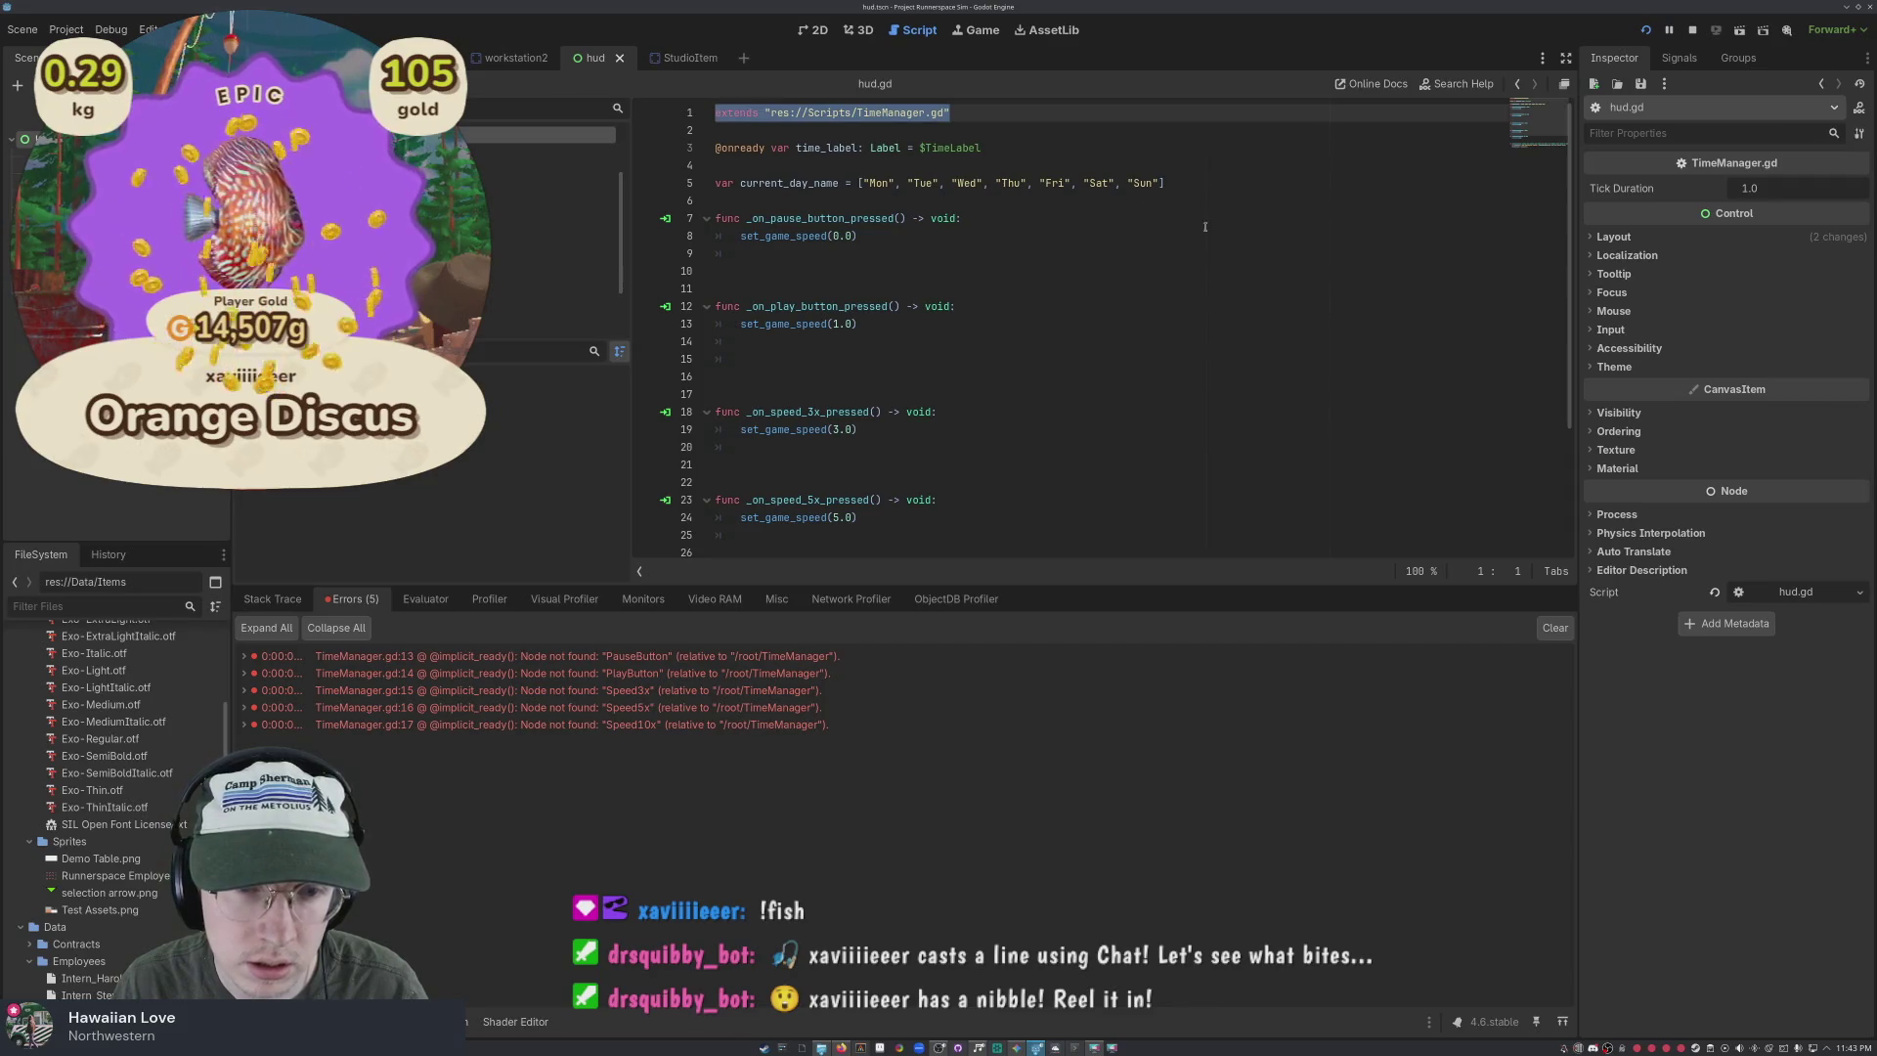
pyautogui.press('End')
pyautogui.hotkey('shift', 'Left')
pyautogui.hotkey('shift', 'Left')
pyautogui.hotkey('shift', 'Left')
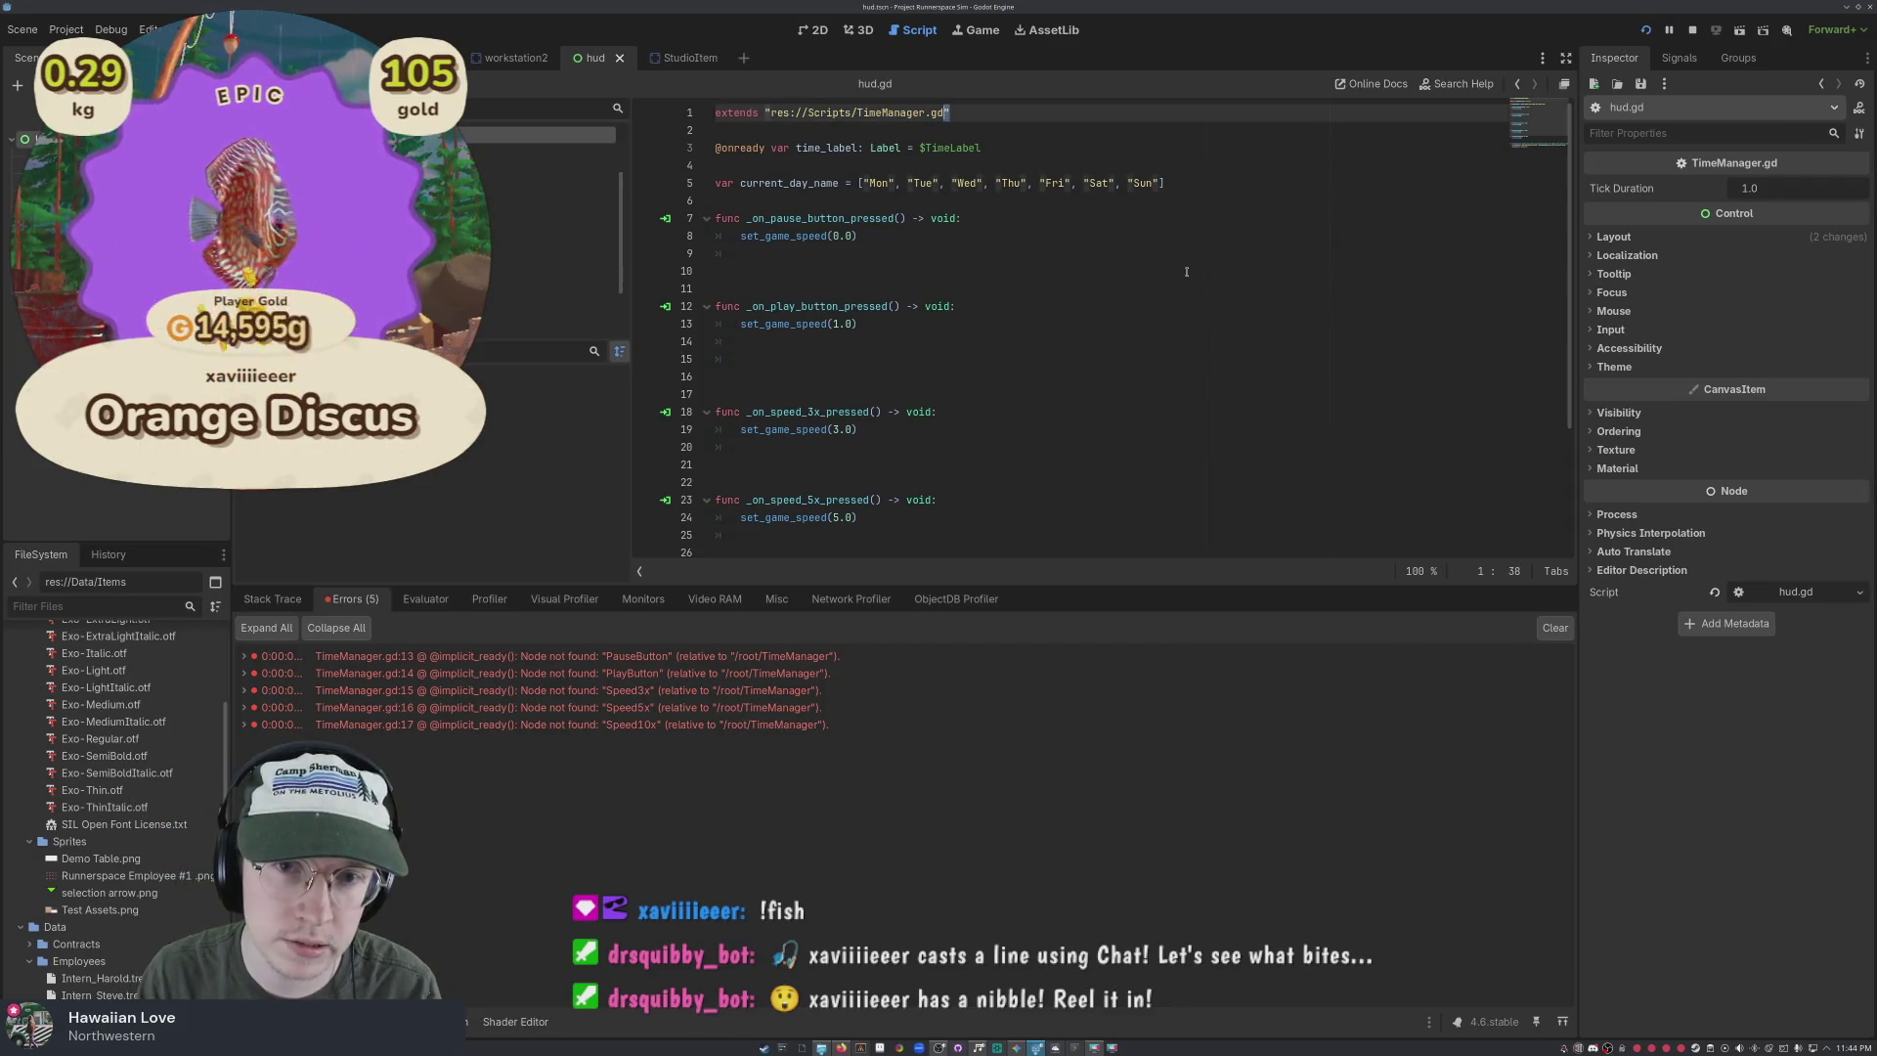
pyautogui.hotkey('shift', 'Left')
pyautogui.hotkey('shift', 'Left')
pyautogui.hotkey('shift', 'Left')
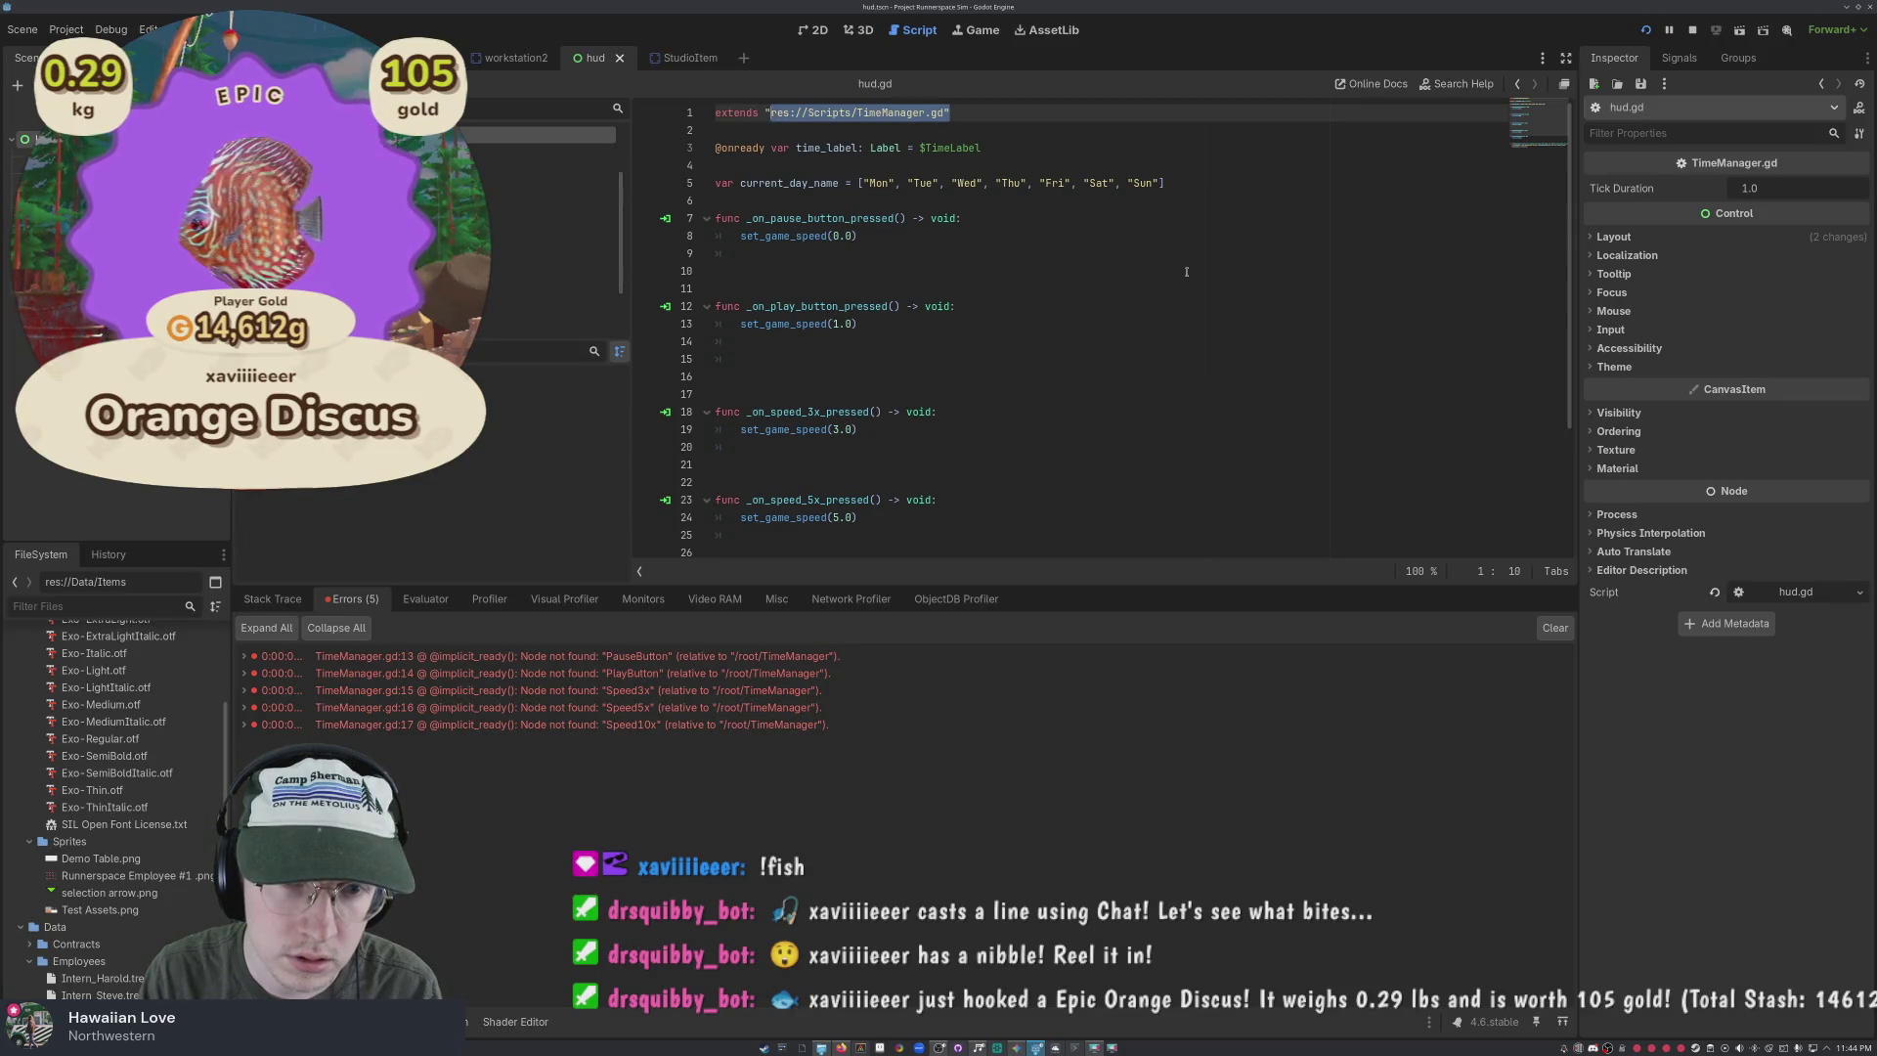
pyautogui.write('Control')
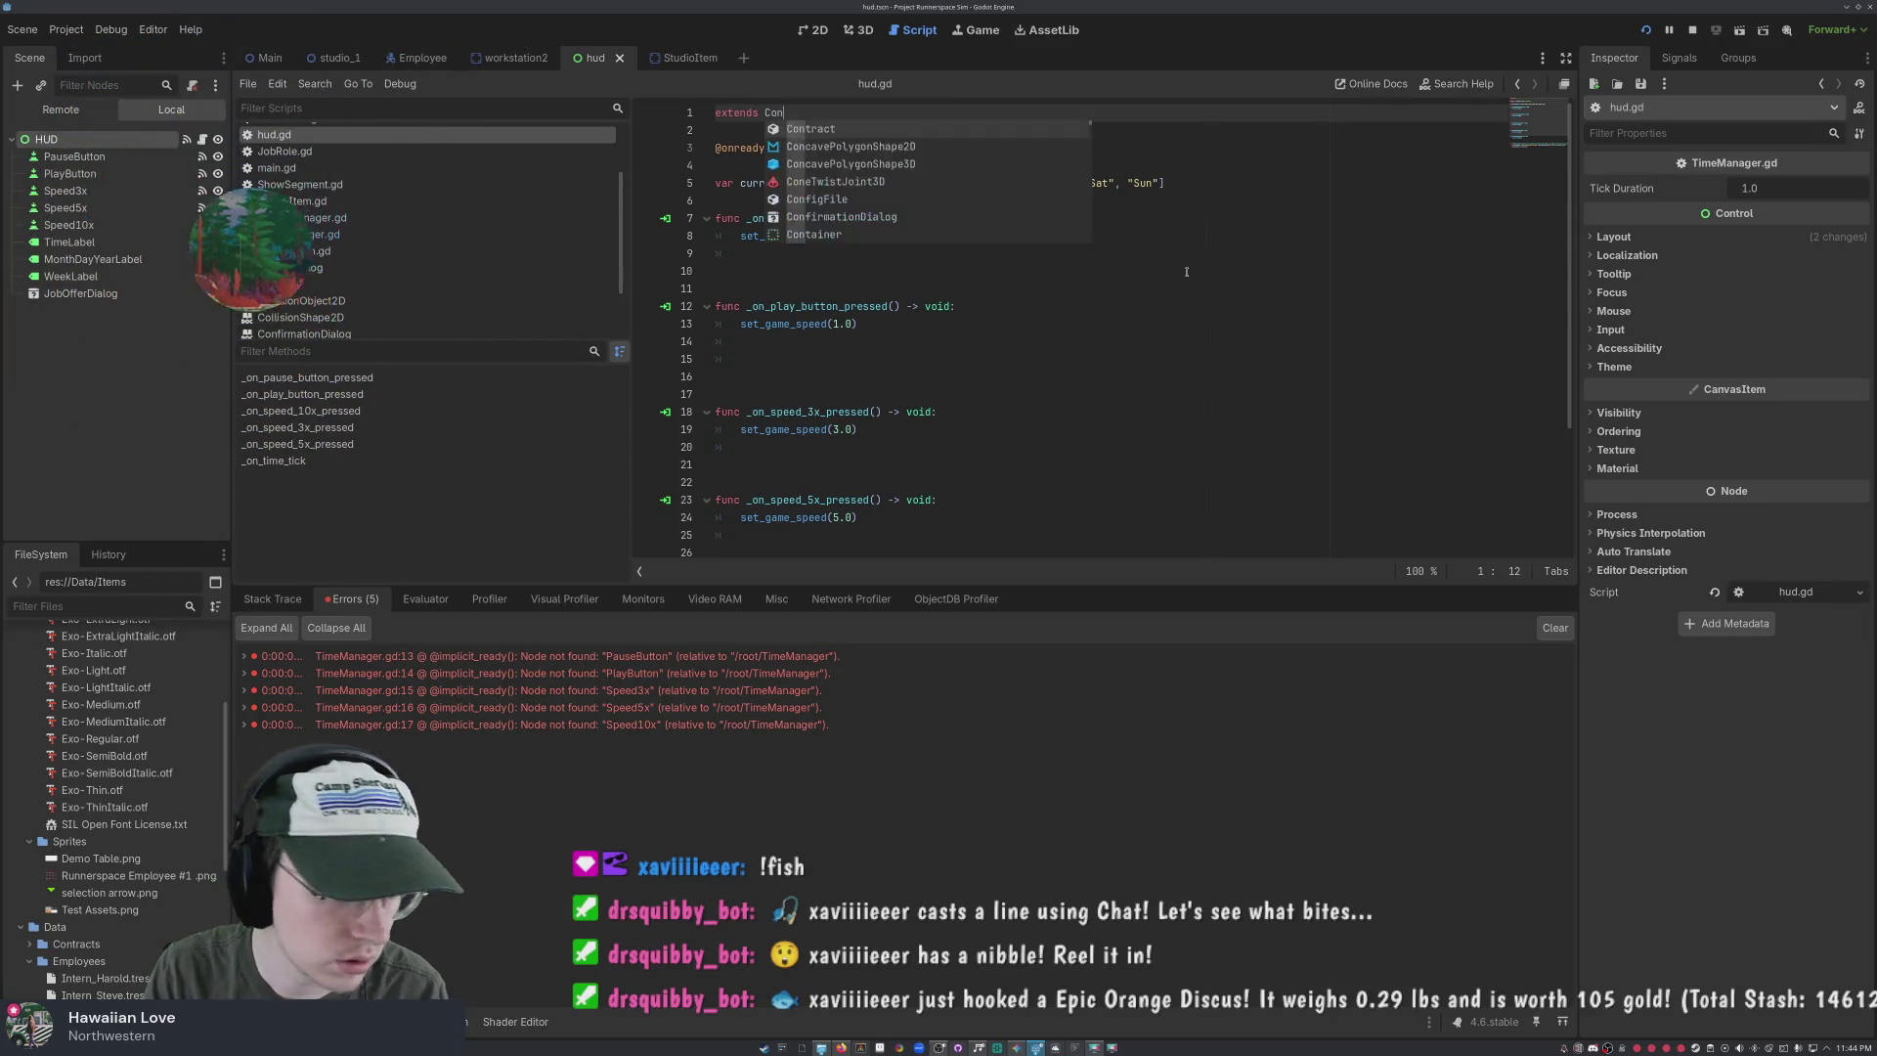
pyautogui.click(1186, 271)
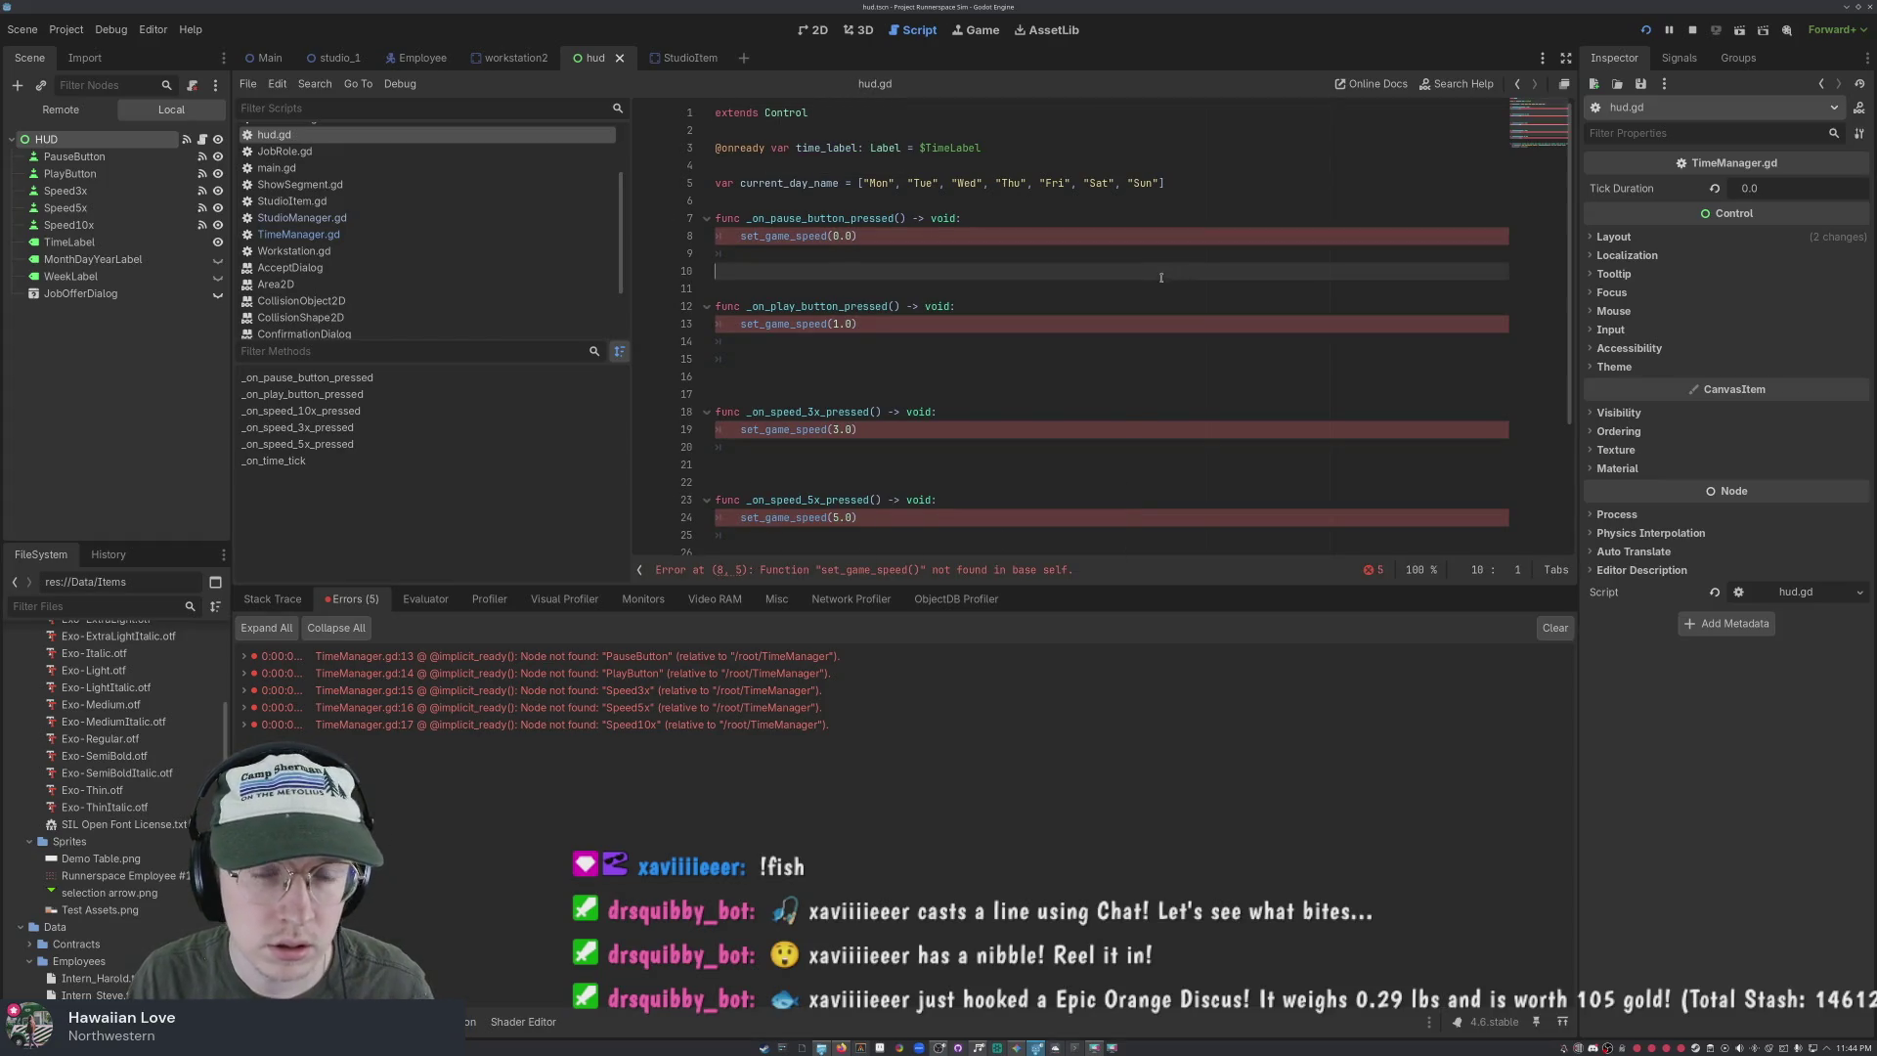
# Prefix the pause handler's set_game_speed call with 'TimeManager.'
pyautogui.click(866, 232)
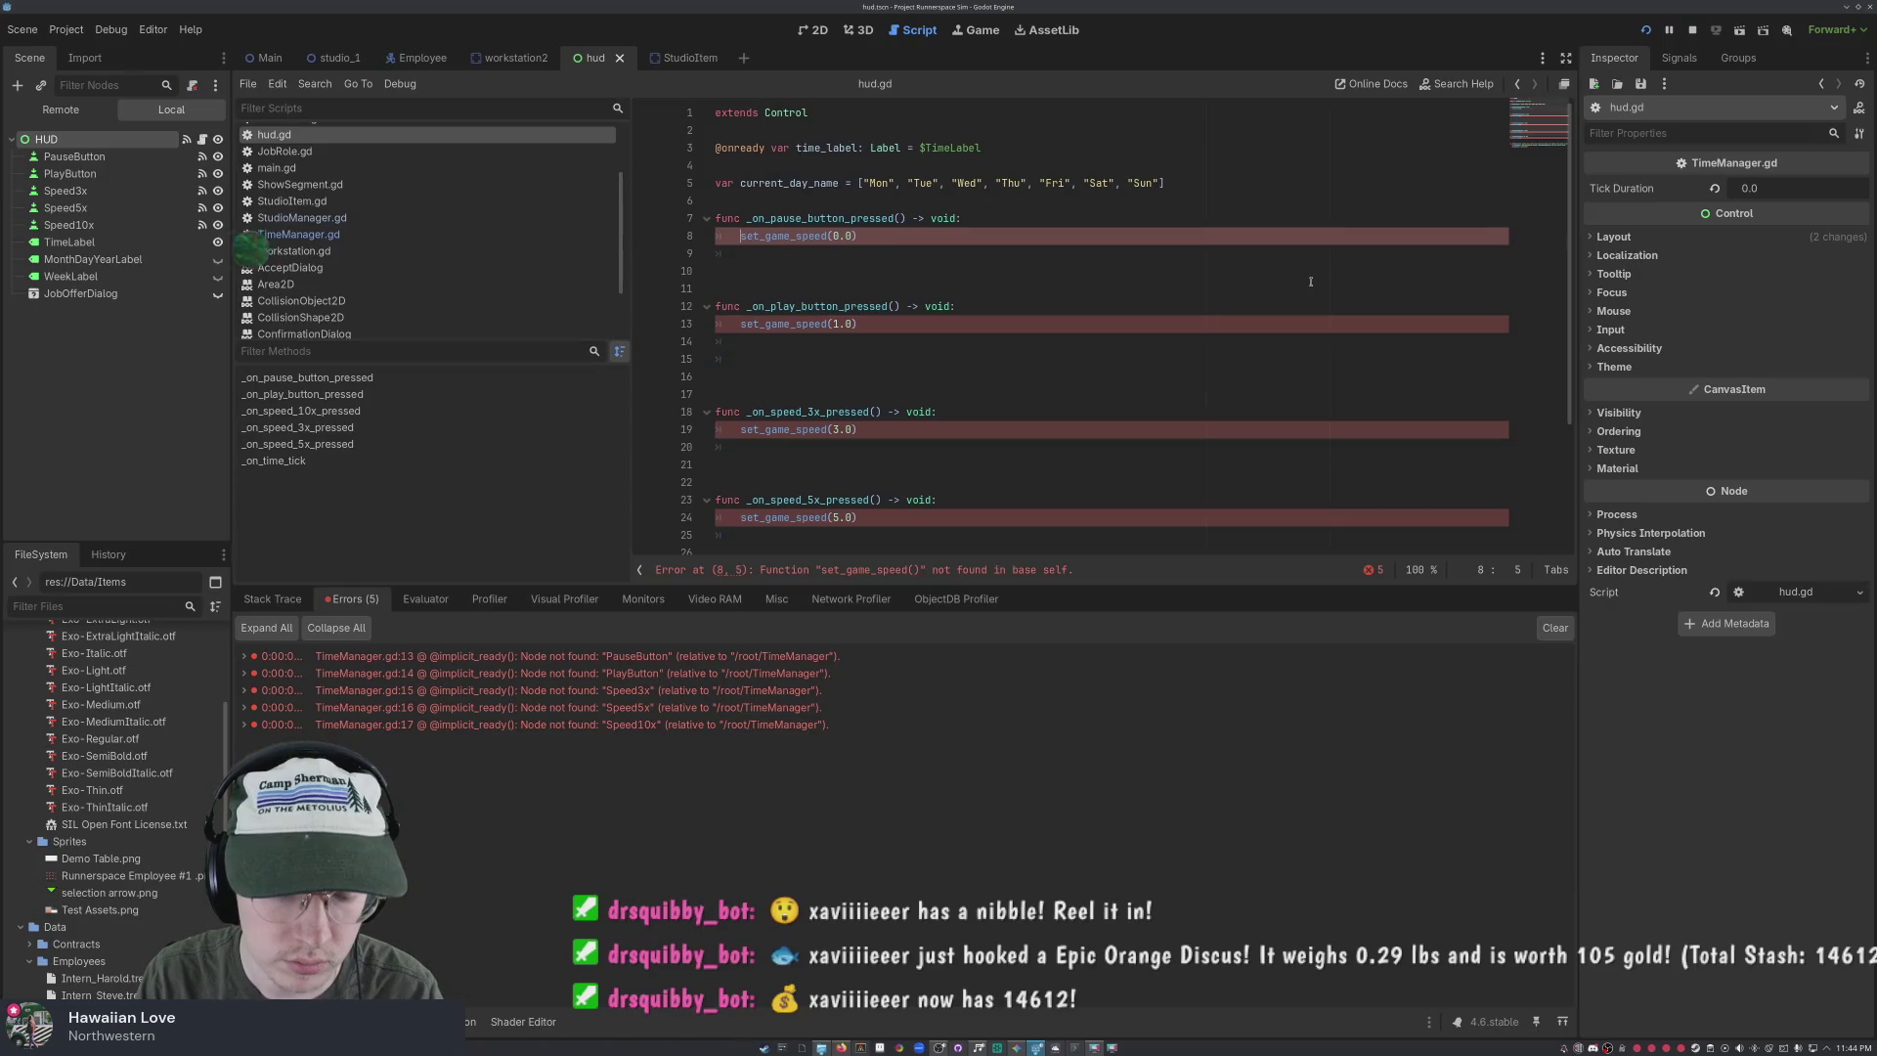
pyautogui.write('TimeM')
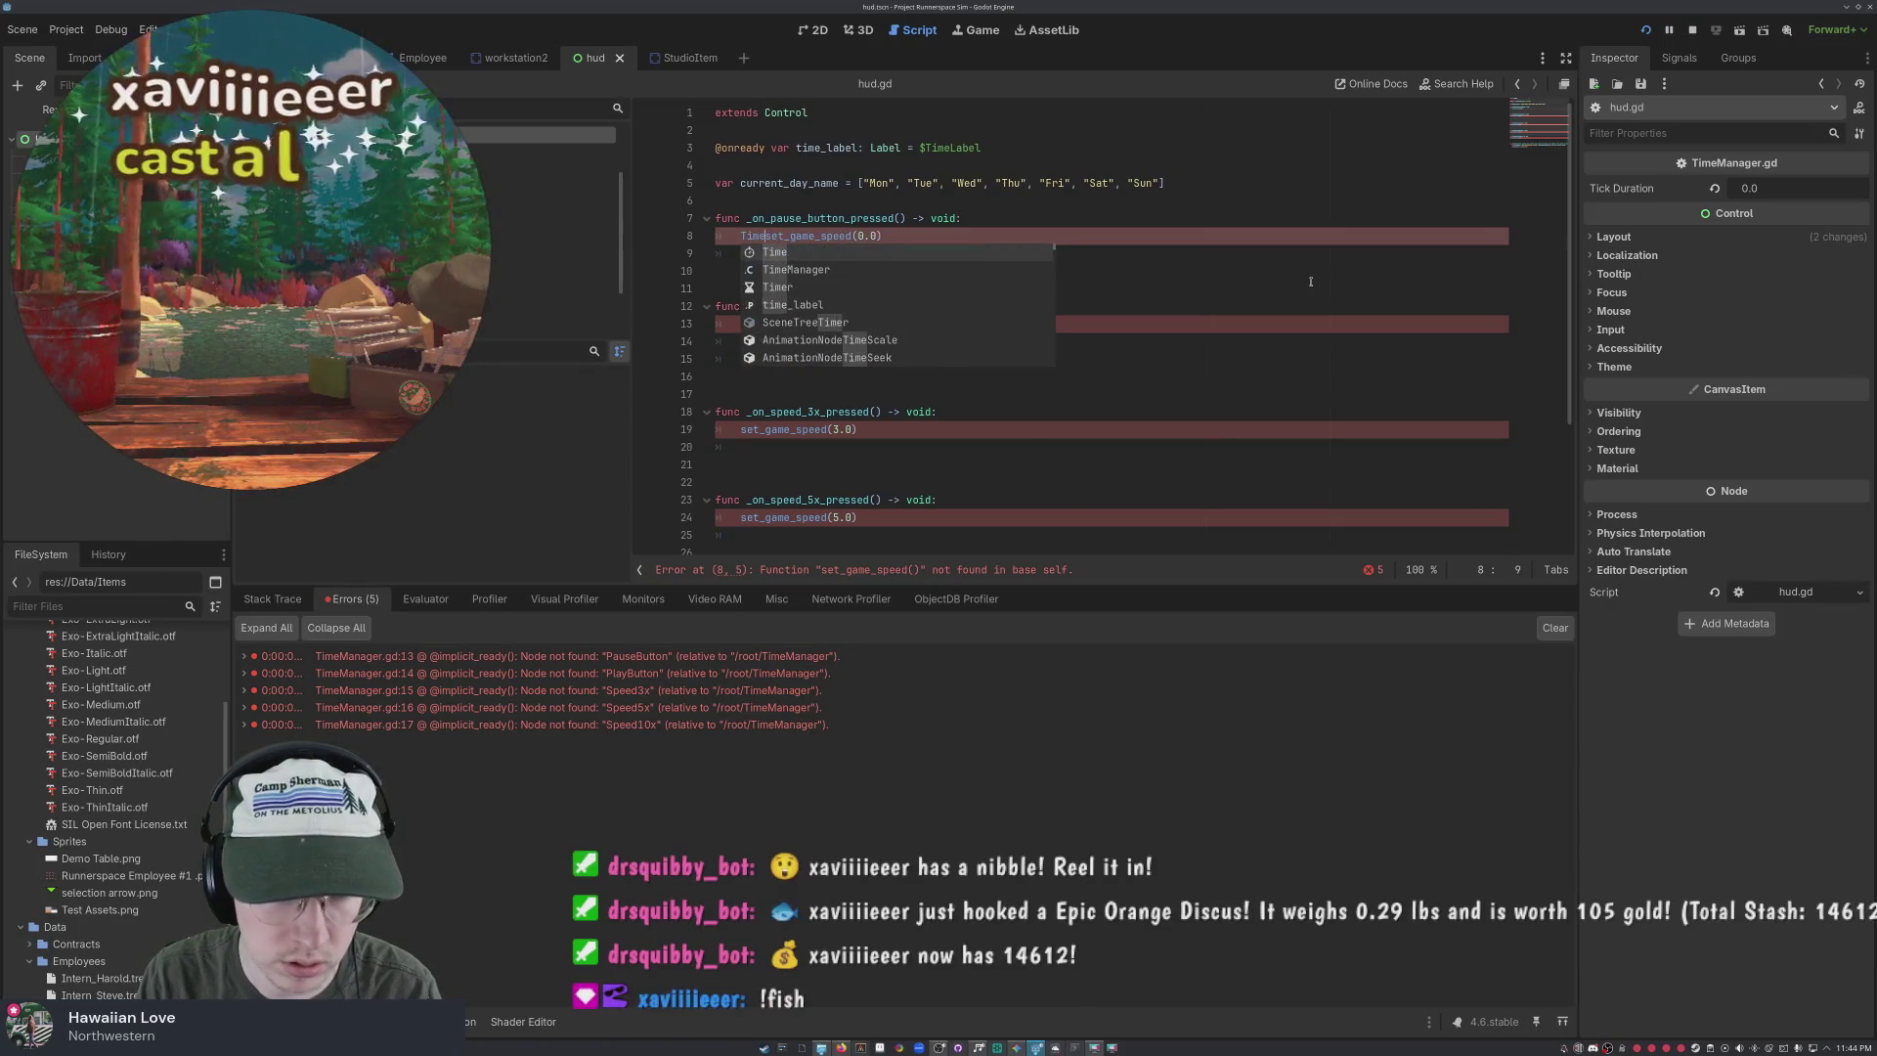
pyautogui.press('Return')
pyautogui.write('.')
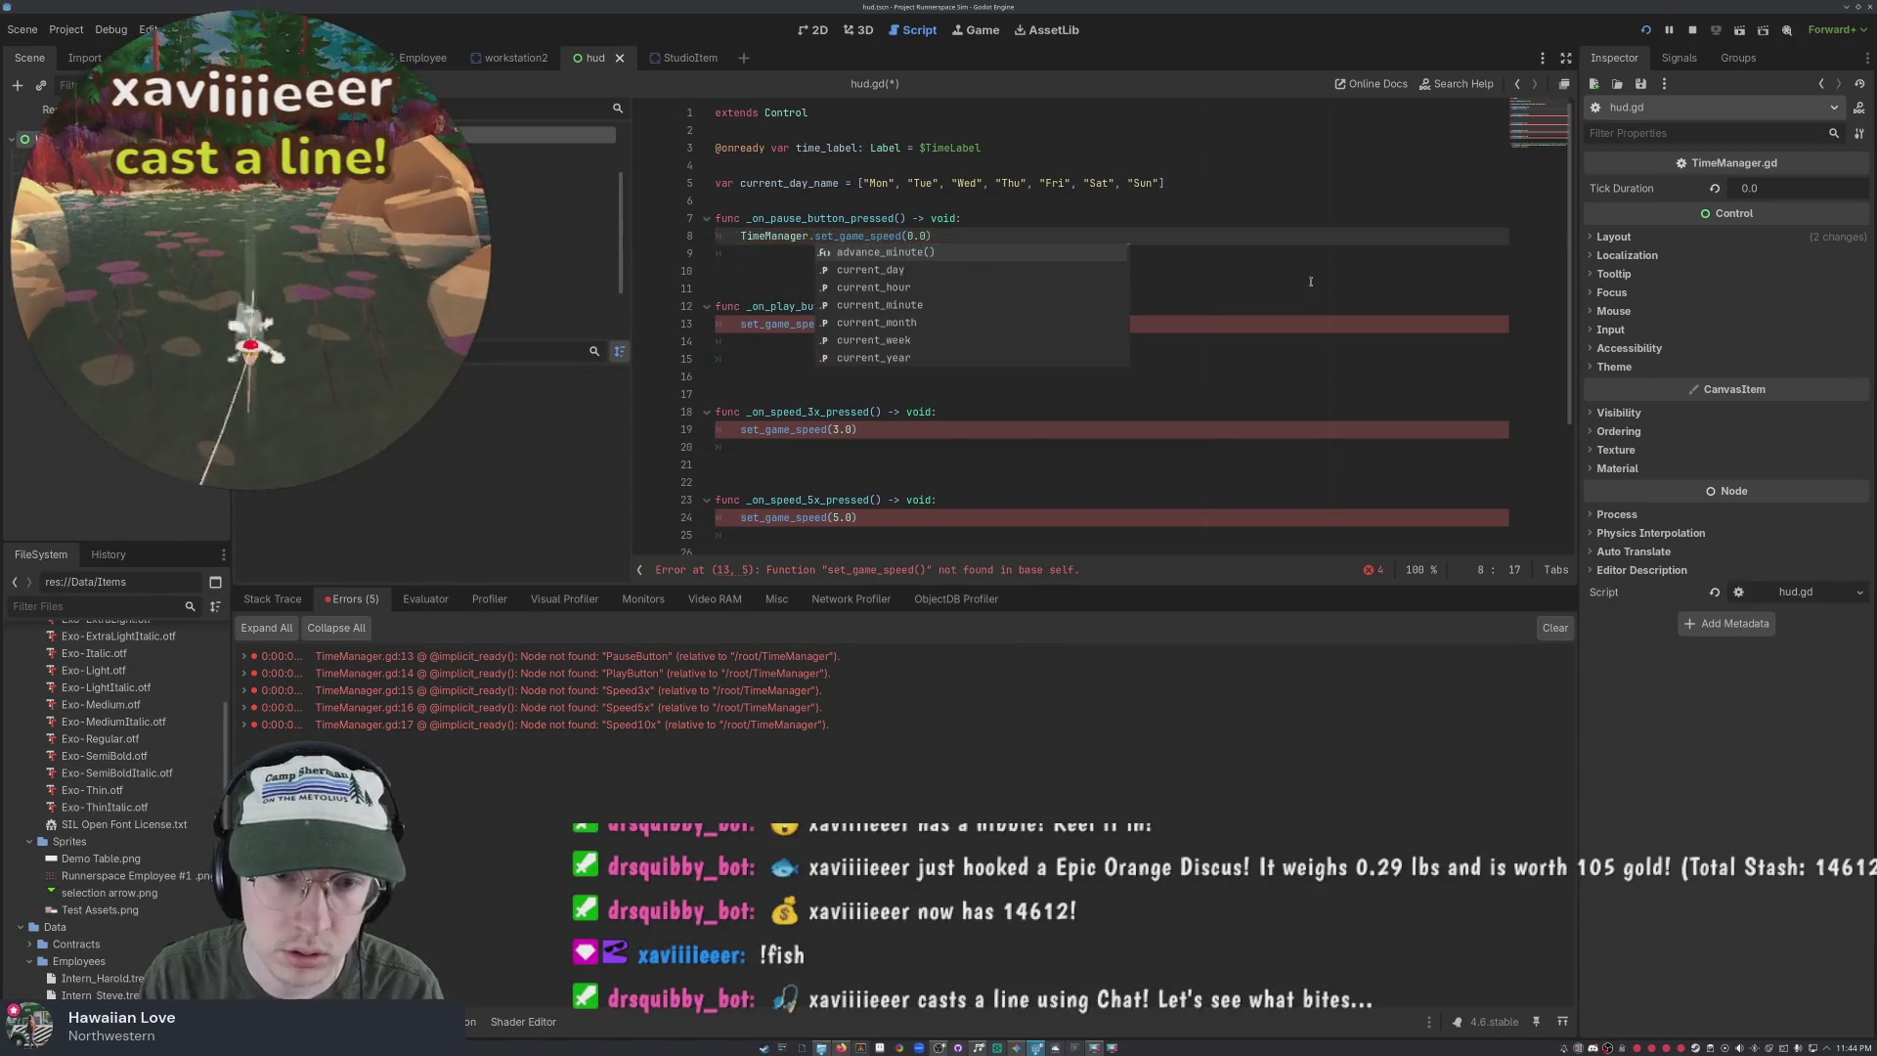
pyautogui.click(1274, 283)
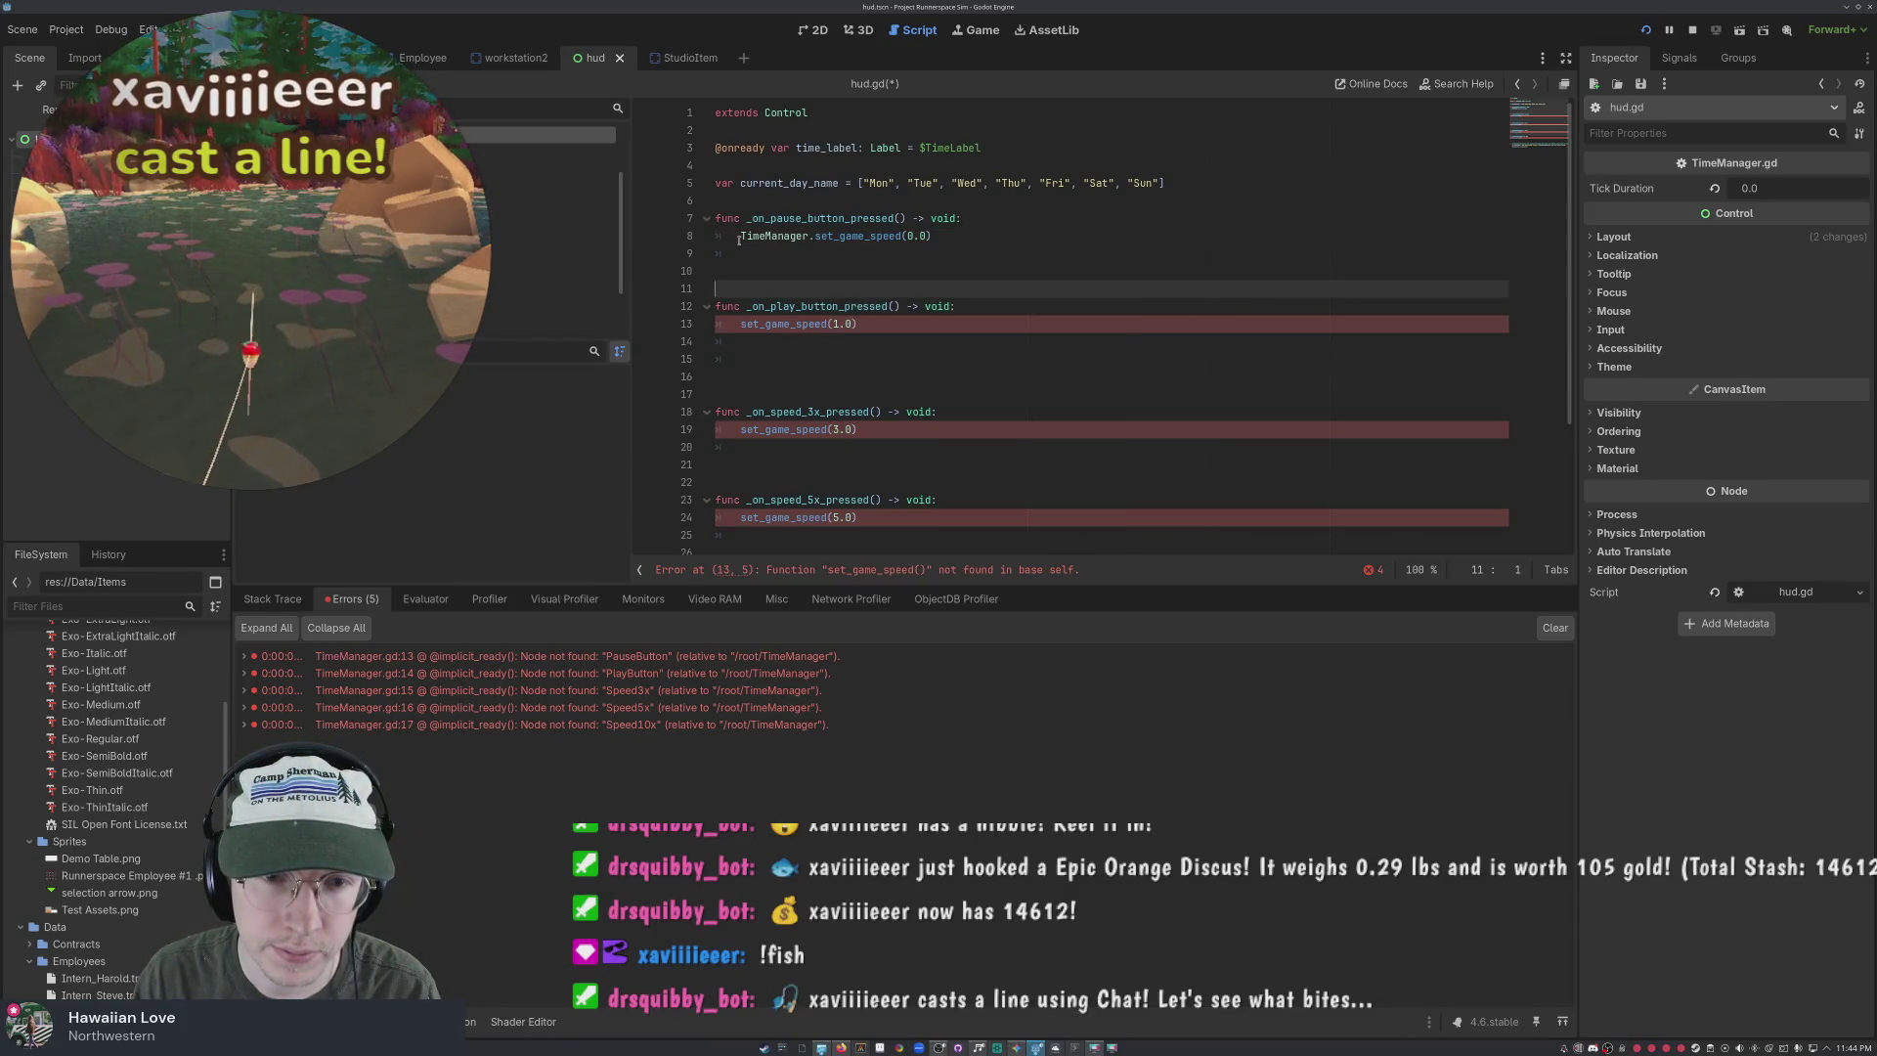
# Add the 'TimeManager.' prefix to the play, 3x, 5x and 10x speed handlers' calls
pyautogui.moveTo(742, 236)
pyautogui.mouseDown()
pyautogui.moveTo(901, 237)
pyautogui.moveTo(816, 237)
pyautogui.mouseUp()
pyautogui.hotkey('ctrl', 'c')
pyautogui.click(741, 324)
pyautogui.hotkey('ctrl', 'v')
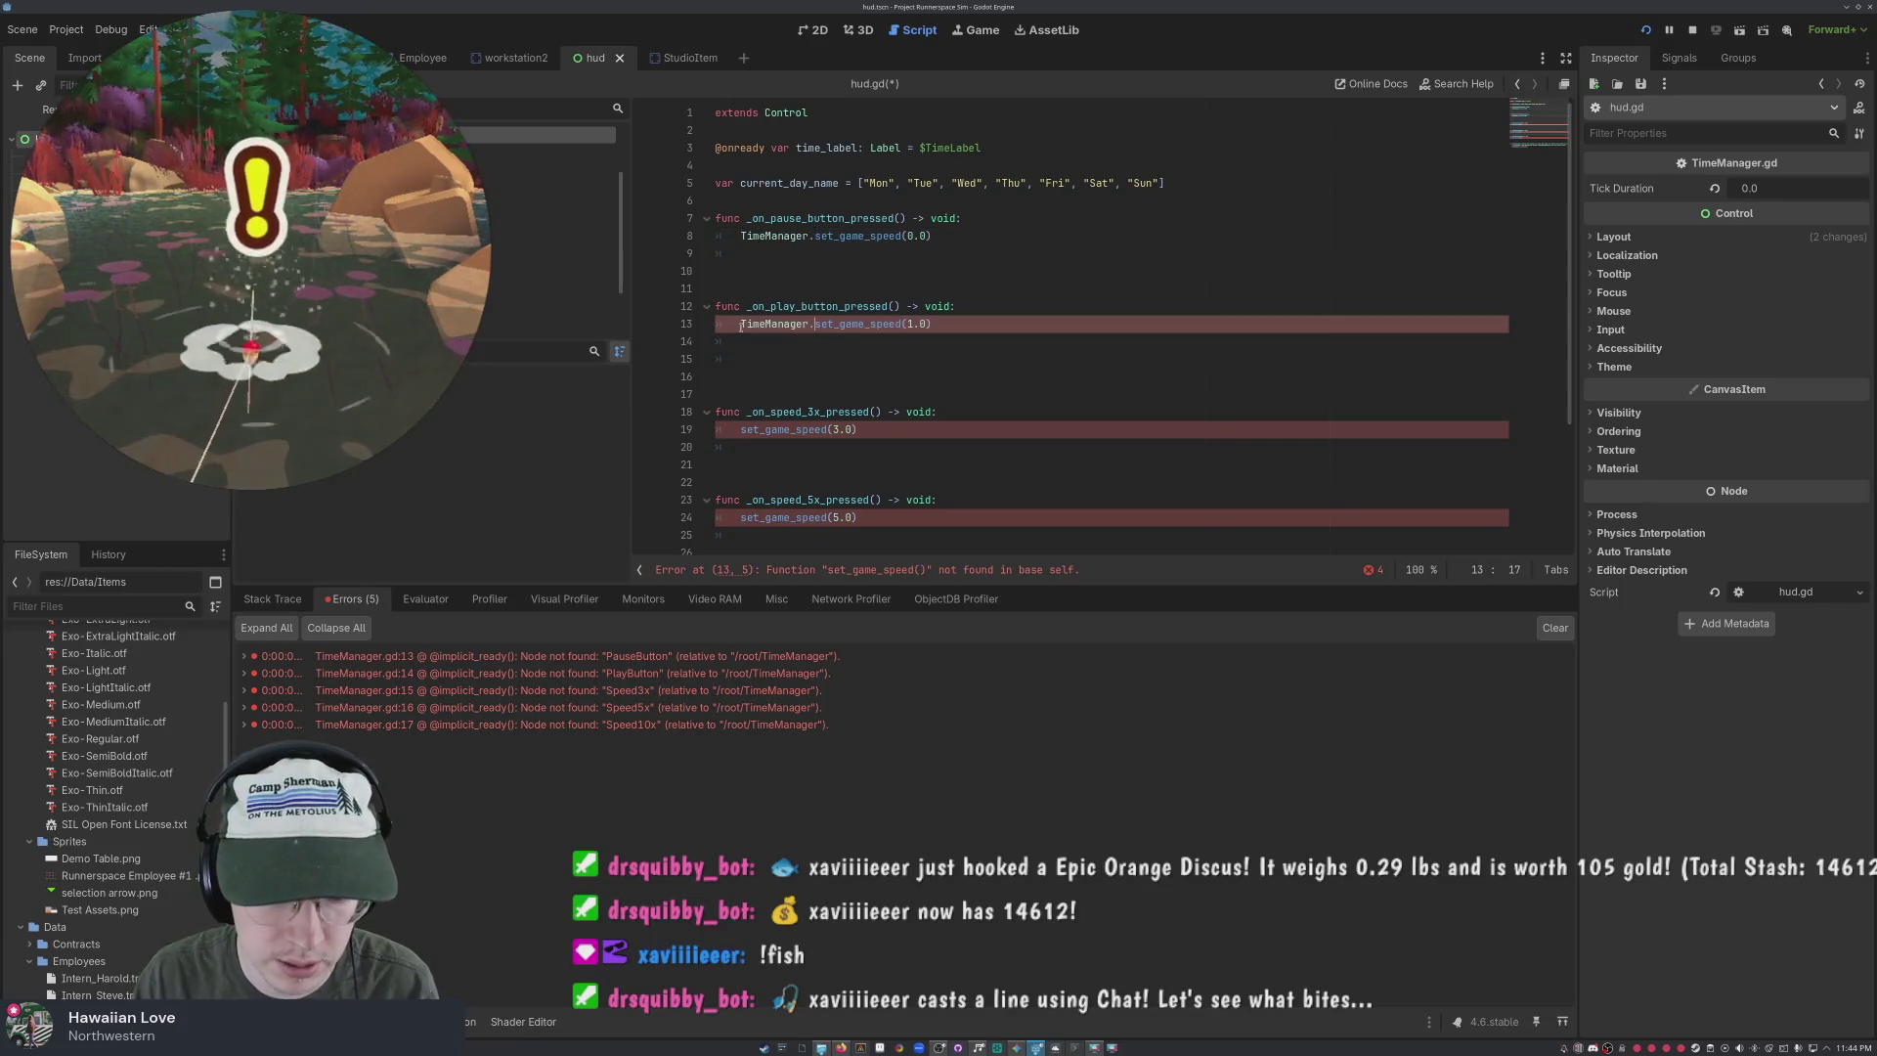
pyautogui.click(741, 429)
pyautogui.hotkey('ctrl', 'v')
pyautogui.click(741, 517)
pyautogui.hotkey('ctrl', 'v')
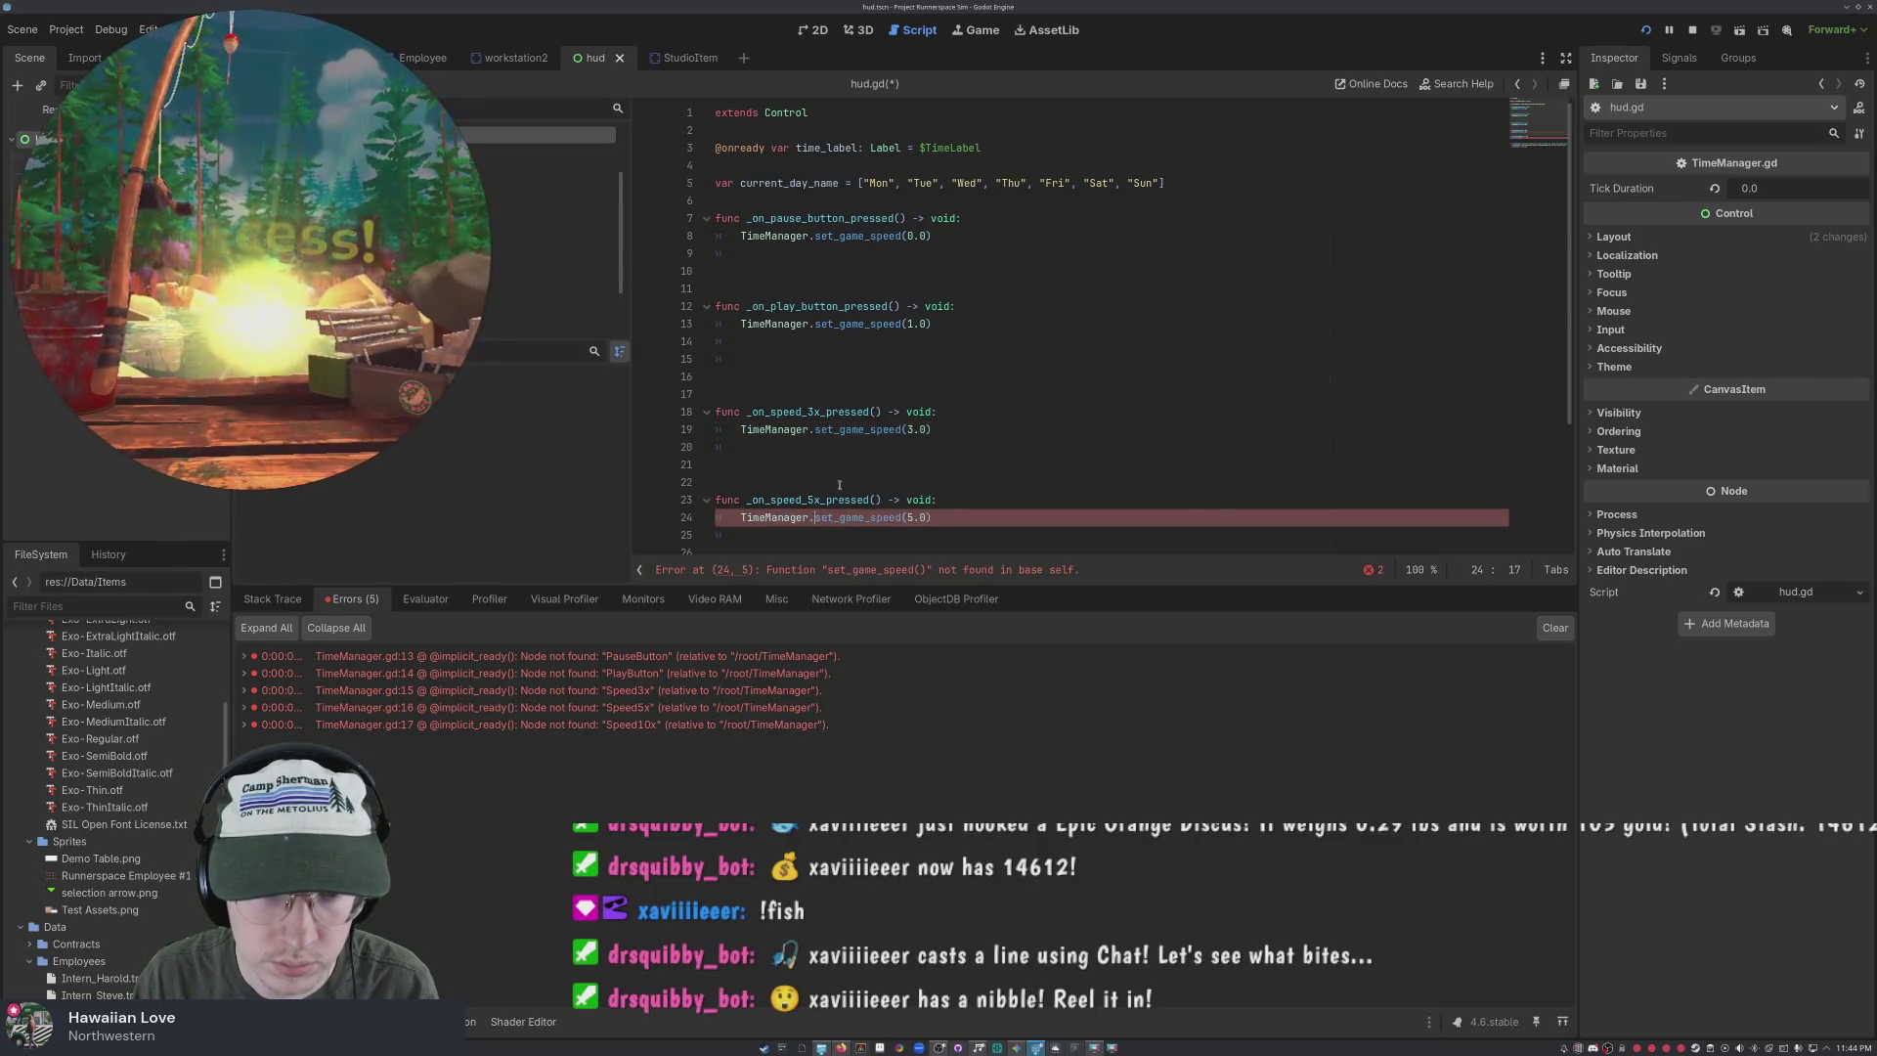
pyautogui.scroll(-3, 839, 485)
pyautogui.click(741, 418)
pyautogui.hotkey('ctrl', 'v')
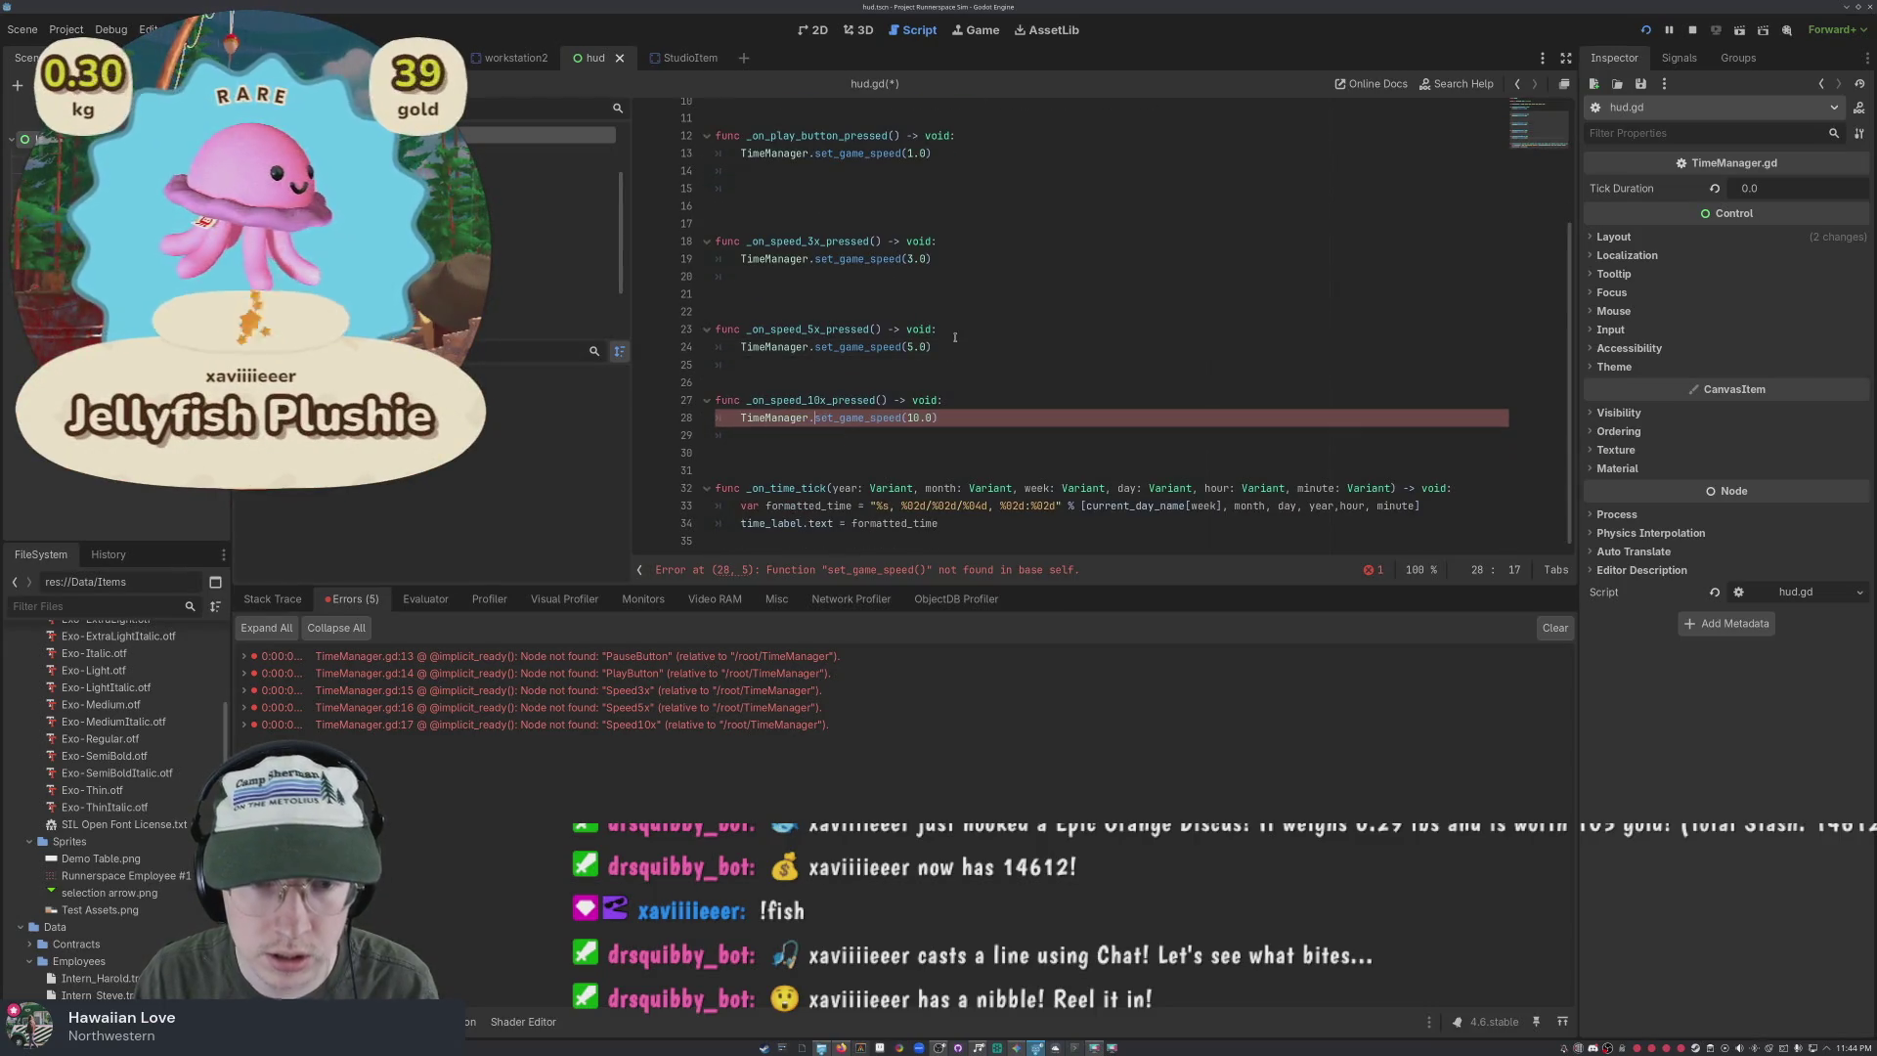
pyautogui.click(1093, 418)
pyautogui.scroll(3, 1093, 414)
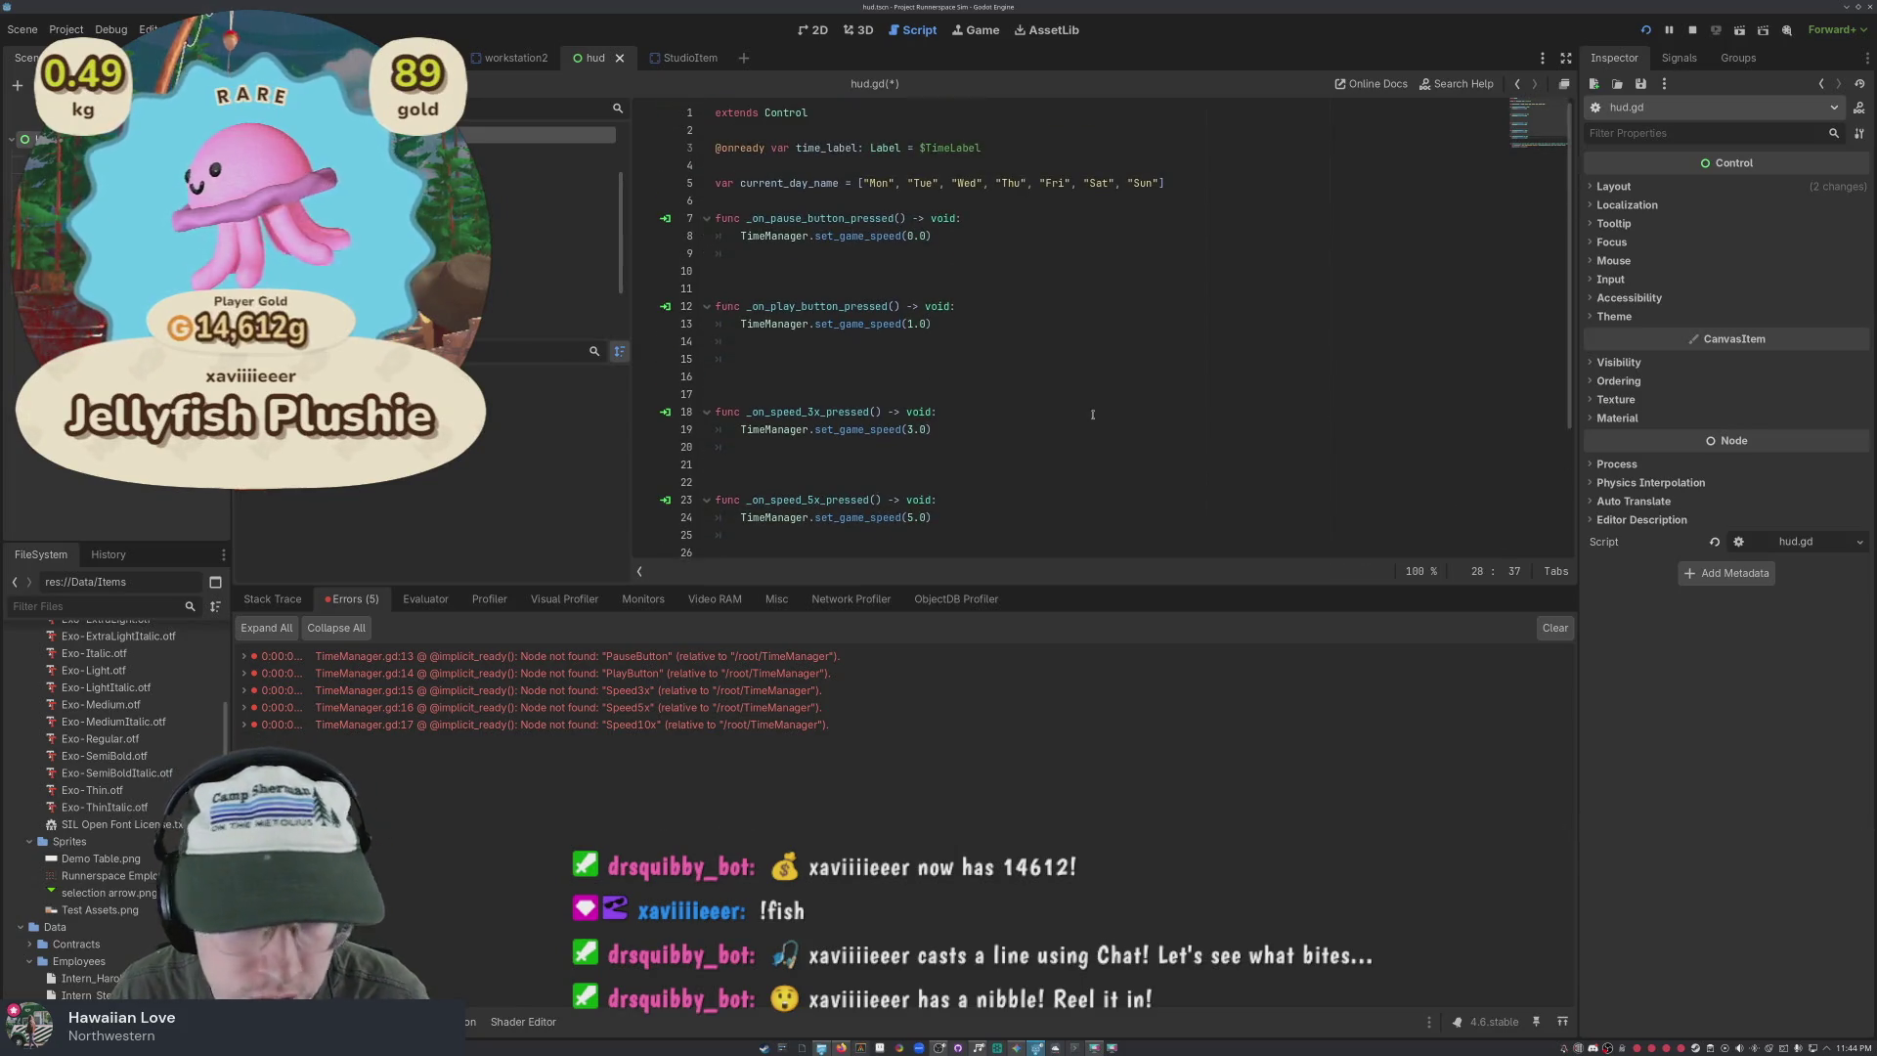
# Save hud.gd and run the game with F5 to test the clock
pyautogui.hotkey('ctrl', 's')
pyautogui.click(1009, 389)
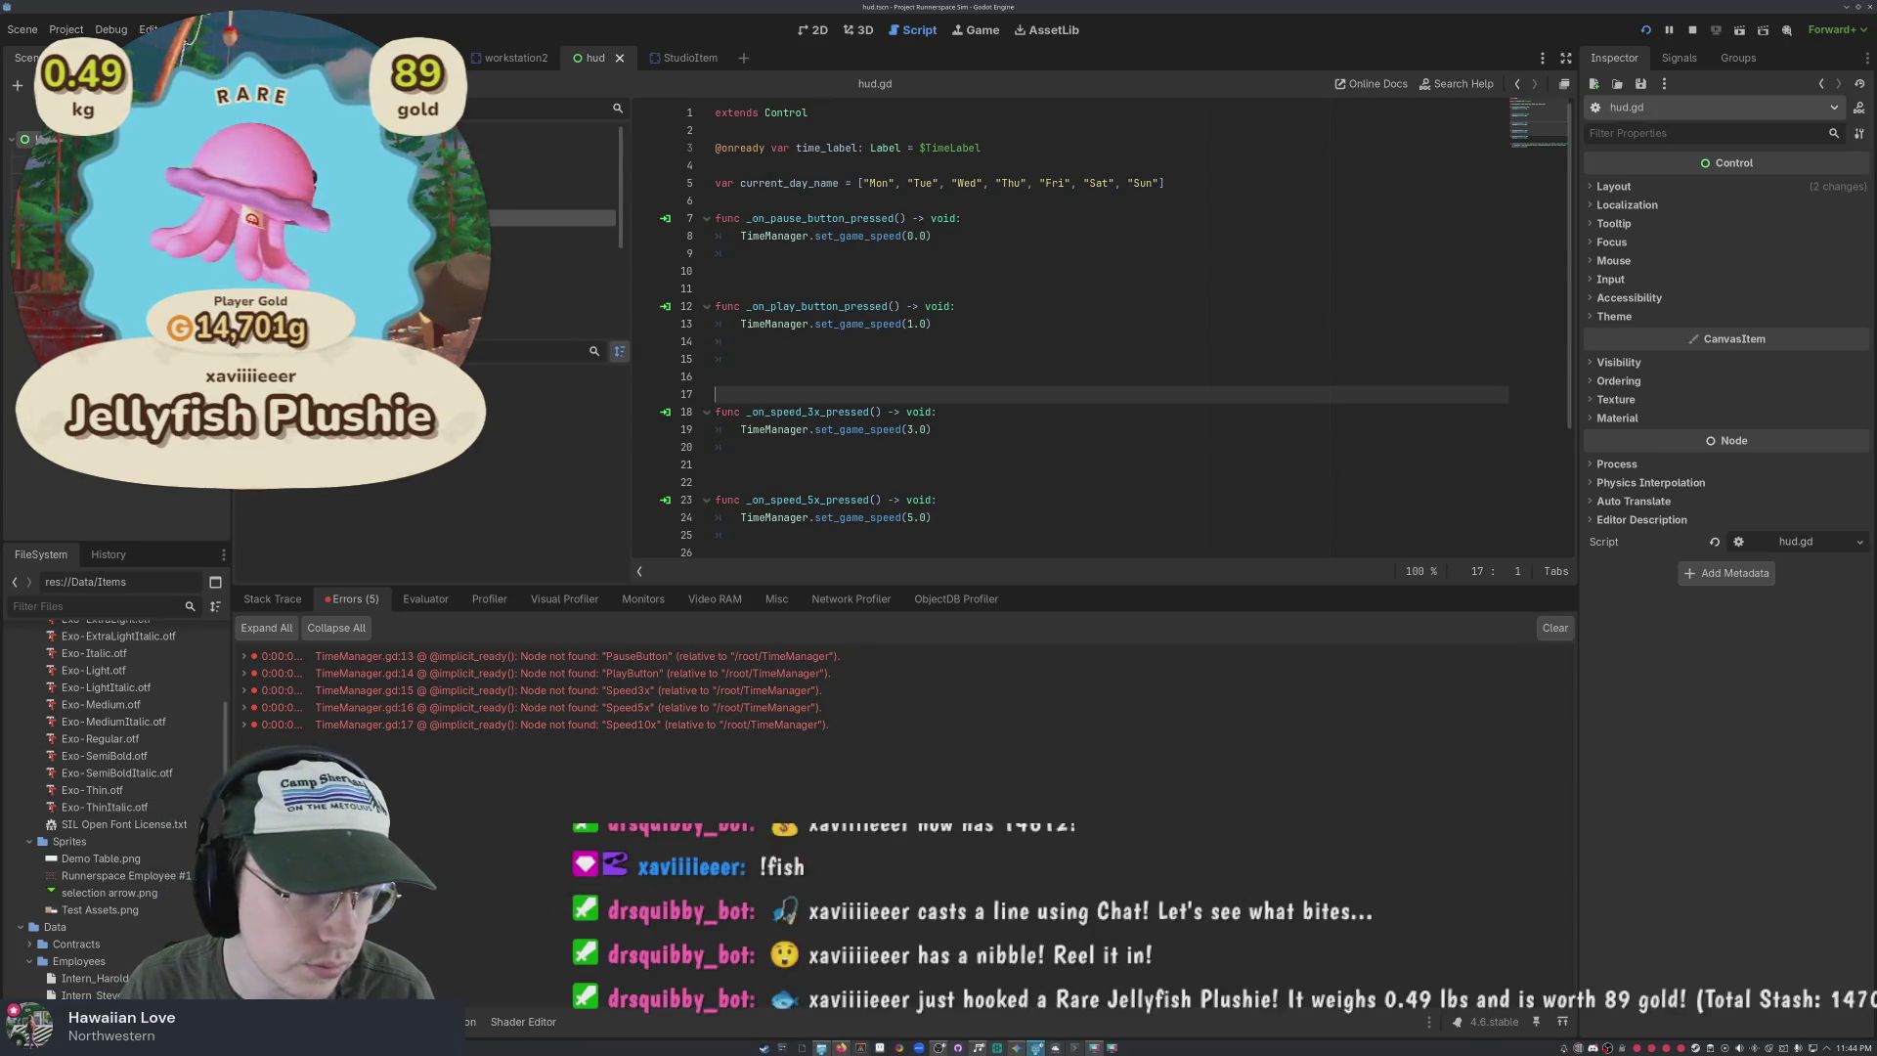
pyautogui.press('F5')
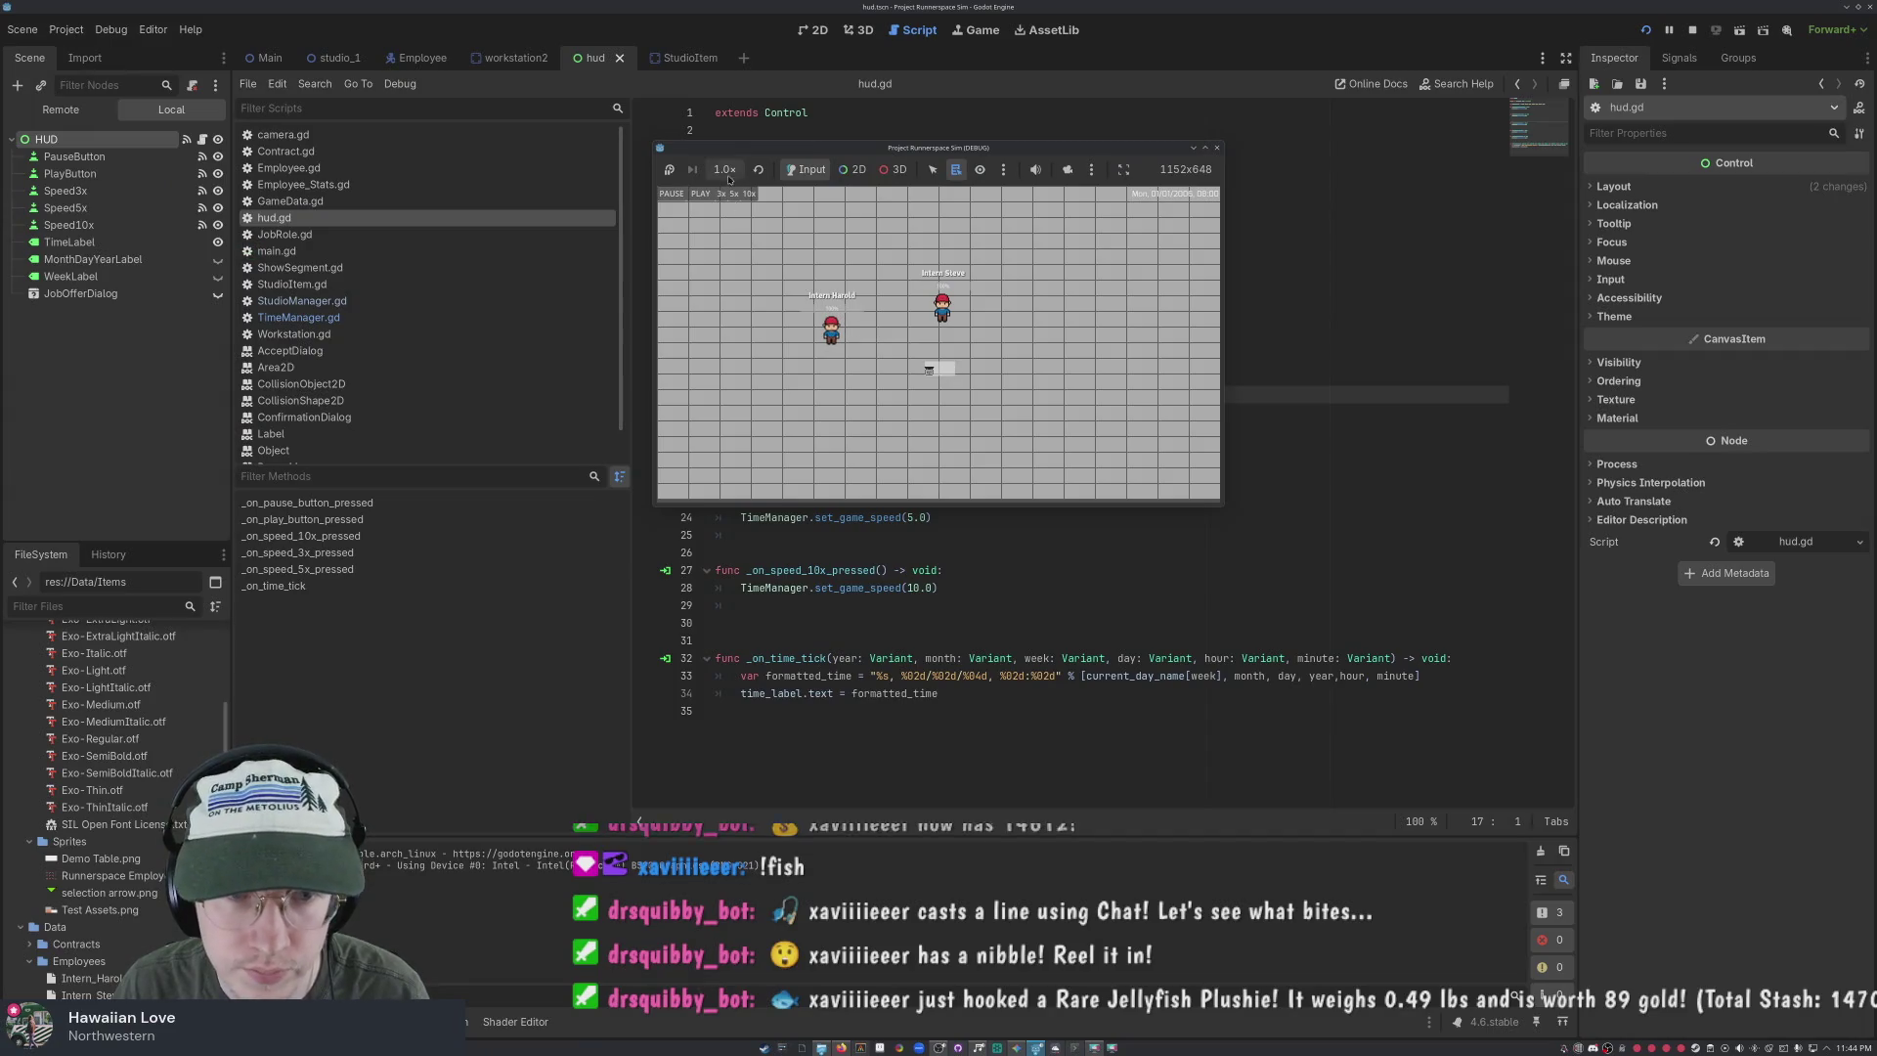
# In the running game, select an intern, accept the Job Confirmation offer, then stop the game
pyautogui.click(839, 337)
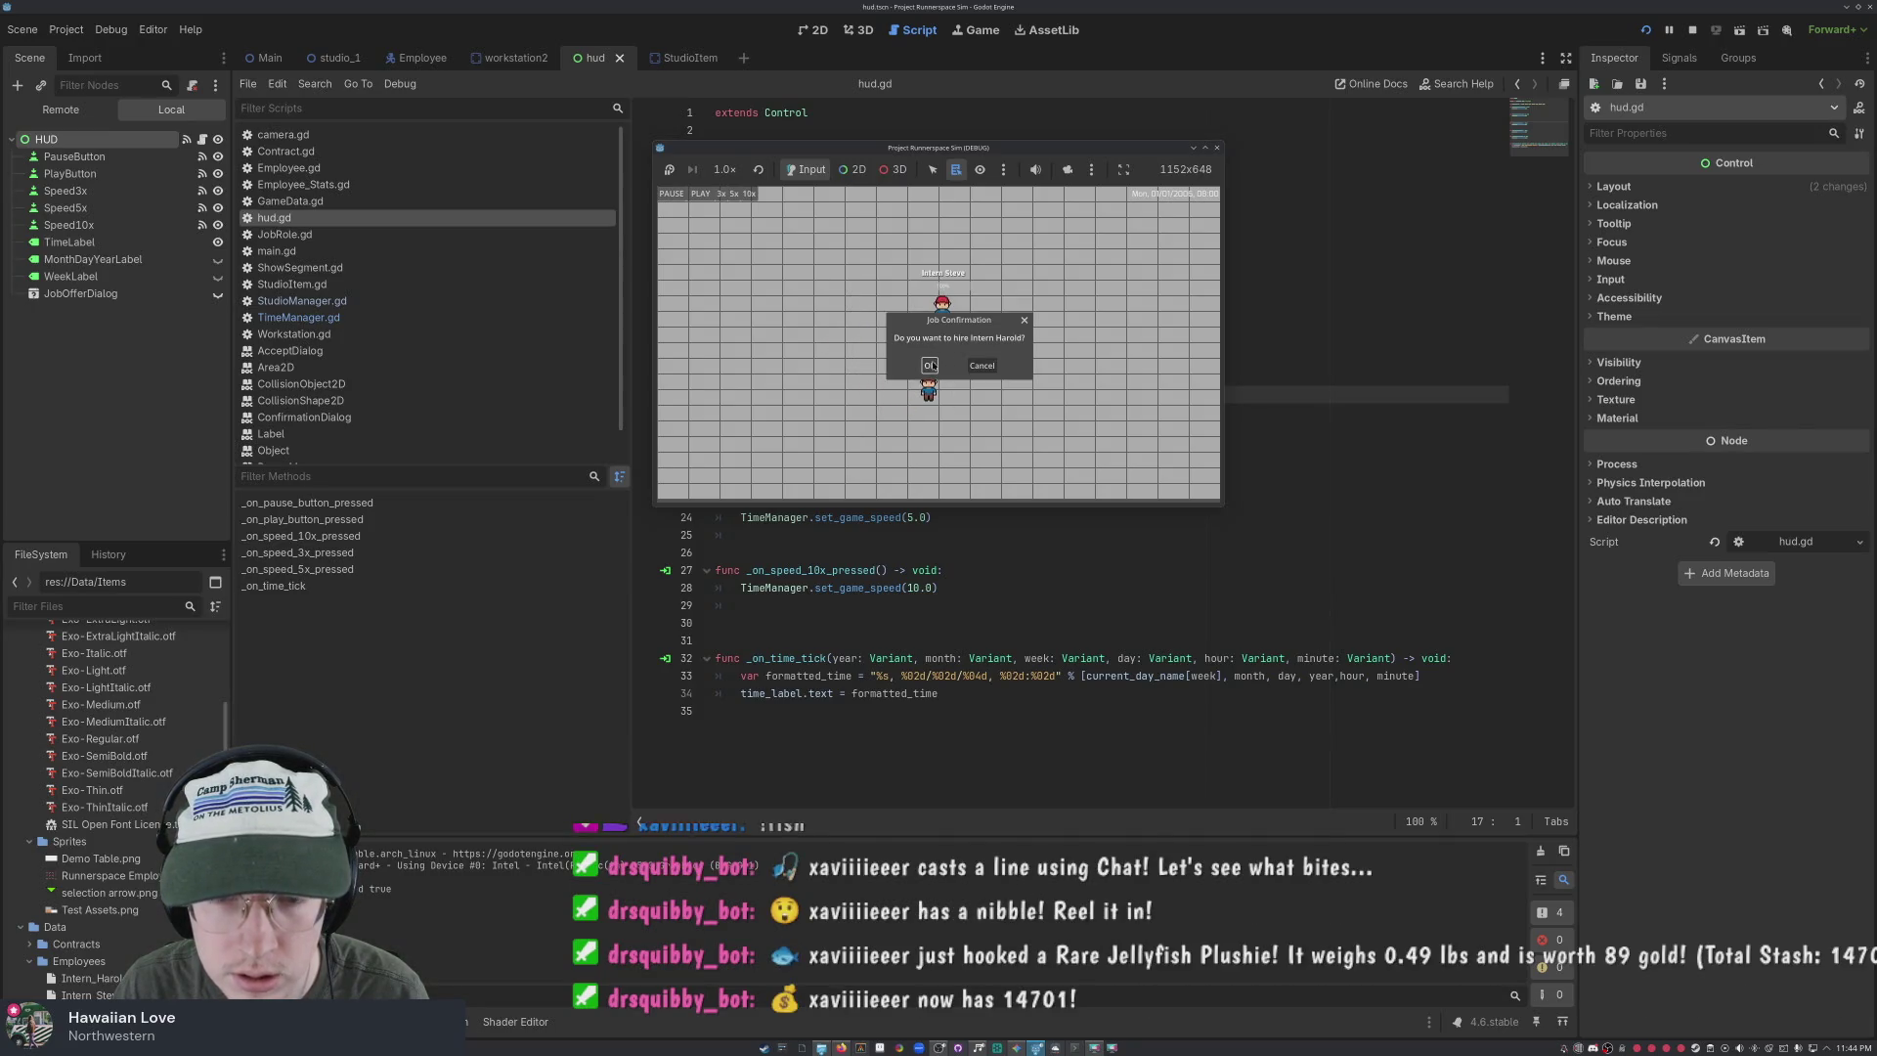
pyautogui.moveTo(950, 328)
pyautogui.mouseDown()
pyautogui.moveTo(963, 338)
pyautogui.moveTo(840, 308)
pyautogui.moveTo(819, 224)
pyautogui.moveTo(829, 271)
pyautogui.moveTo(1099, 322)
pyautogui.moveTo(1073, 325)
pyautogui.mouseUp()
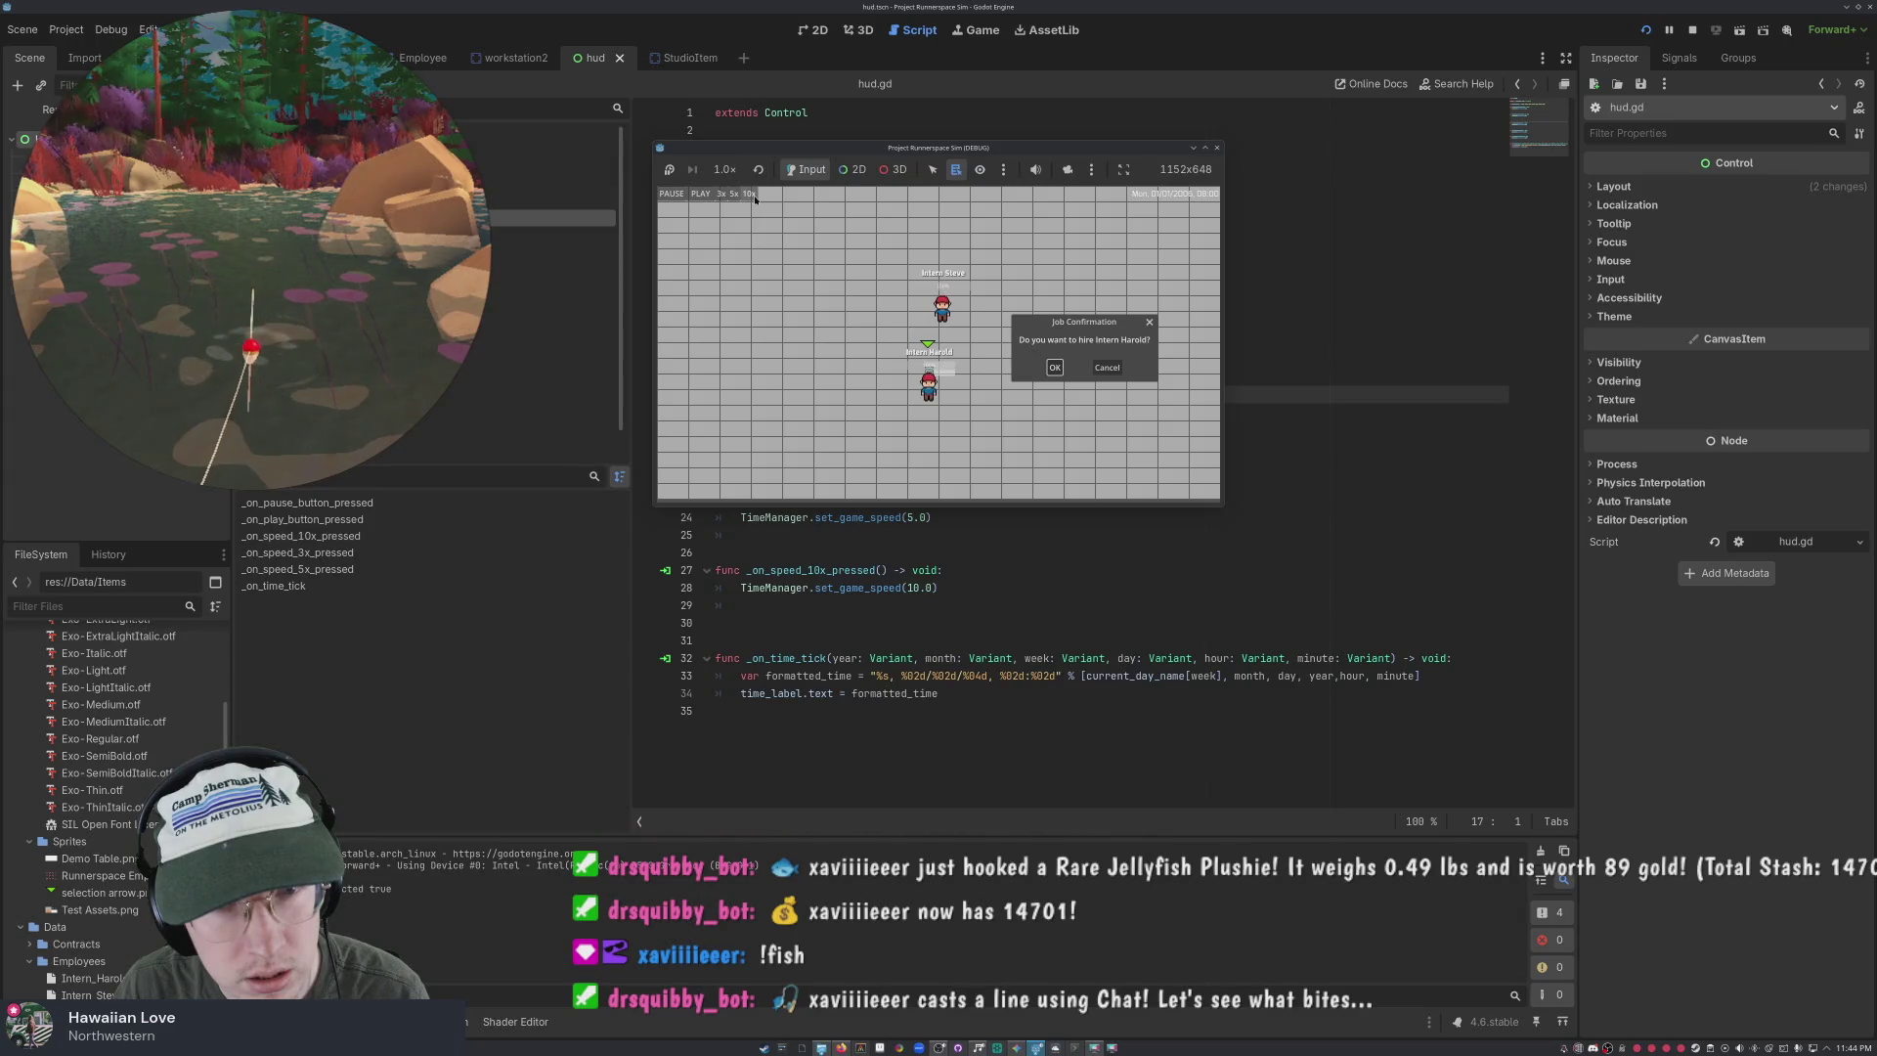
pyautogui.click(1054, 371)
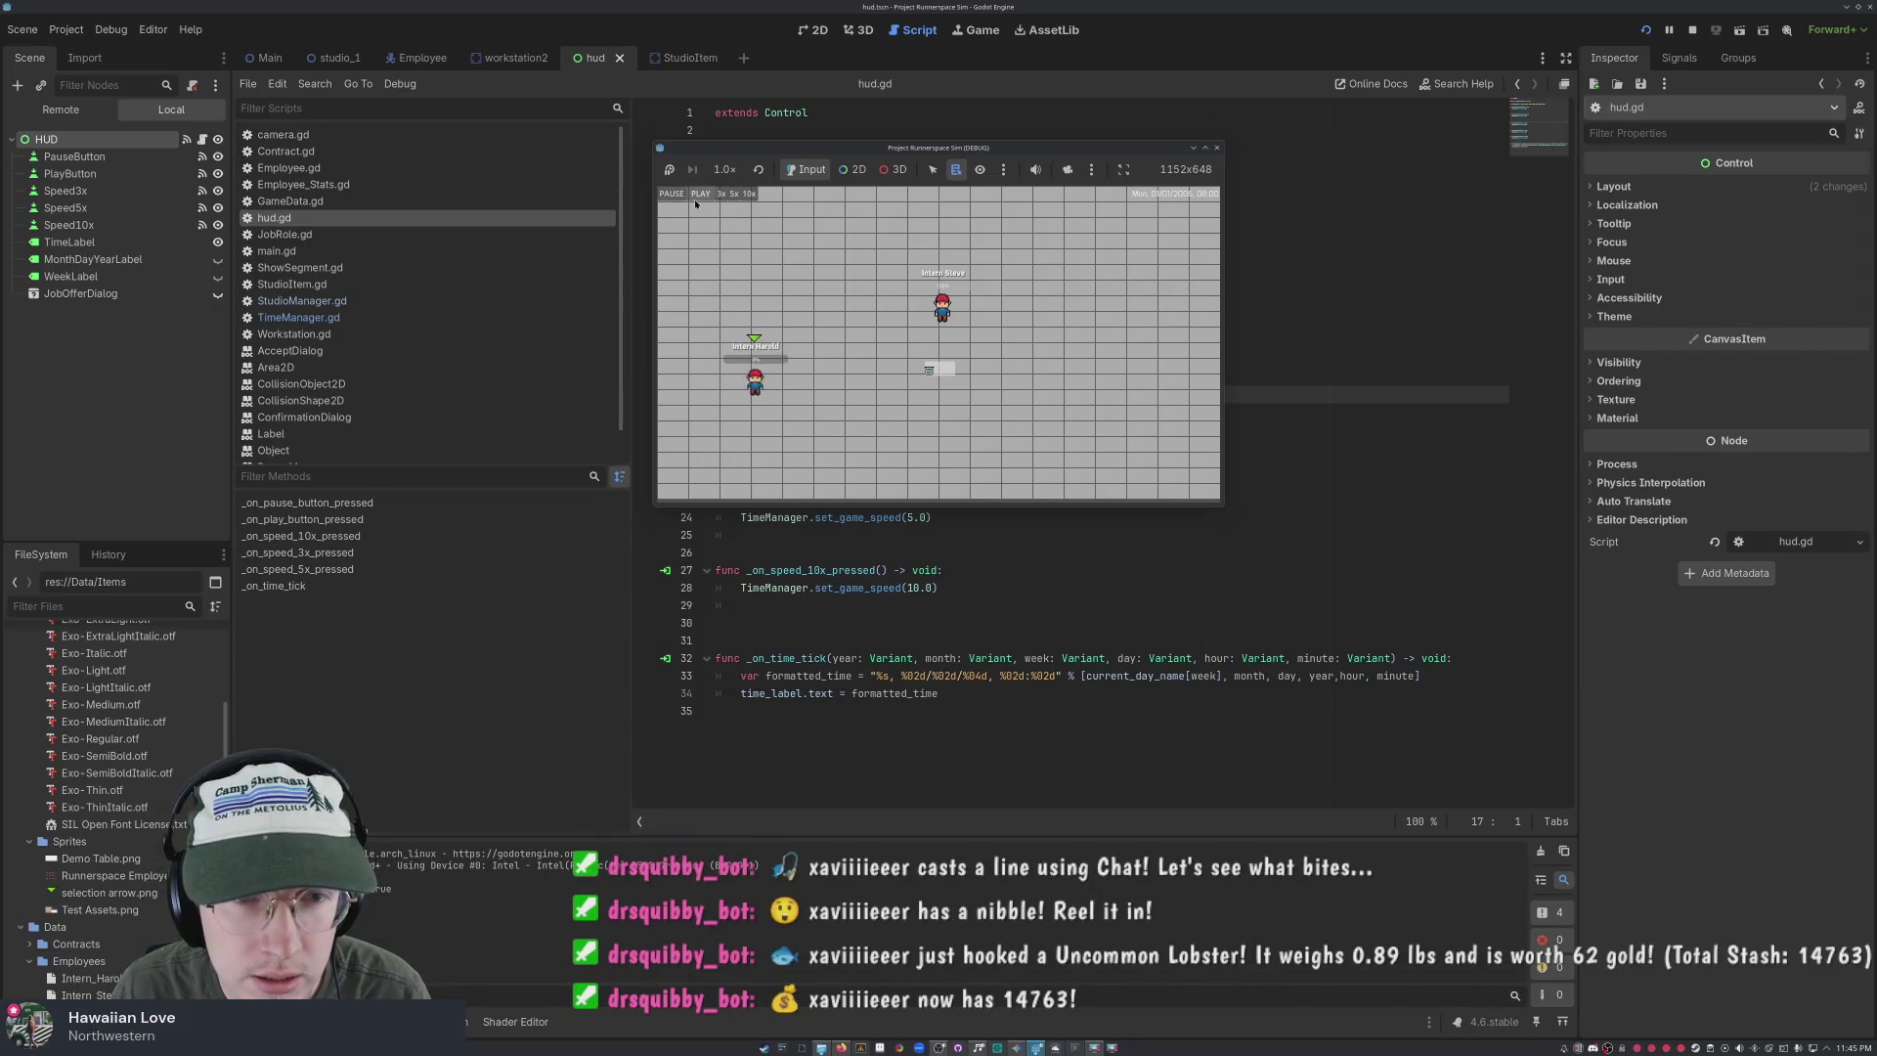
pyautogui.click(1208, 149)
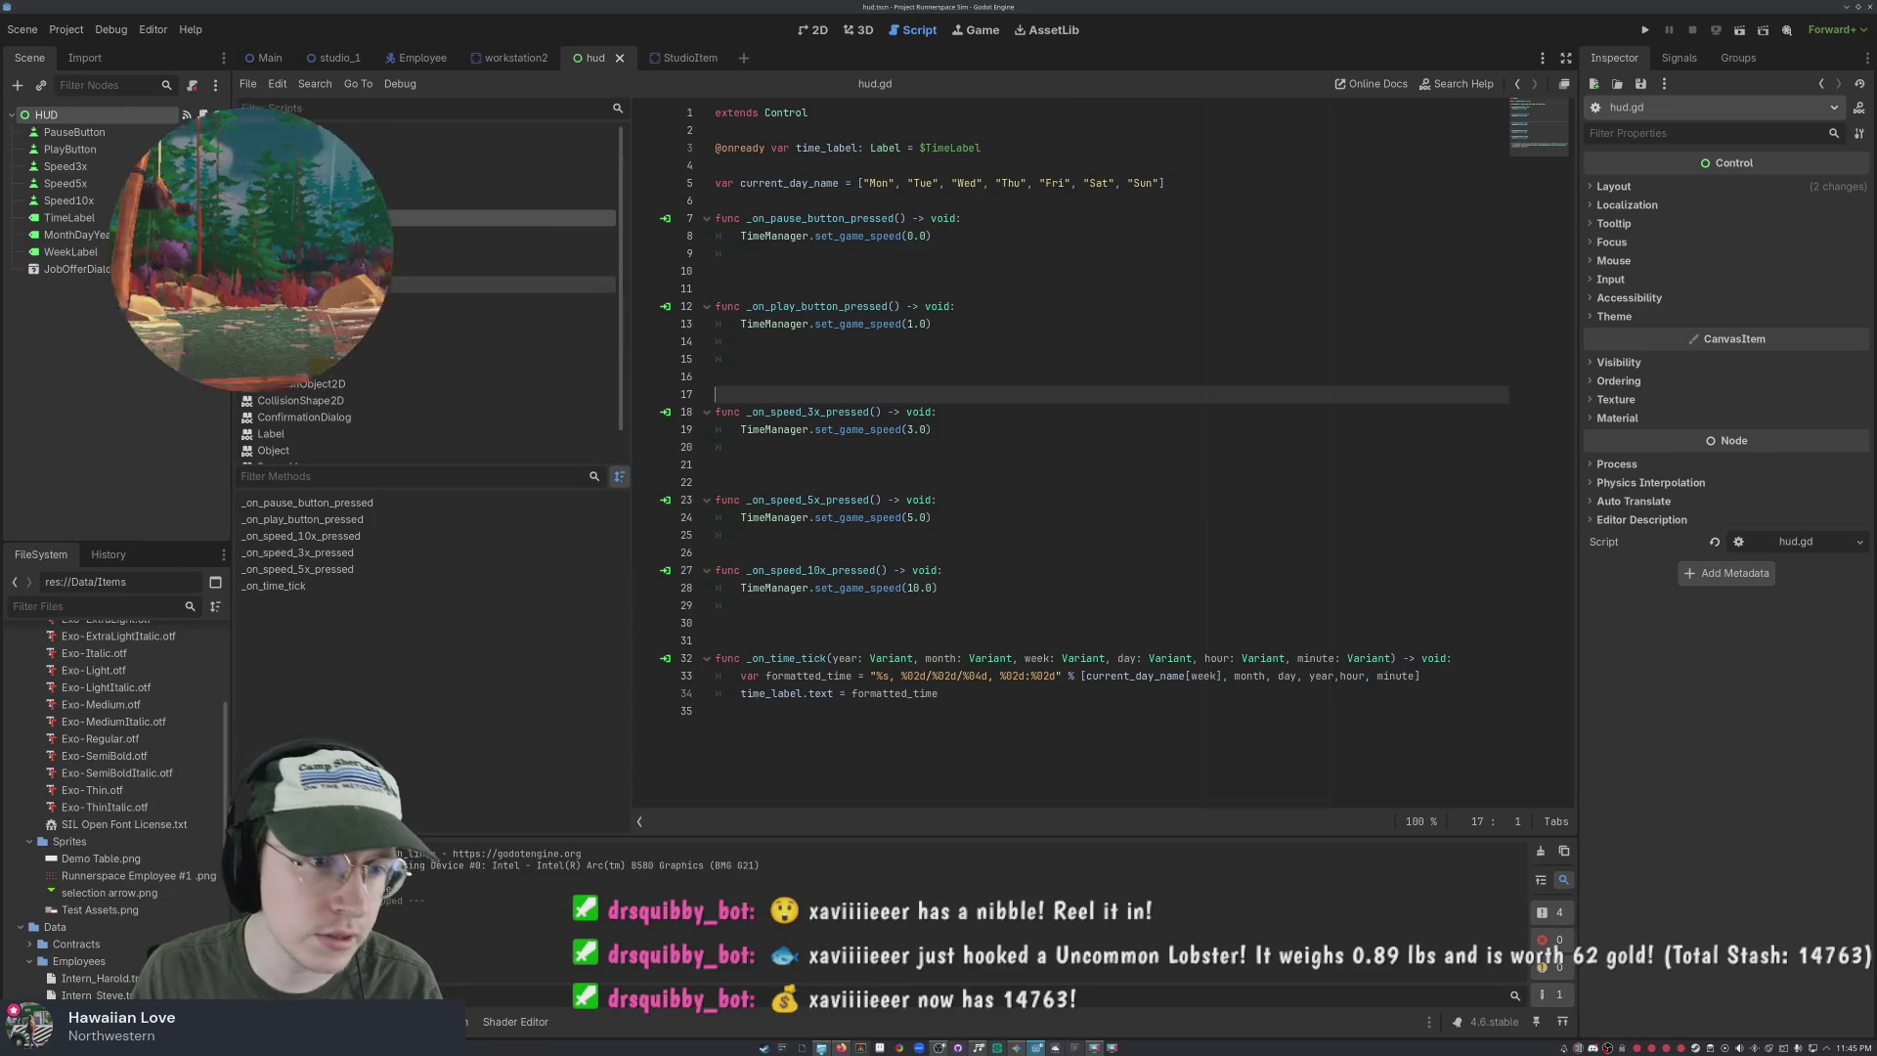
# Copy 'current_energy = max_energy' from line 147 to a new first line under 'if resting_timer <= 0.0:', then save
pyautogui.hotkey('alt', 'Left')
pyautogui.scroll(-10, 963, 437)
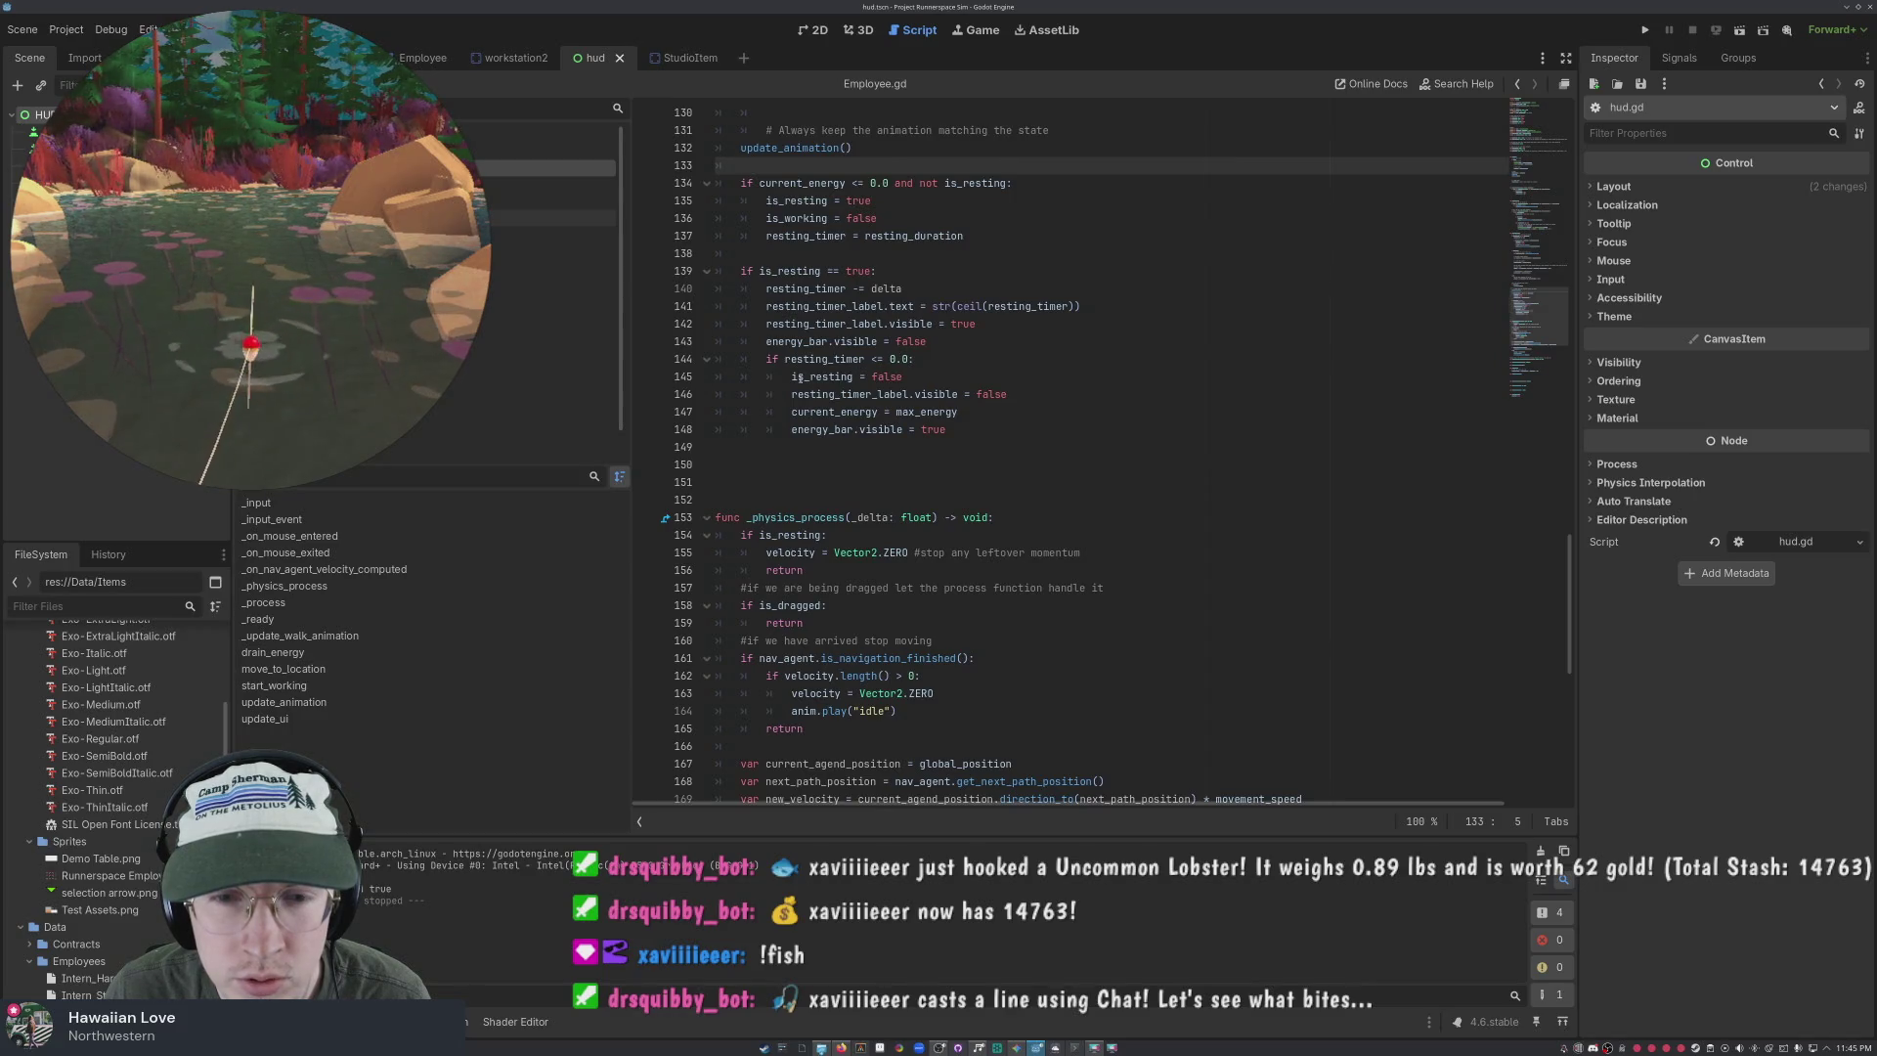
pyautogui.moveTo(957, 412); pyautogui.dragTo(787, 411)
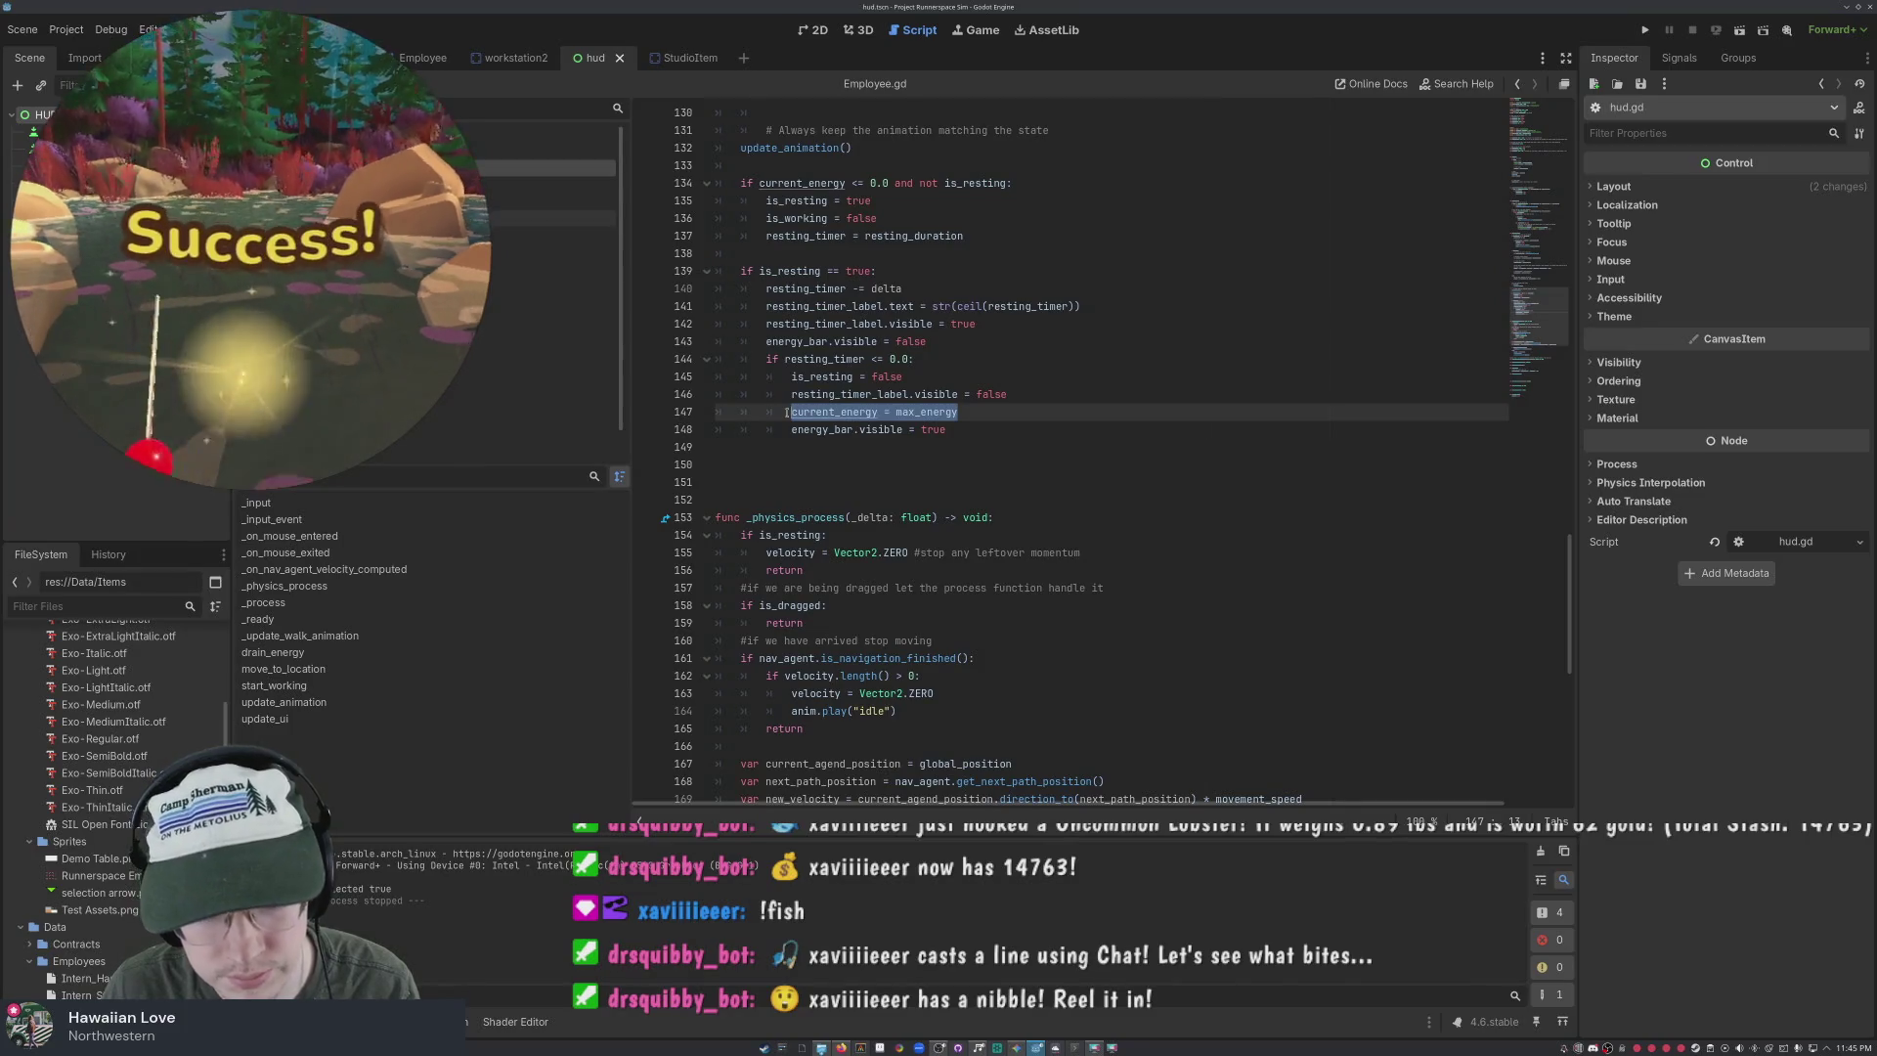
pyautogui.click(917, 360)
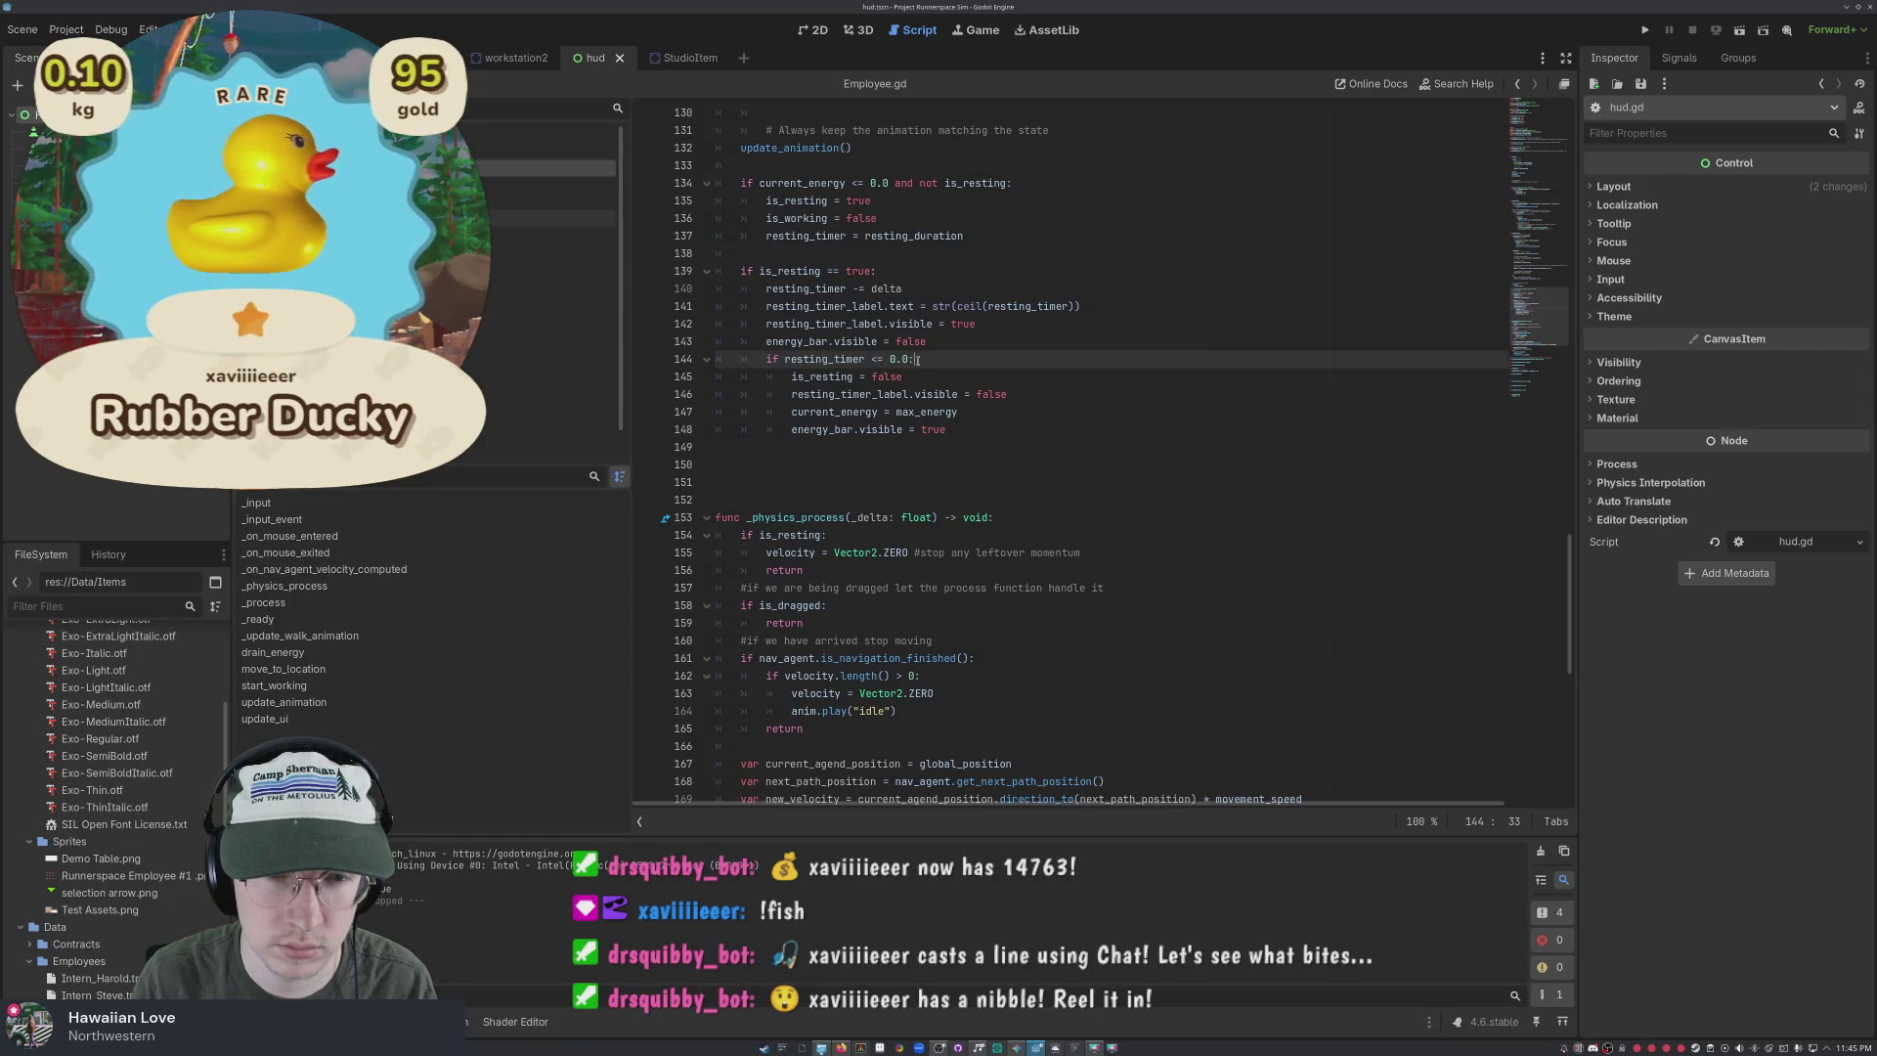
pyautogui.press('Return')
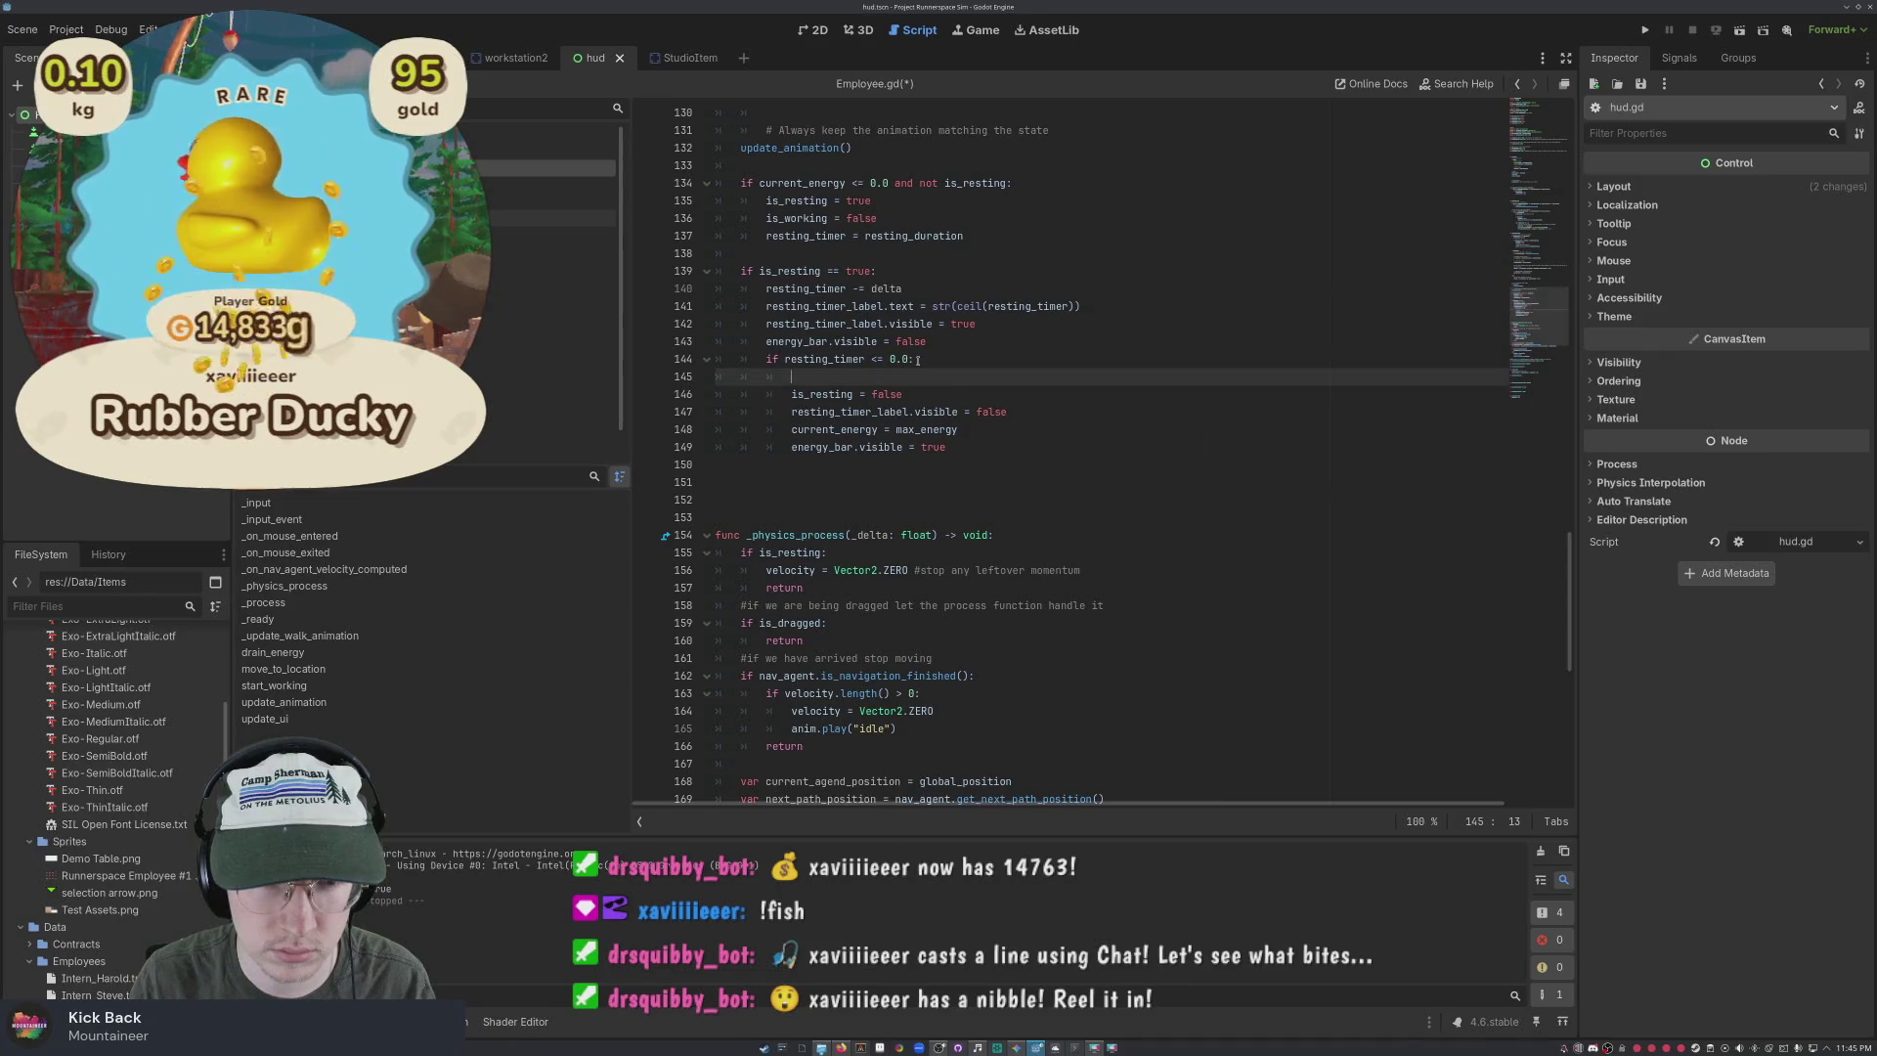
pyautogui.write('current_energy = max_energy')
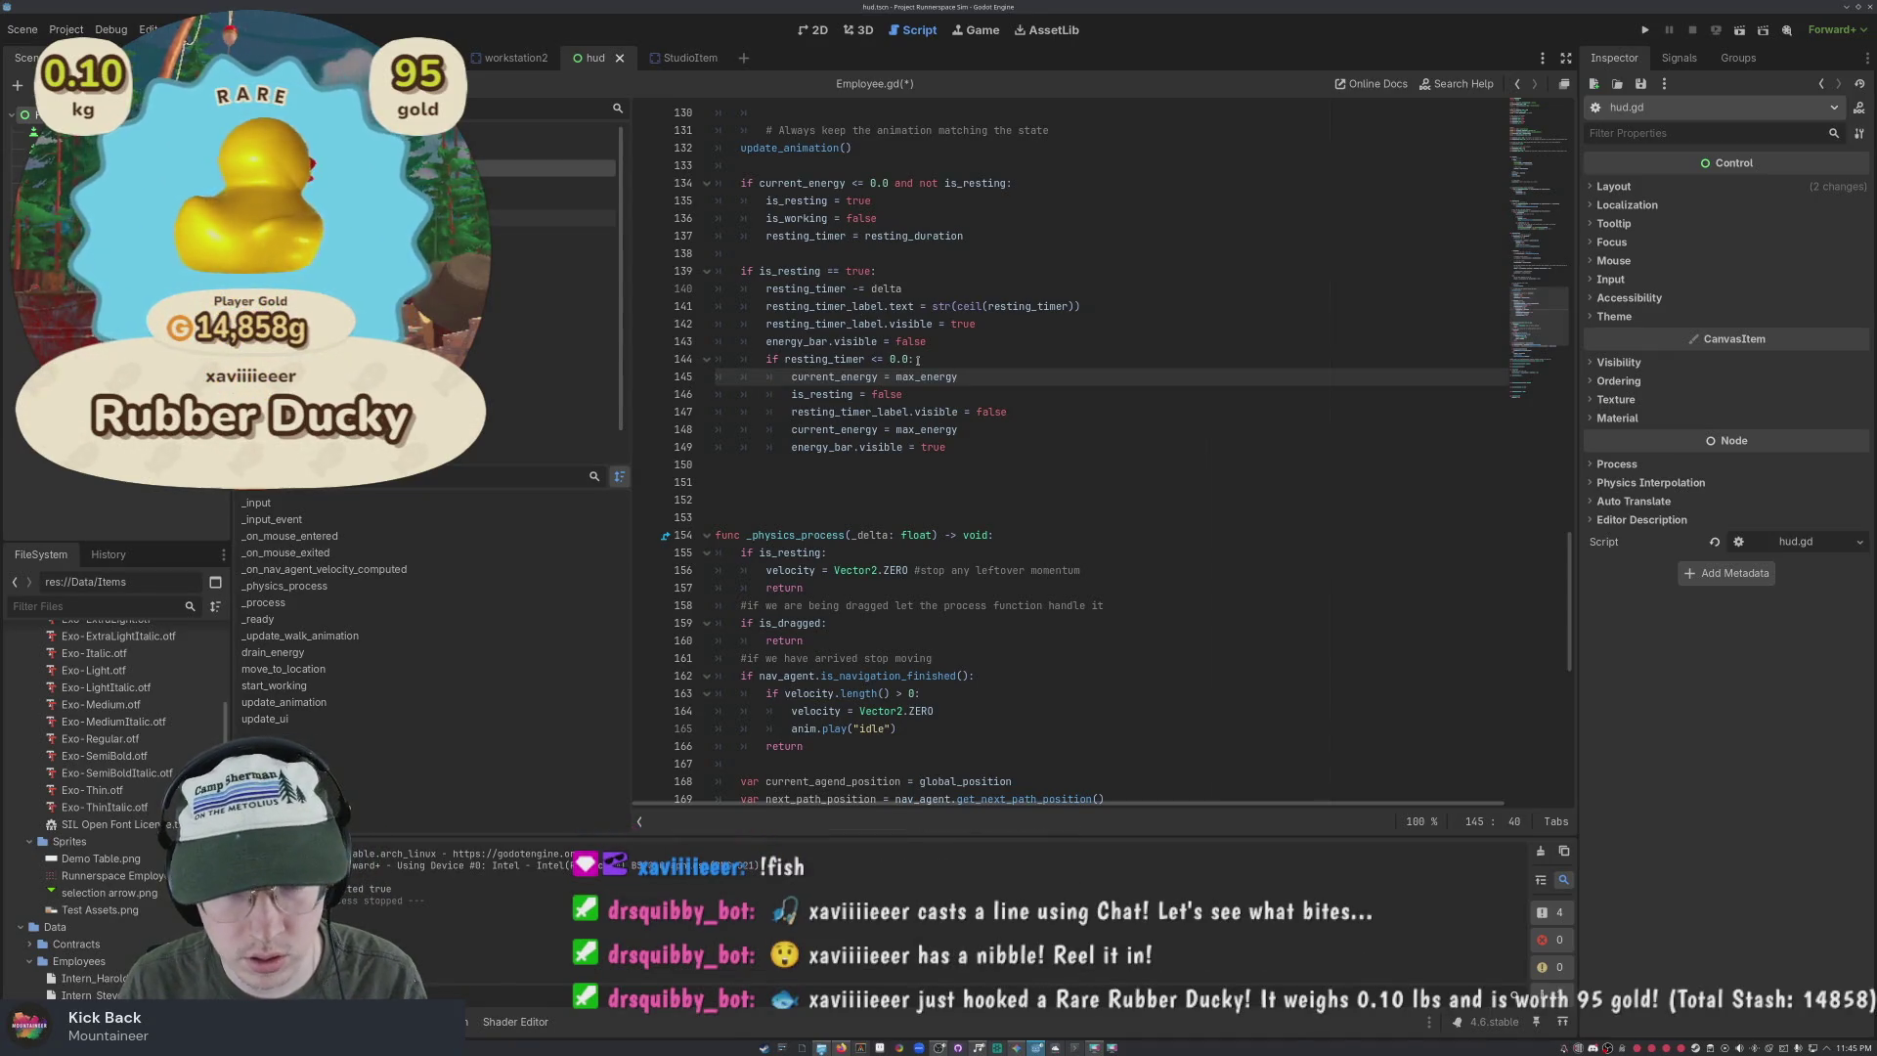
pyautogui.hotkey('ctrl', 's')
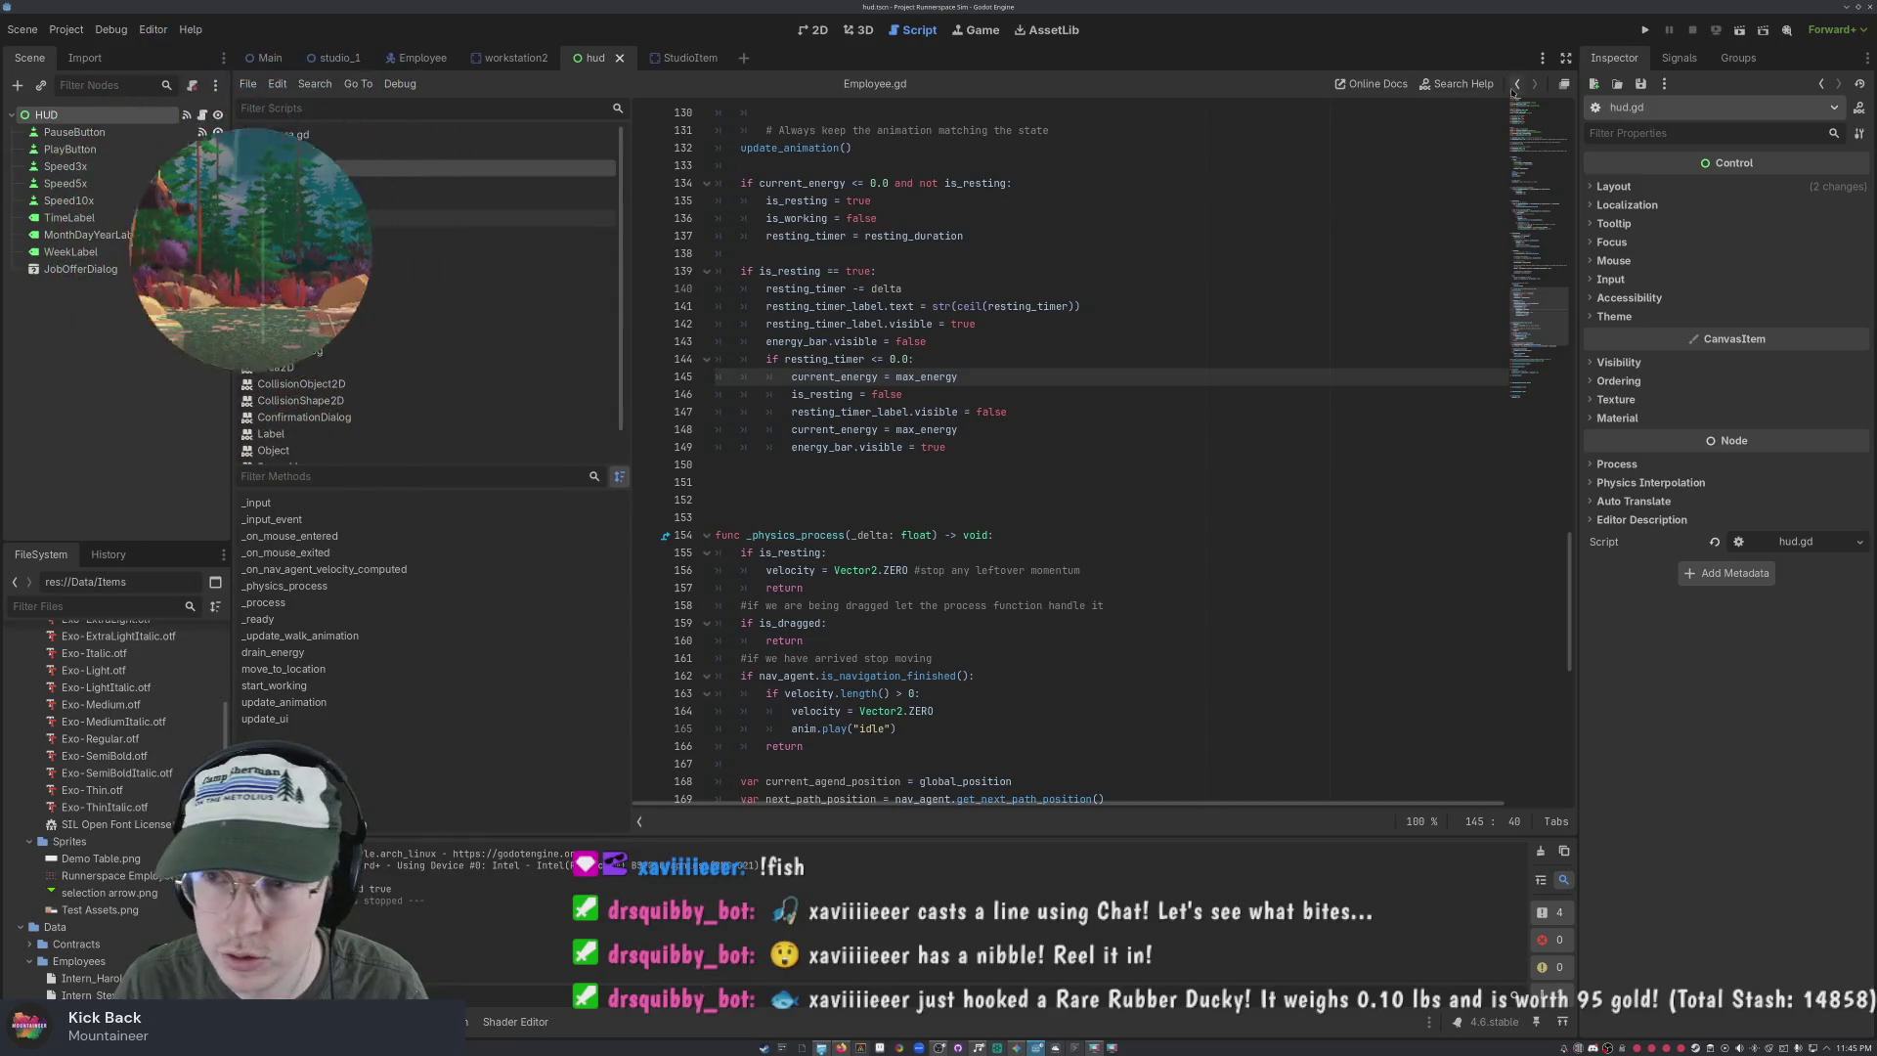
pyautogui.click(1645, 32)
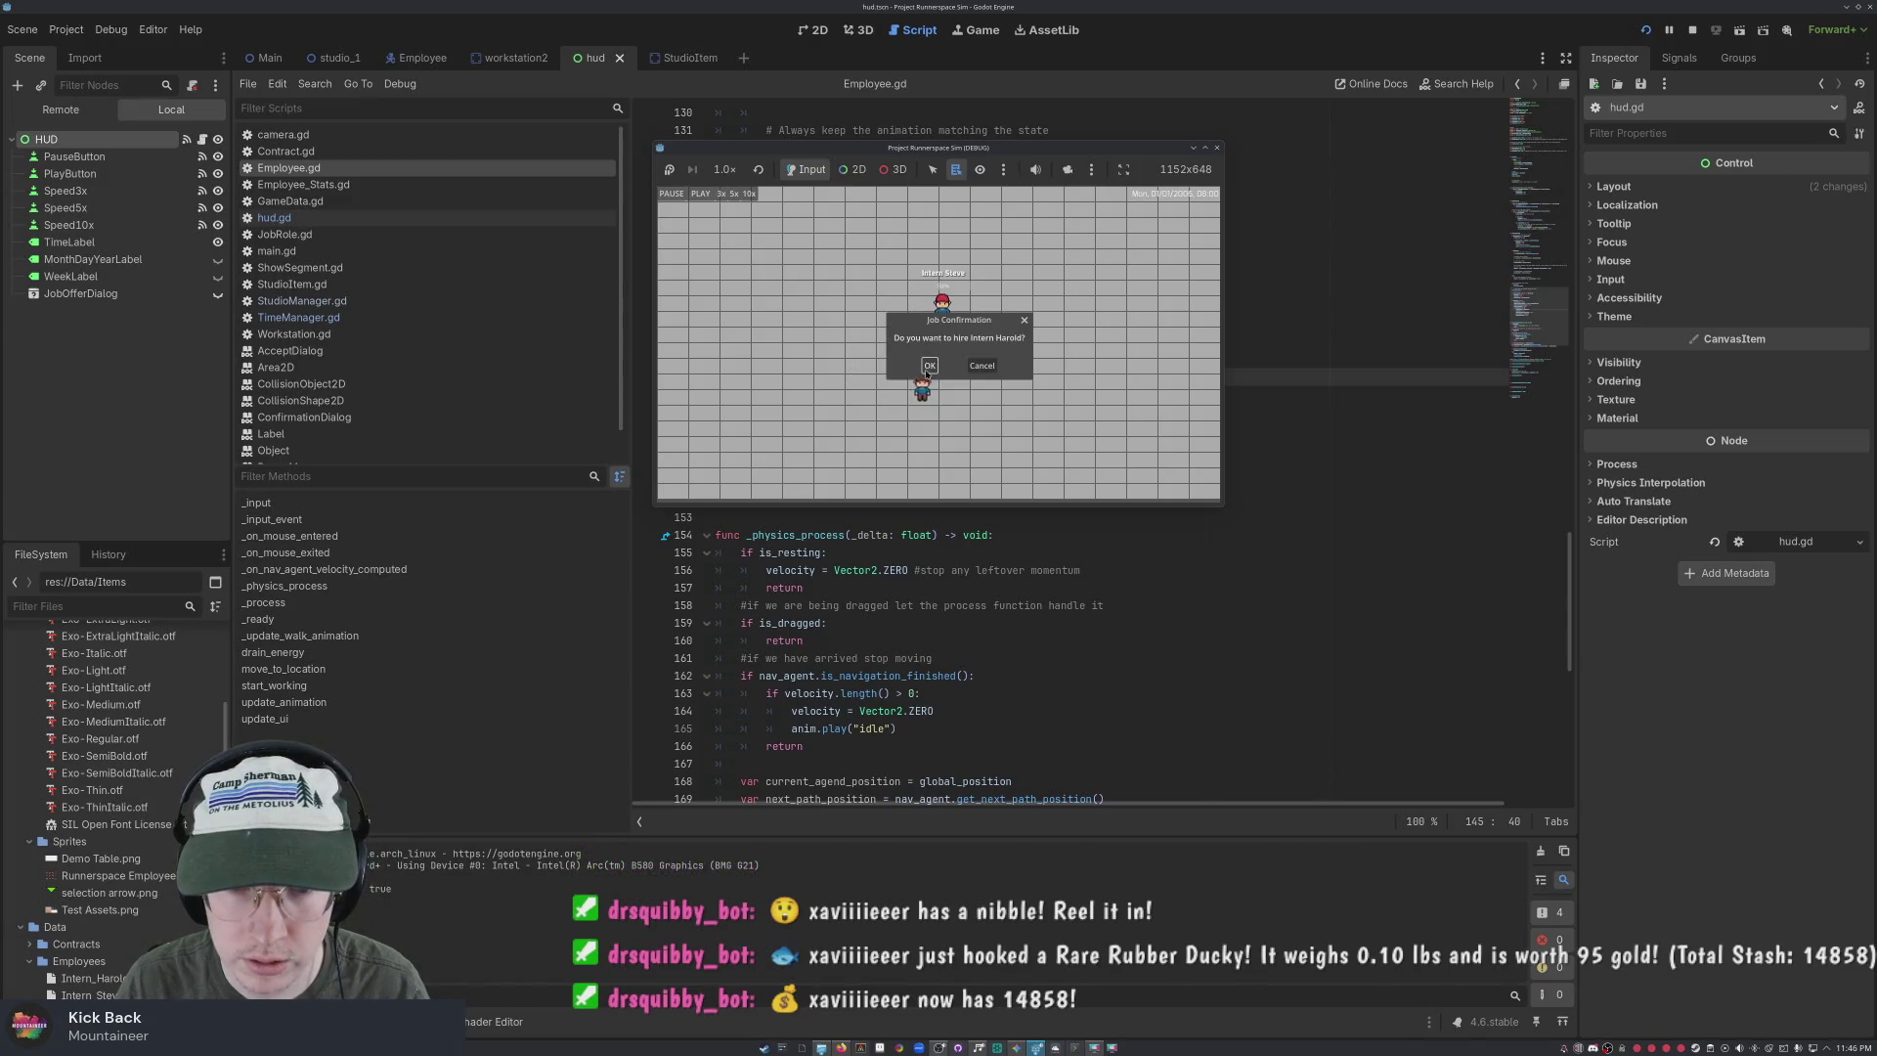
pyautogui.click(928, 367)
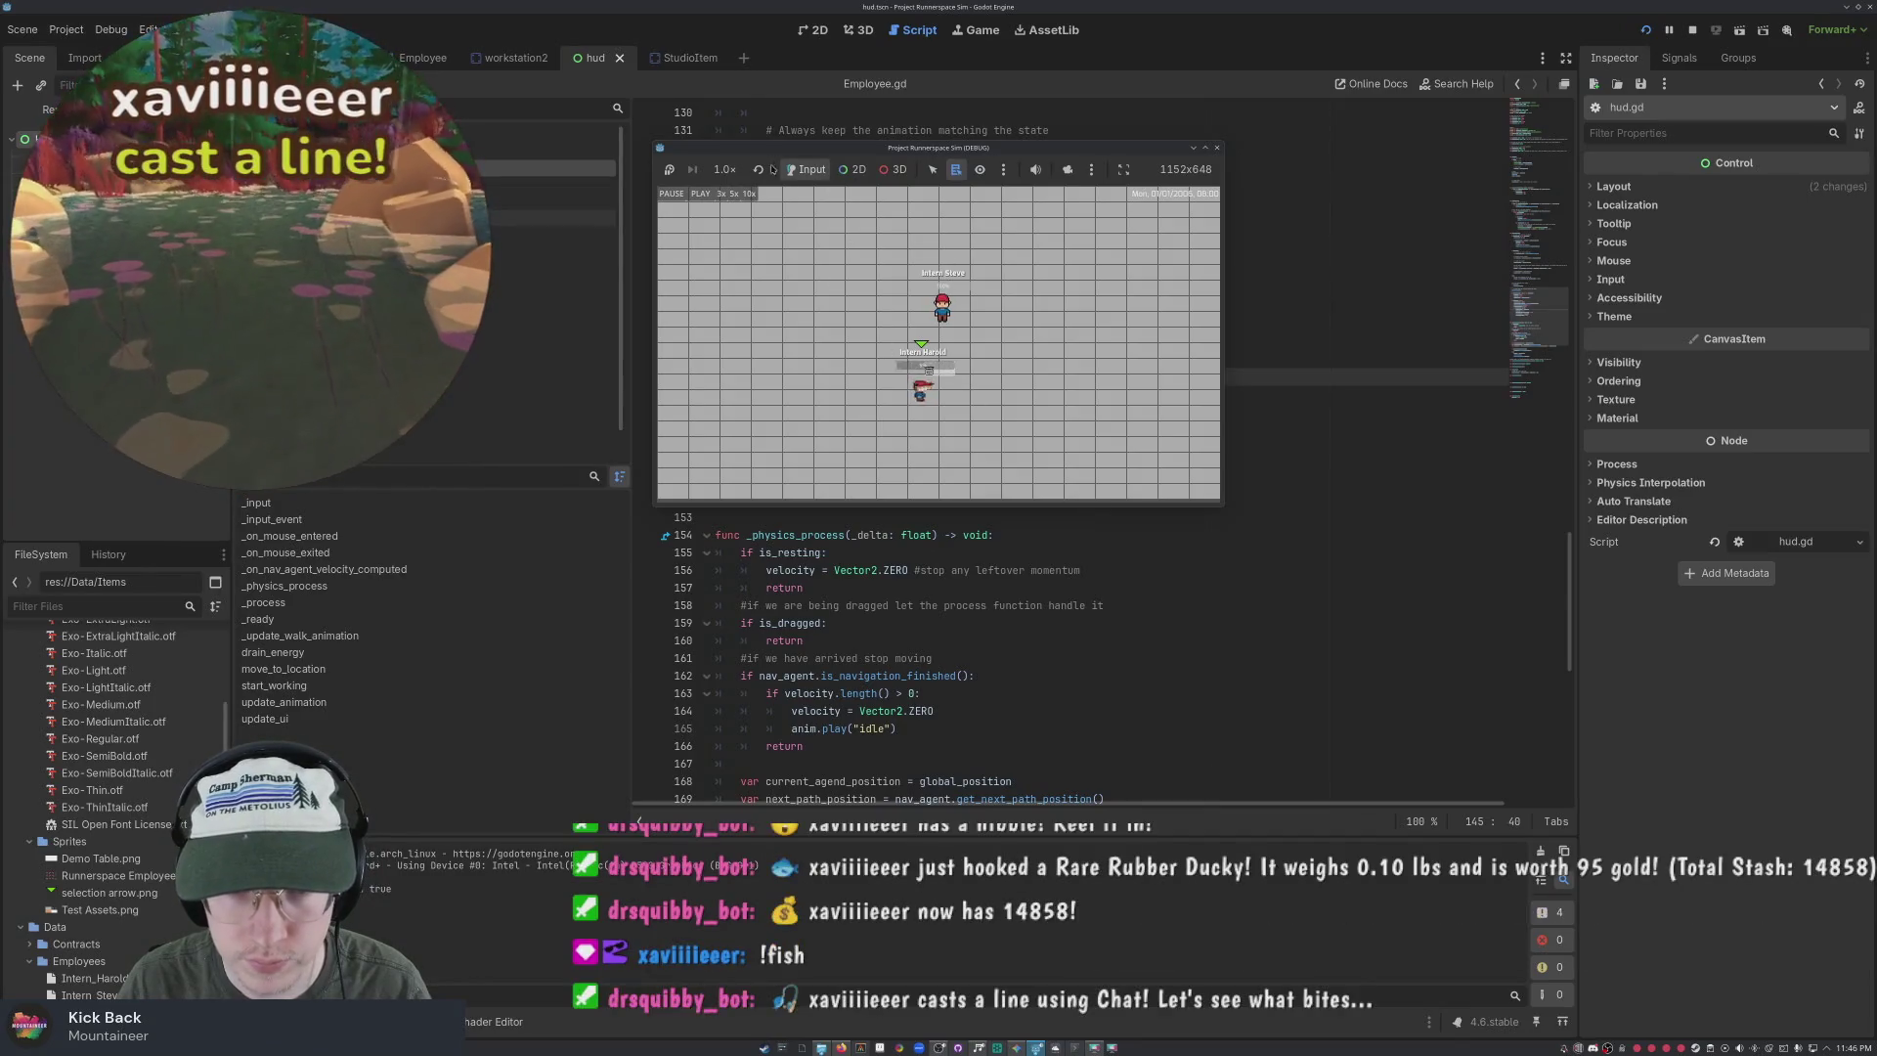
pyautogui.click(725, 169)
pyautogui.click(748, 405)
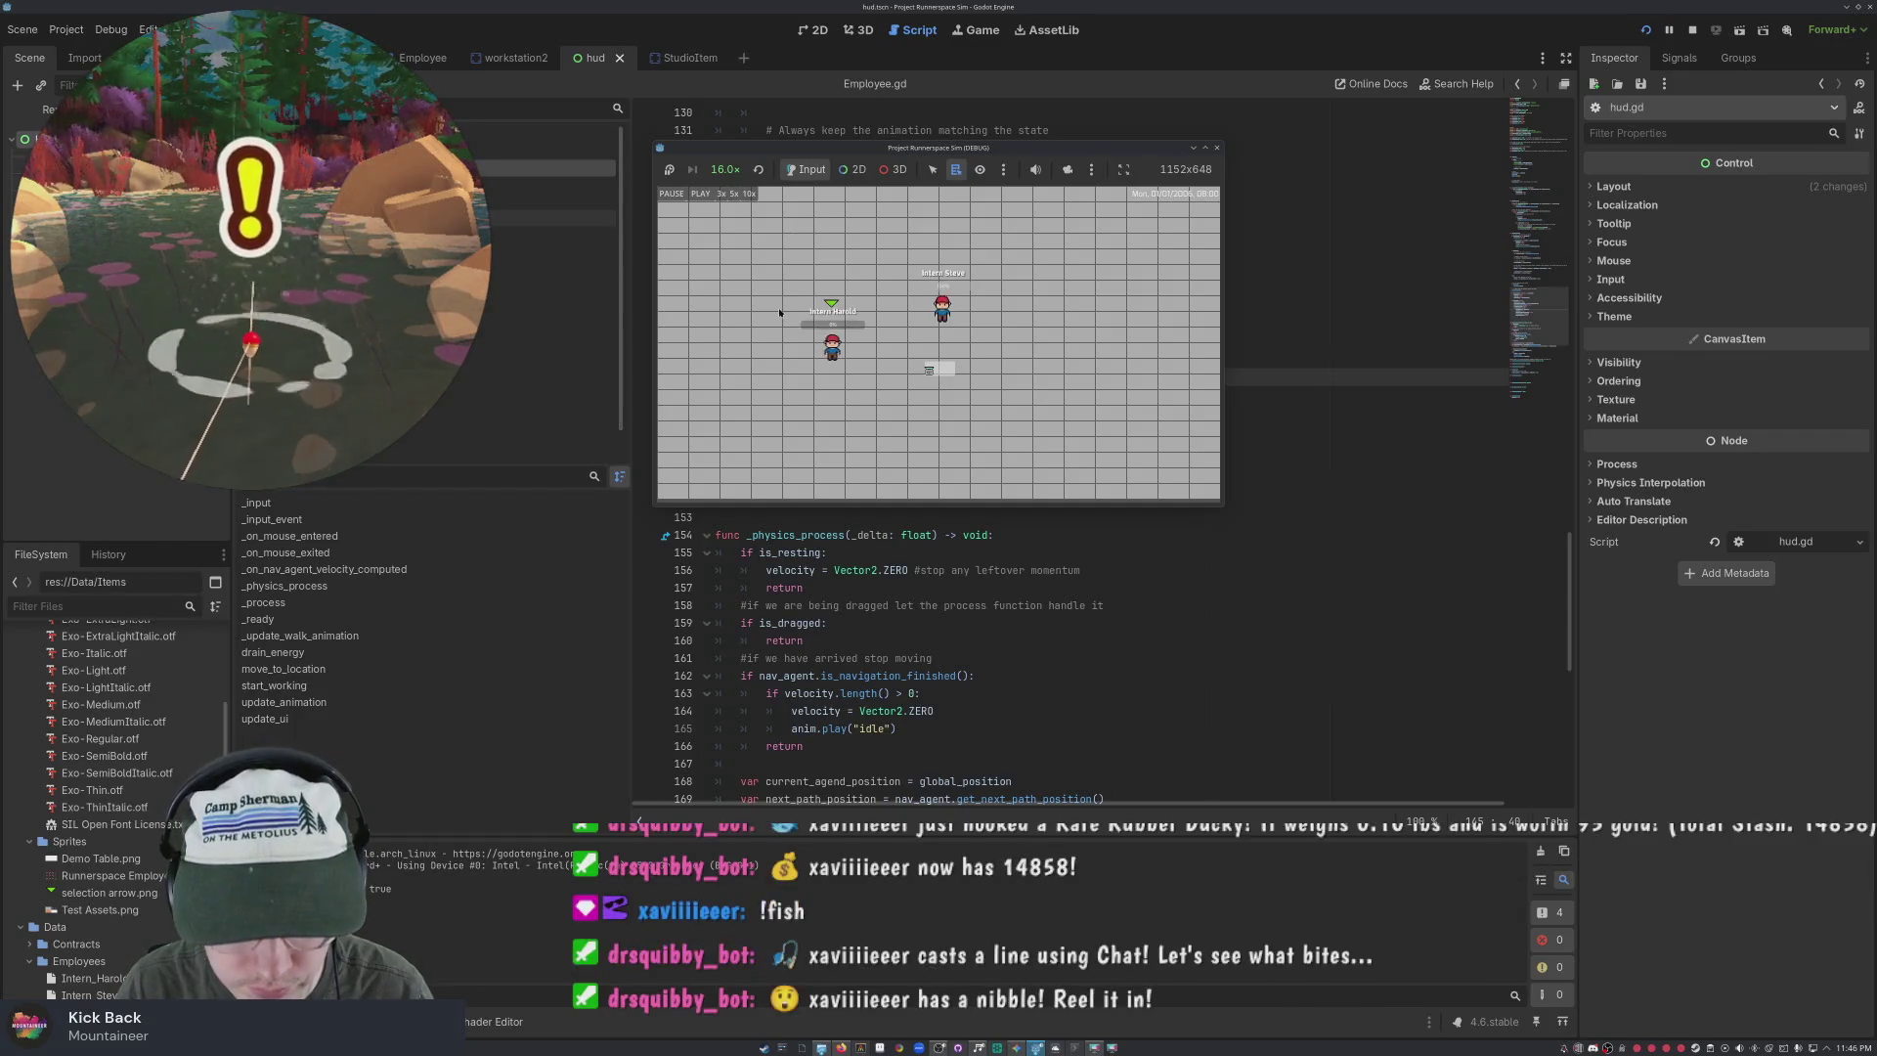
pyautogui.press('F8')
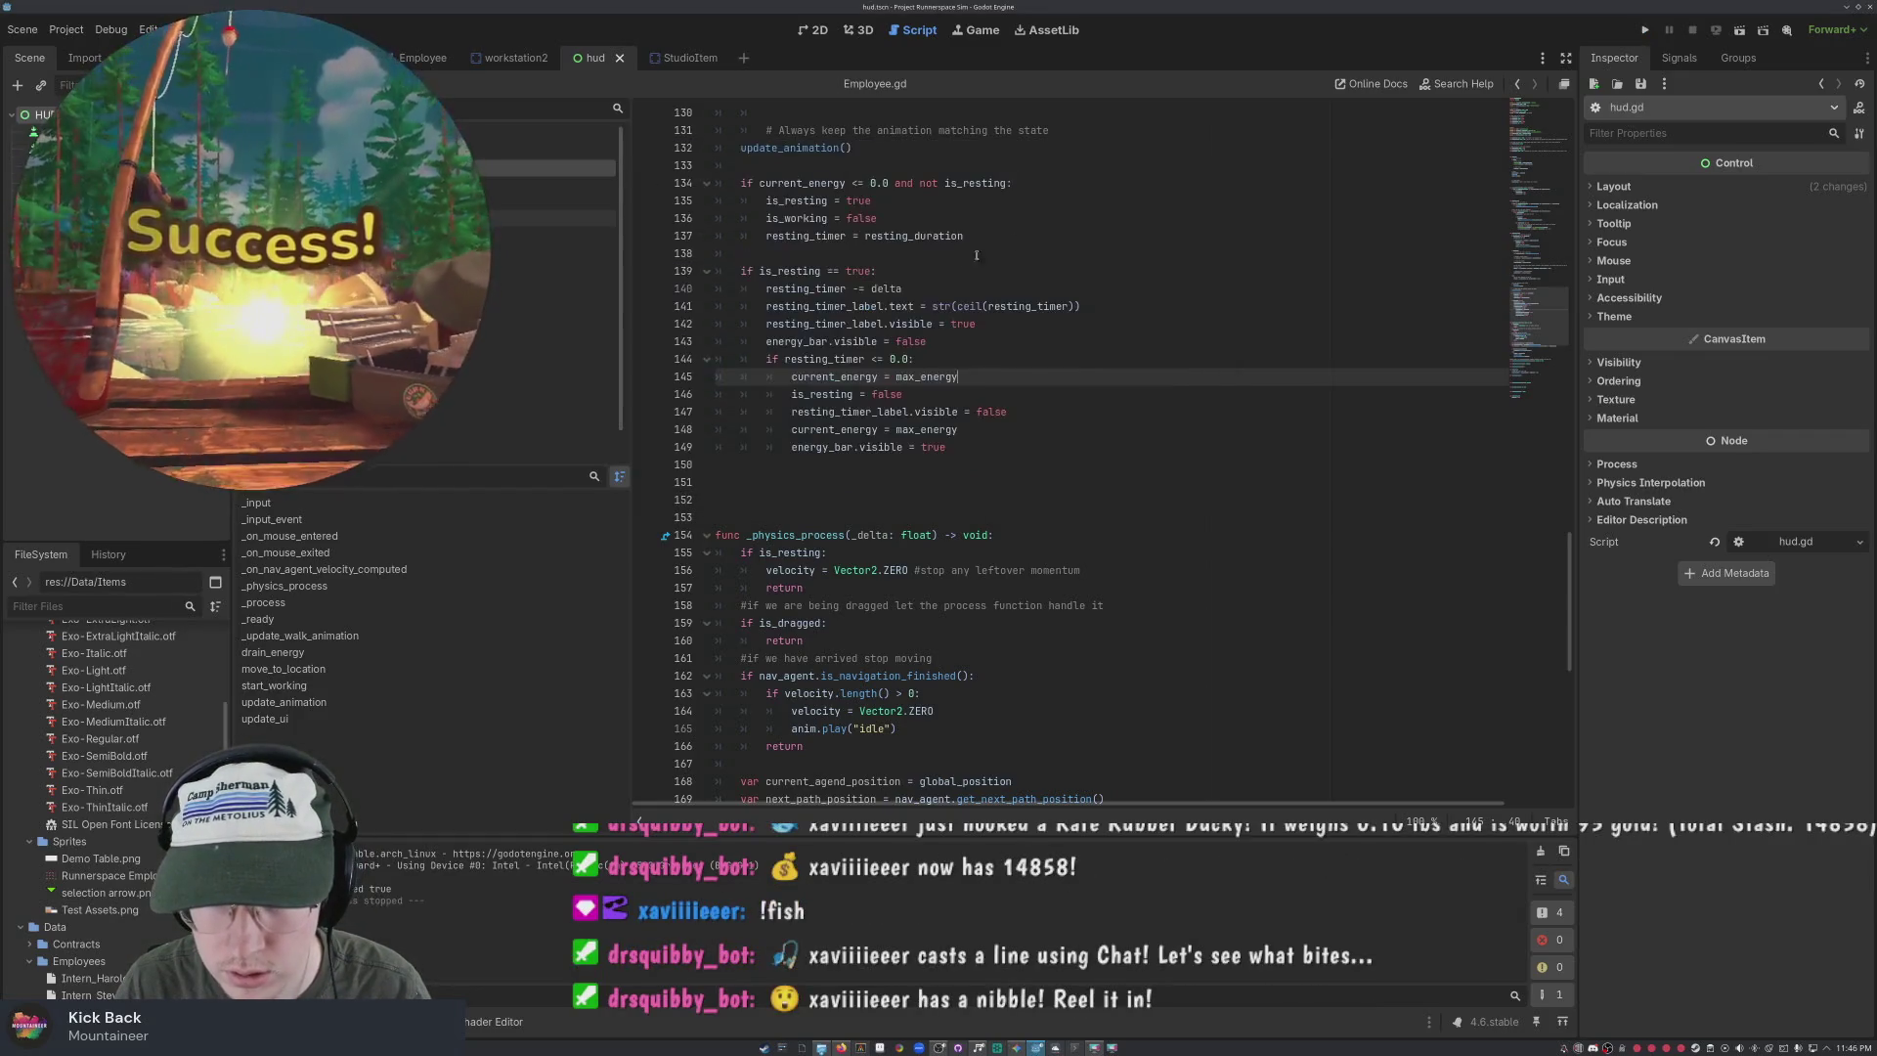
# Delete the duplicate 'current_energy = max_energy' on line 148, save Employee.gd, and rerun the game
pyautogui.scroll(1, 942, 279)
pyautogui.scroll(-3, 942, 279)
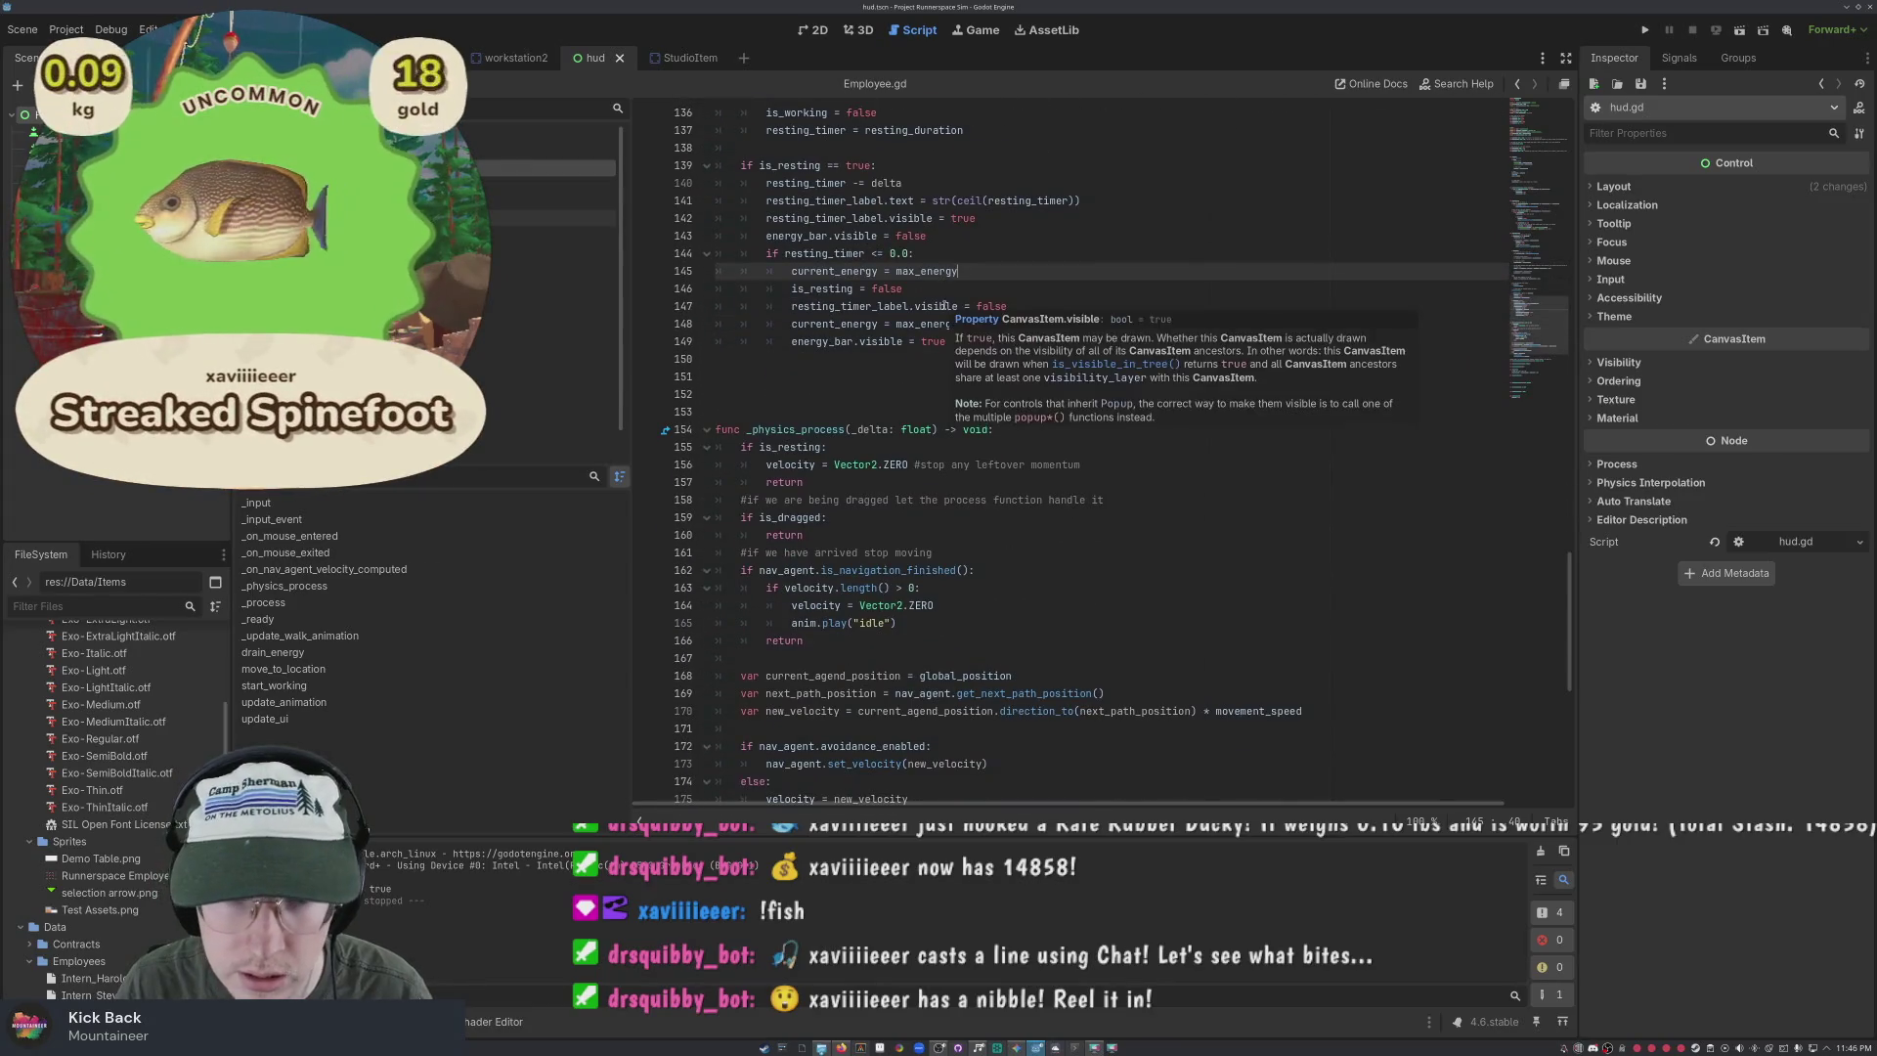
pyautogui.scroll(20, 960, 311)
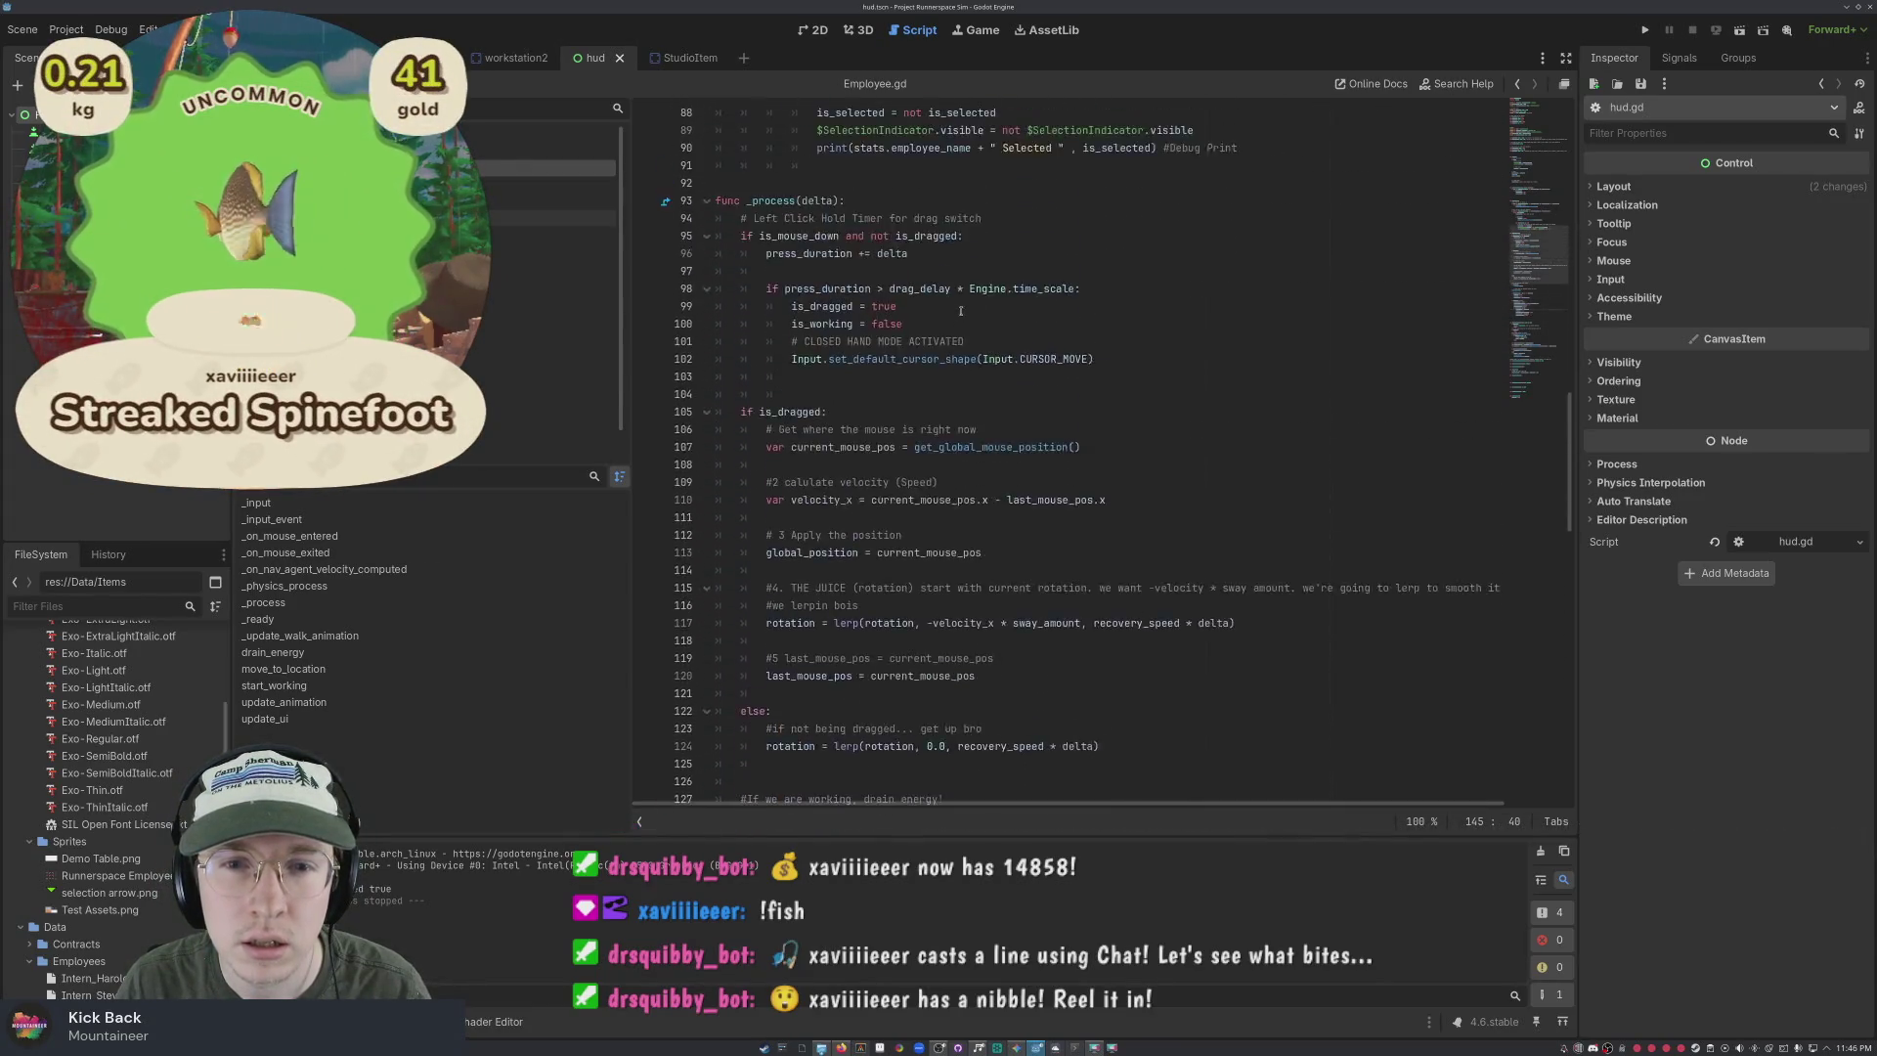
pyautogui.scroll(20, 961, 311)
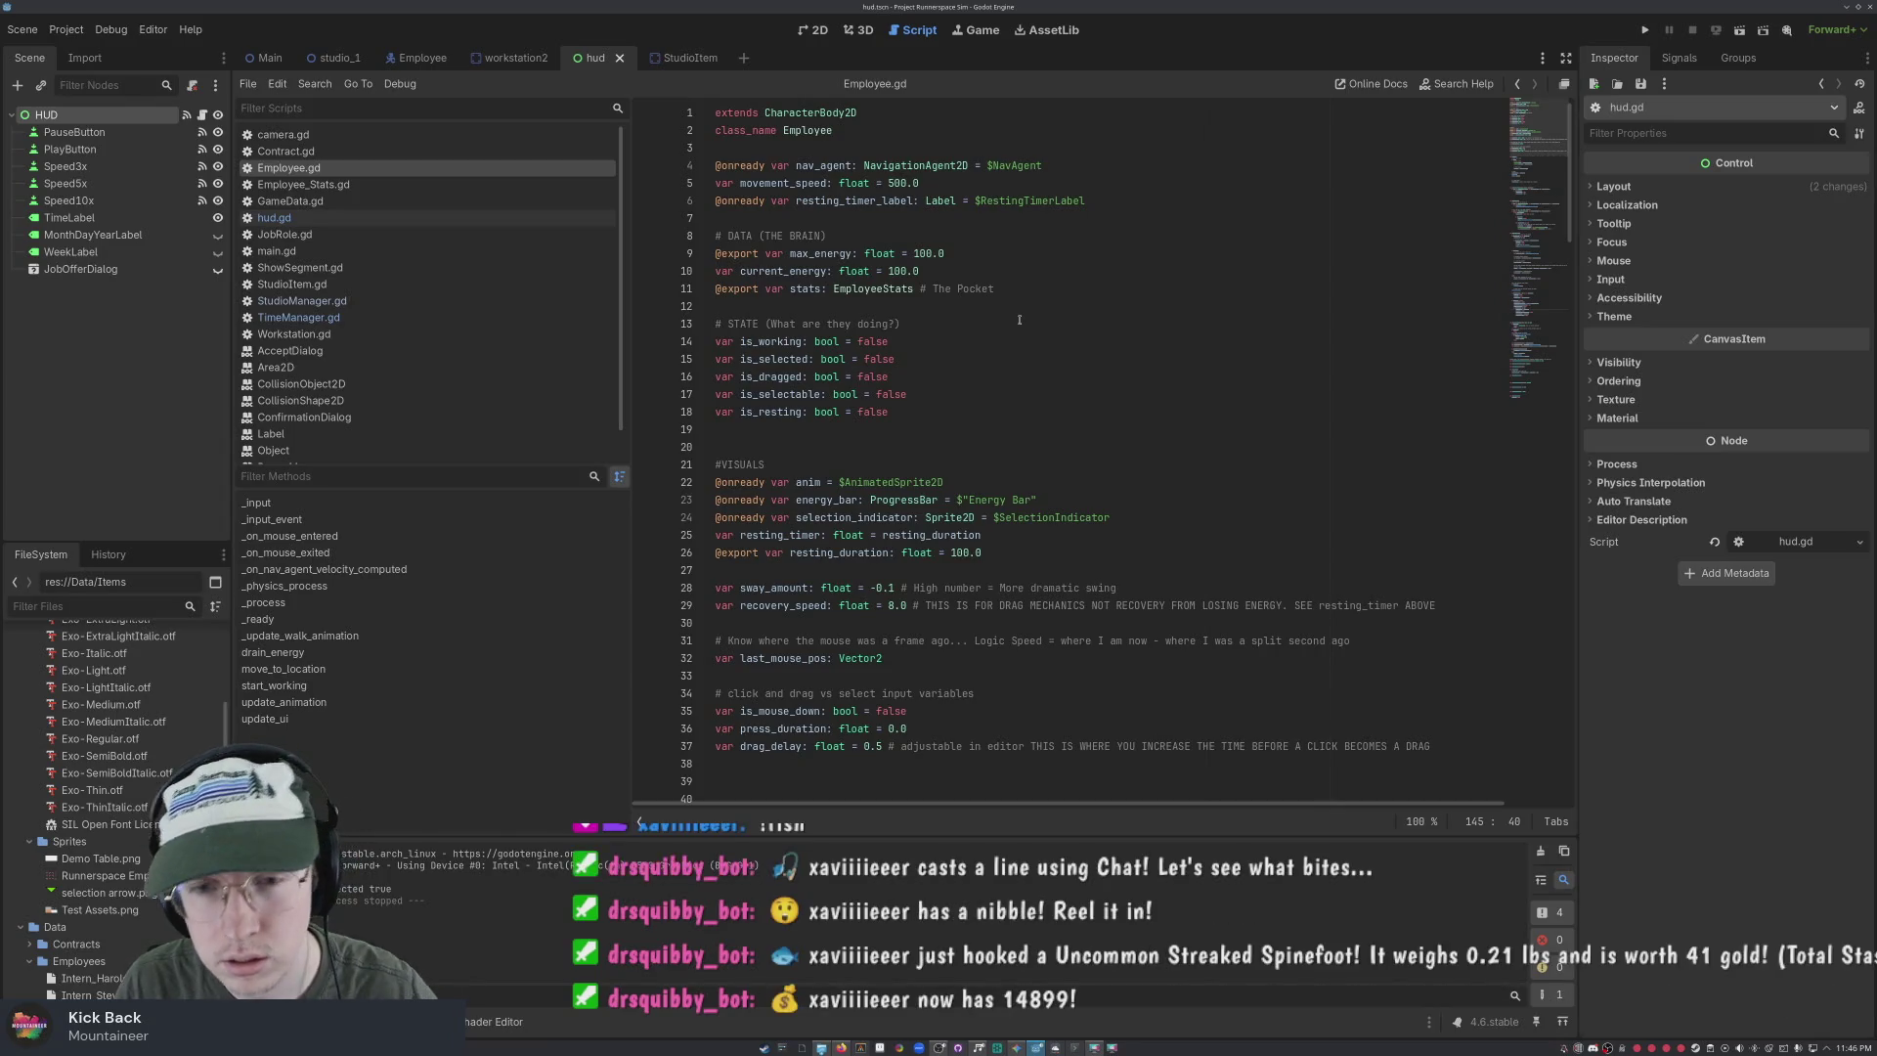
pyautogui.scroll(-20, 1012, 276)
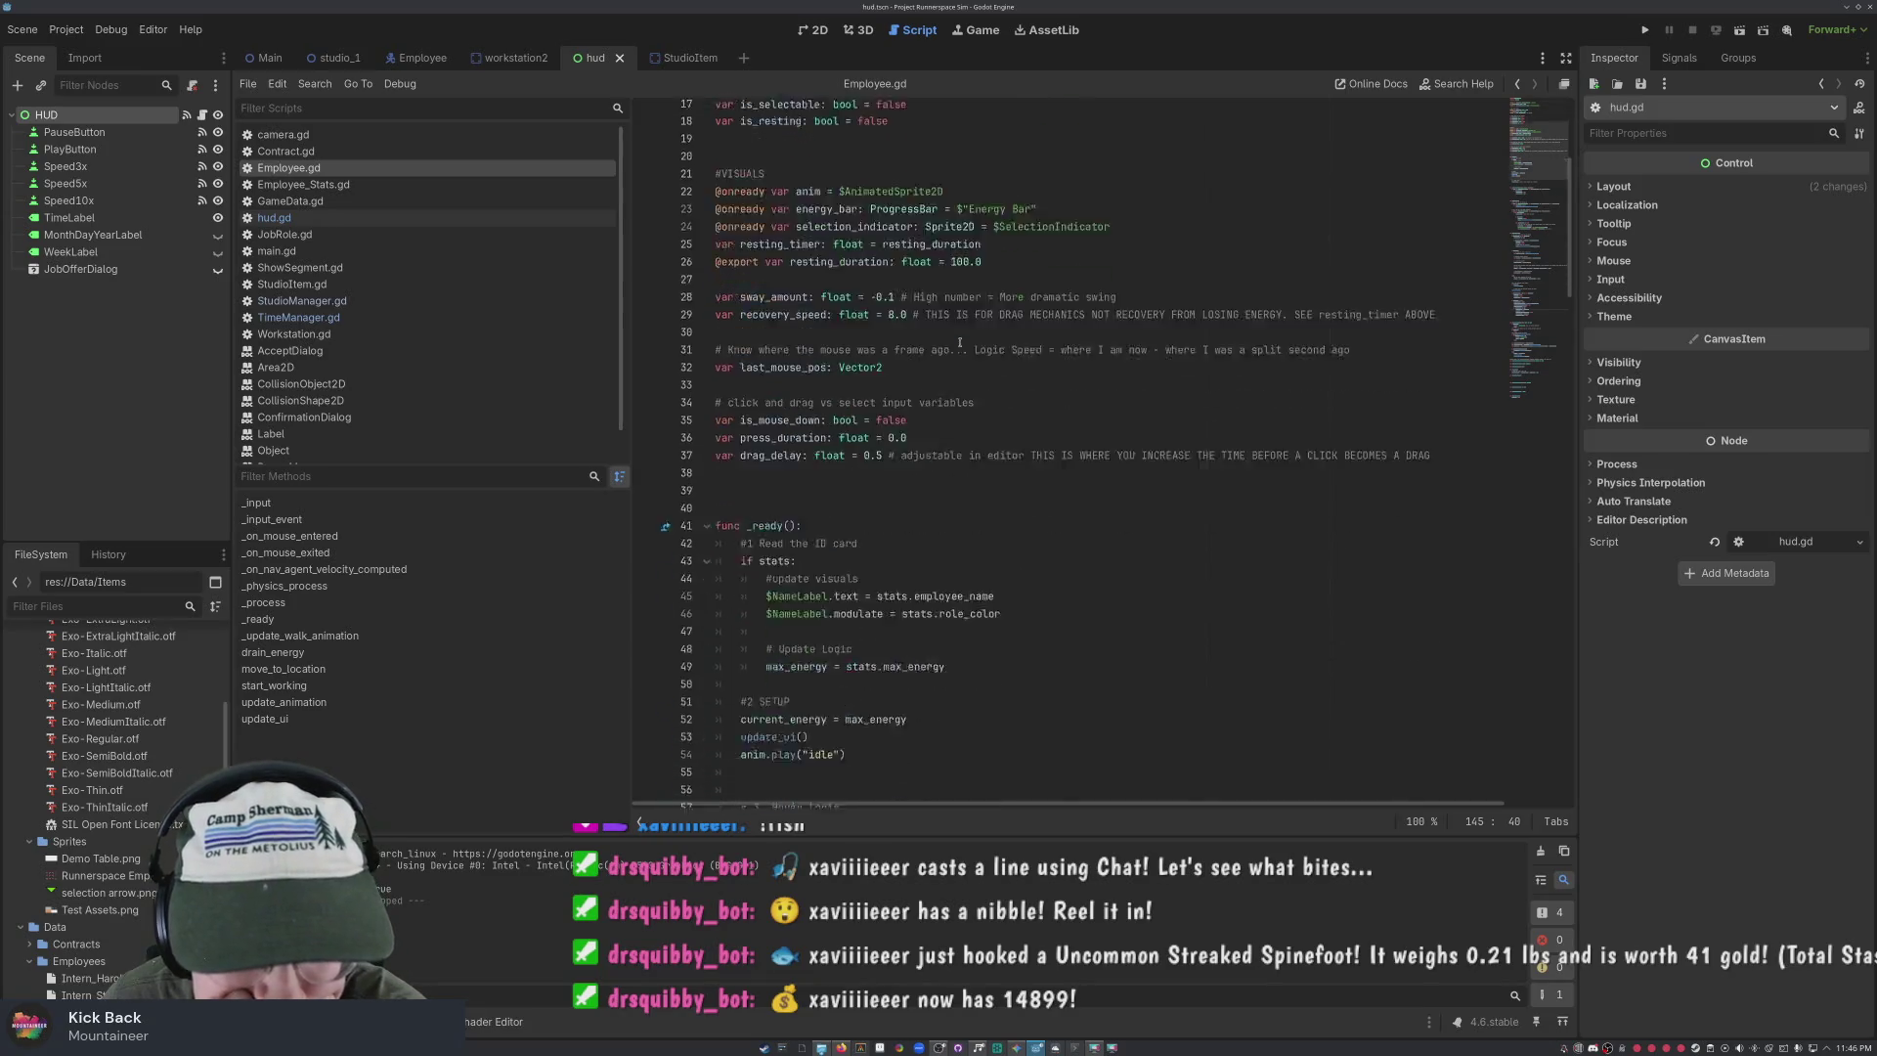
pyautogui.scroll(-8, 957, 347)
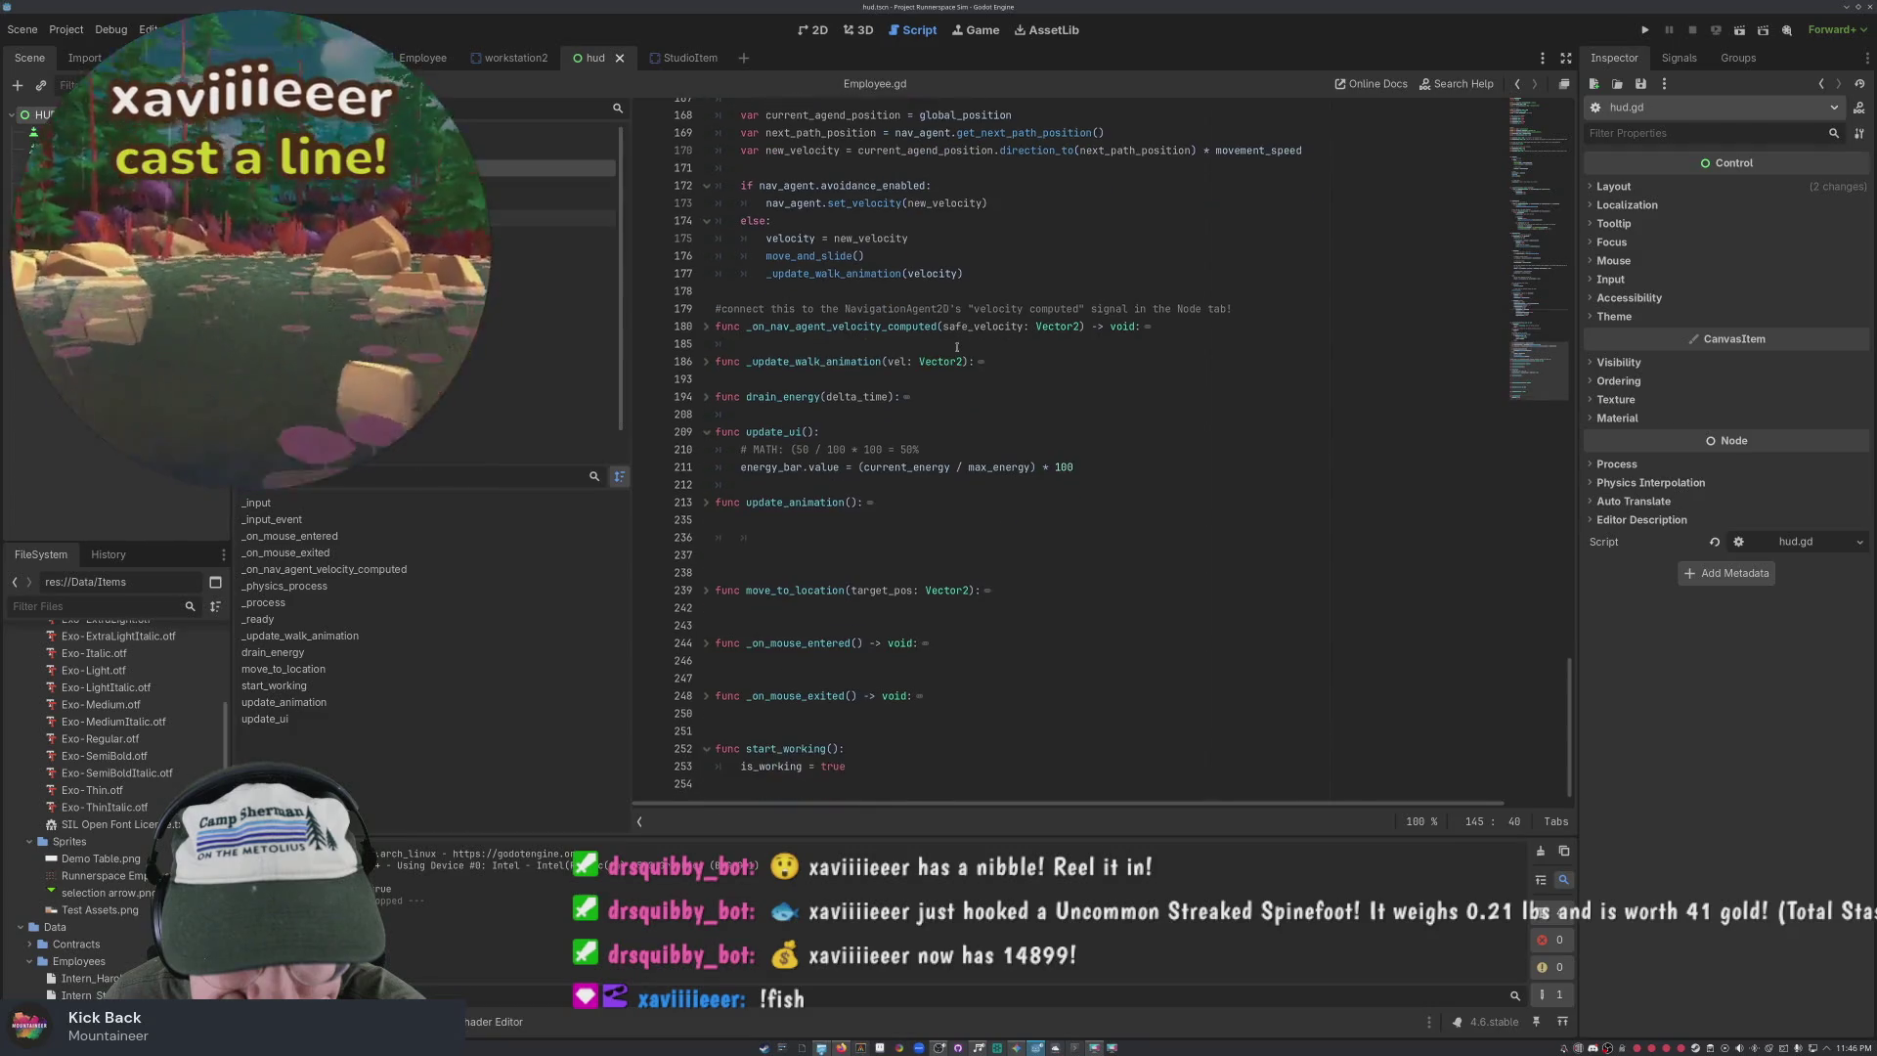
pyautogui.scroll(5, 1027, 431)
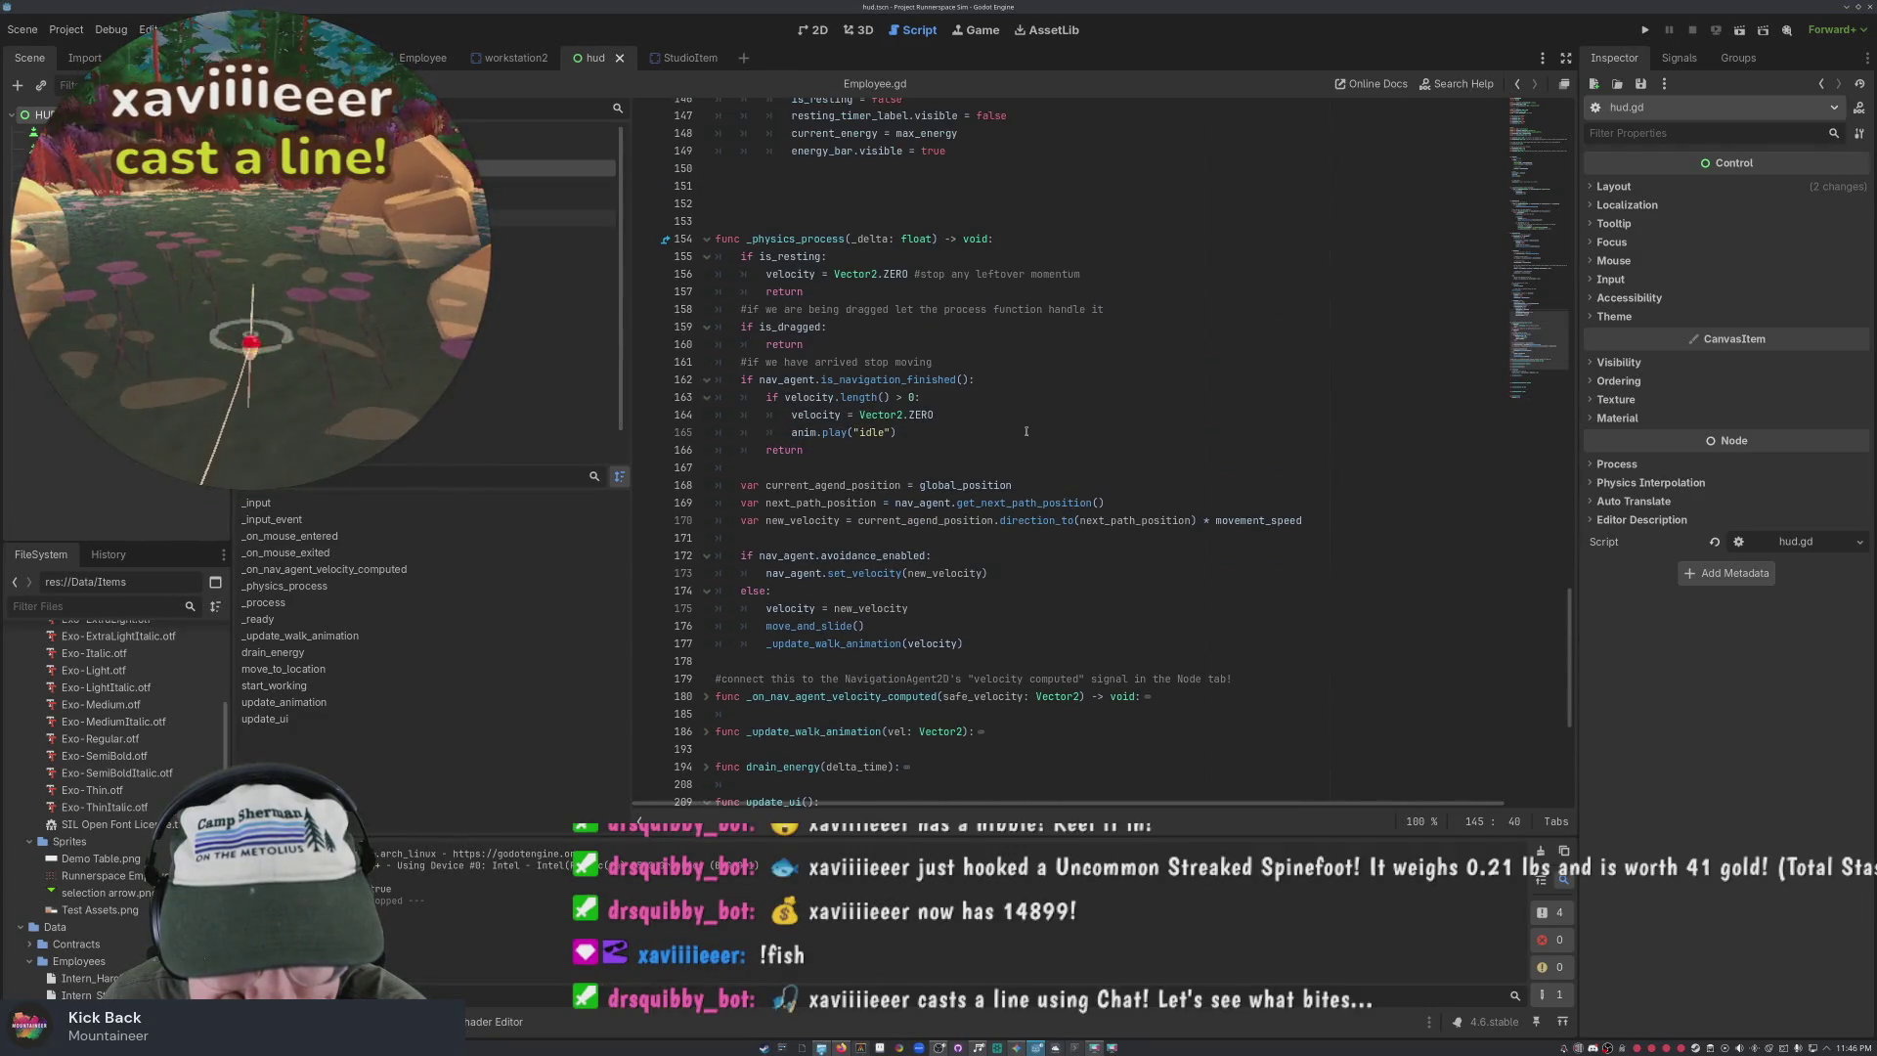
pyautogui.scroll(-7, 936, 596)
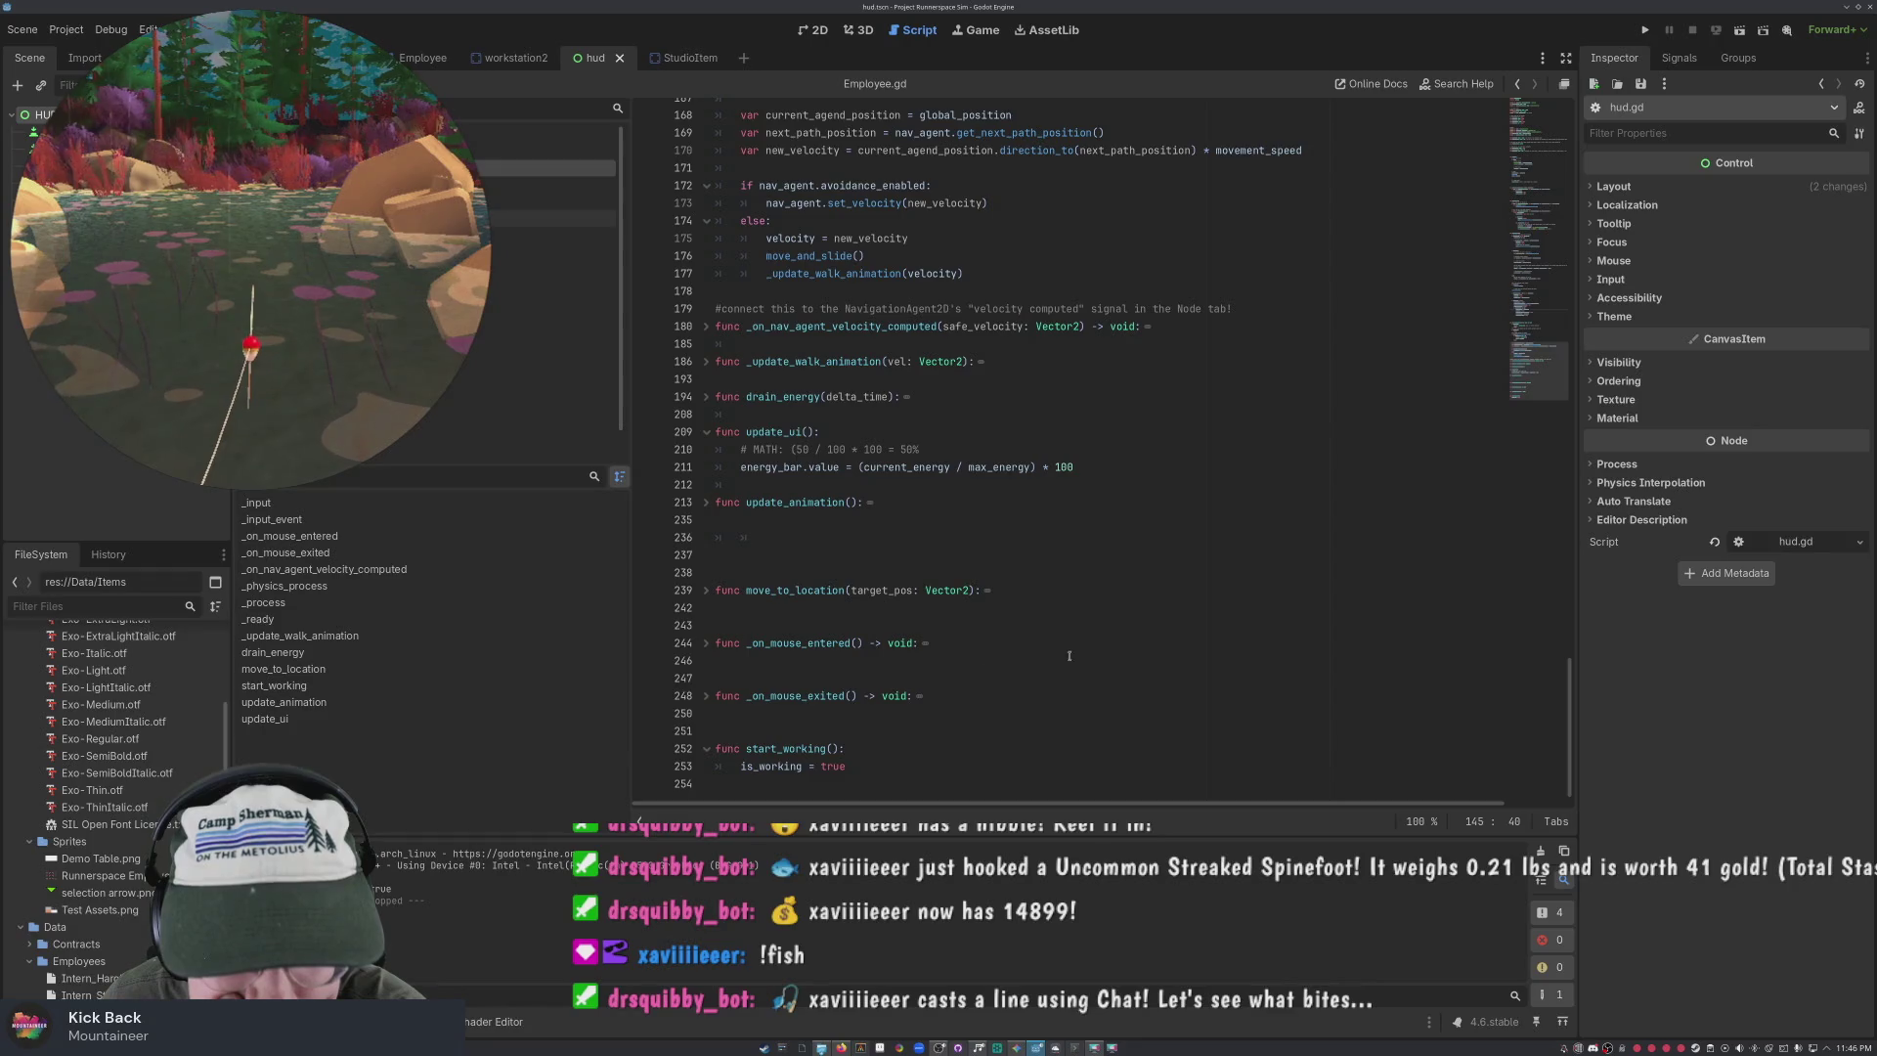
pyautogui.scroll(14, 1068, 656)
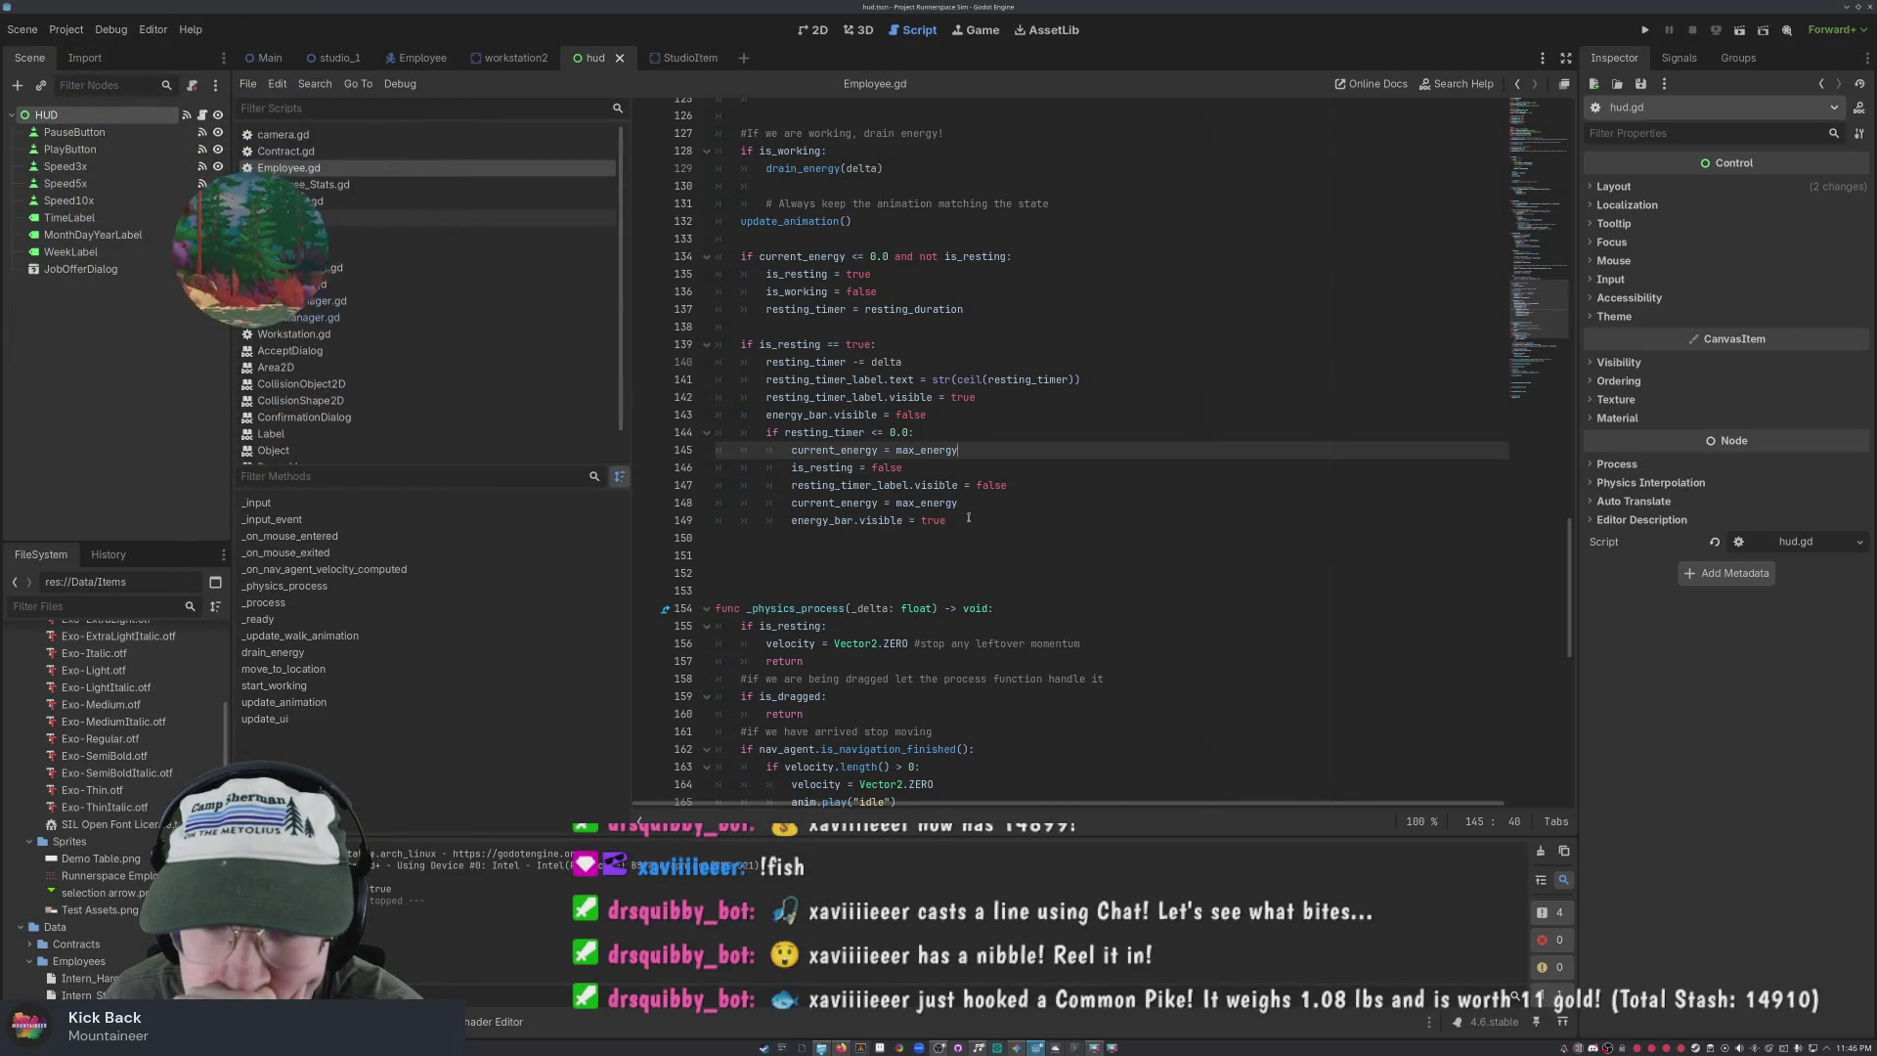
pyautogui.click(964, 504)
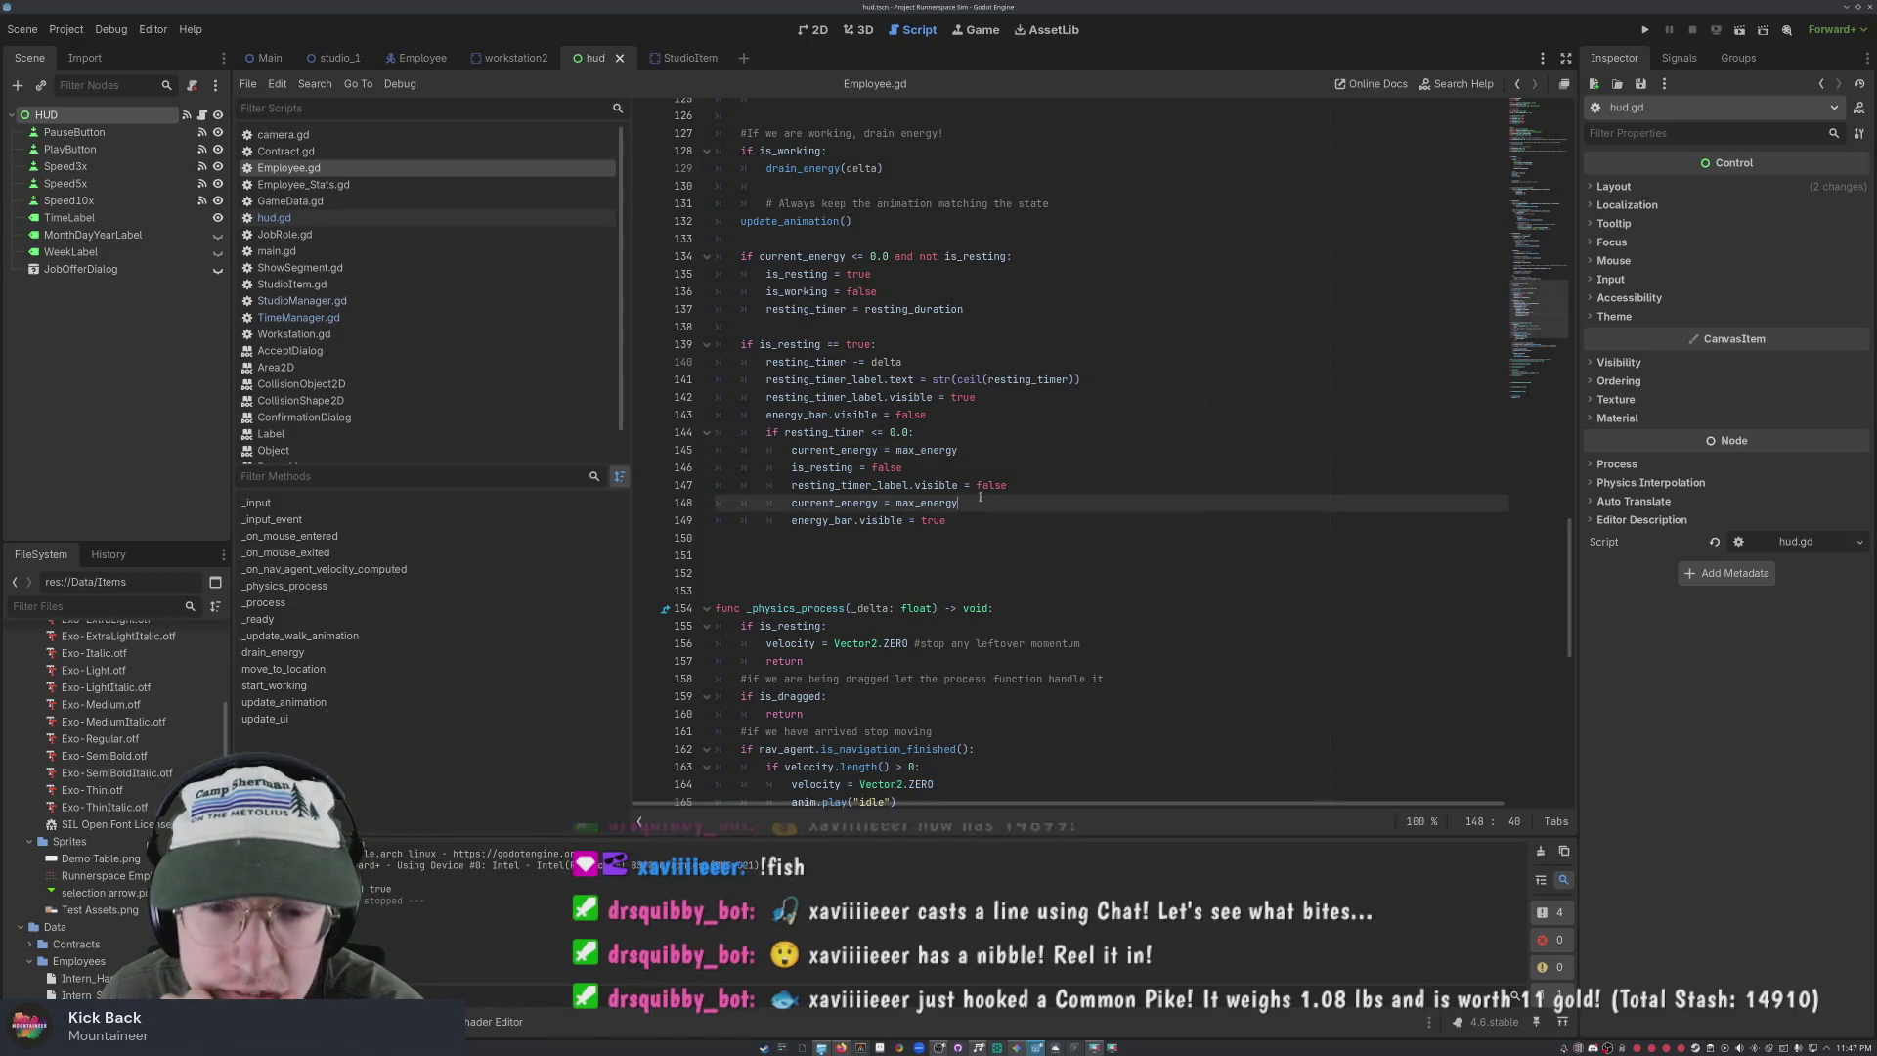
pyautogui.moveTo(948, 505); pyautogui.dragTo(769, 505)
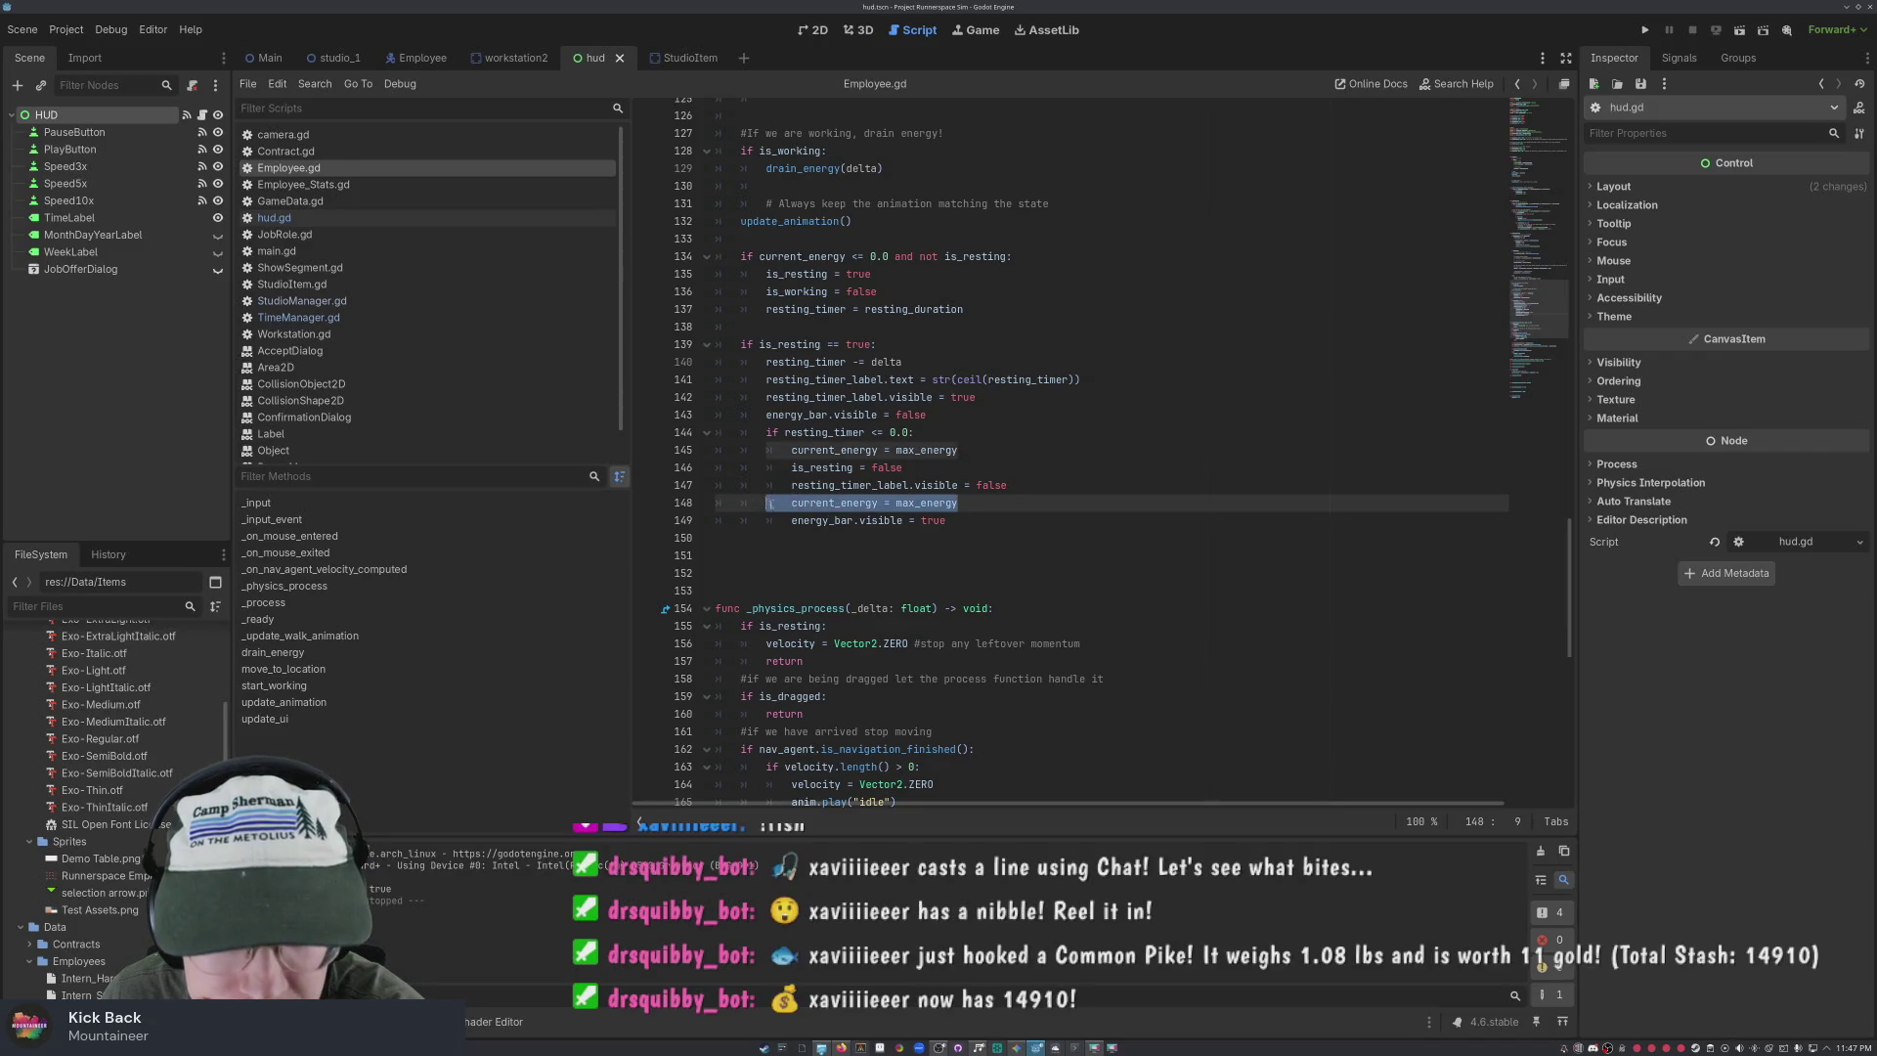
pyautogui.press('BackSpace')
pyautogui.press('BackSpace')
pyautogui.press('BackSpace')
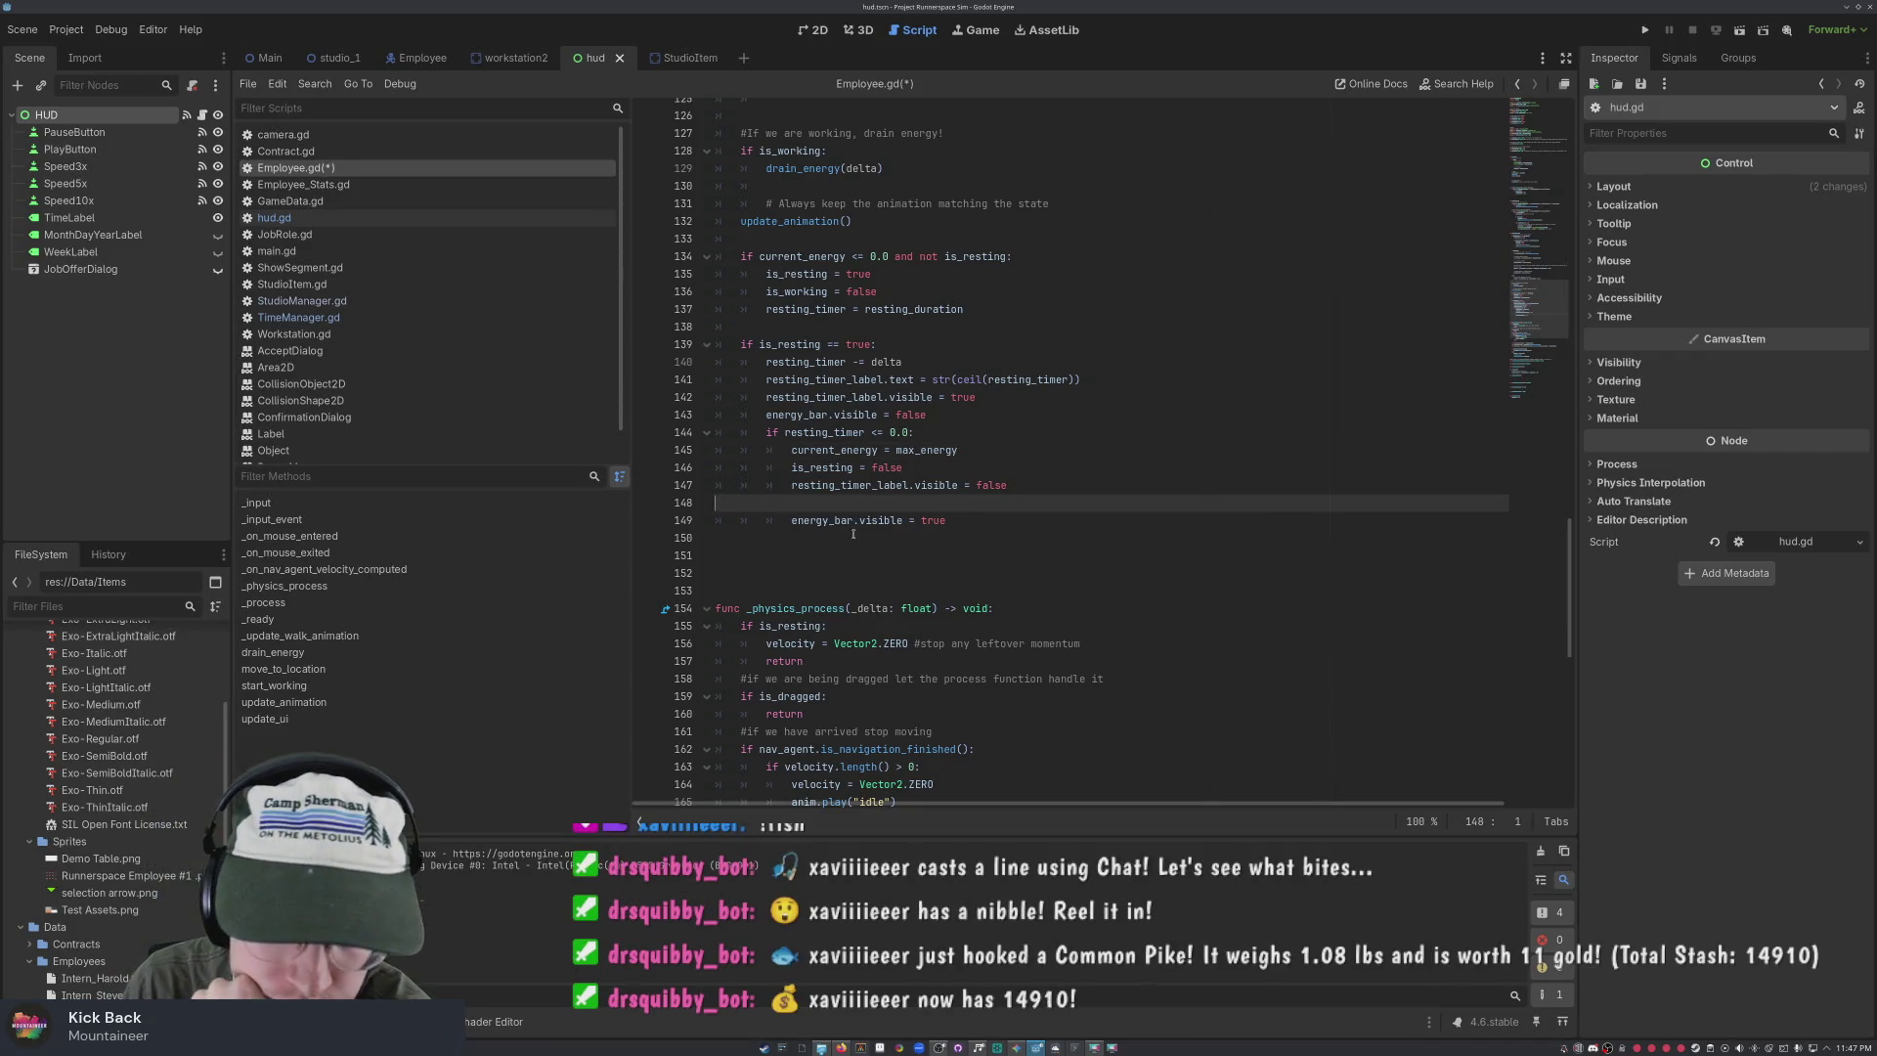
pyautogui.hotkey('ctrl', 's')
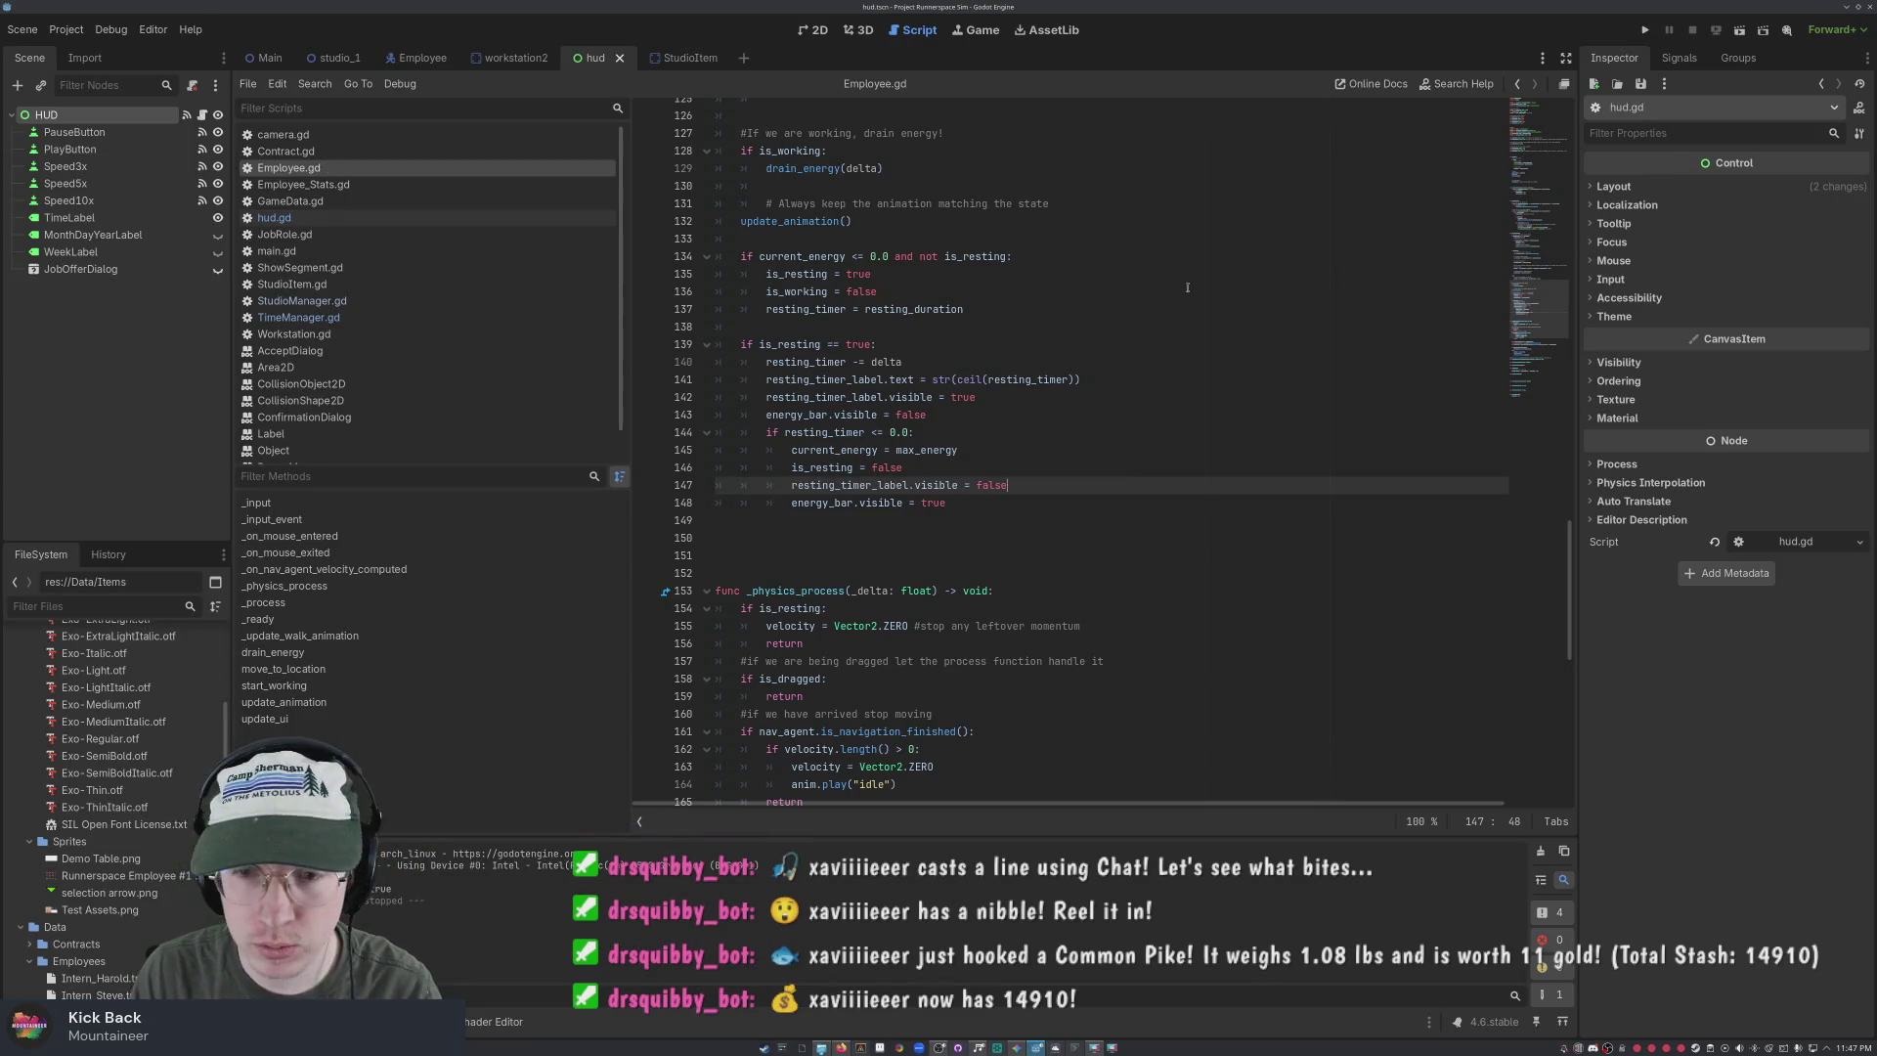
pyautogui.press('F5')
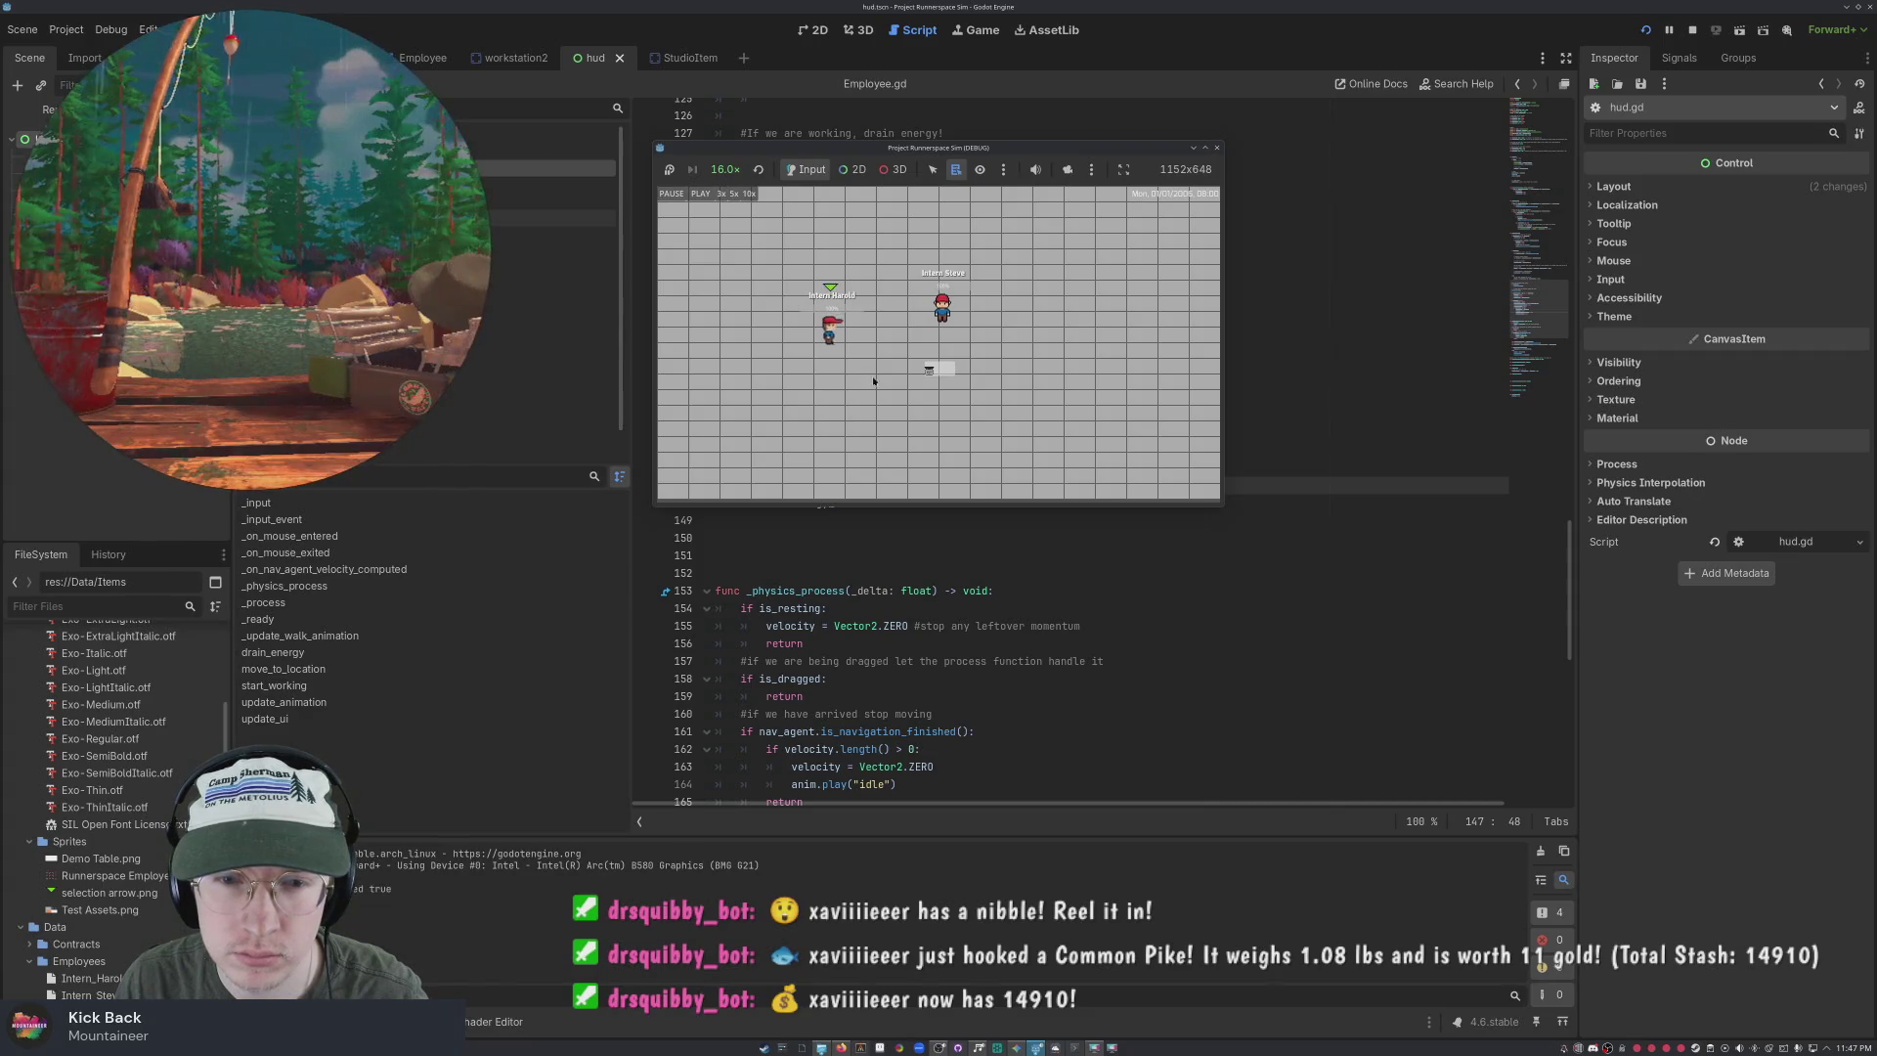
# Hire Intern Harold at the desk, decline the repeated prompt, maximize the window, then stop the game
pyautogui.click(936, 363)
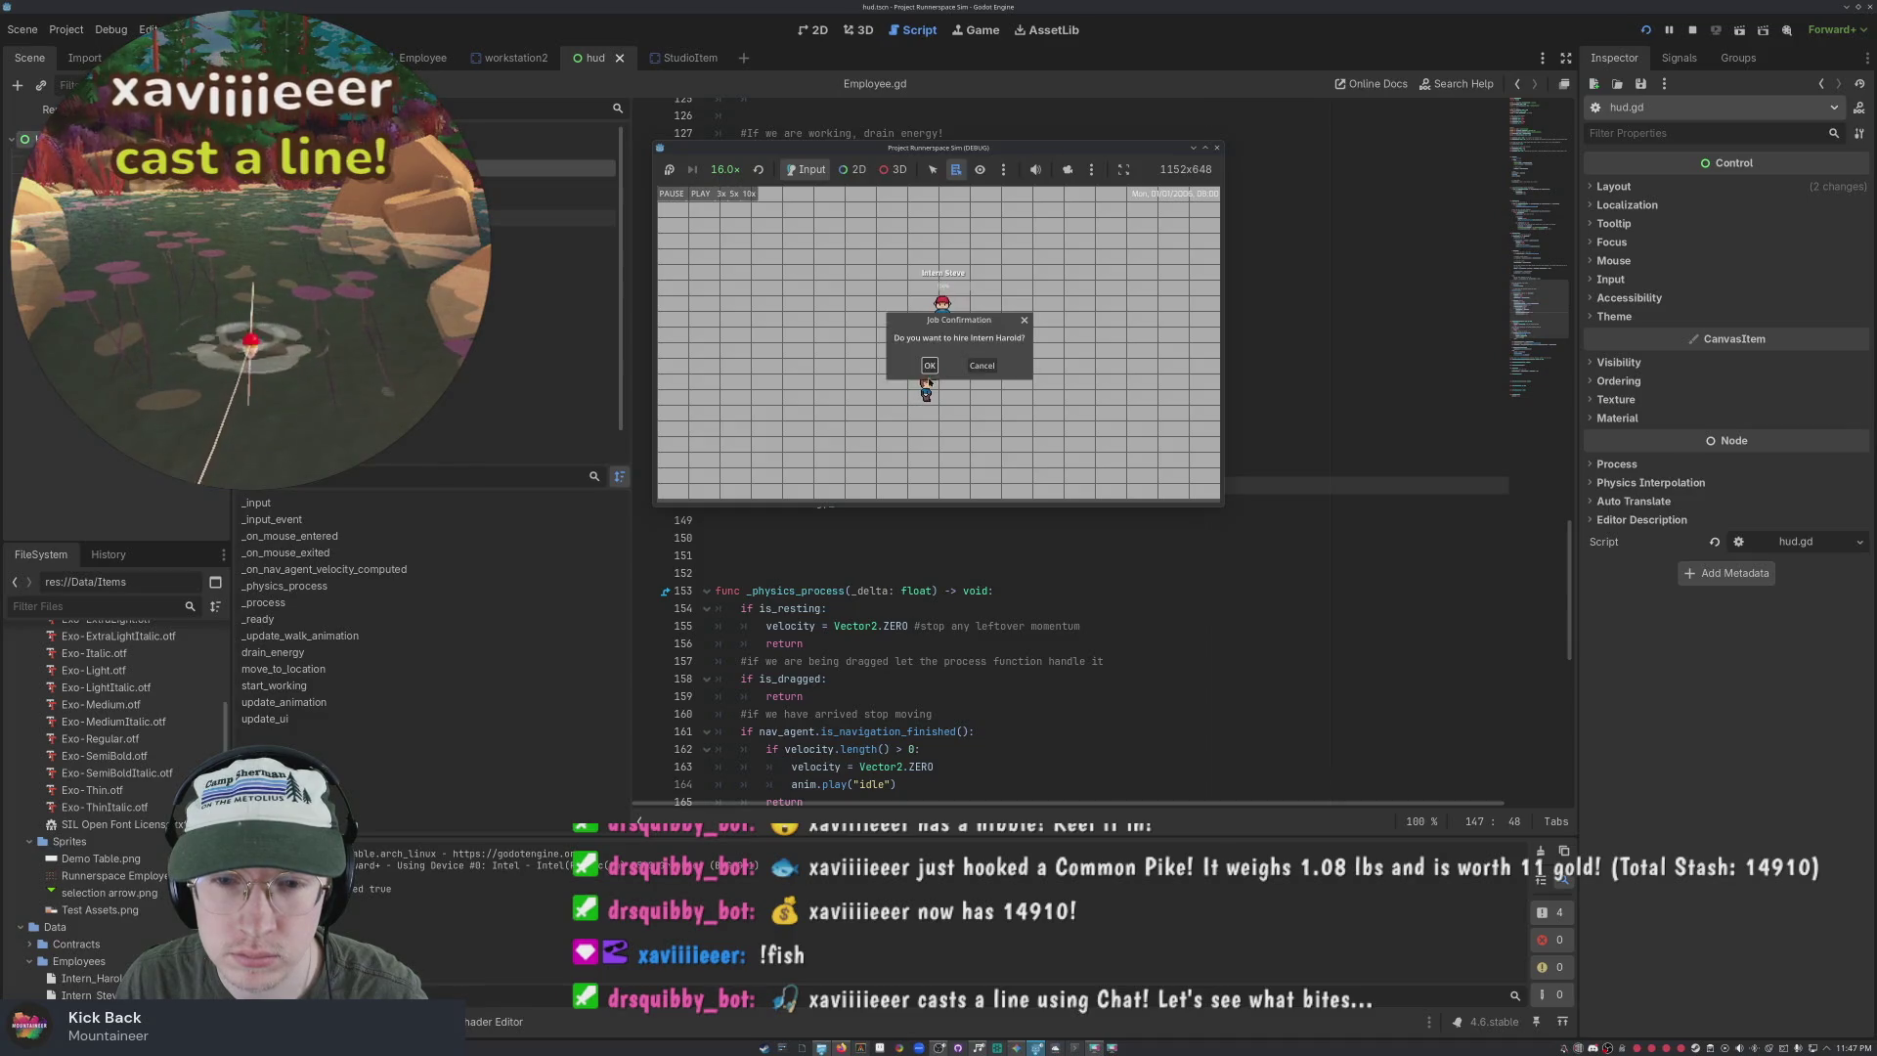
pyautogui.click(928, 367)
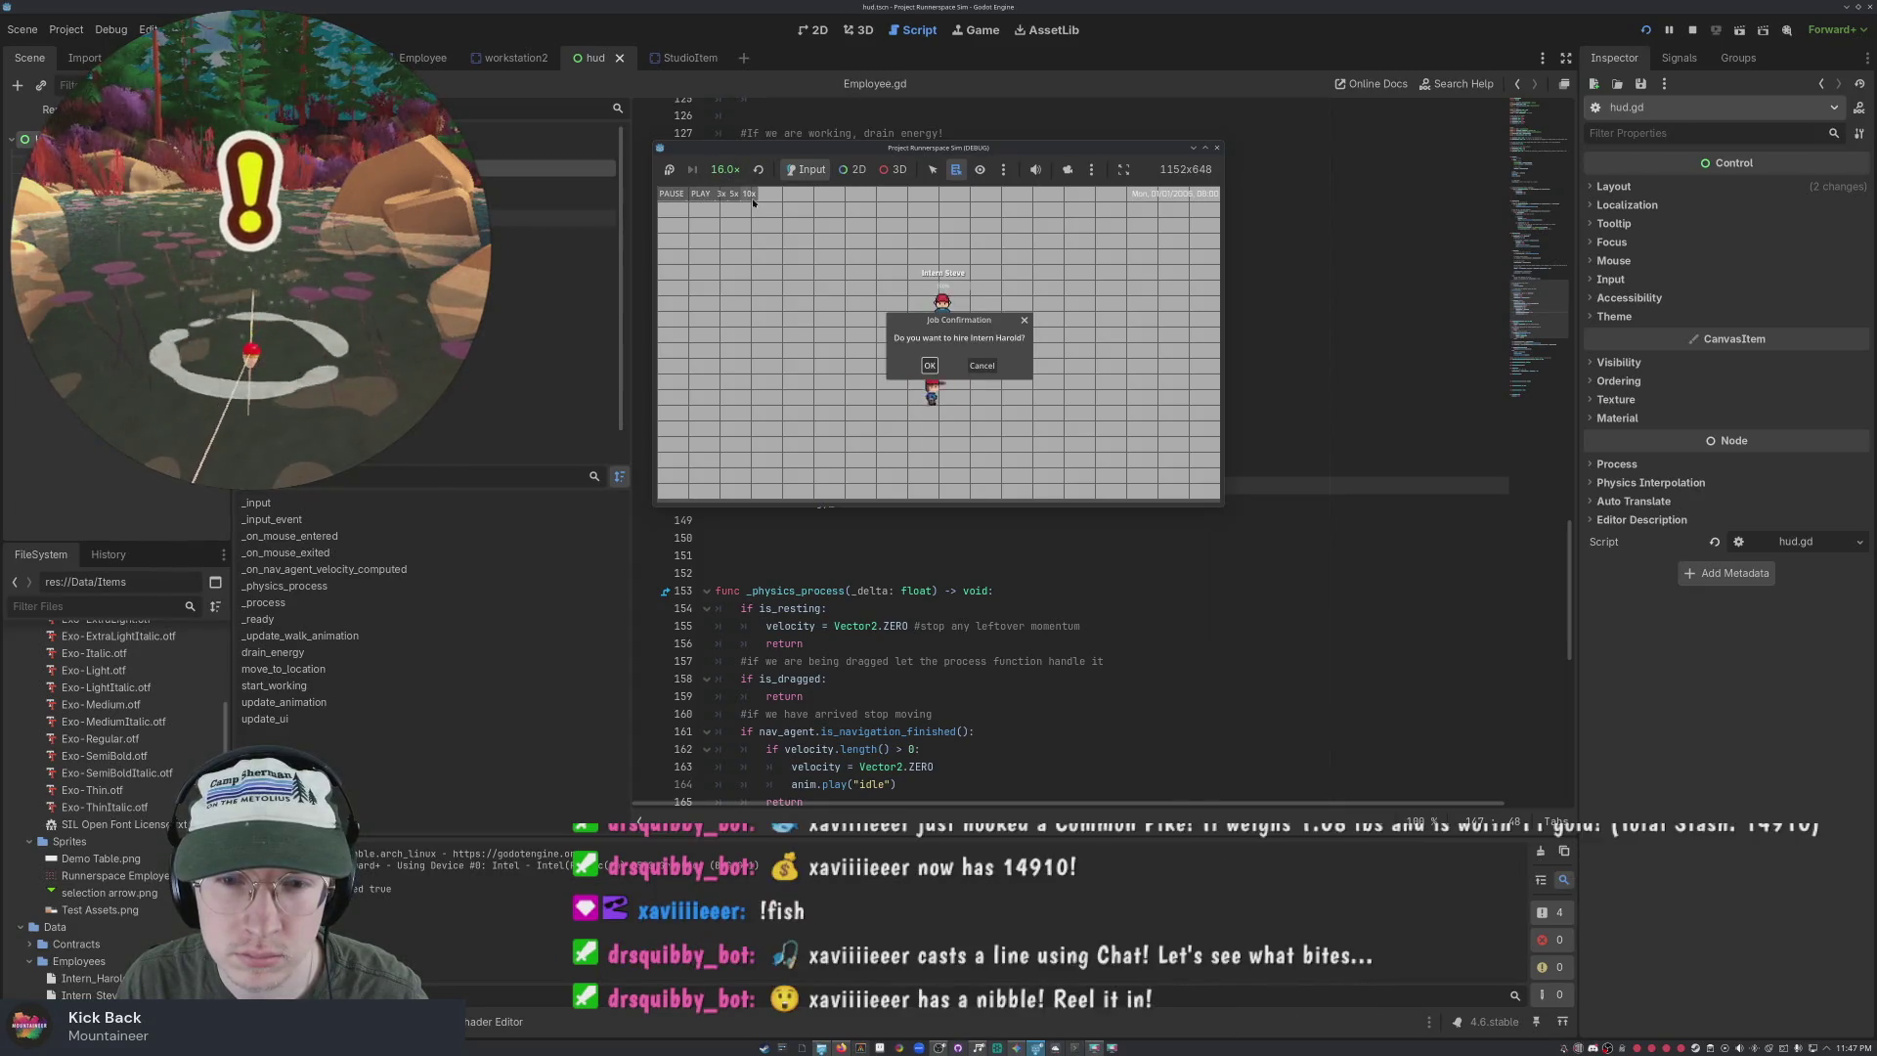
pyautogui.click(989, 368)
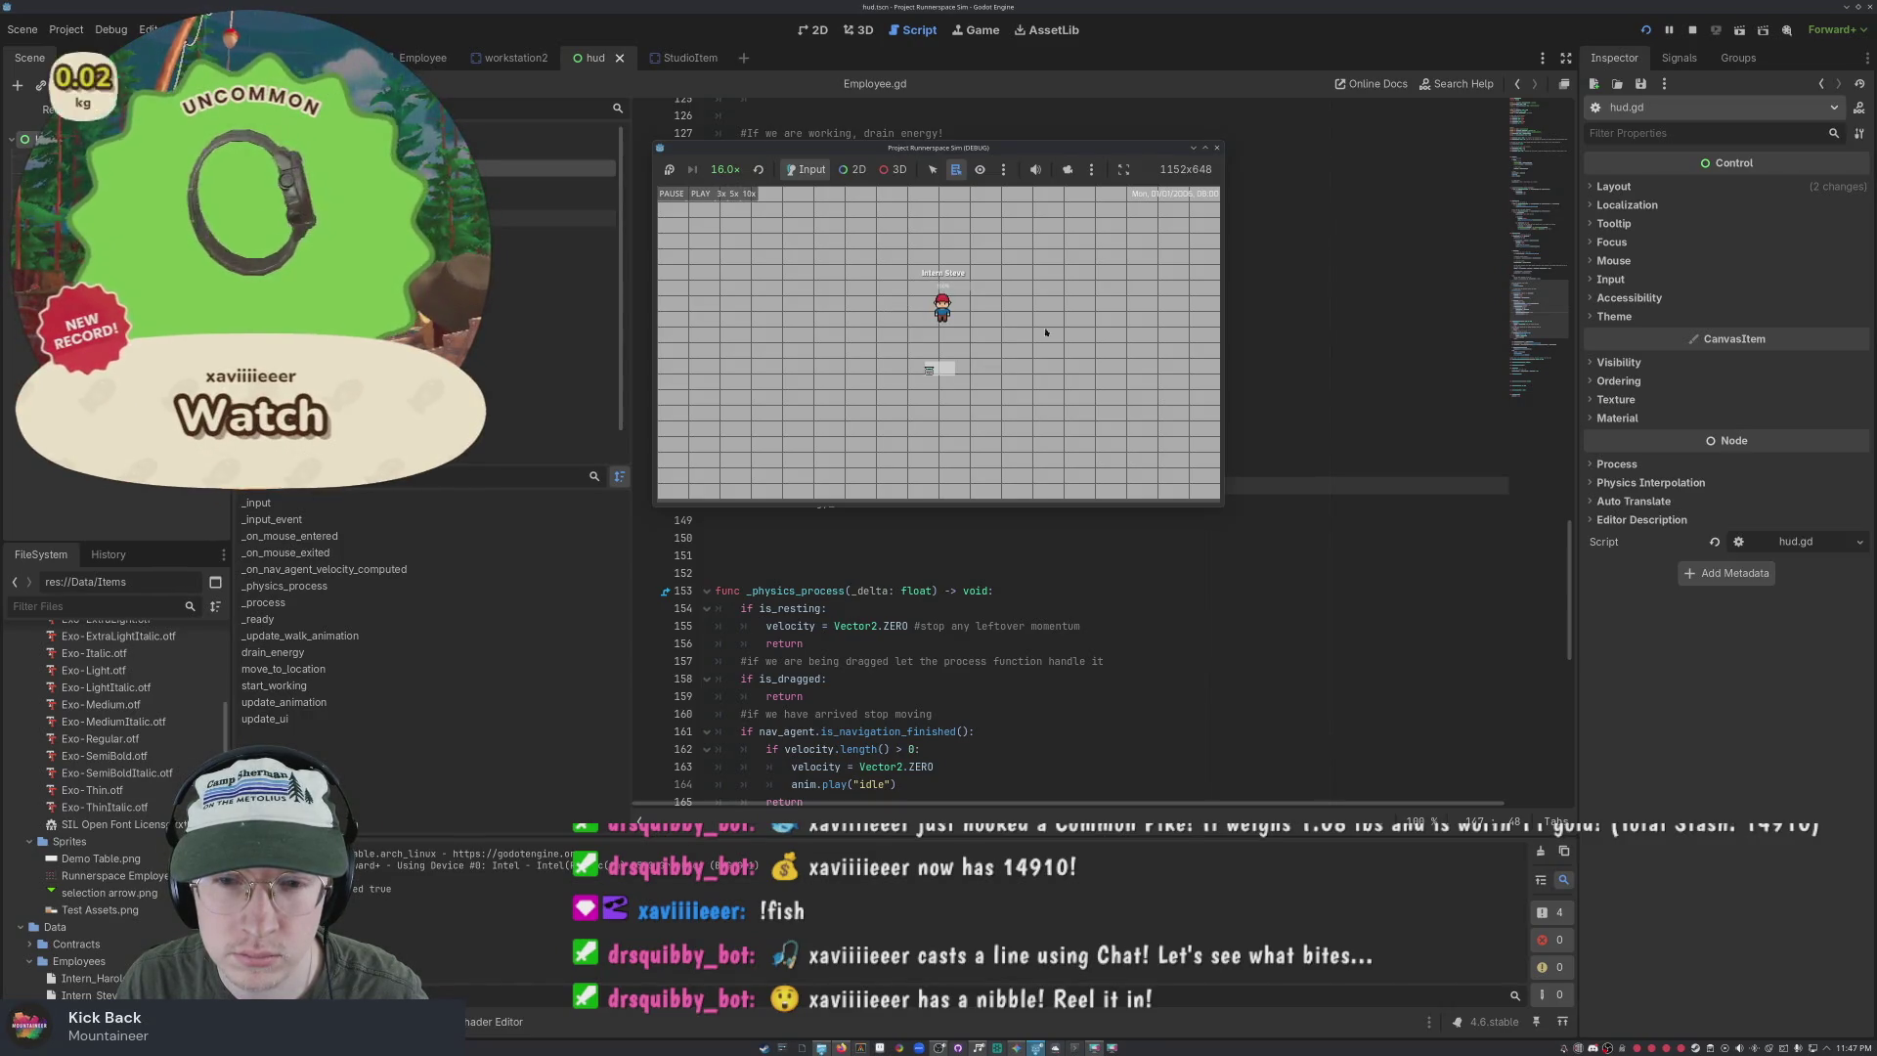
pyautogui.click(1208, 150)
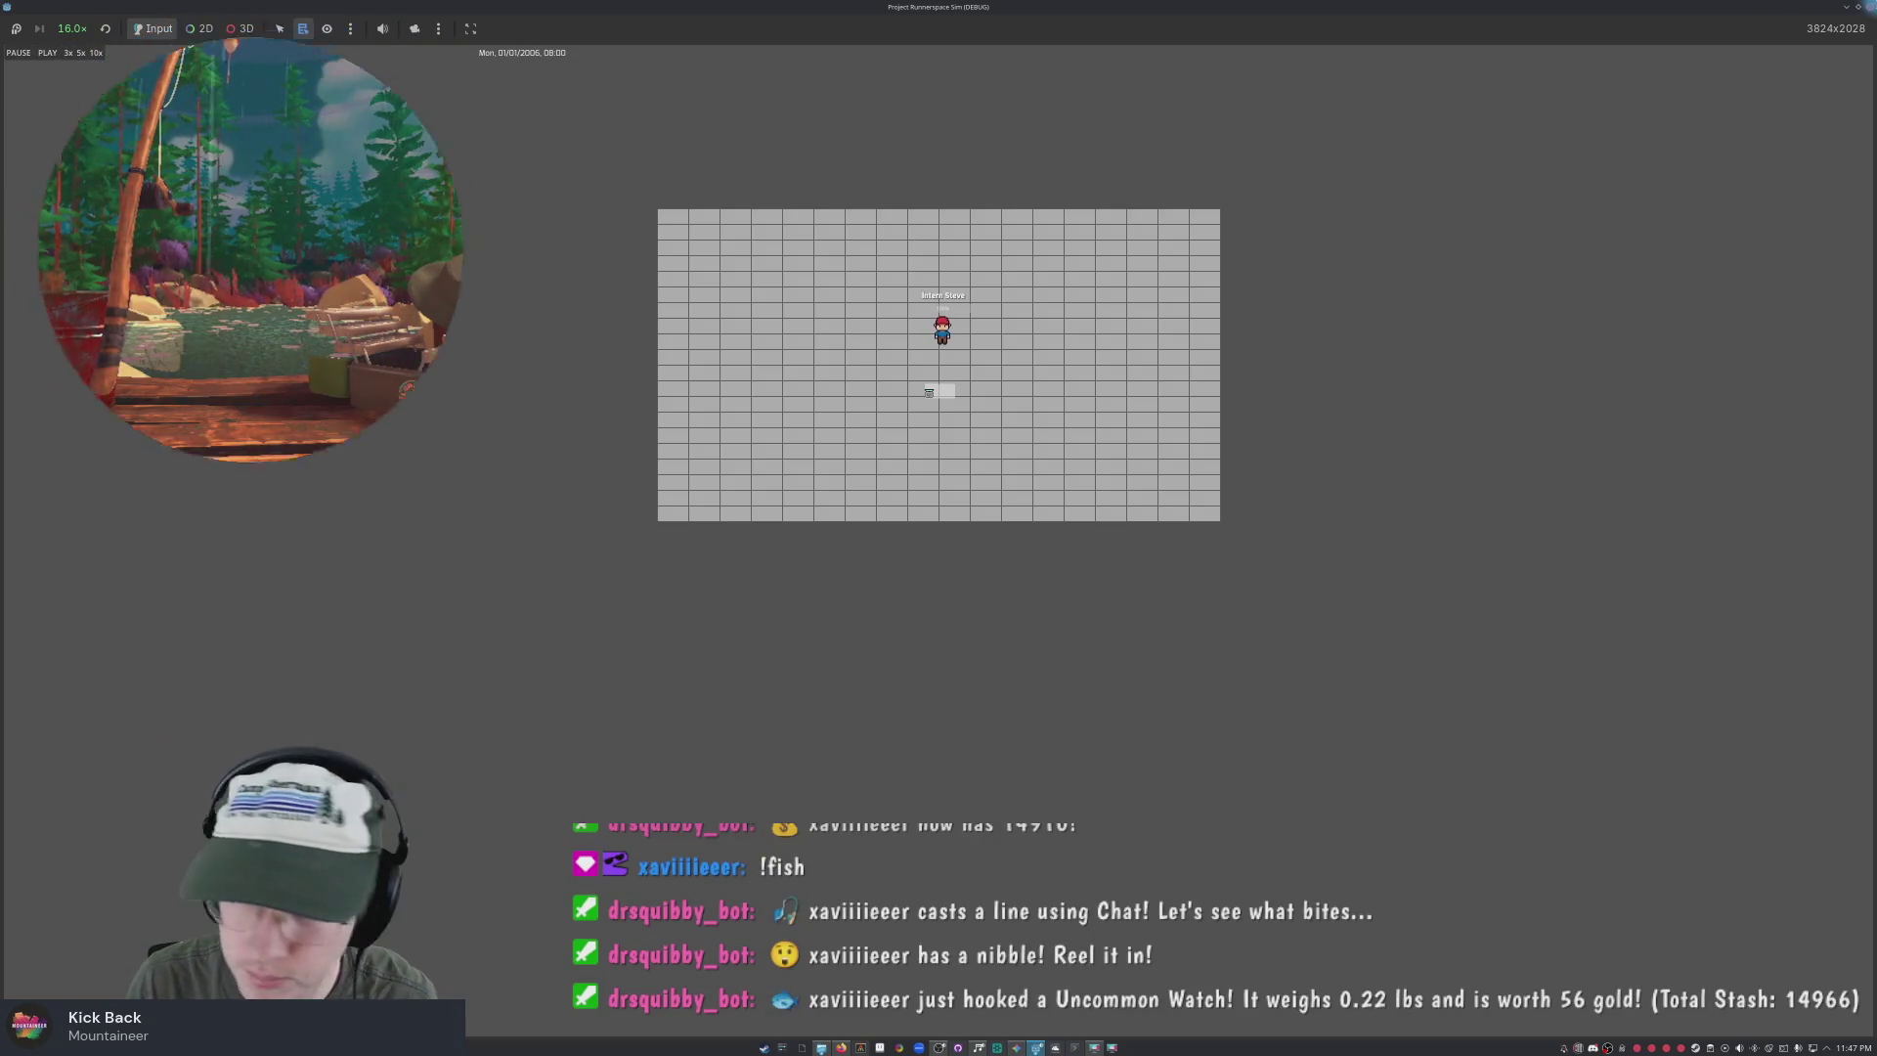
pyautogui.press('F8')
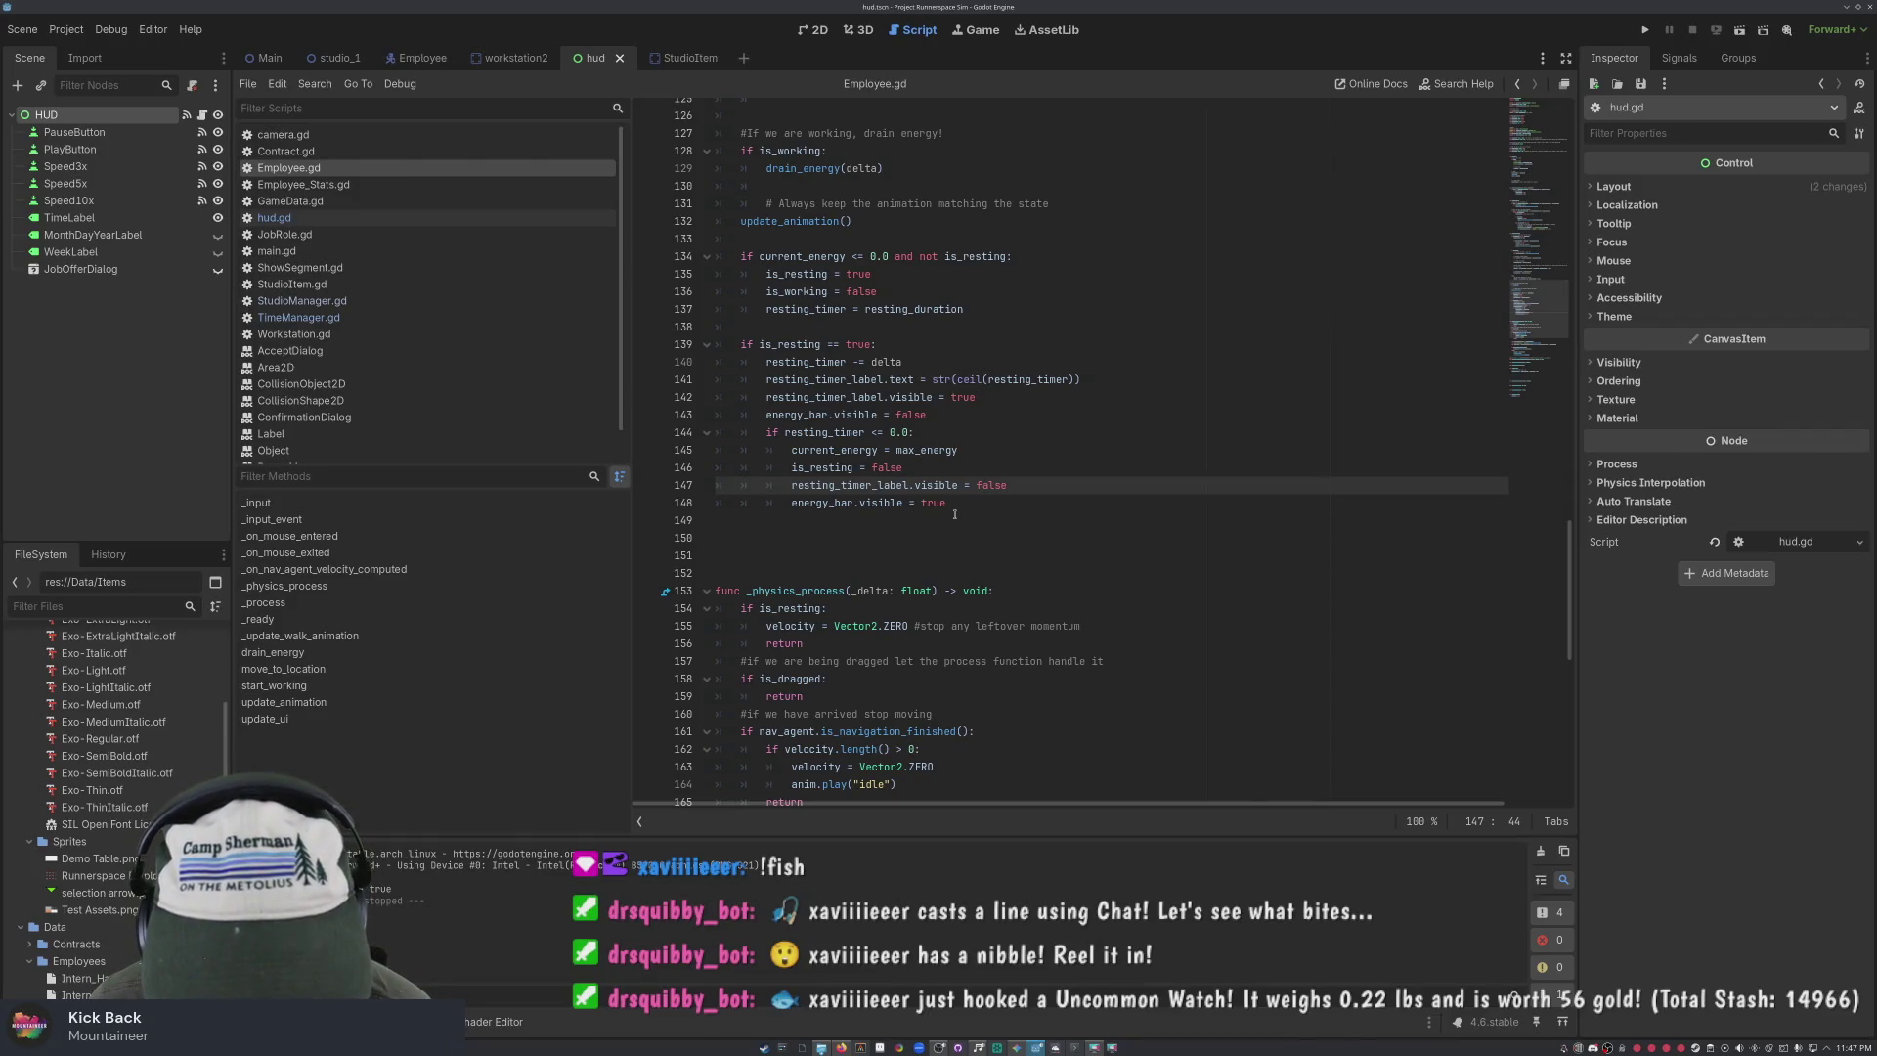
# Undo twice to remove the stray blank line from the resting-timer block
pyautogui.hotkey('ctrl', 'z')
pyautogui.hotkey('ctrl', 'z')
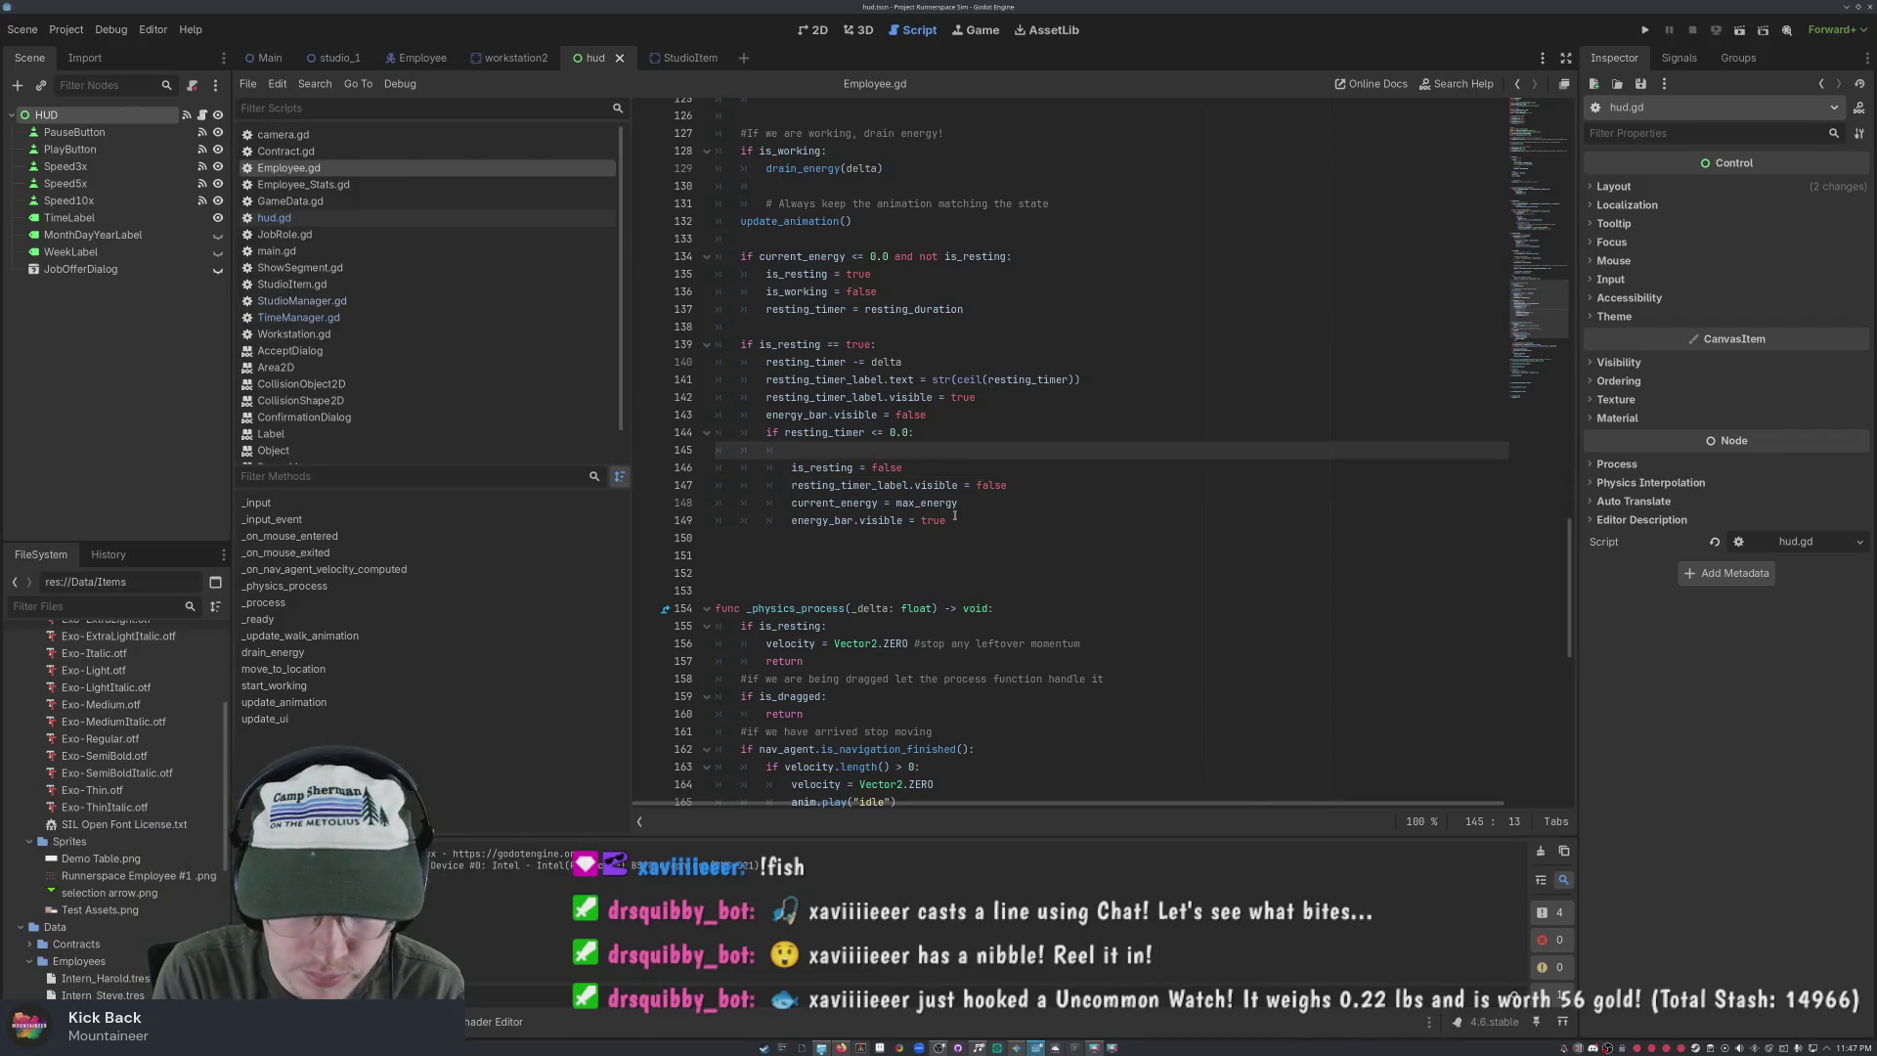
pyautogui.hotkey('ctrl', 'z')
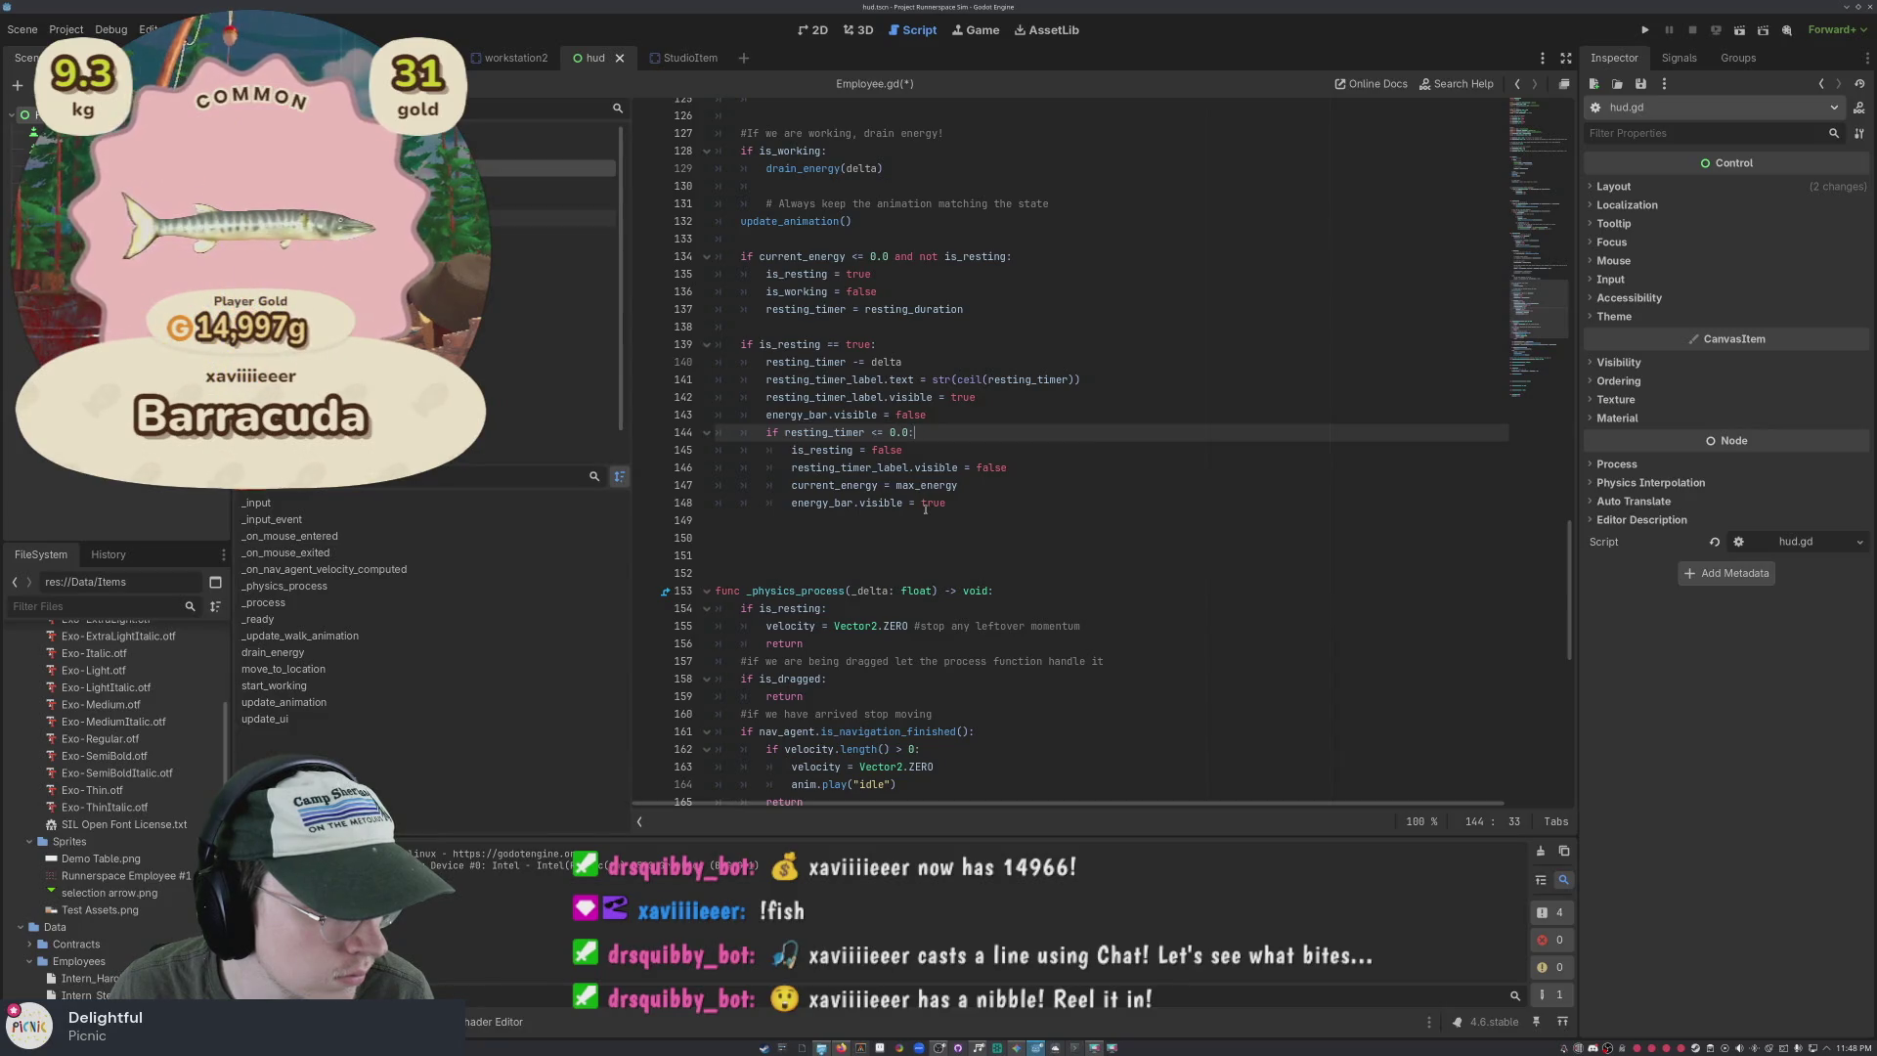
pyautogui.scroll(3, 925, 509)
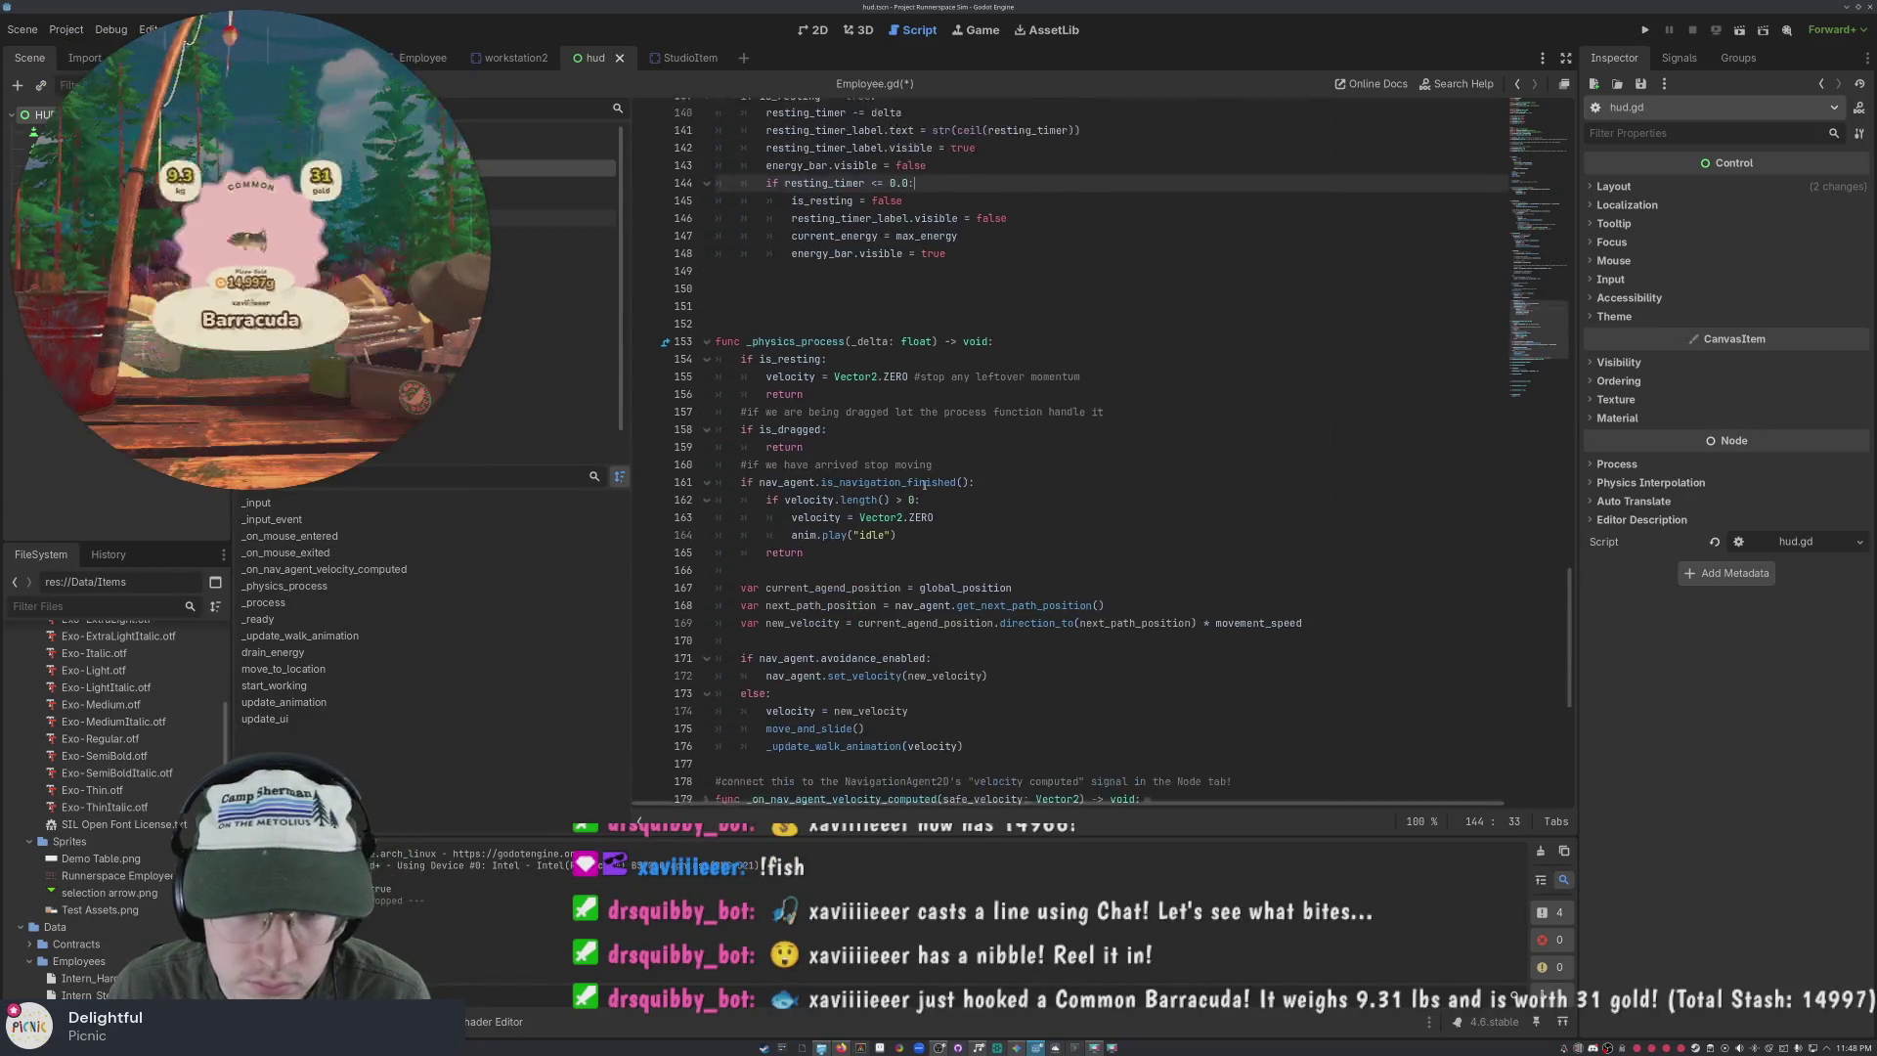
pyautogui.scroll(4, 908, 455)
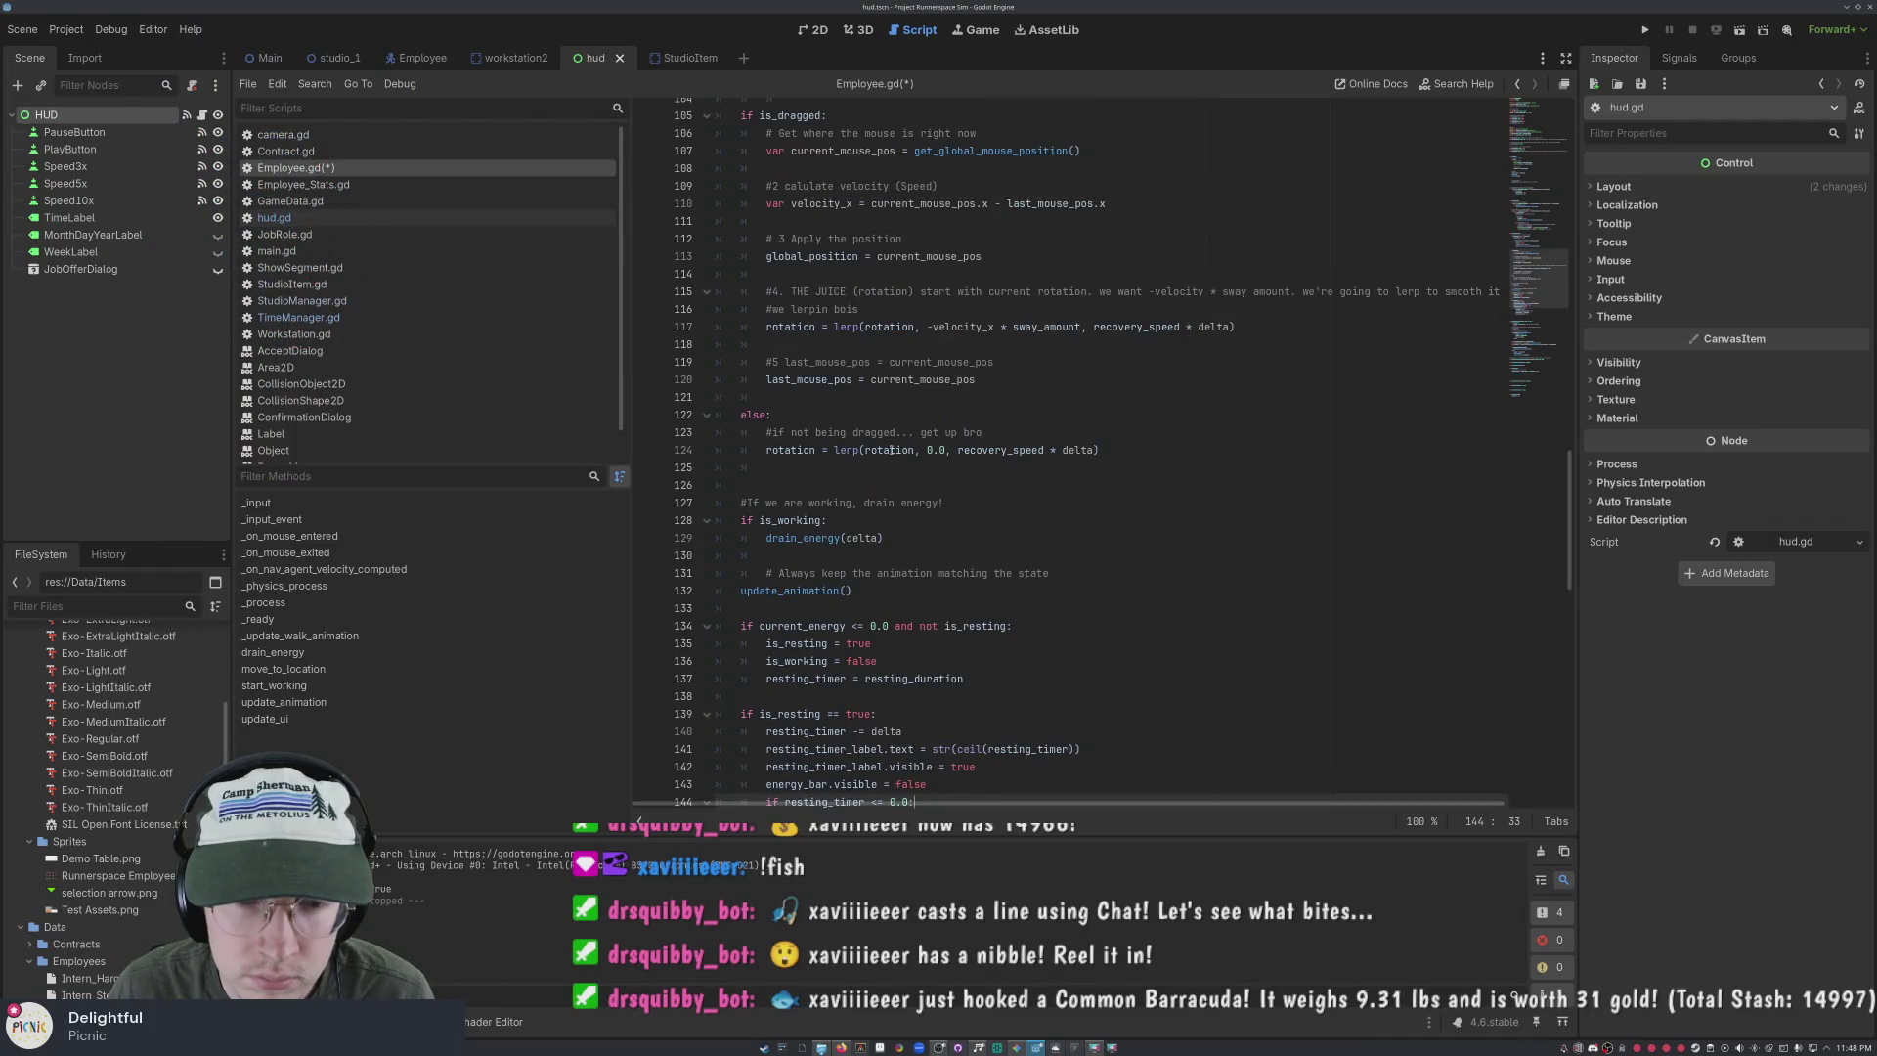
pyautogui.scroll(2, 890, 420)
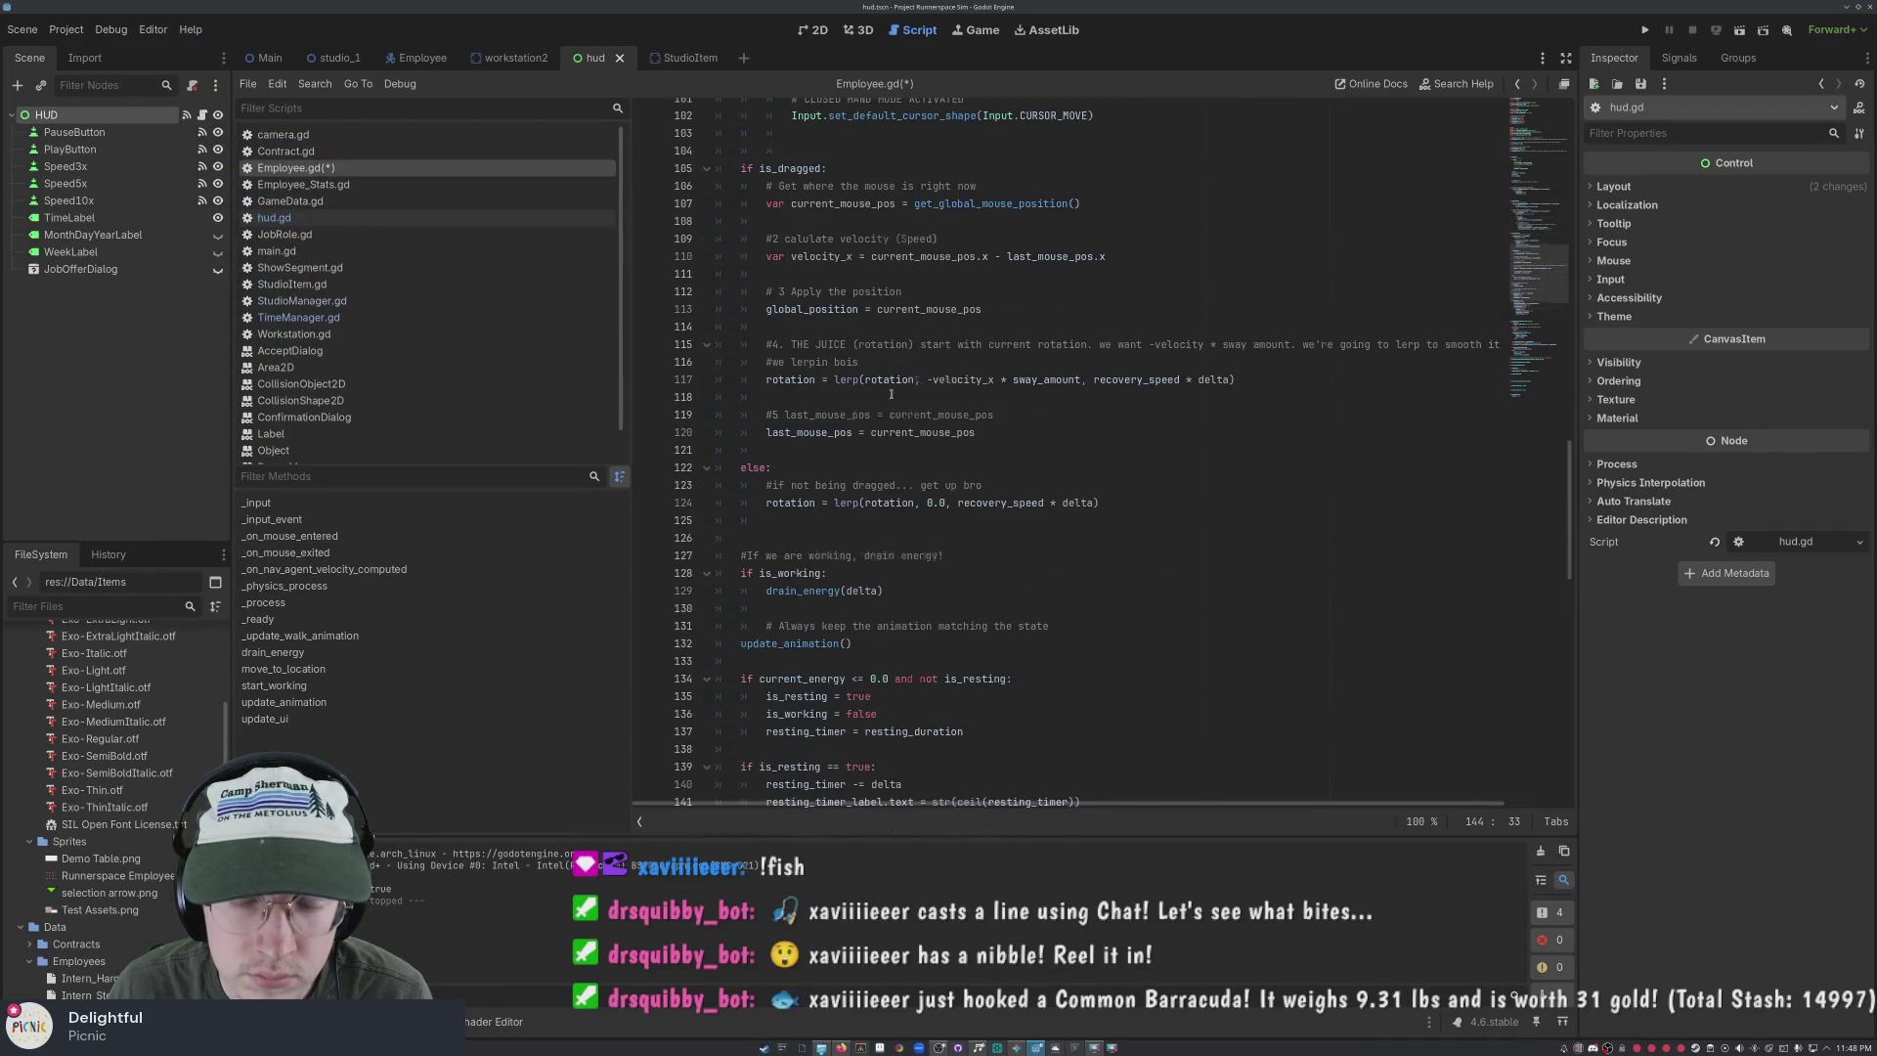
pyautogui.scroll(-10, 890, 394)
# Review the resting code in Employee.gd and save the script
pyautogui.click(953, 391)
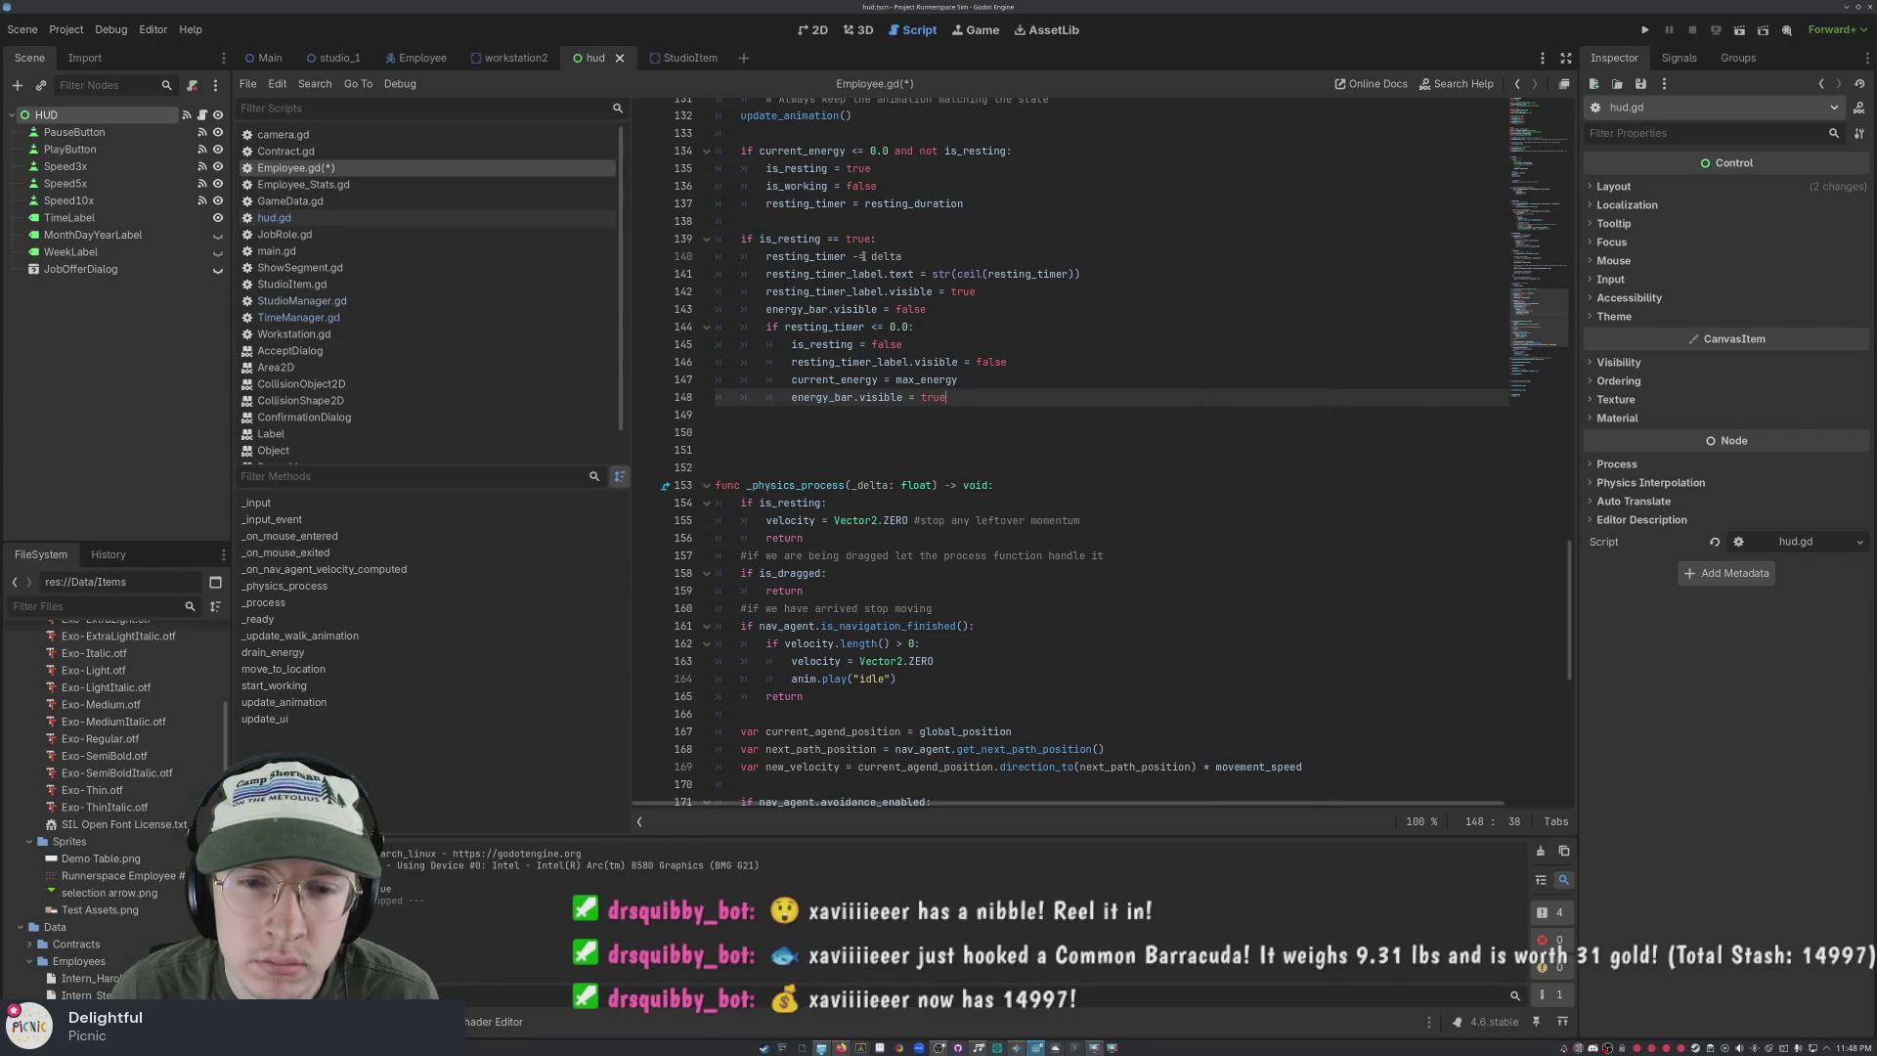
pyautogui.scroll(-9, 865, 252)
pyautogui.scroll(-1, 857, 237)
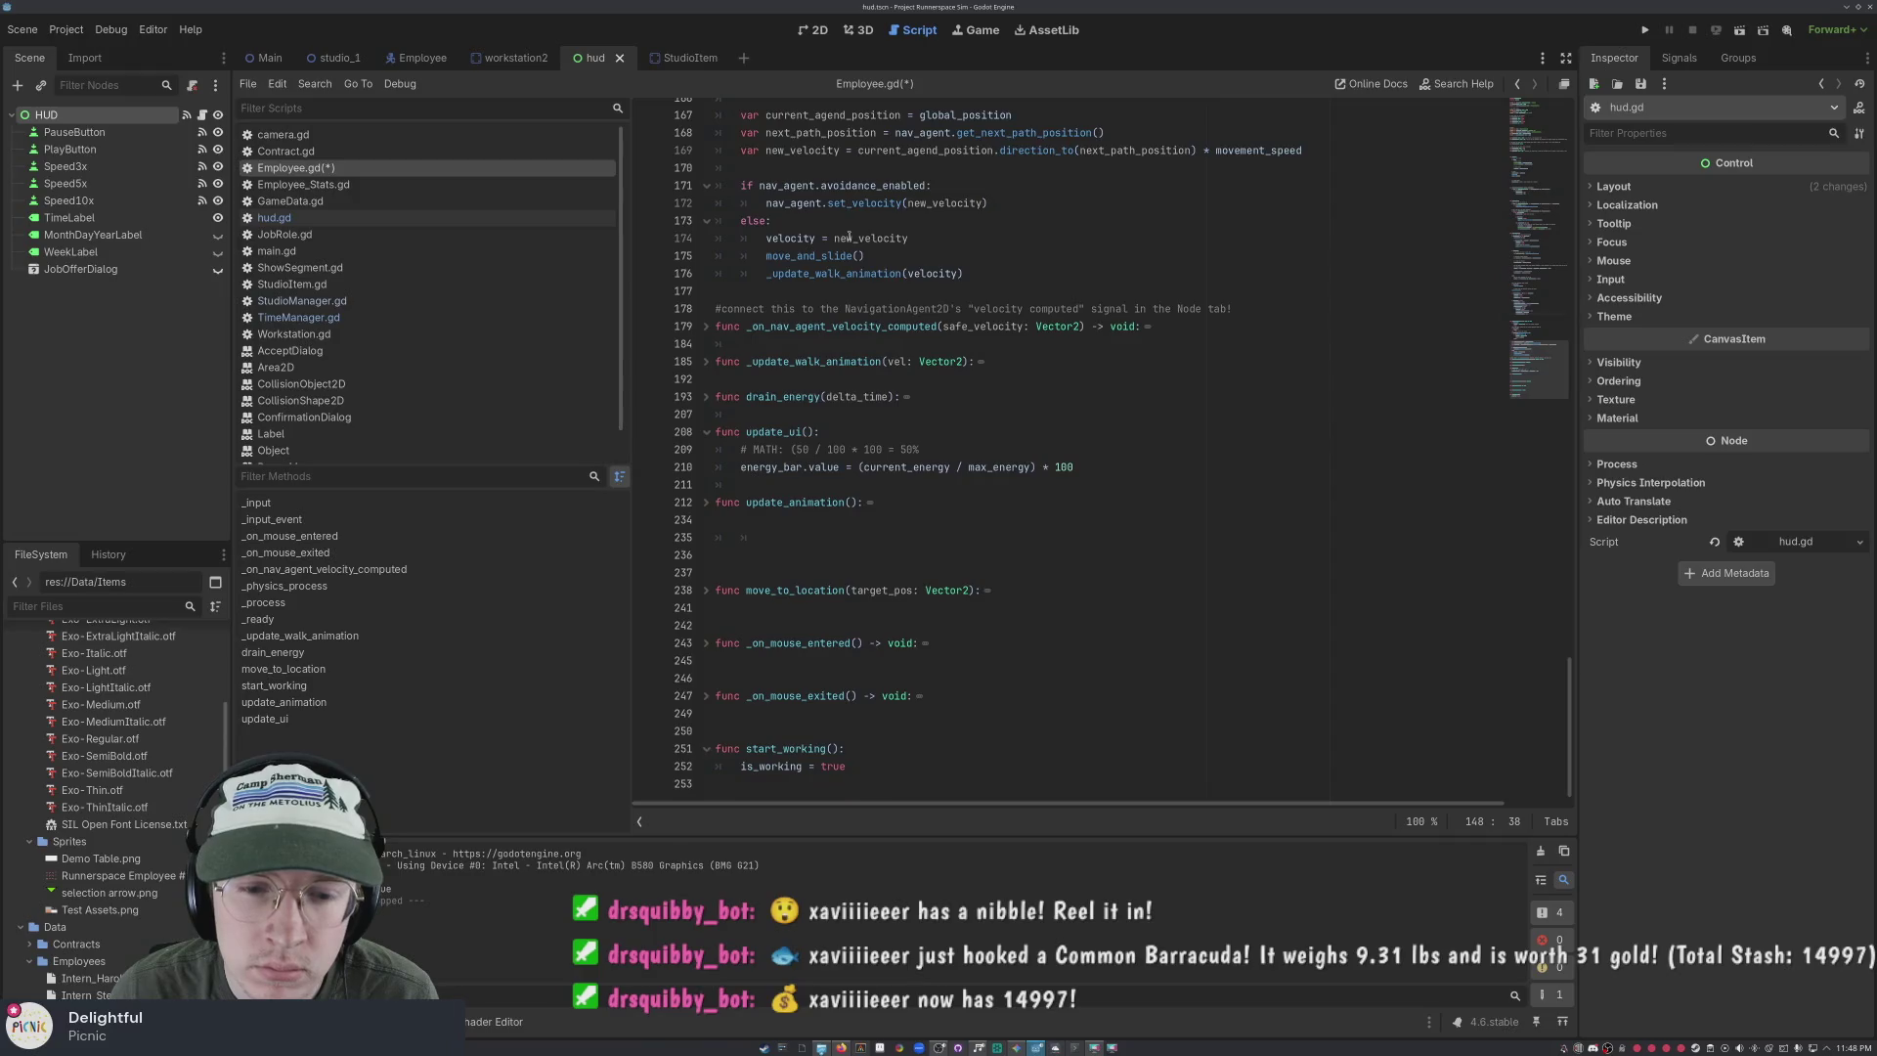
pyautogui.scroll(6, 1041, 371)
pyautogui.scroll(7, 1041, 372)
pyautogui.click(930, 311)
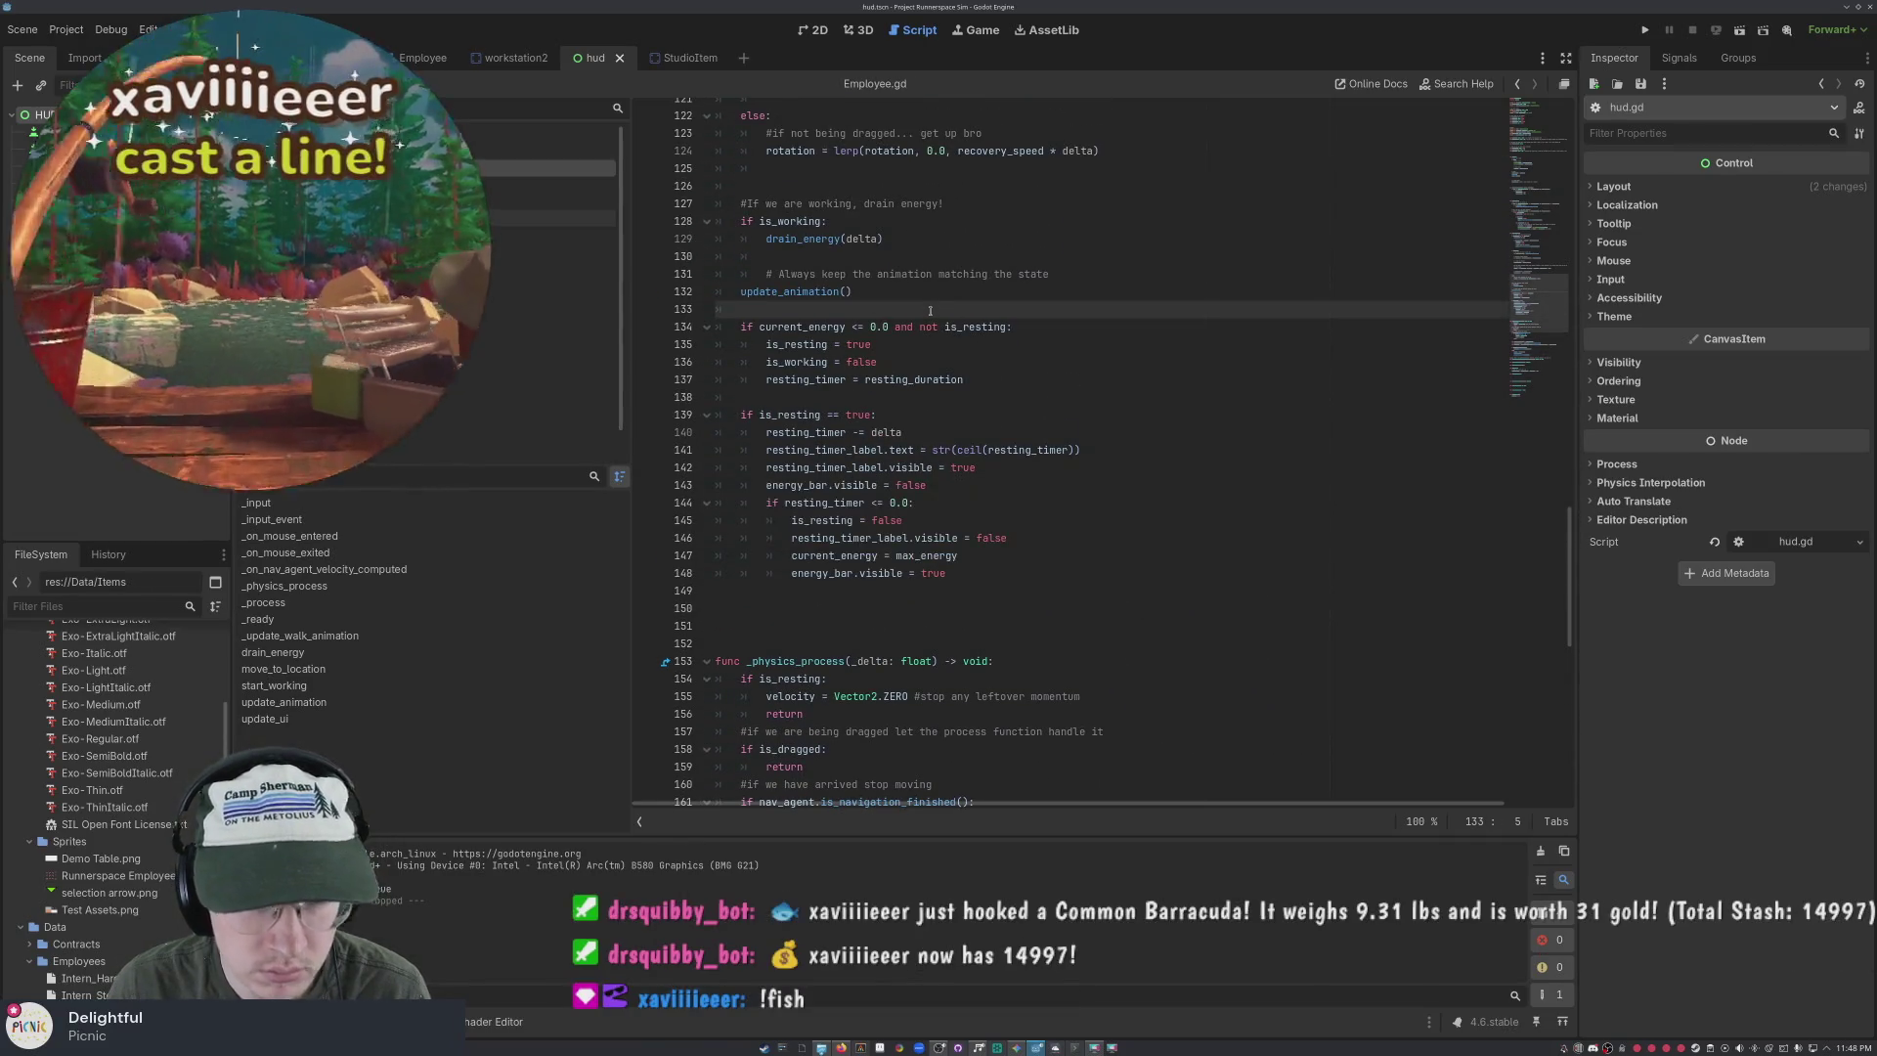
pyautogui.hotkey('ctrl', 'a')
pyautogui.hotkey('ctrl', 's')
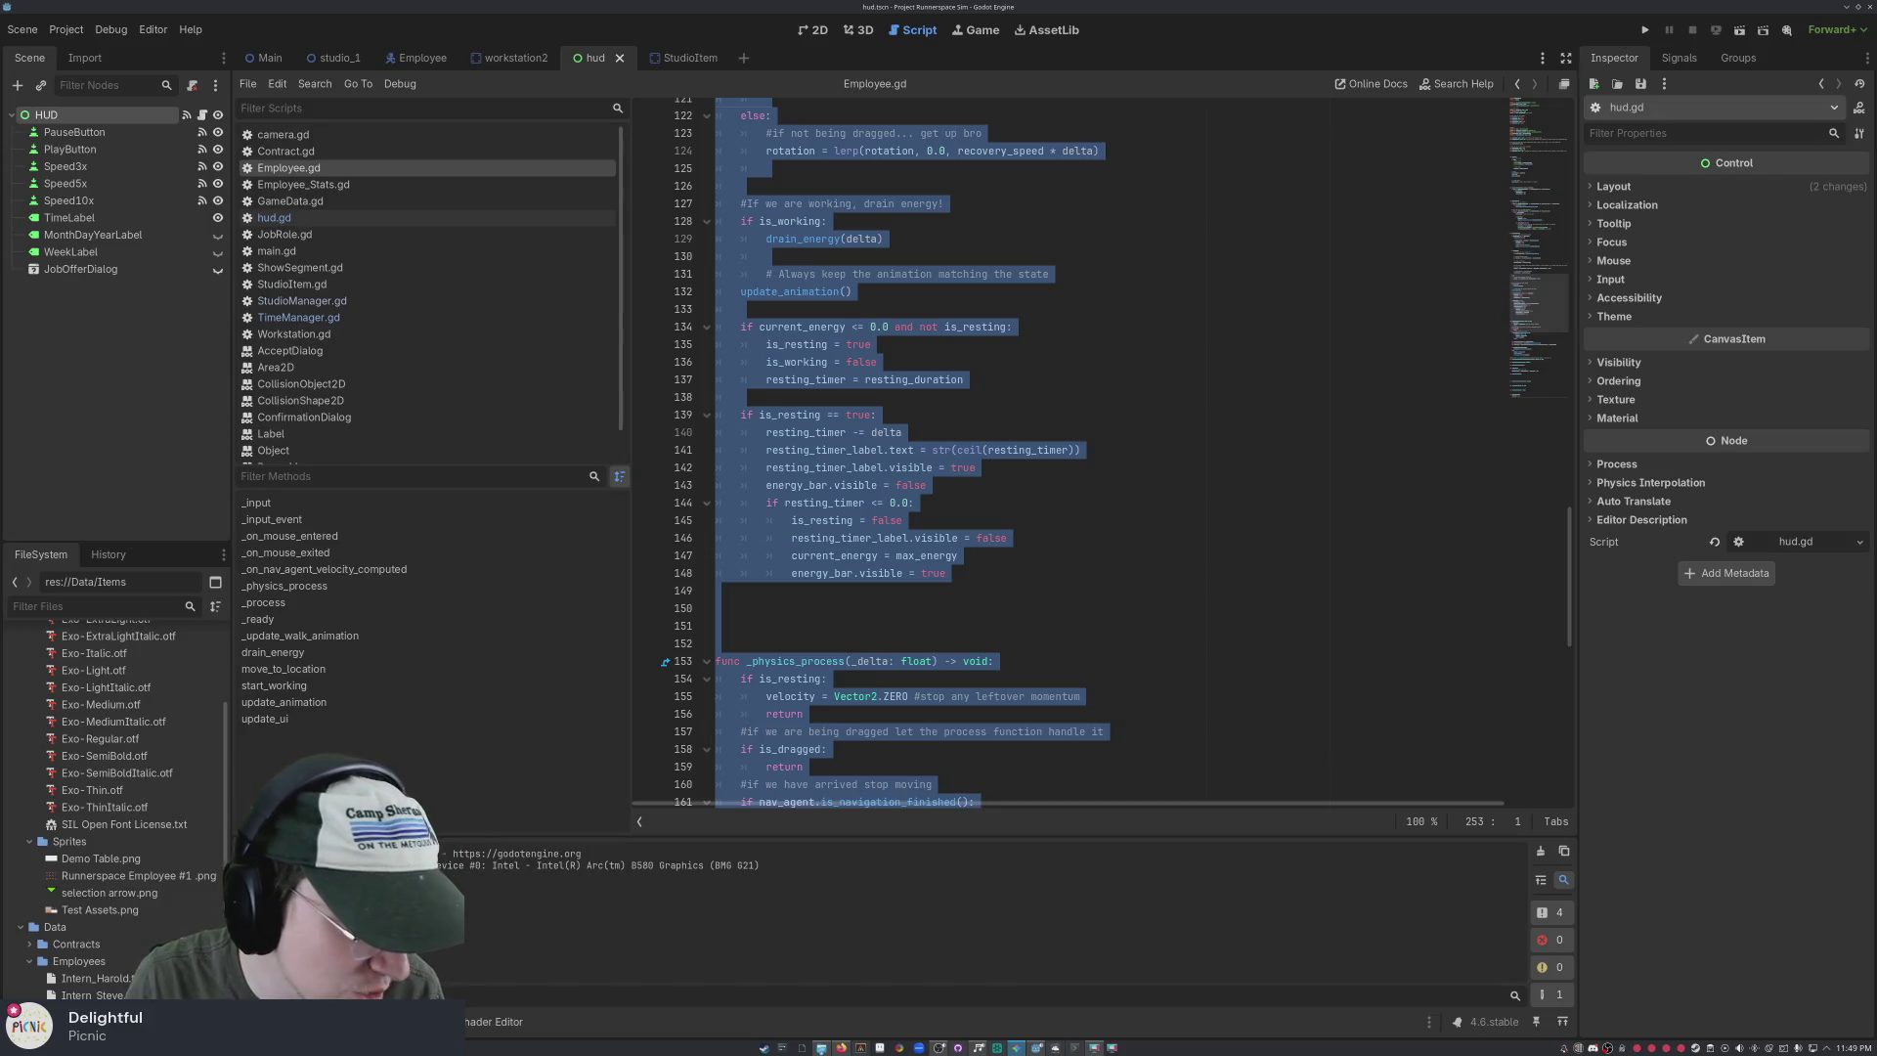
pyautogui.click(1241, 606)
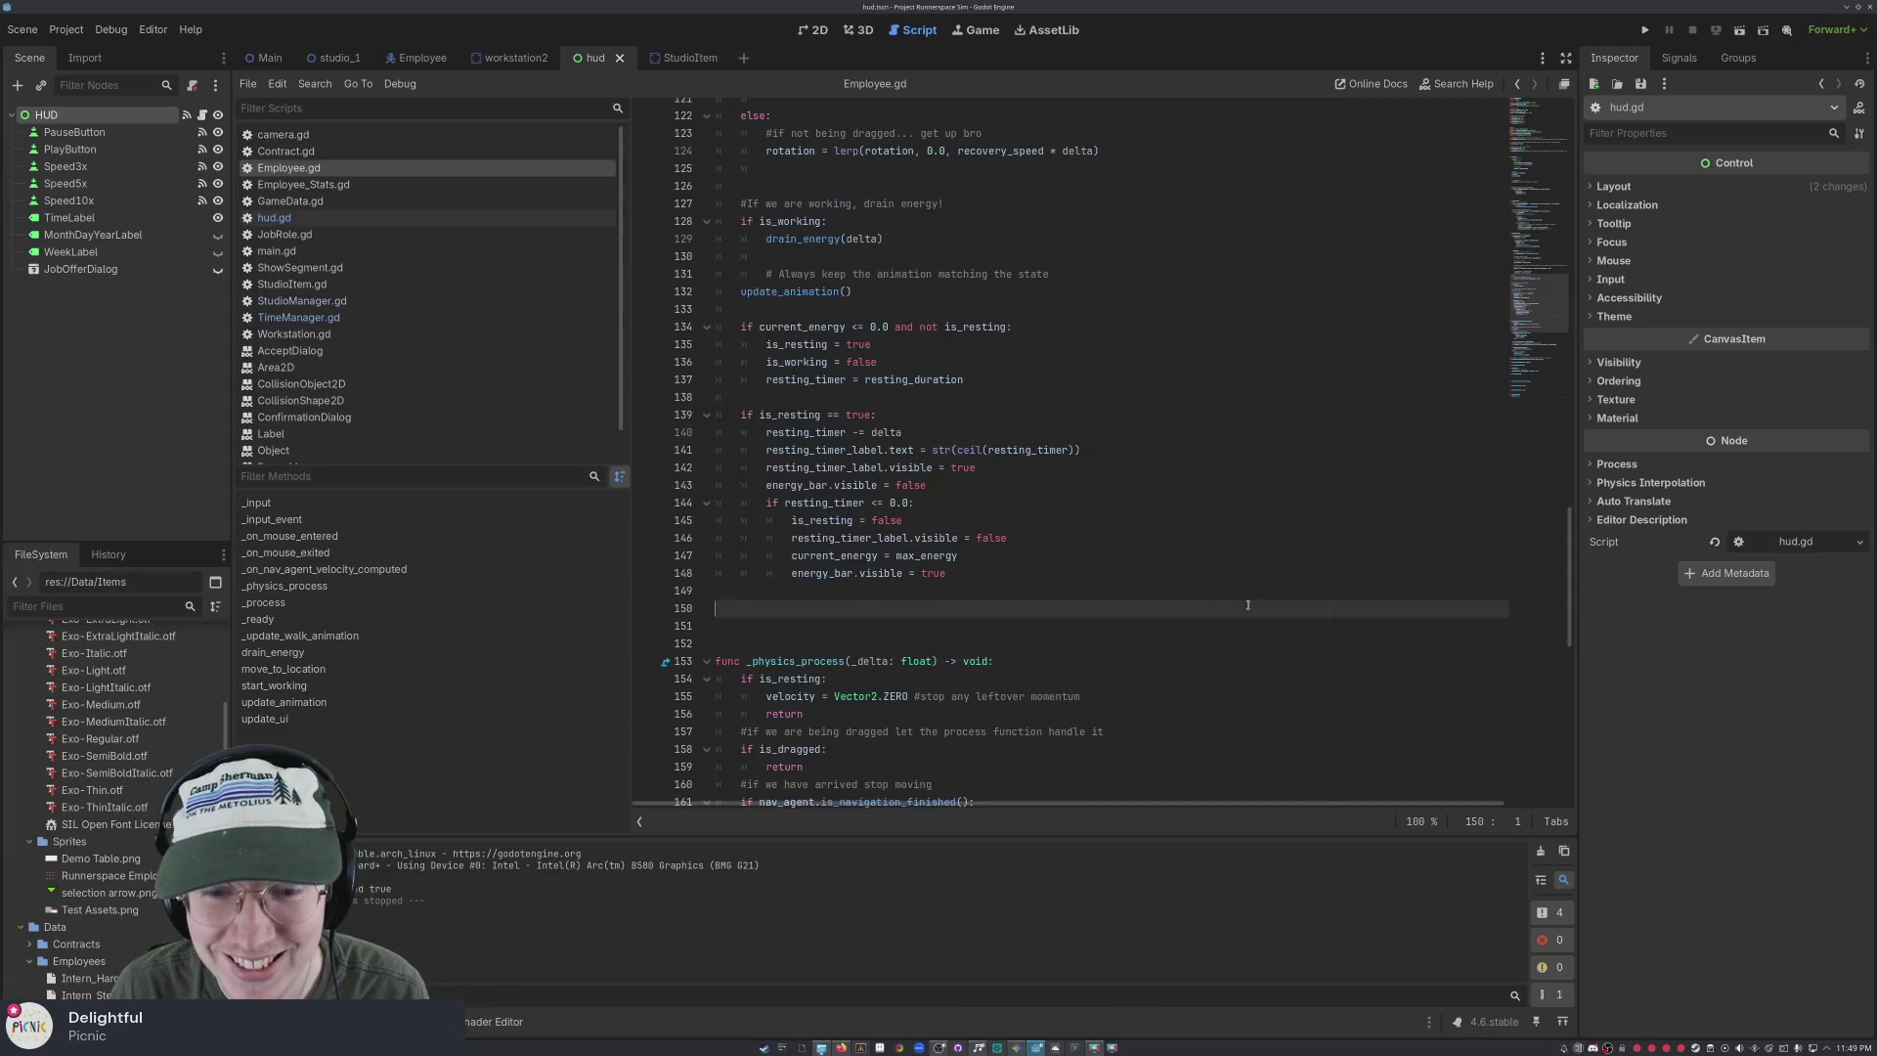
pyautogui.scroll(-6, 1239, 584)
pyautogui.scroll(-9, 1239, 584)
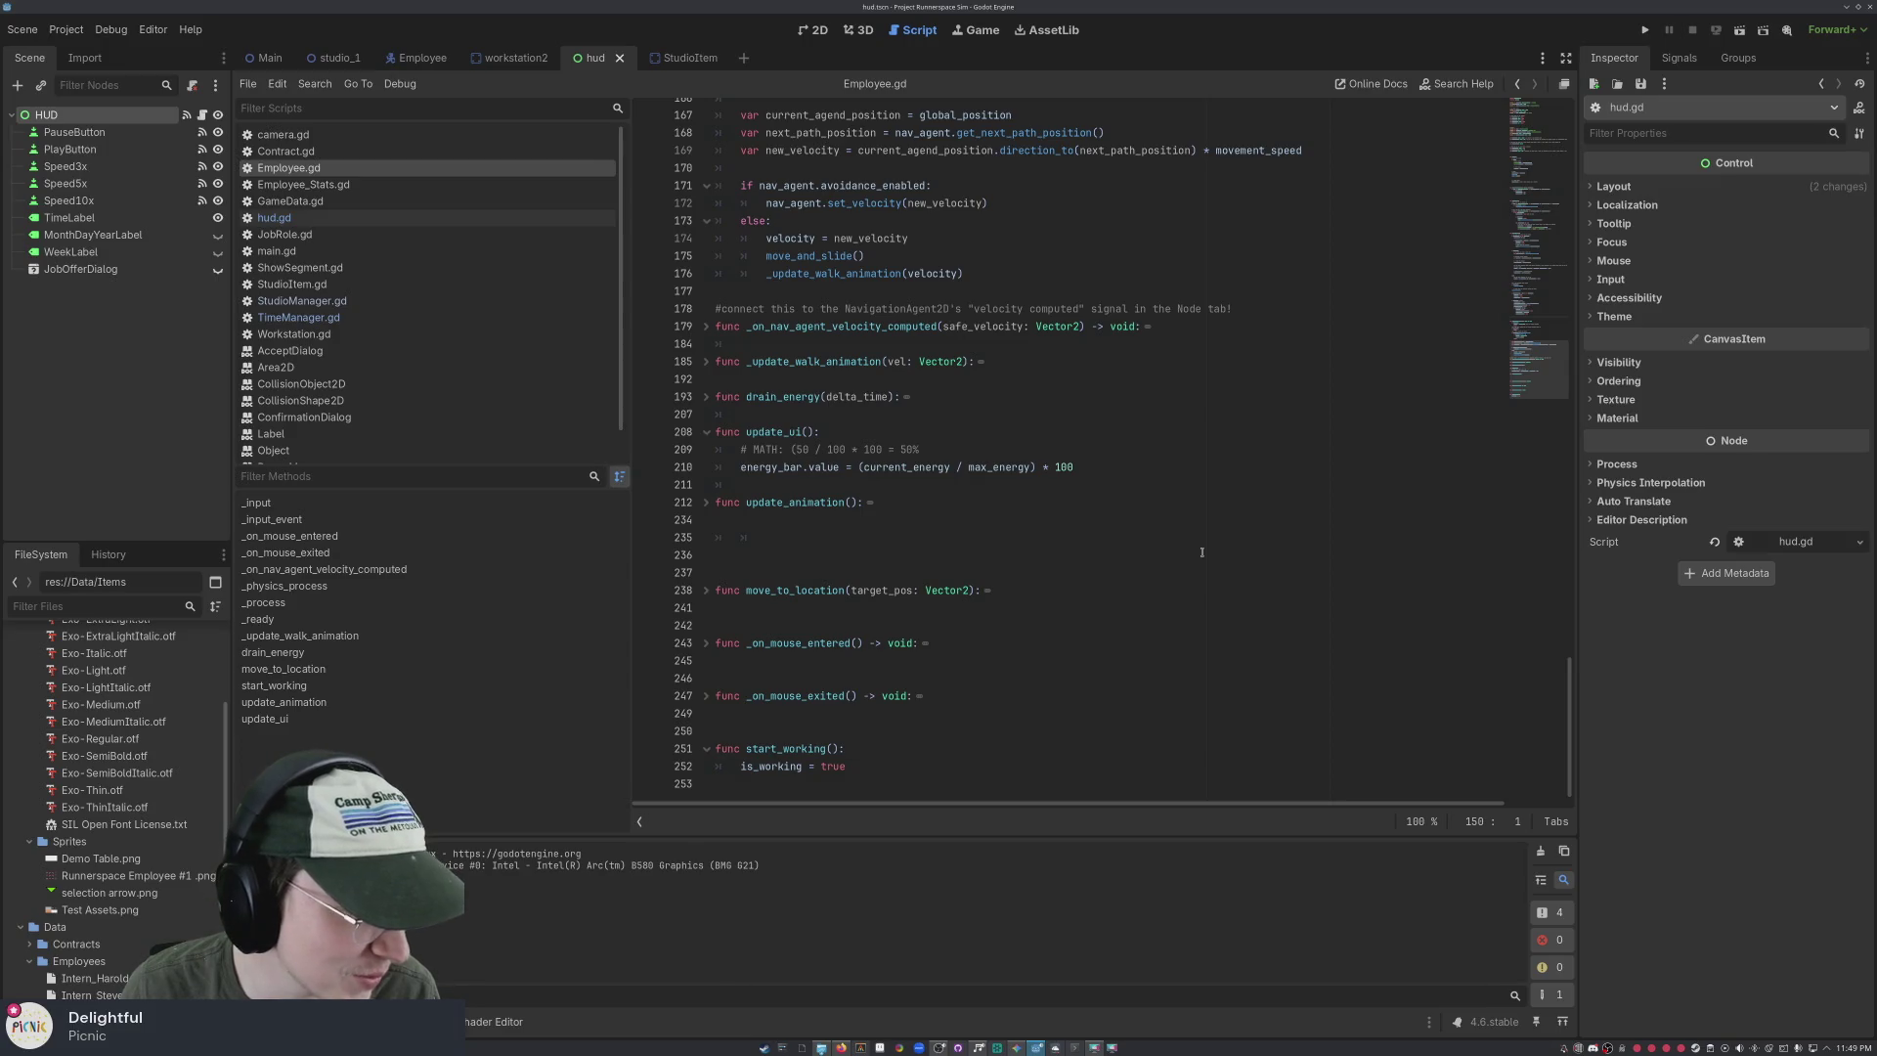
pyautogui.scroll(2, 1202, 552)
pyautogui.scroll(-2, 1202, 552)
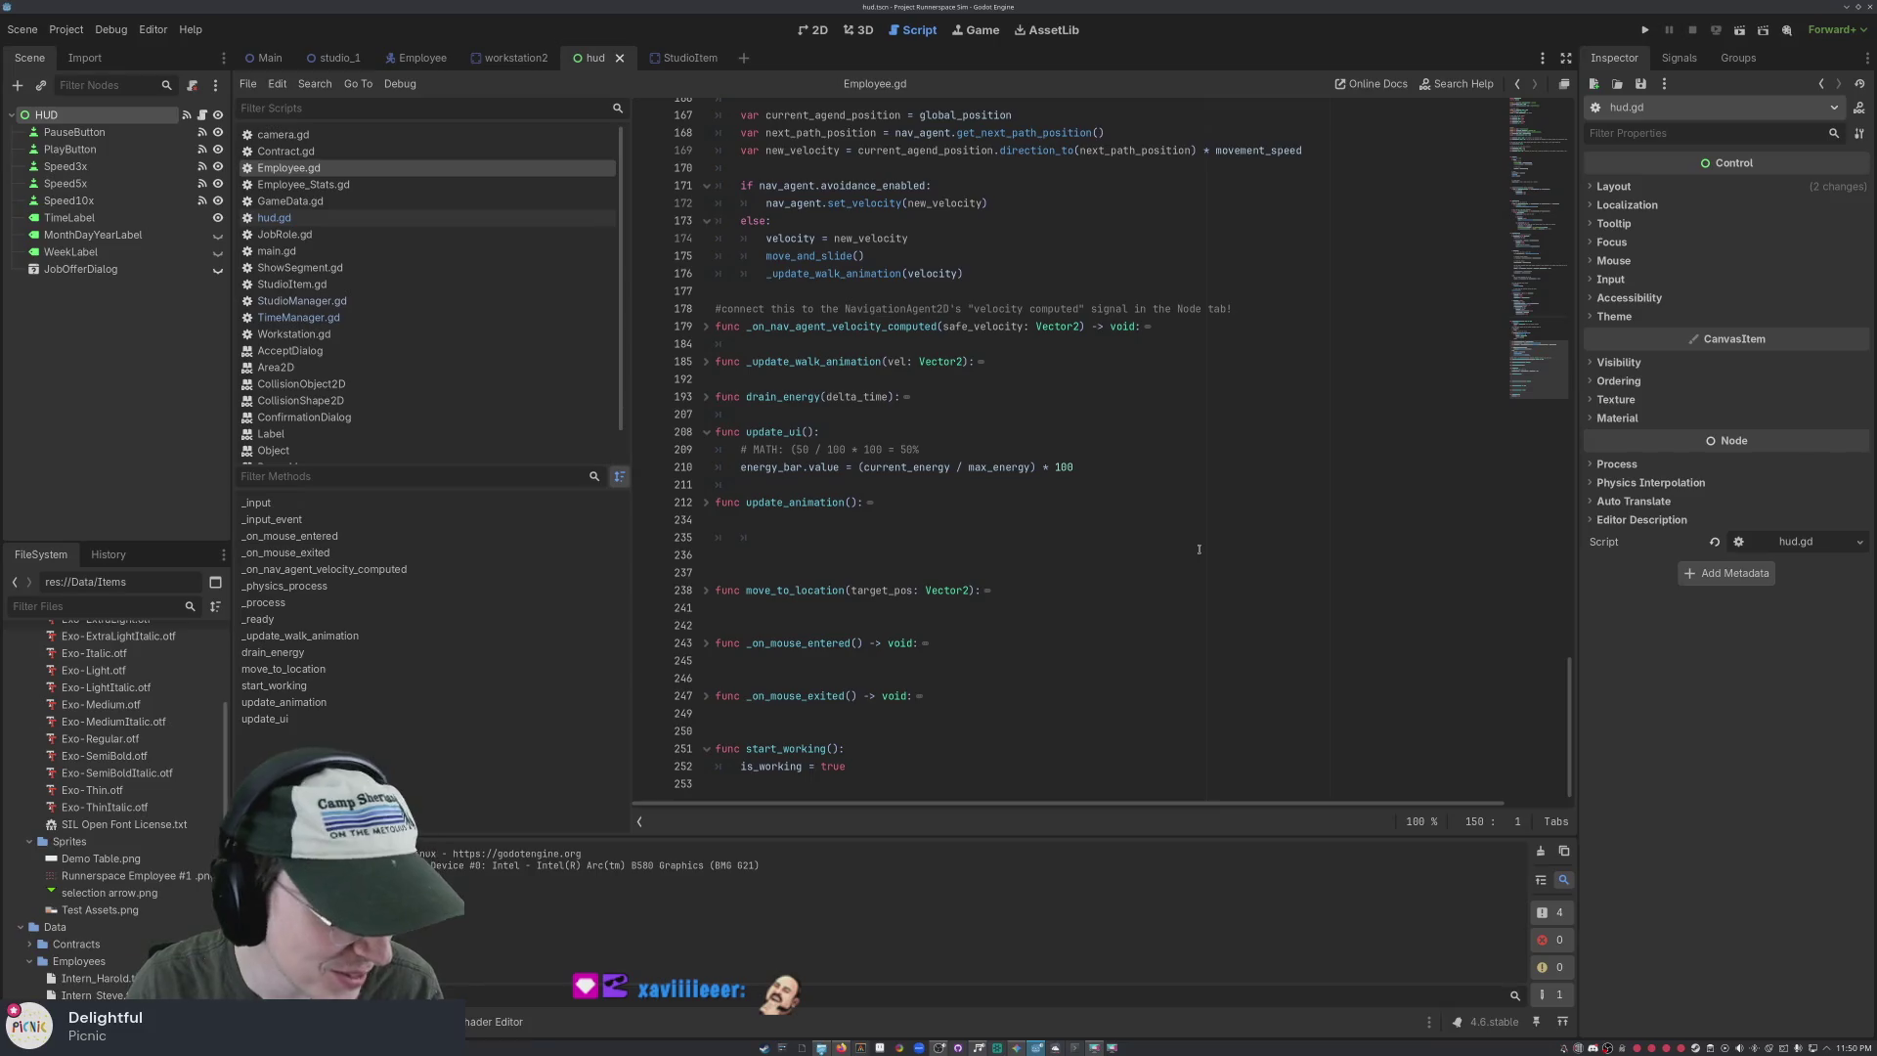
pyautogui.scroll(3, 988, 744)
pyautogui.scroll(-3, 940, 729)
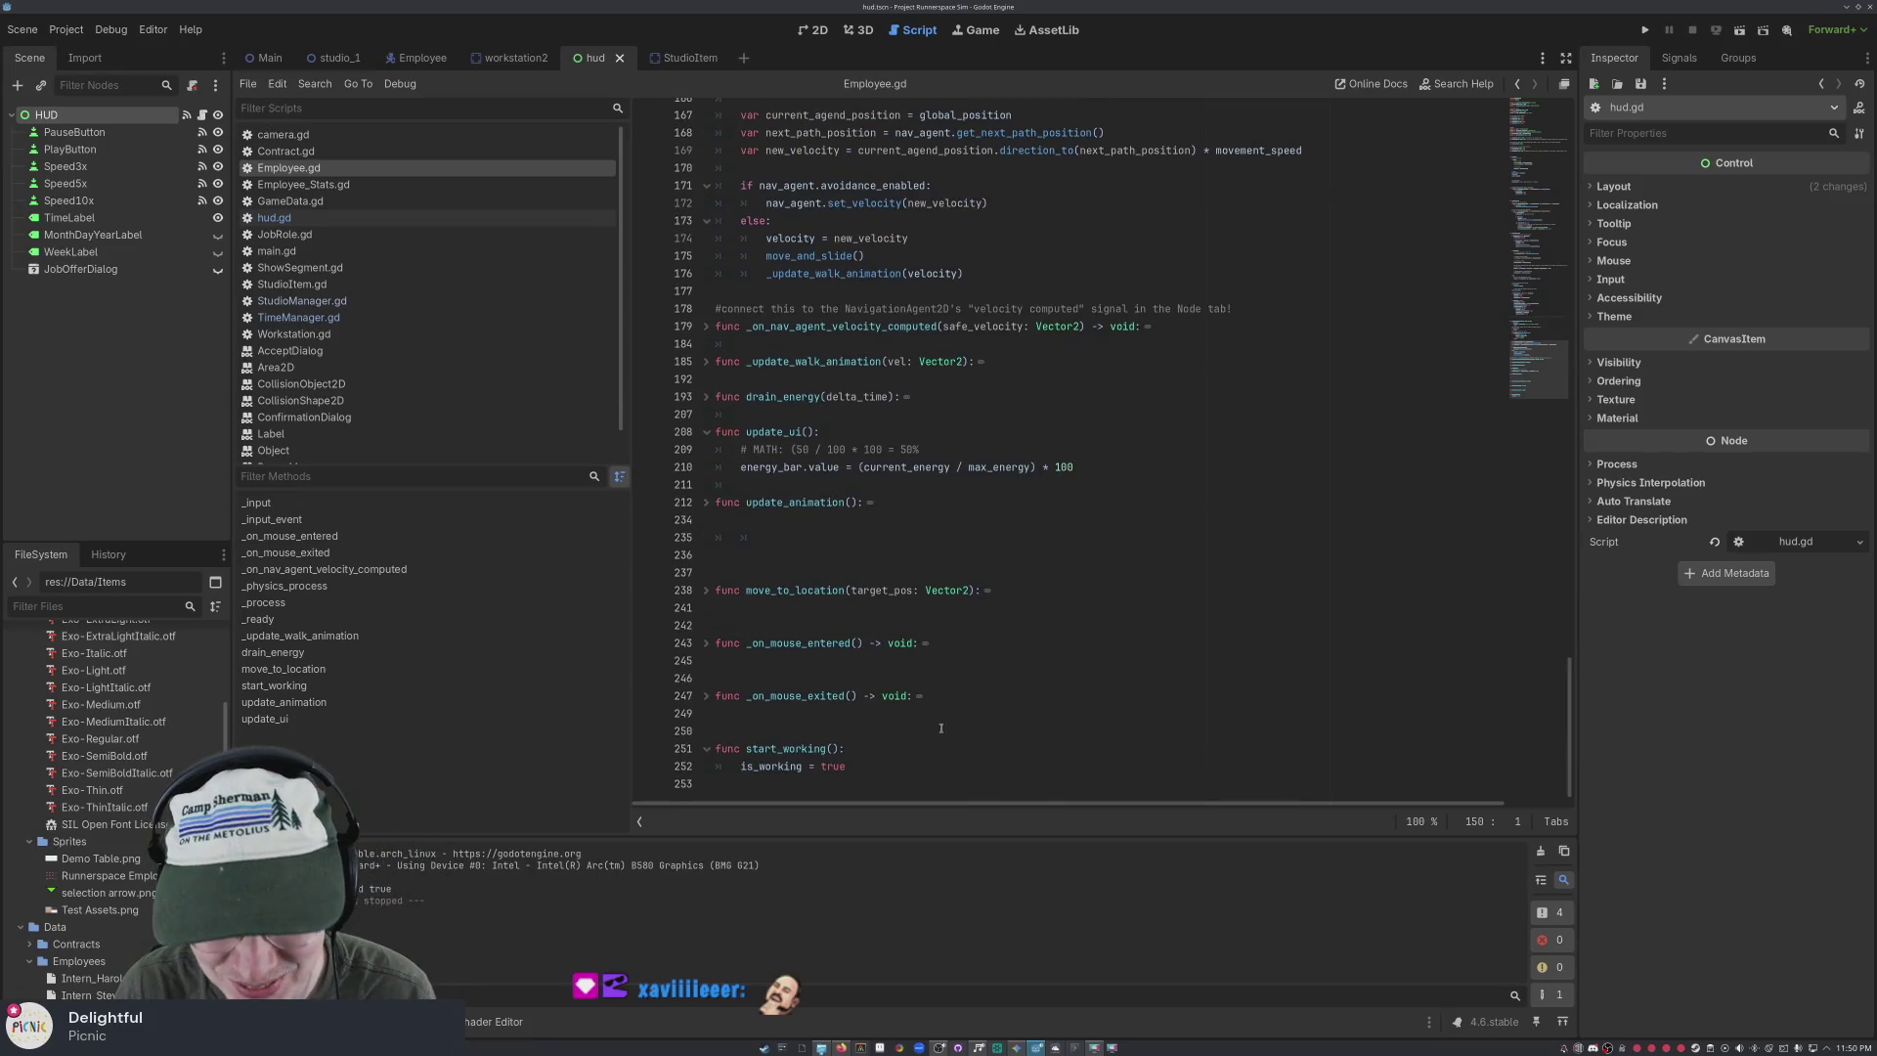
pyautogui.click(871, 764)
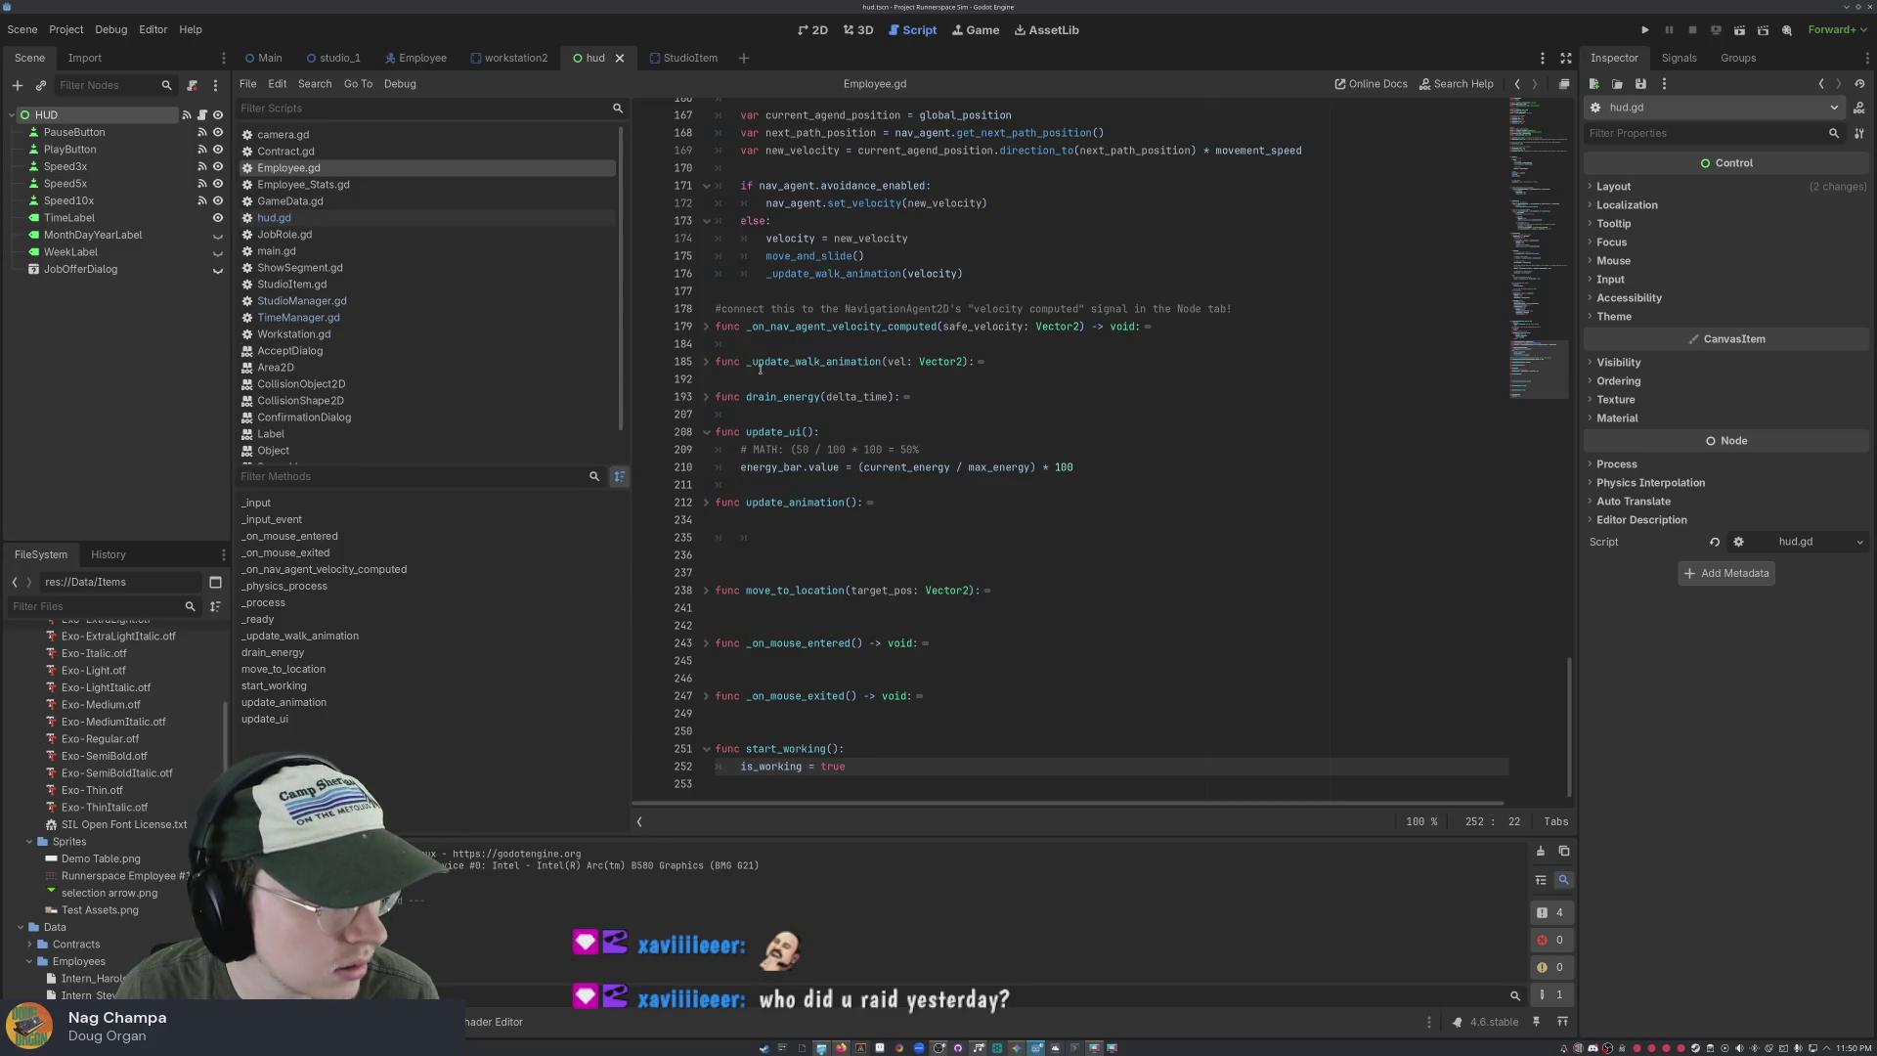
pyautogui.scroll(6, 963, 358)
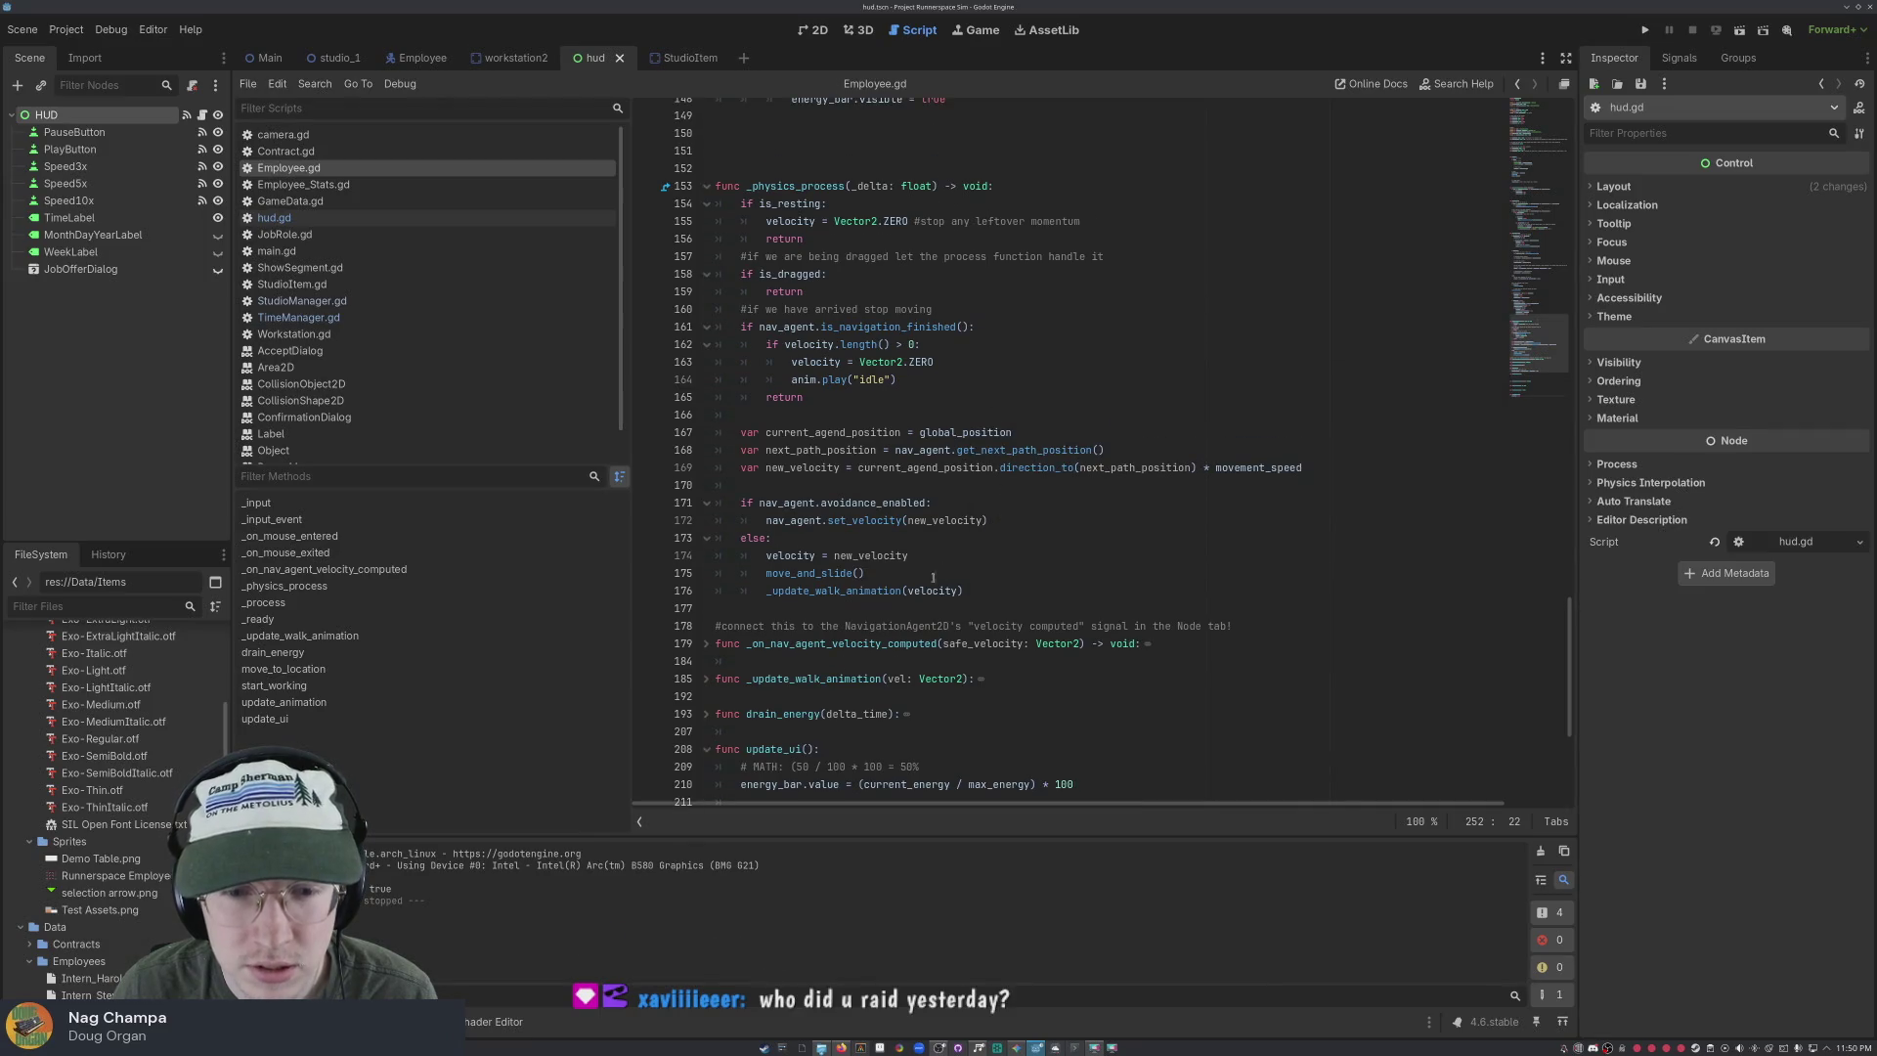
pyautogui.scroll(4, 968, 471)
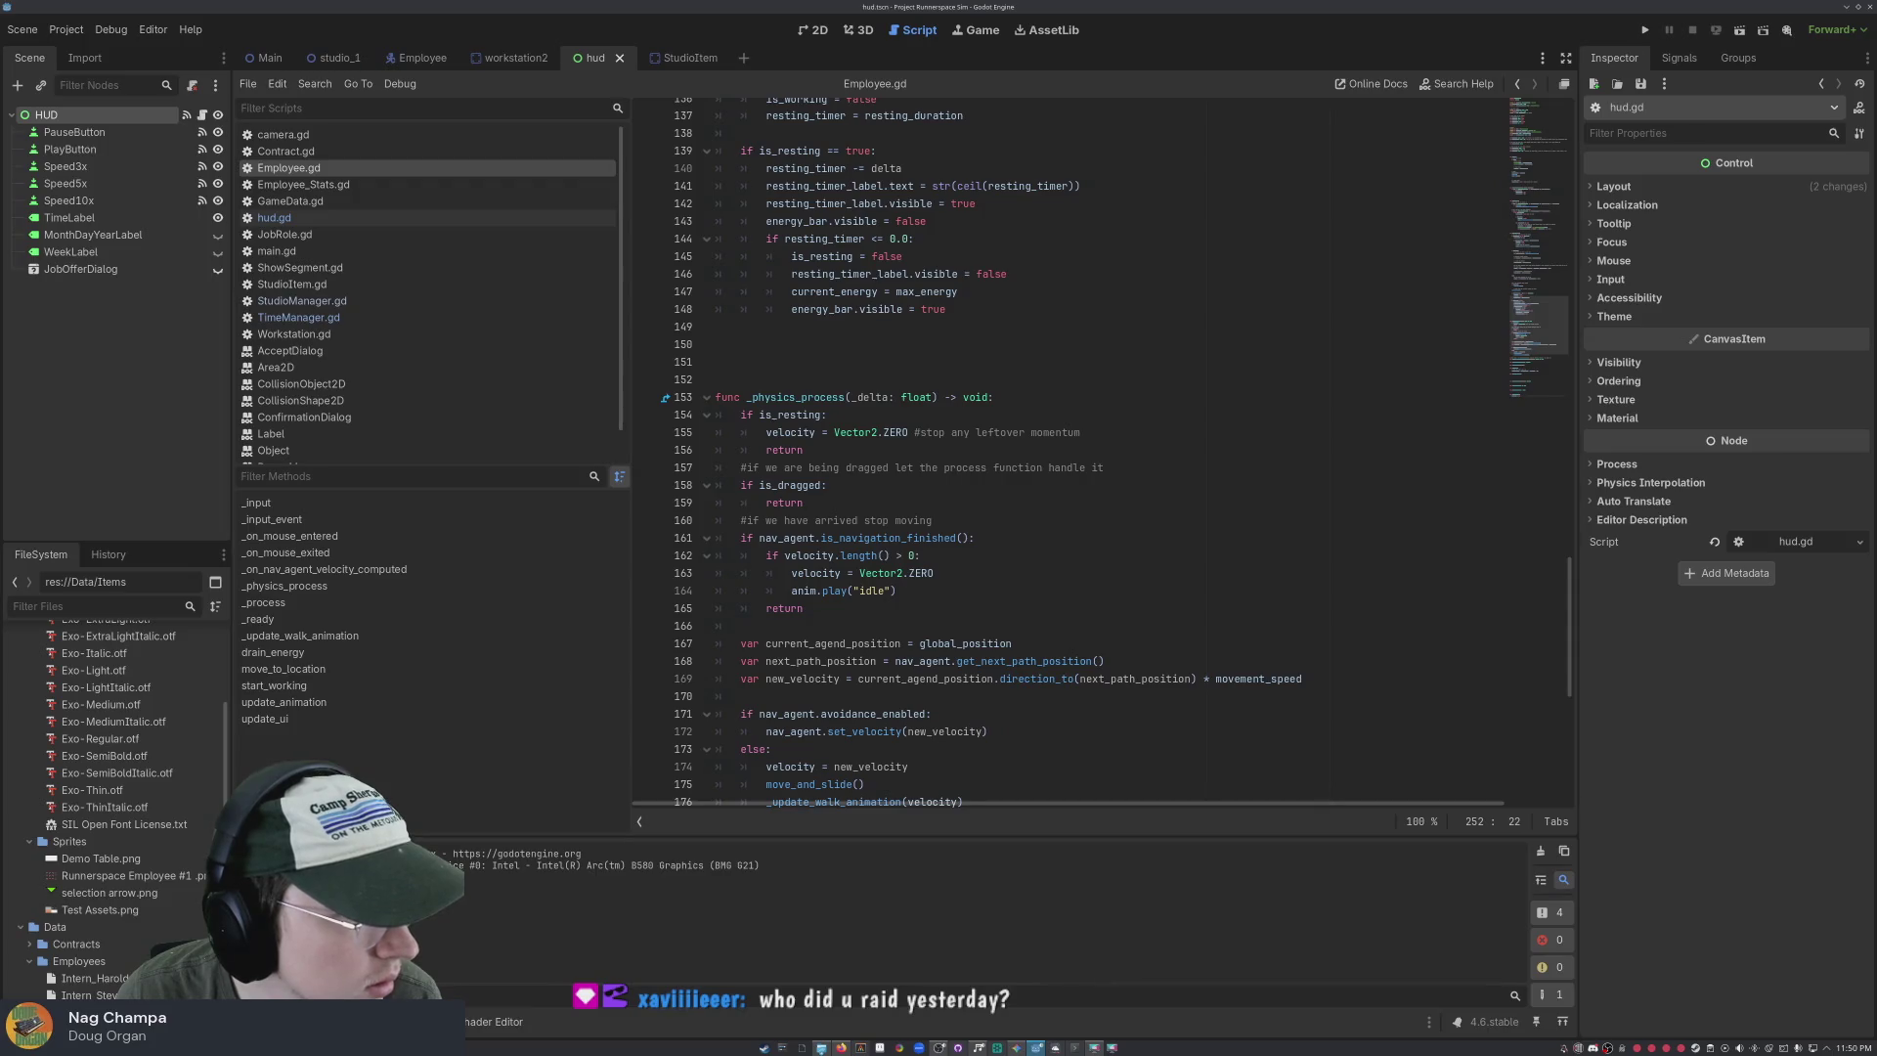
pyautogui.scroll(5, 1017, 457)
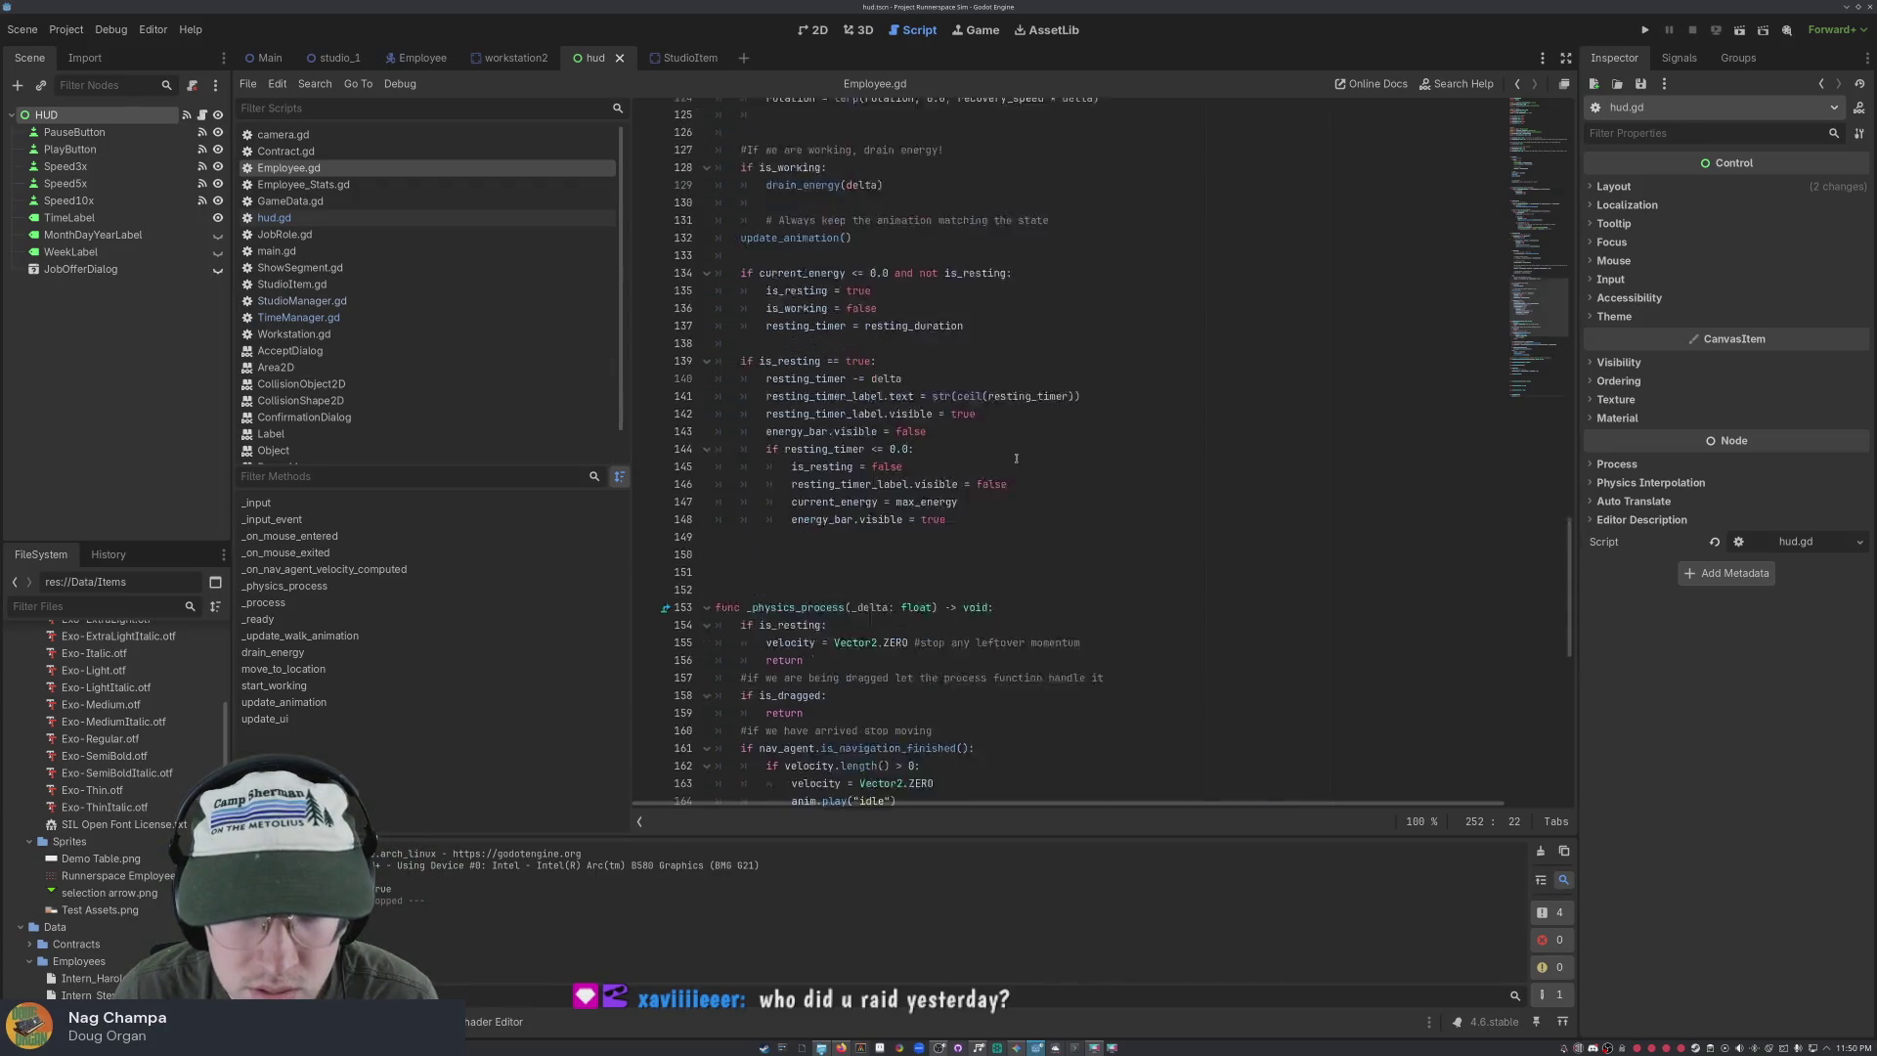
pyautogui.scroll(-4, 1017, 458)
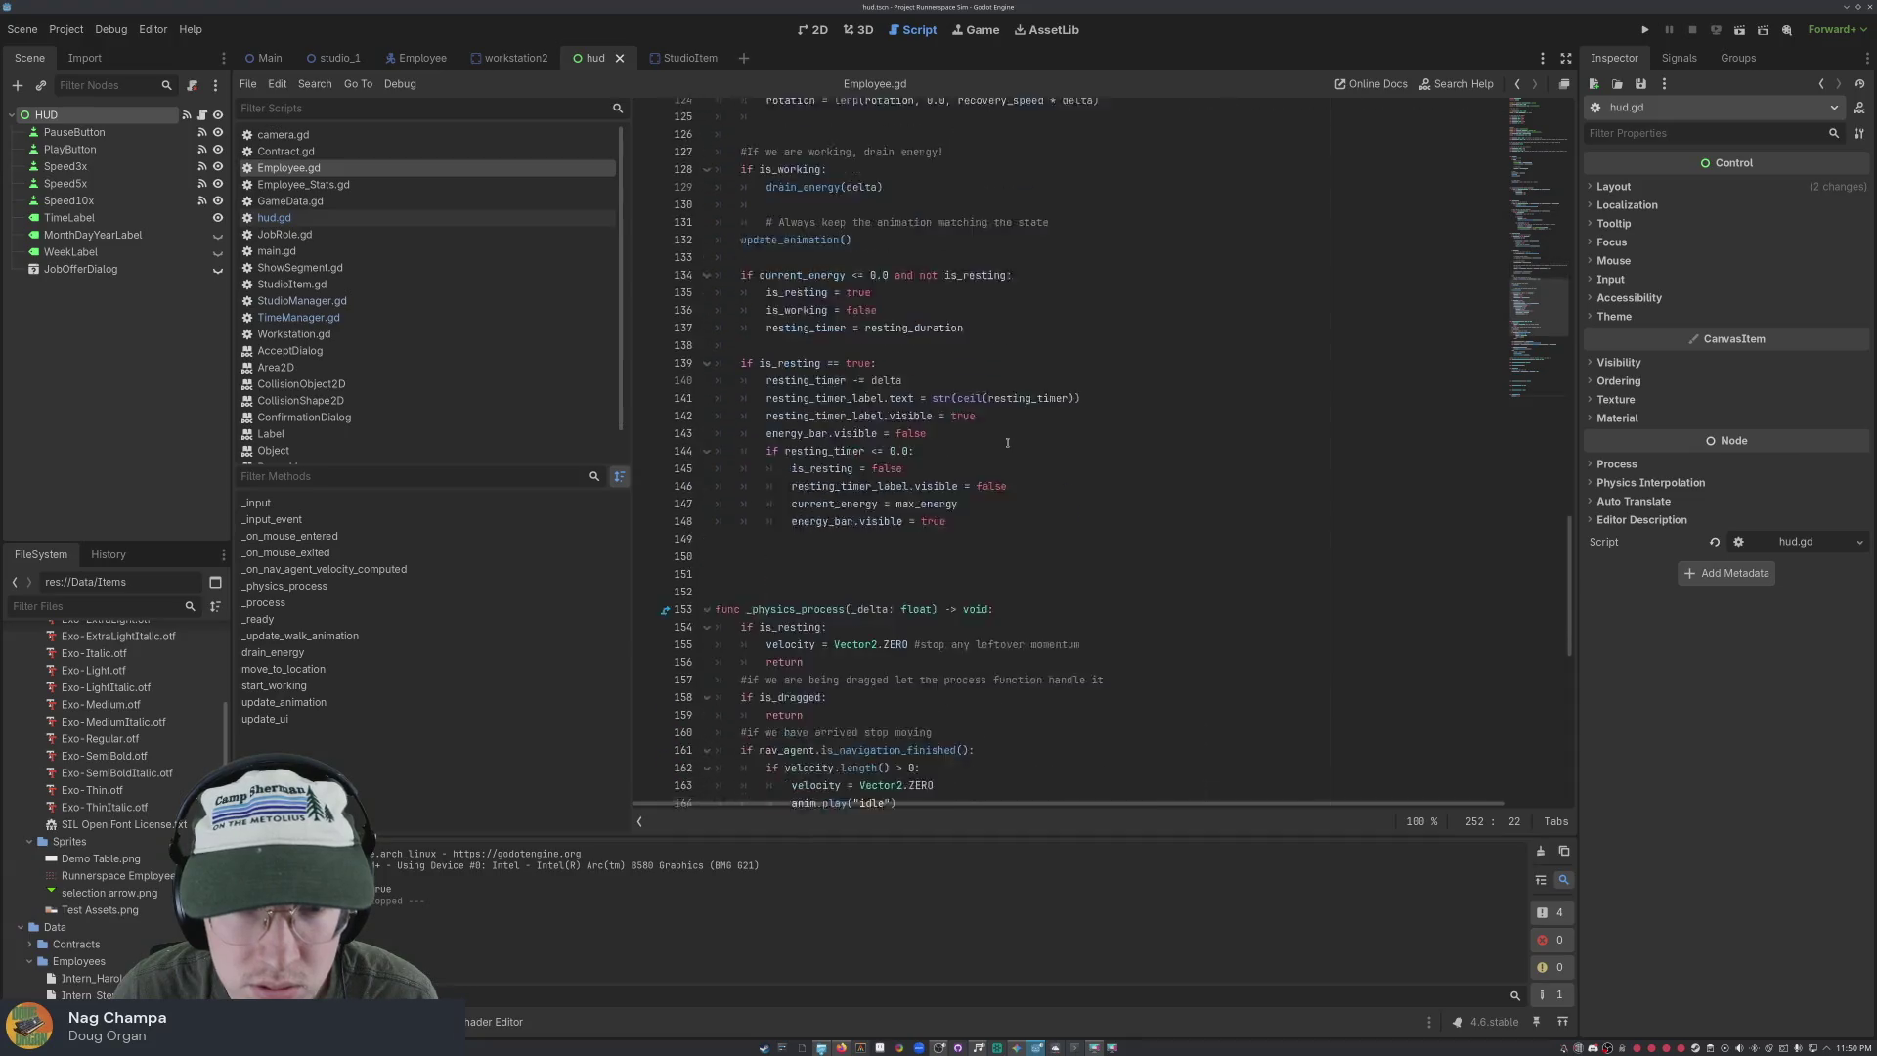
# Insert an update_ui() call right after the energy bar line and save Employee.gd
pyautogui.click(965, 362)
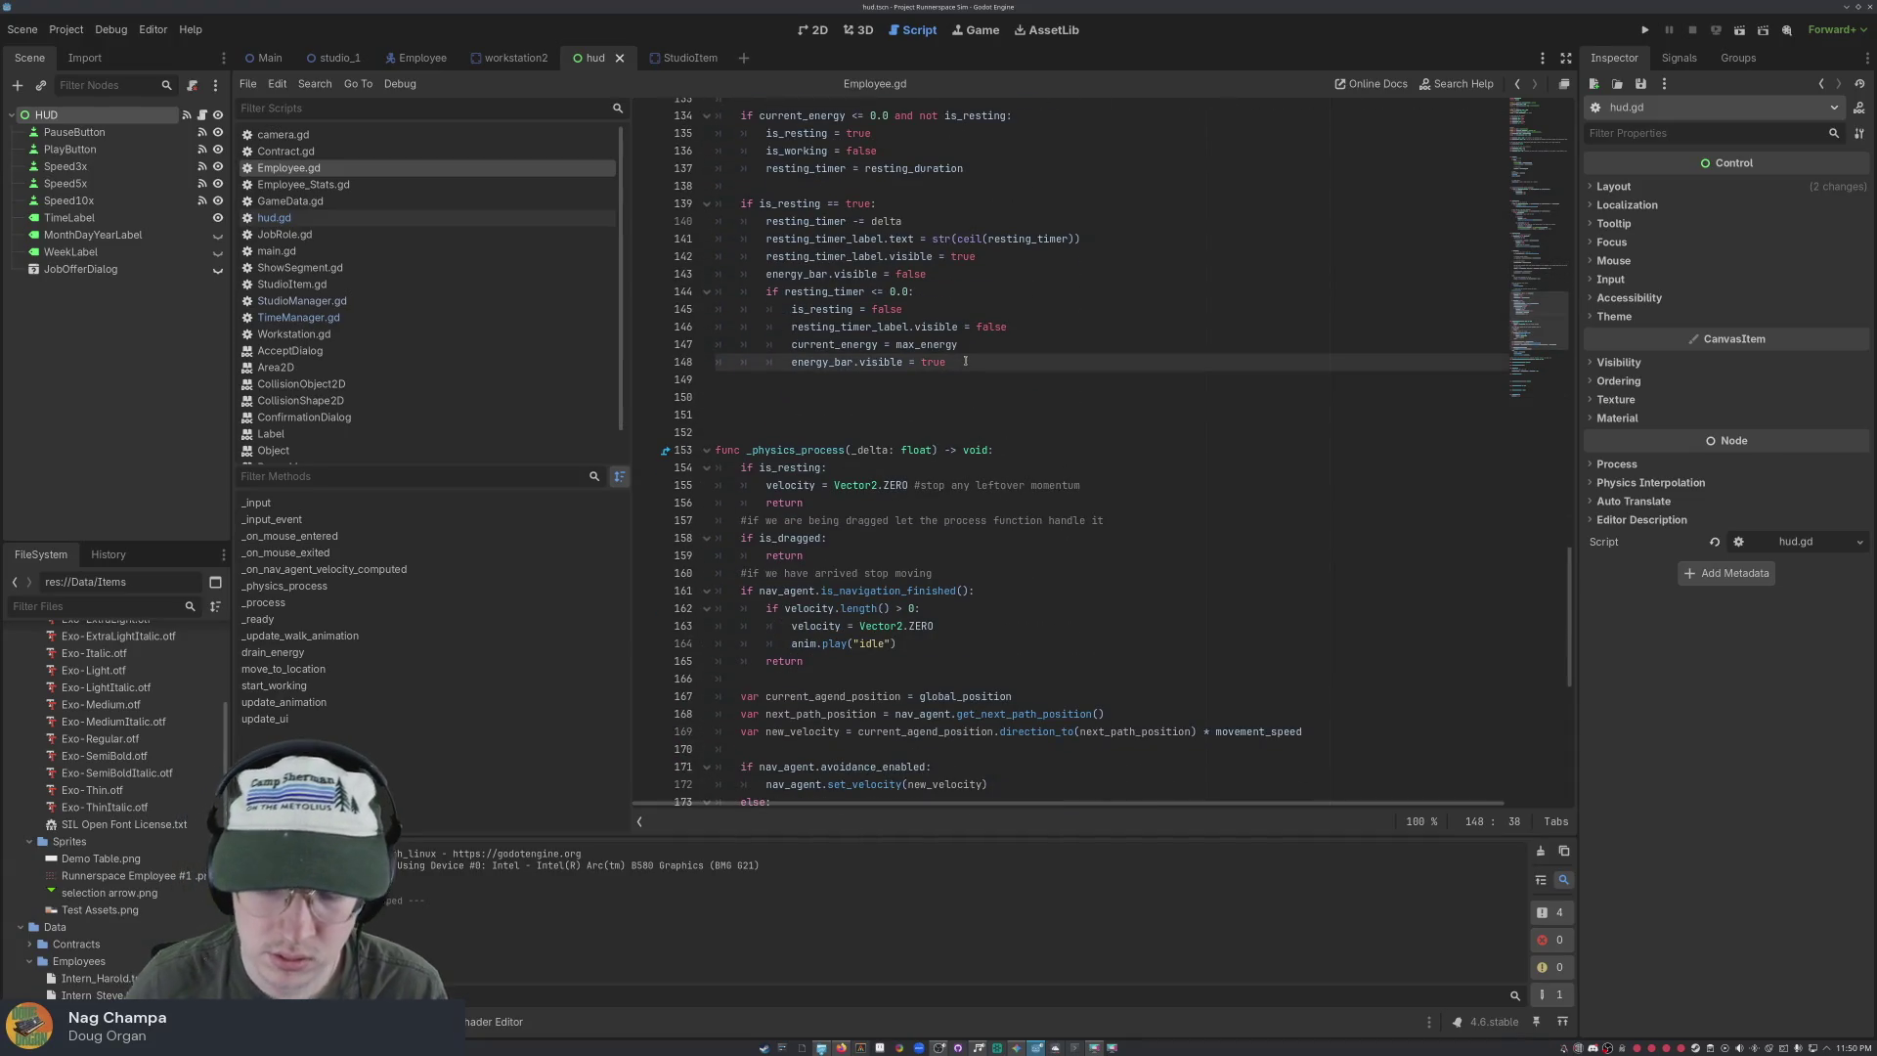
pyautogui.press('Return')
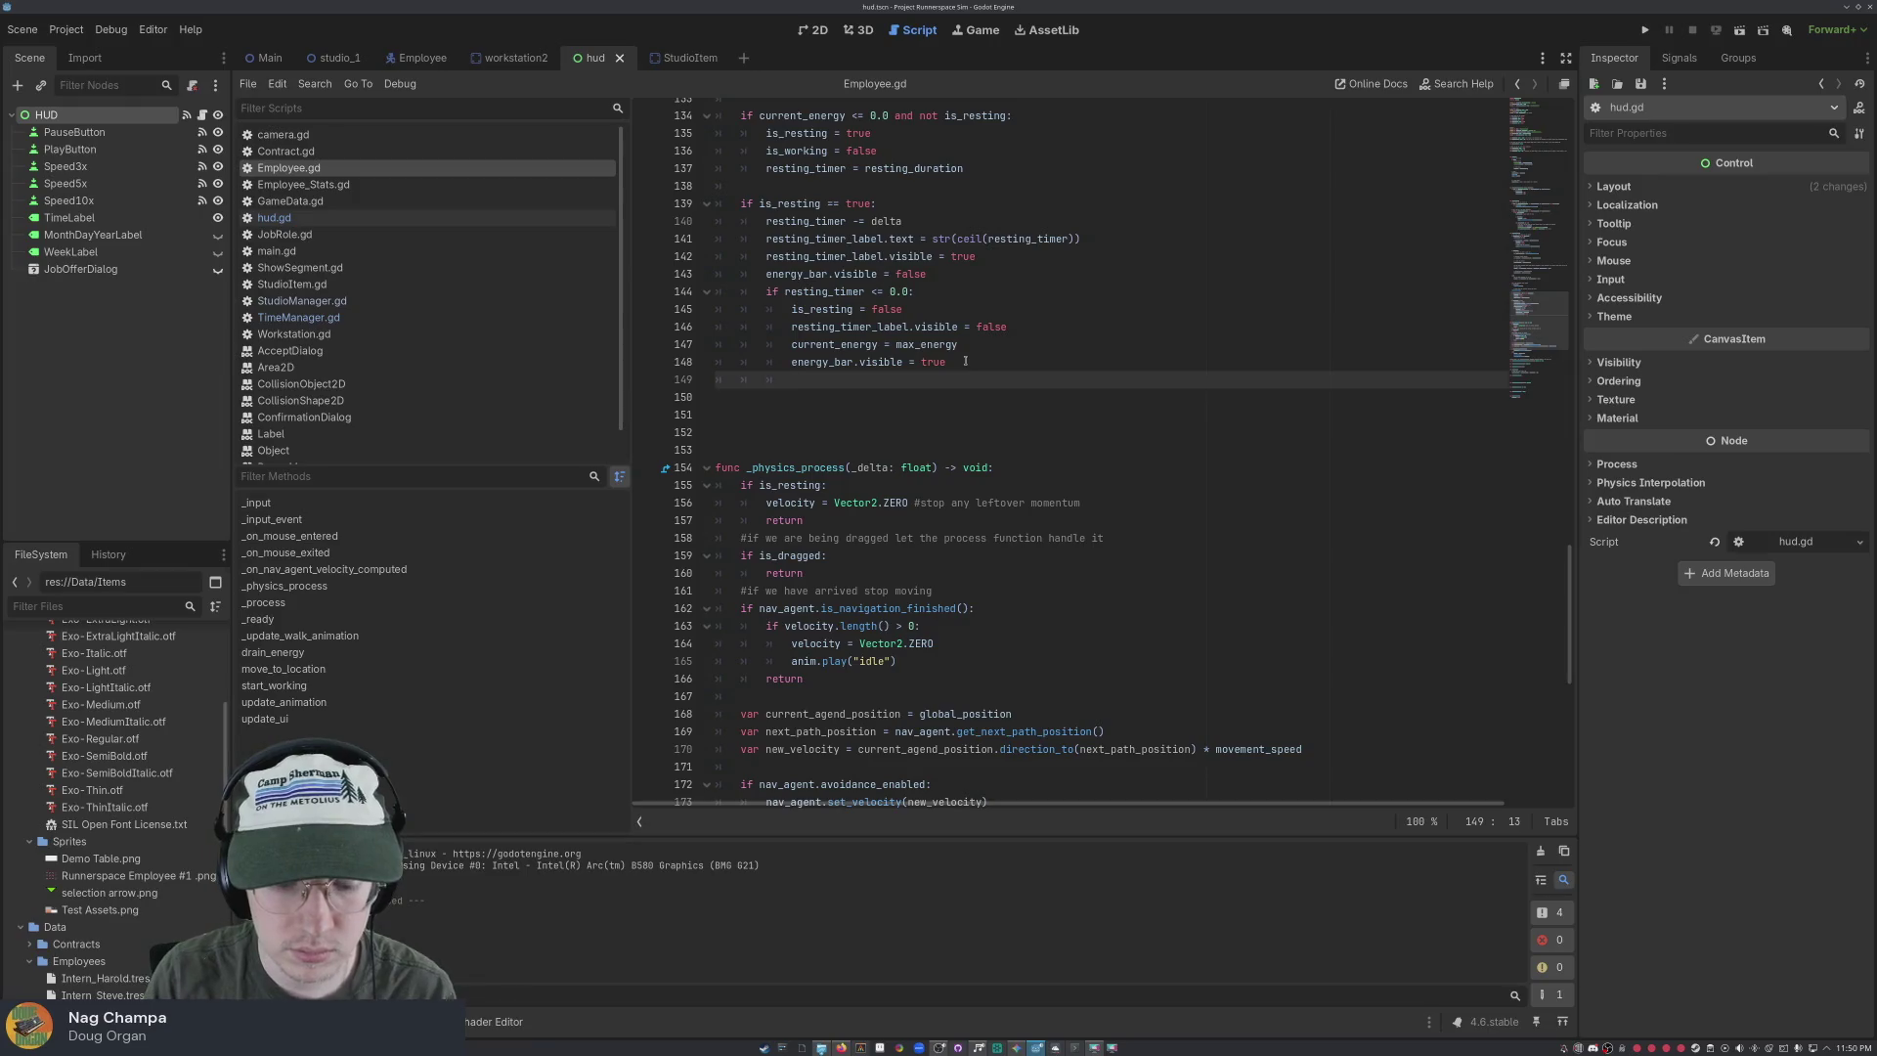
pyautogui.write('update_')
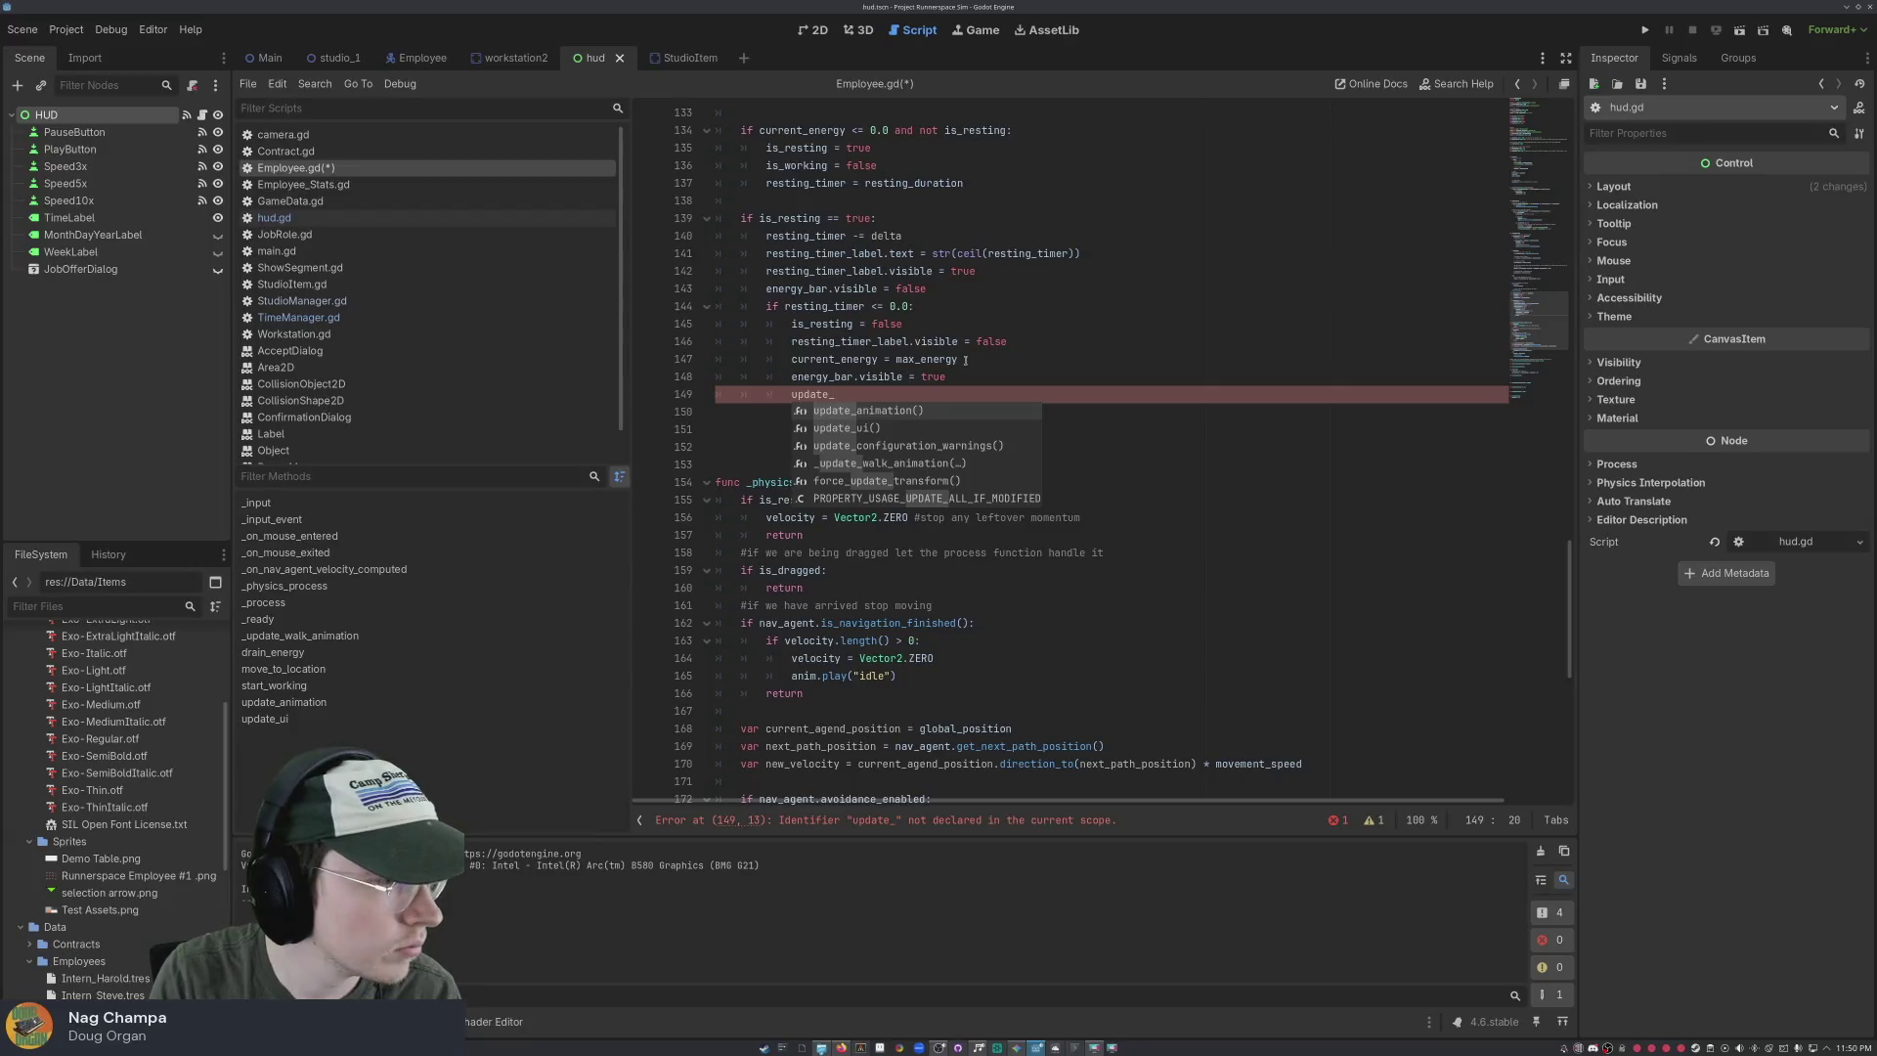
pyautogui.write('ui')
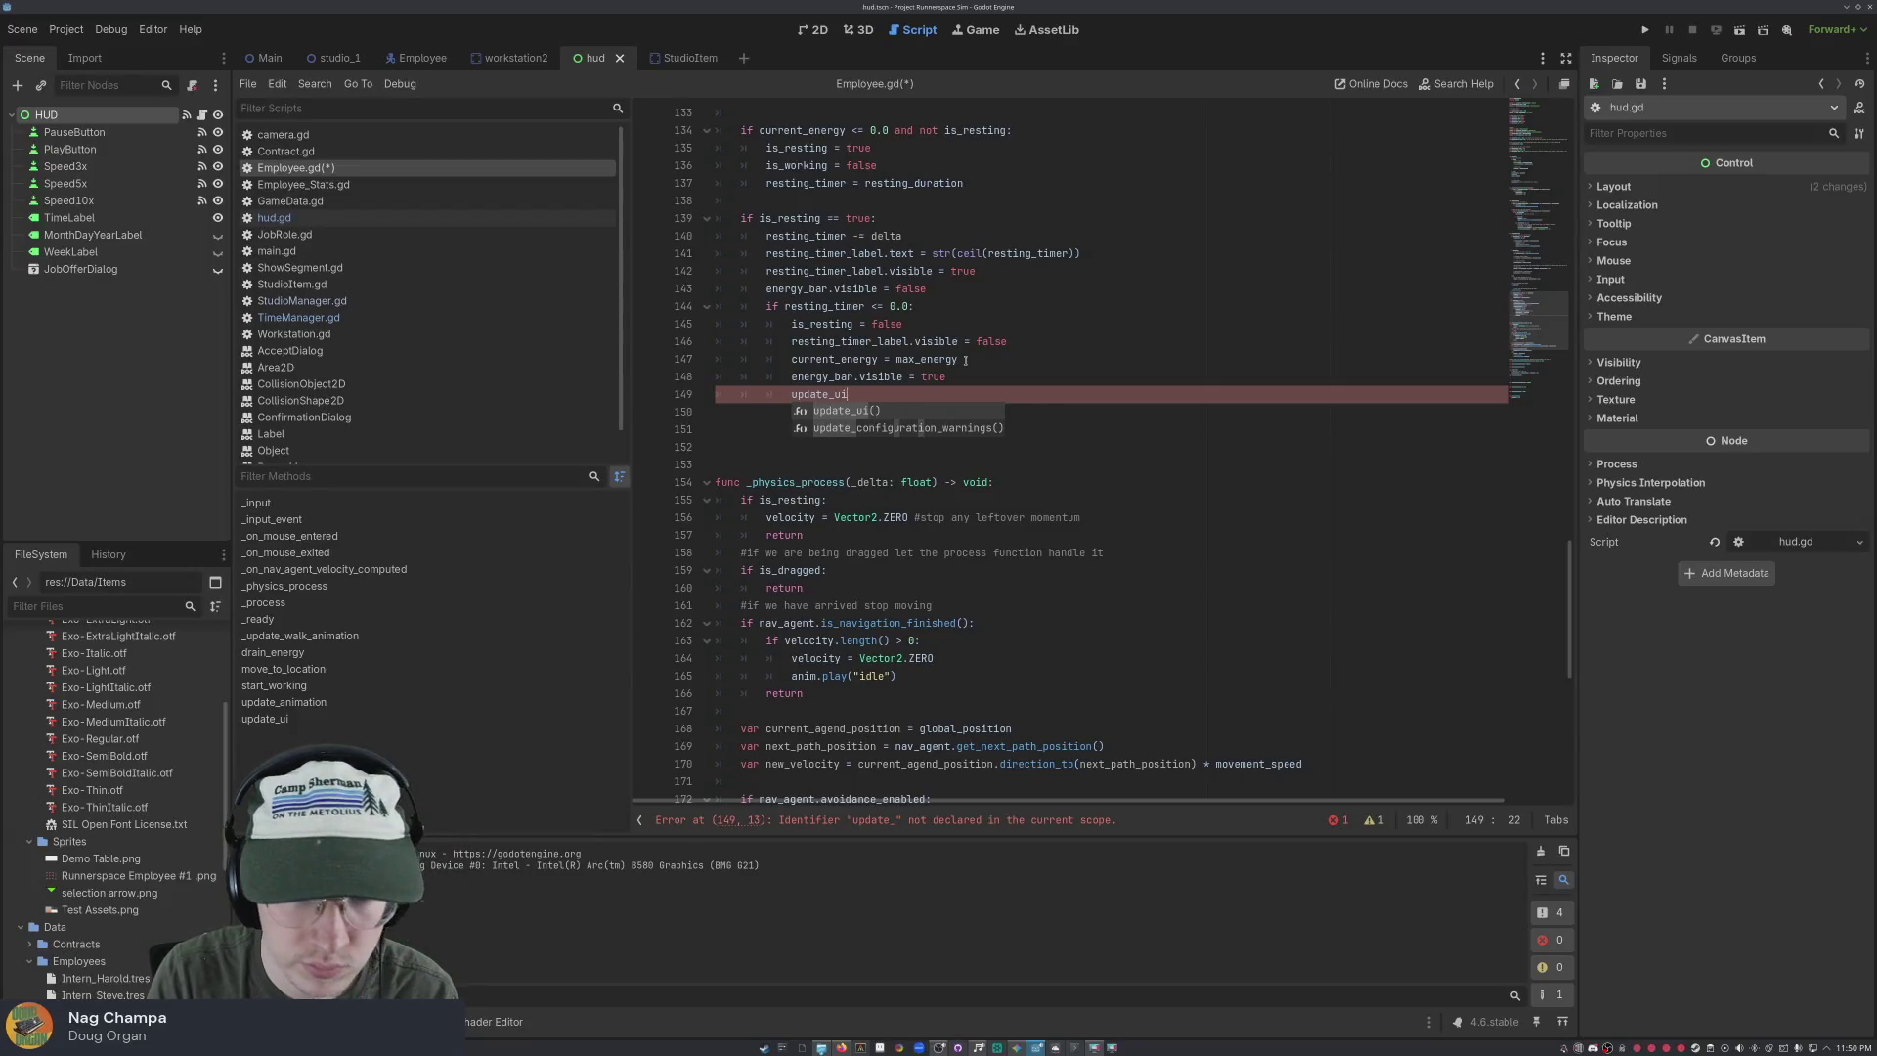
pyautogui.press('Return')
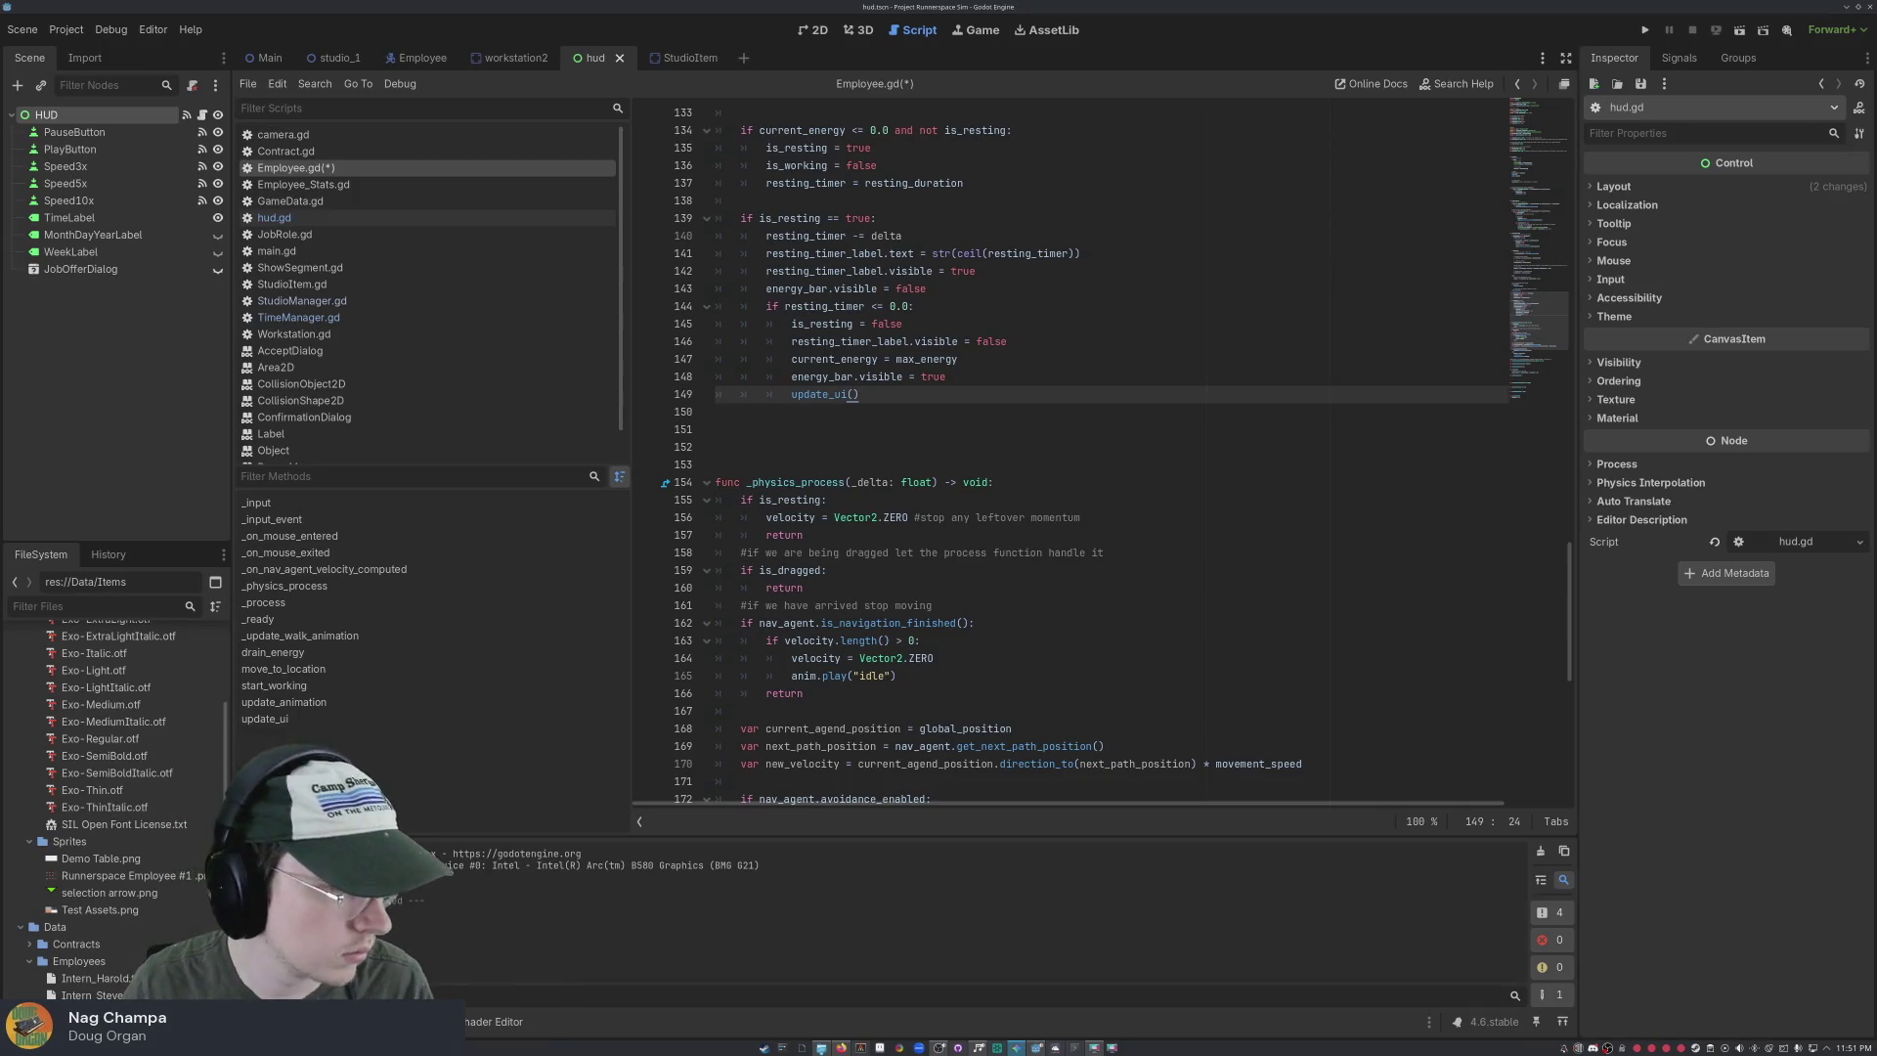
pyautogui.click(1179, 603)
pyautogui.hotkey('ctrl', 's')
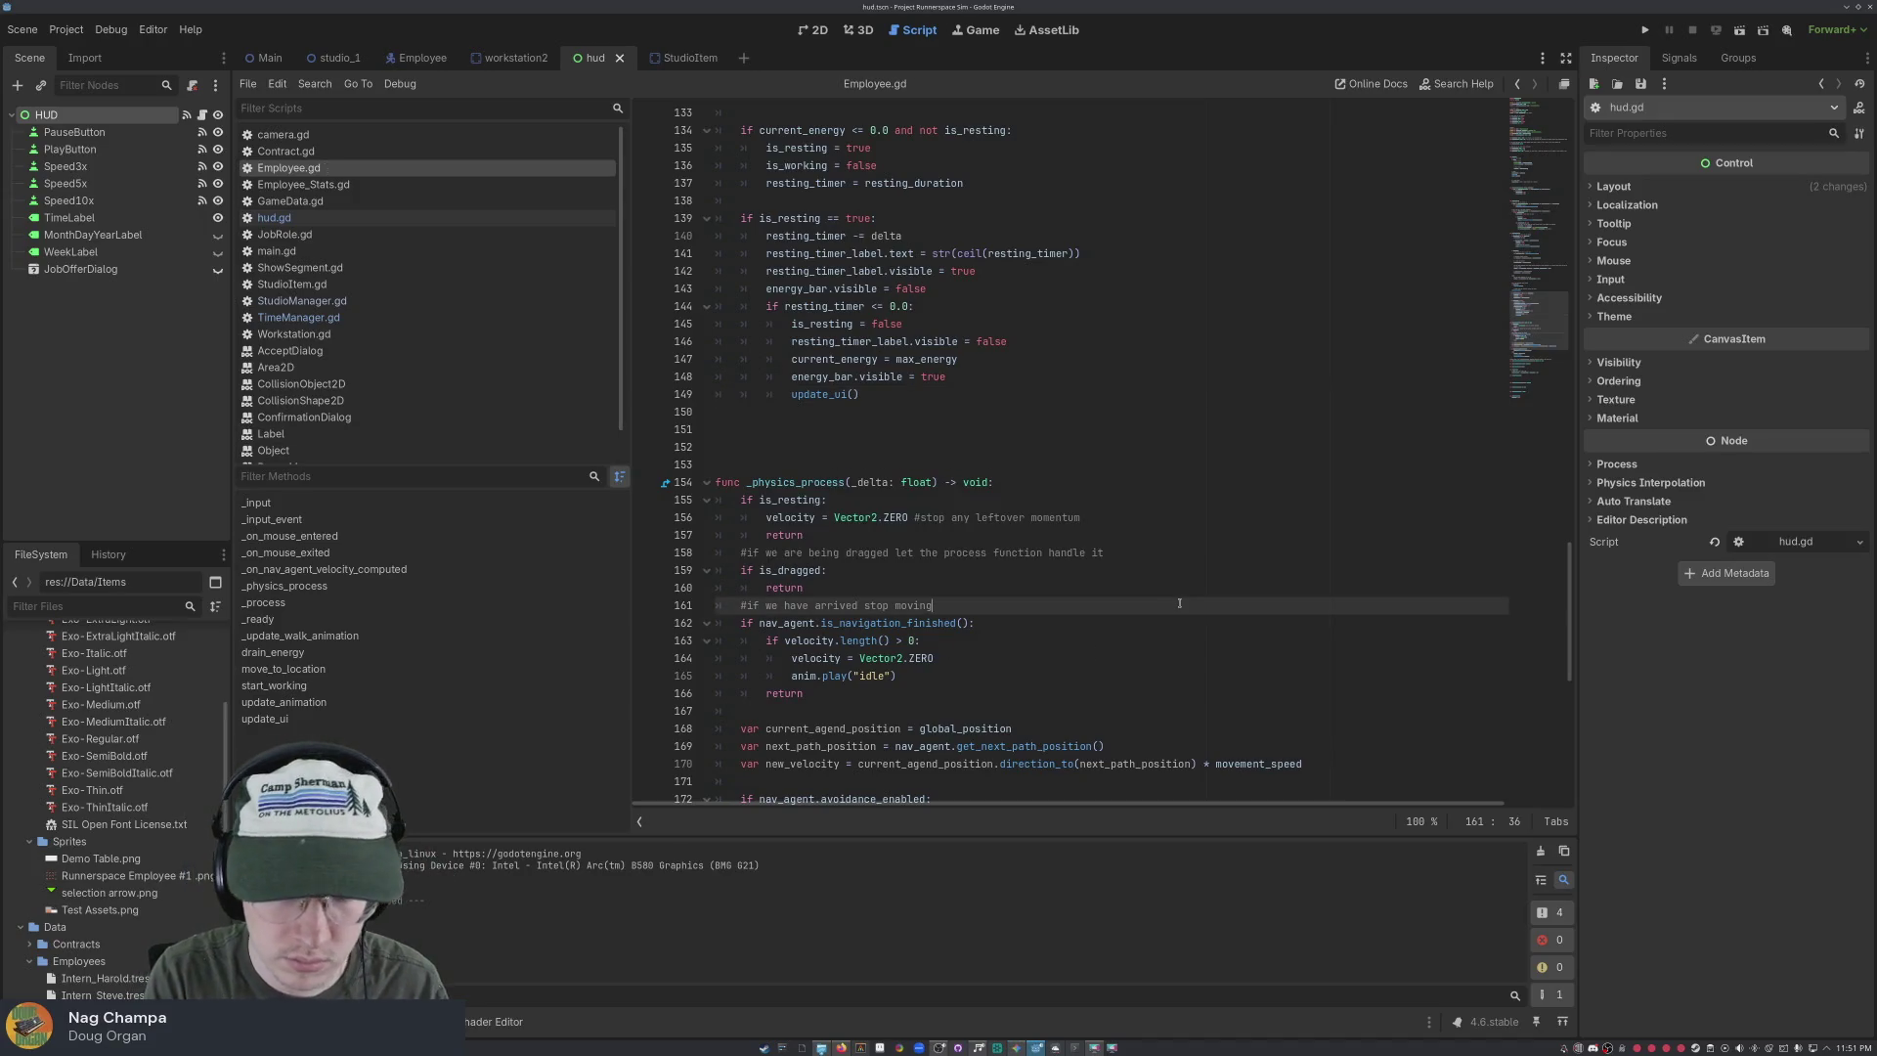
pyautogui.click(311, 723)
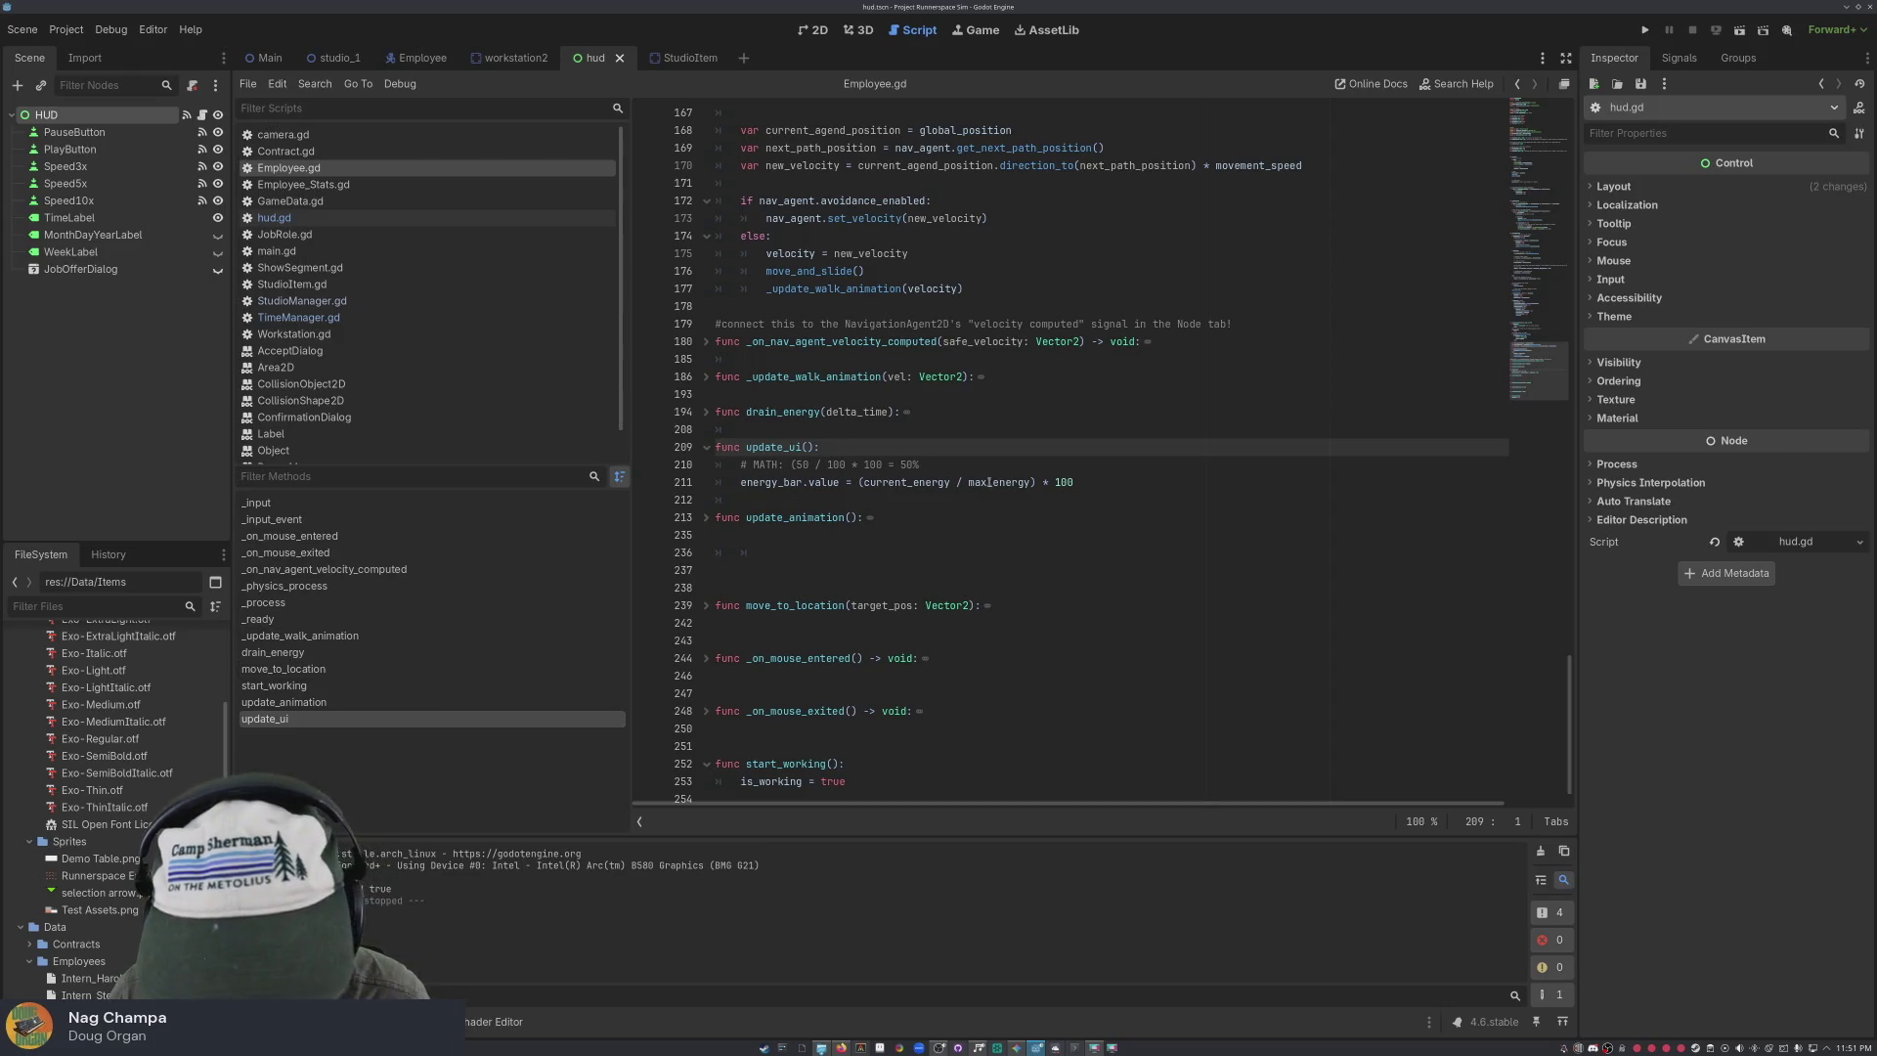
# Launch the game, keep the speed at 16.0x, and send Intern Harold to the desk
pyautogui.click(1645, 30)
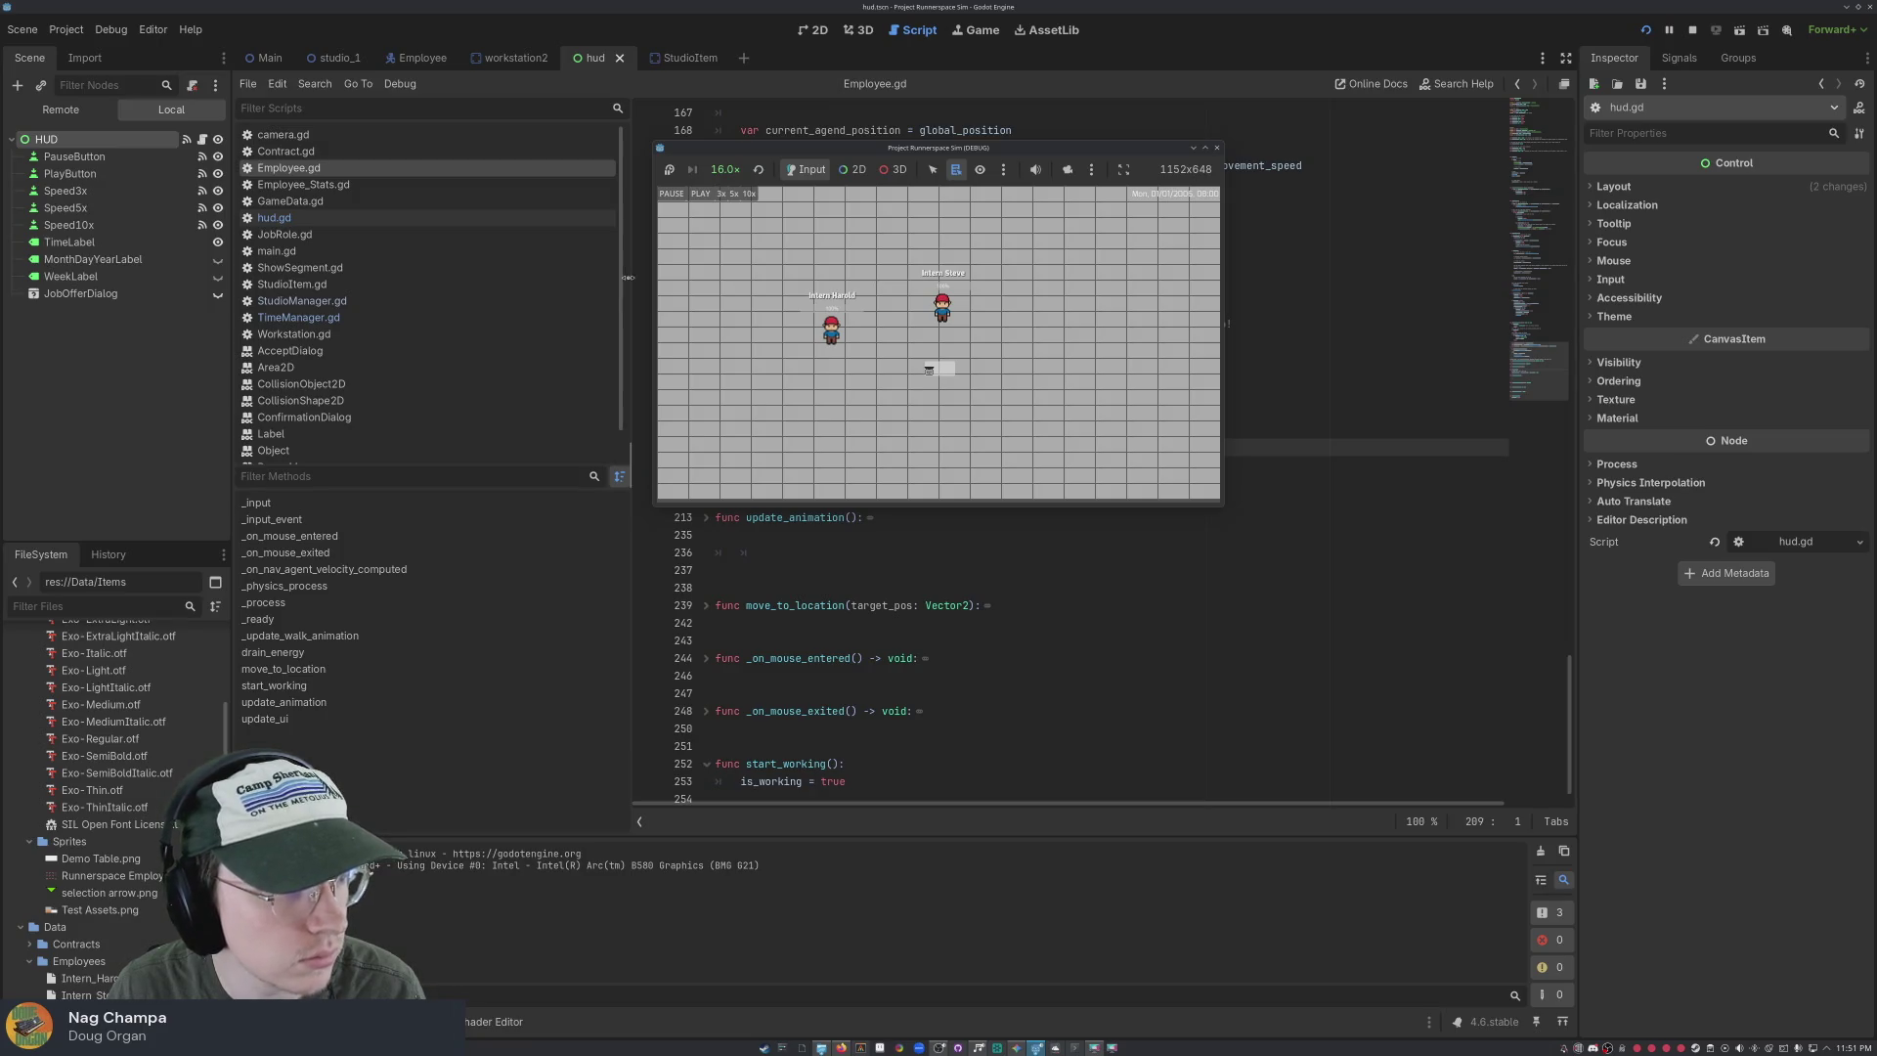
pyautogui.click(824, 333)
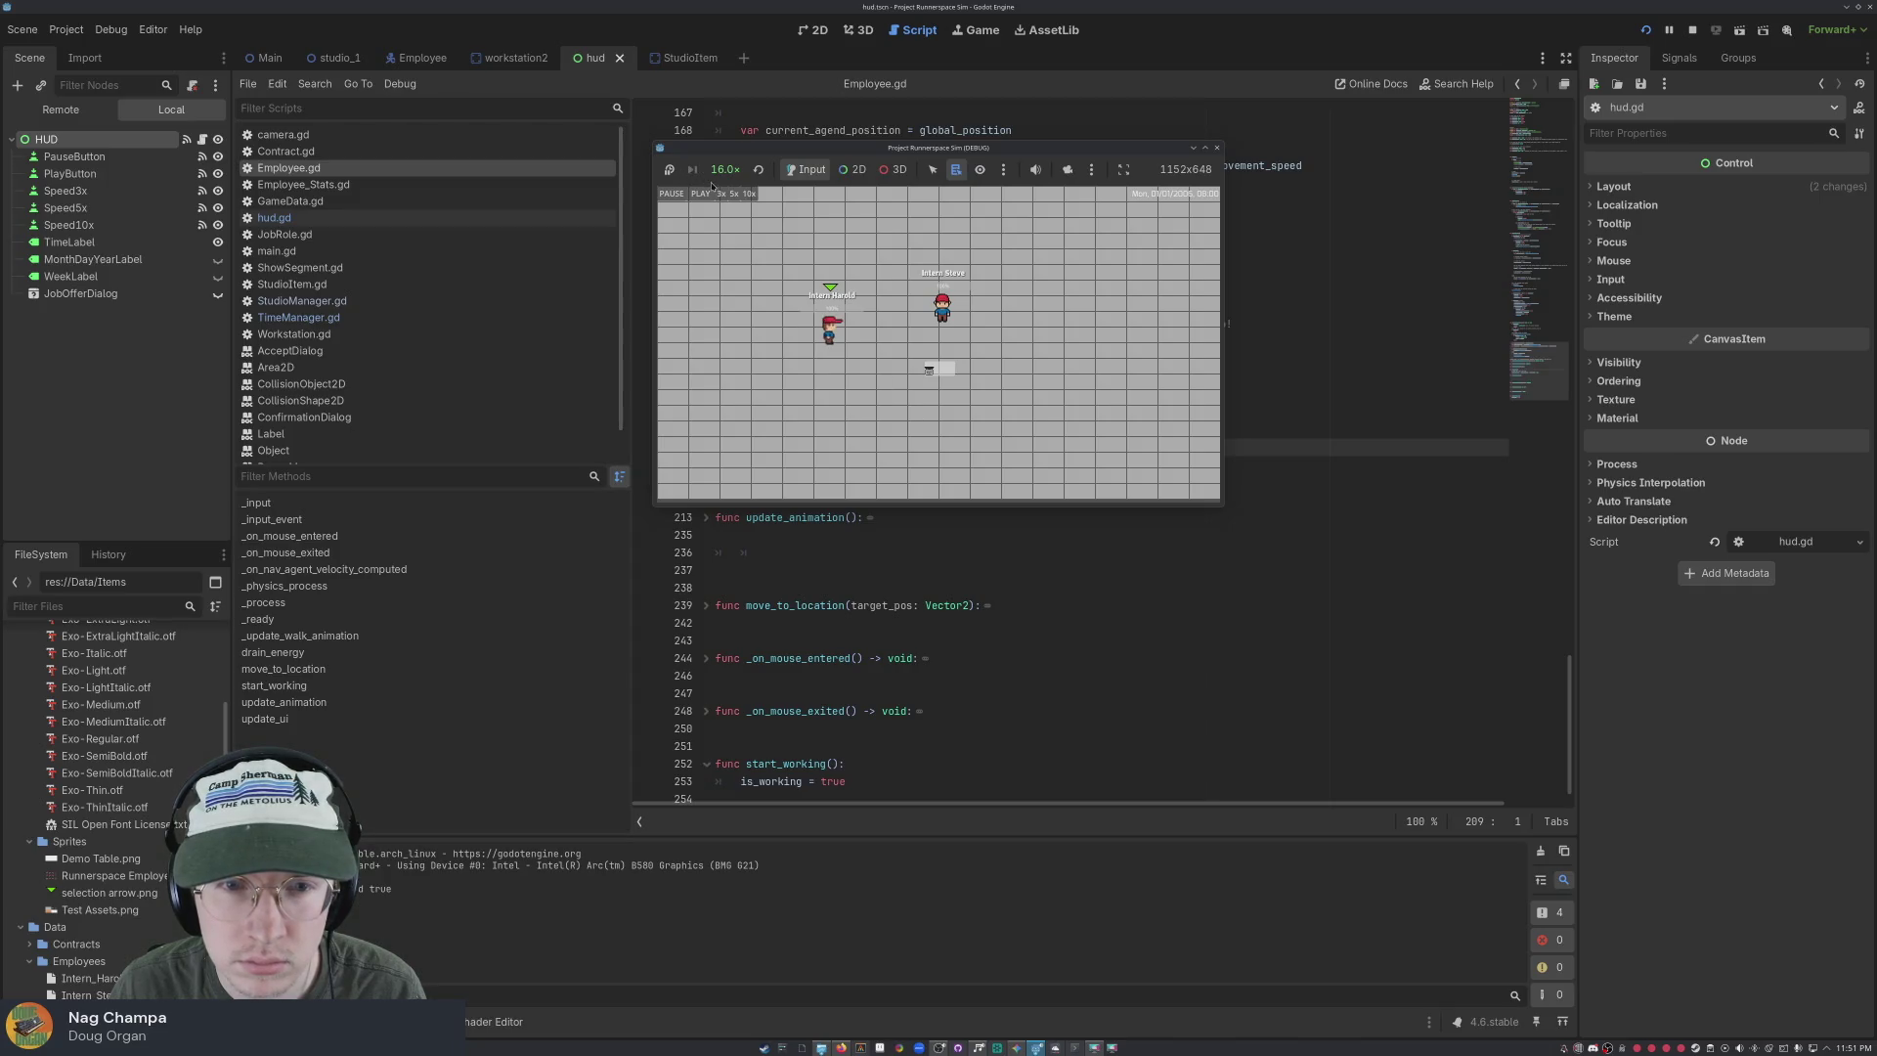
pyautogui.click(928, 394)
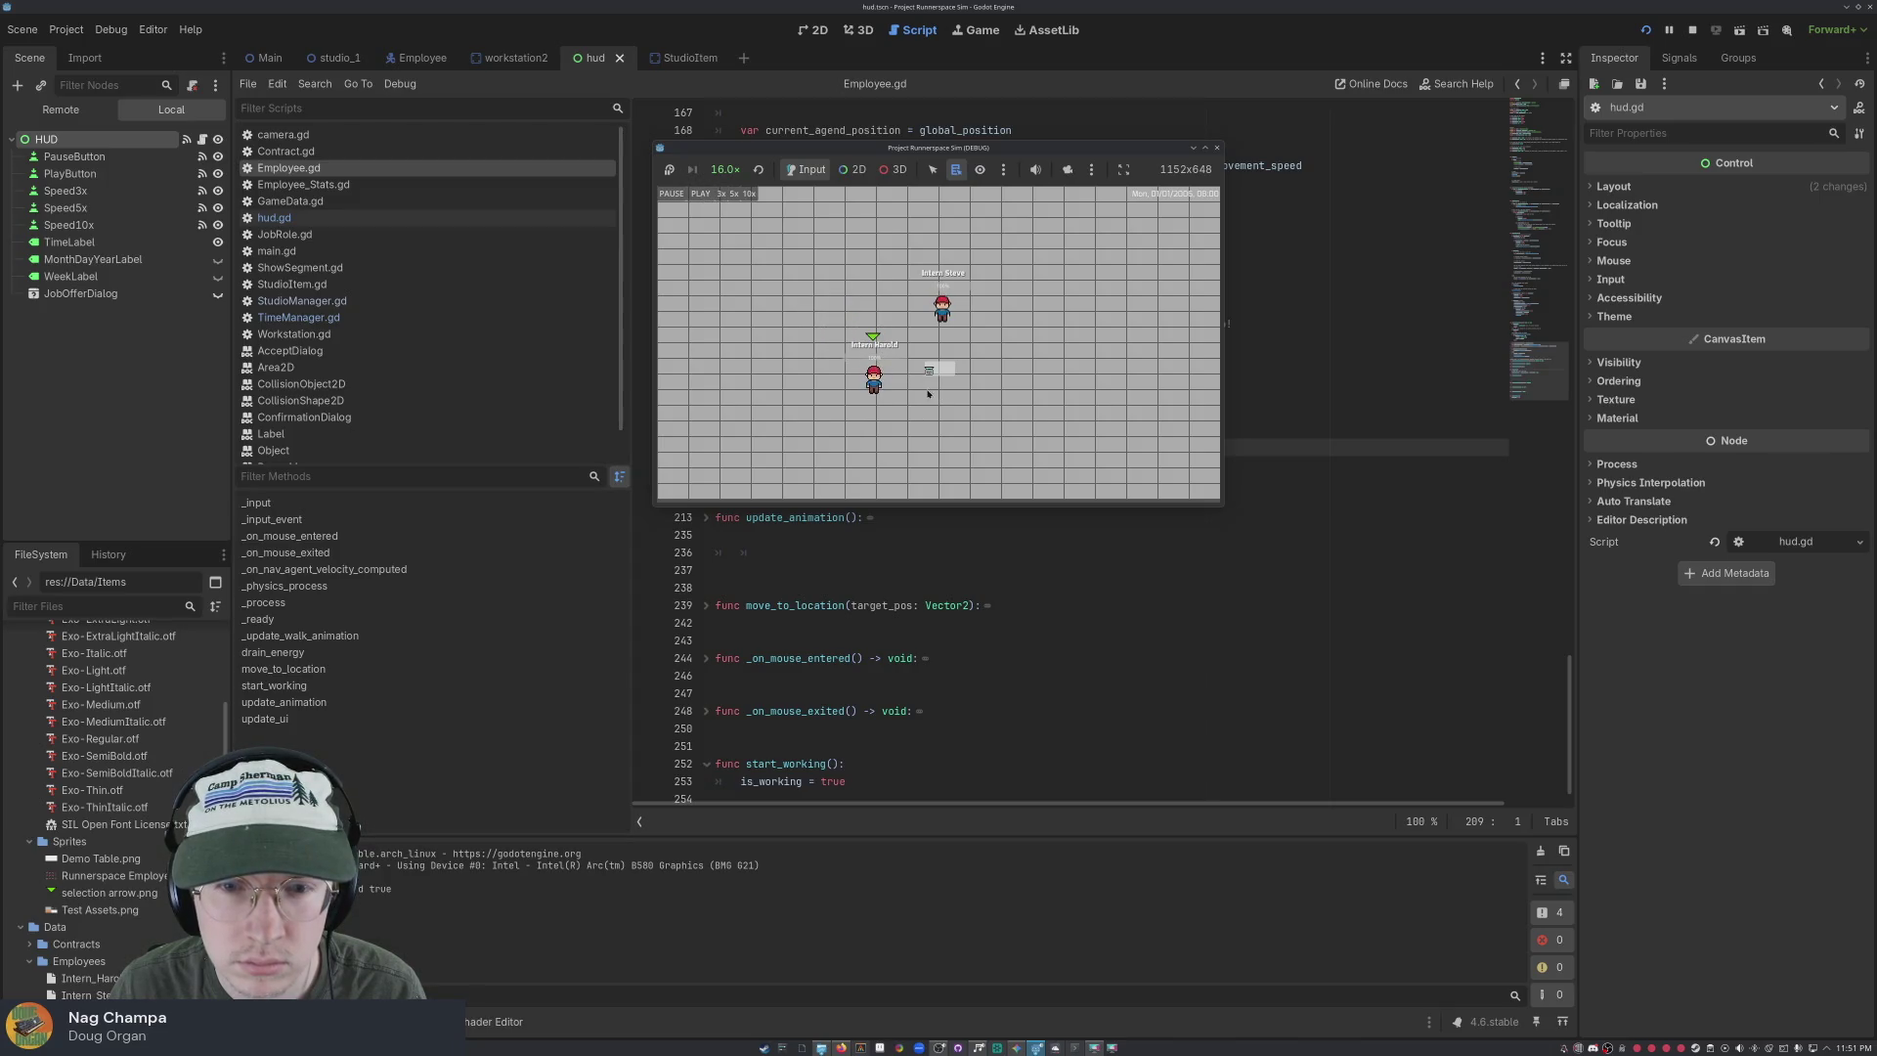
pyautogui.click(725, 169)
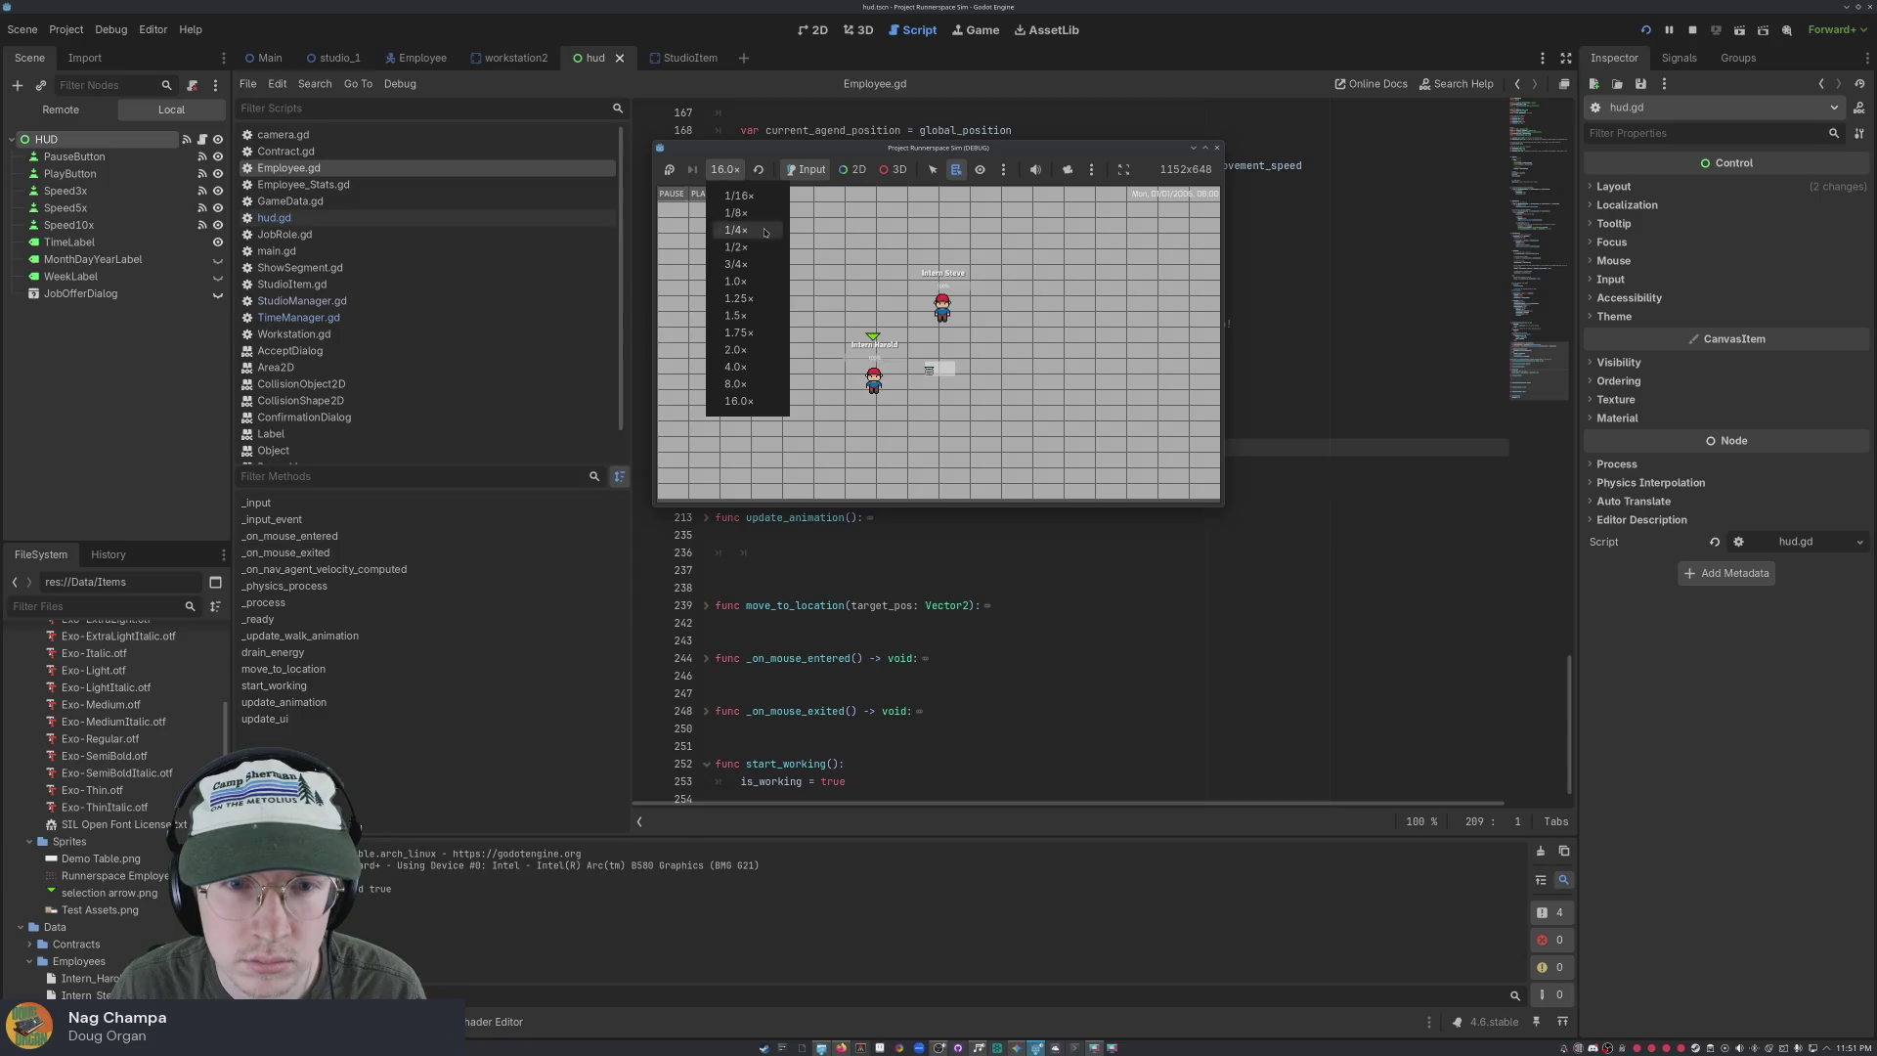
pyautogui.click(776, 404)
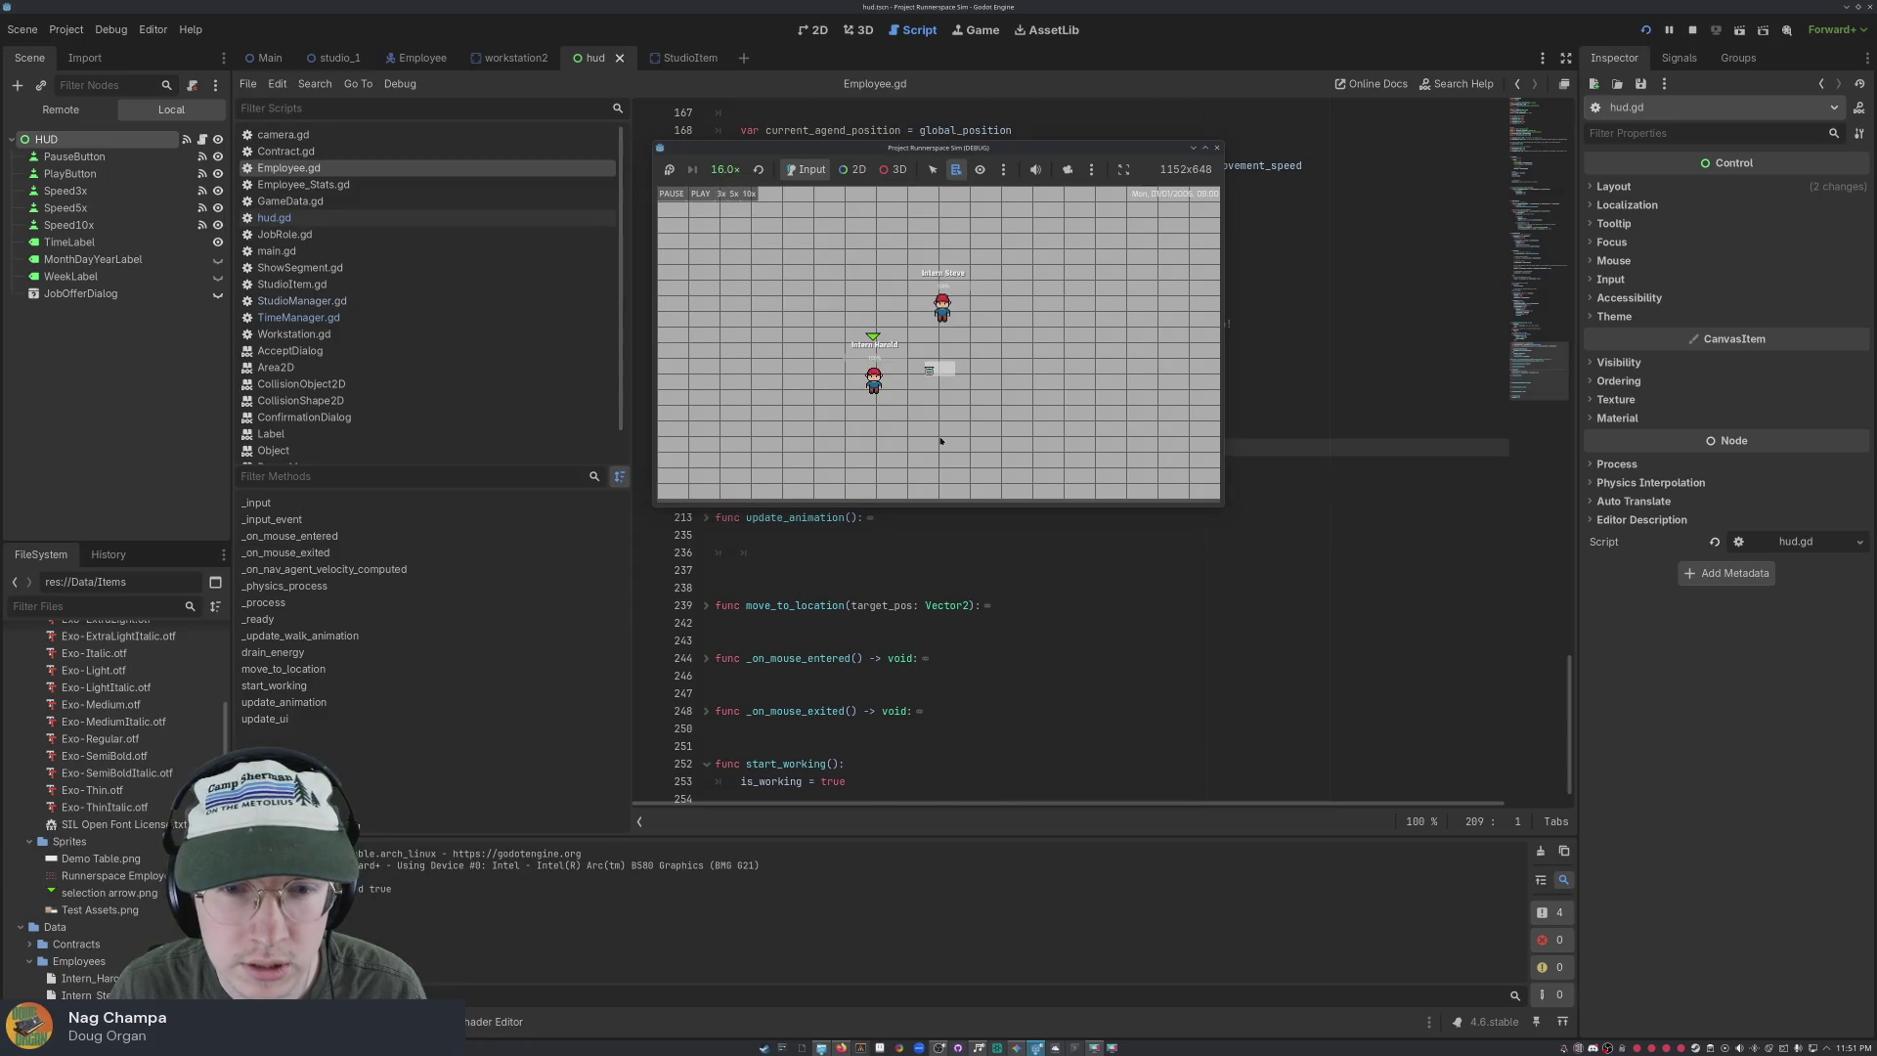
pyautogui.click(927, 388)
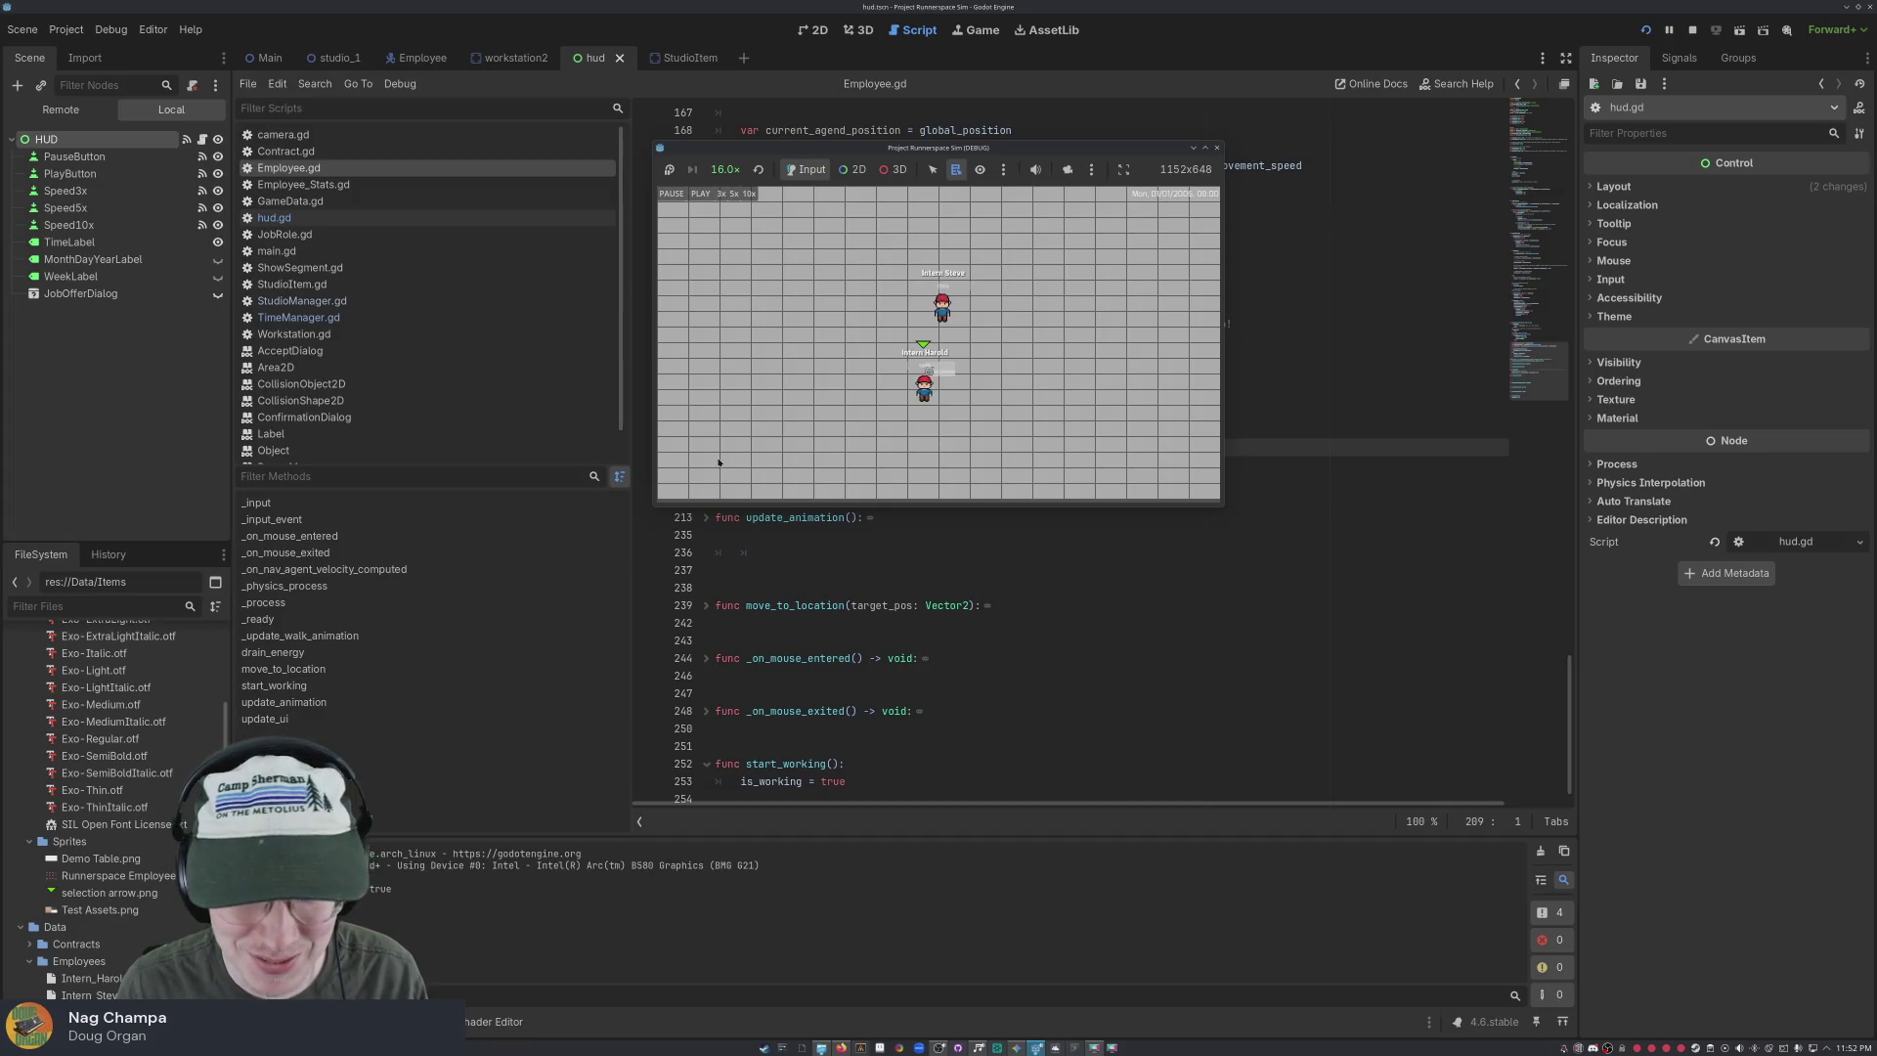
# Drag Intern Harold onto the desk, confirm hiring him, walk him around, then stop the game
pyautogui.click(789, 450)
pyautogui.moveTo(788, 449); pyautogui.dragTo(927, 387)
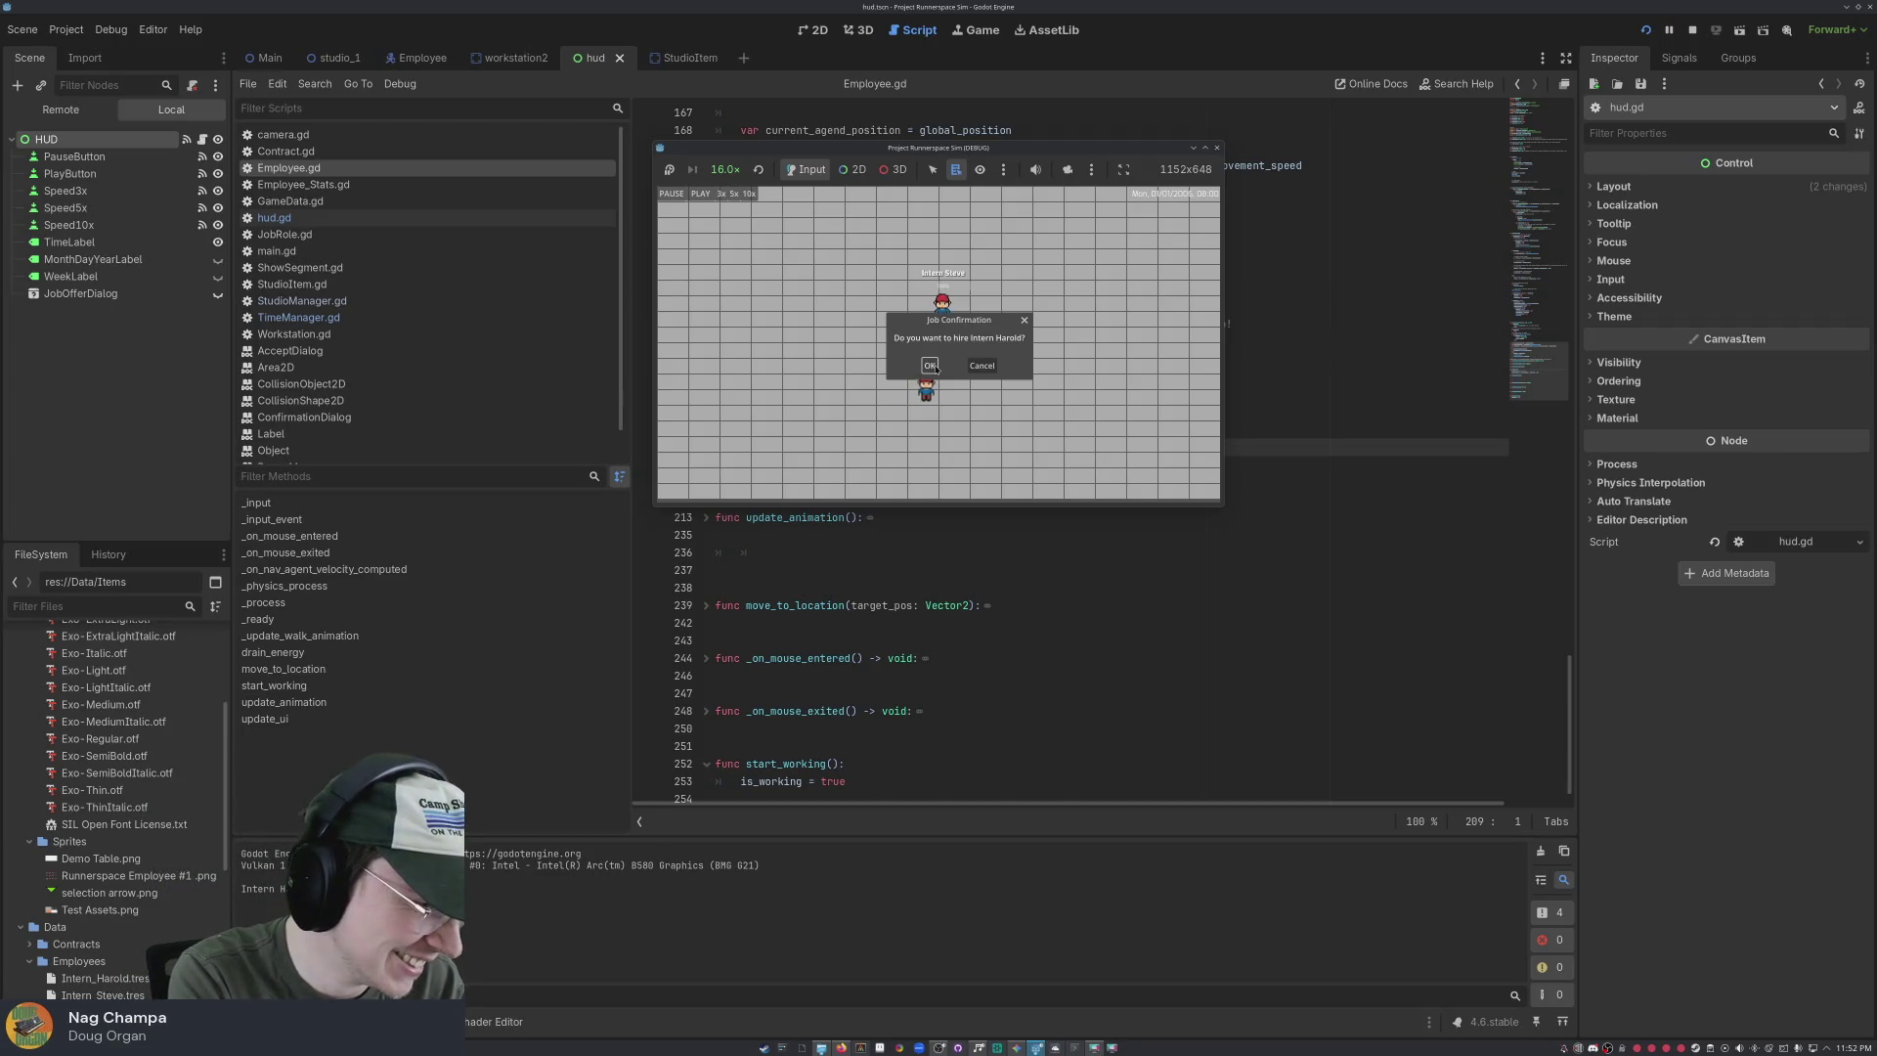
pyautogui.click(931, 366)
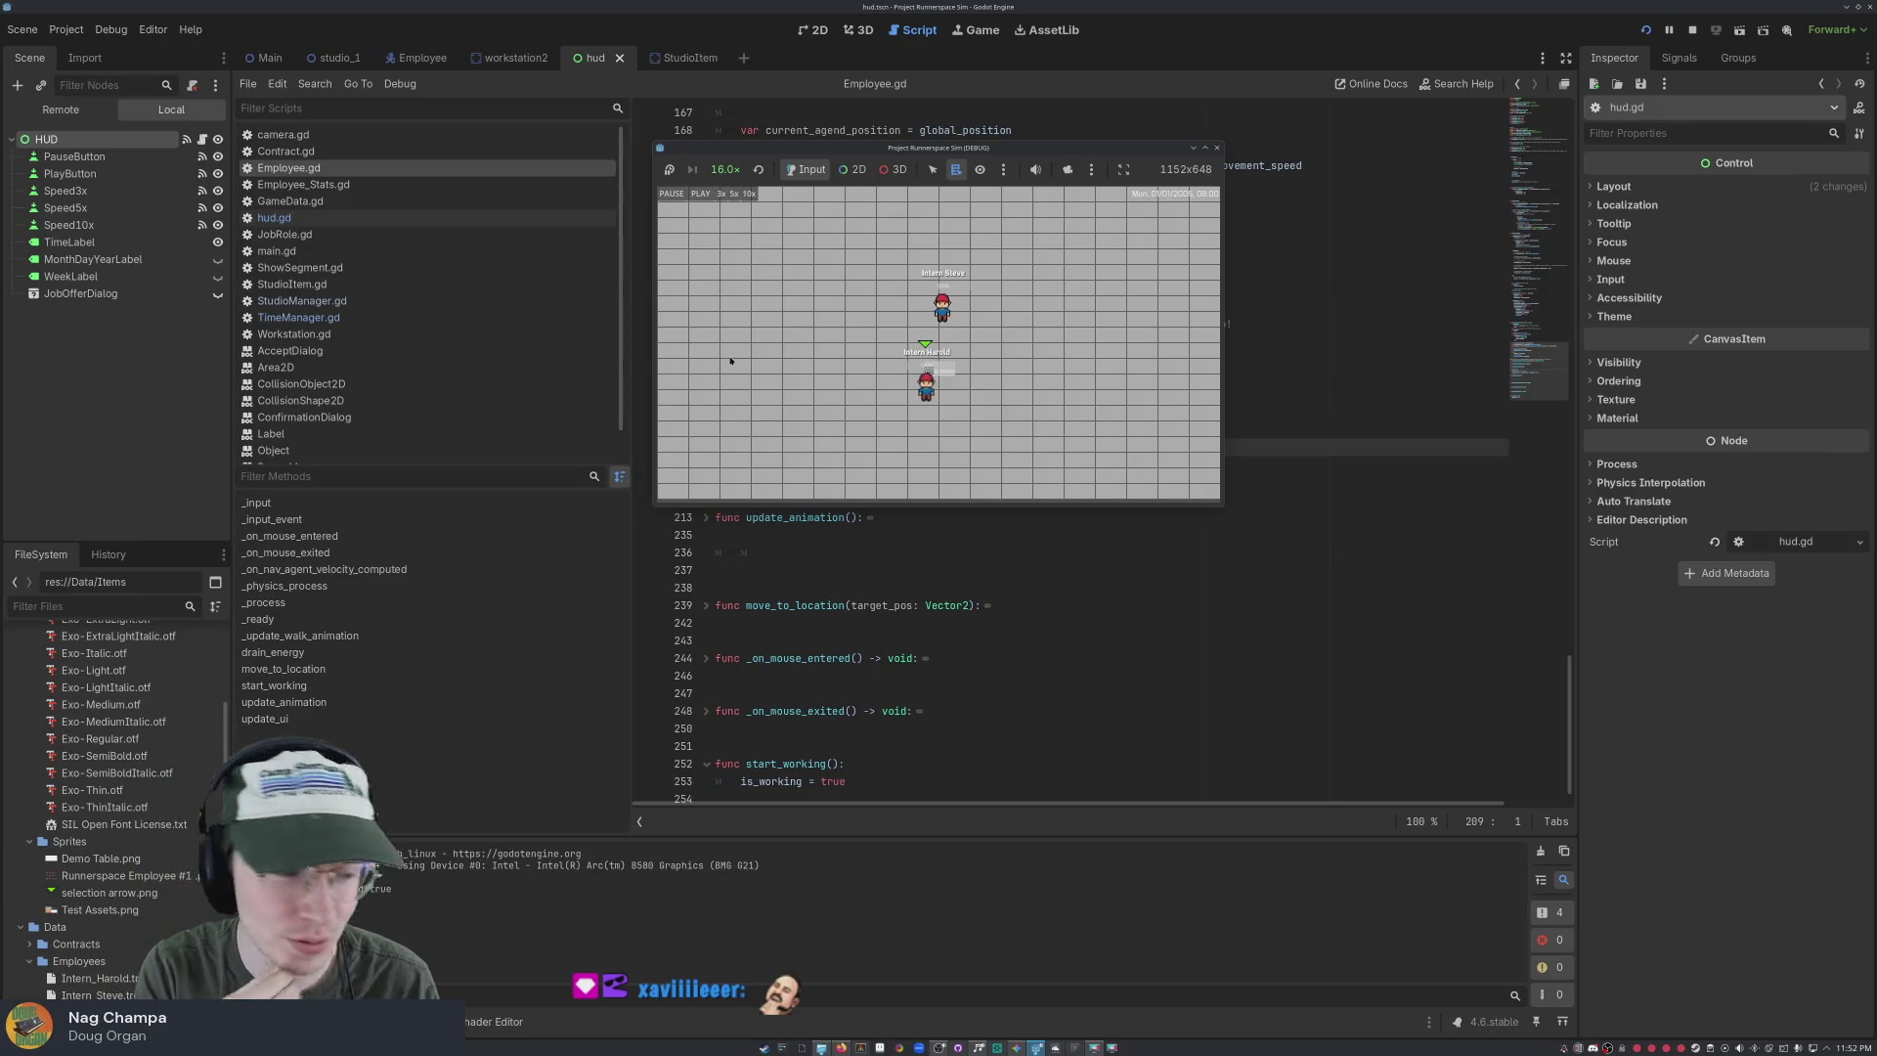
pyautogui.click(730, 361)
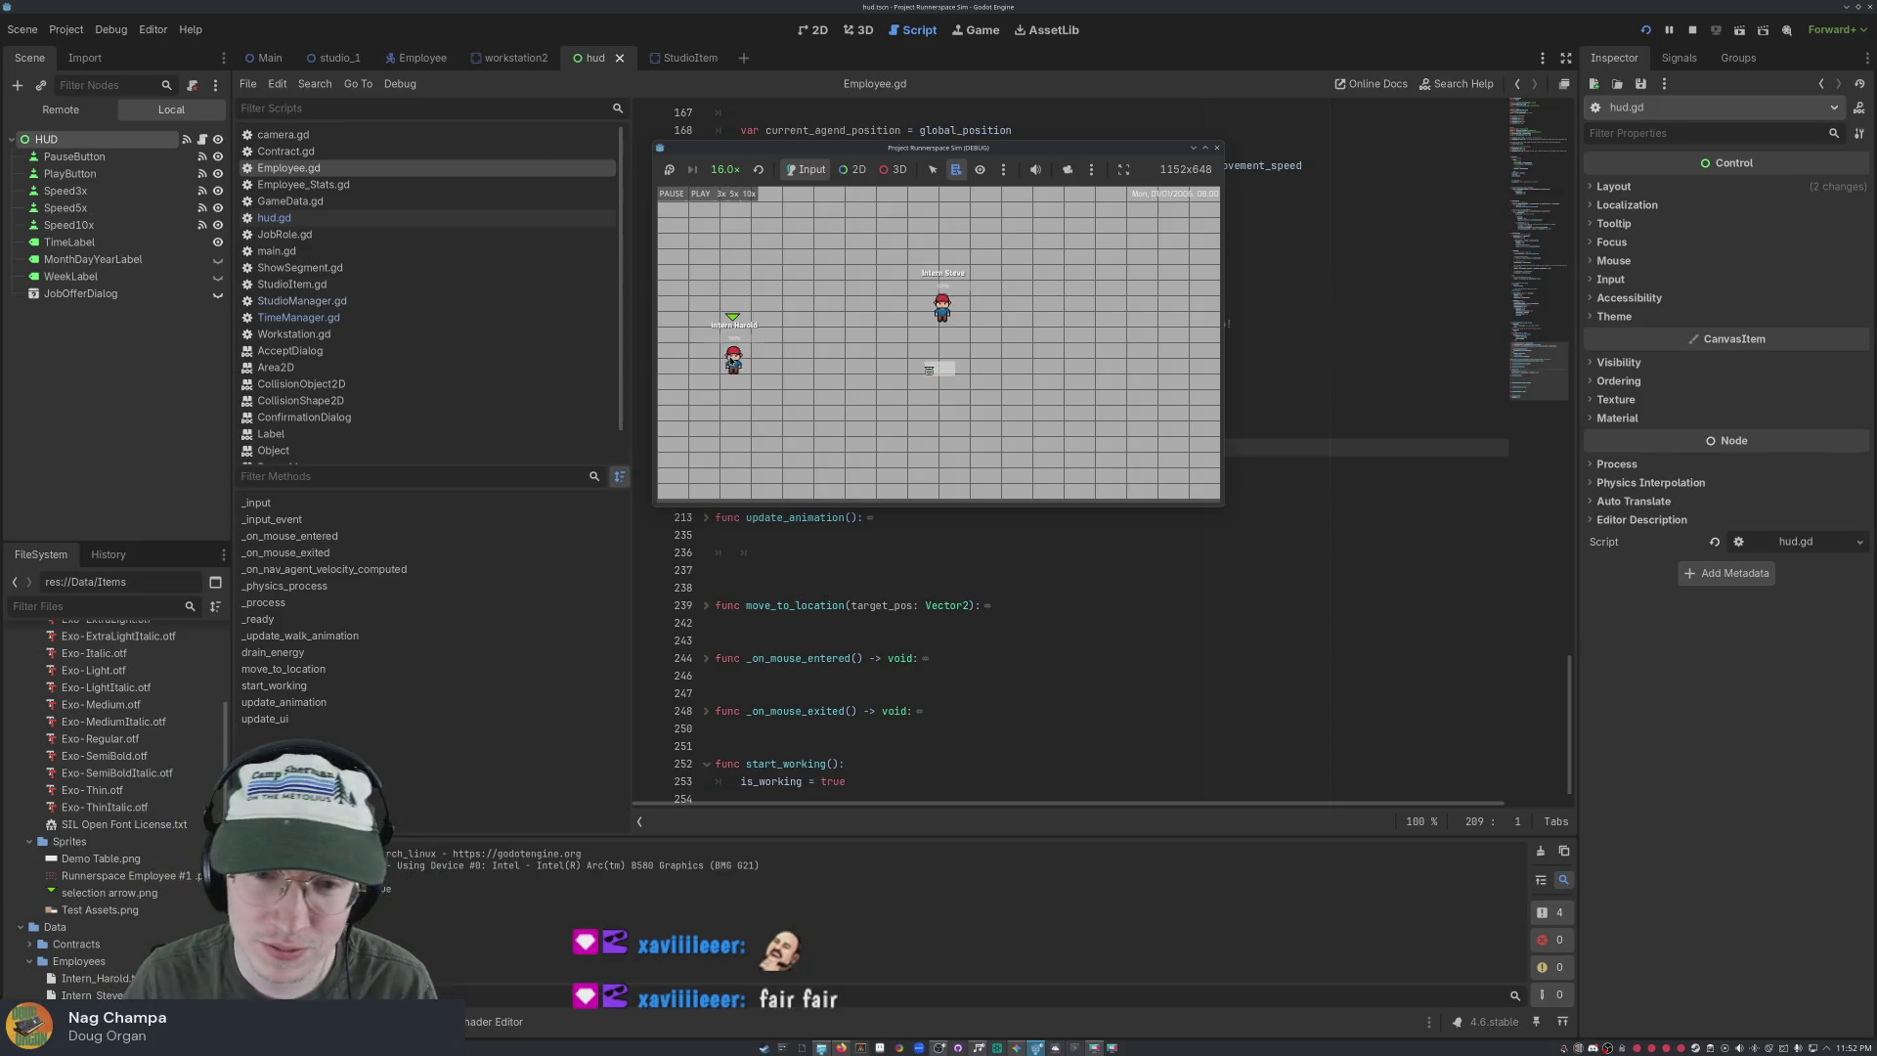
pyautogui.click(892, 281)
pyautogui.click(1065, 286)
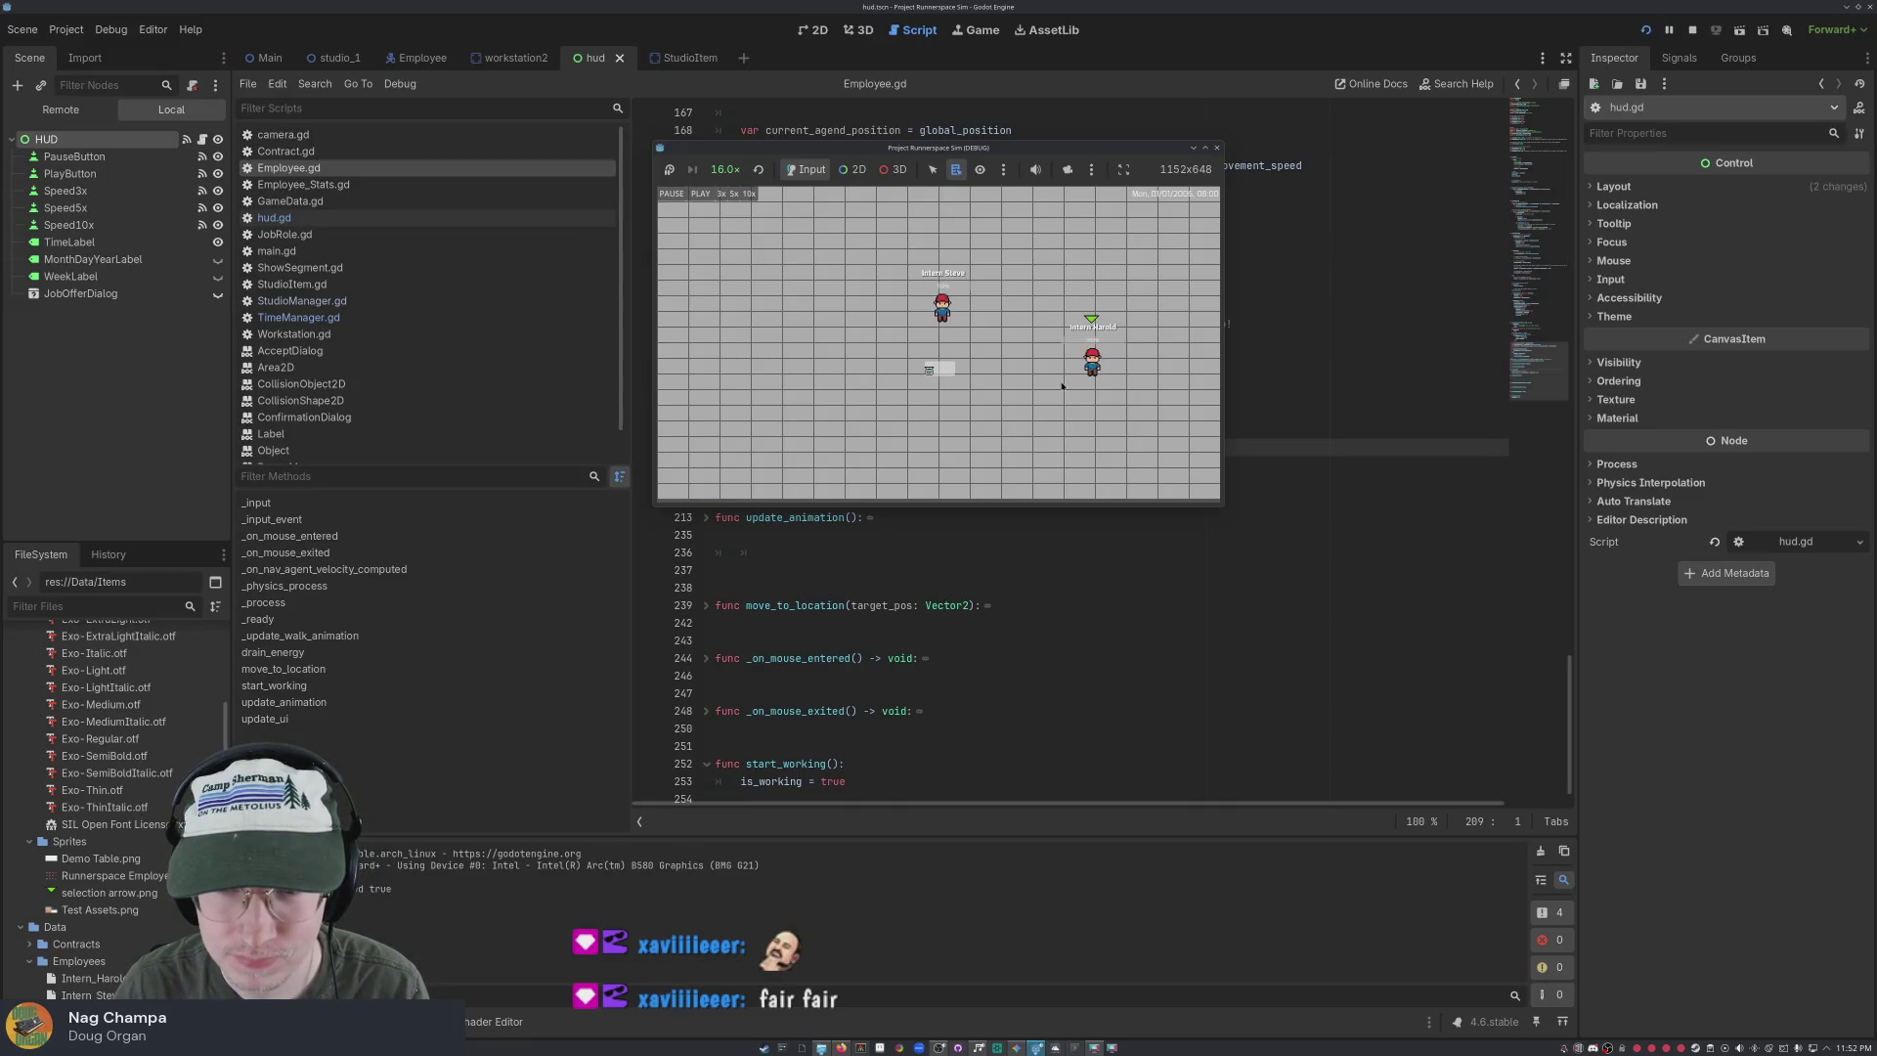
pyautogui.click(974, 293)
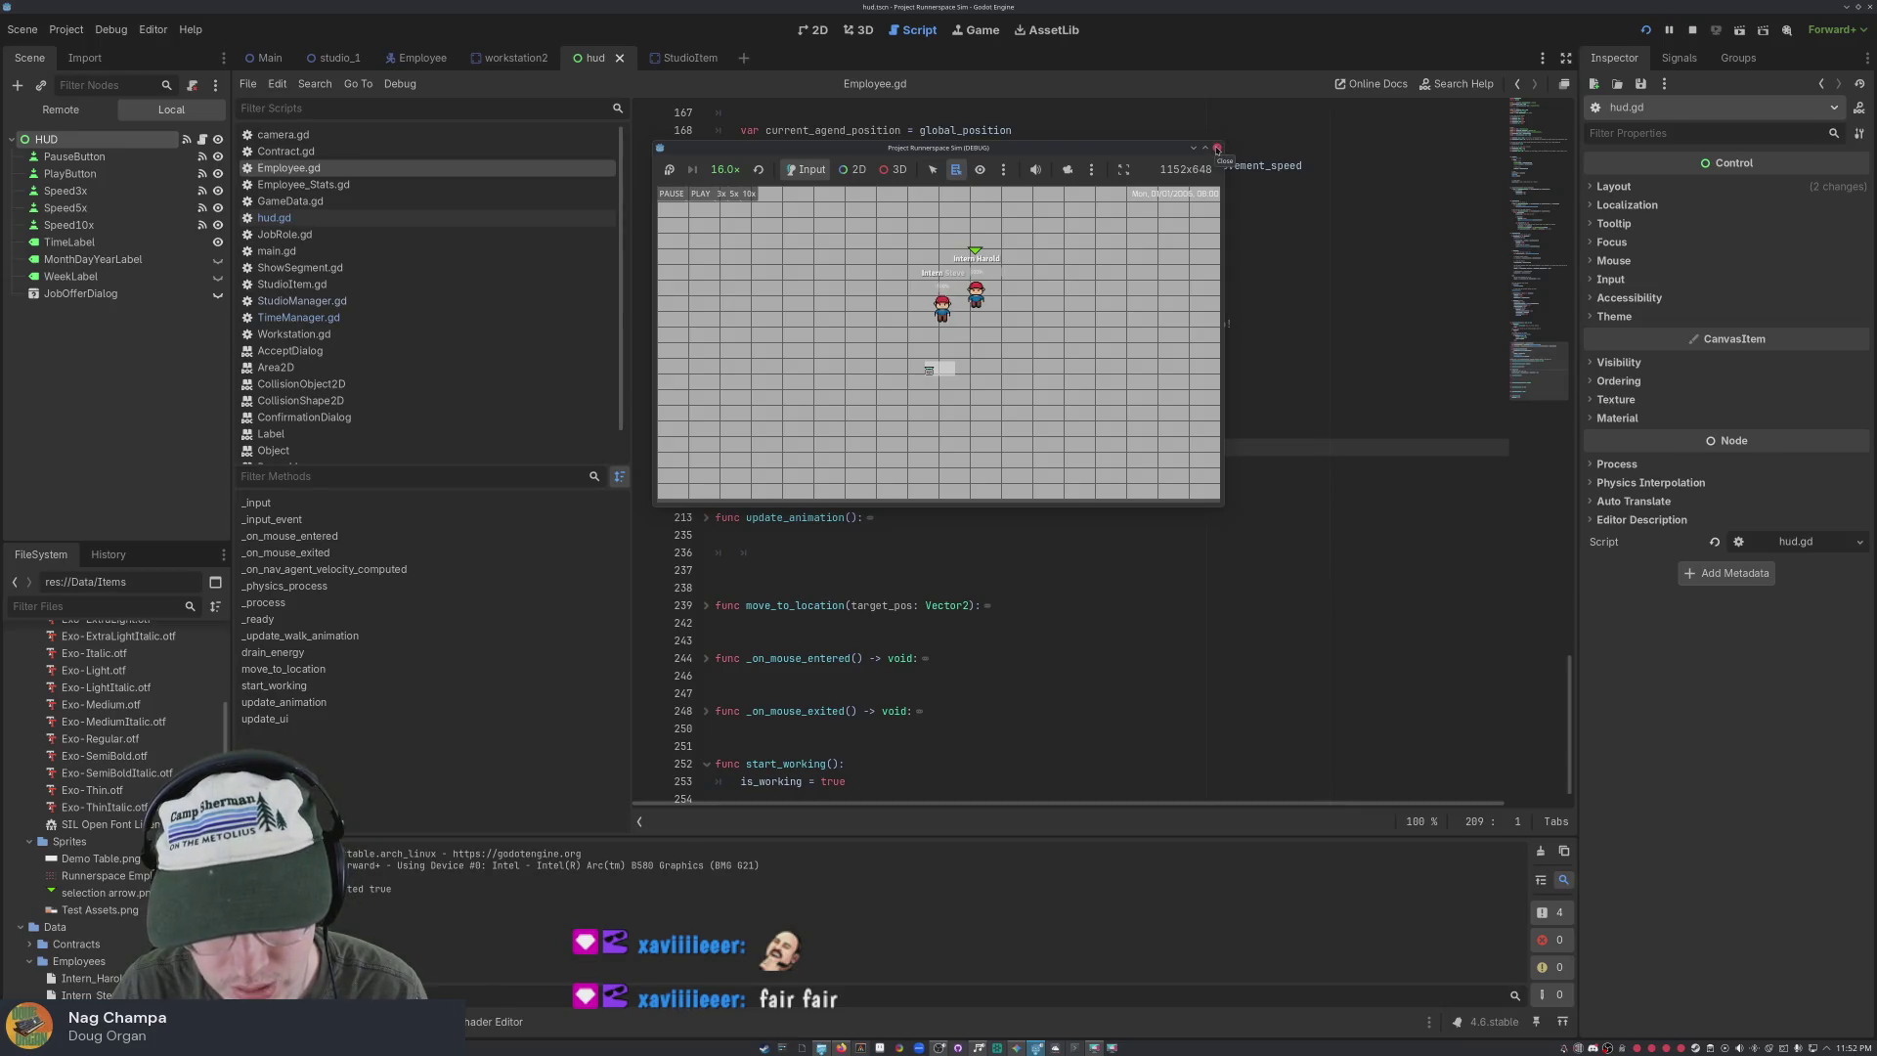
pyautogui.click(1217, 149)
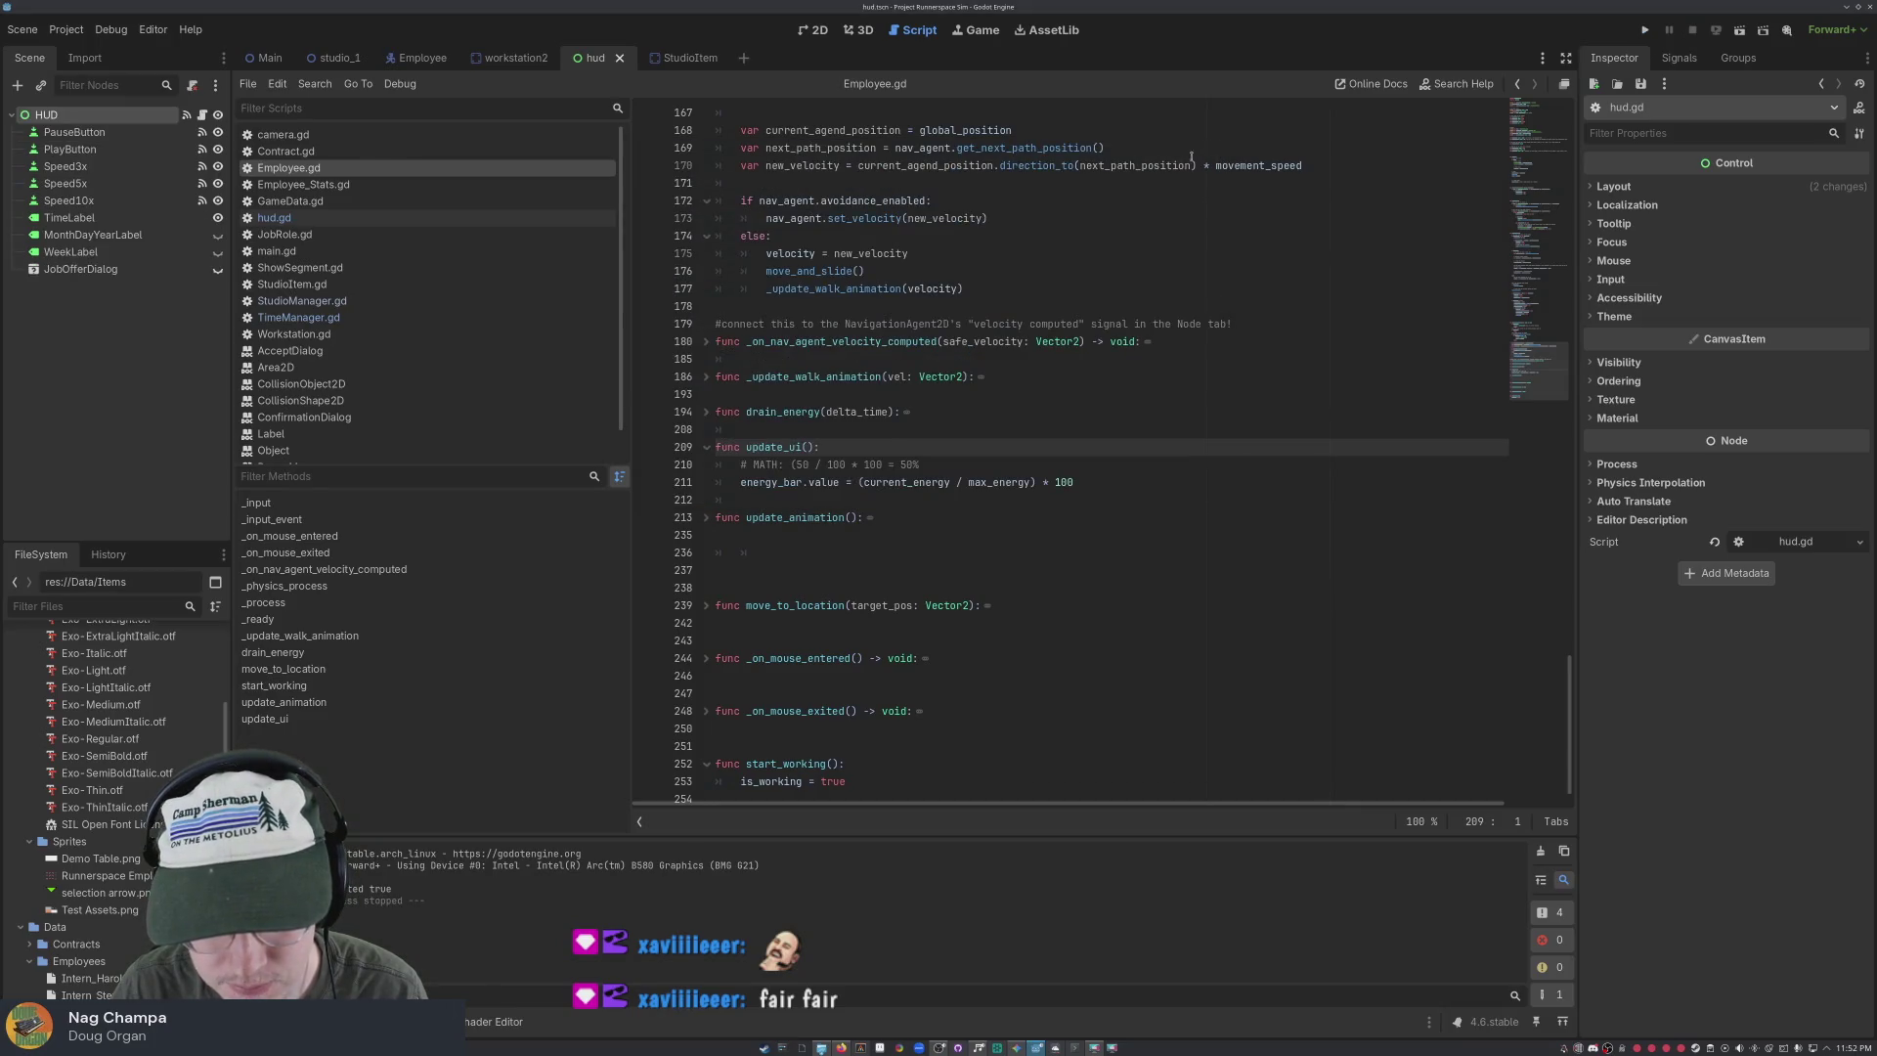
# Open GameData.gd and then hud.gd from the script list
pyautogui.click(293, 202)
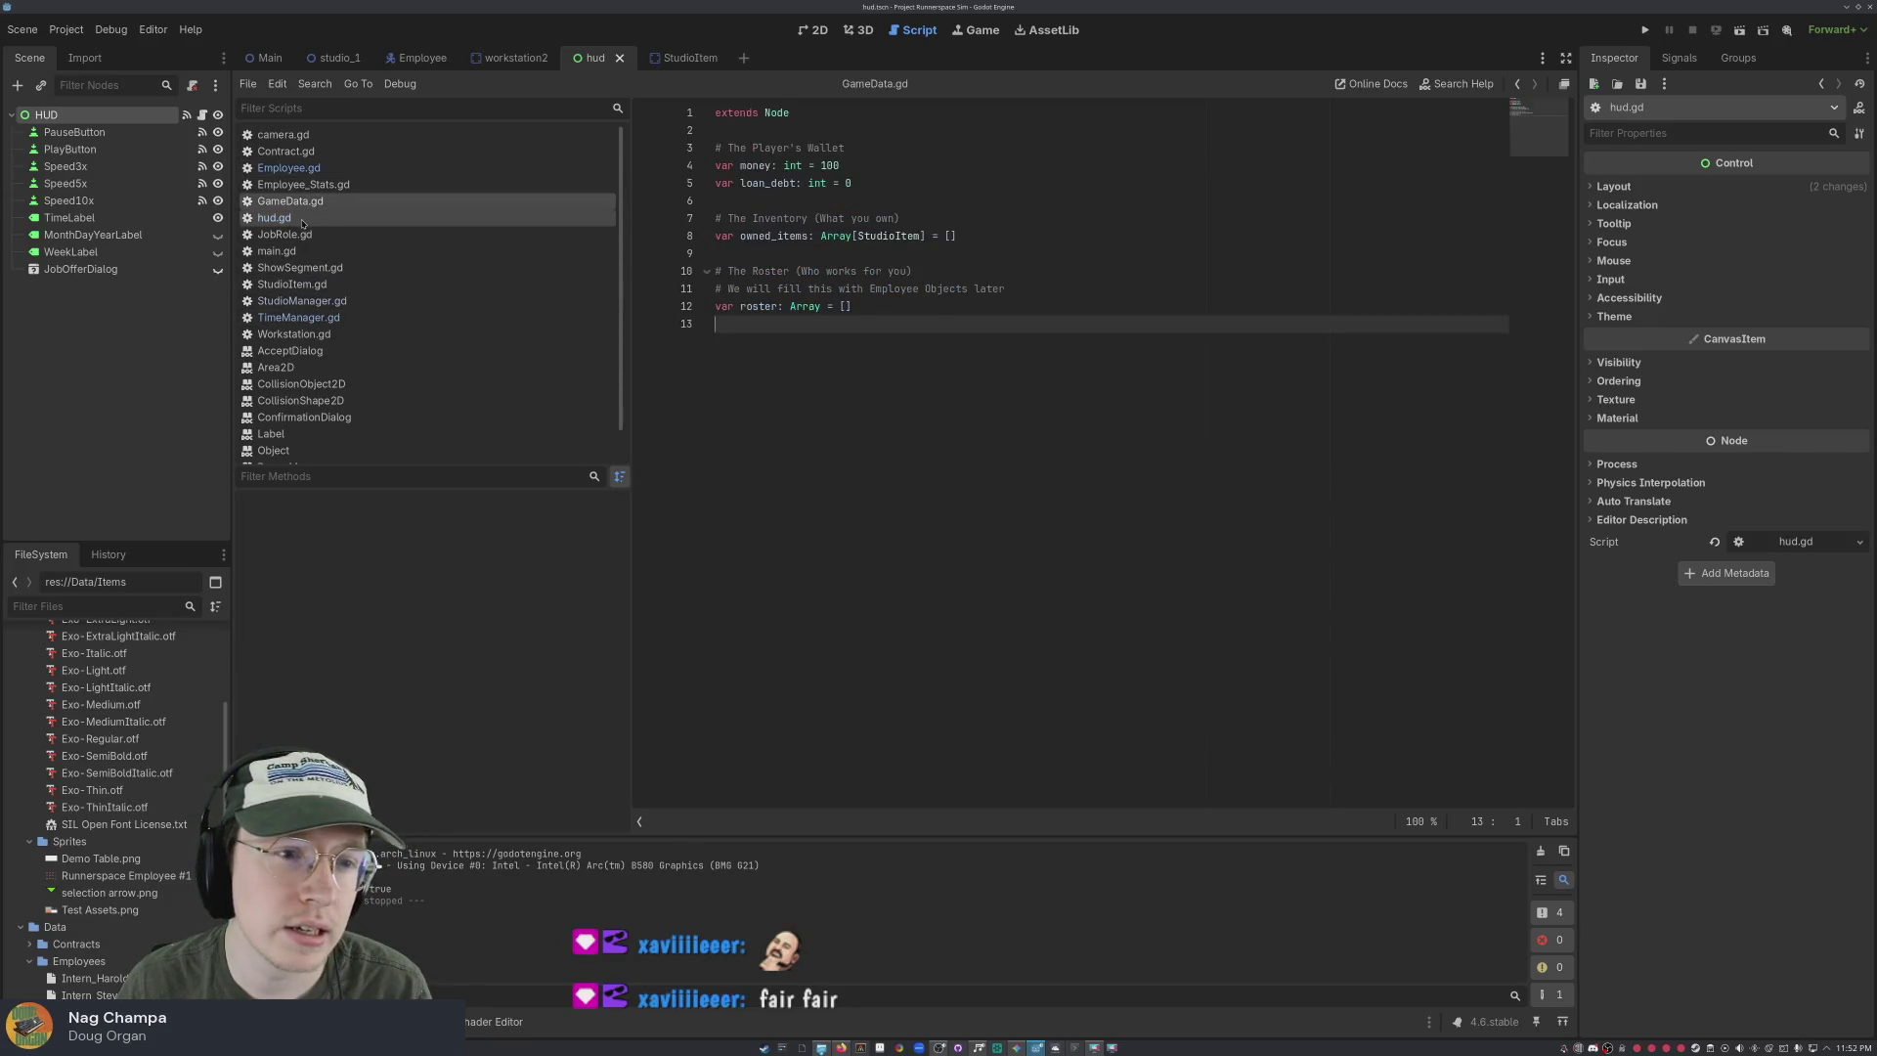
pyautogui.click(302, 221)
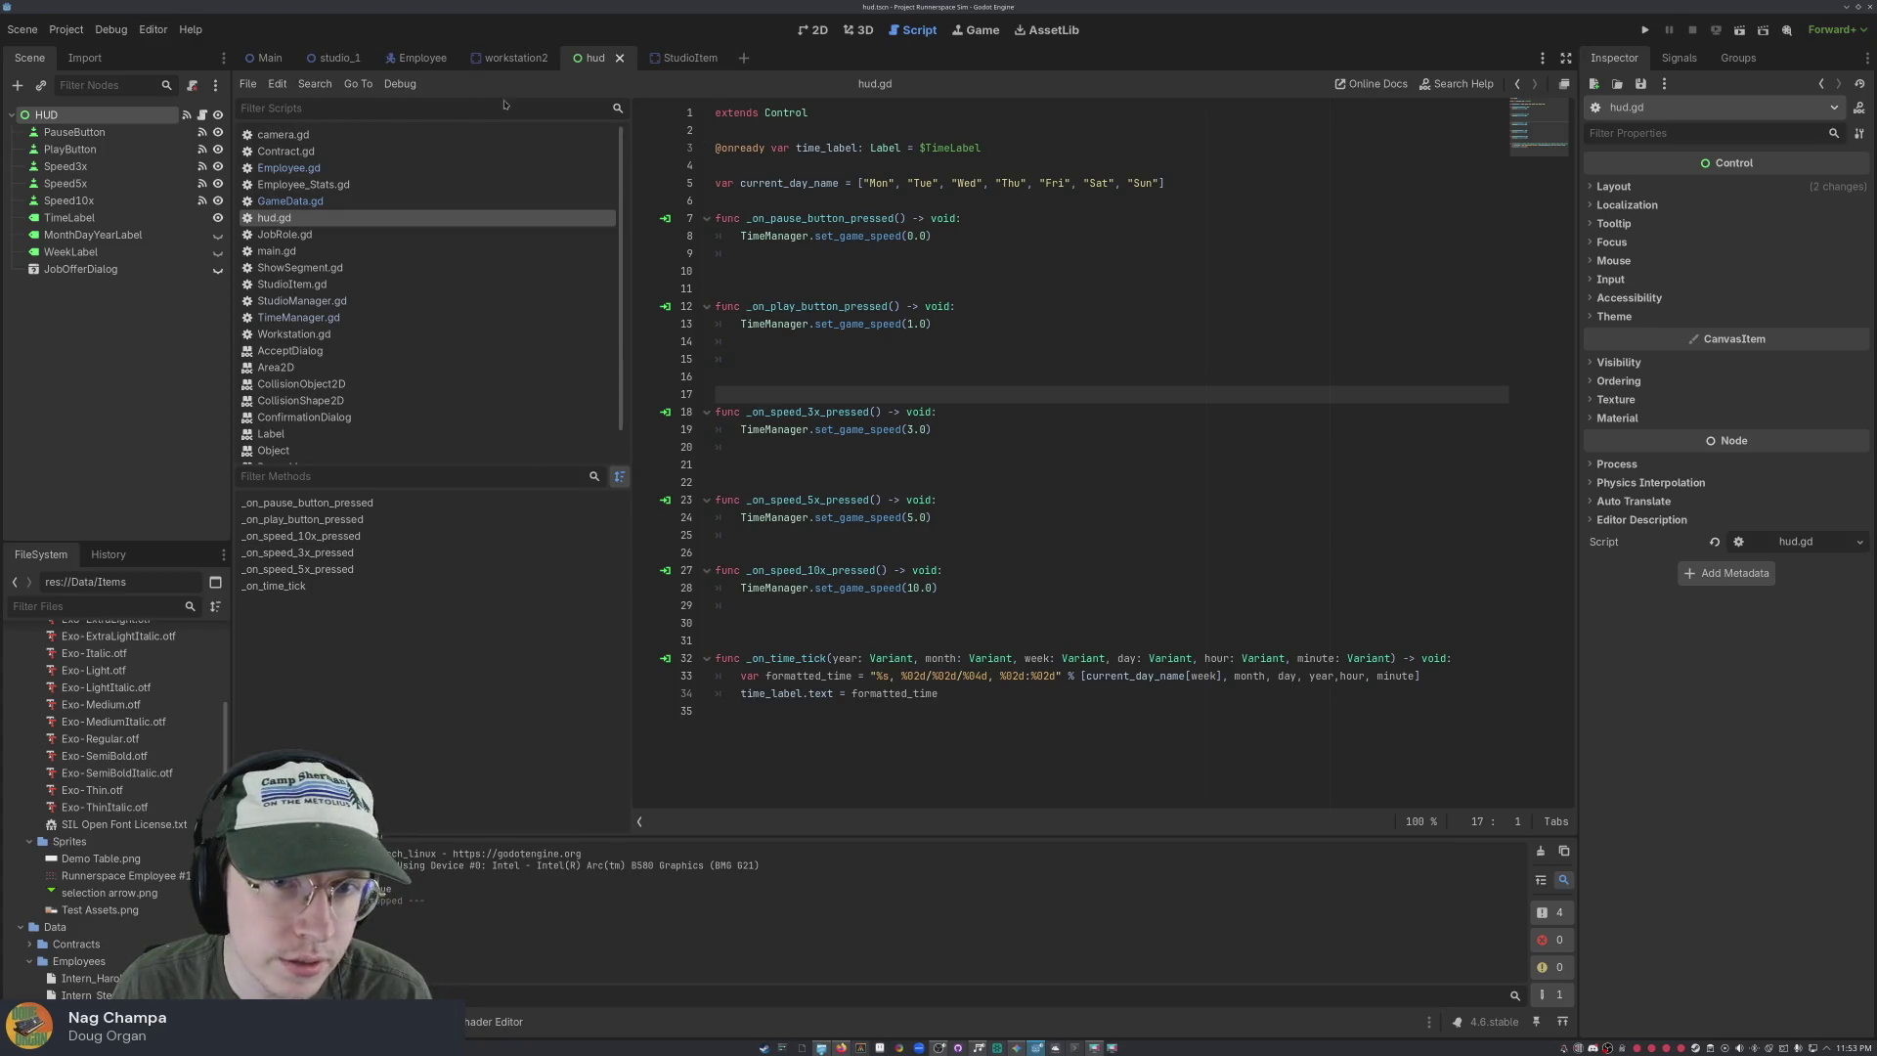
# Review TimeManager.gd's pause check and set_game_speed code, then return to hud.gd
pyautogui.click(298, 317)
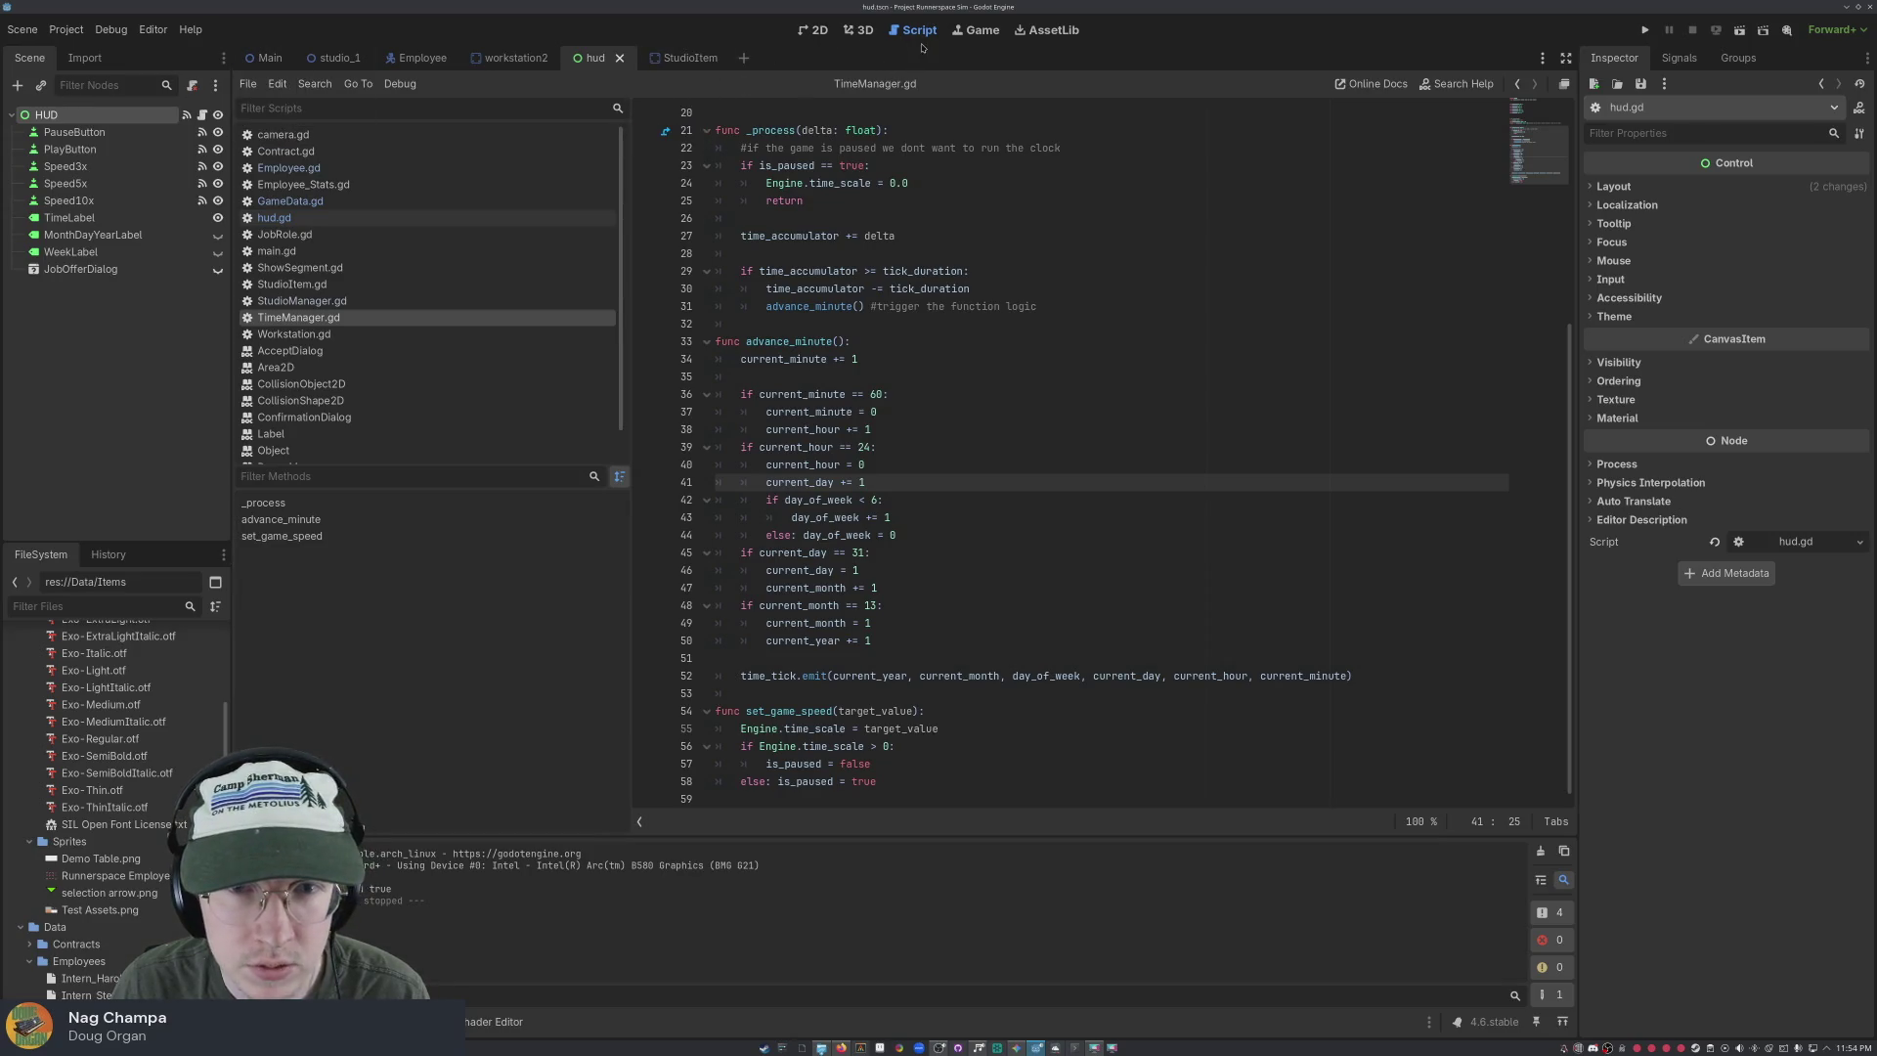
pyautogui.click(311, 217)
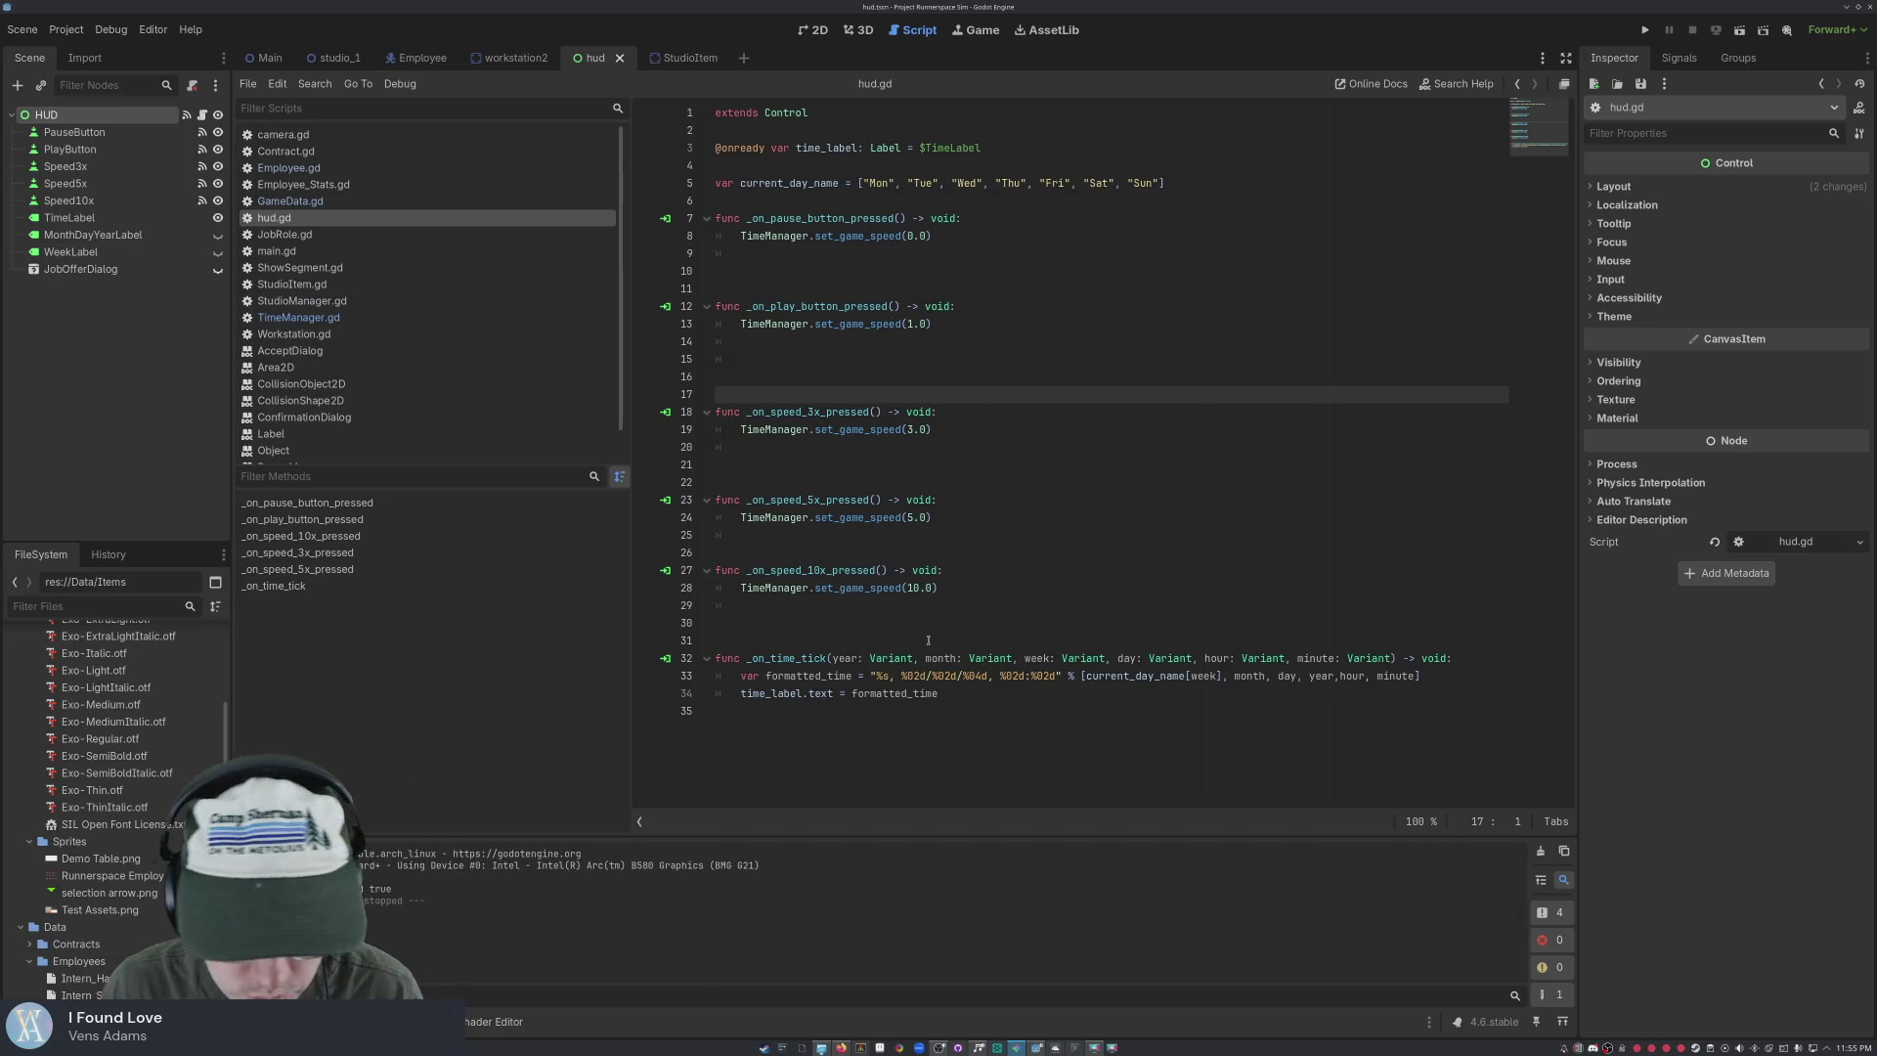
# Review hud.gd's _on_time_tick and speed handlers, then place the caret after the day names
pyautogui.click(833, 659)
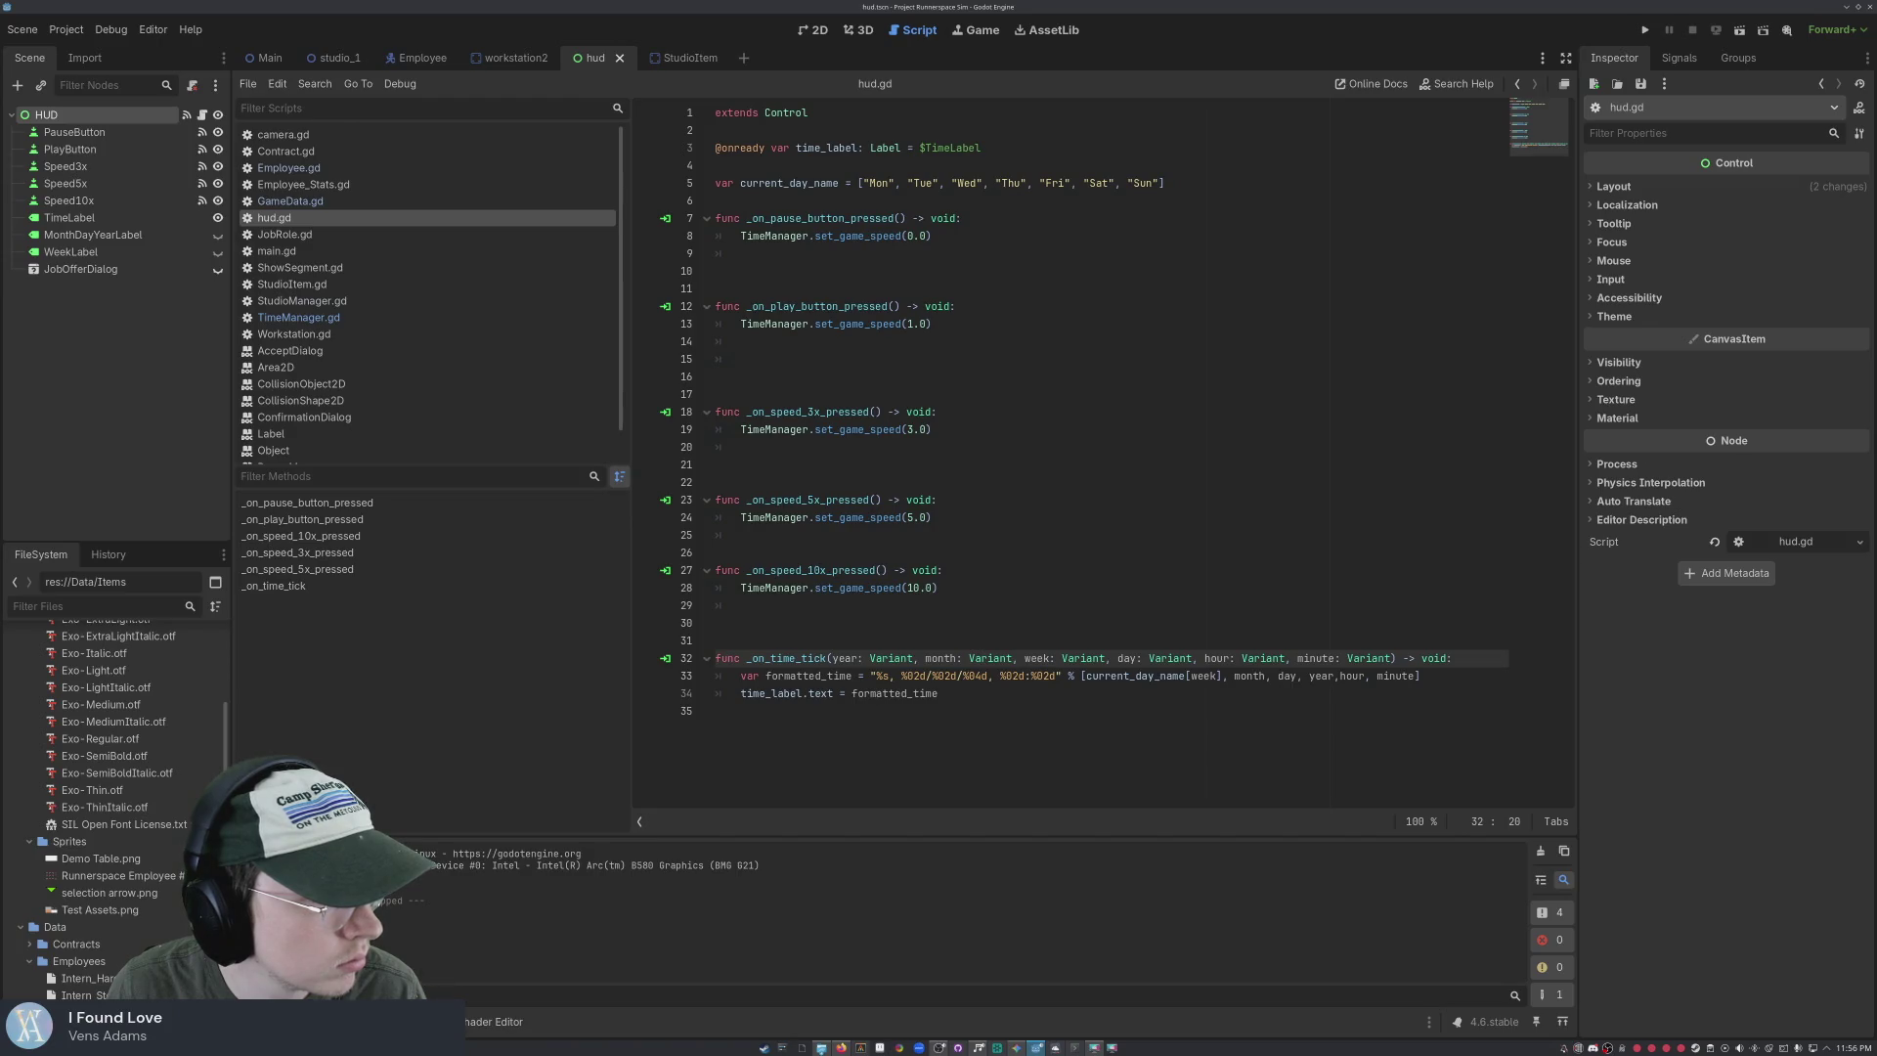
pyautogui.click(901, 608)
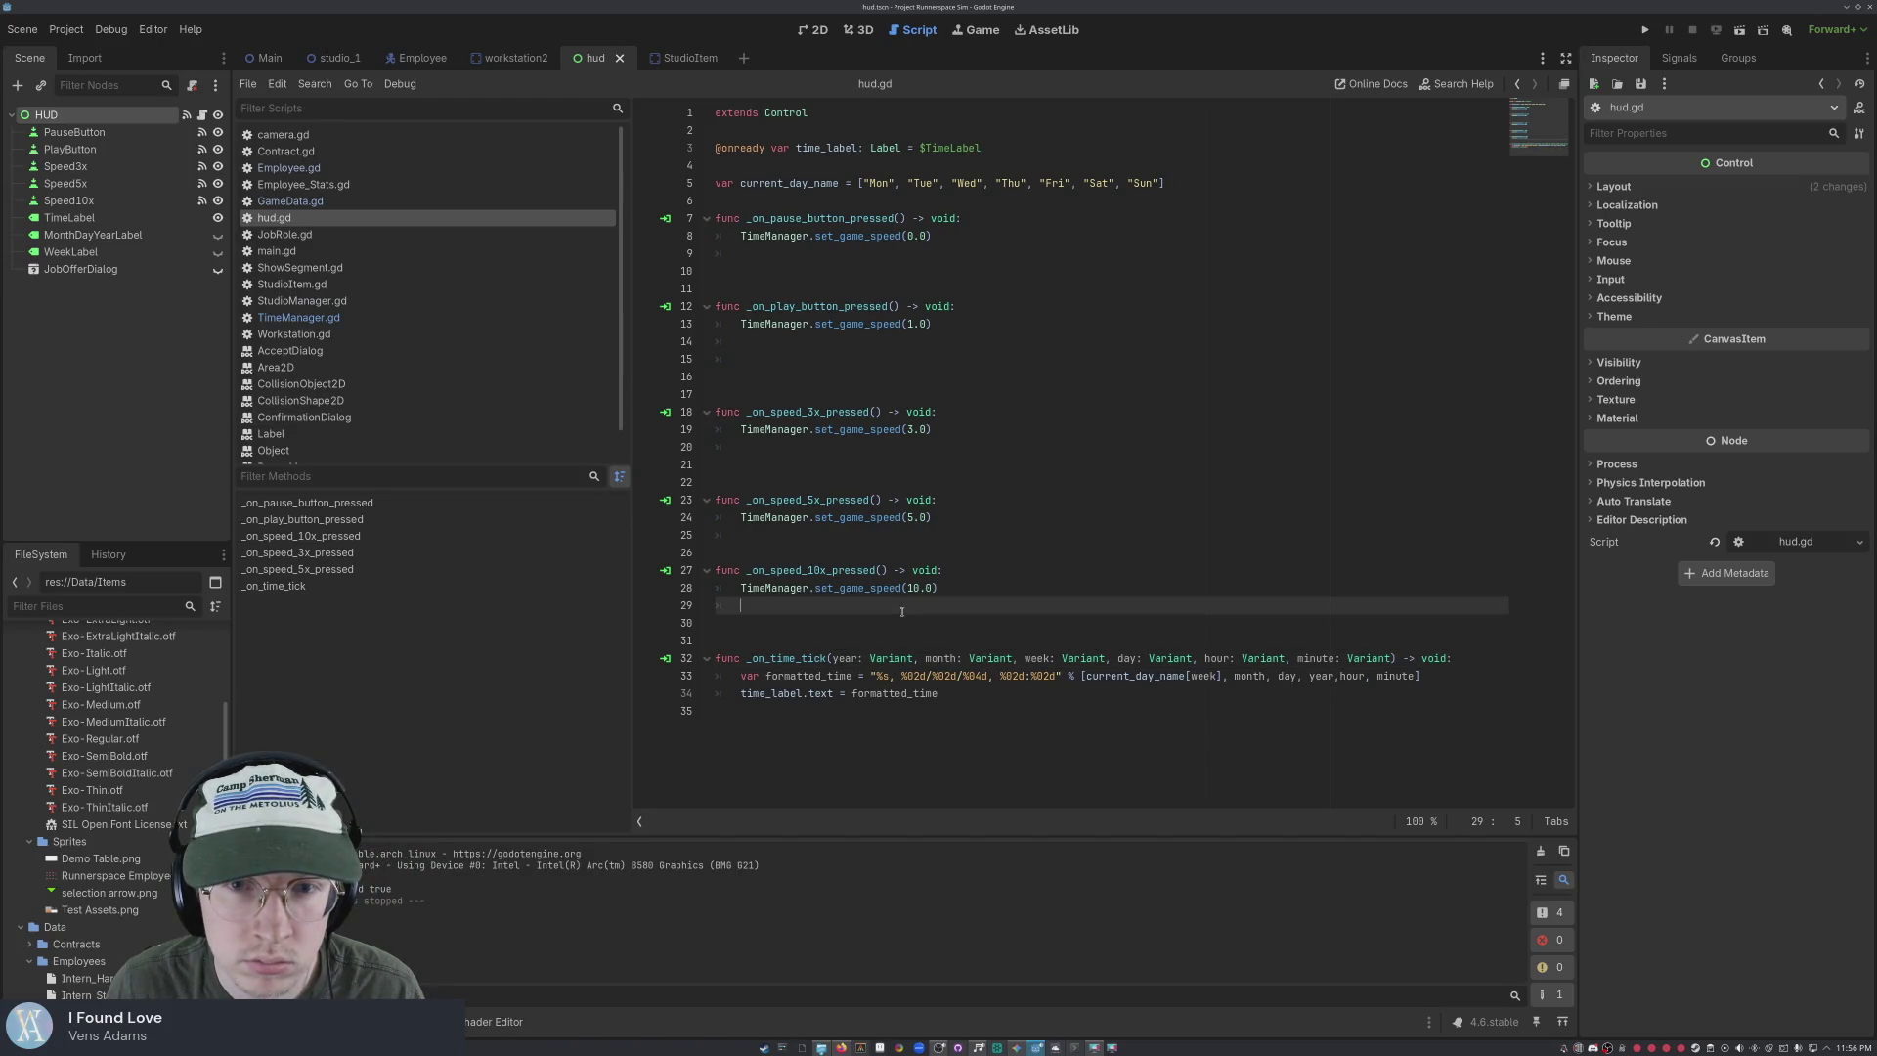
pyautogui.click(930, 675)
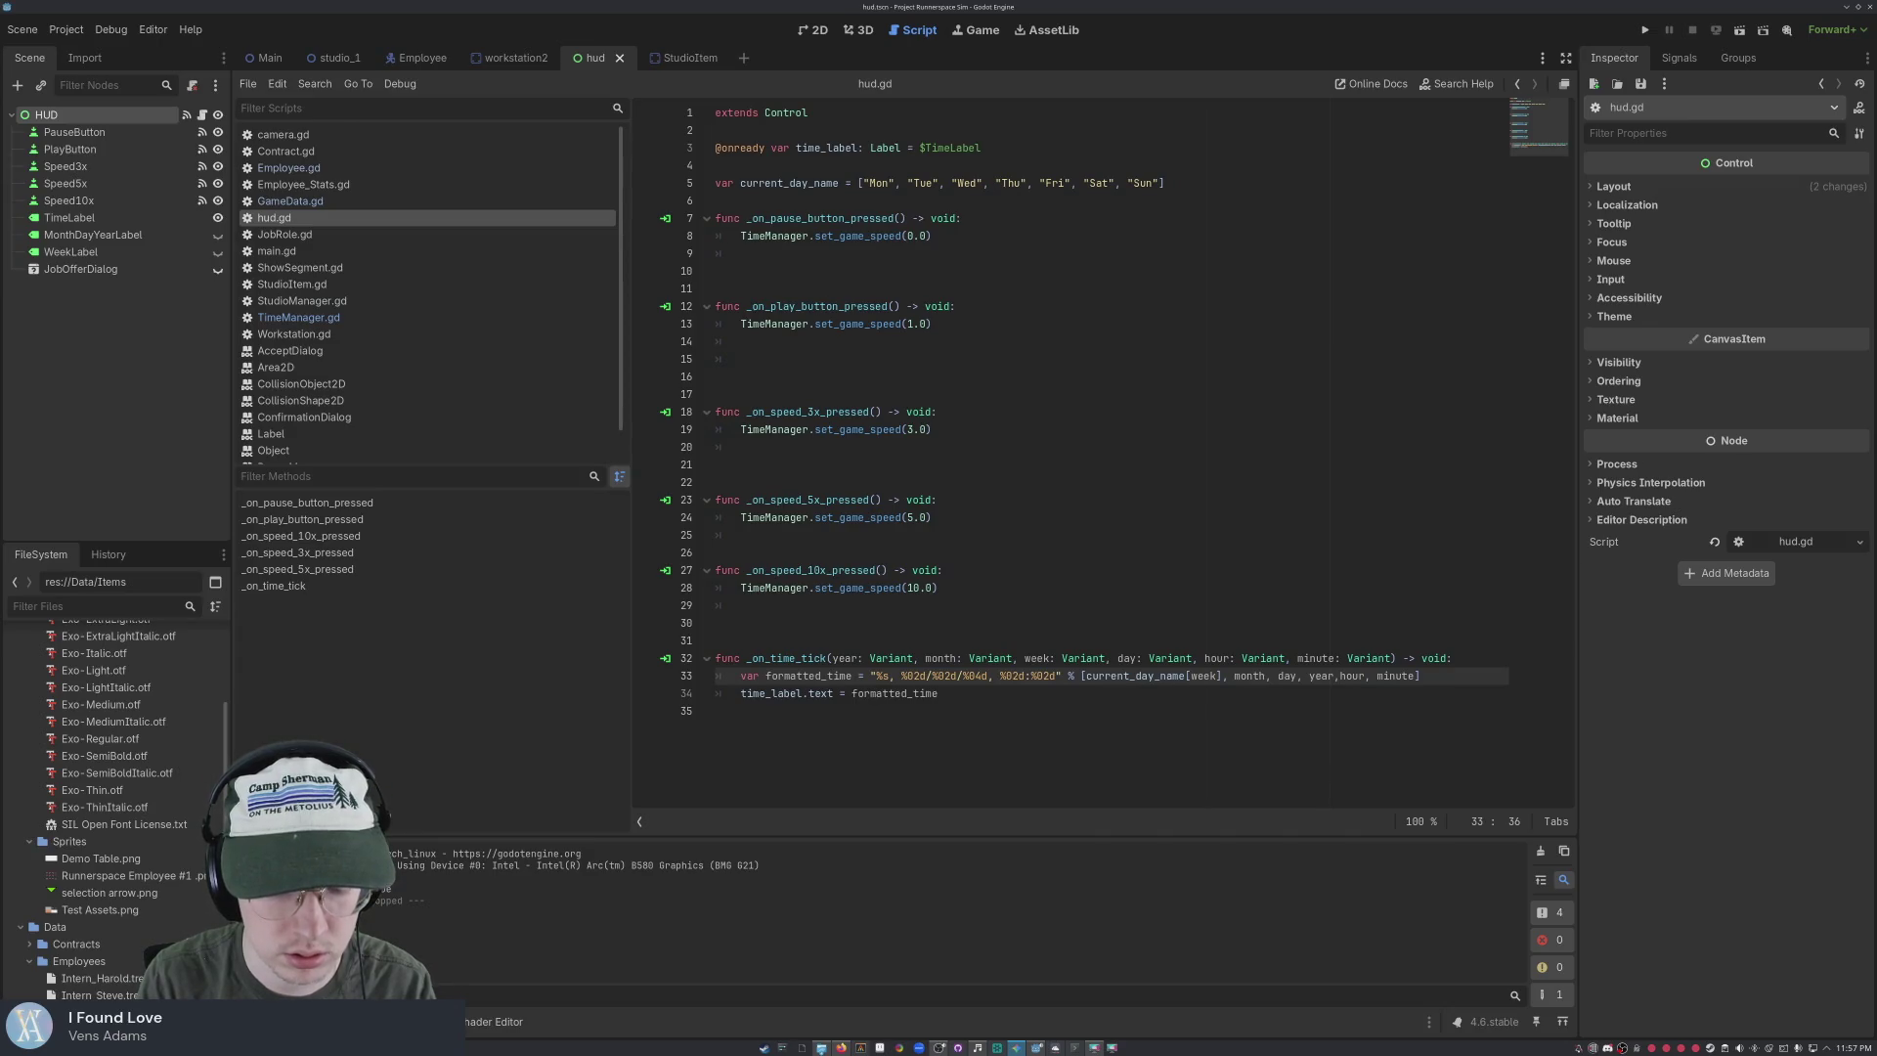
pyautogui.click(1361, 388)
pyautogui.hotkey('ctrl', 'a')
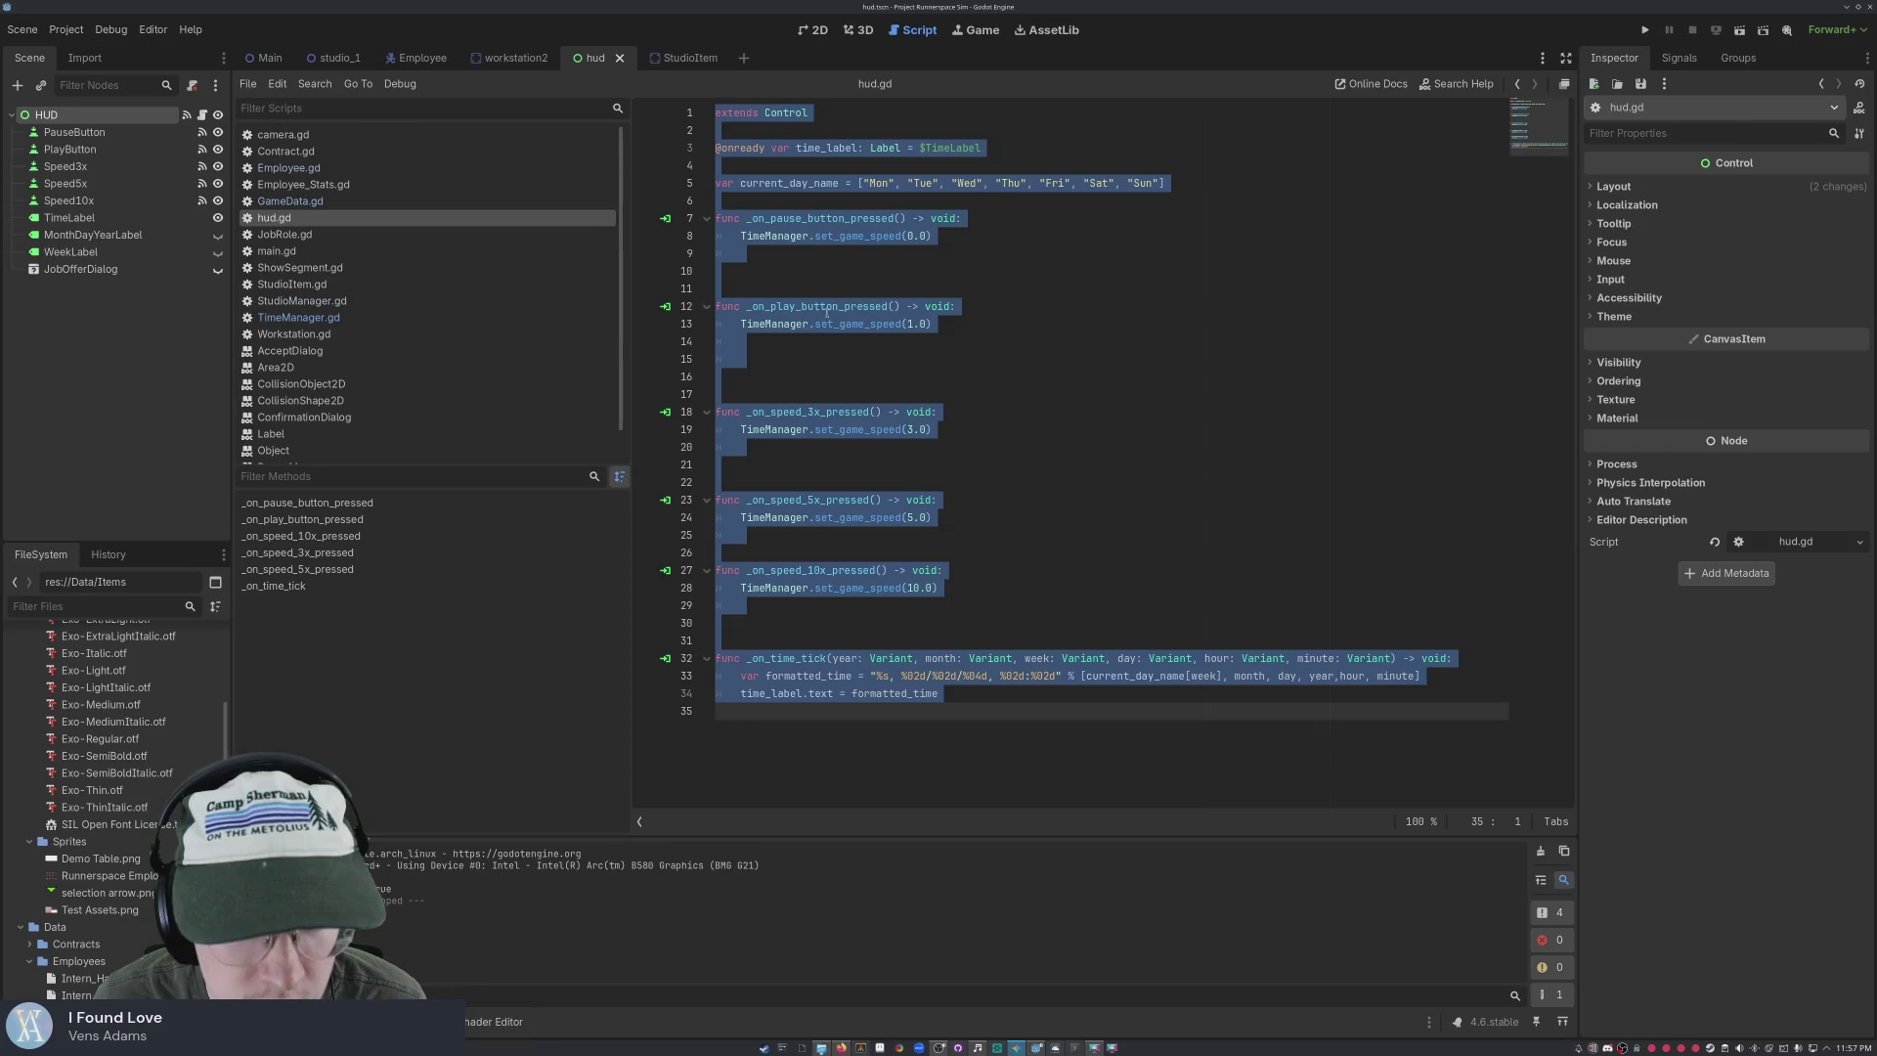
pyautogui.click(875, 401)
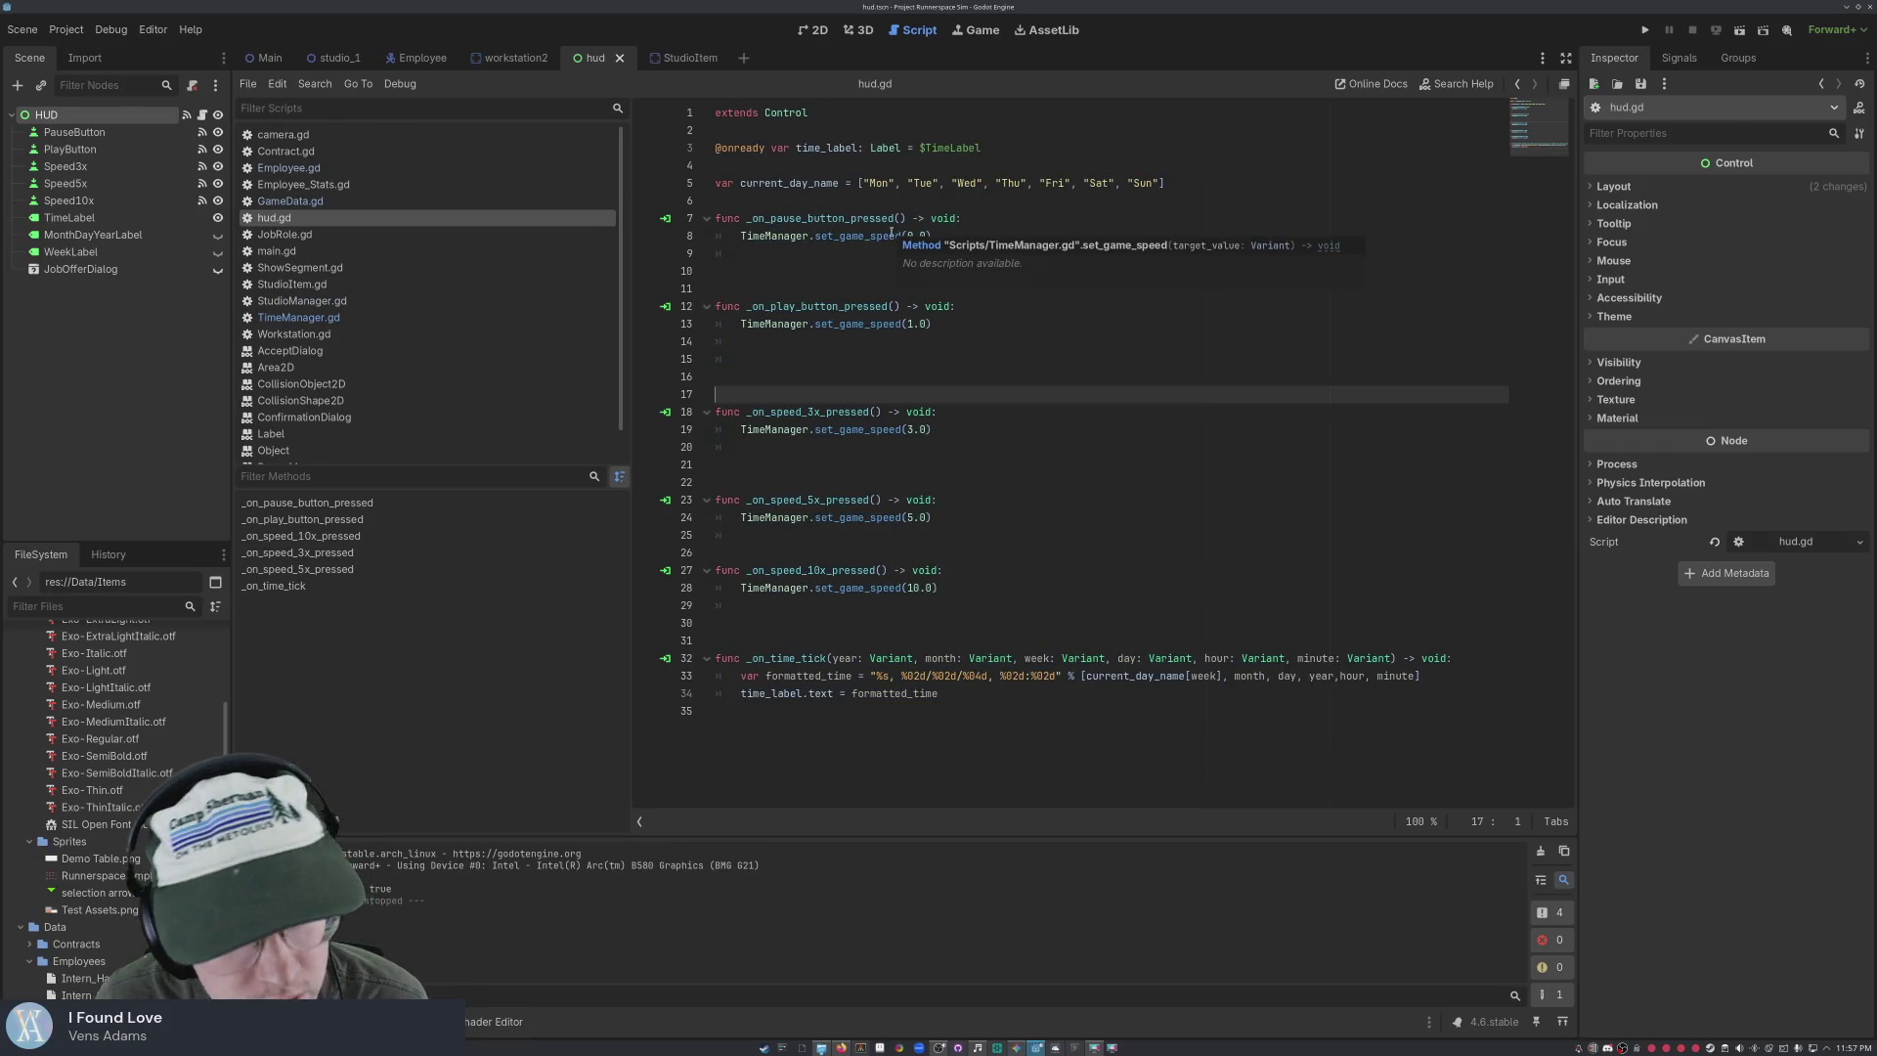
pyautogui.click(1094, 146)
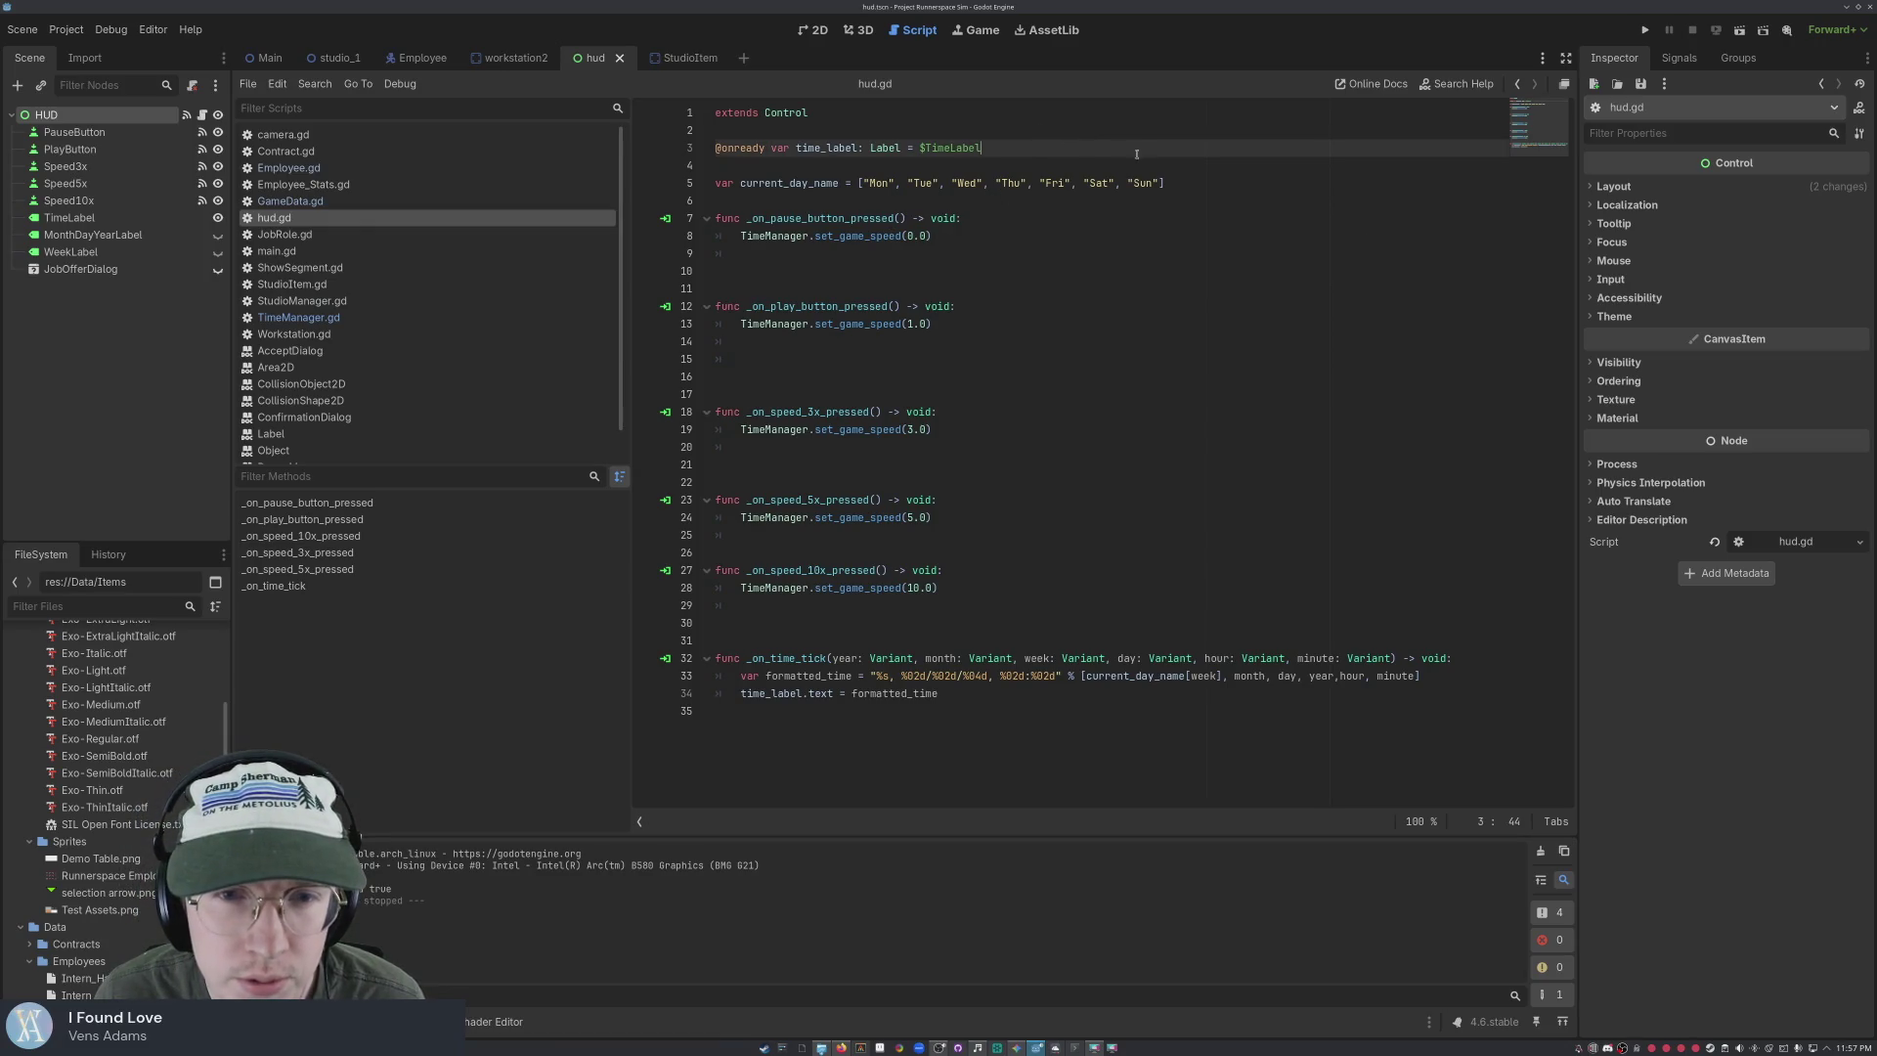
pyautogui.click(1104, 207)
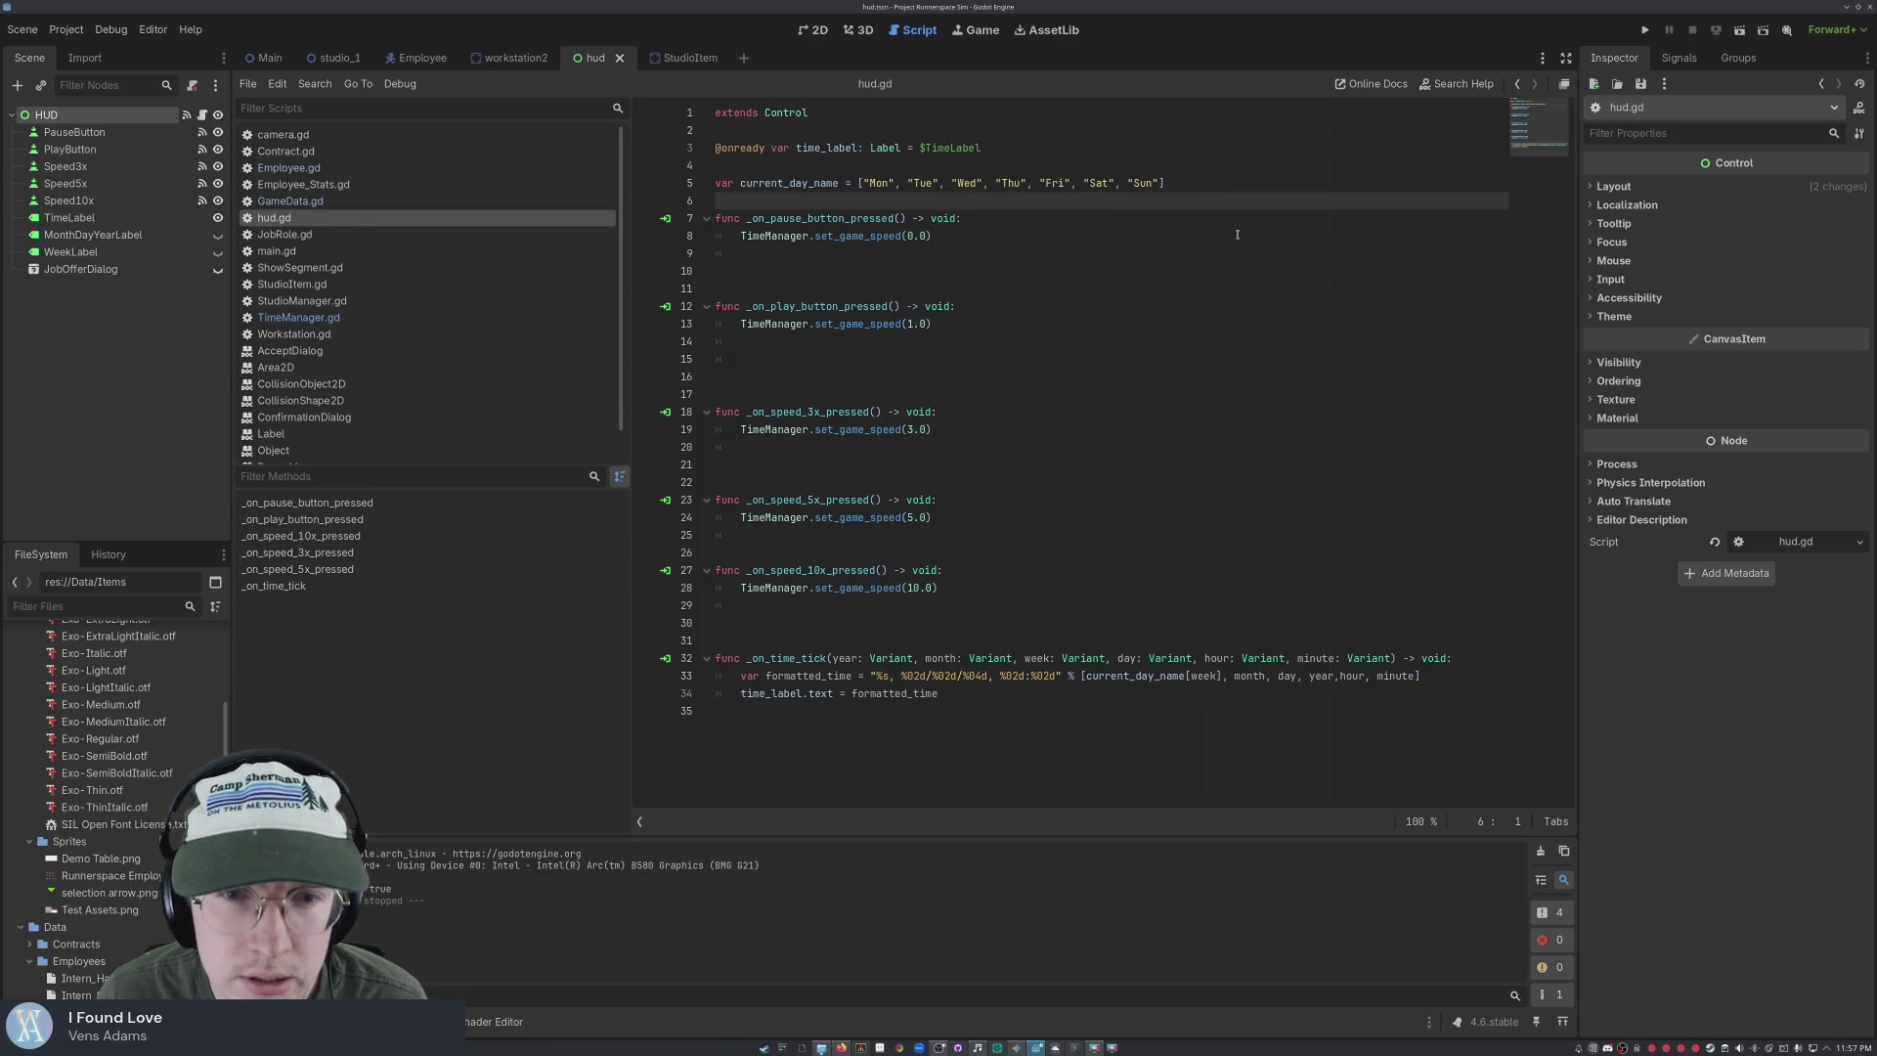
# Add a new _ready function after the day names, typed as 'fund _ready()', referencing TimeManager.time_tick
pyautogui.press('Return')
pyautogui.press('Return')
pyautogui.press('Up')
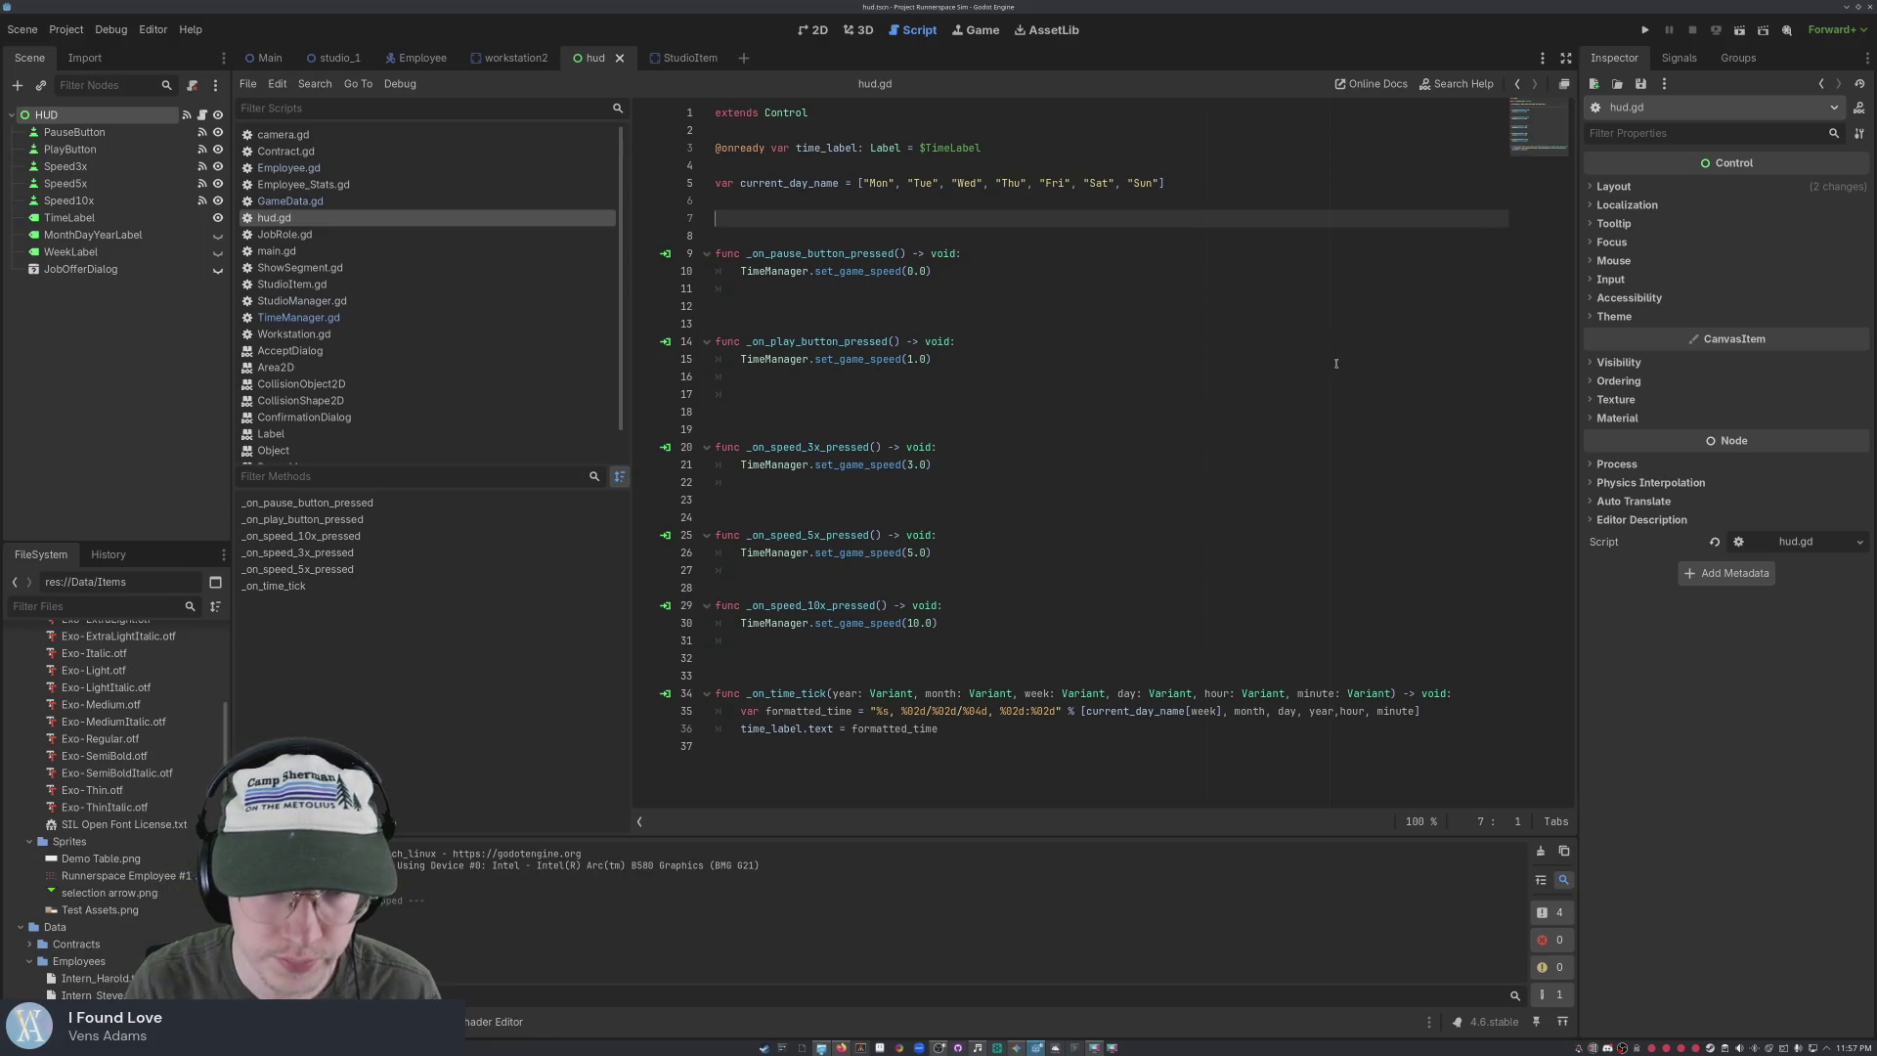
pyautogui.write('fund ')
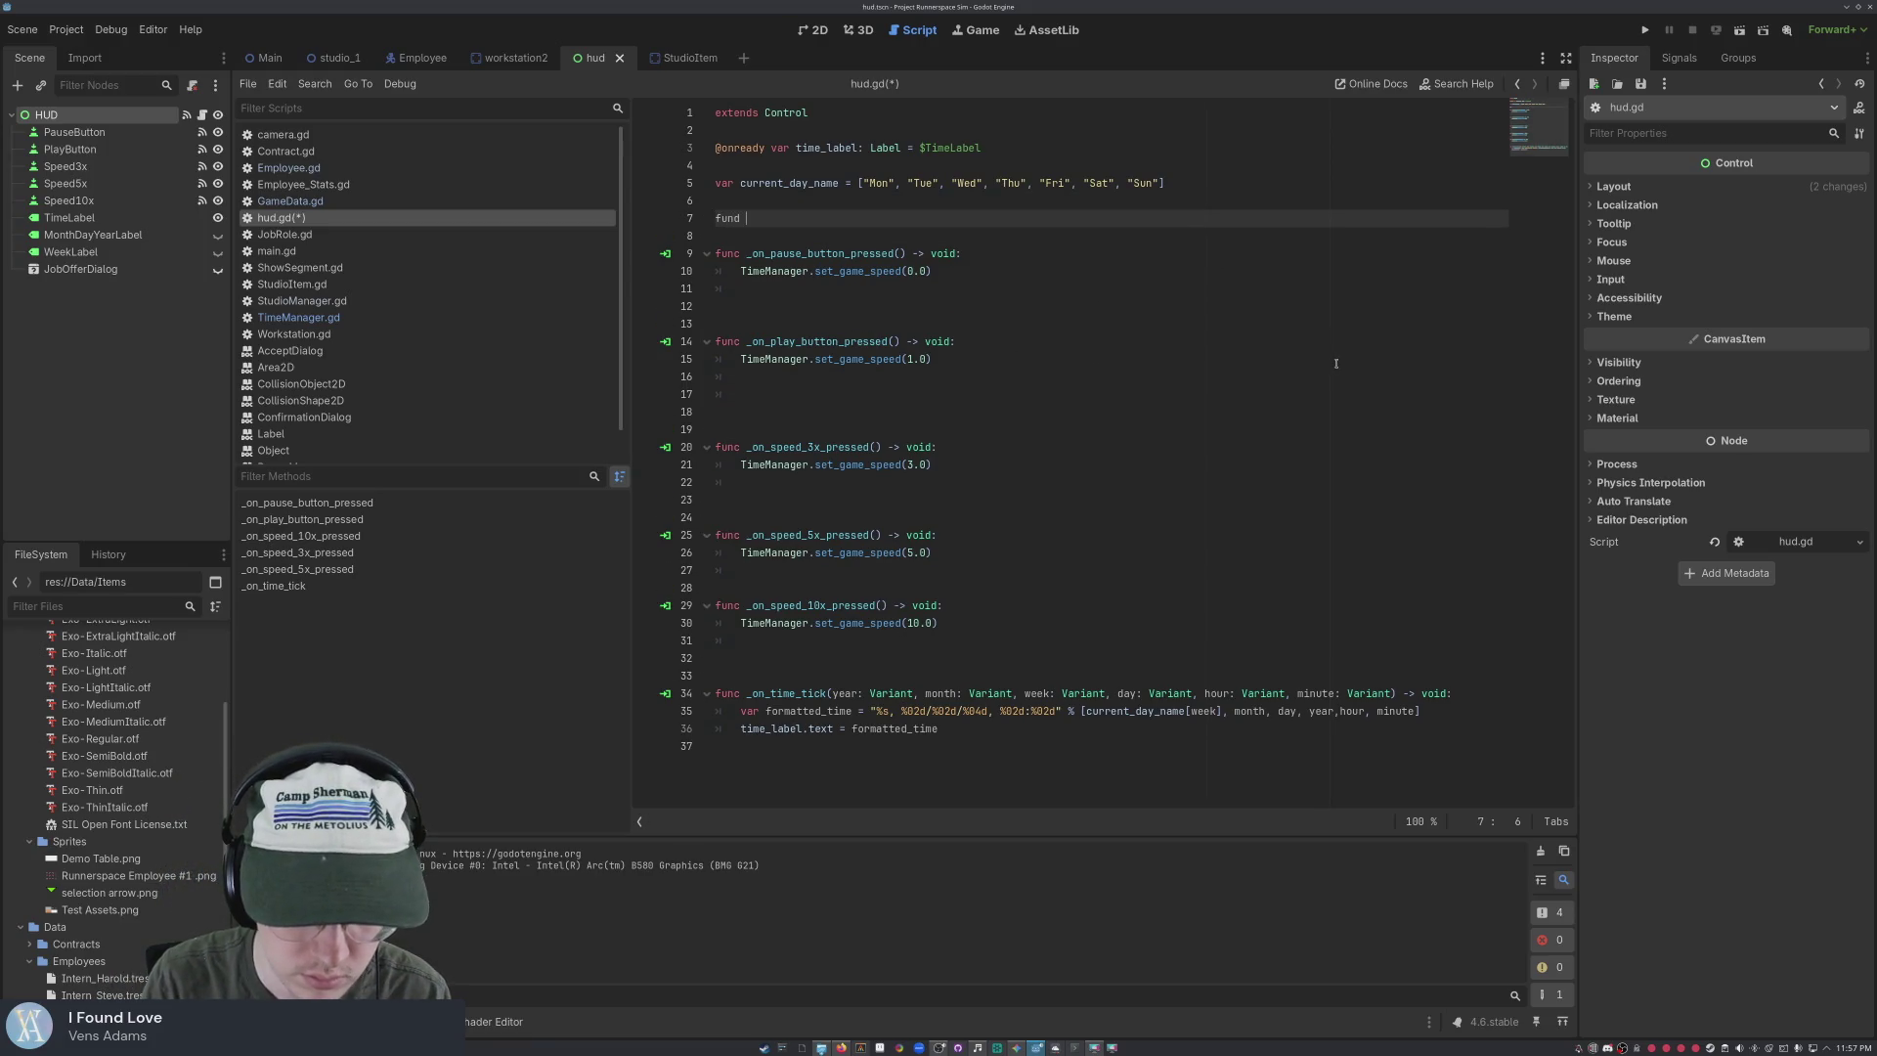
pyautogui.write('_ready(')
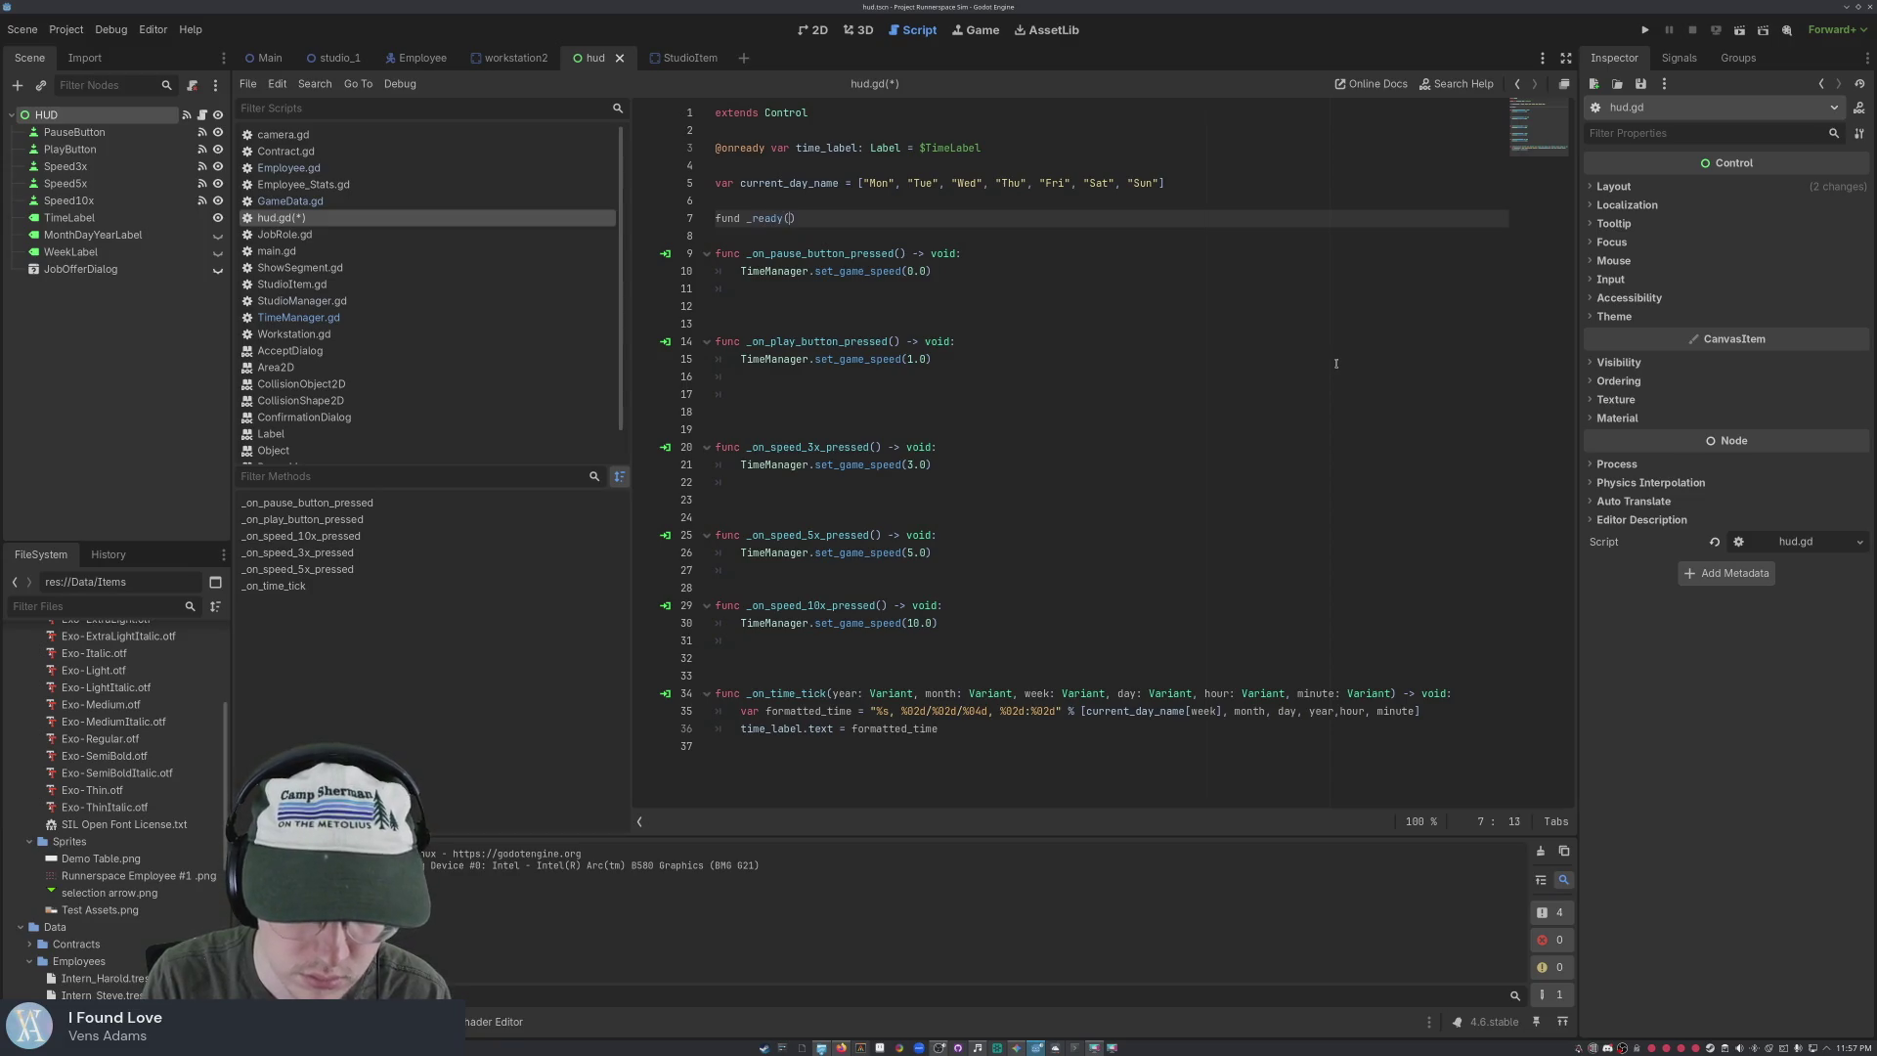
pyautogui.write(')')
pyautogui.press('Return')
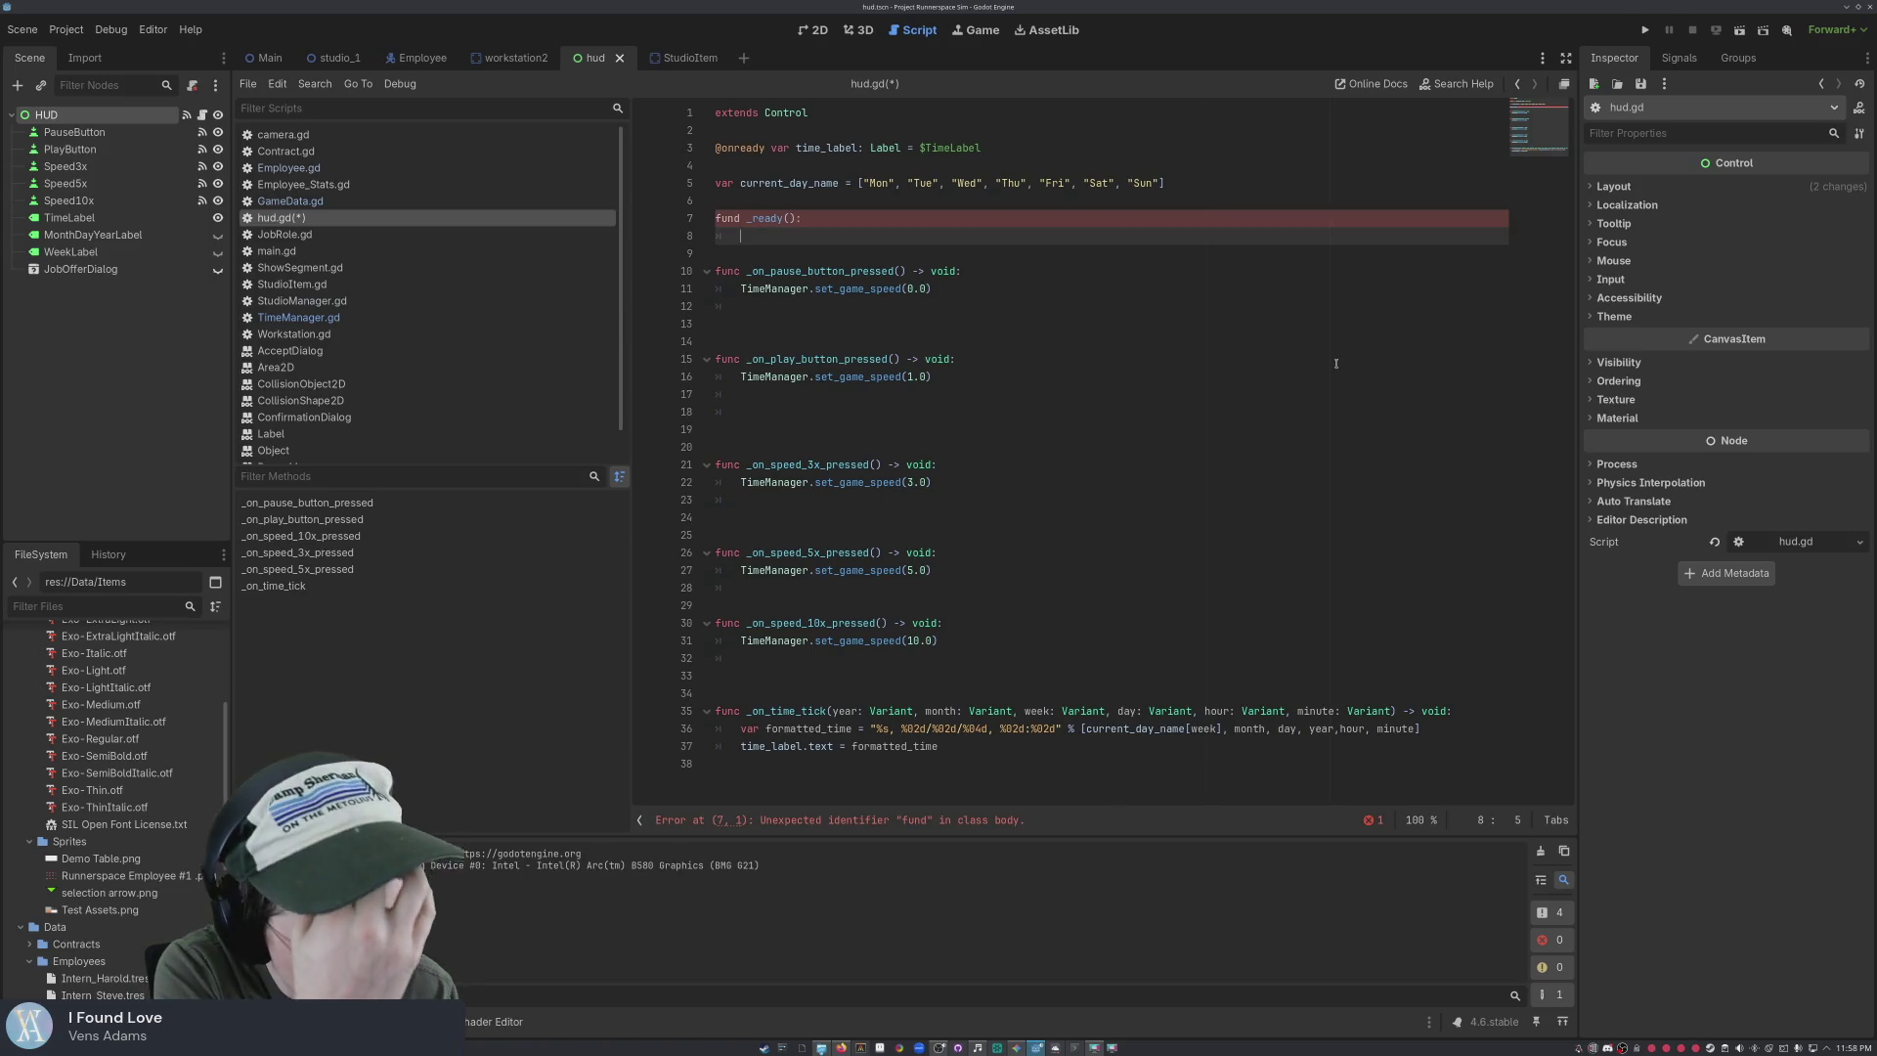
pyautogui.write('TimeManager.')
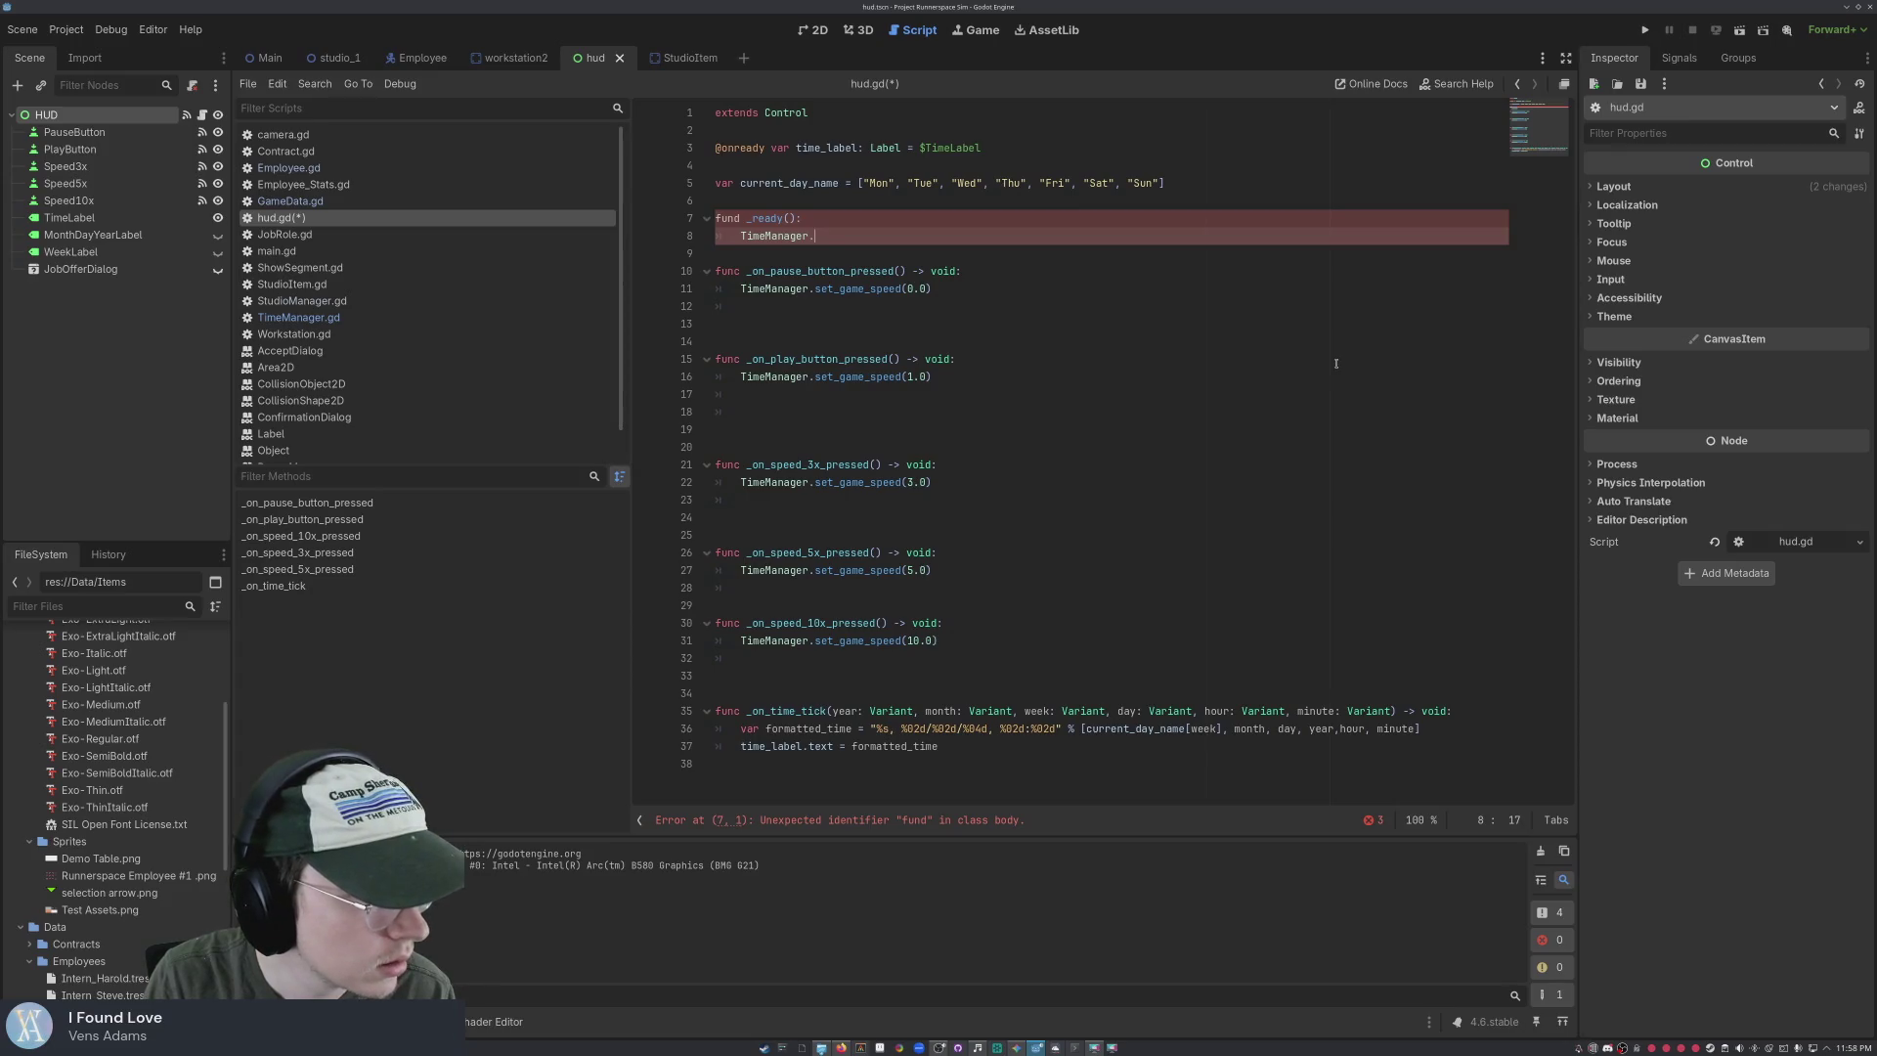
pyautogui.write('time_t')
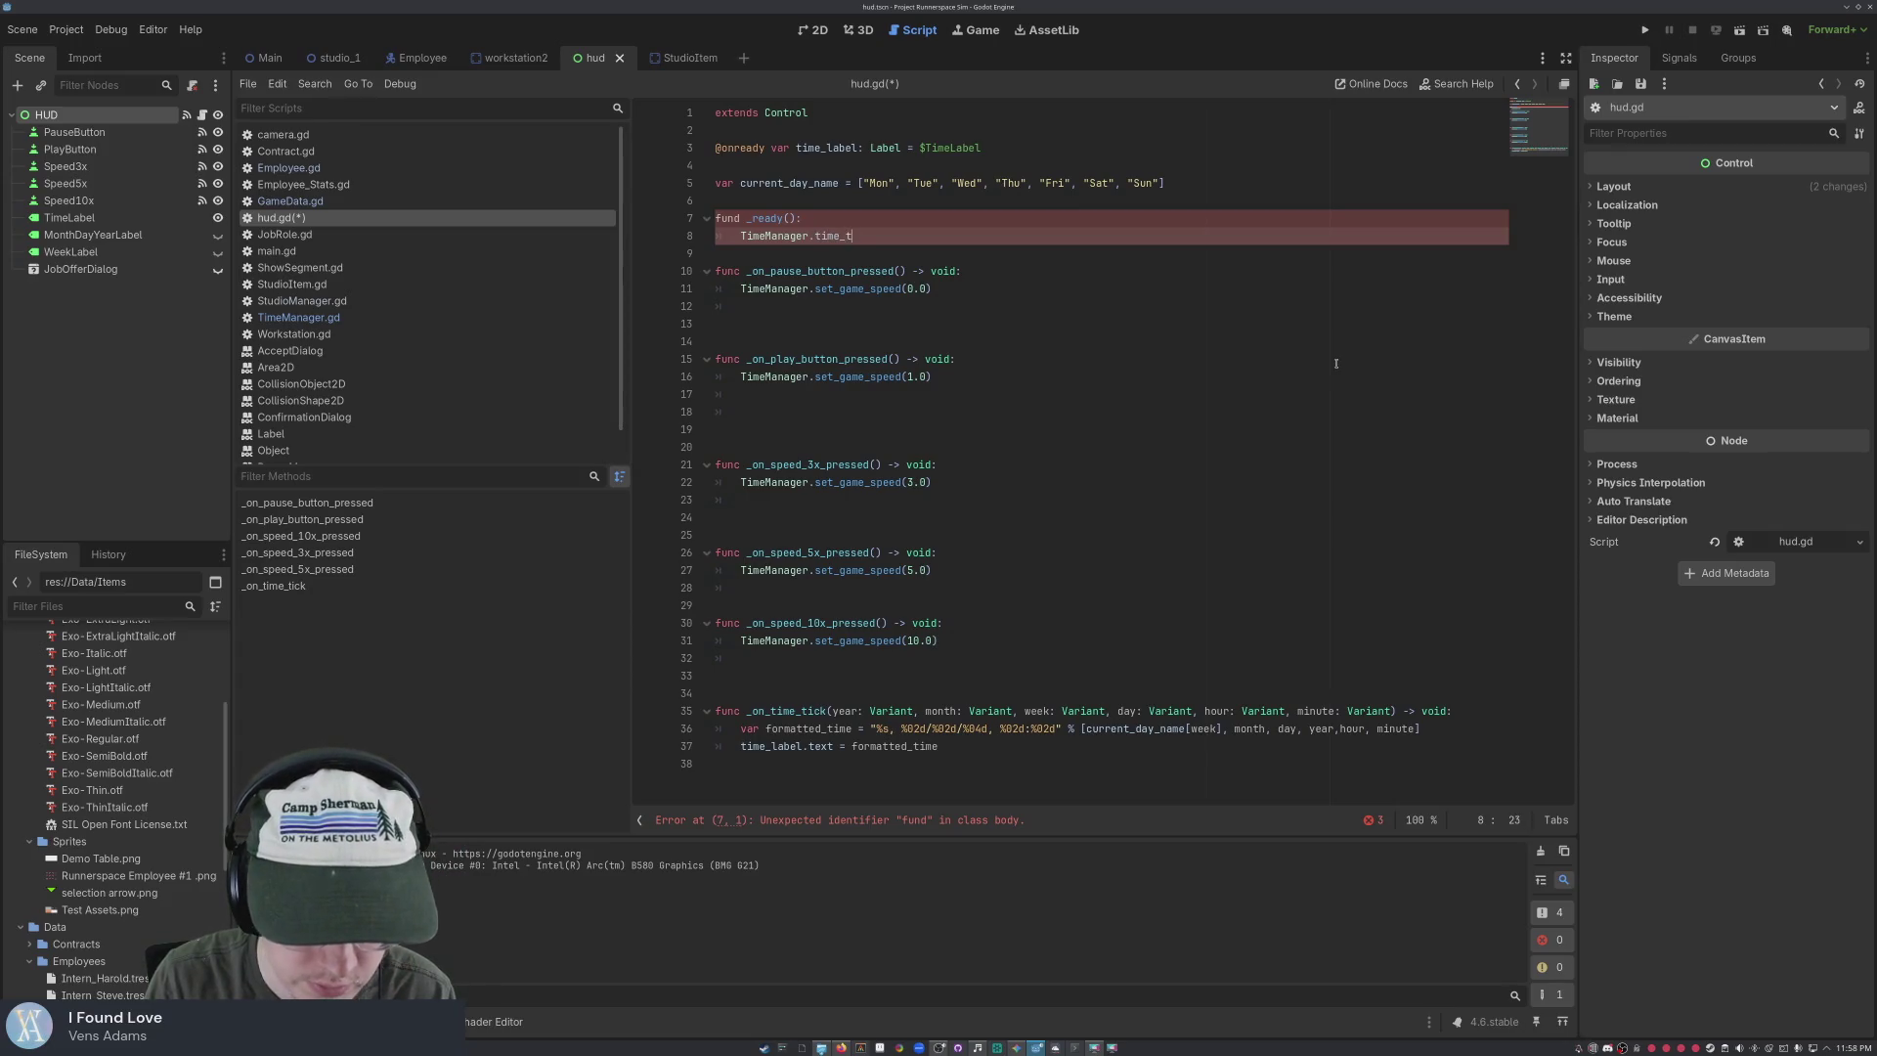
pyautogui.write('ick._on')
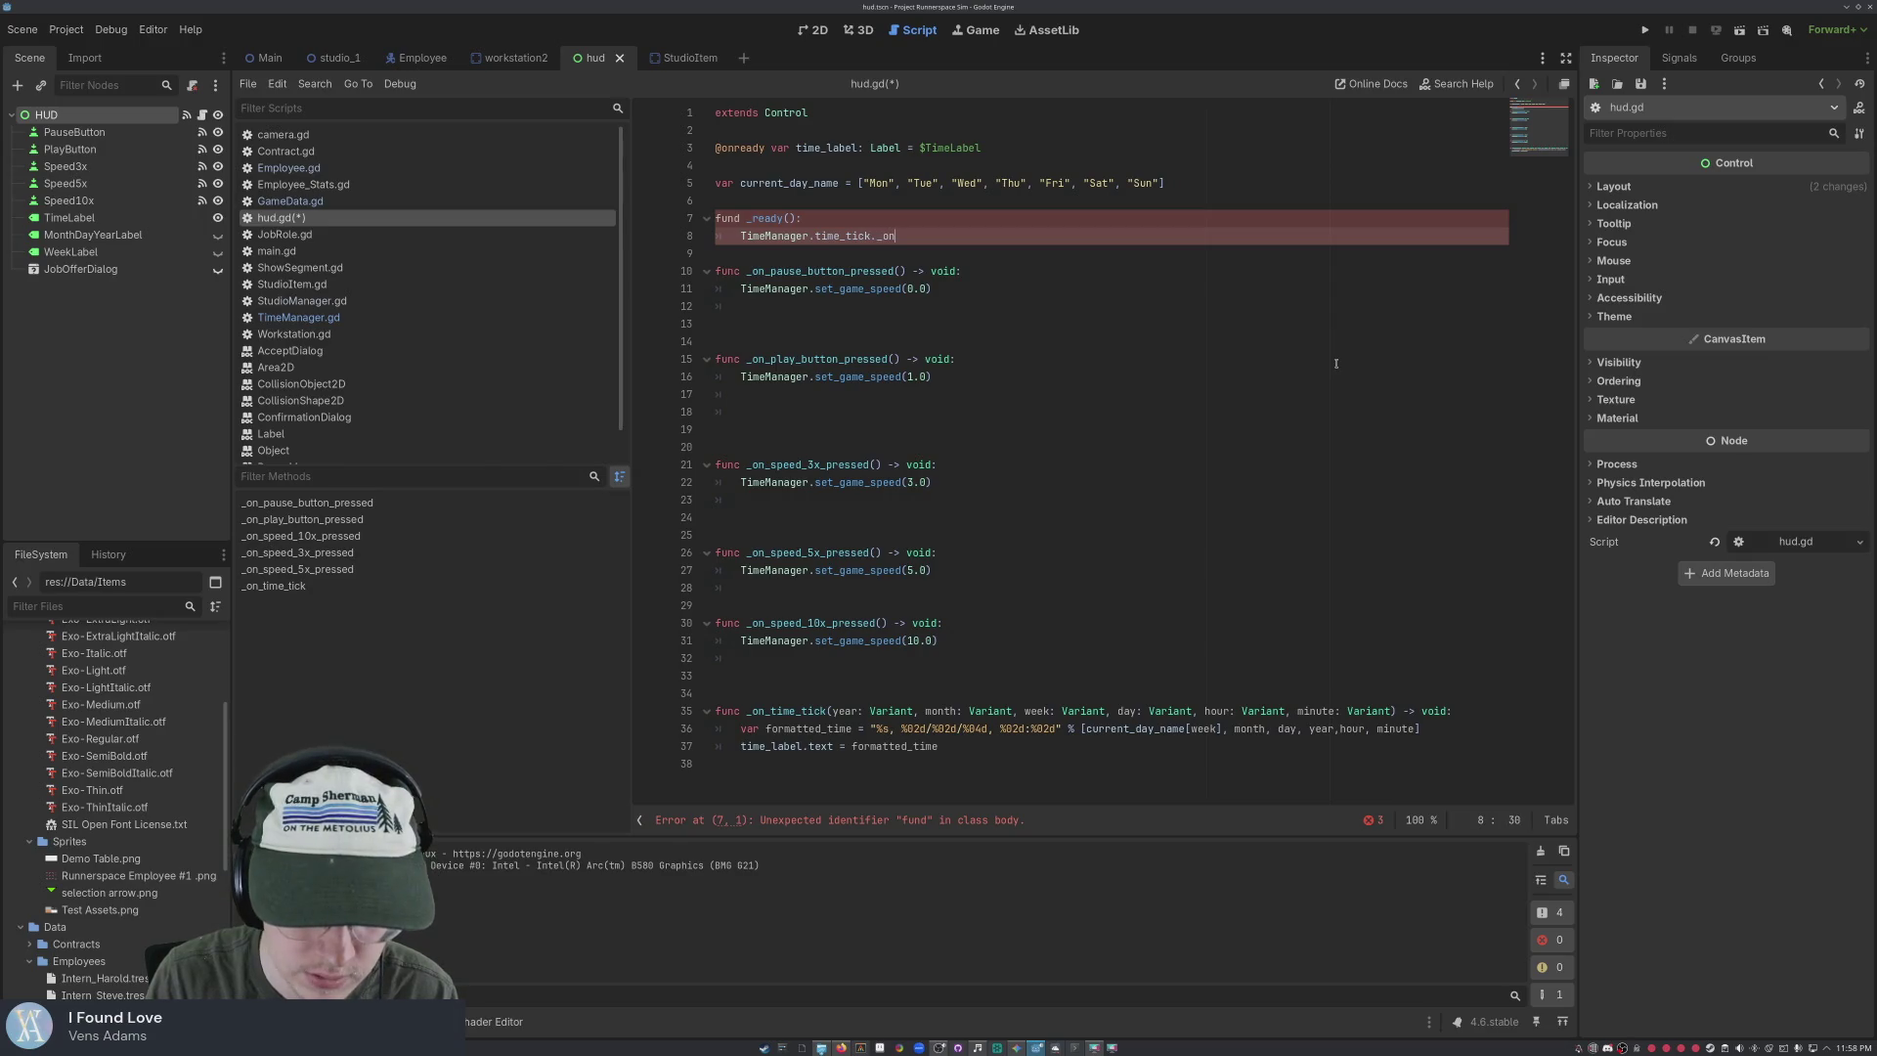
pyautogui.write('time_')
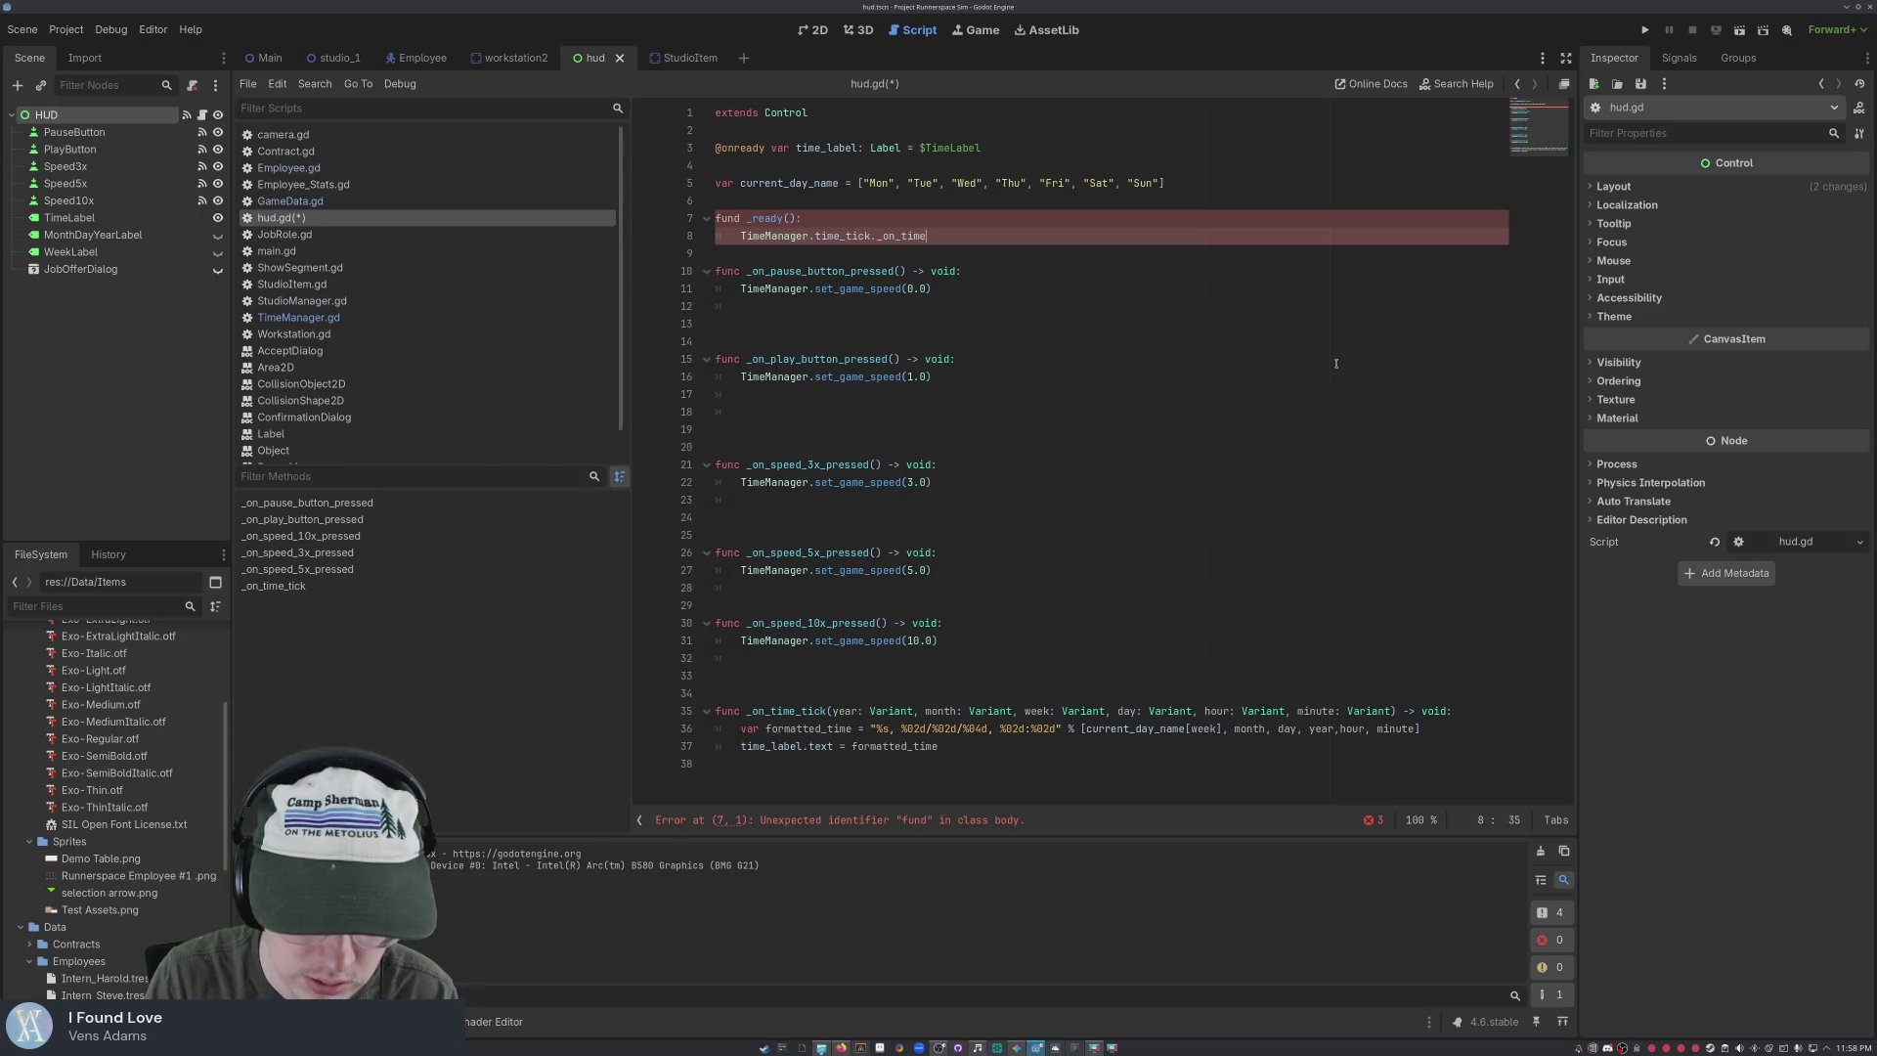
pyautogui.write('tick')
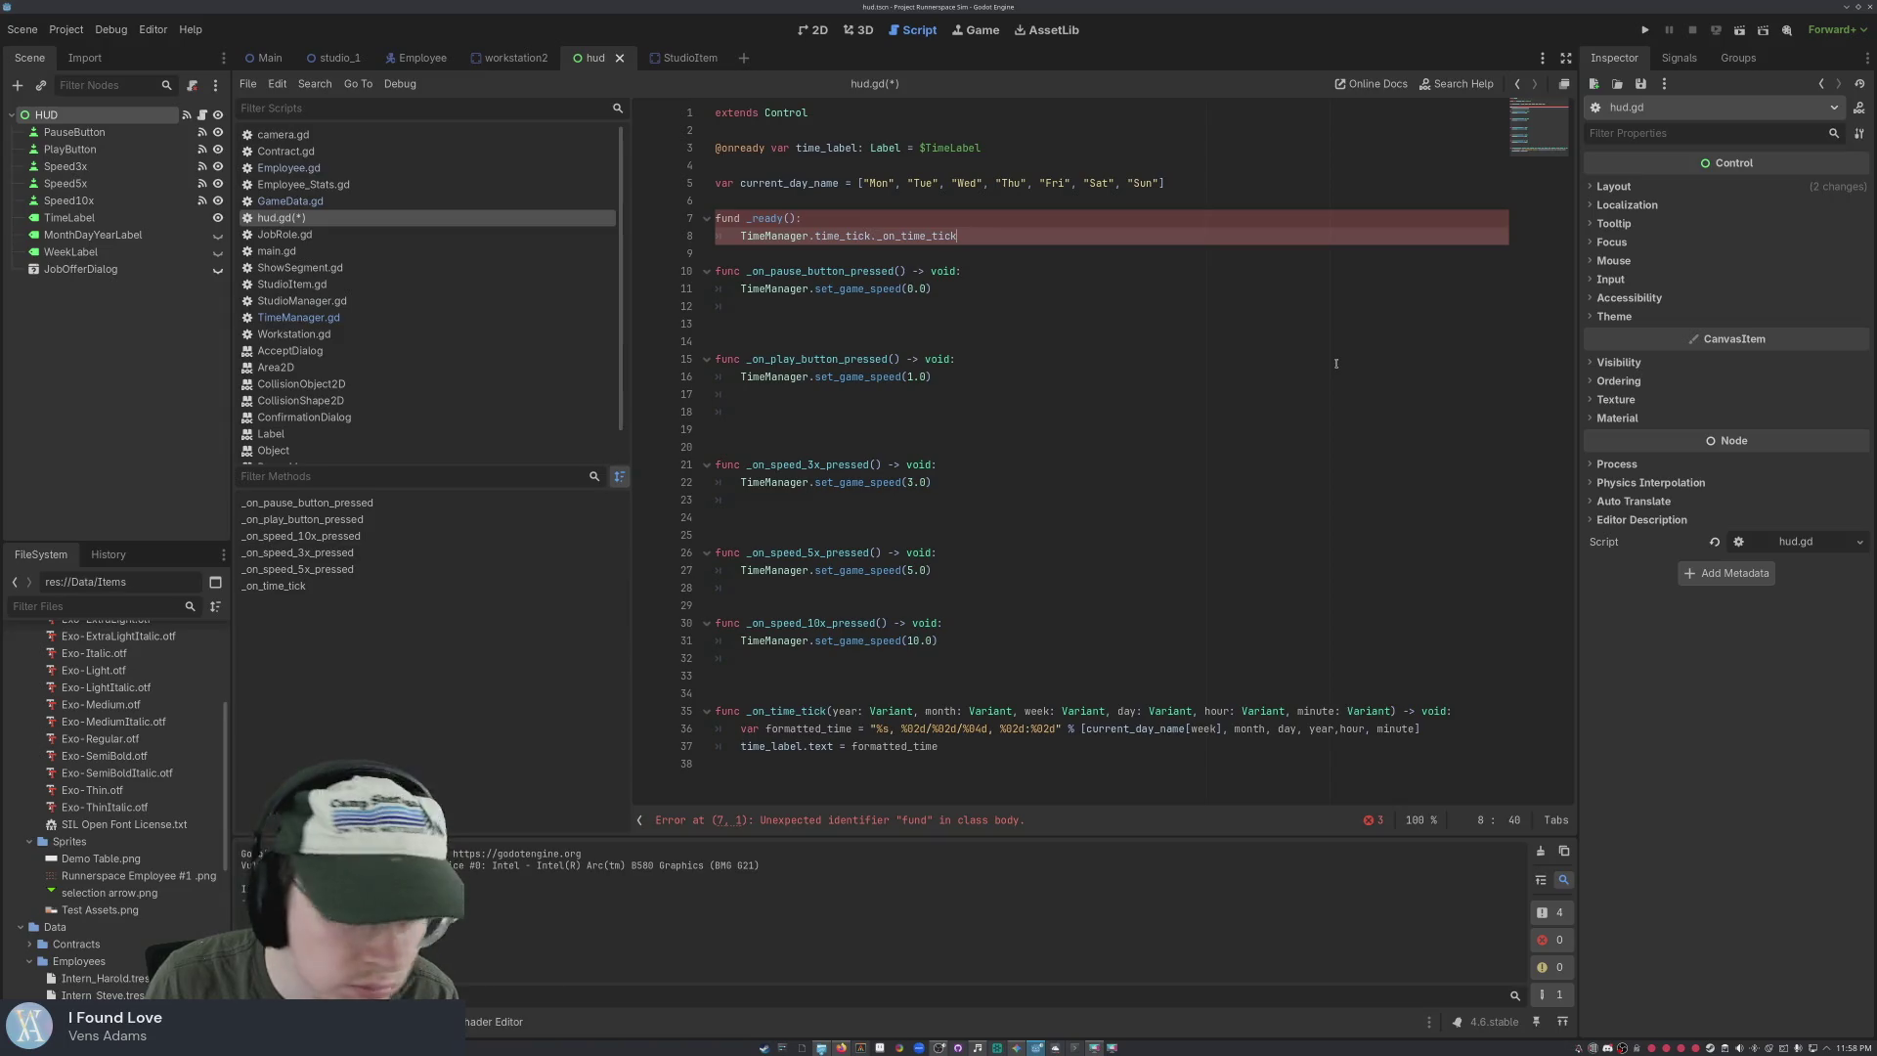
# Complete line 8 as TimeManager.time_tick.connect(_on_time_tick) and remove the stray colon
pyautogui.press('Left')
pyautogui.press('Left')
pyautogui.press('Left')
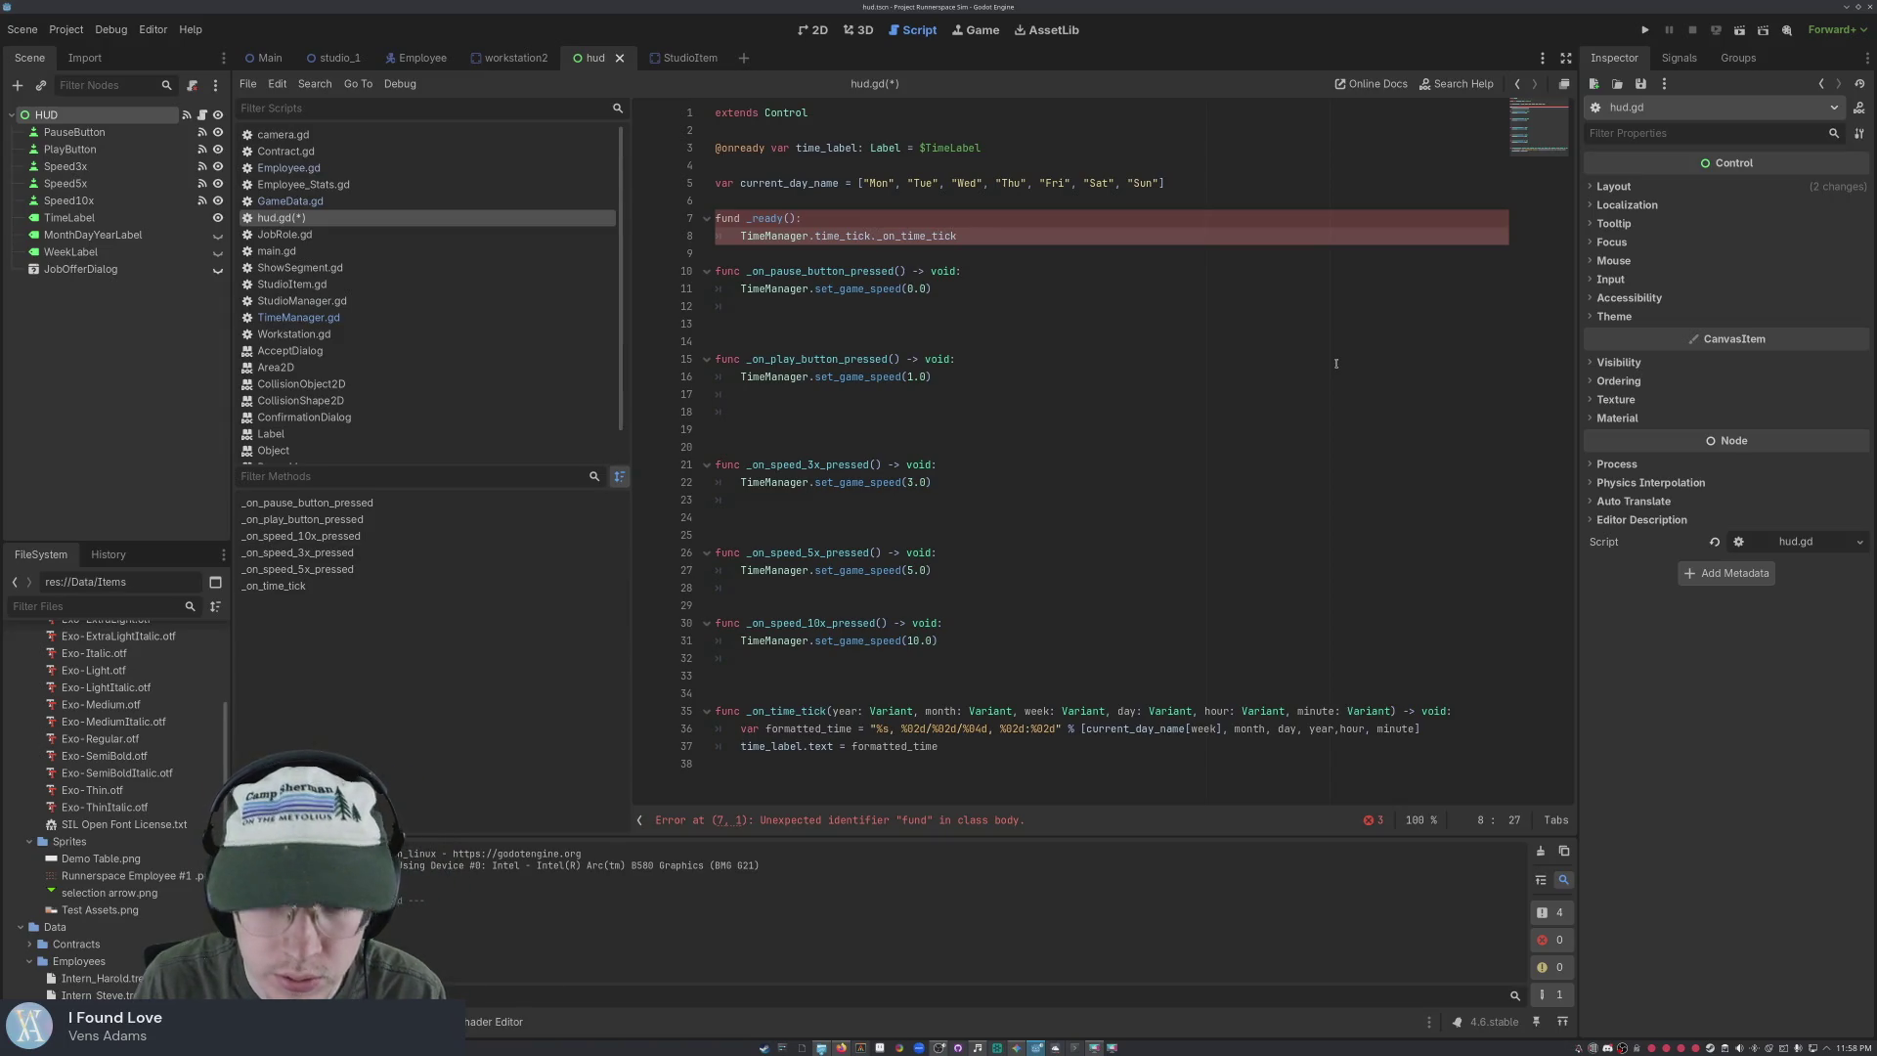
pyautogui.write('(')
pyautogui.press('Right')
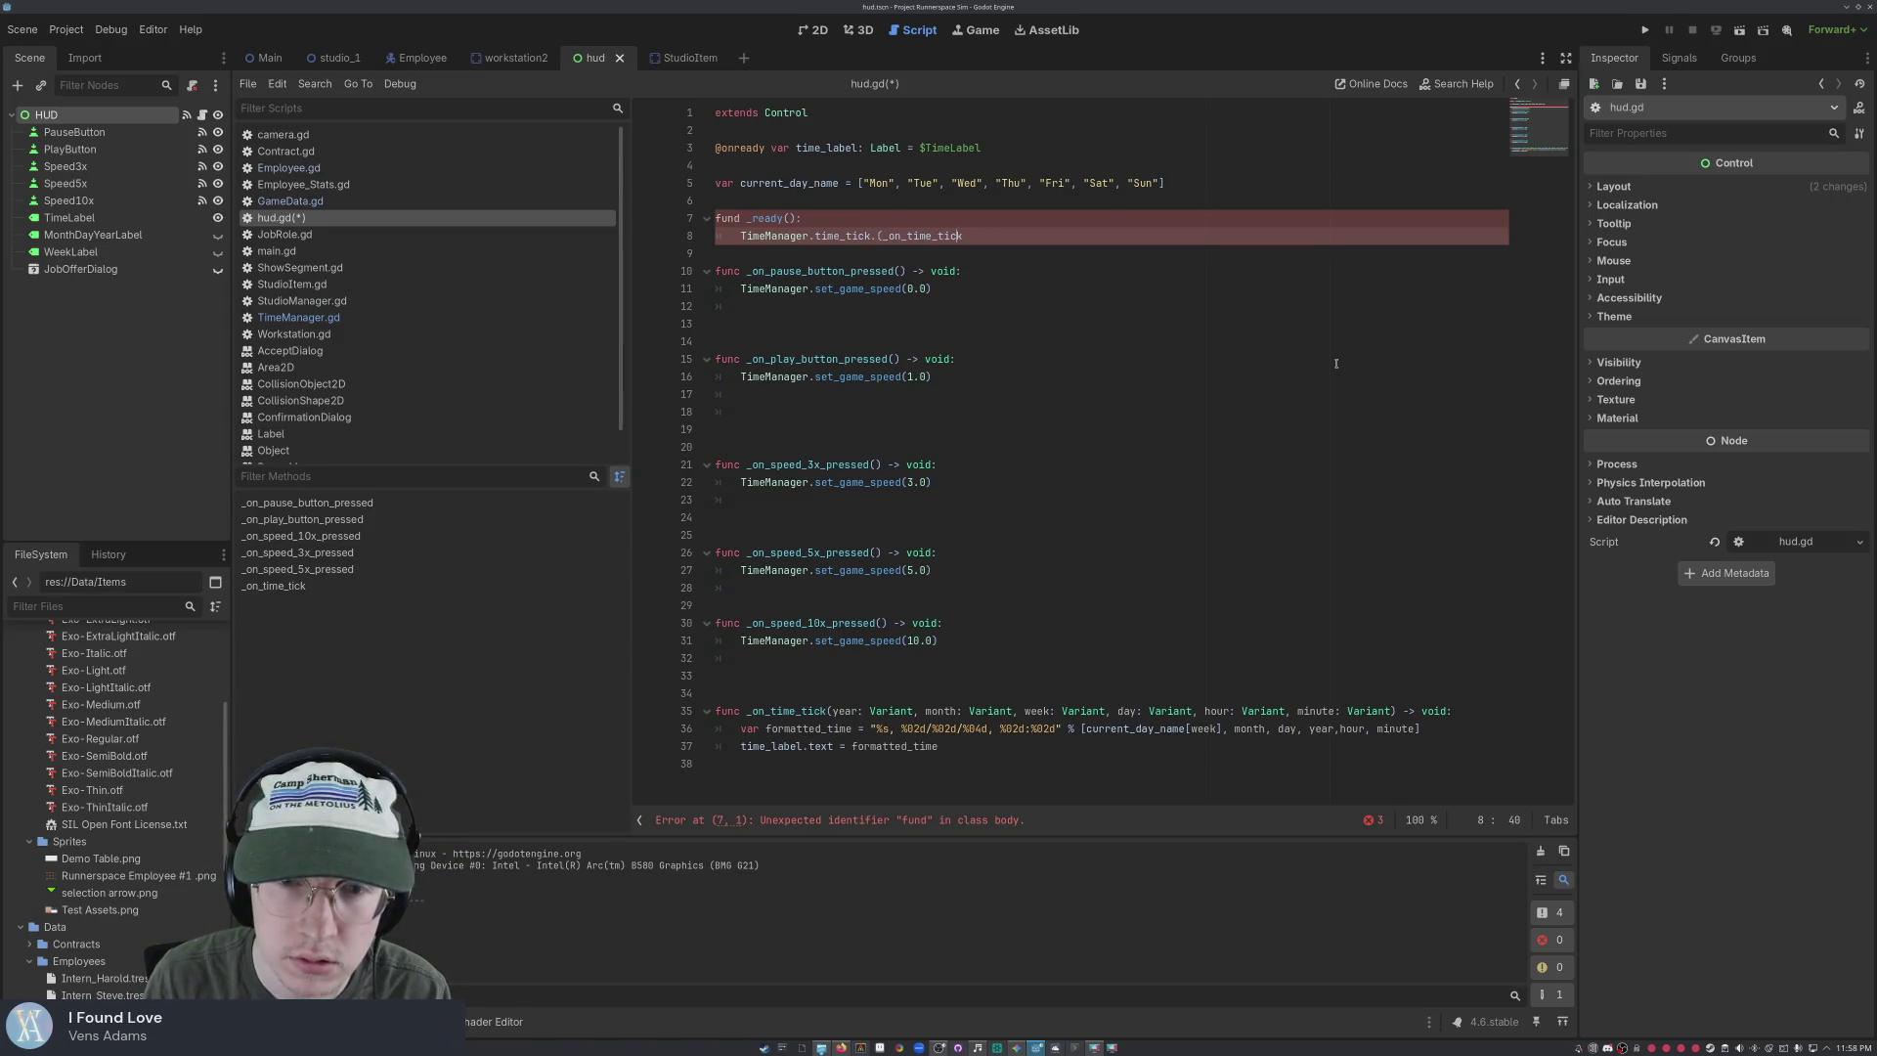
pyautogui.write(')')
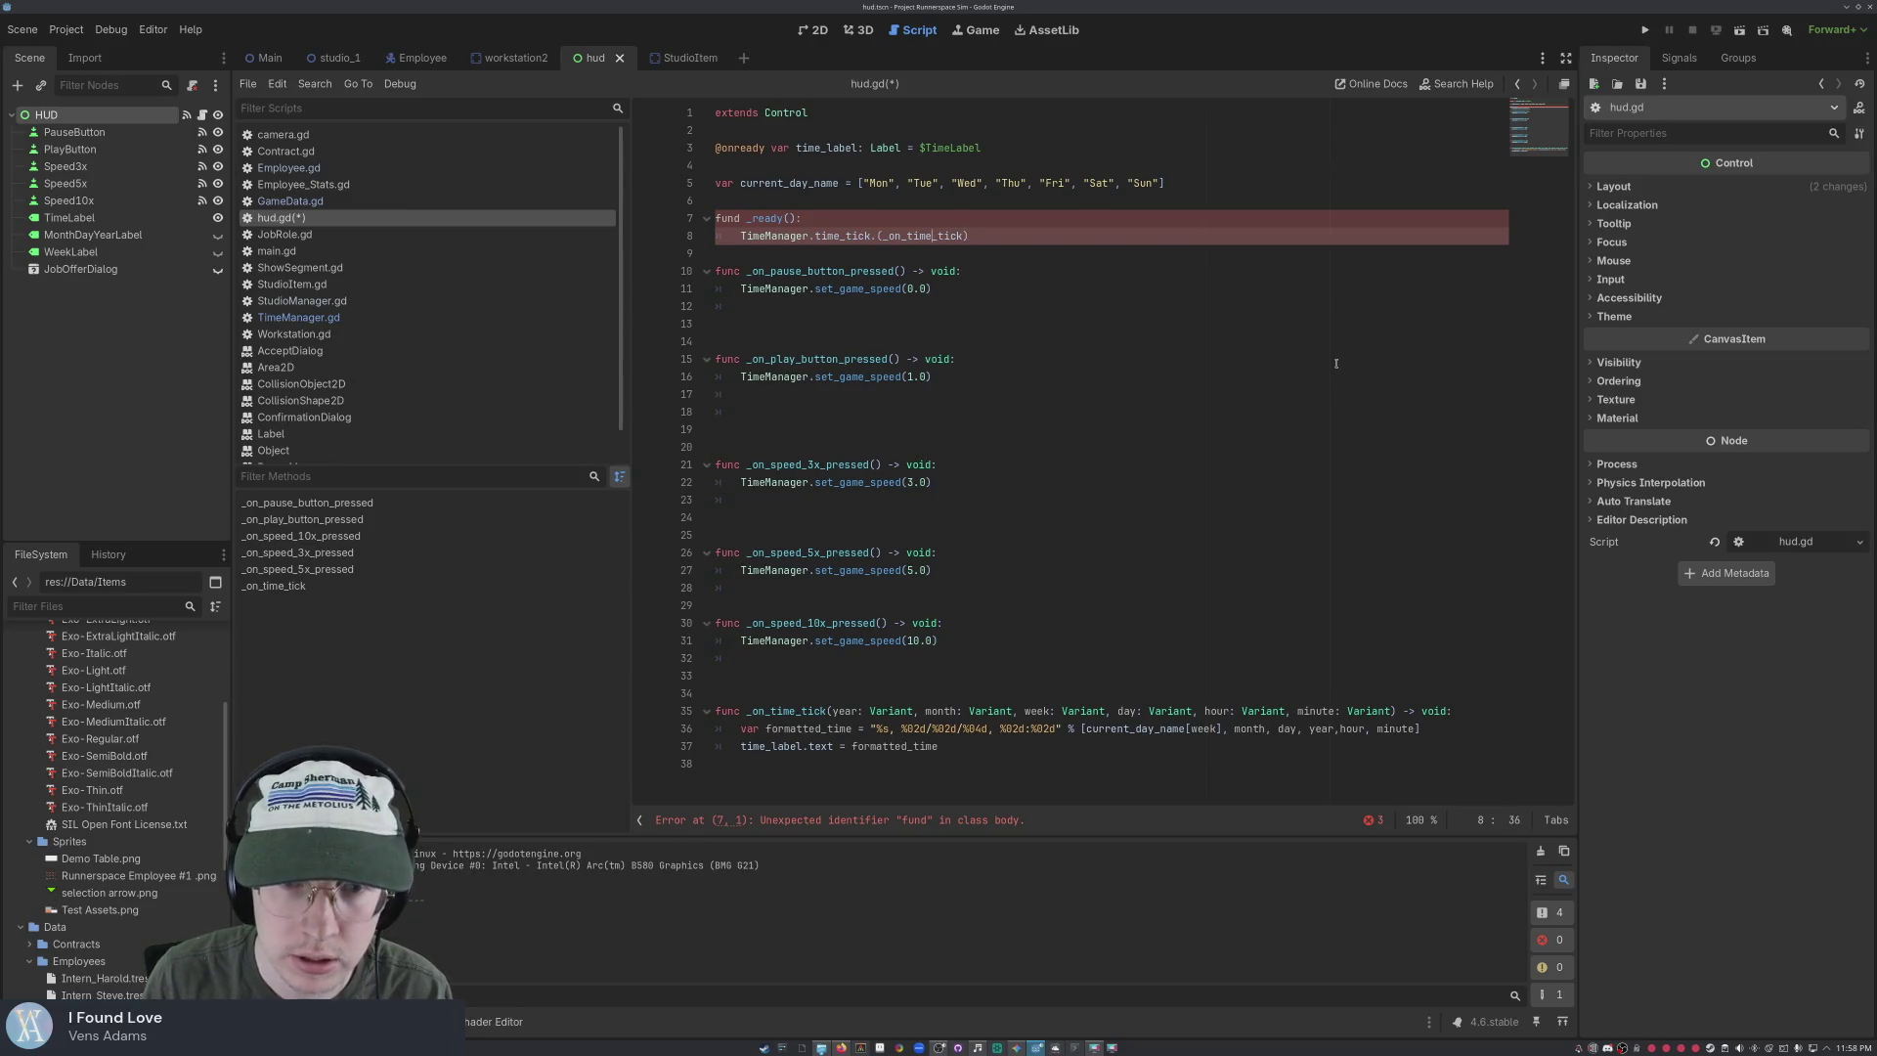
pyautogui.write('connect')
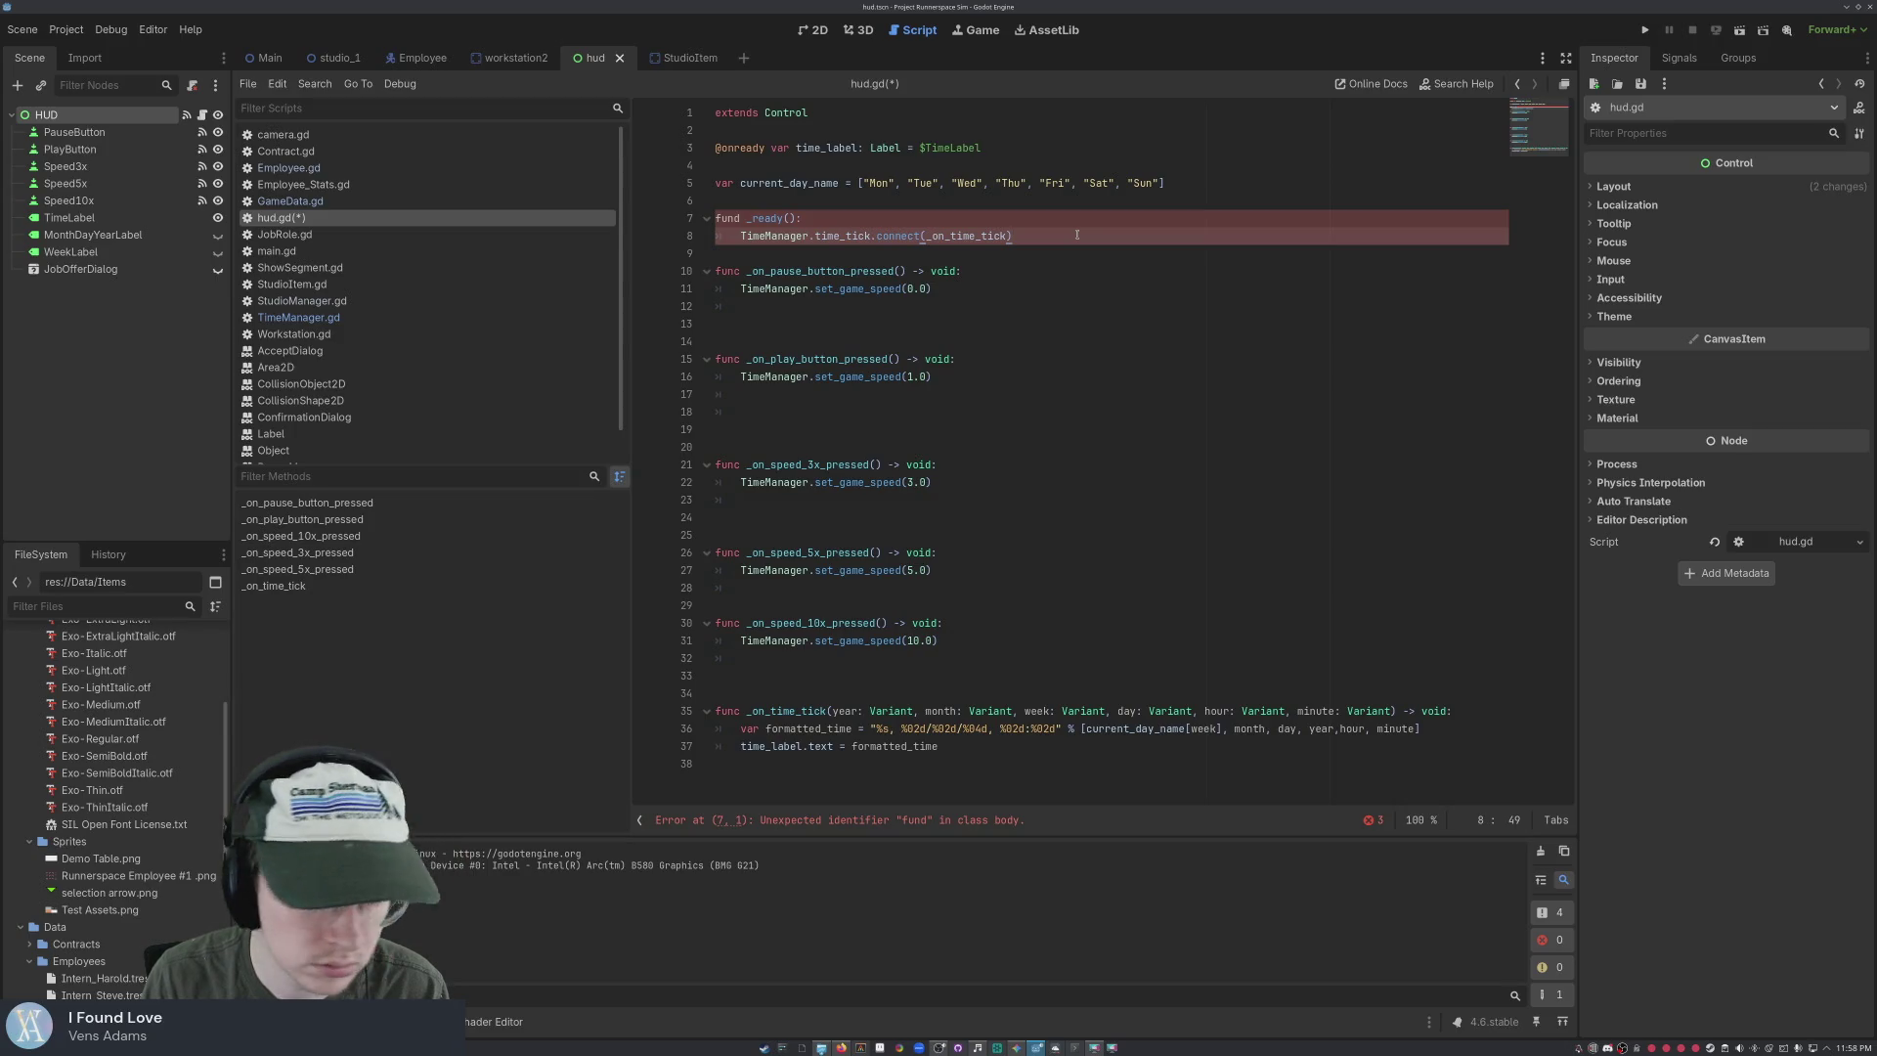
pyautogui.write(':')
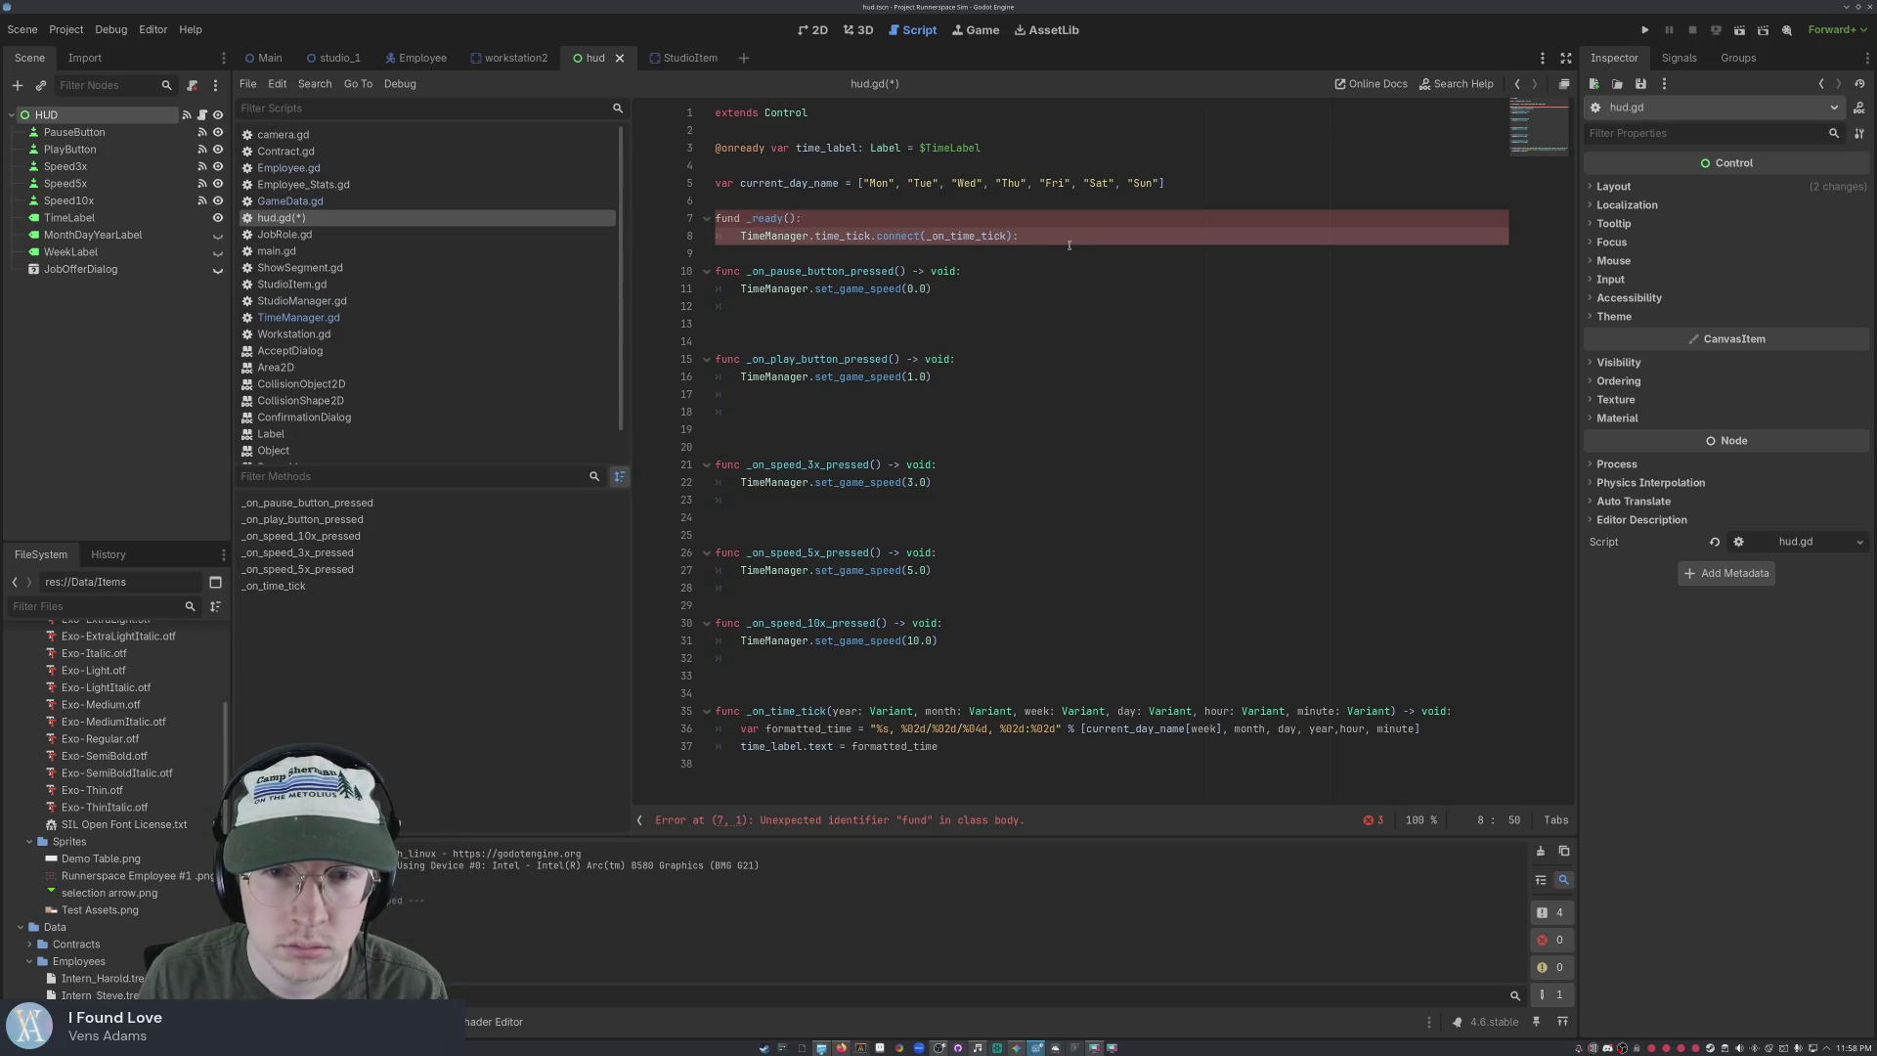
pyautogui.press('BackSpace')
pyautogui.click(1025, 413)
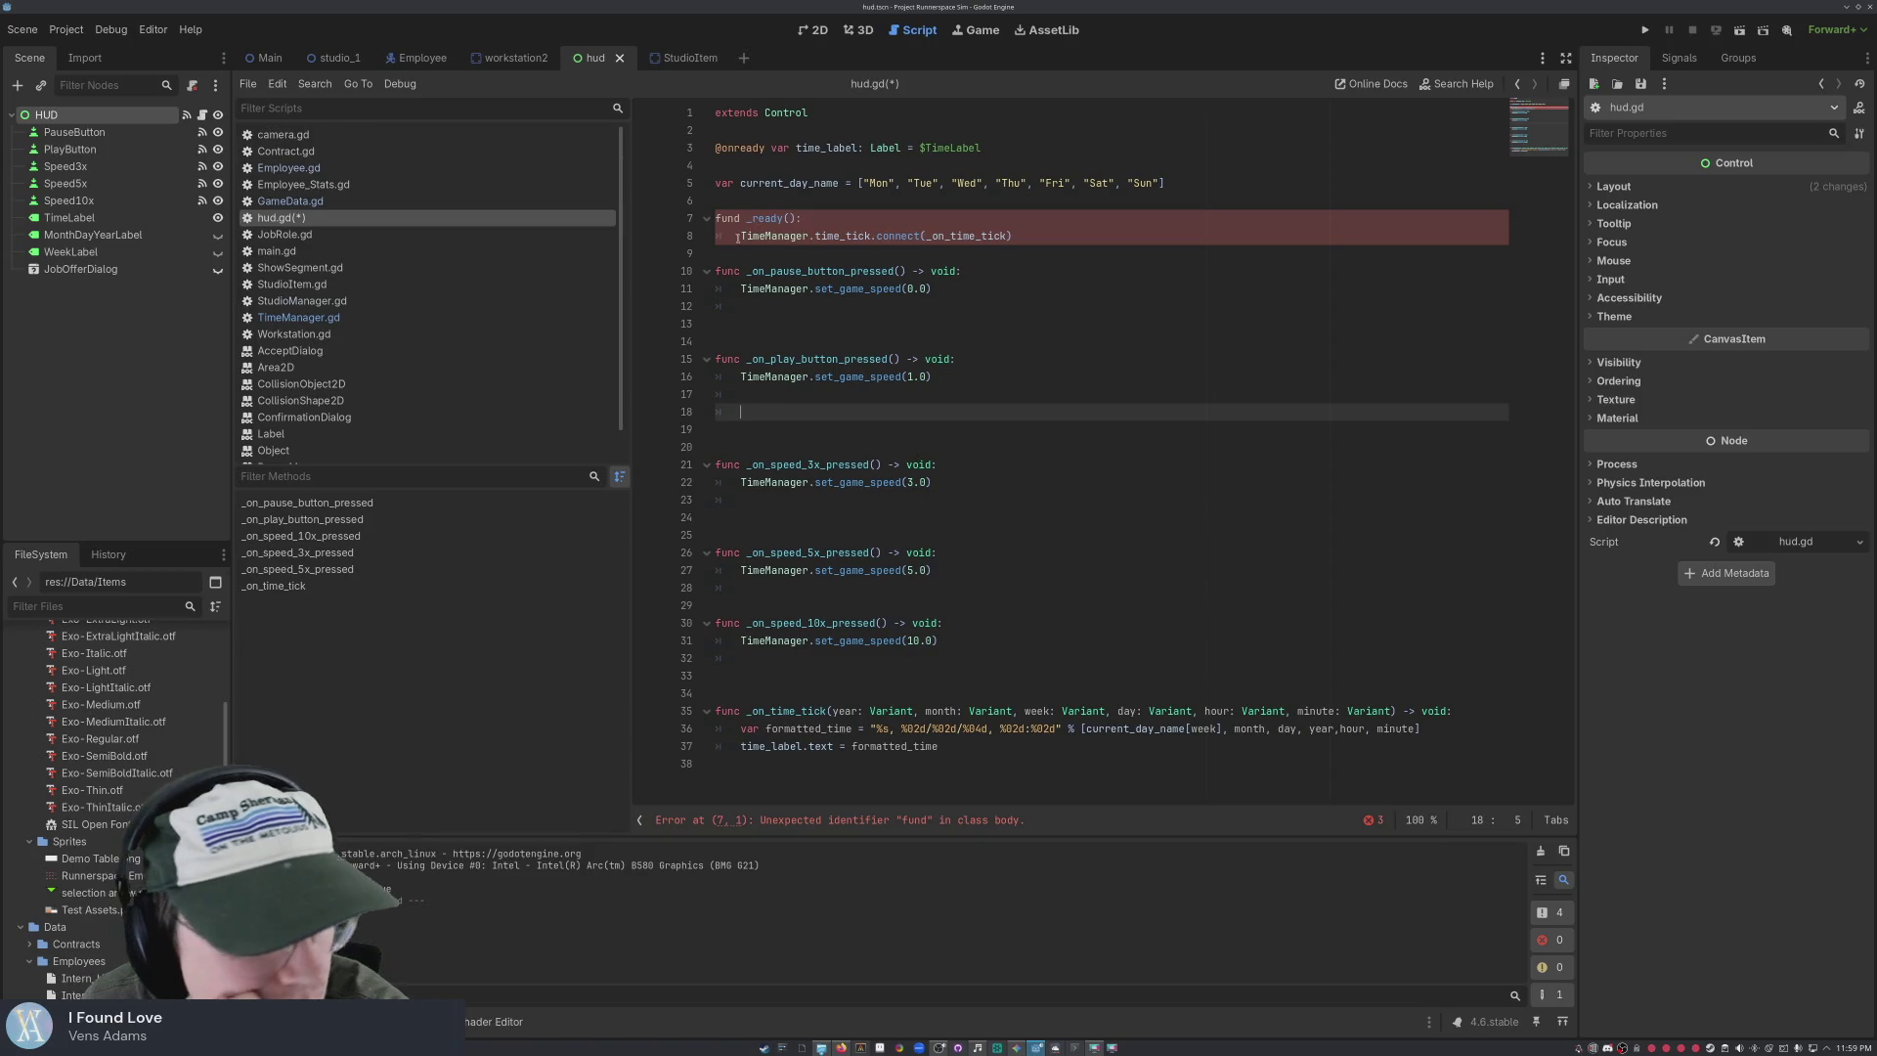
pyautogui.click(736, 236)
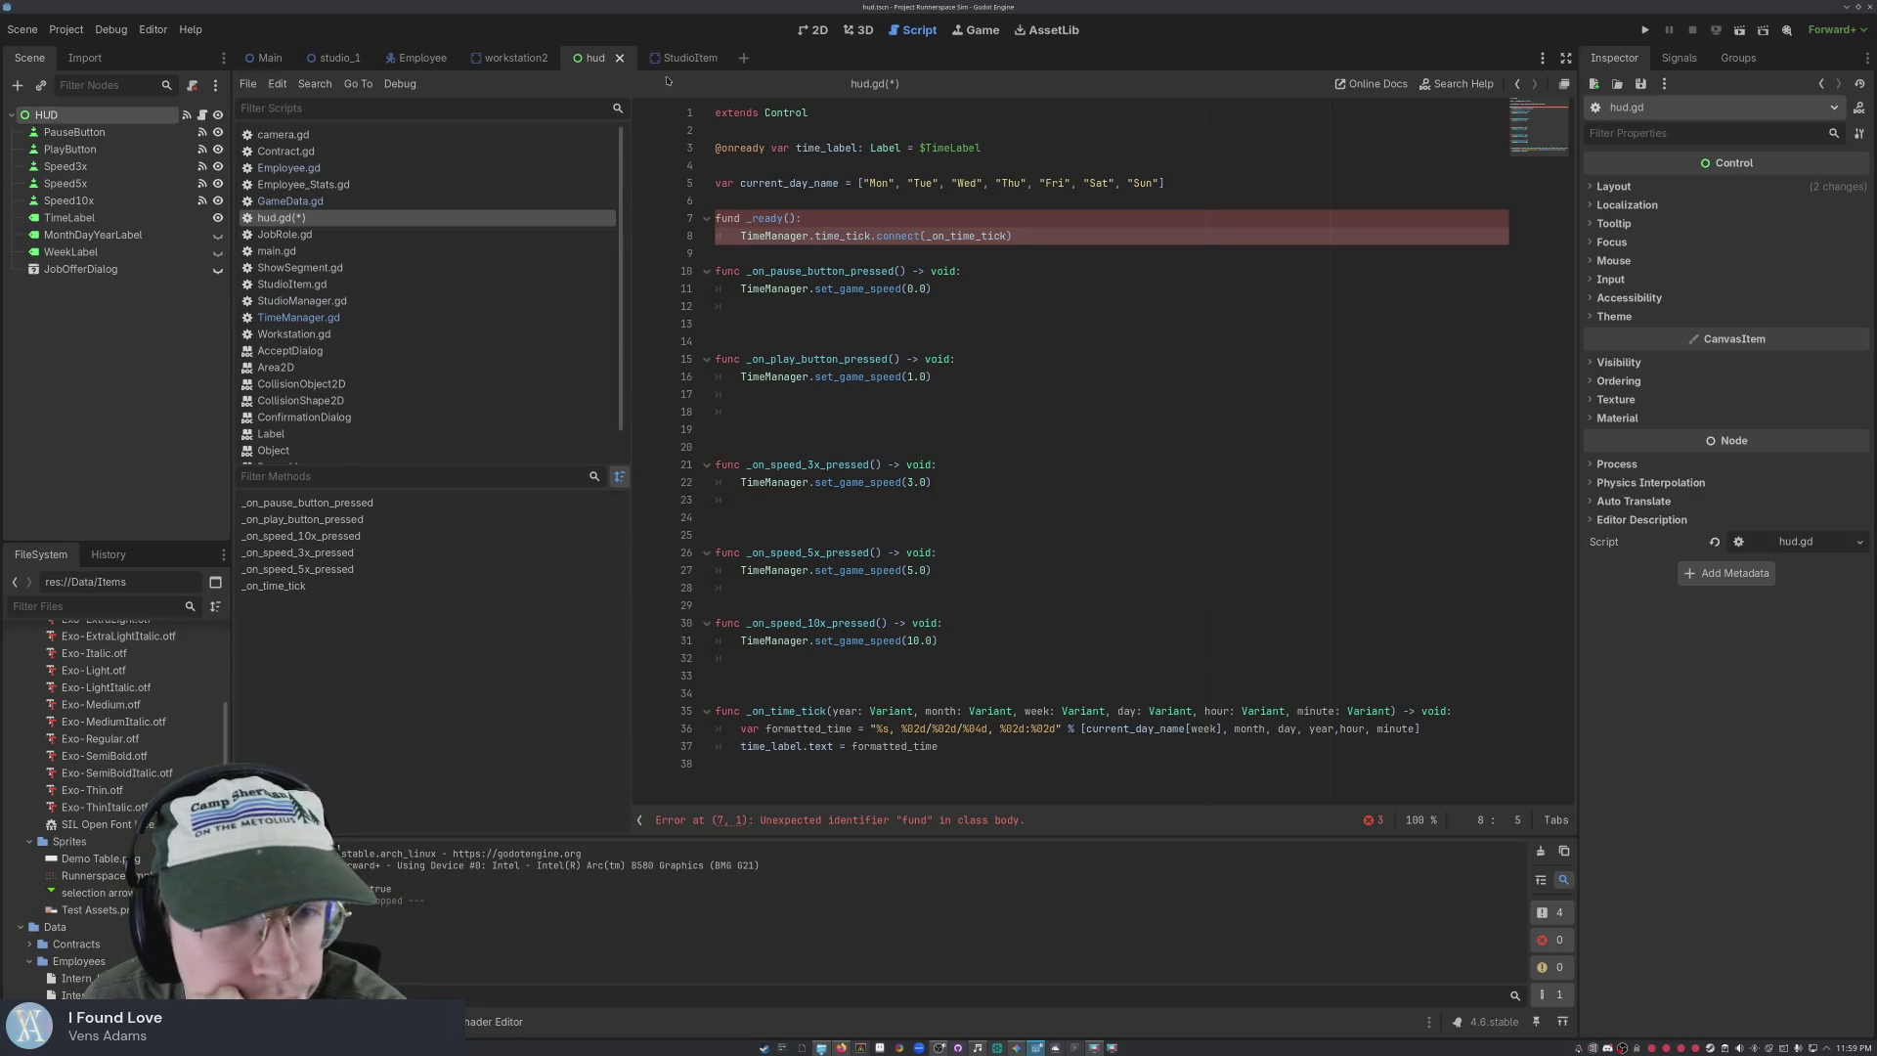
pyautogui.click(56, 27)
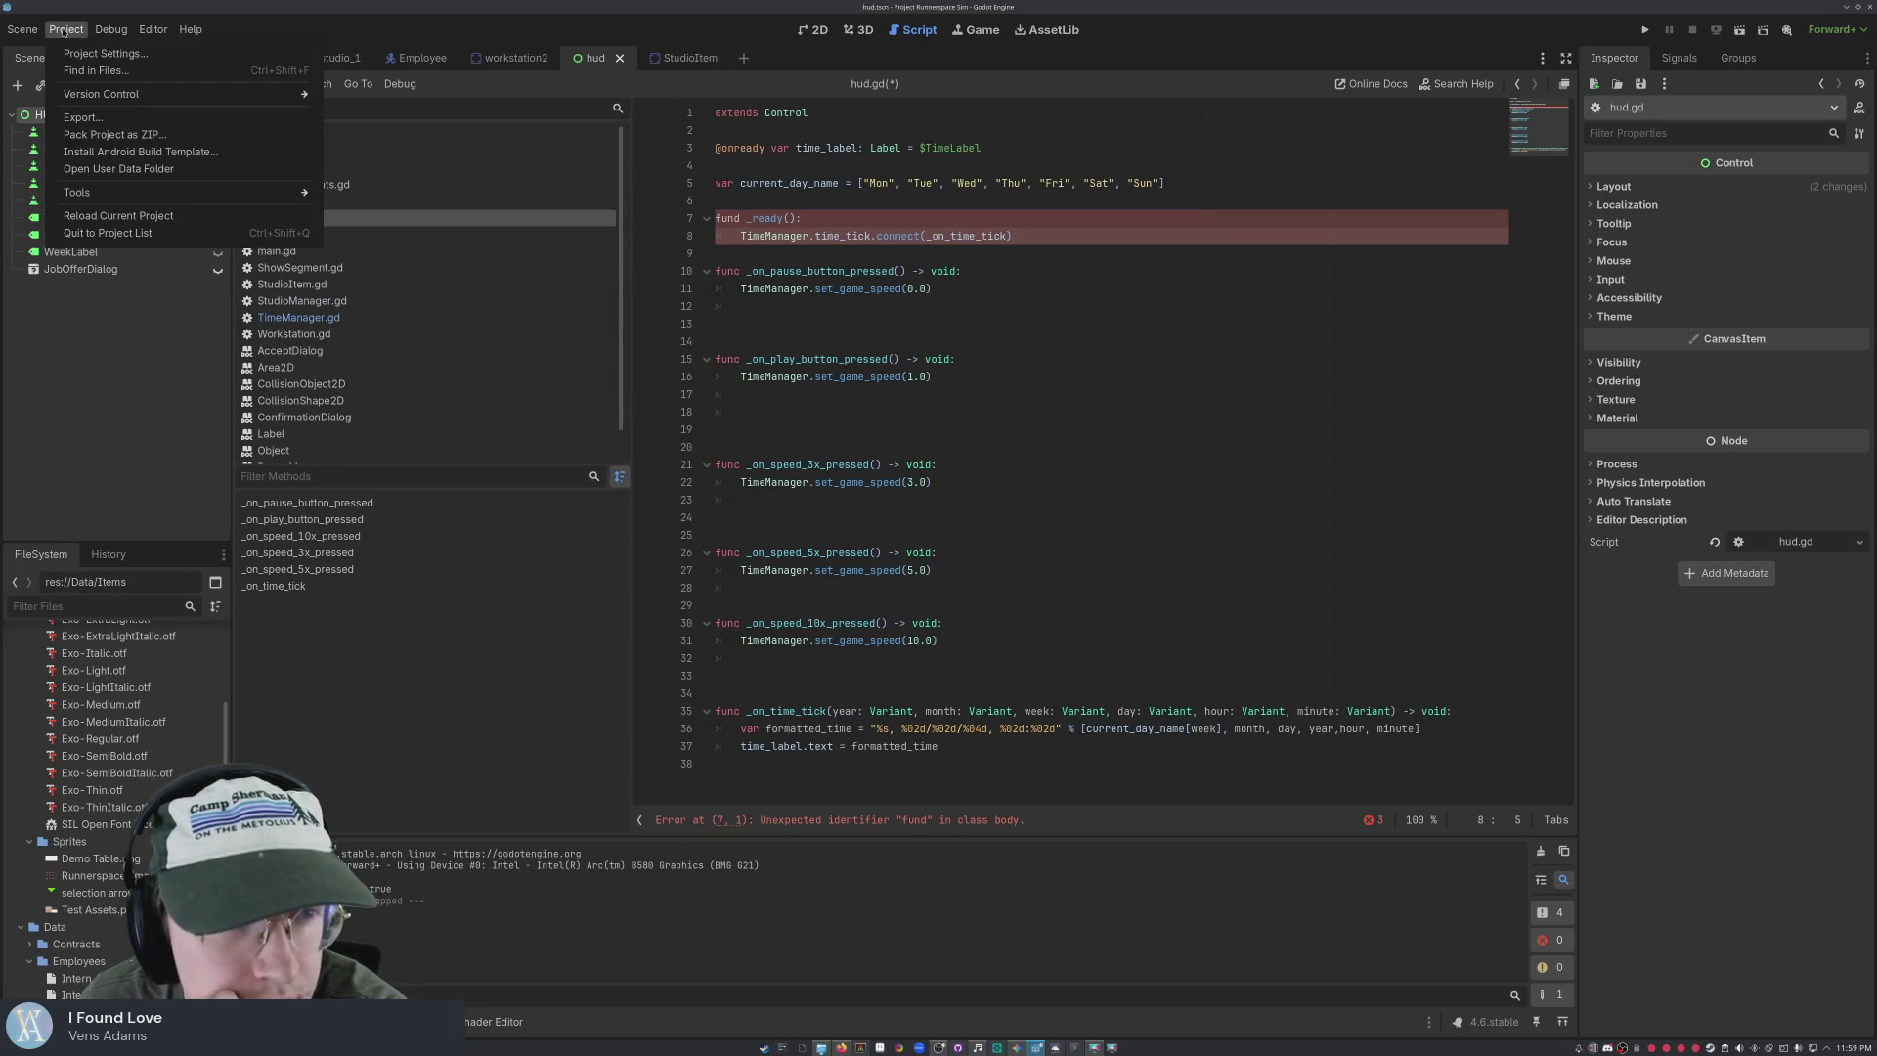
pyautogui.click(106, 53)
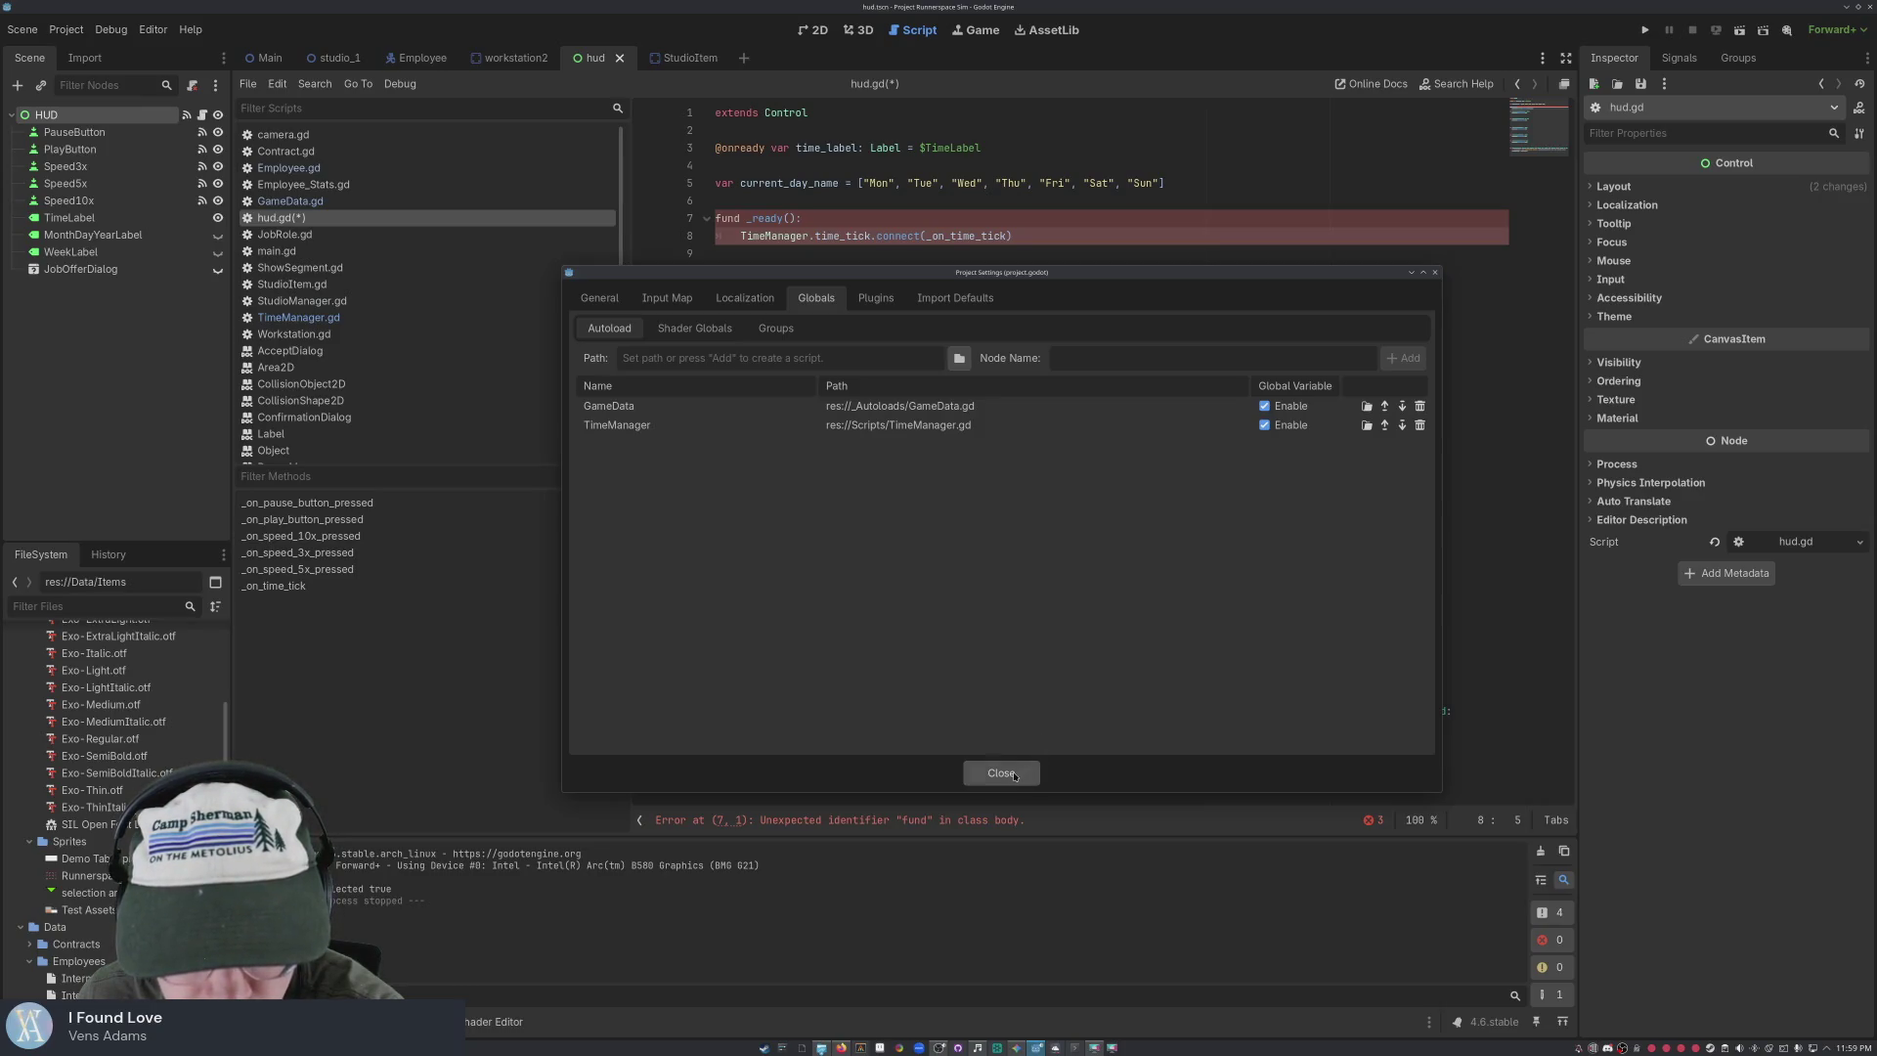
pyautogui.click(1015, 775)
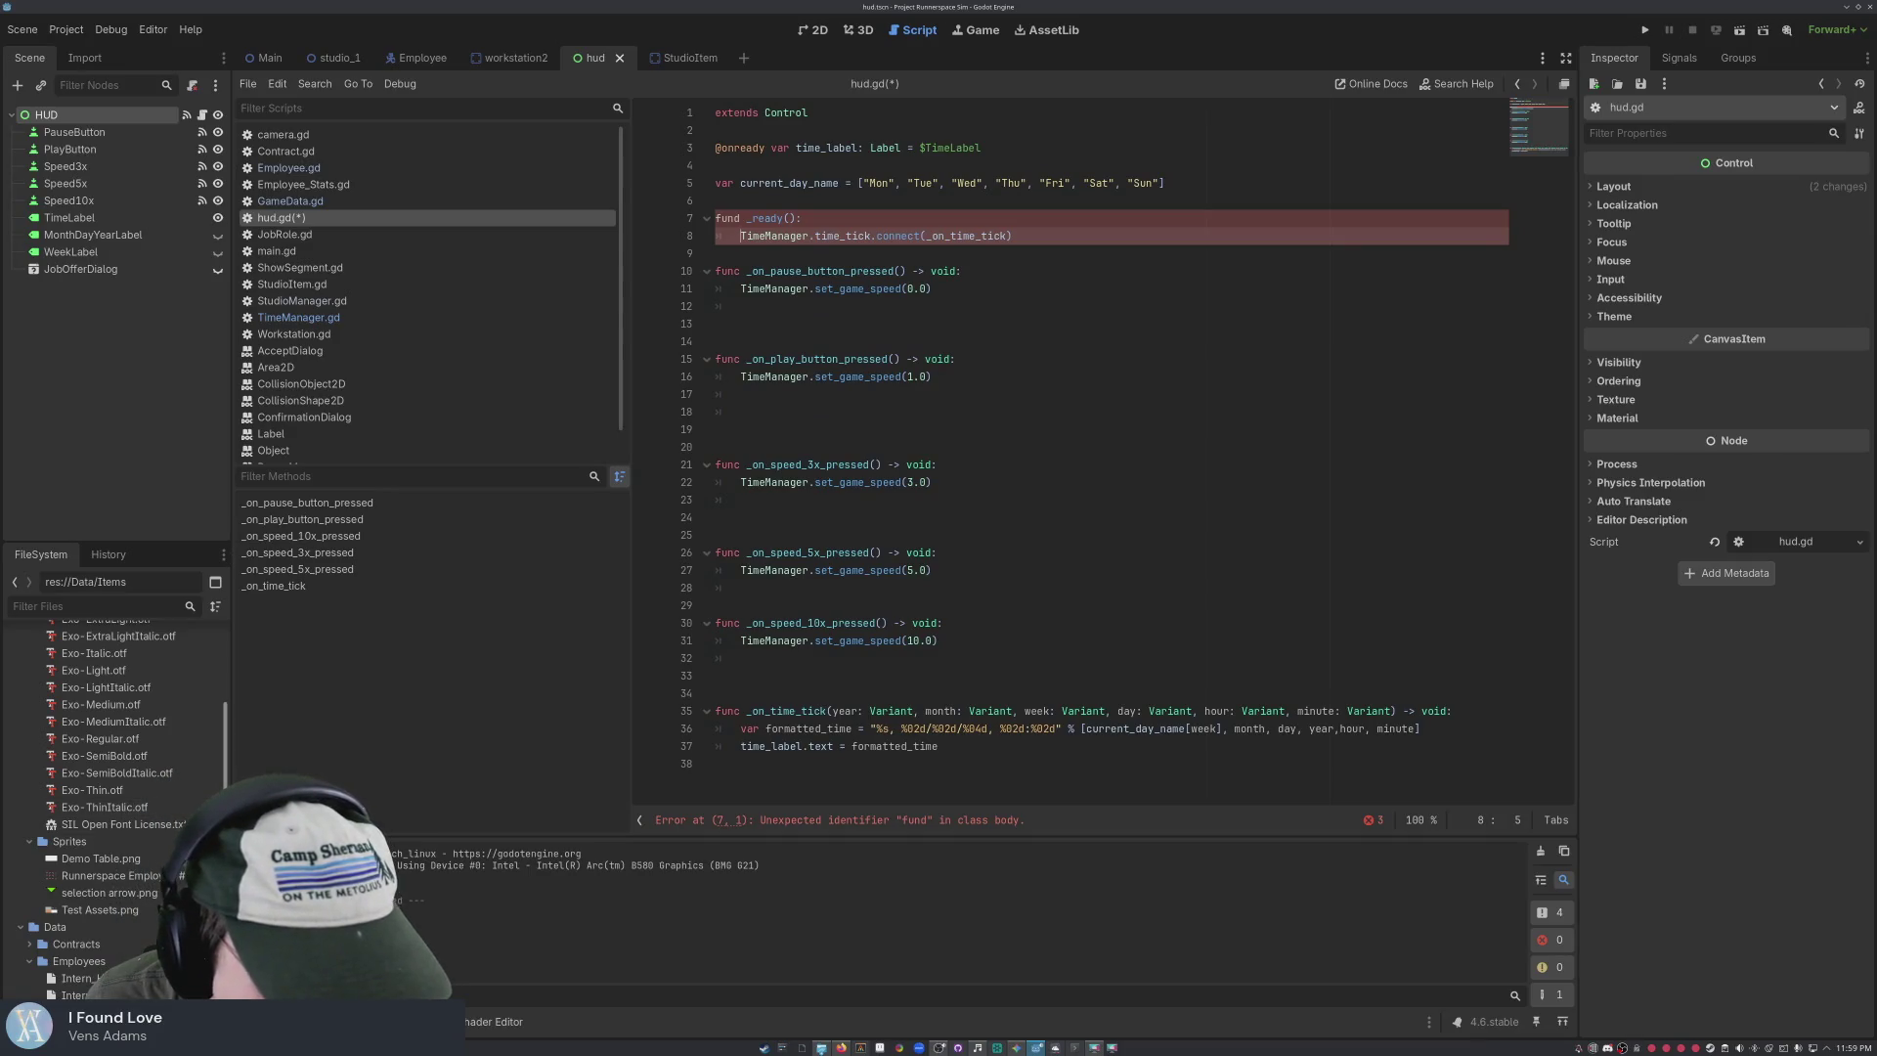
pyautogui.scroll(5, 106, 666)
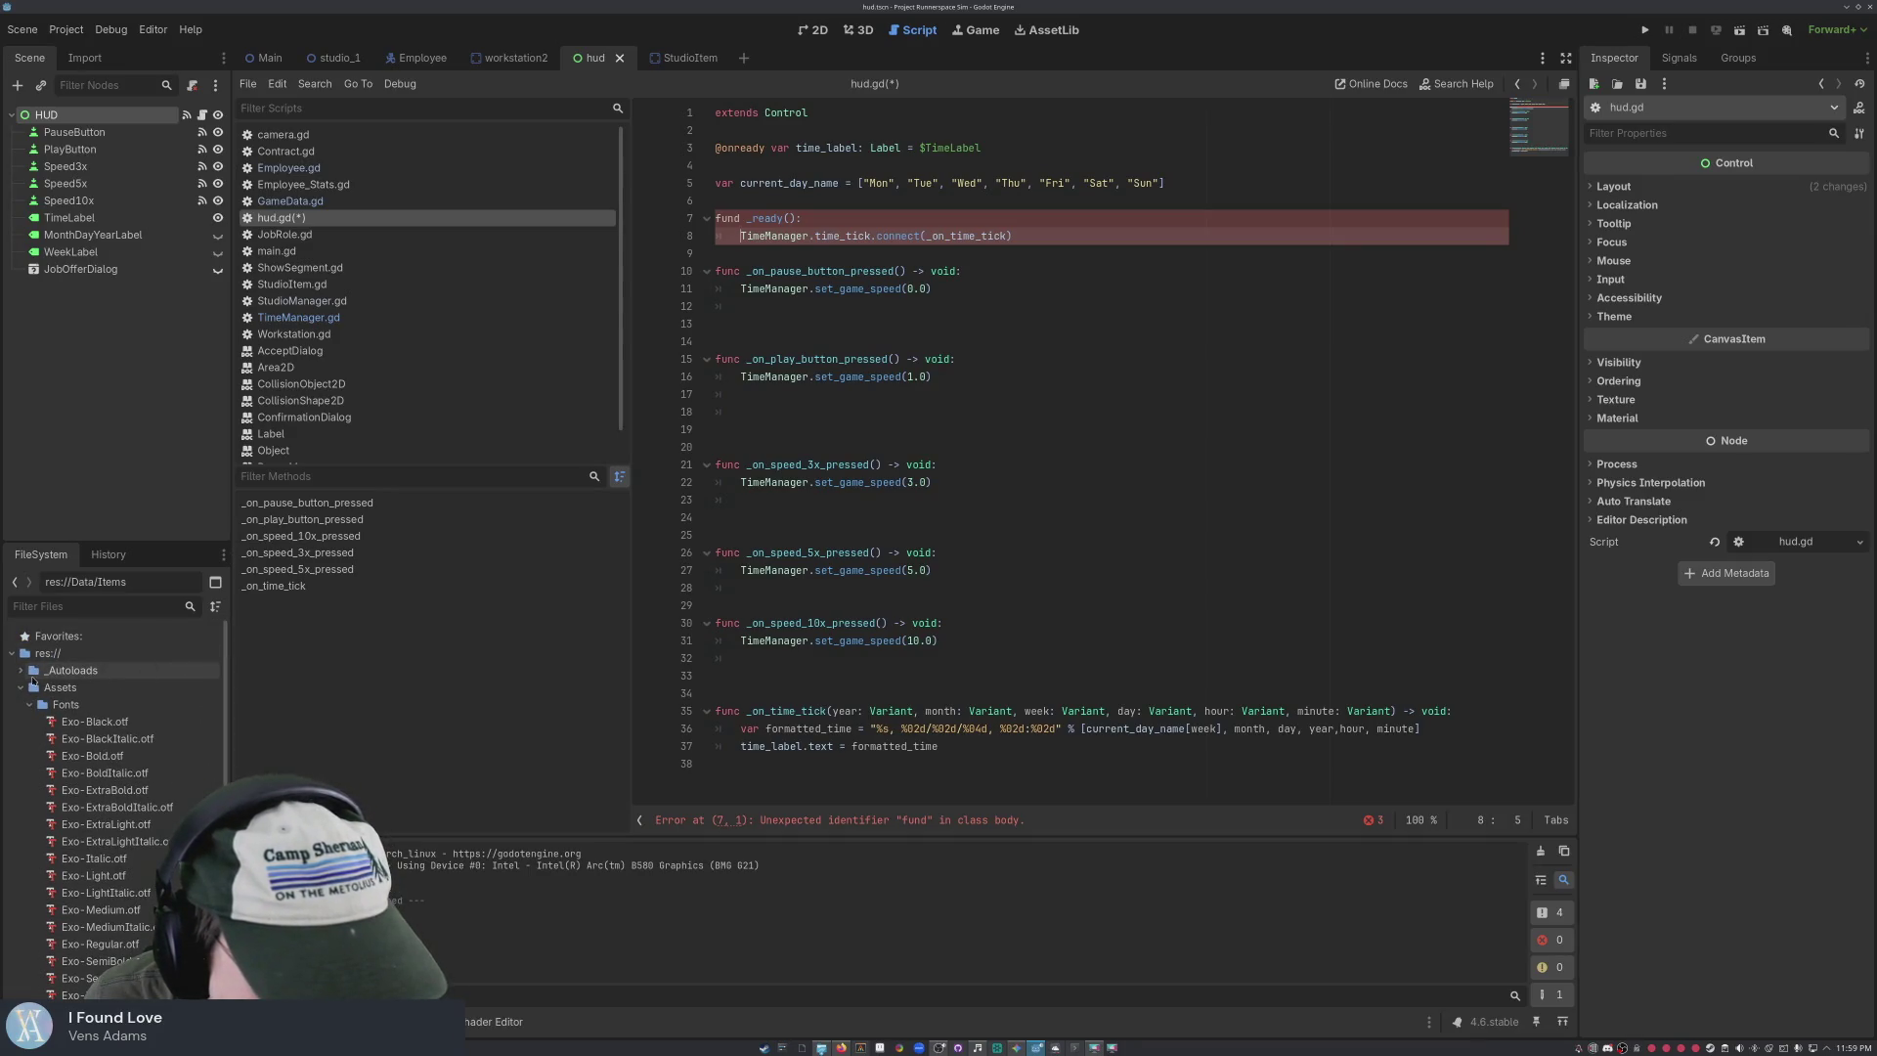
pyautogui.scroll(-5, 34, 682)
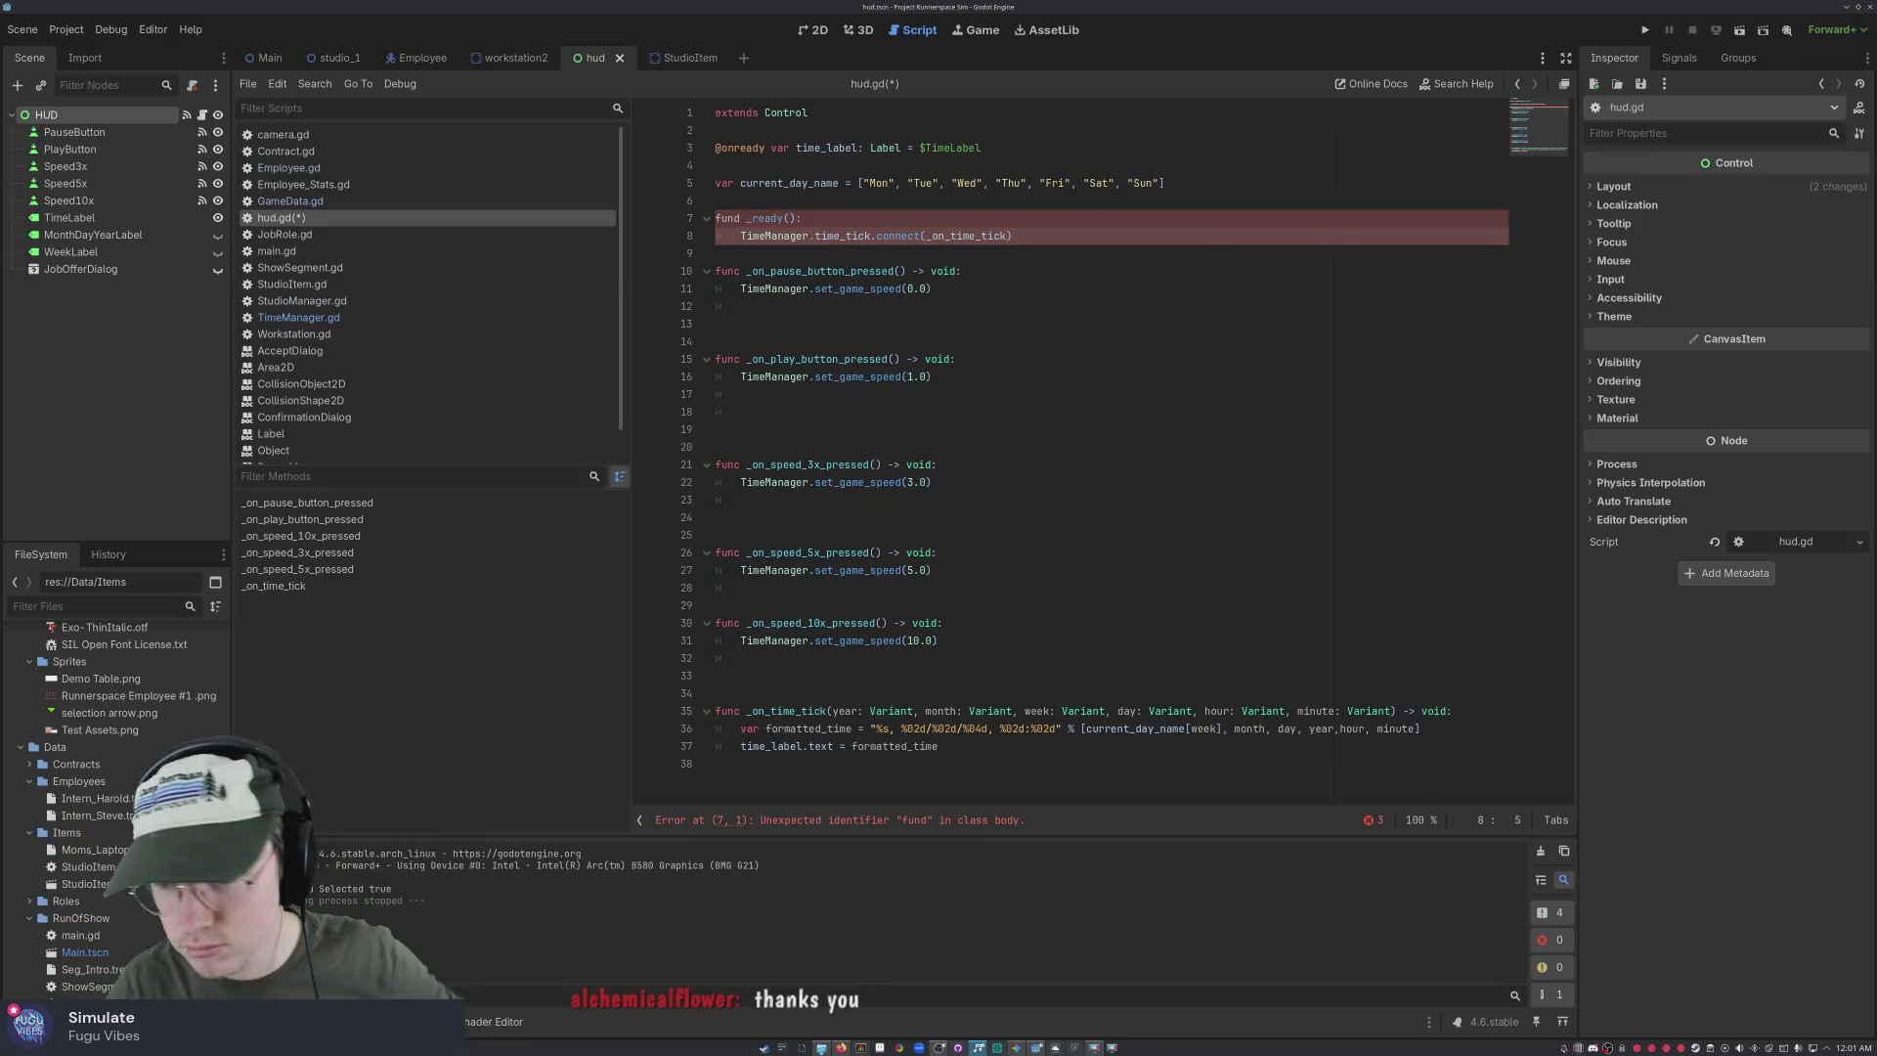
pyautogui.click(804, 240)
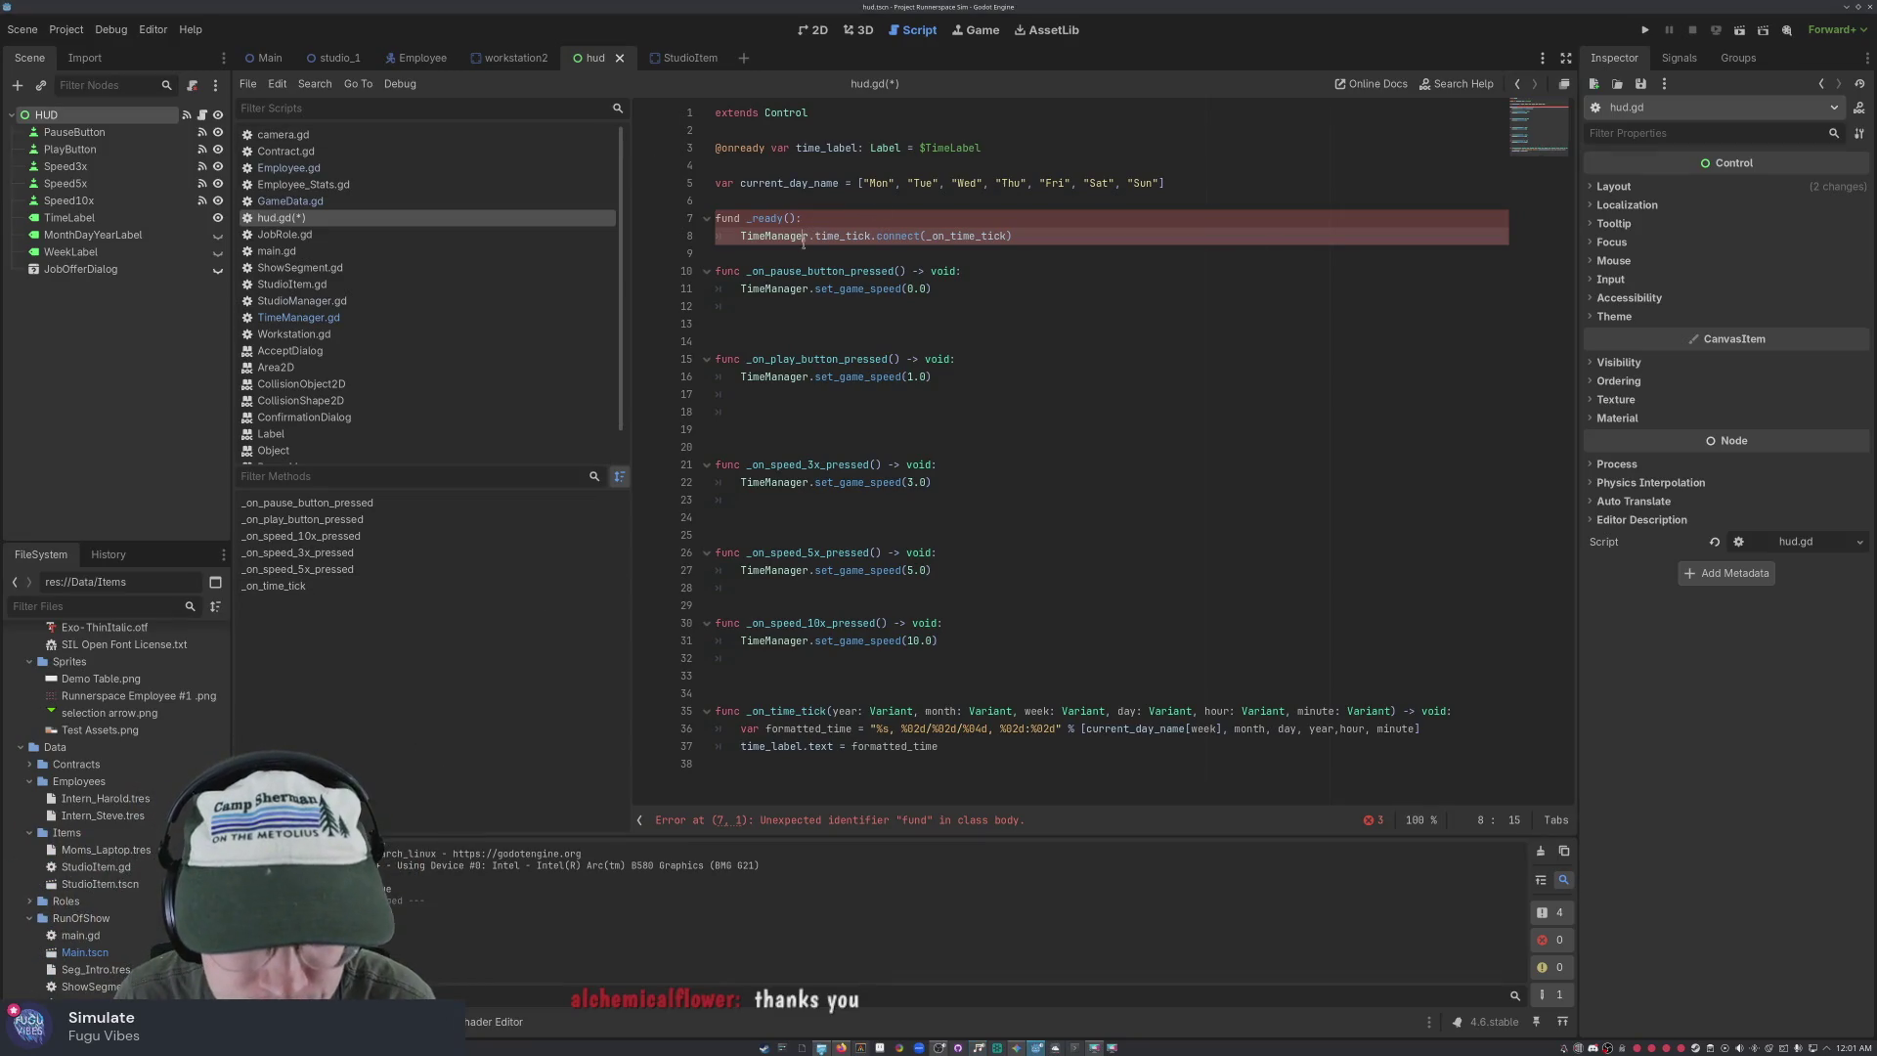
# Fix 'fund' to 'func' on line 7, save hud.gd, and run the project
pyautogui.click(741, 217)
pyautogui.press('BackSpace')
pyautogui.write('c')
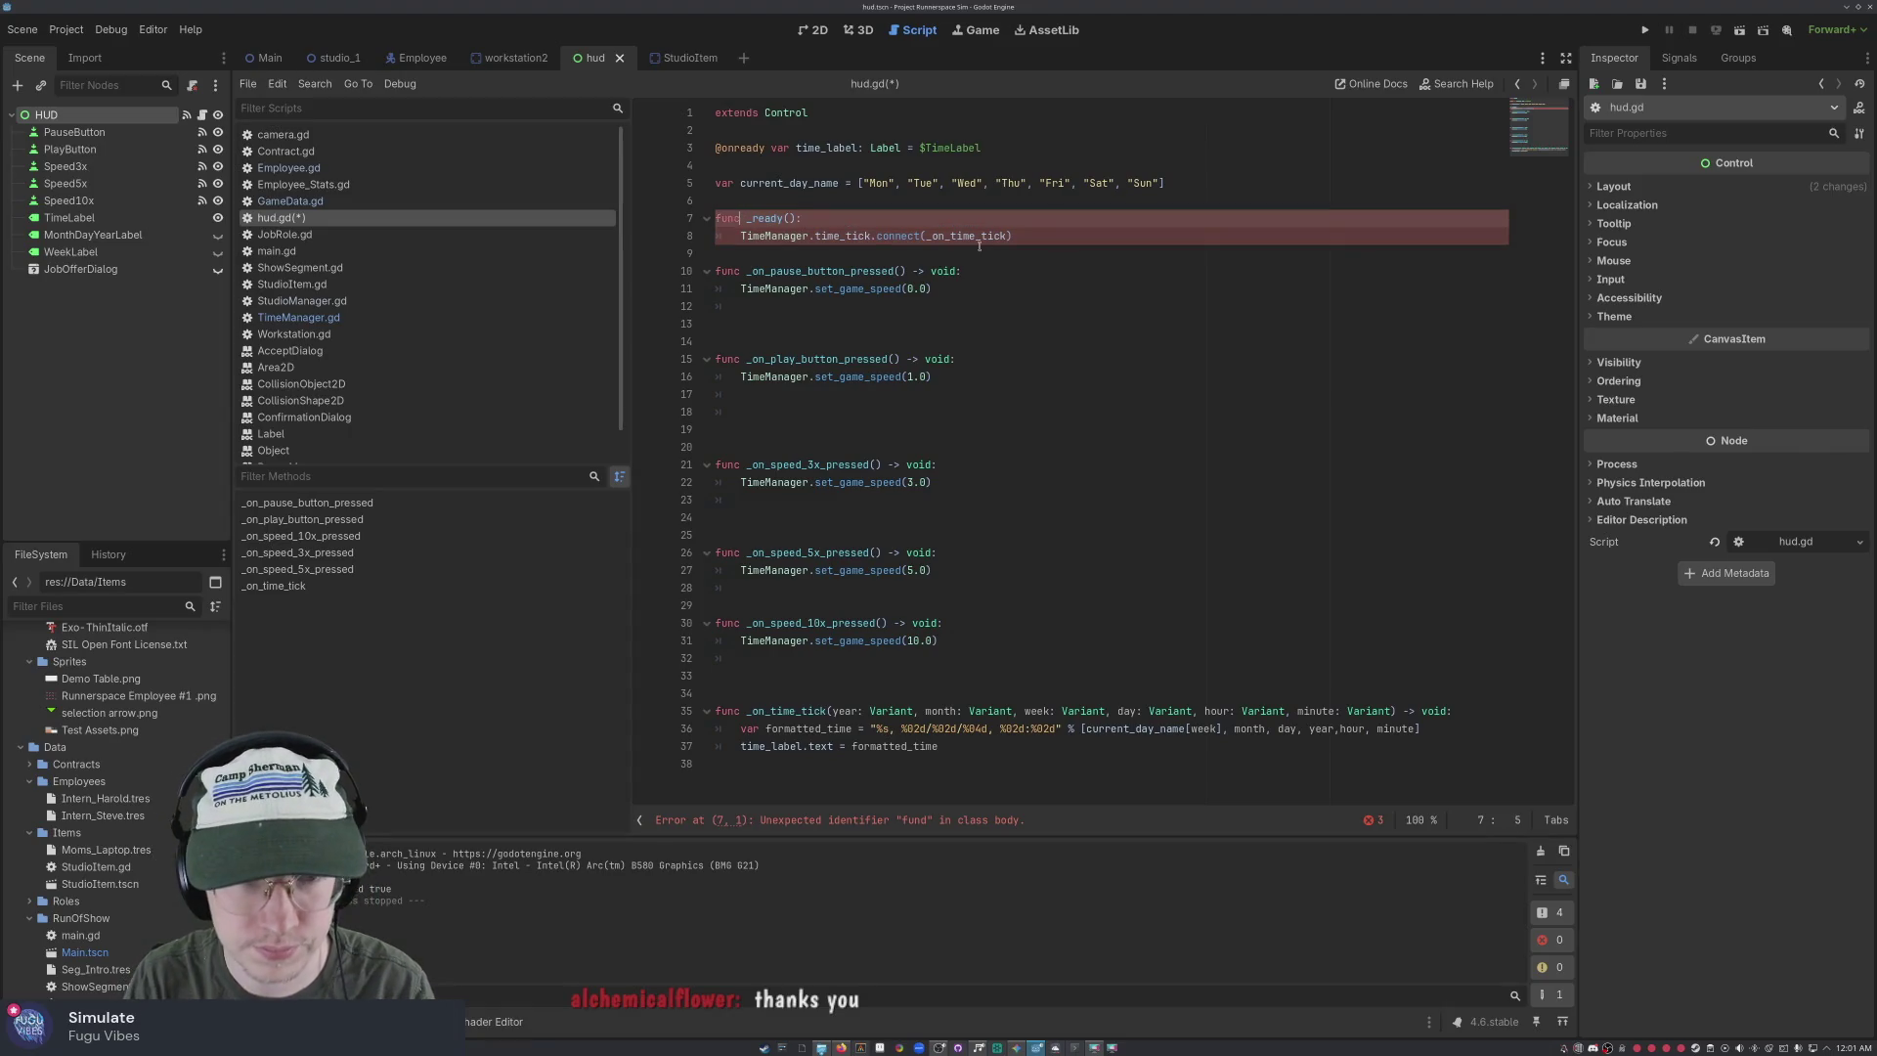
pyautogui.click(956, 288)
pyautogui.hotkey('ctrl', 's')
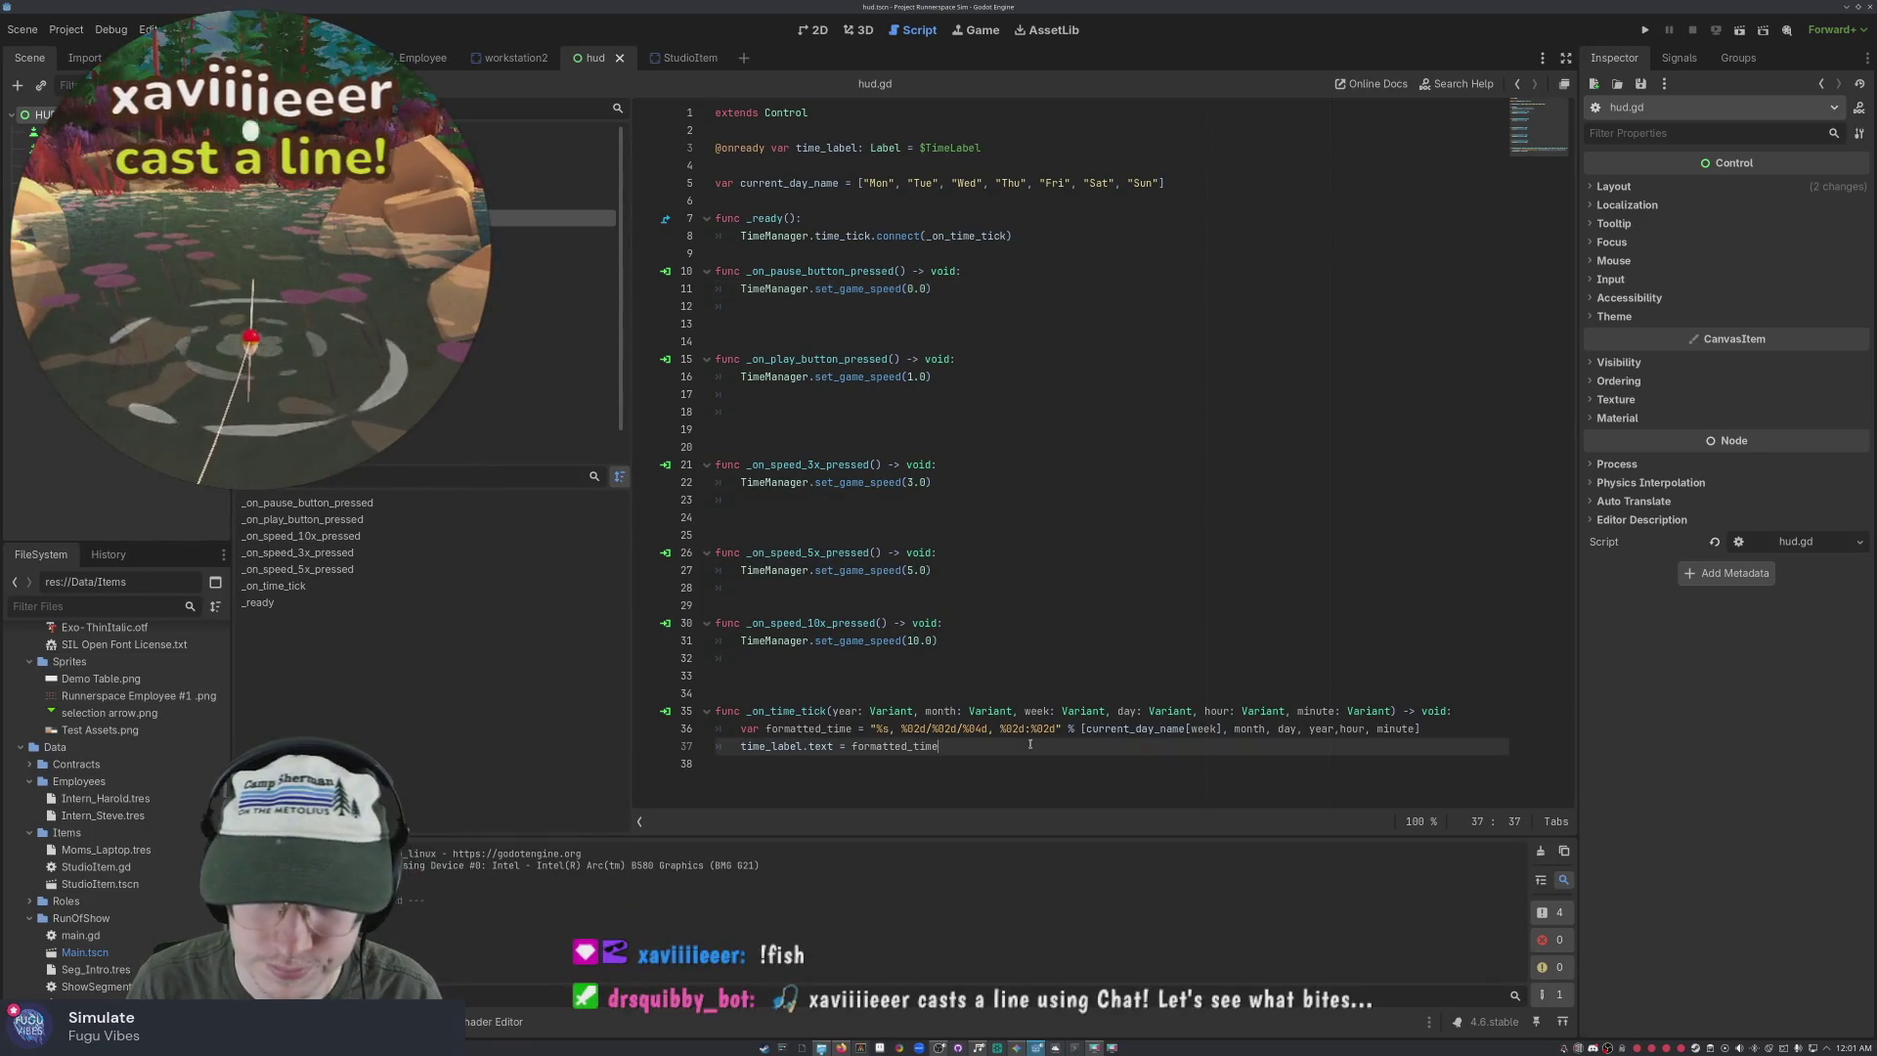
pyautogui.click(953, 746)
pyautogui.click(1646, 30)
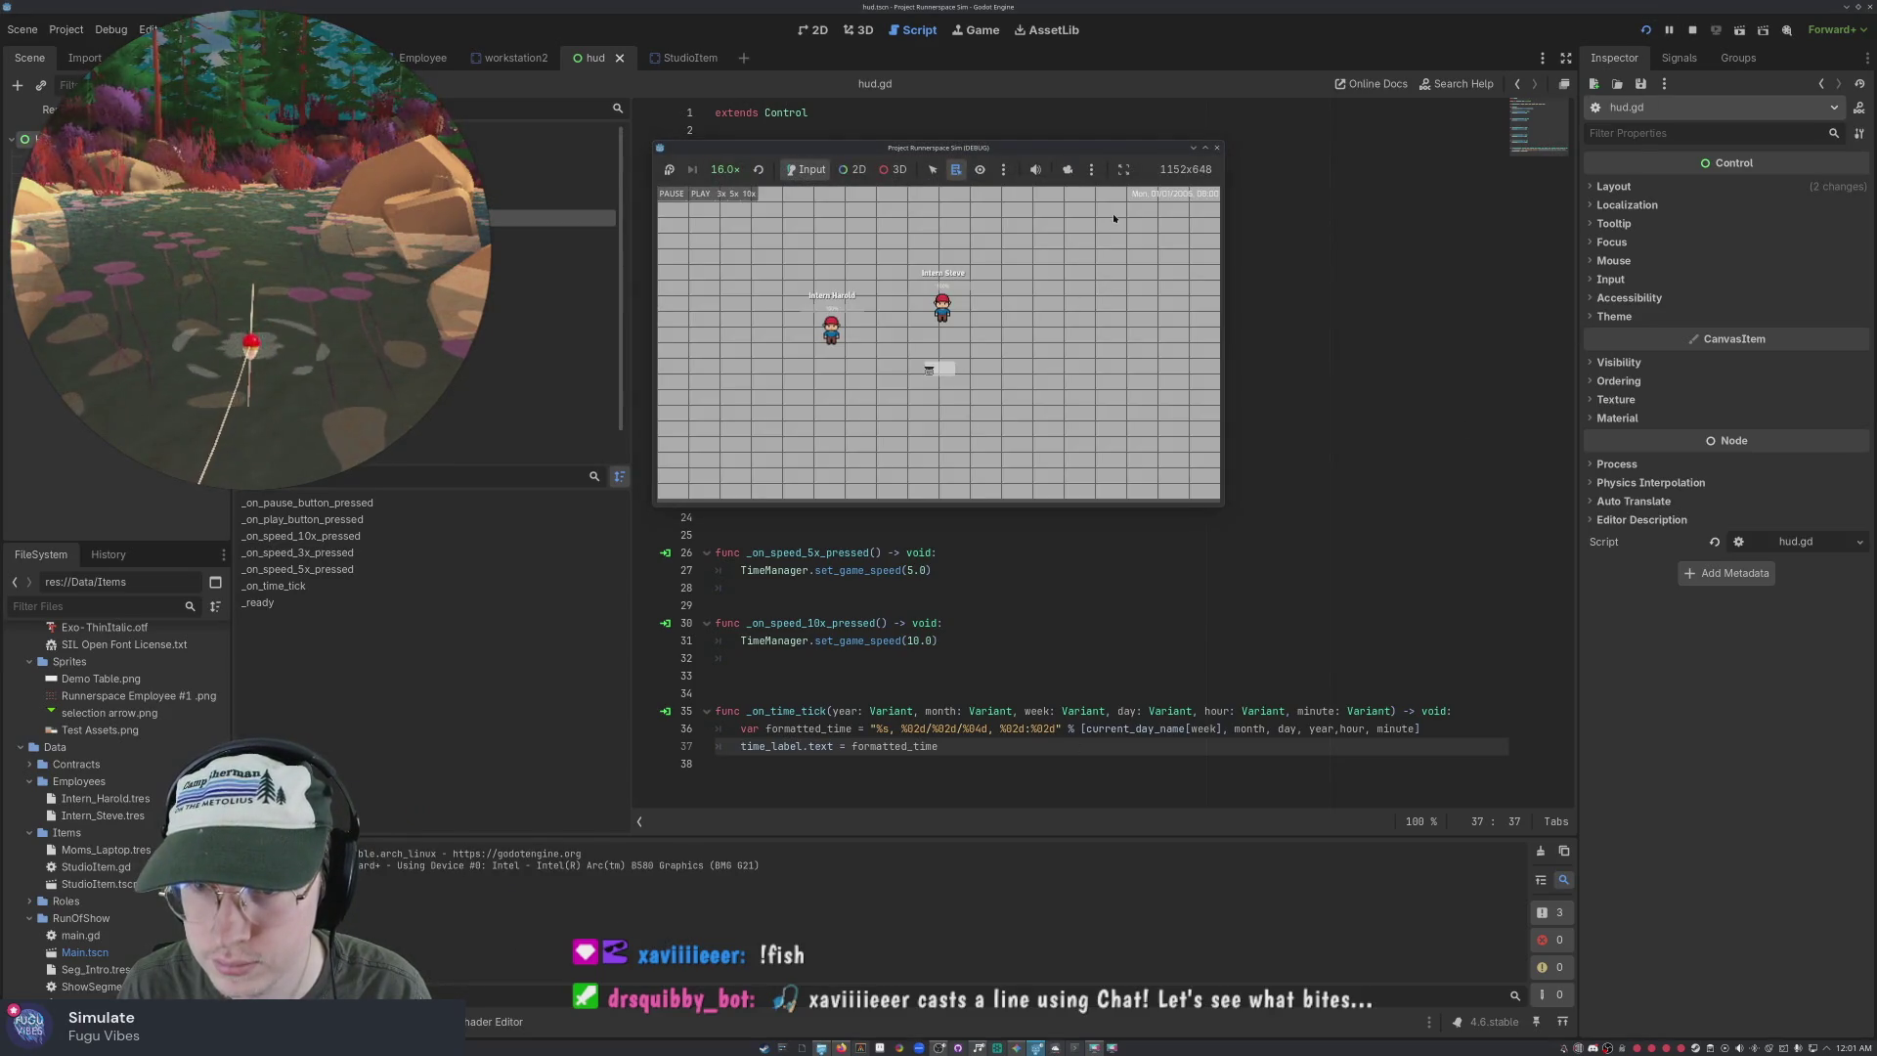
pyautogui.click(701, 195)
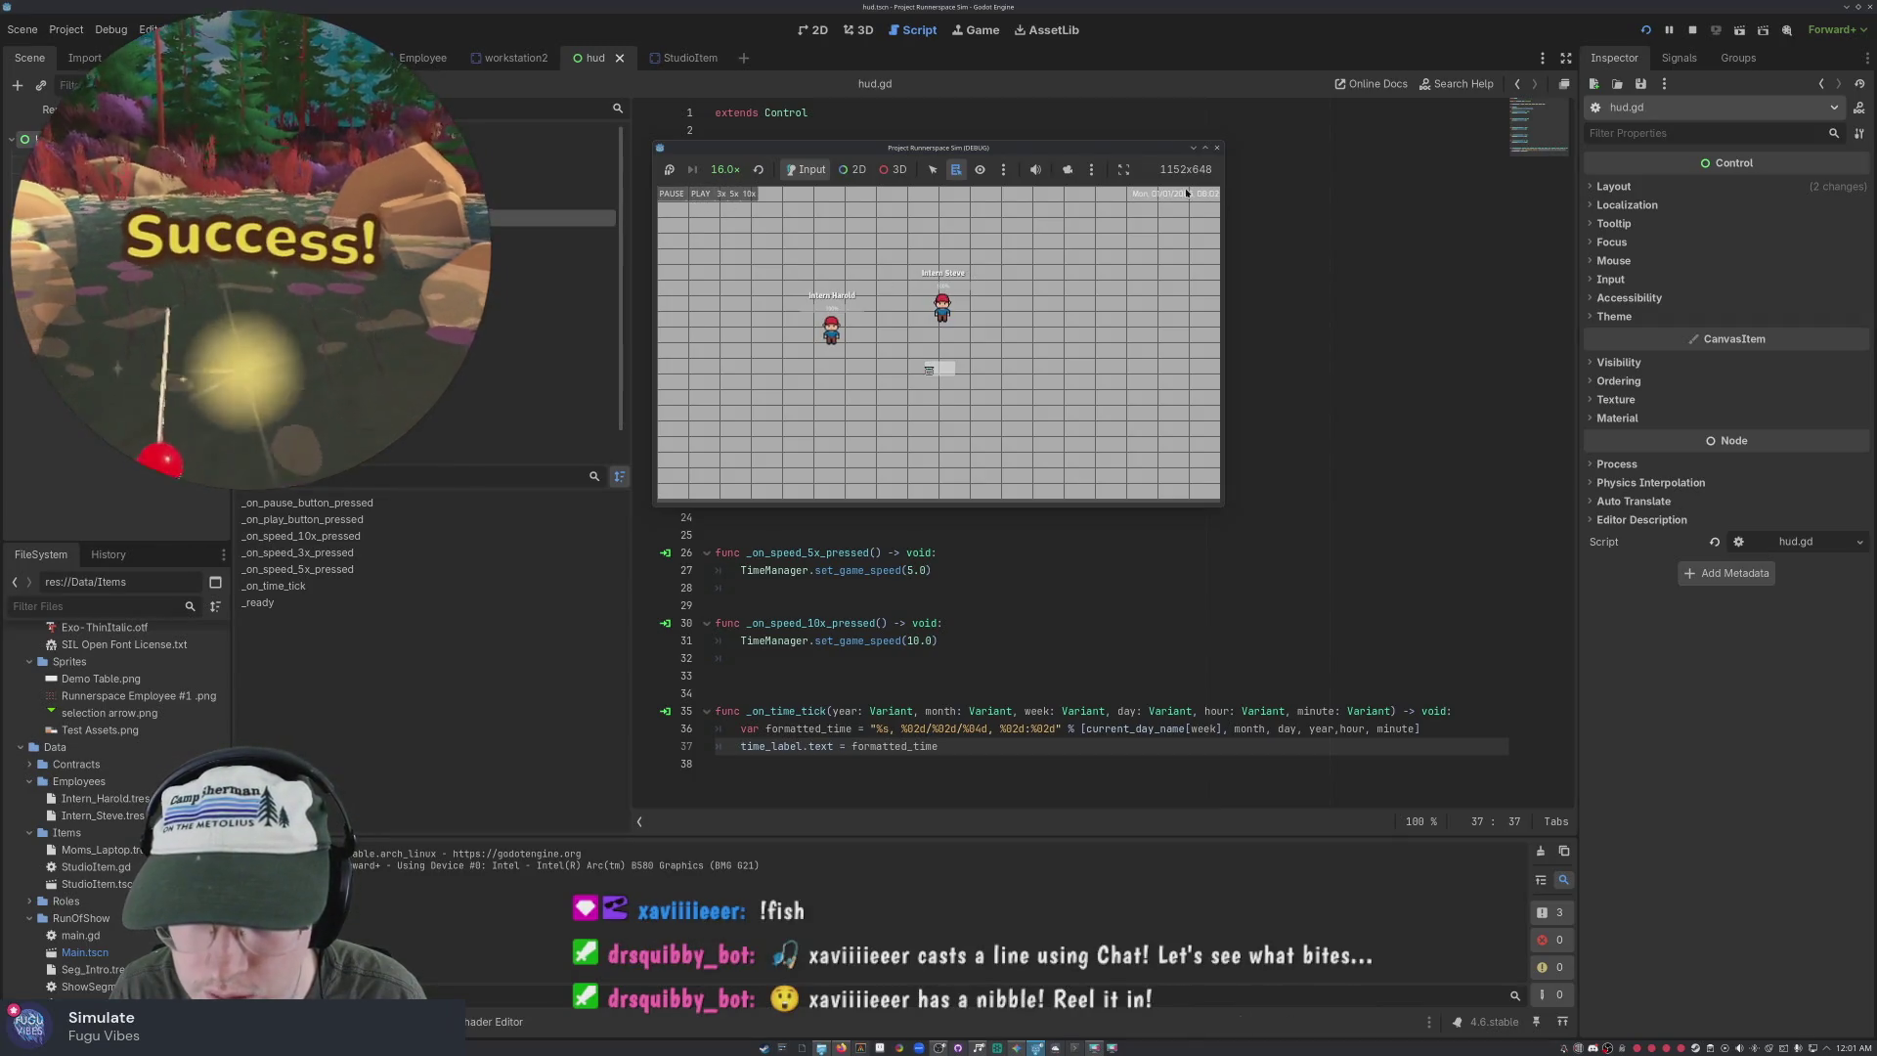
pyautogui.click(748, 194)
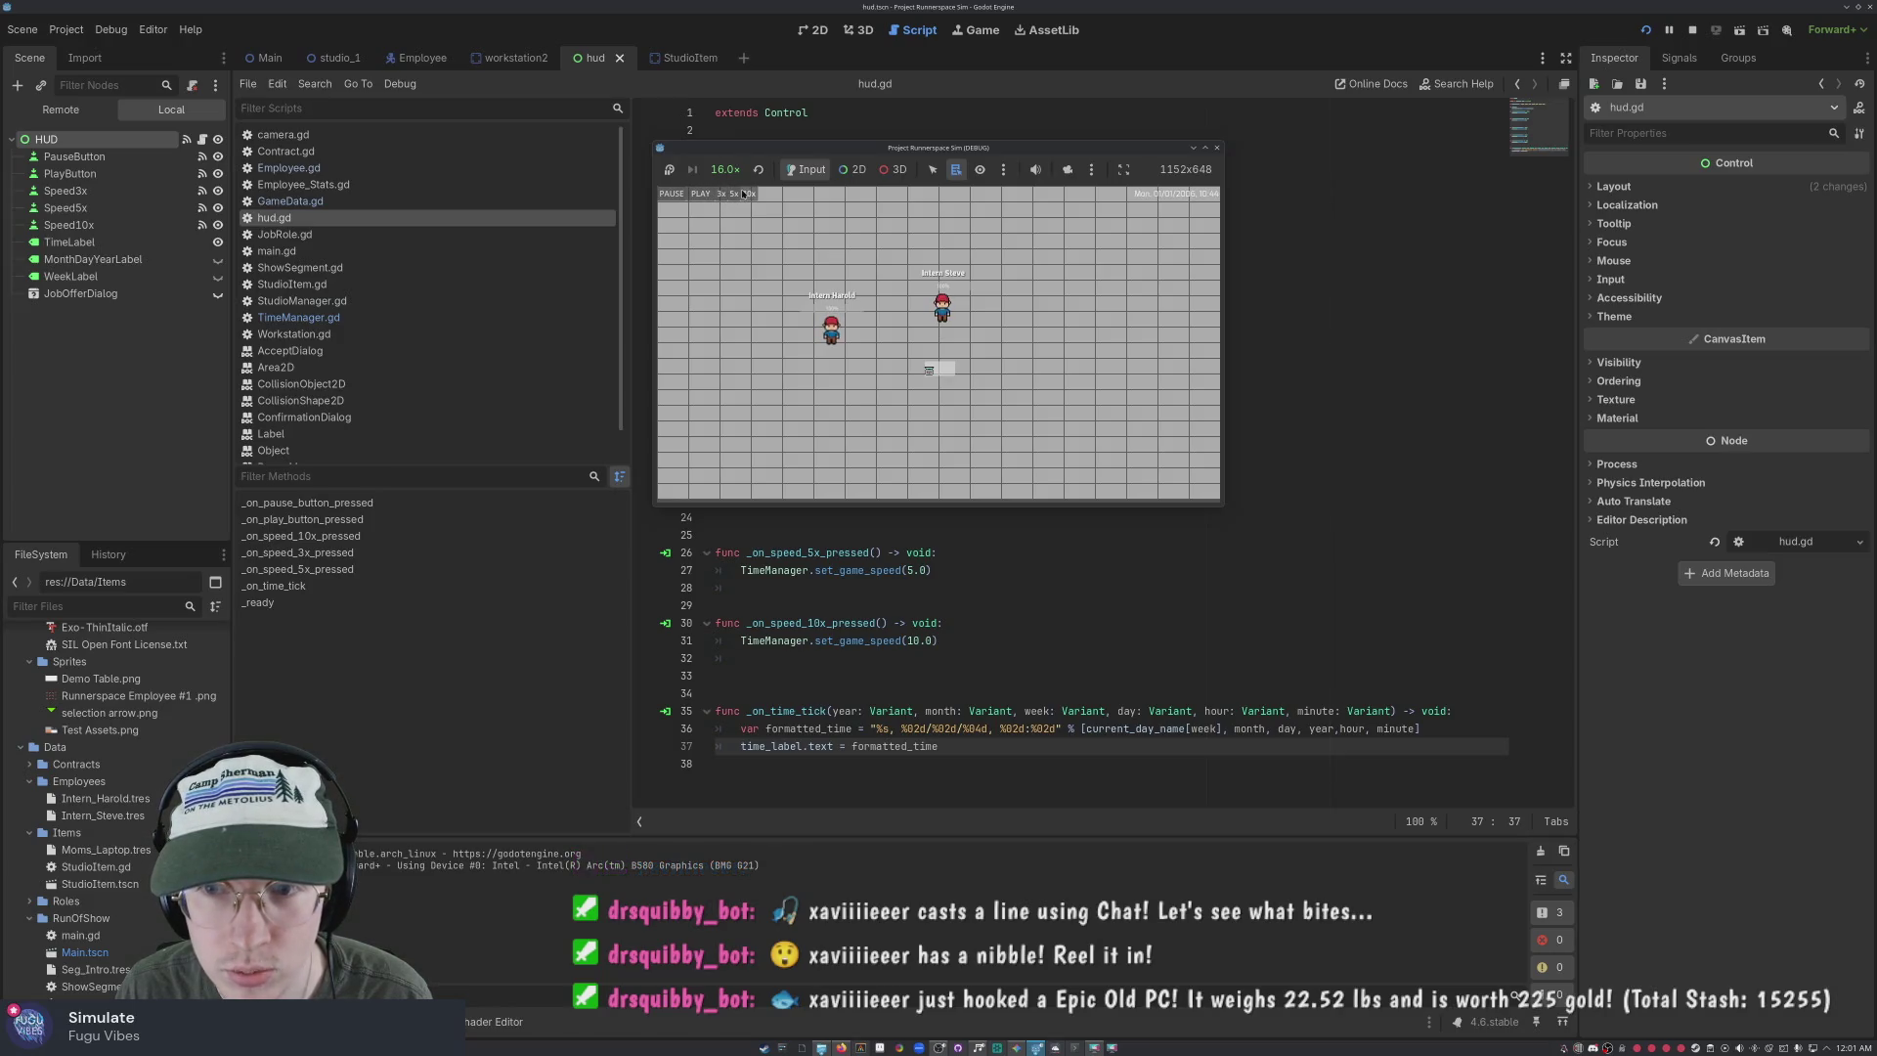
pyautogui.click(729, 170)
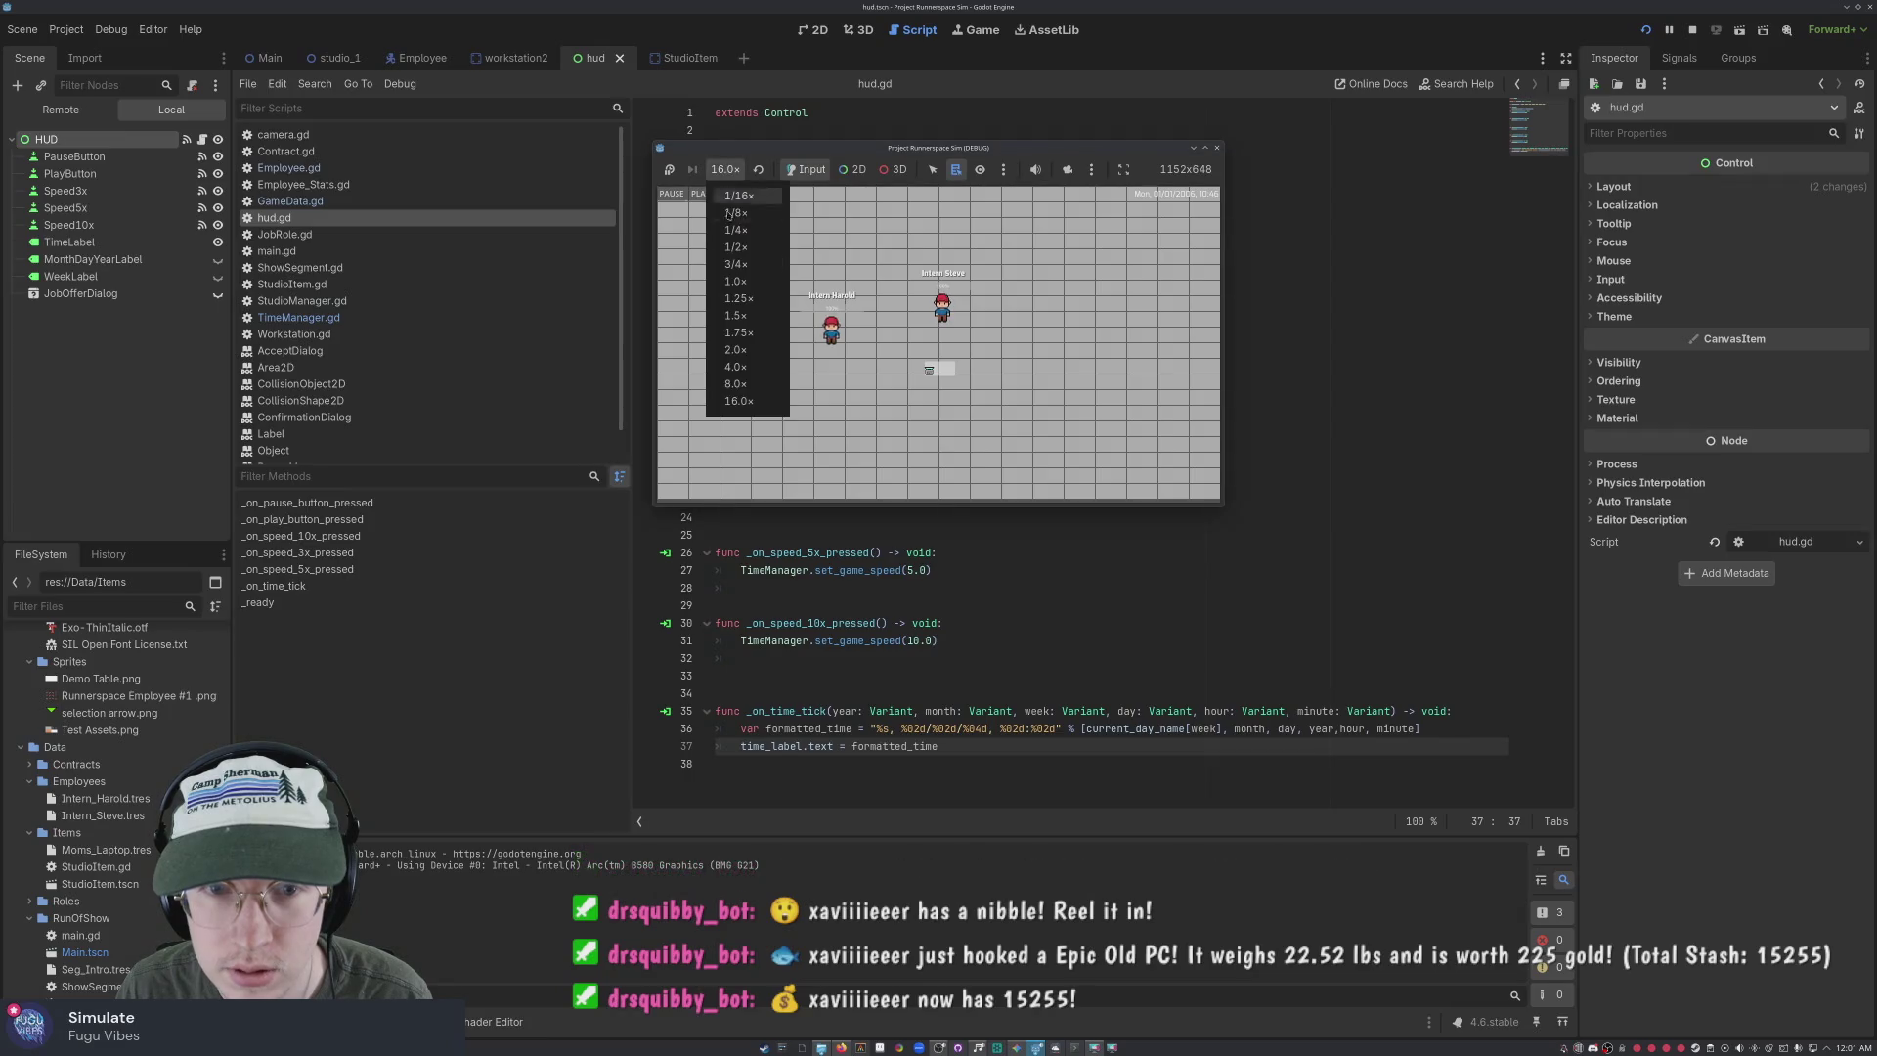
pyautogui.click(758, 402)
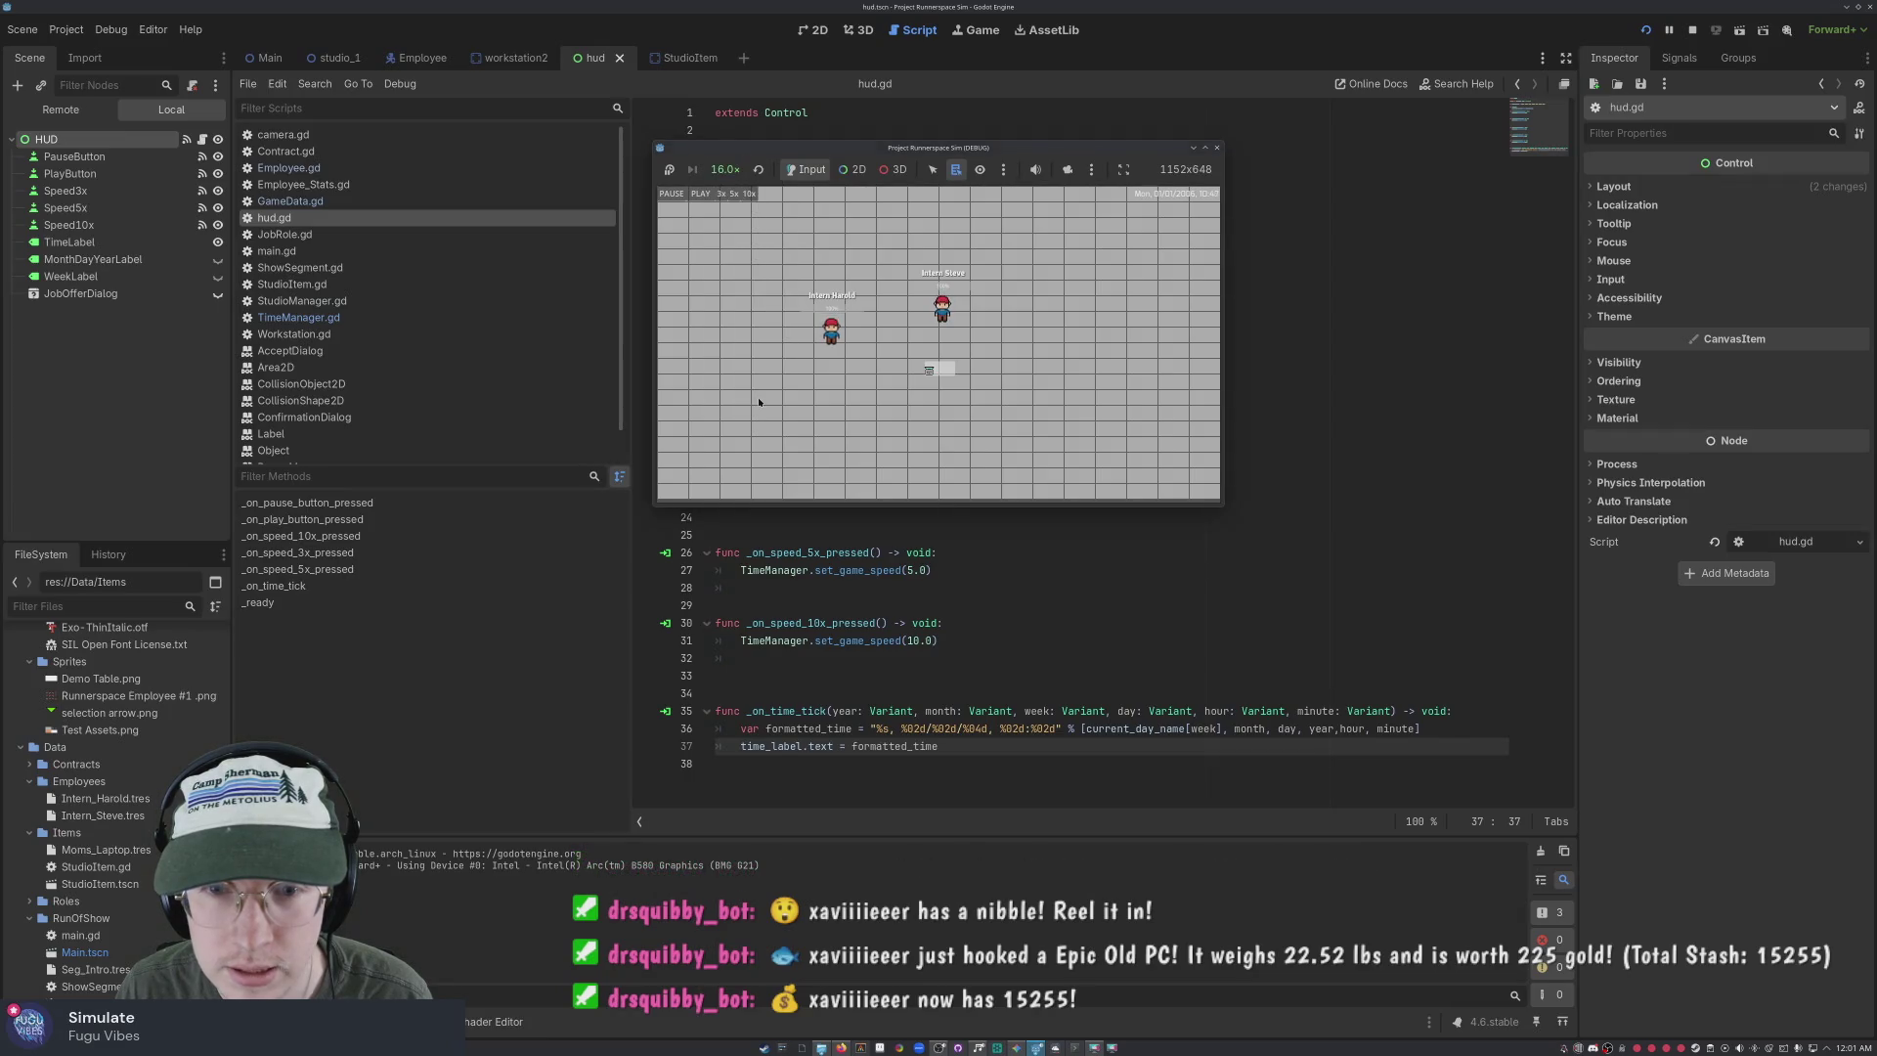
pyautogui.click(750, 193)
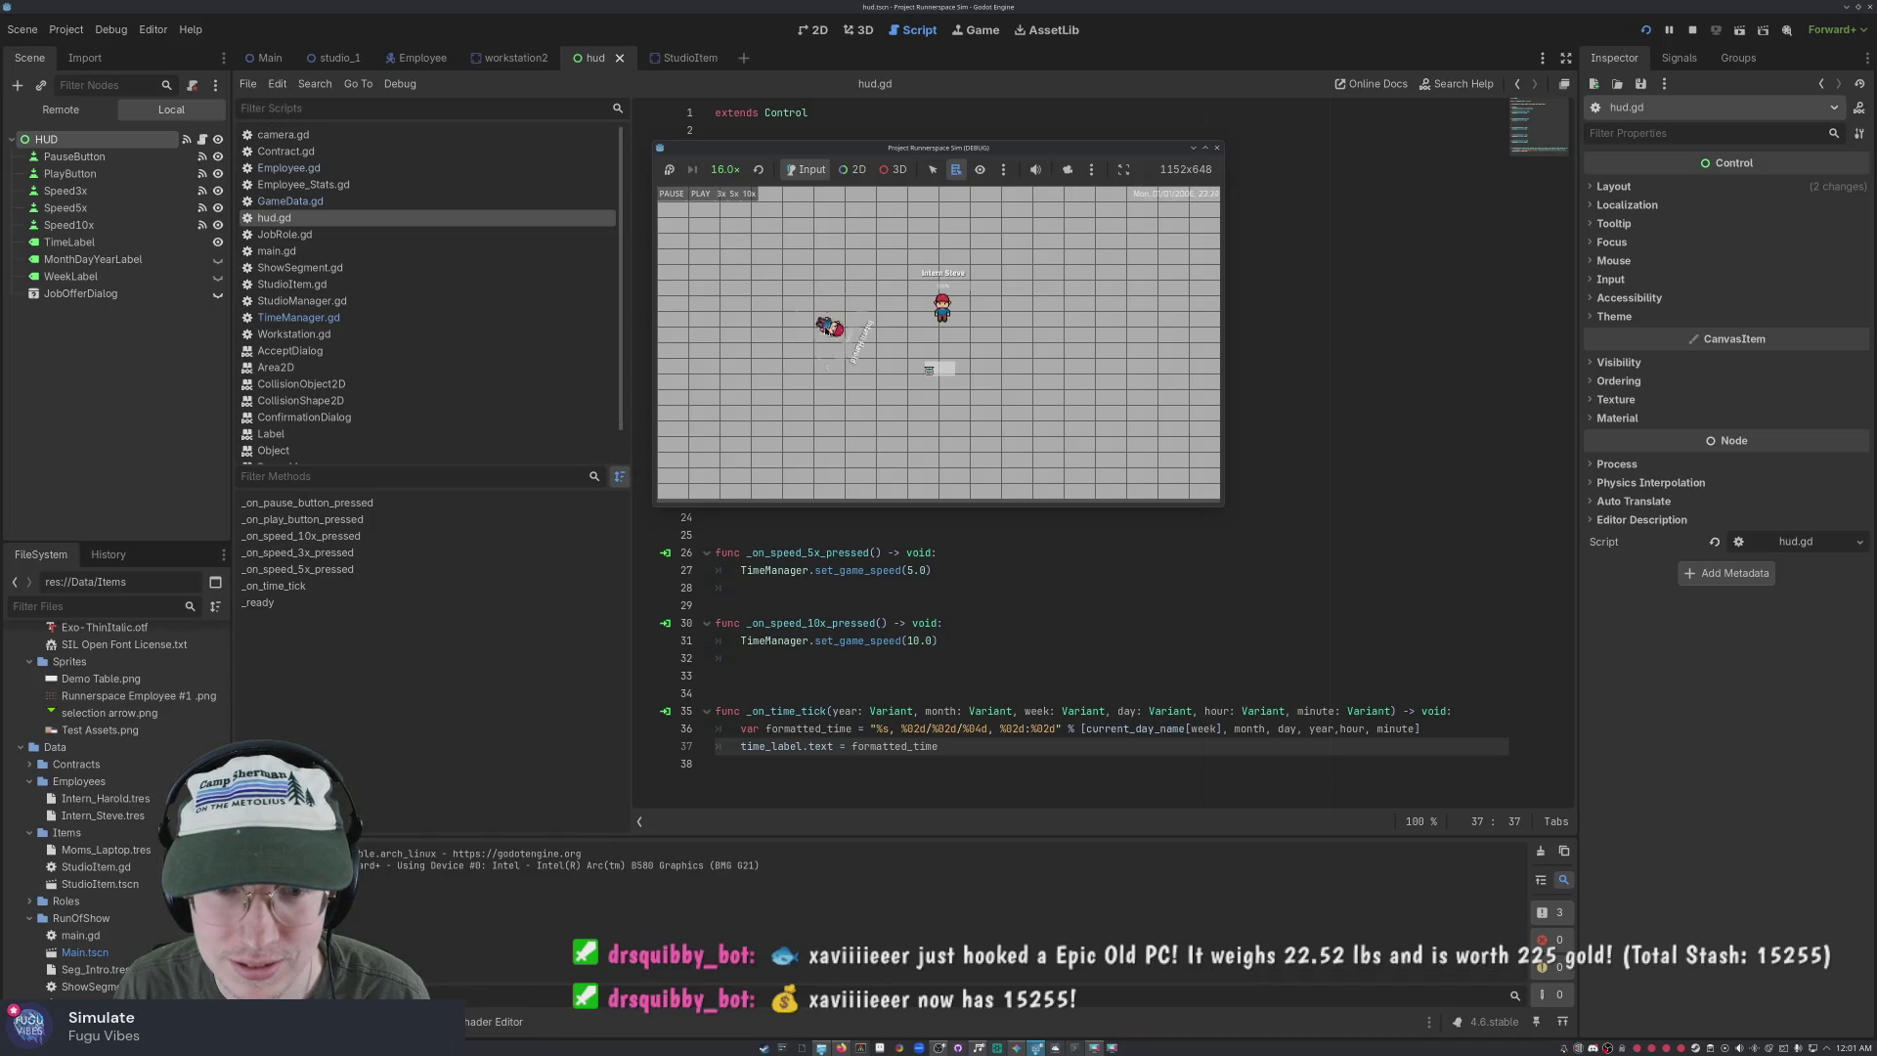
pyautogui.click(726, 169)
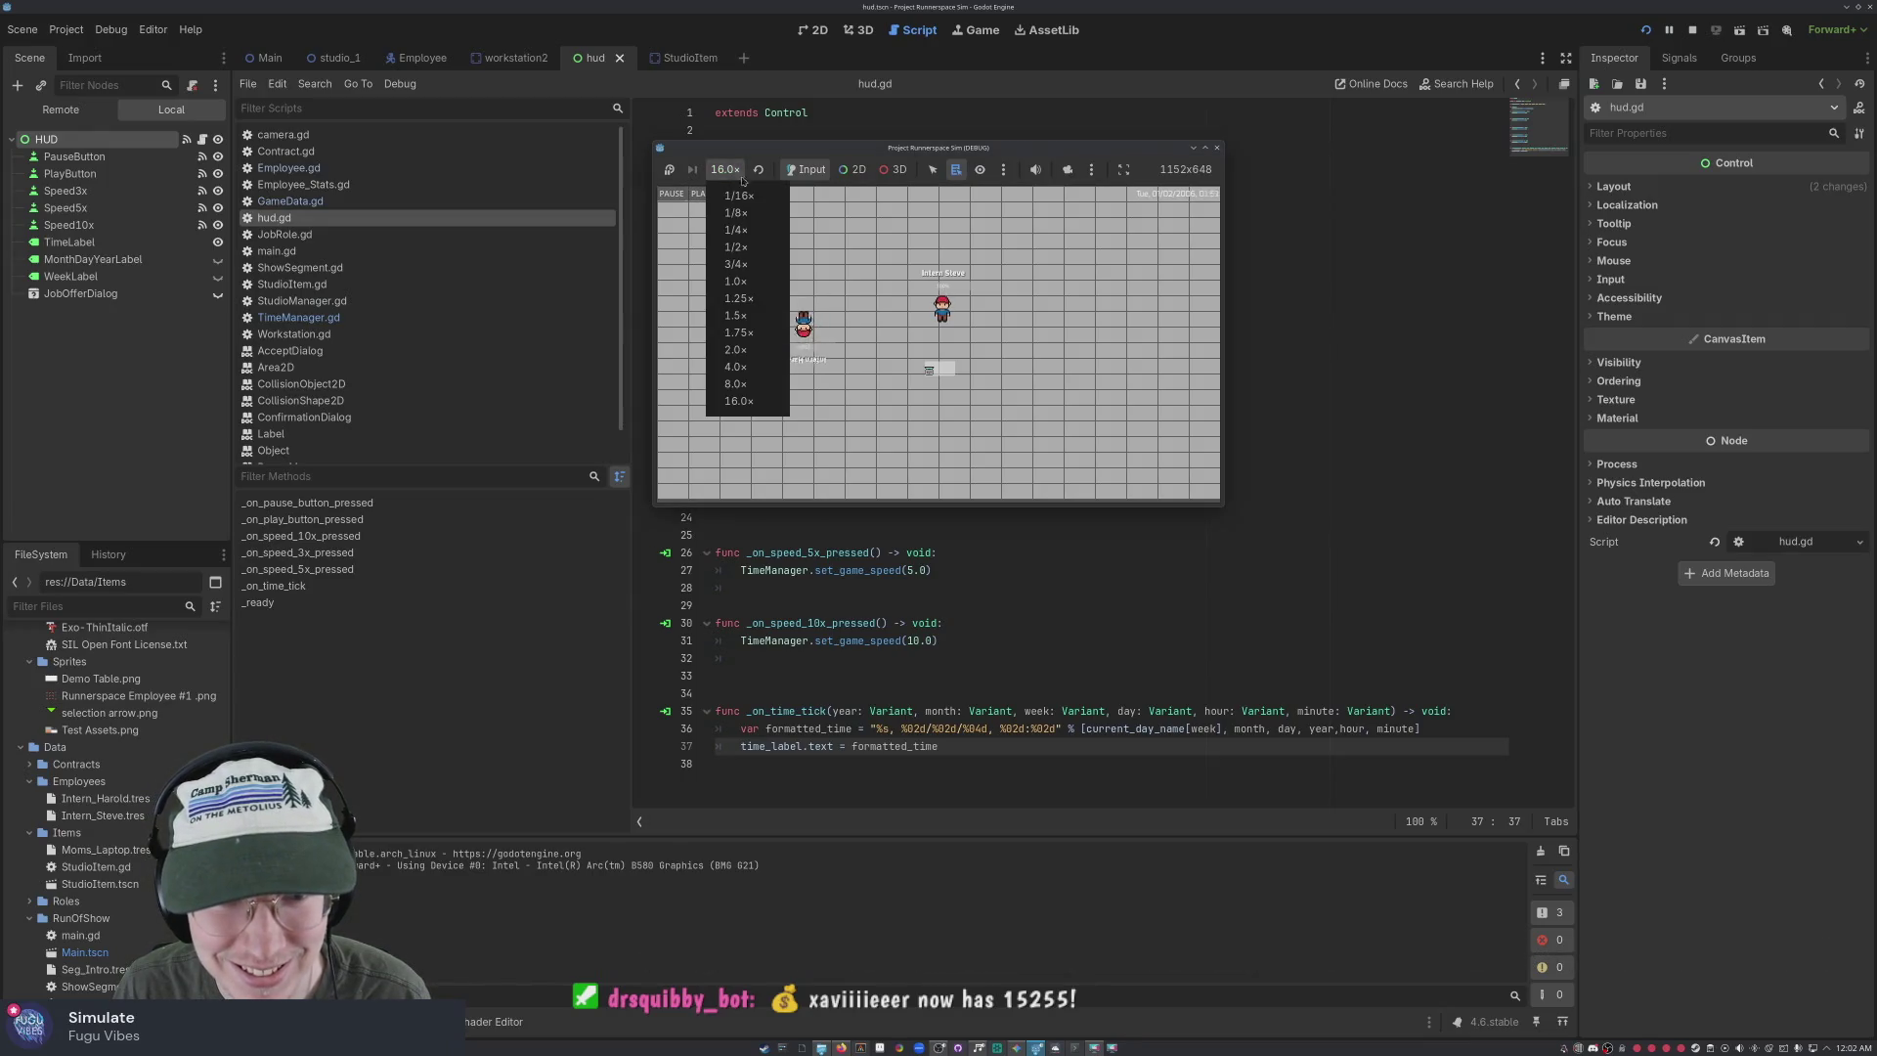
pyautogui.click(739, 282)
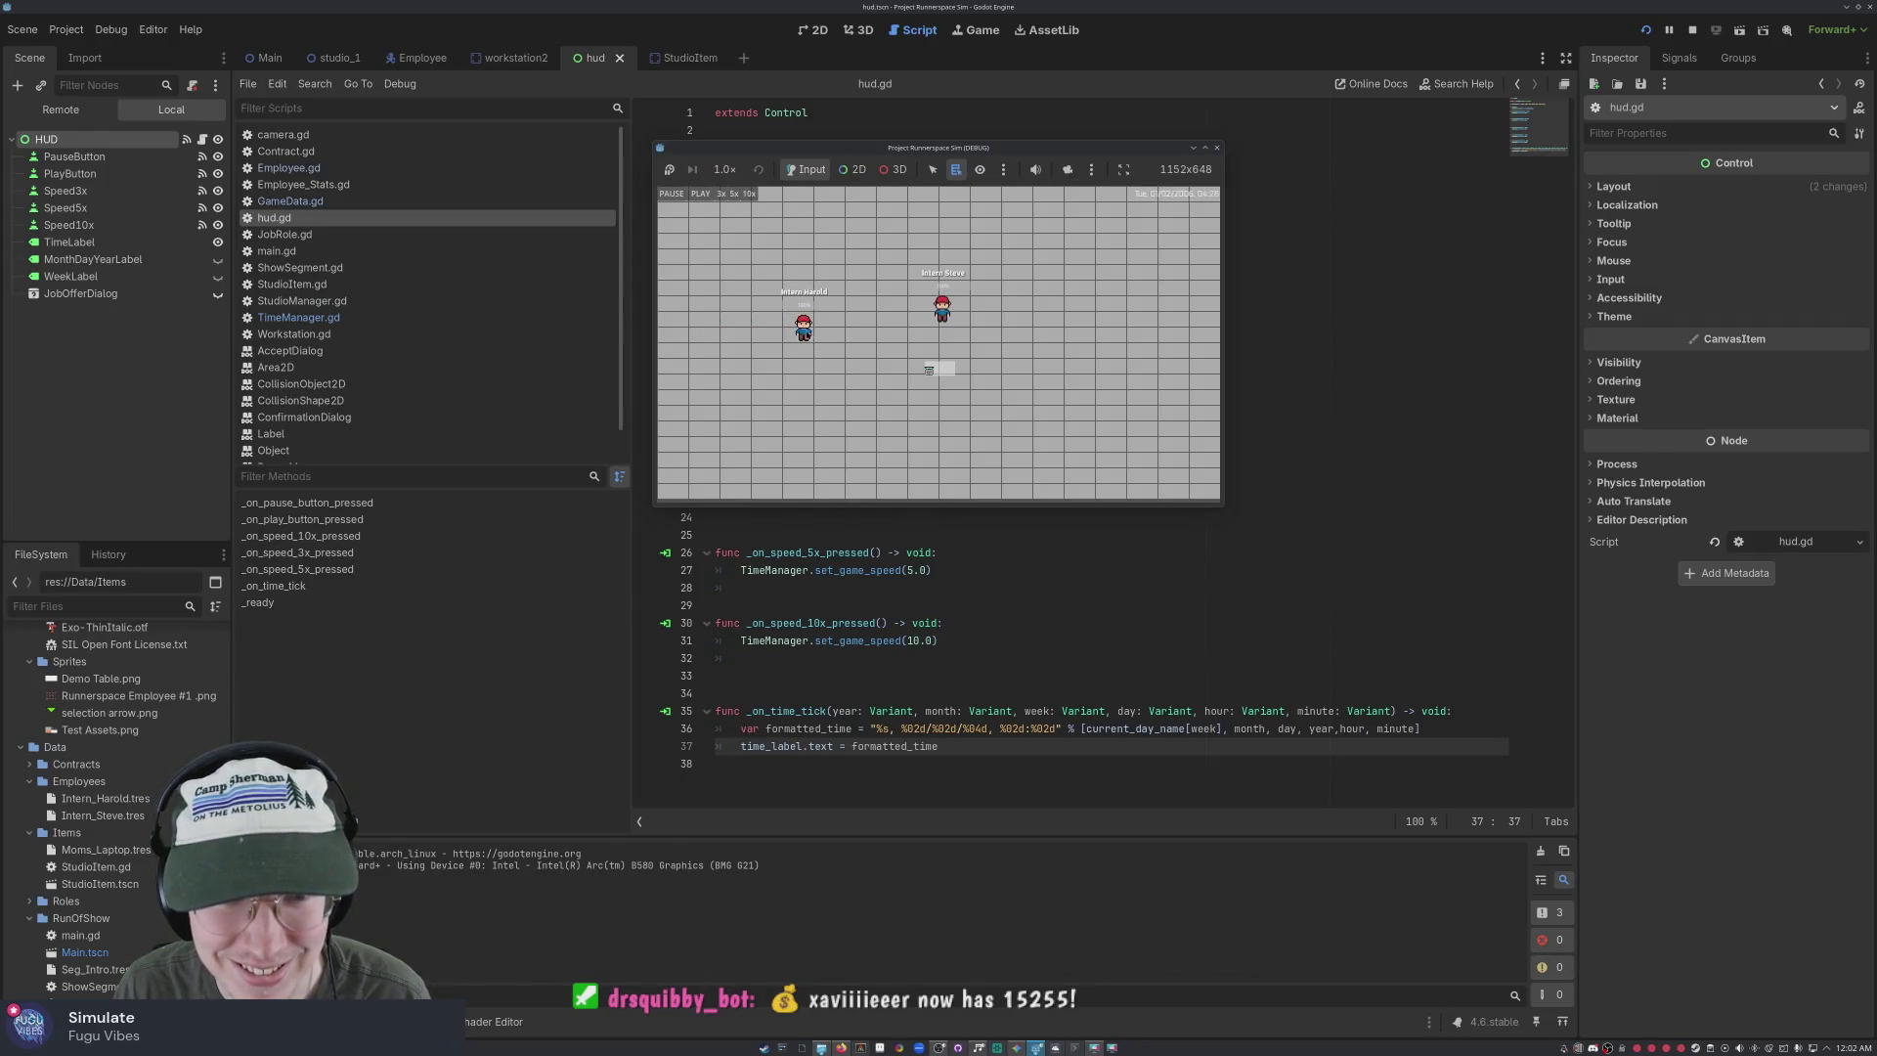
pyautogui.click(803, 328)
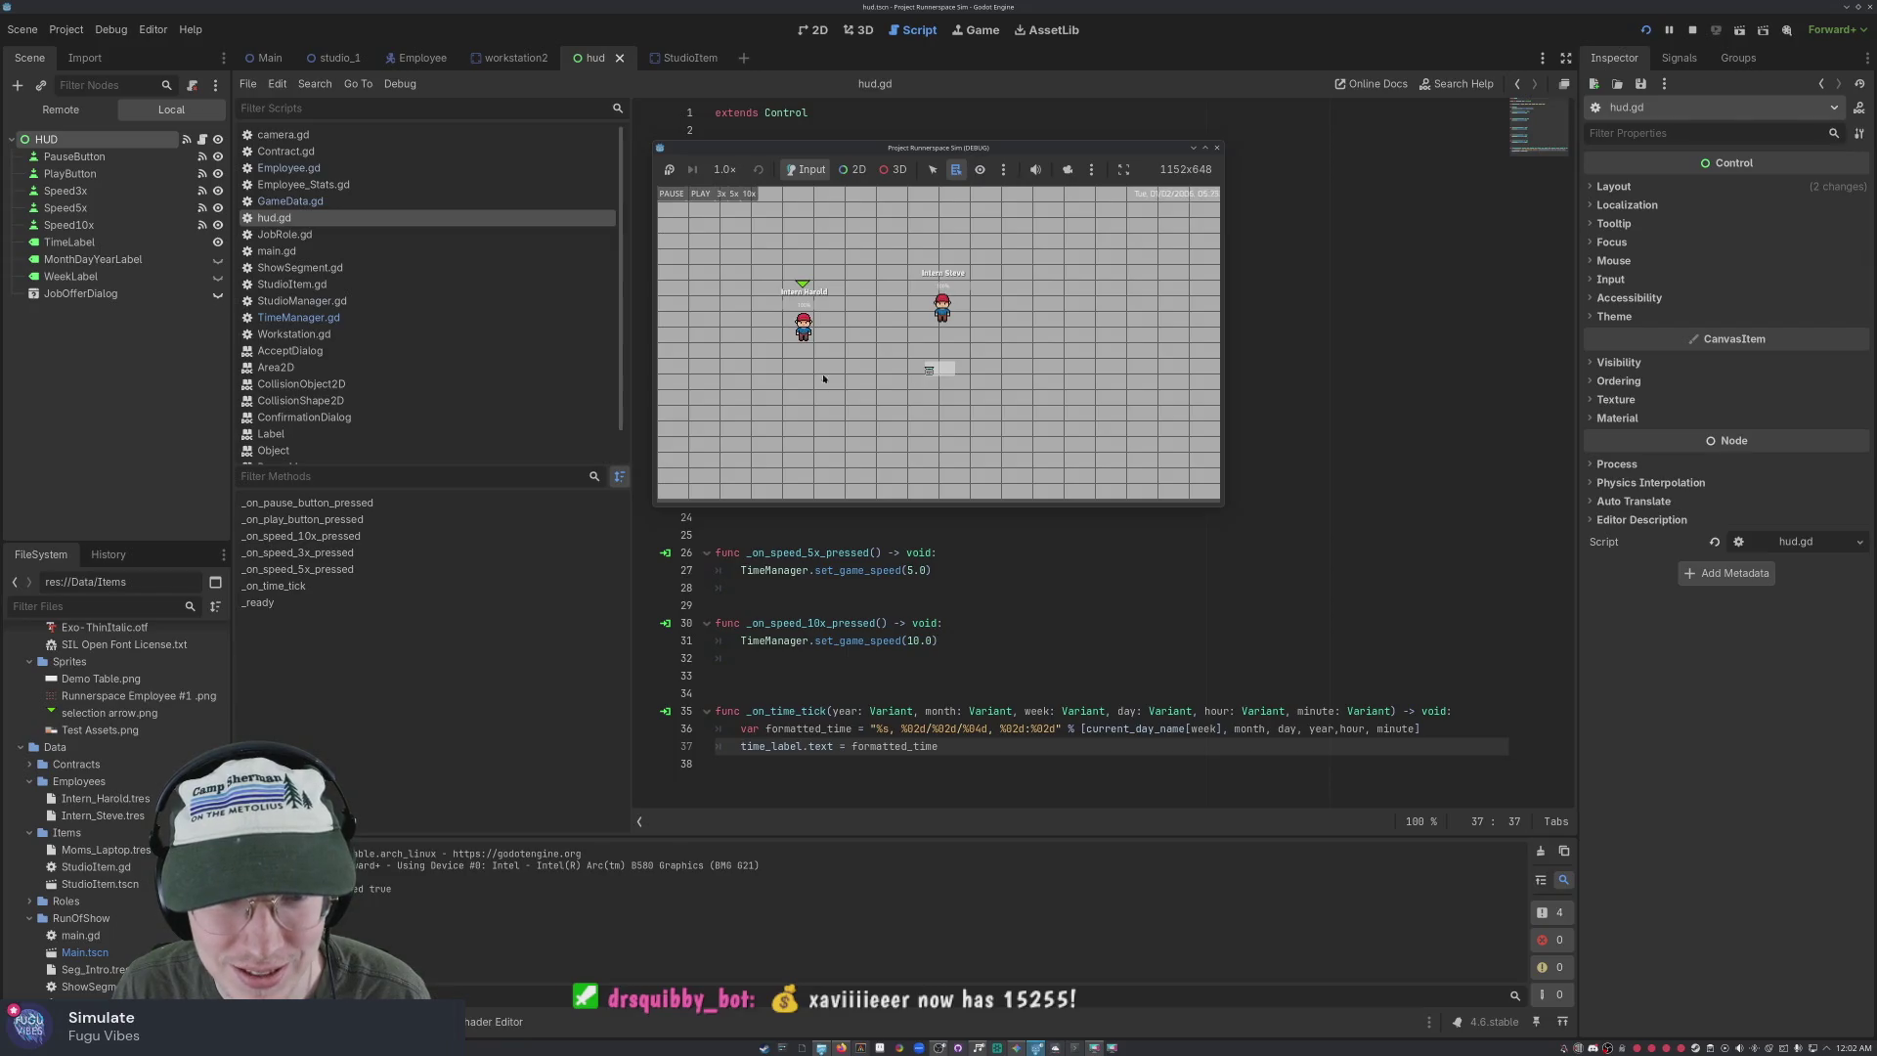
pyautogui.click(932, 395)
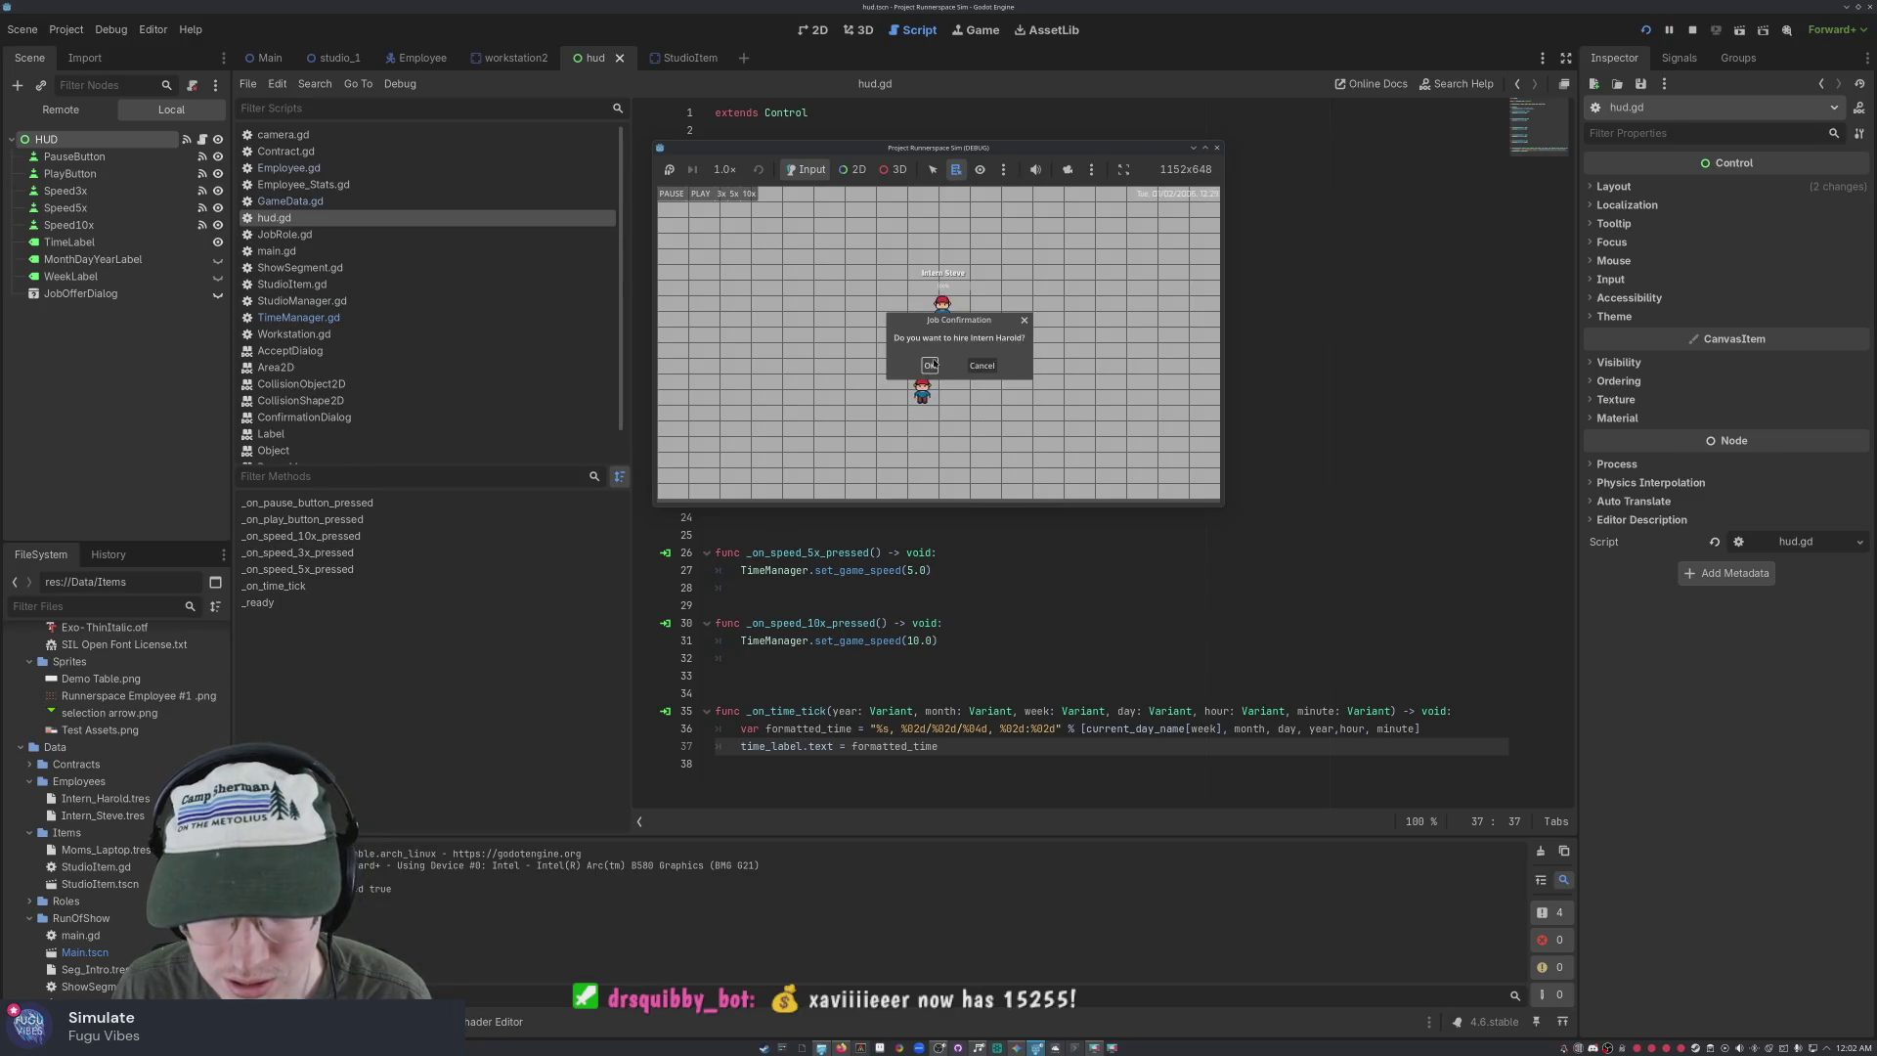
pyautogui.click(984, 369)
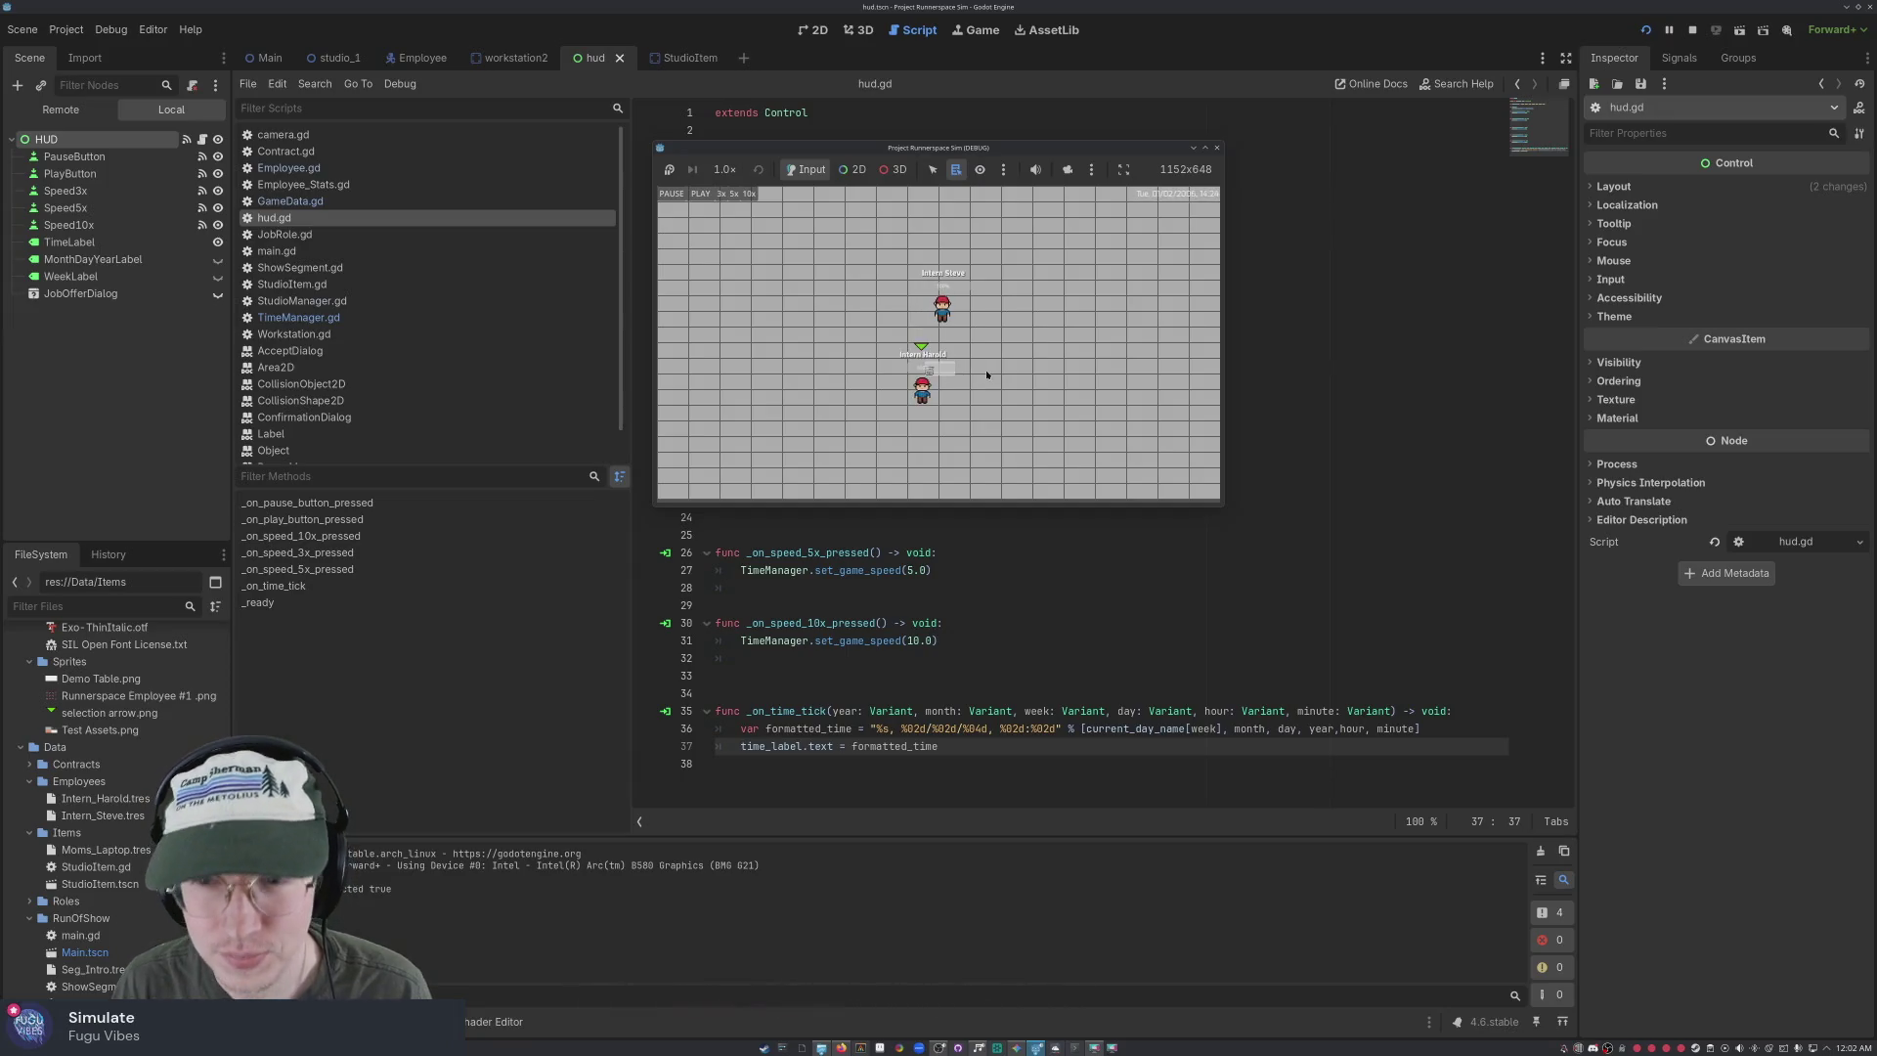
pyautogui.click(1215, 149)
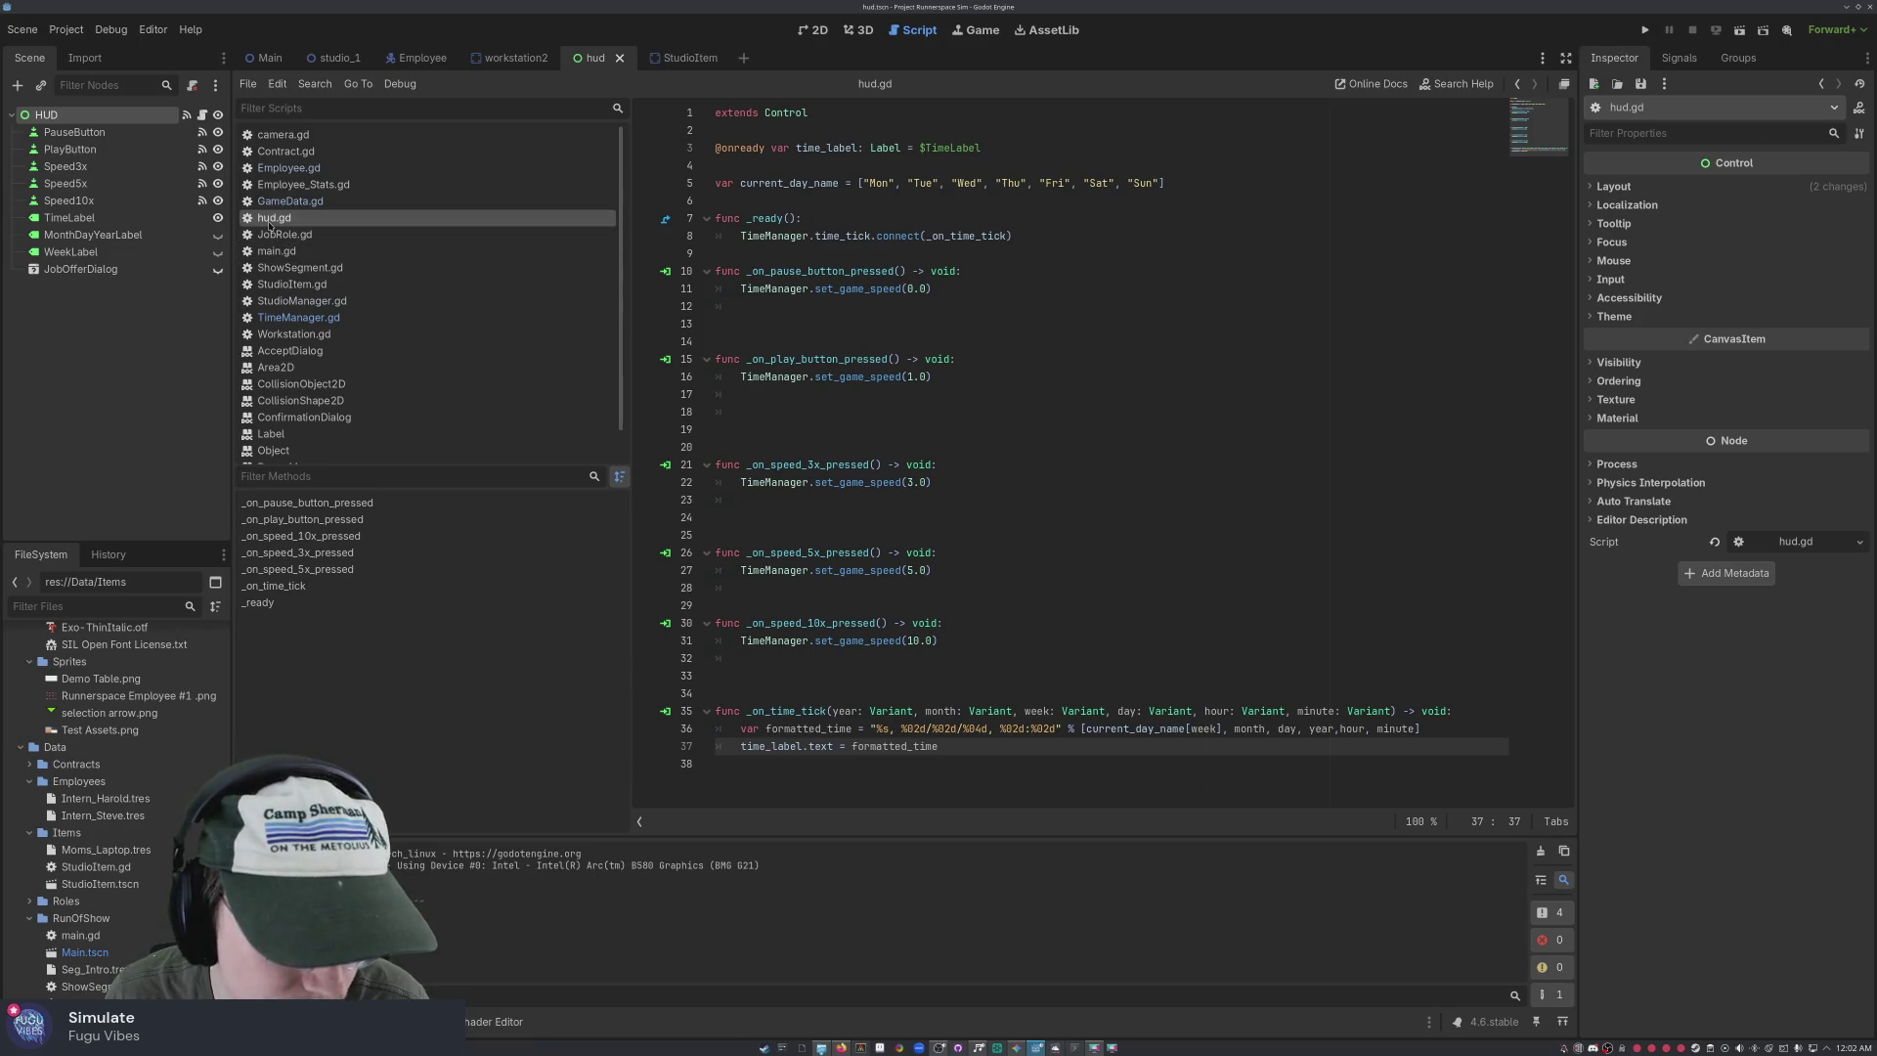
# Check set_game_speed in TimeManager.gd, then switch via hud.gd to StudioManager.gd
pyautogui.keyDown('ctrl'); pyautogui.click(877, 482); pyautogui.keyUp('ctrl')
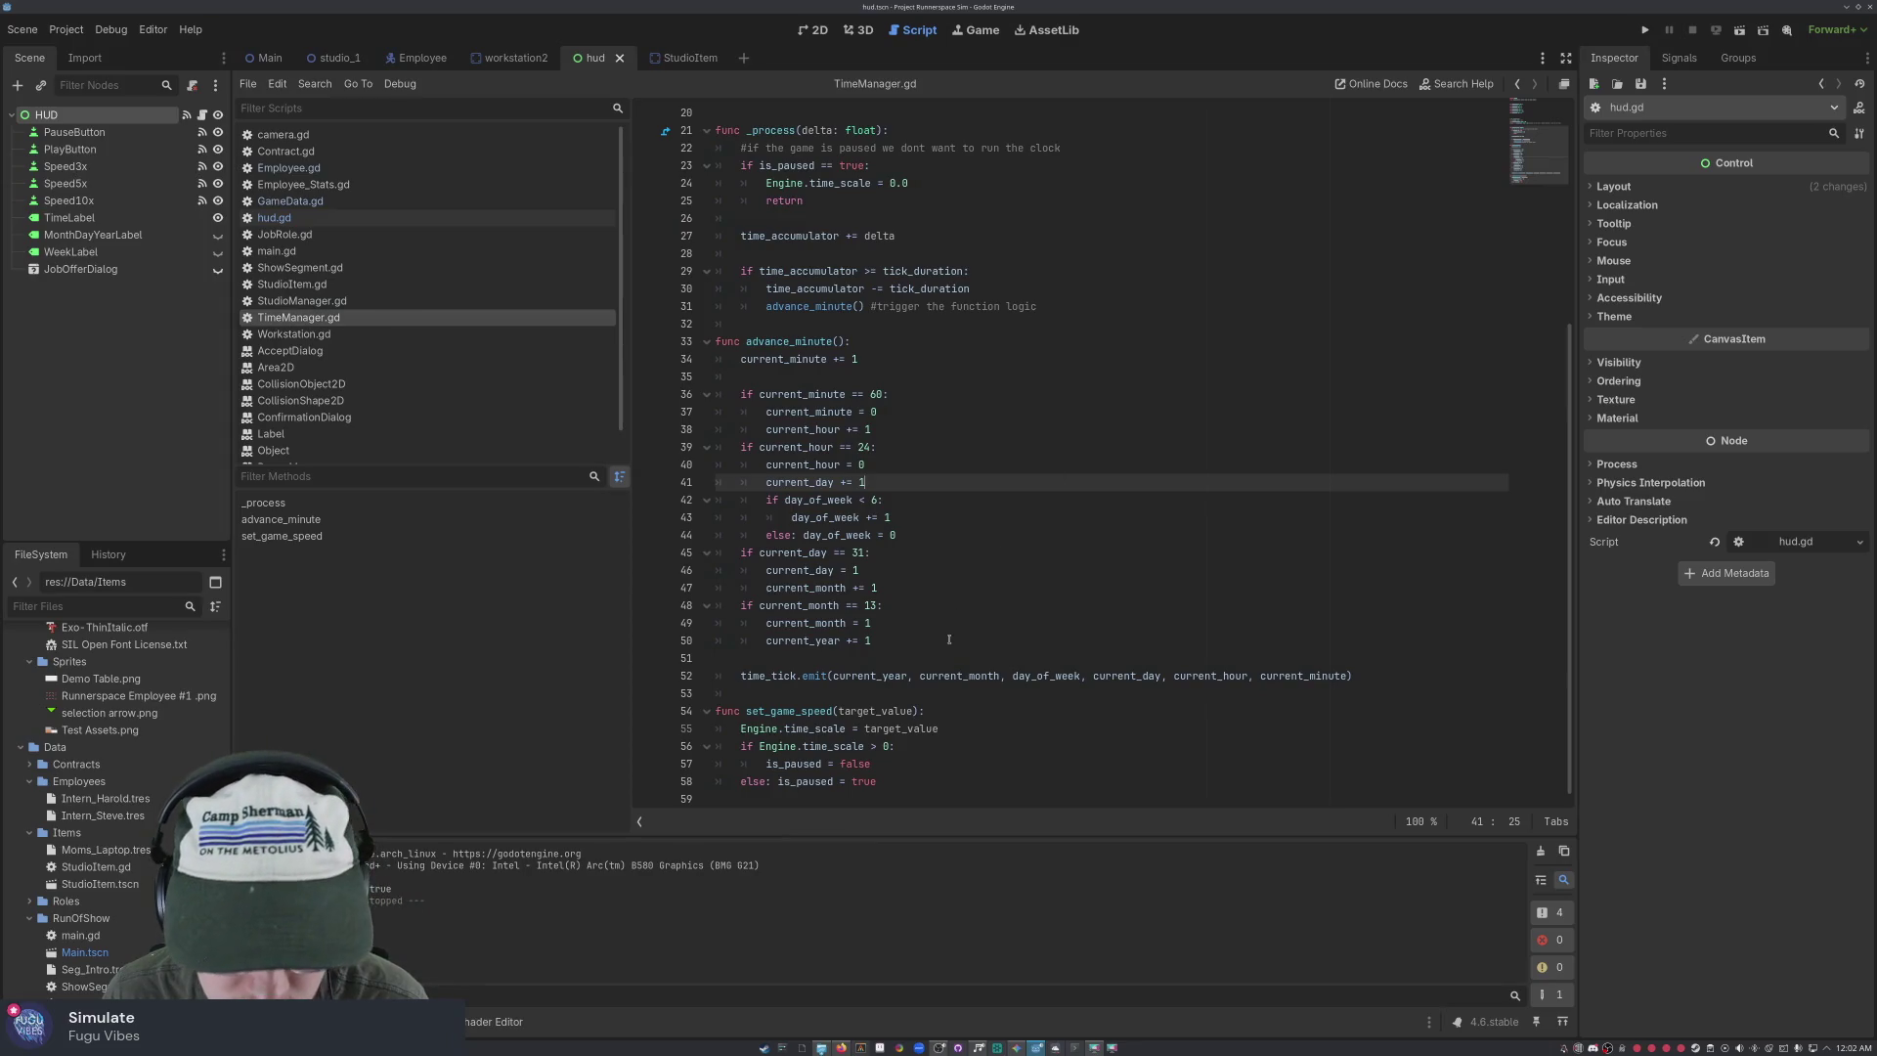
pyautogui.scroll(6, 949, 639)
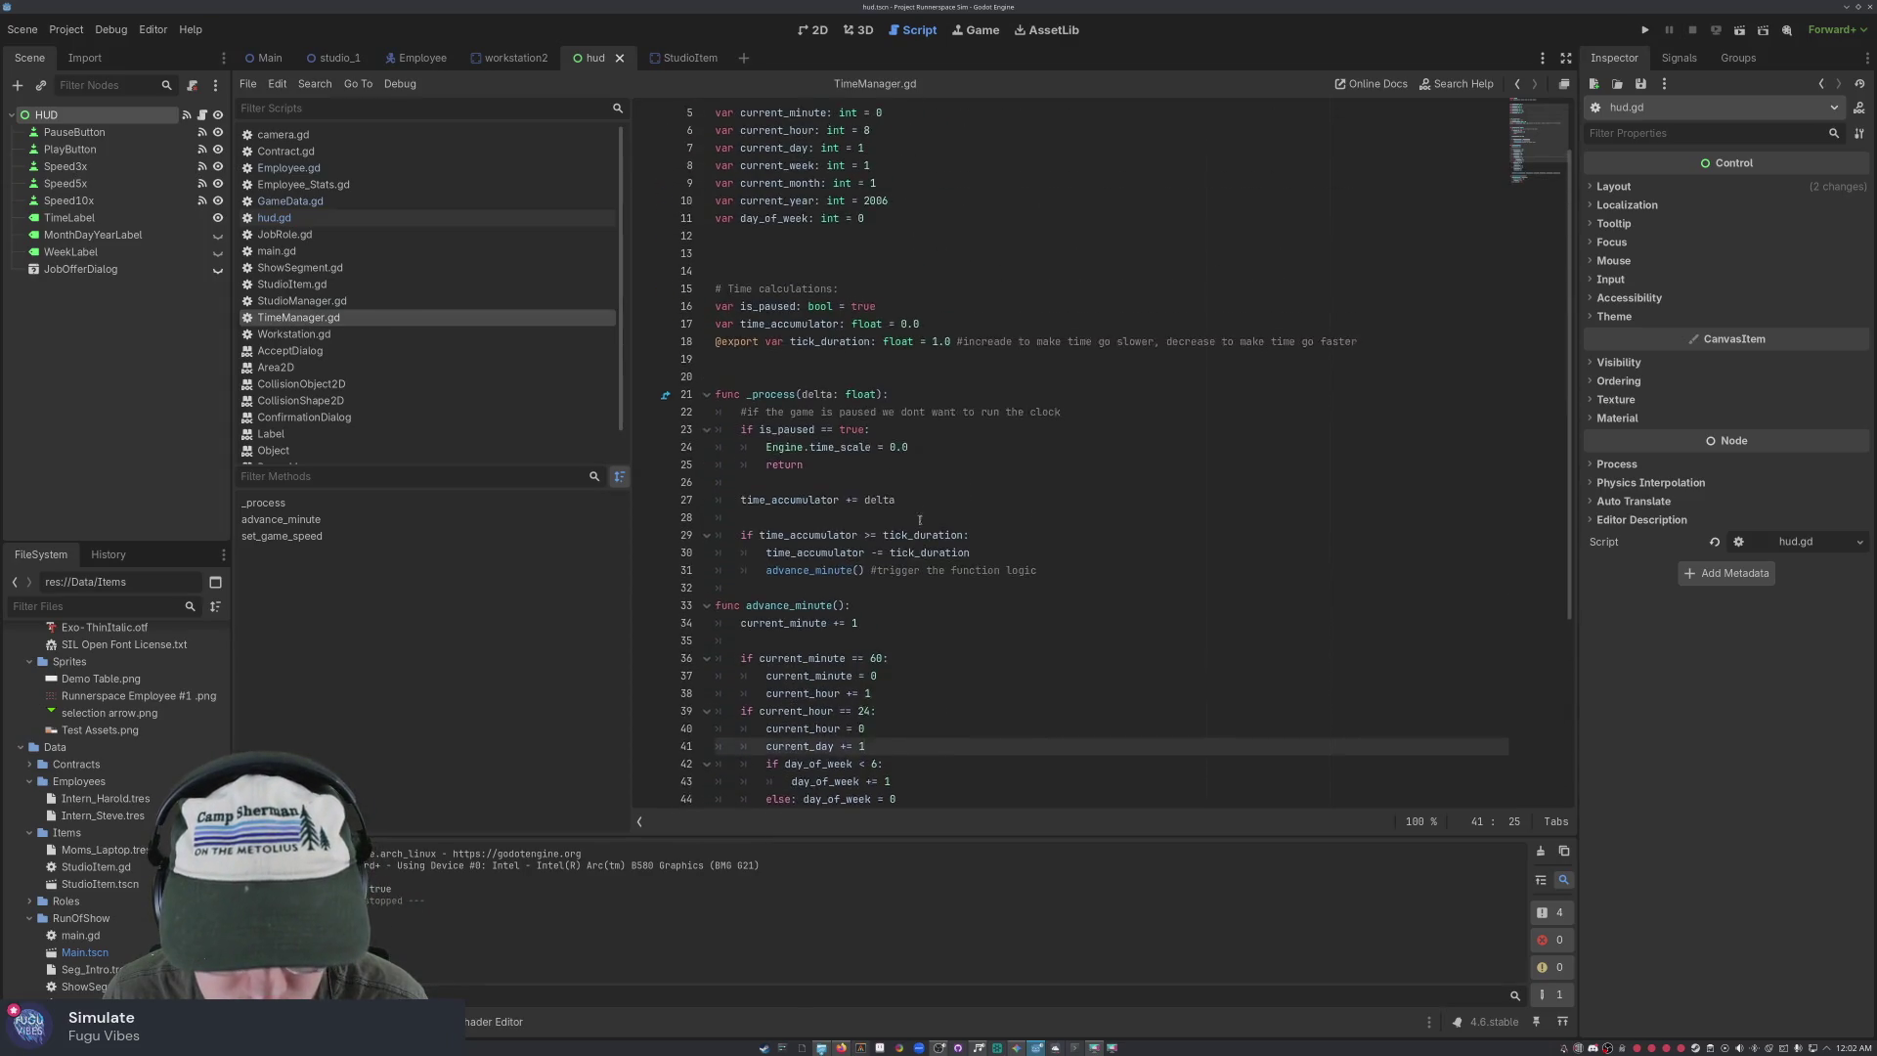
pyautogui.click(340, 218)
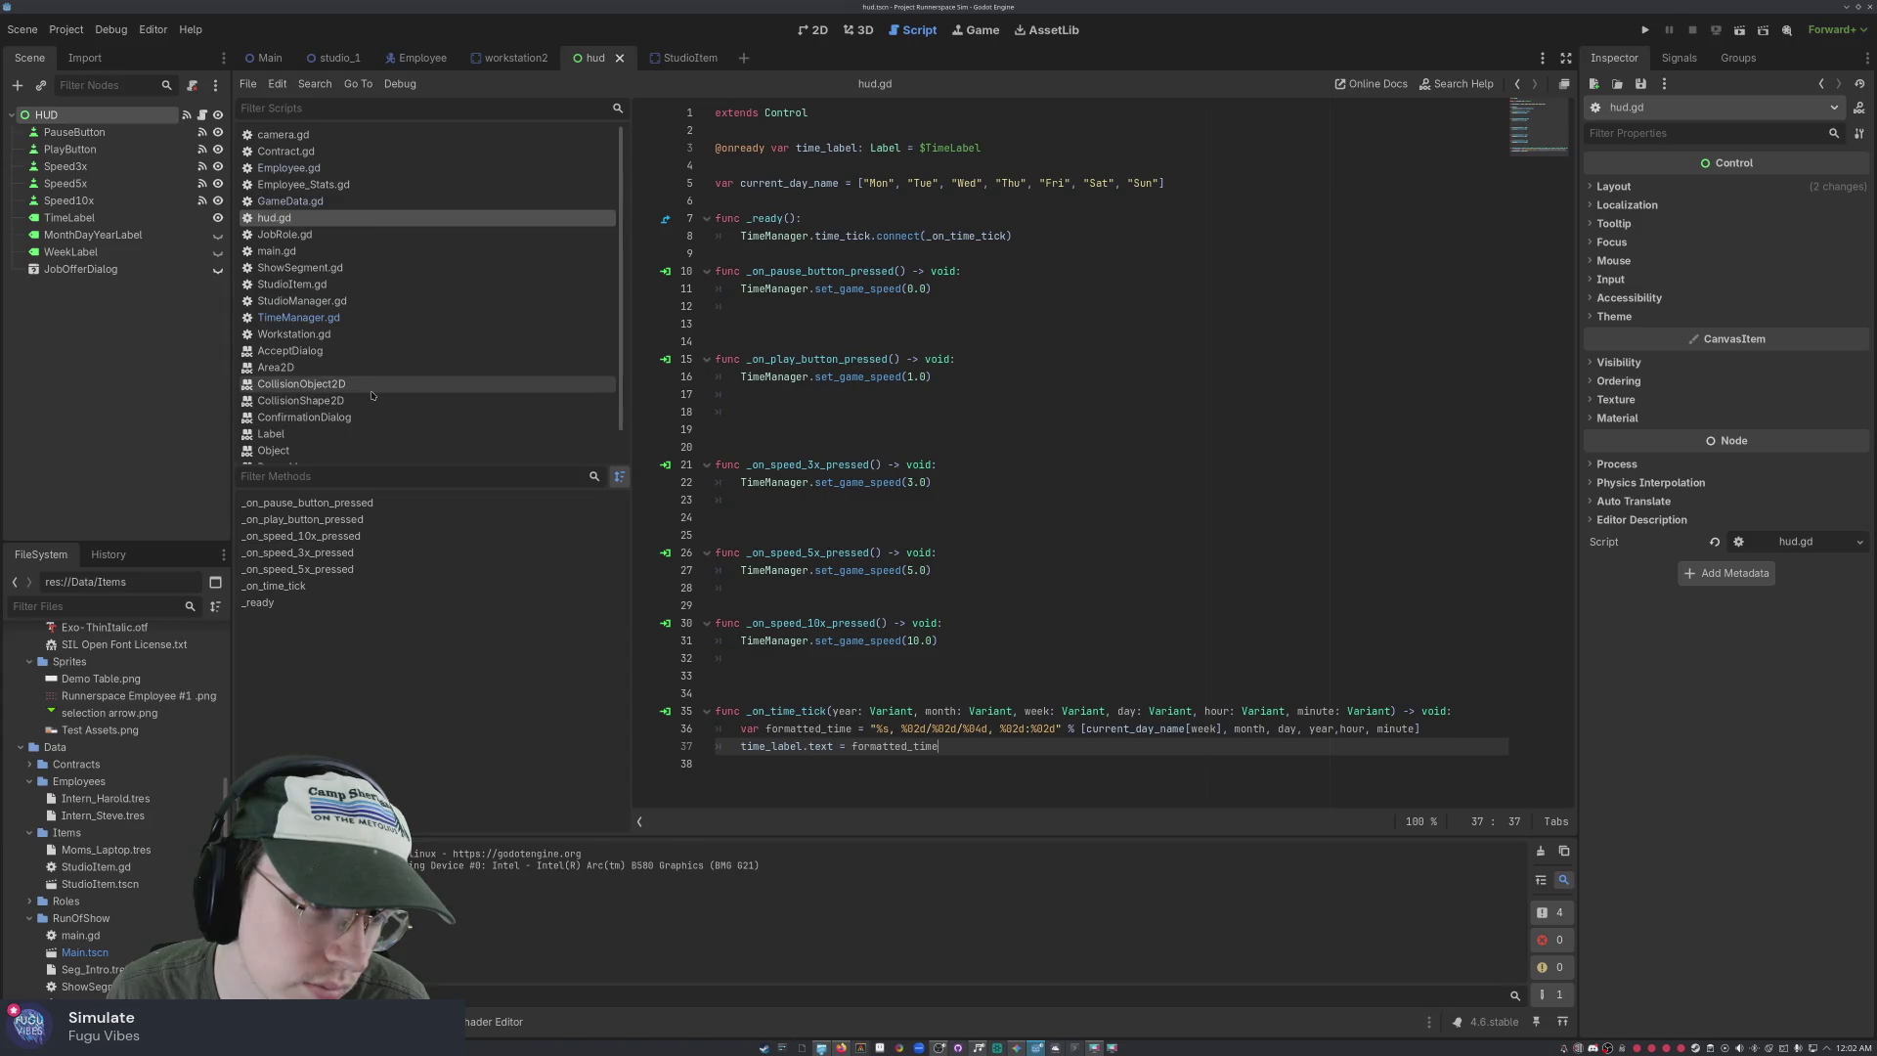
pyautogui.click(321, 301)
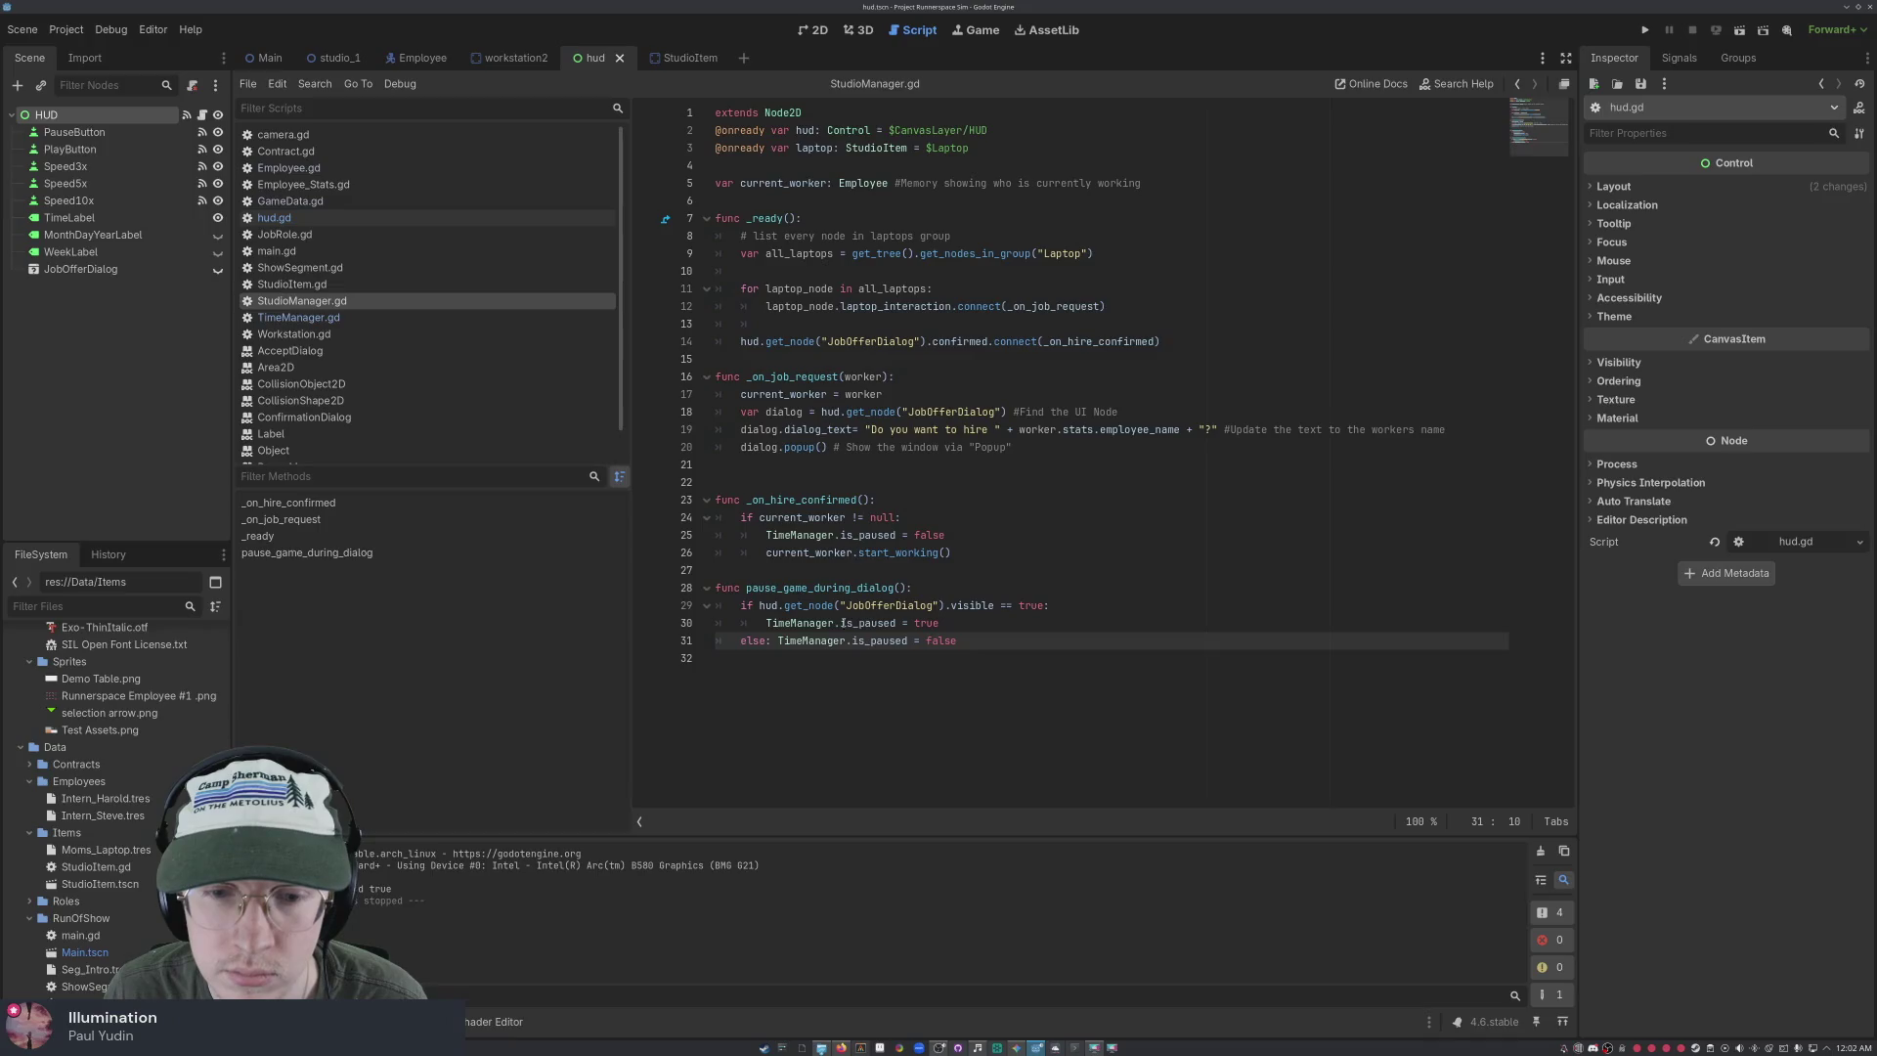
# Move the var dialog declaration from _on_job_request to line 4 of StudioManager.gd
pyautogui.click(958, 626)
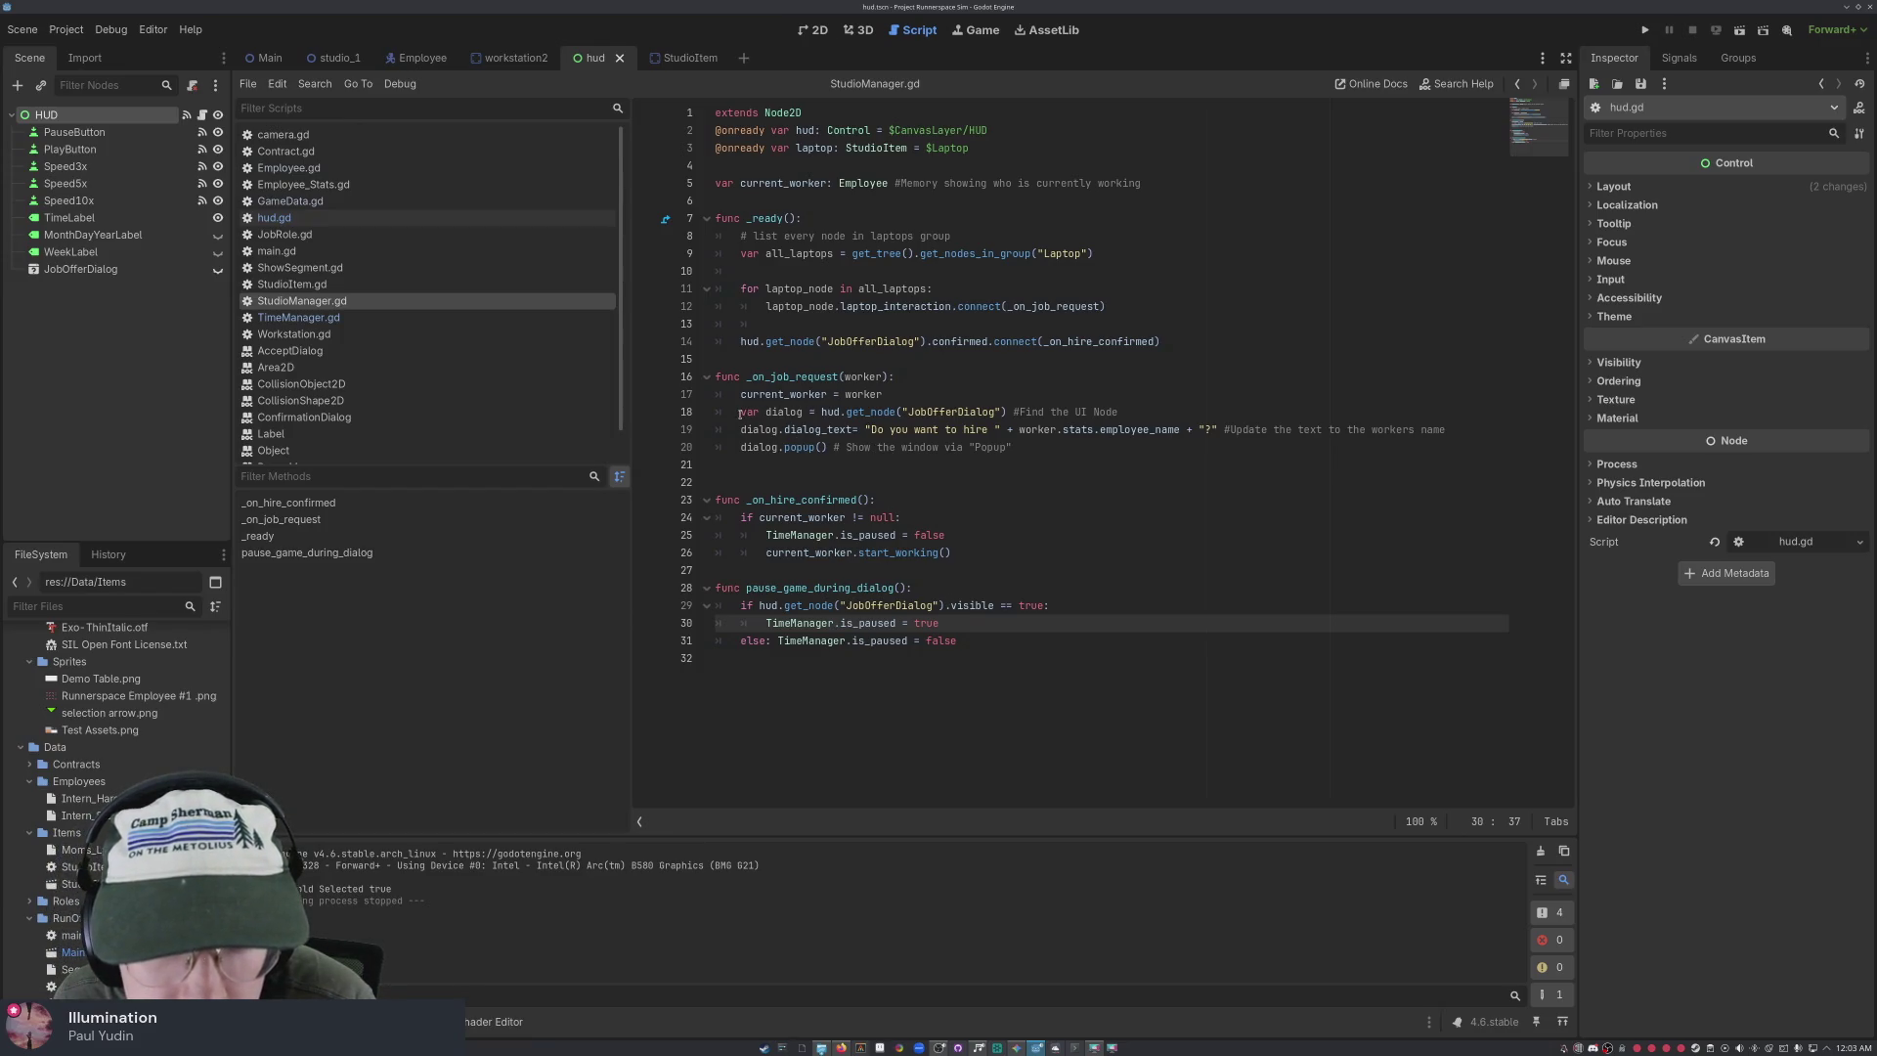
pyautogui.moveTo(740, 411); pyautogui.dragTo(1120, 415)
pyautogui.hotkey('ctrl', 'c')
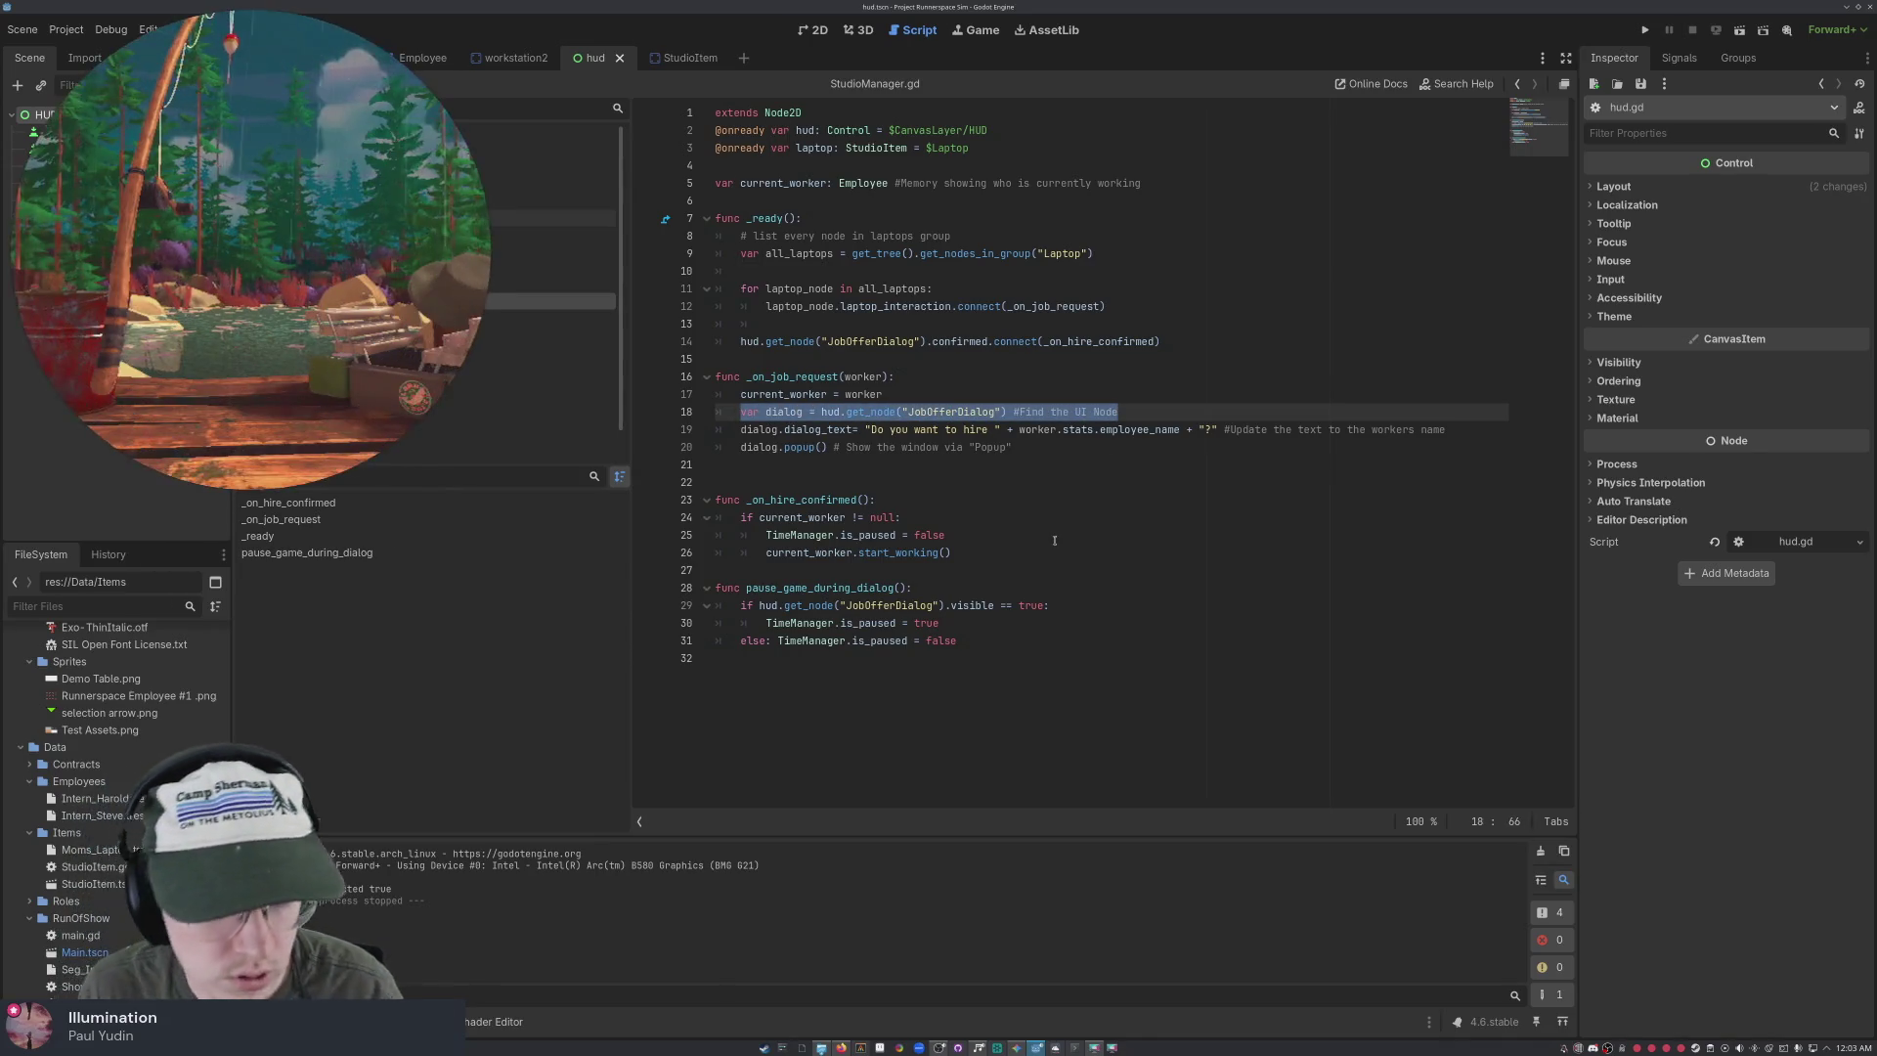
pyautogui.press('BackSpace')
pyautogui.press('BackSpace')
pyautogui.press('BackSpace')
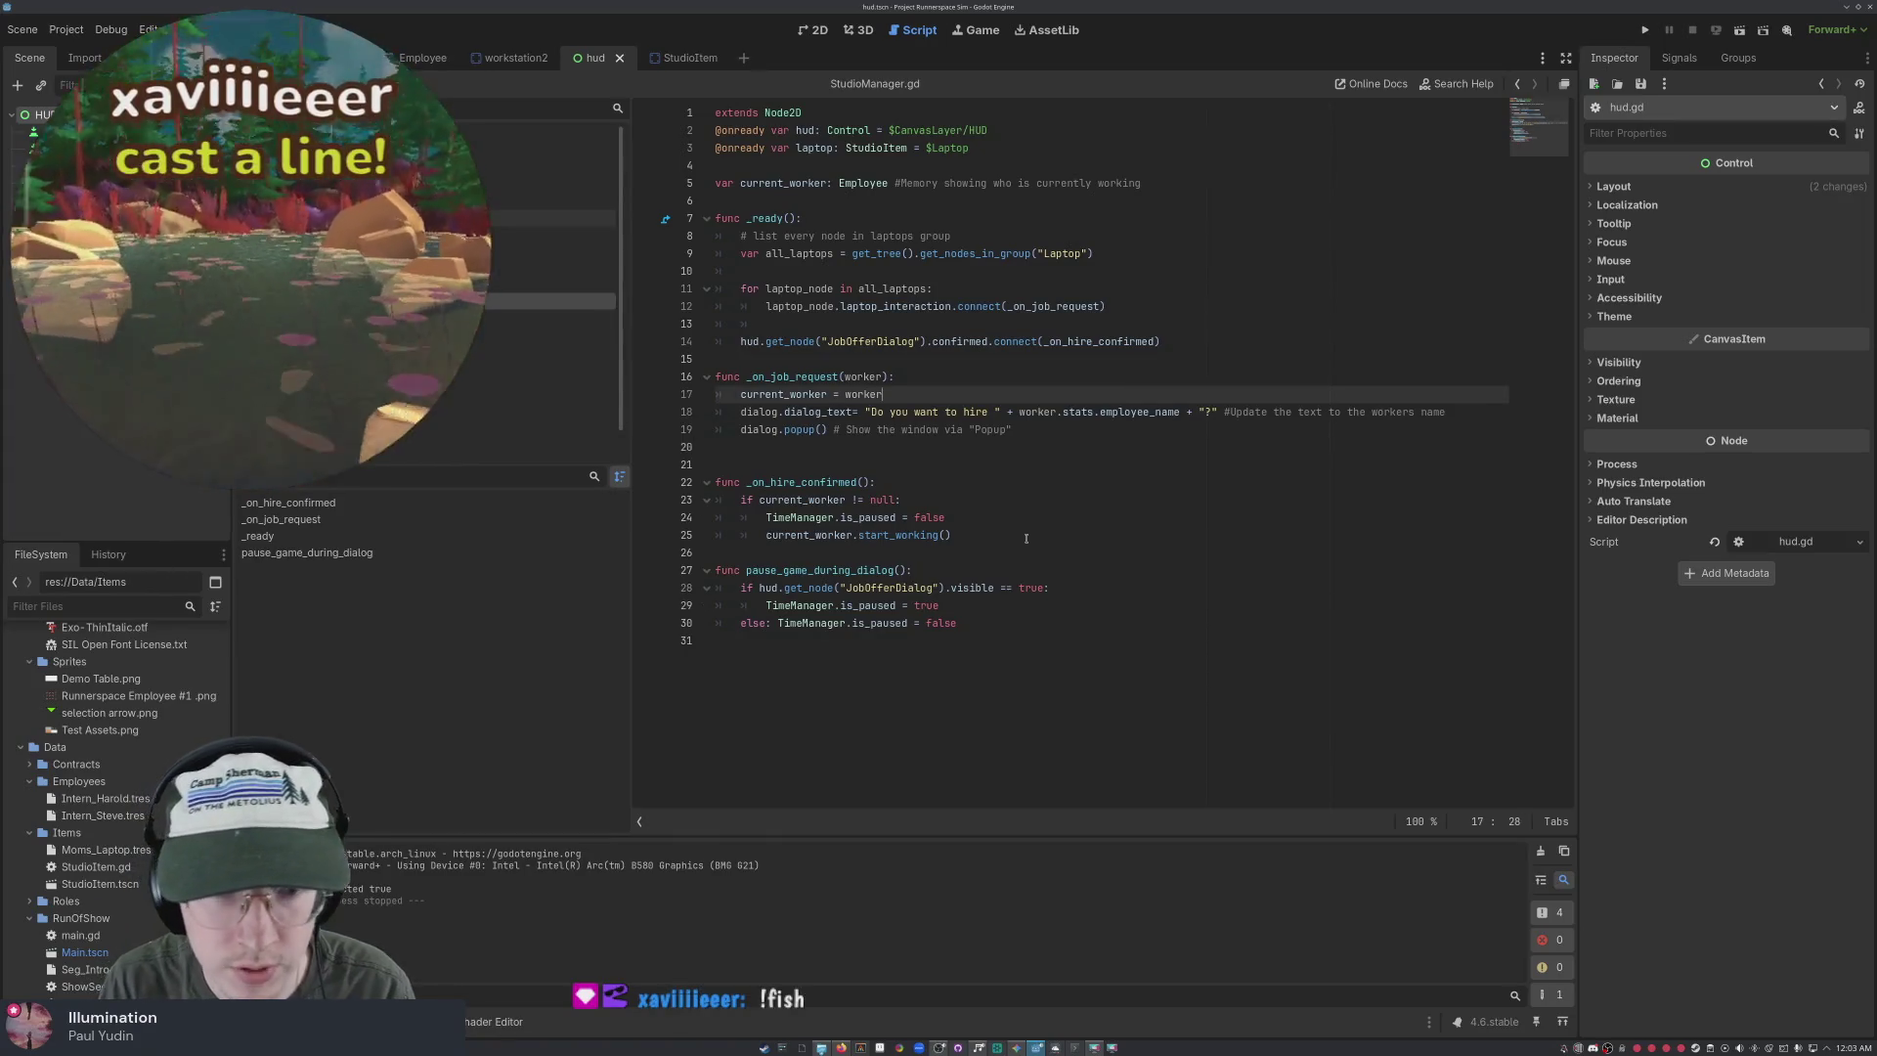
pyautogui.click(940, 166)
pyautogui.hotkey('ctrl', 'v')
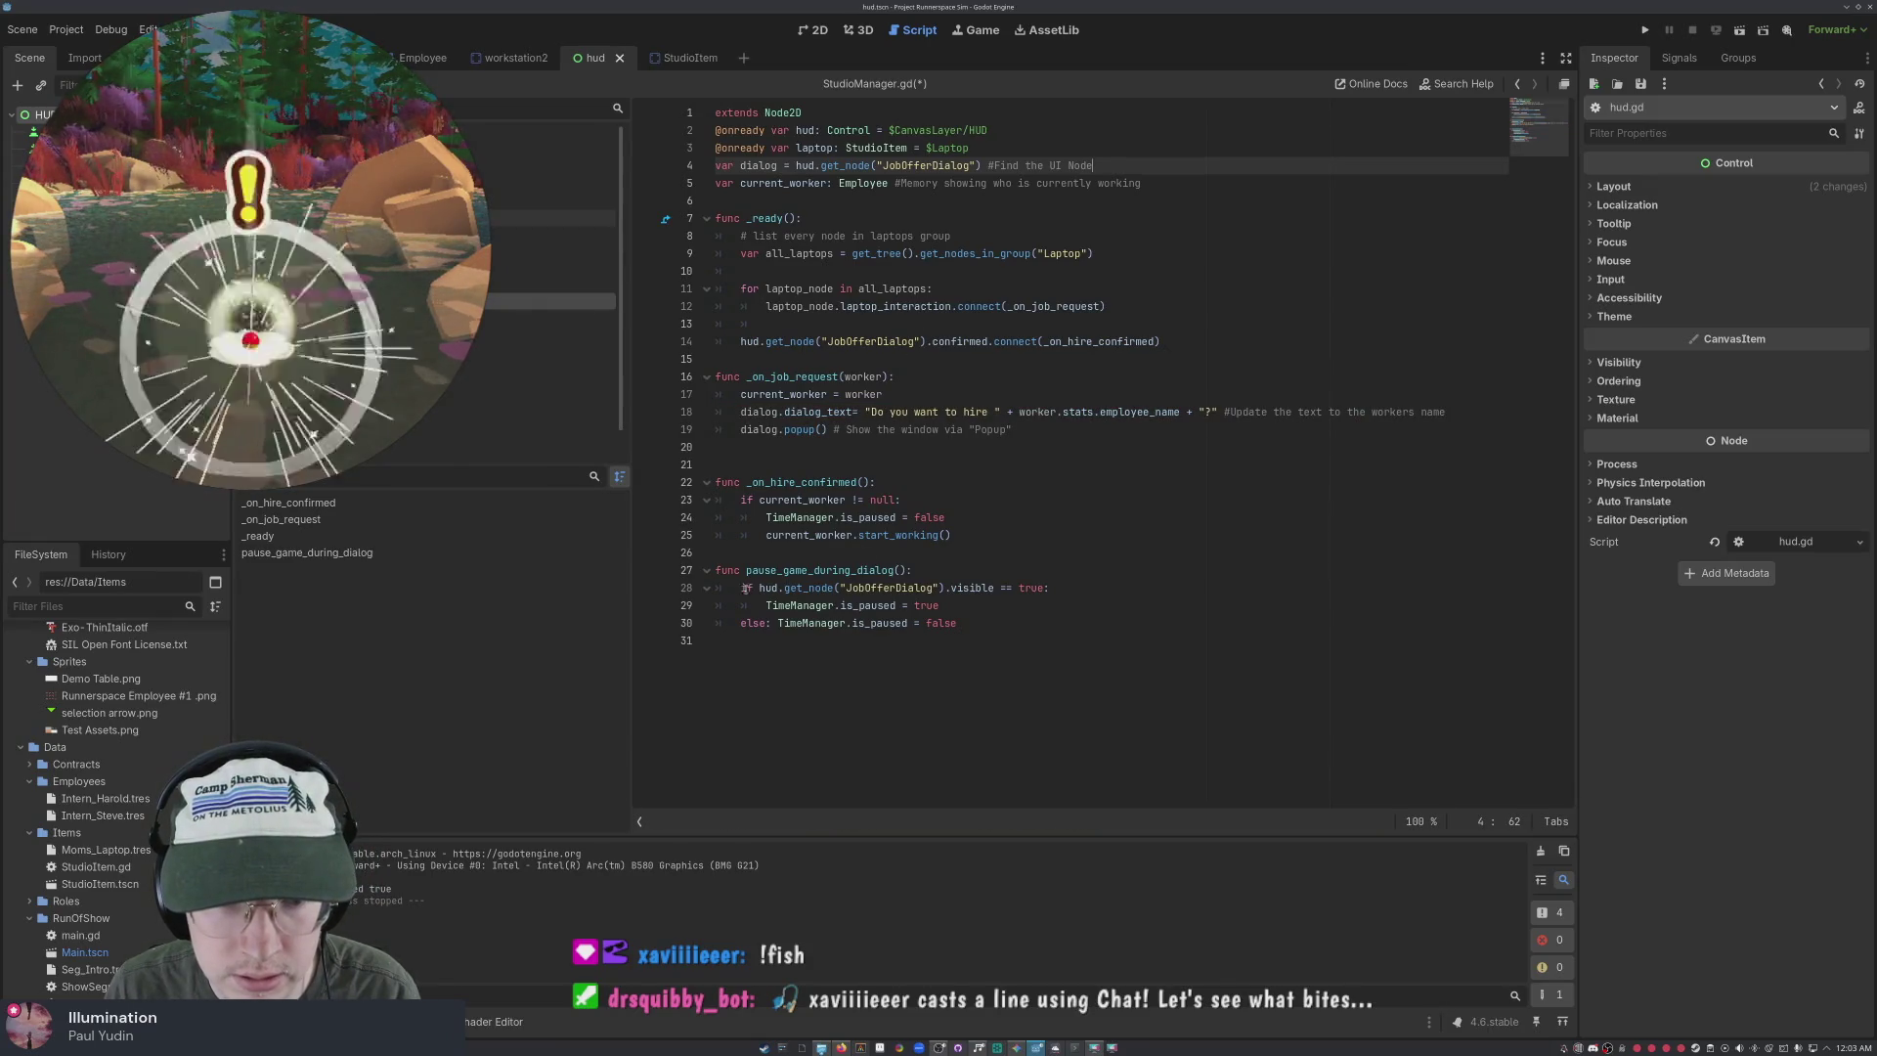
# Replace the line 28 visibility check with dialogue.visible and save
pyautogui.moveTo(759, 590); pyautogui.dragTo(991, 586)
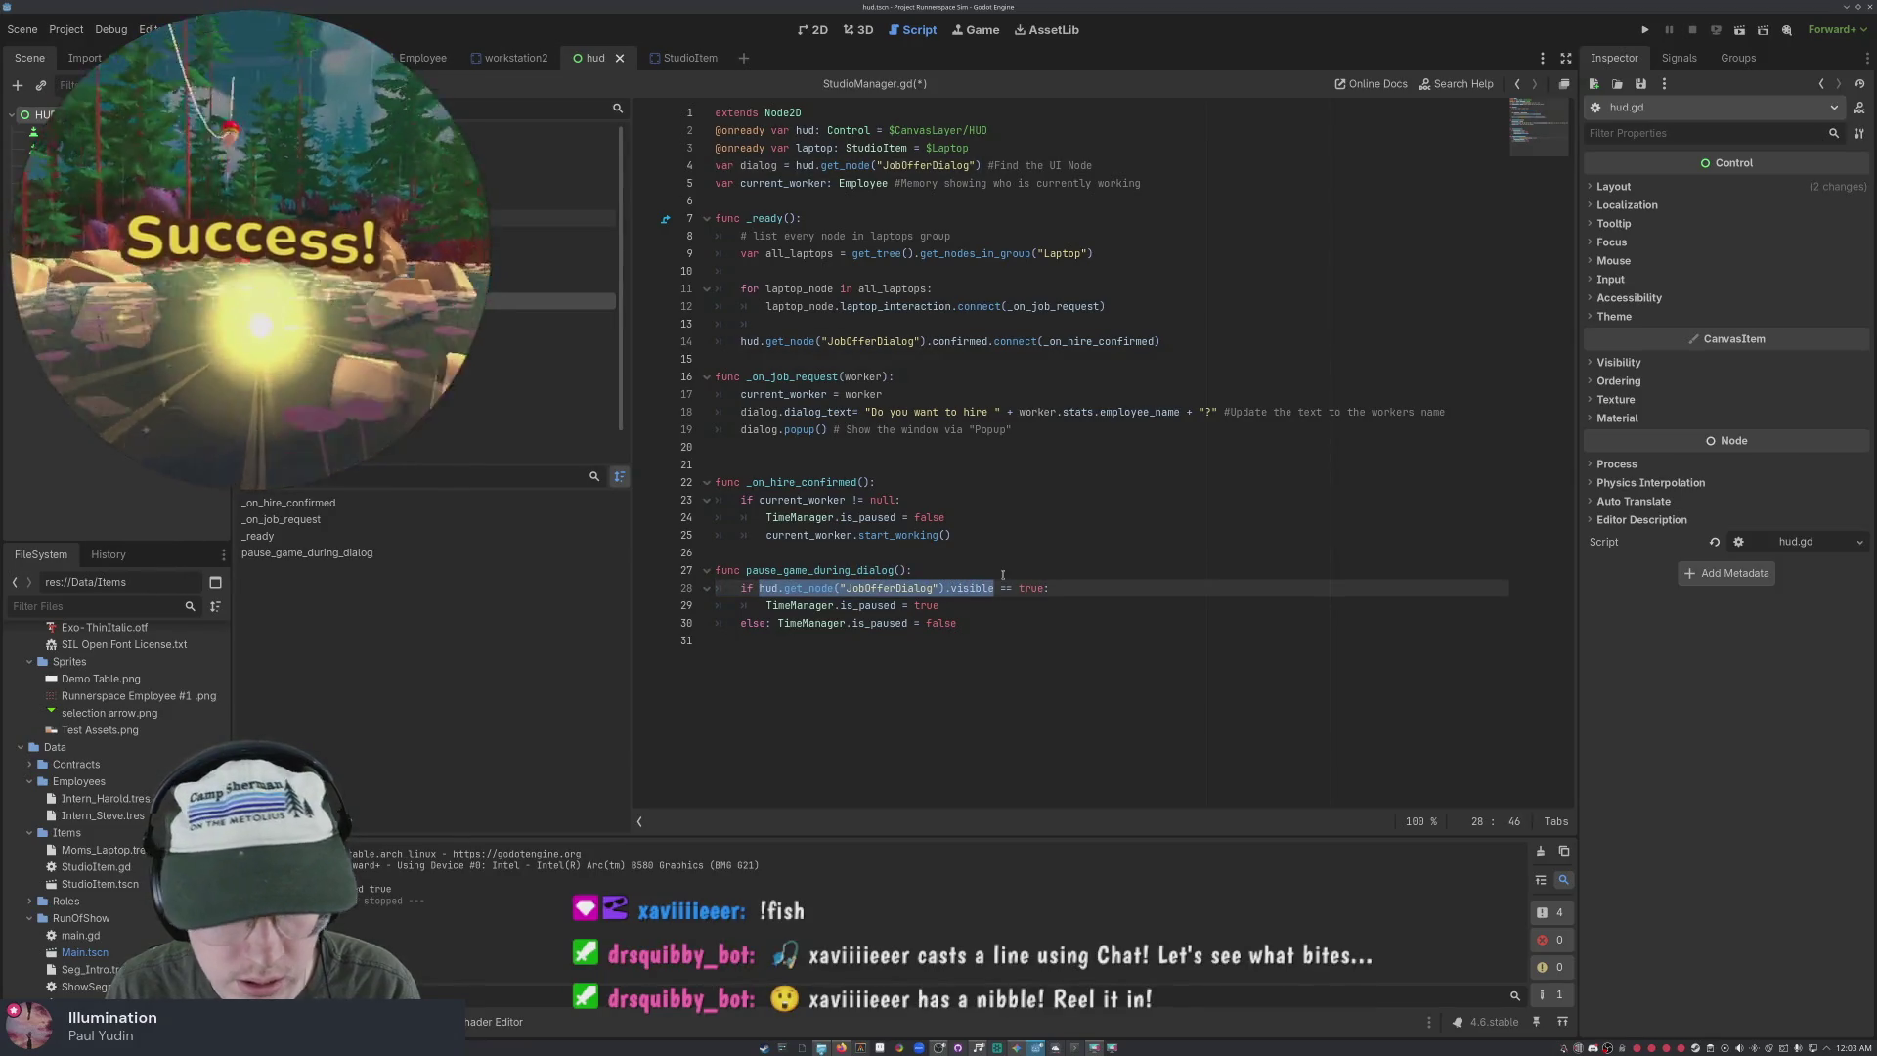
pyautogui.write('dialo')
pyautogui.write('gue.')
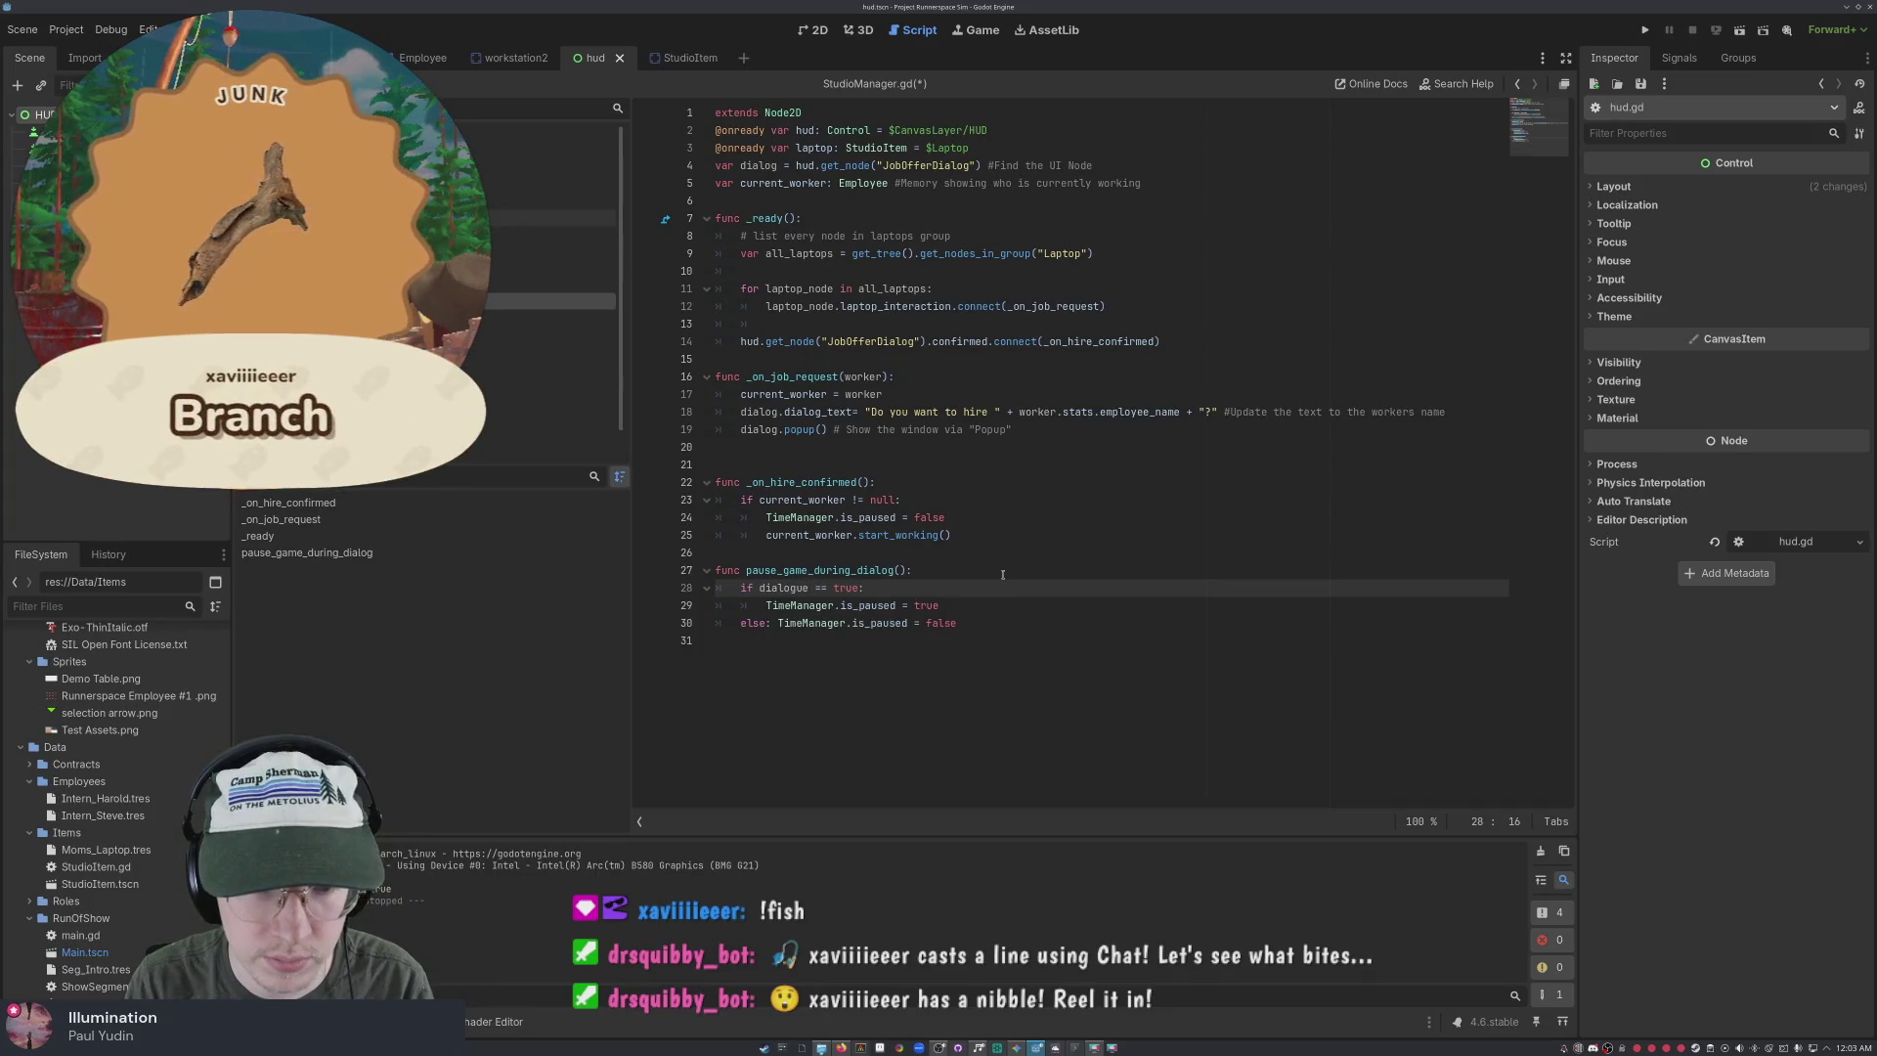
pyautogui.write('visible')
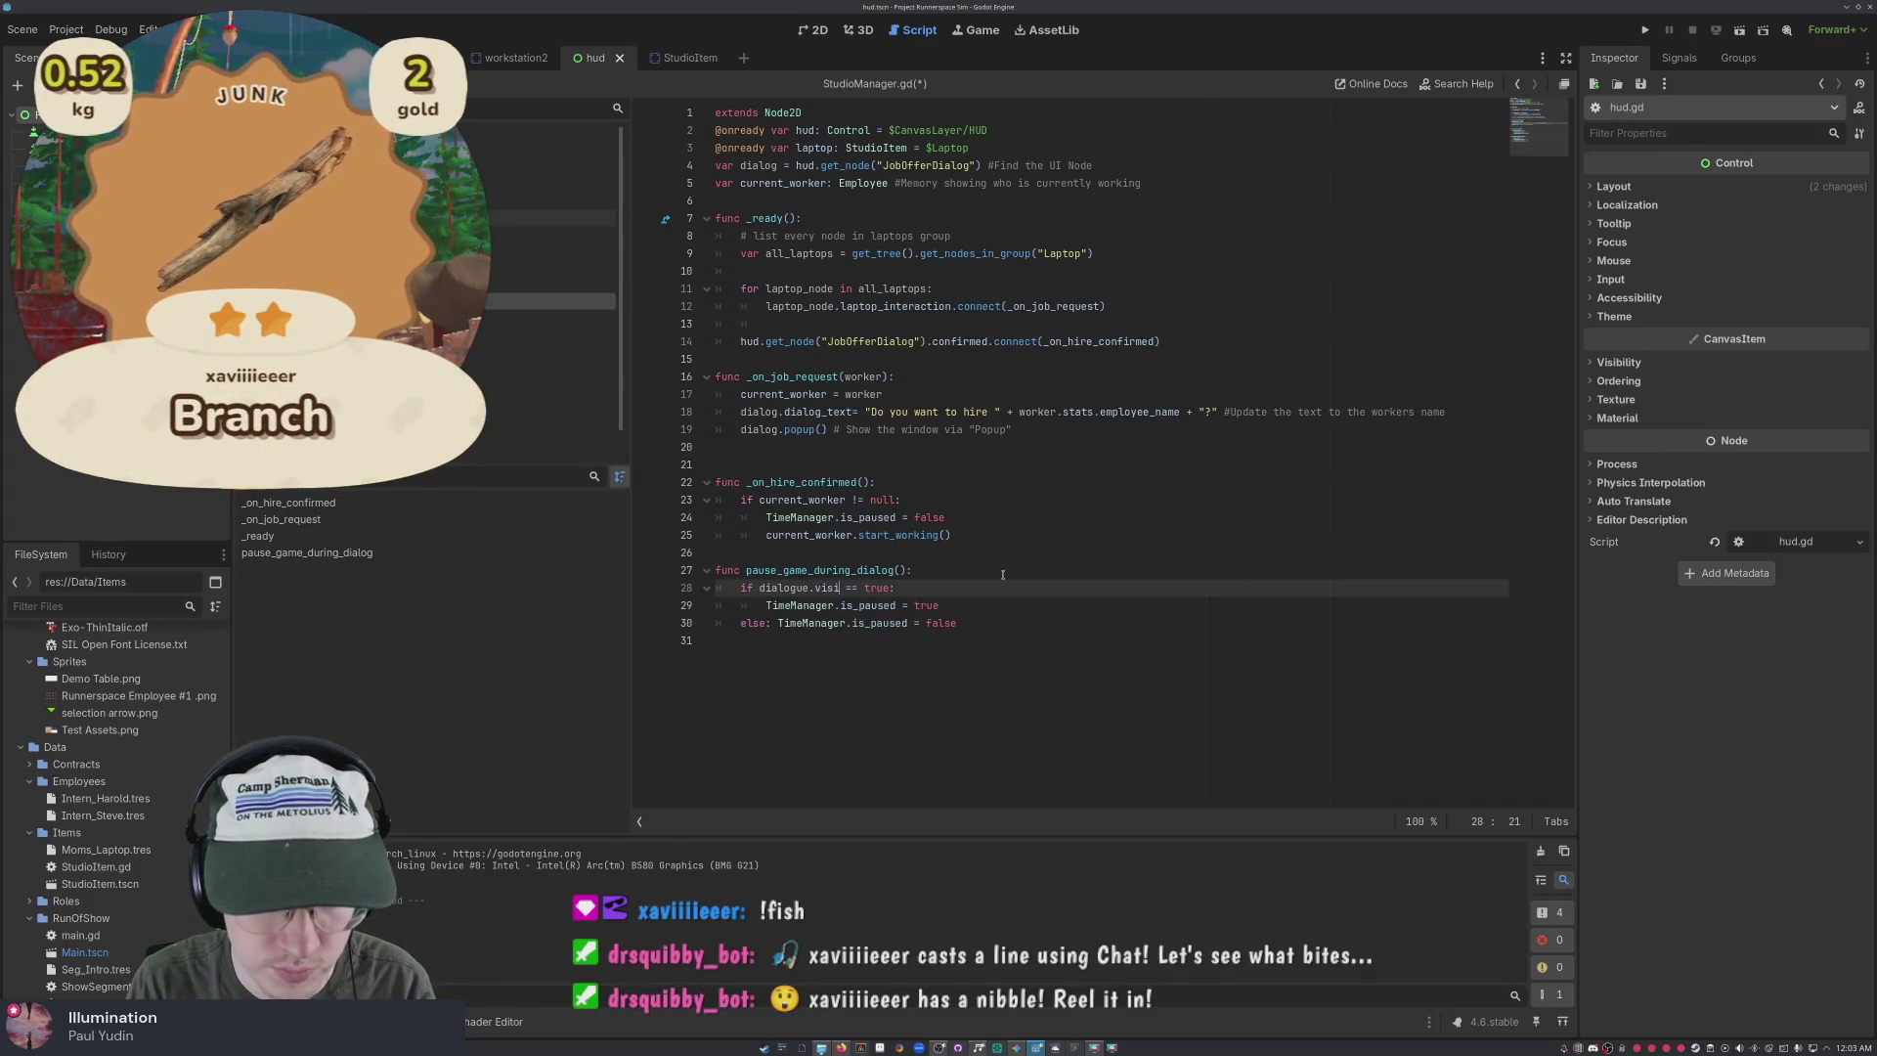
pyautogui.press('Down')
pyautogui.press('Down')
pyautogui.press('Down')
pyautogui.hotkey('ctrl', 's')
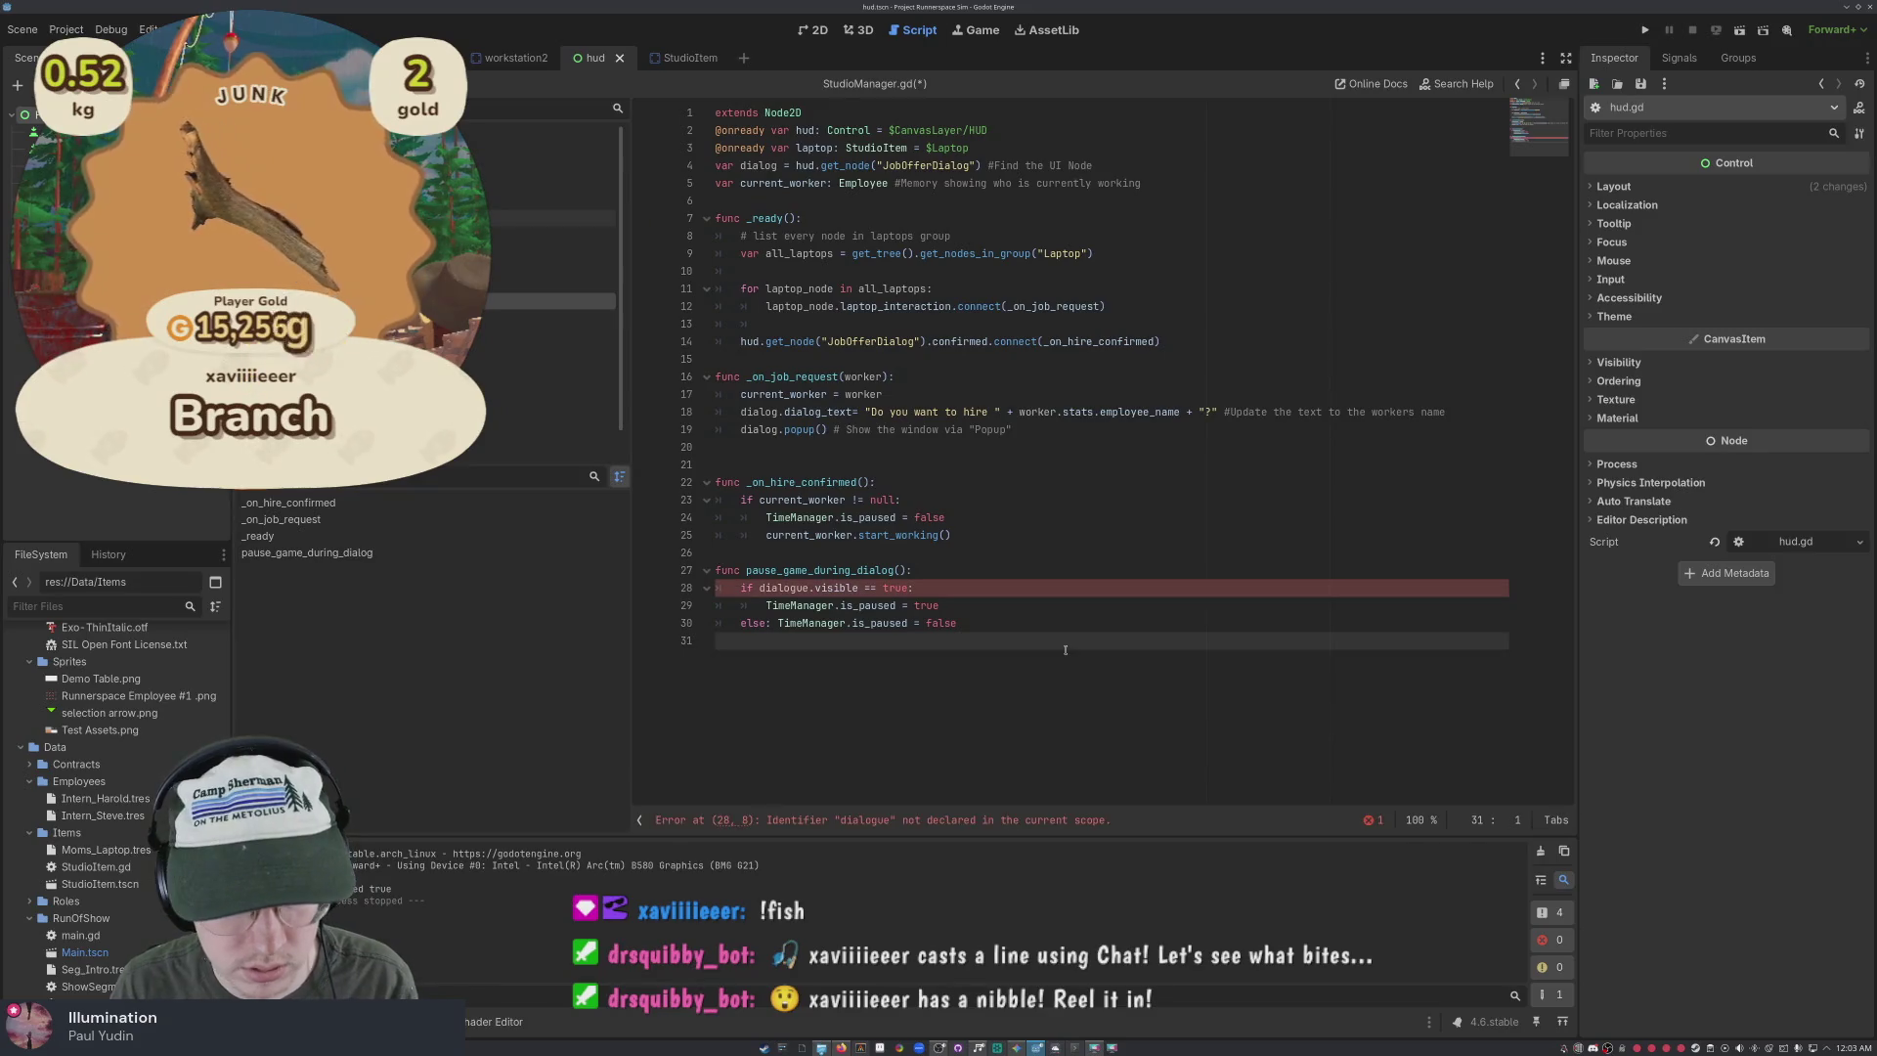
# Correct 'dialogue' to 'dialog' on line 28 and save StudioManager.gd
pyautogui.click(862, 587)
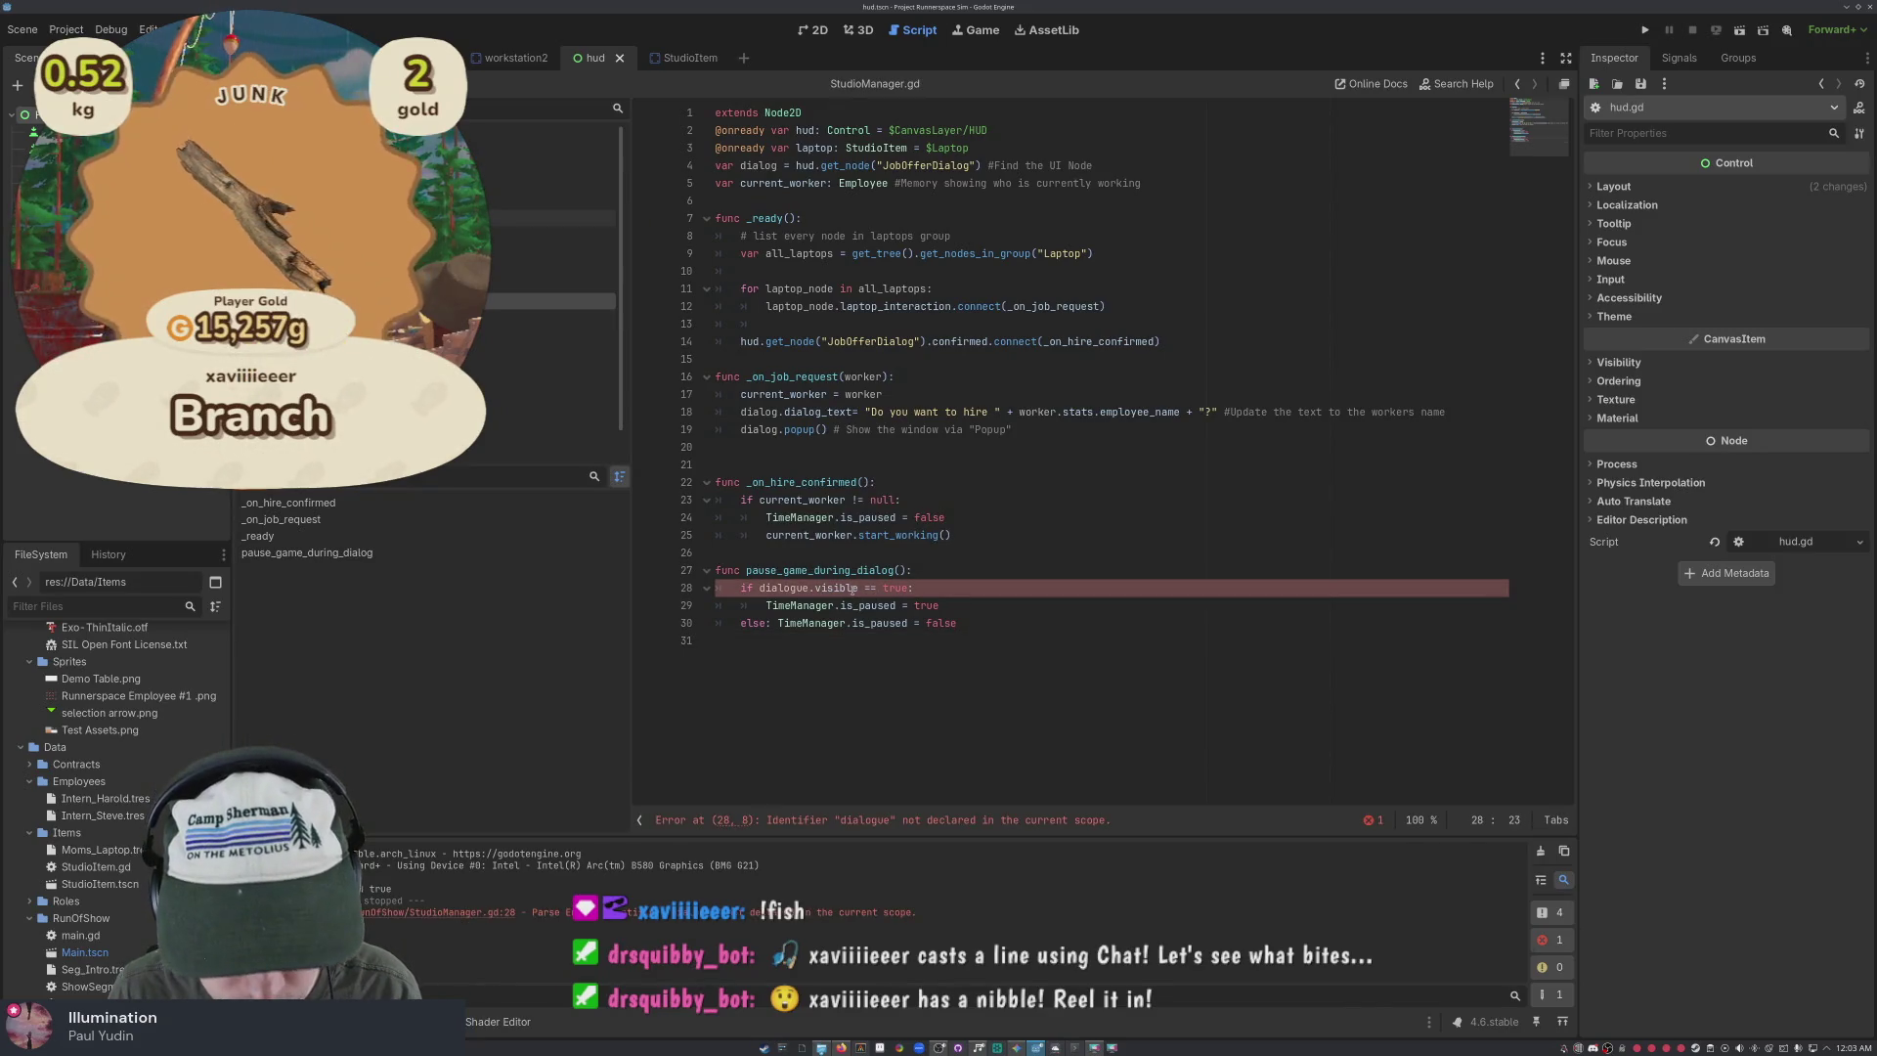
pyautogui.press('Left')
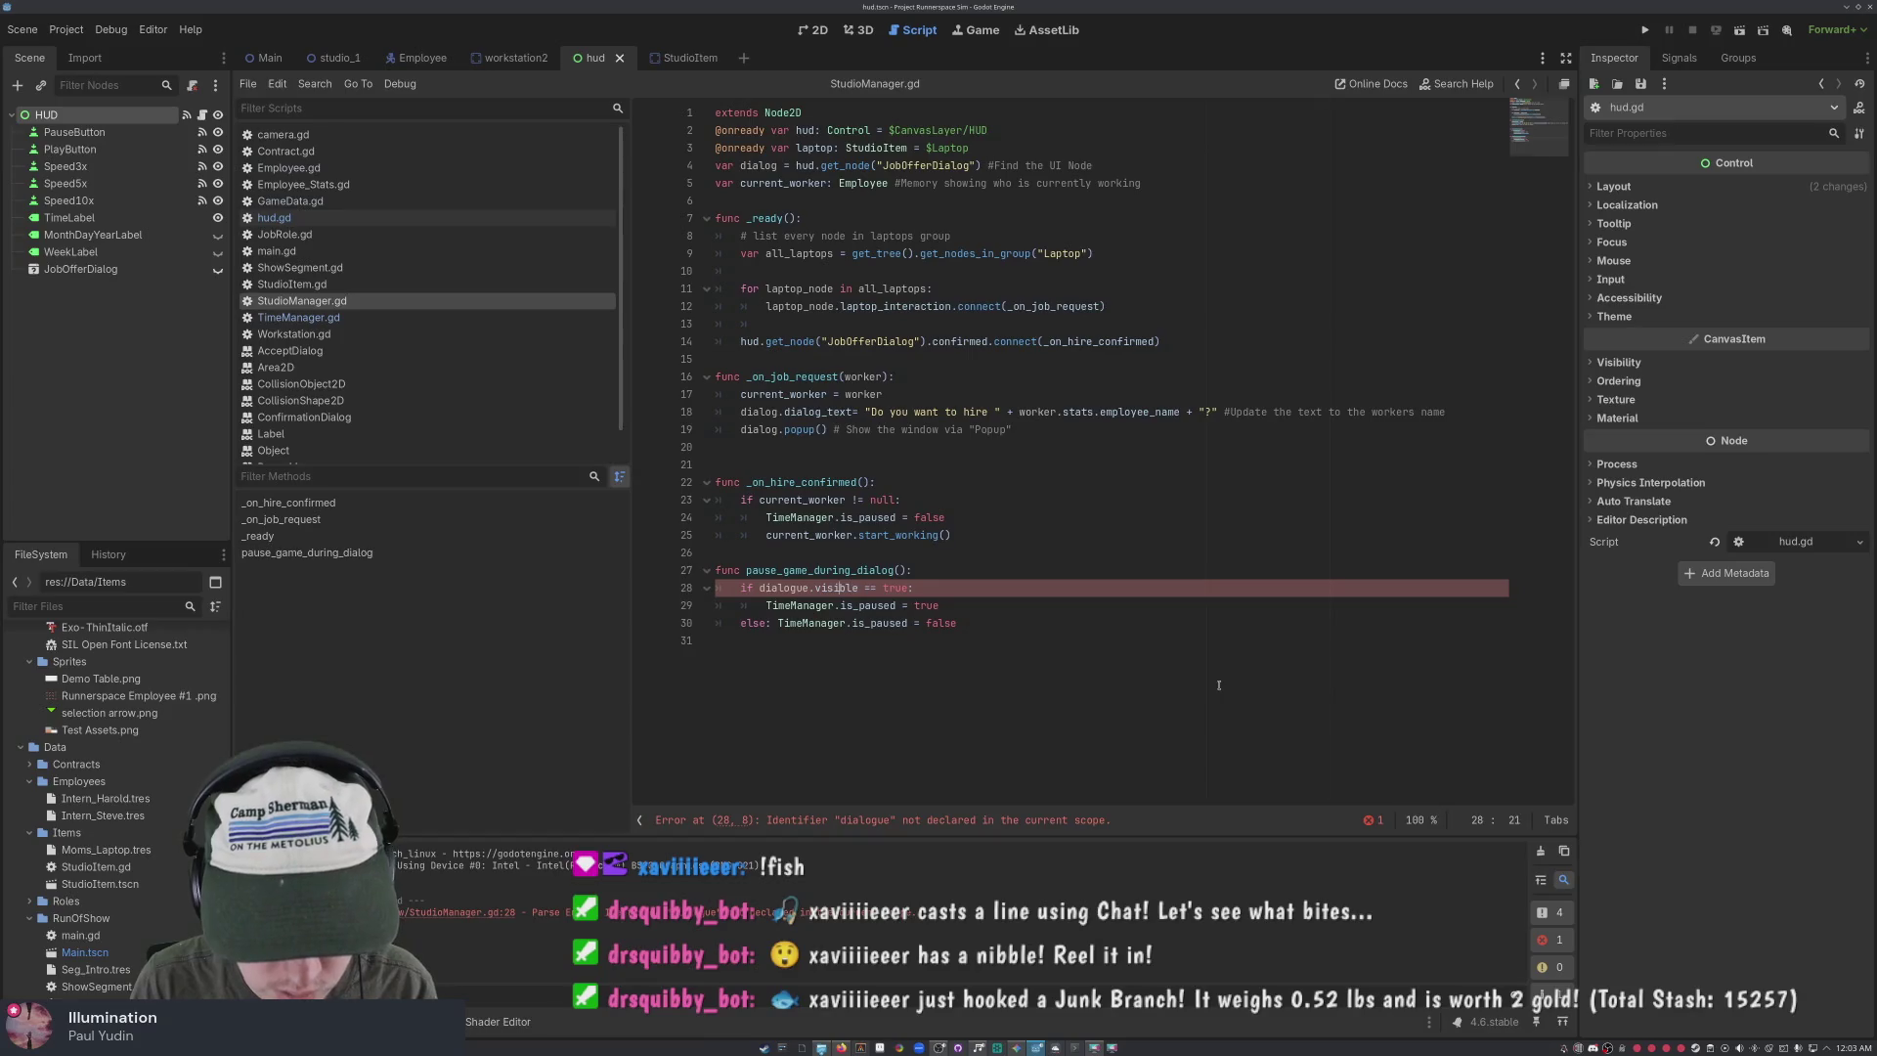
pyautogui.press('Left')
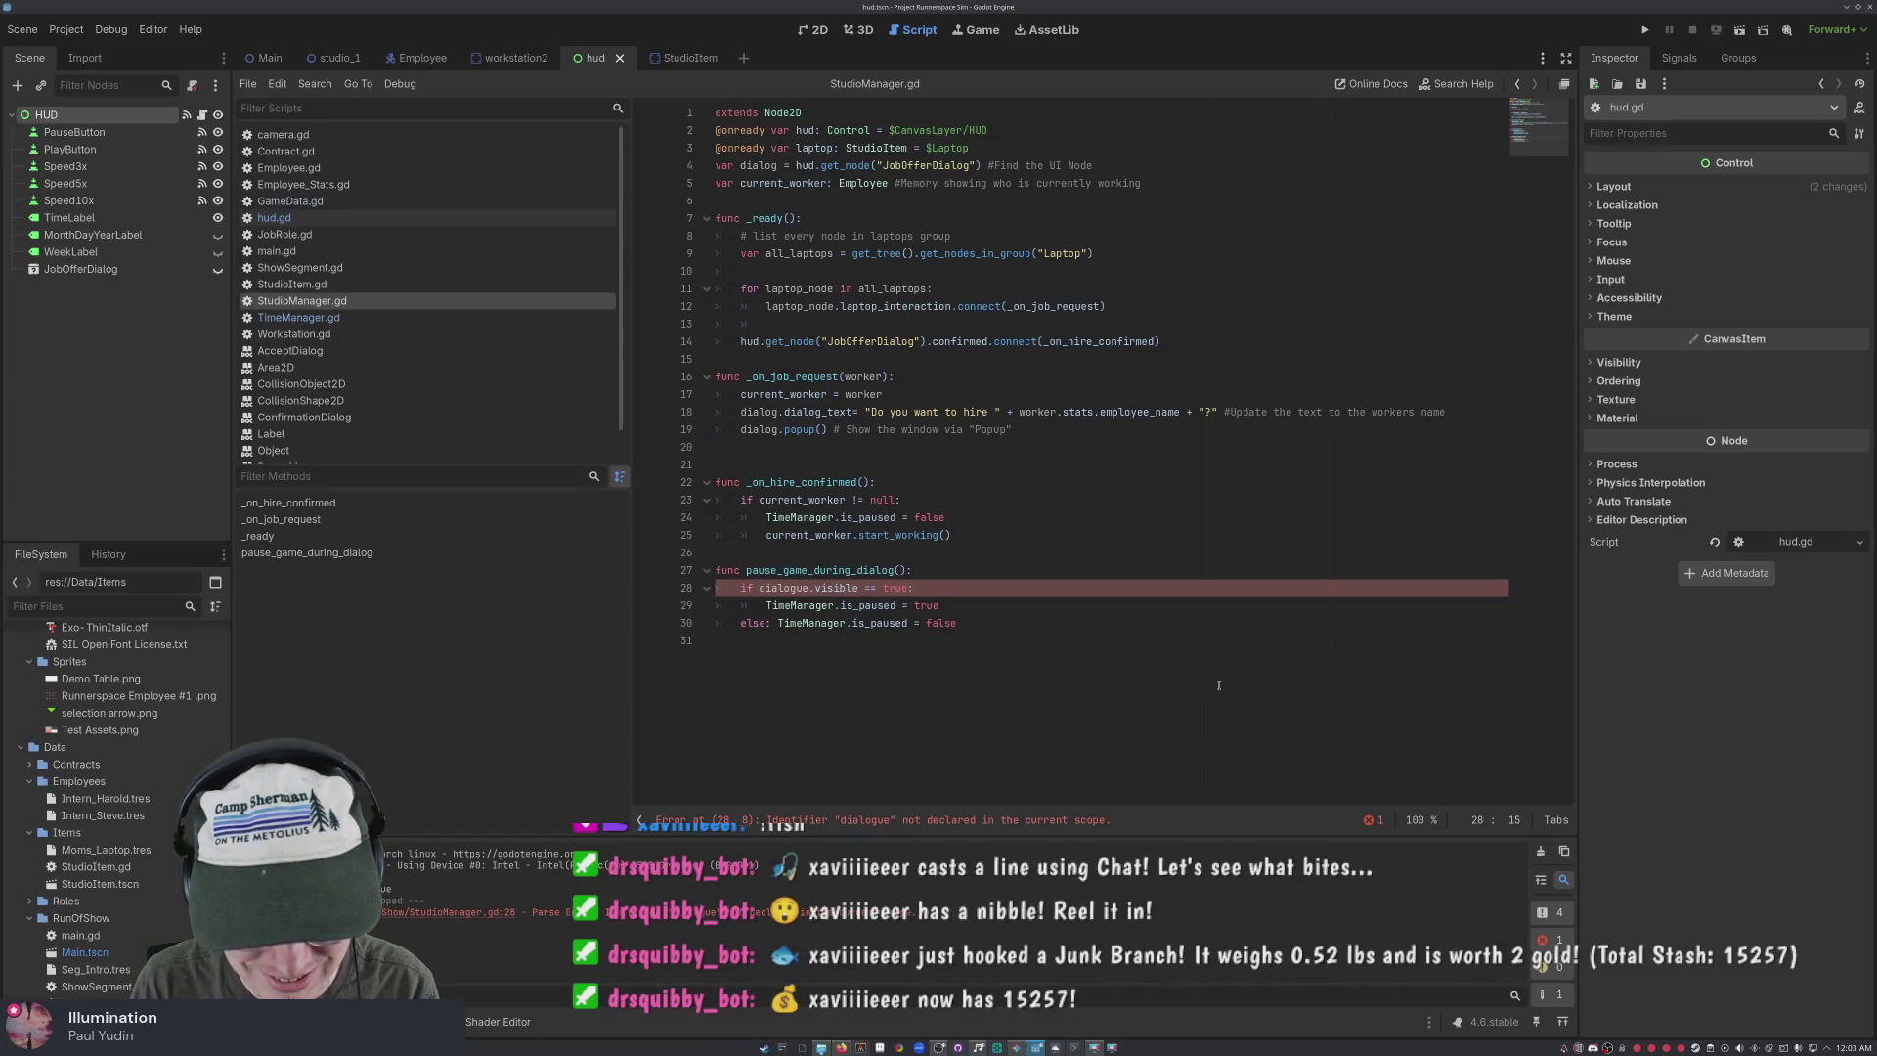
pyautogui.press('BackSpace')
pyautogui.press('BackSpace')
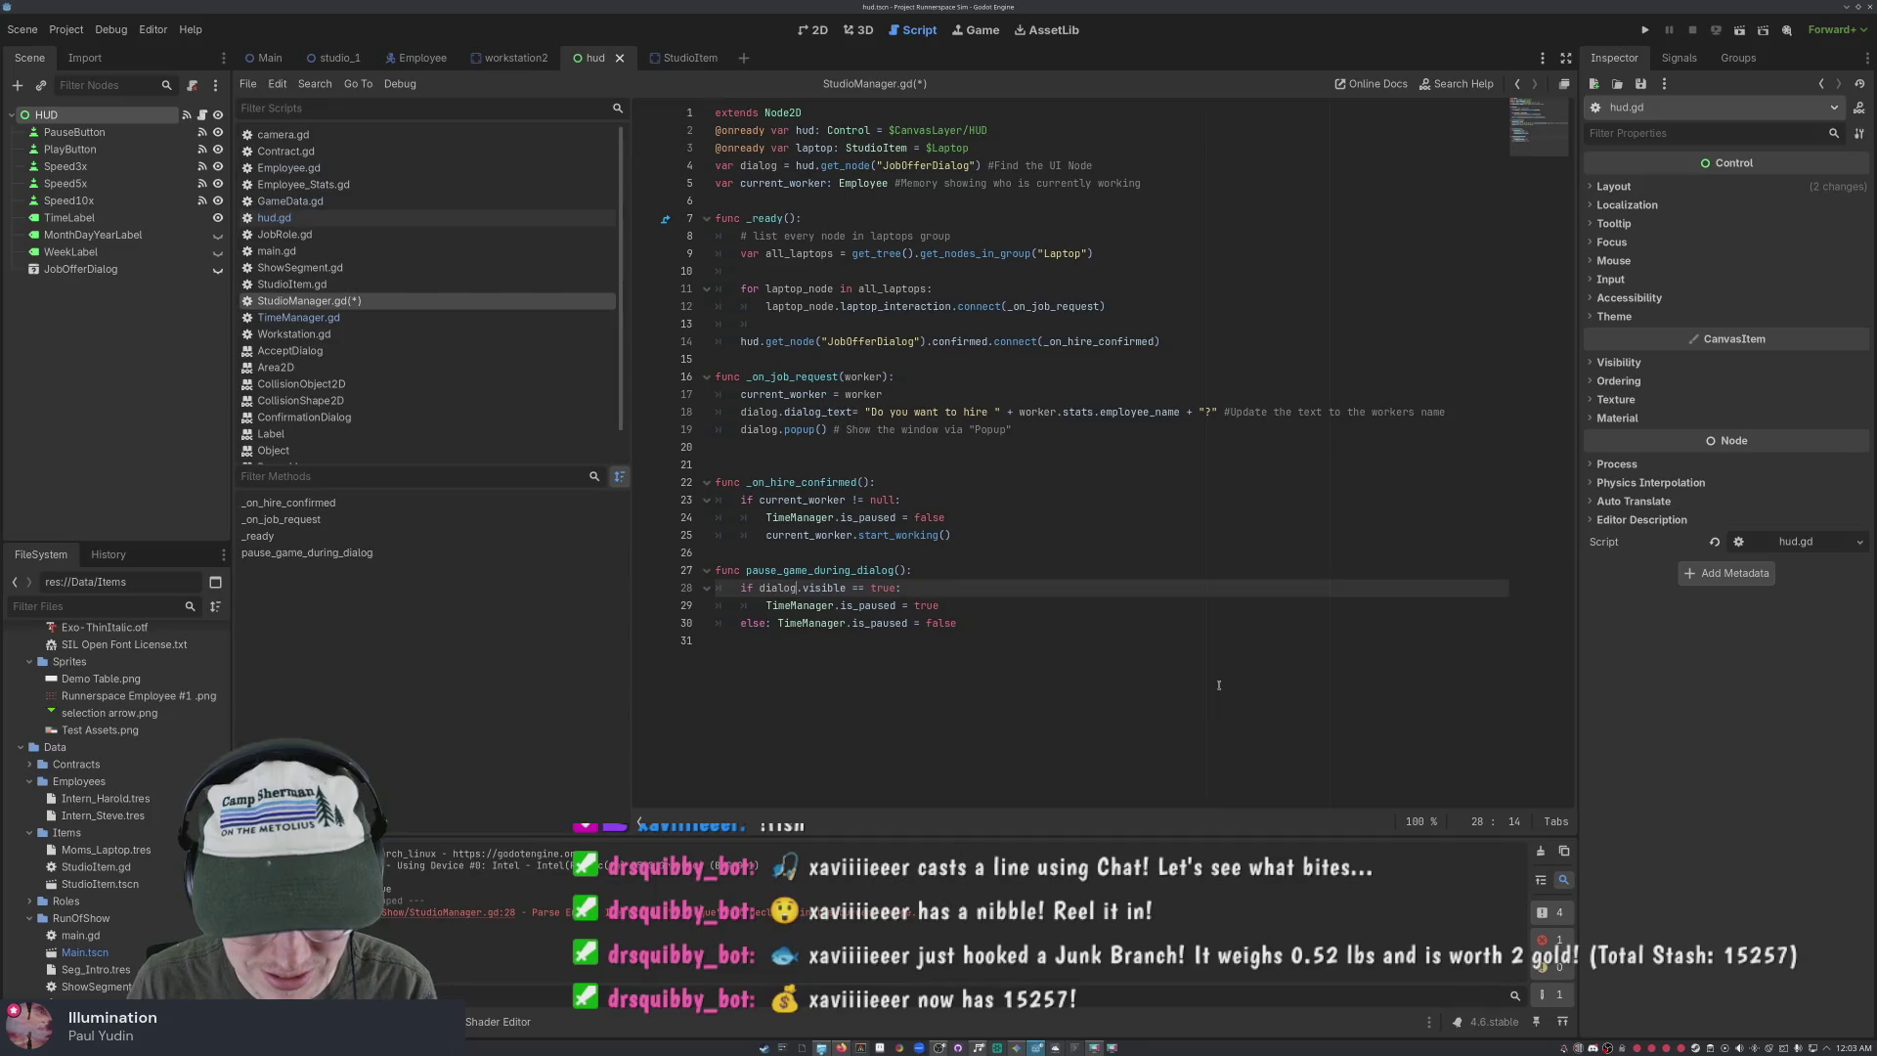
pyautogui.hotkey('ctrl', 's')
pyautogui.click(1218, 684)
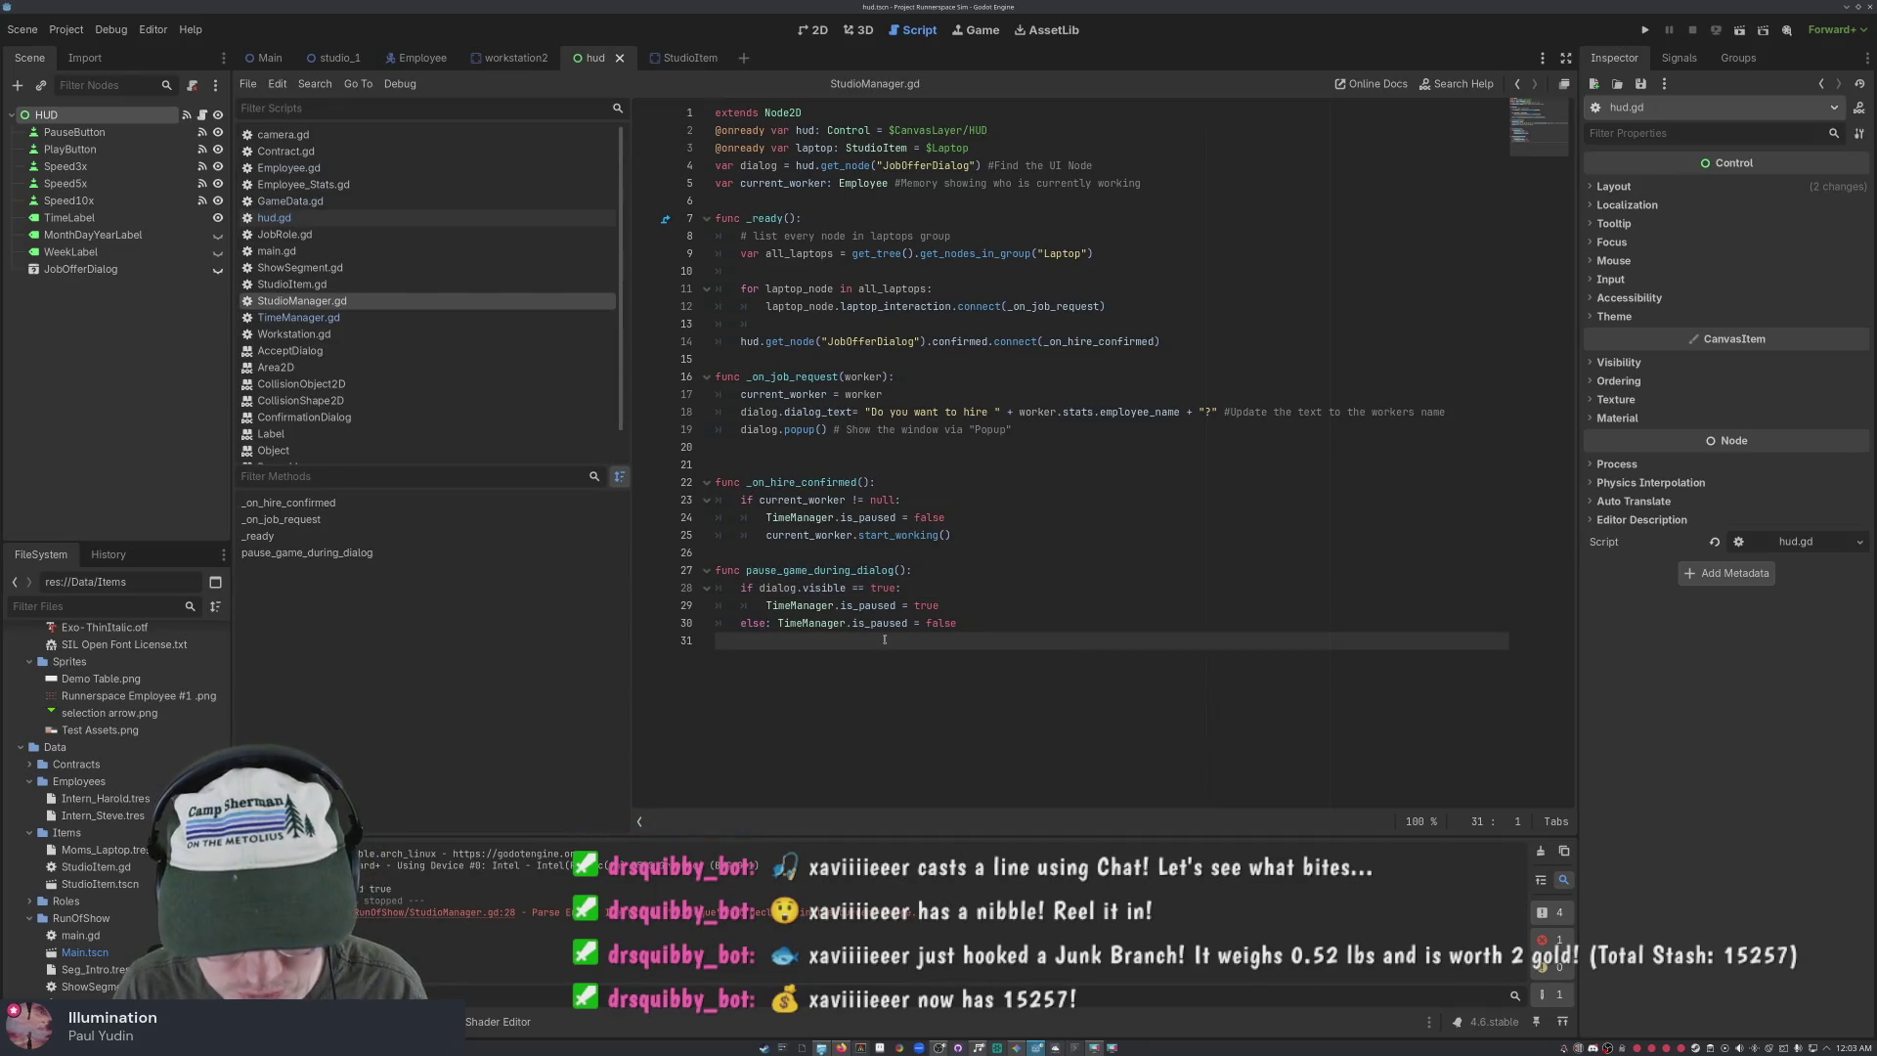
# Test-run the game, close it after the null error, and restore the hud.get_node("JobOfferDialog").visible condition
pyautogui.click(1647, 30)
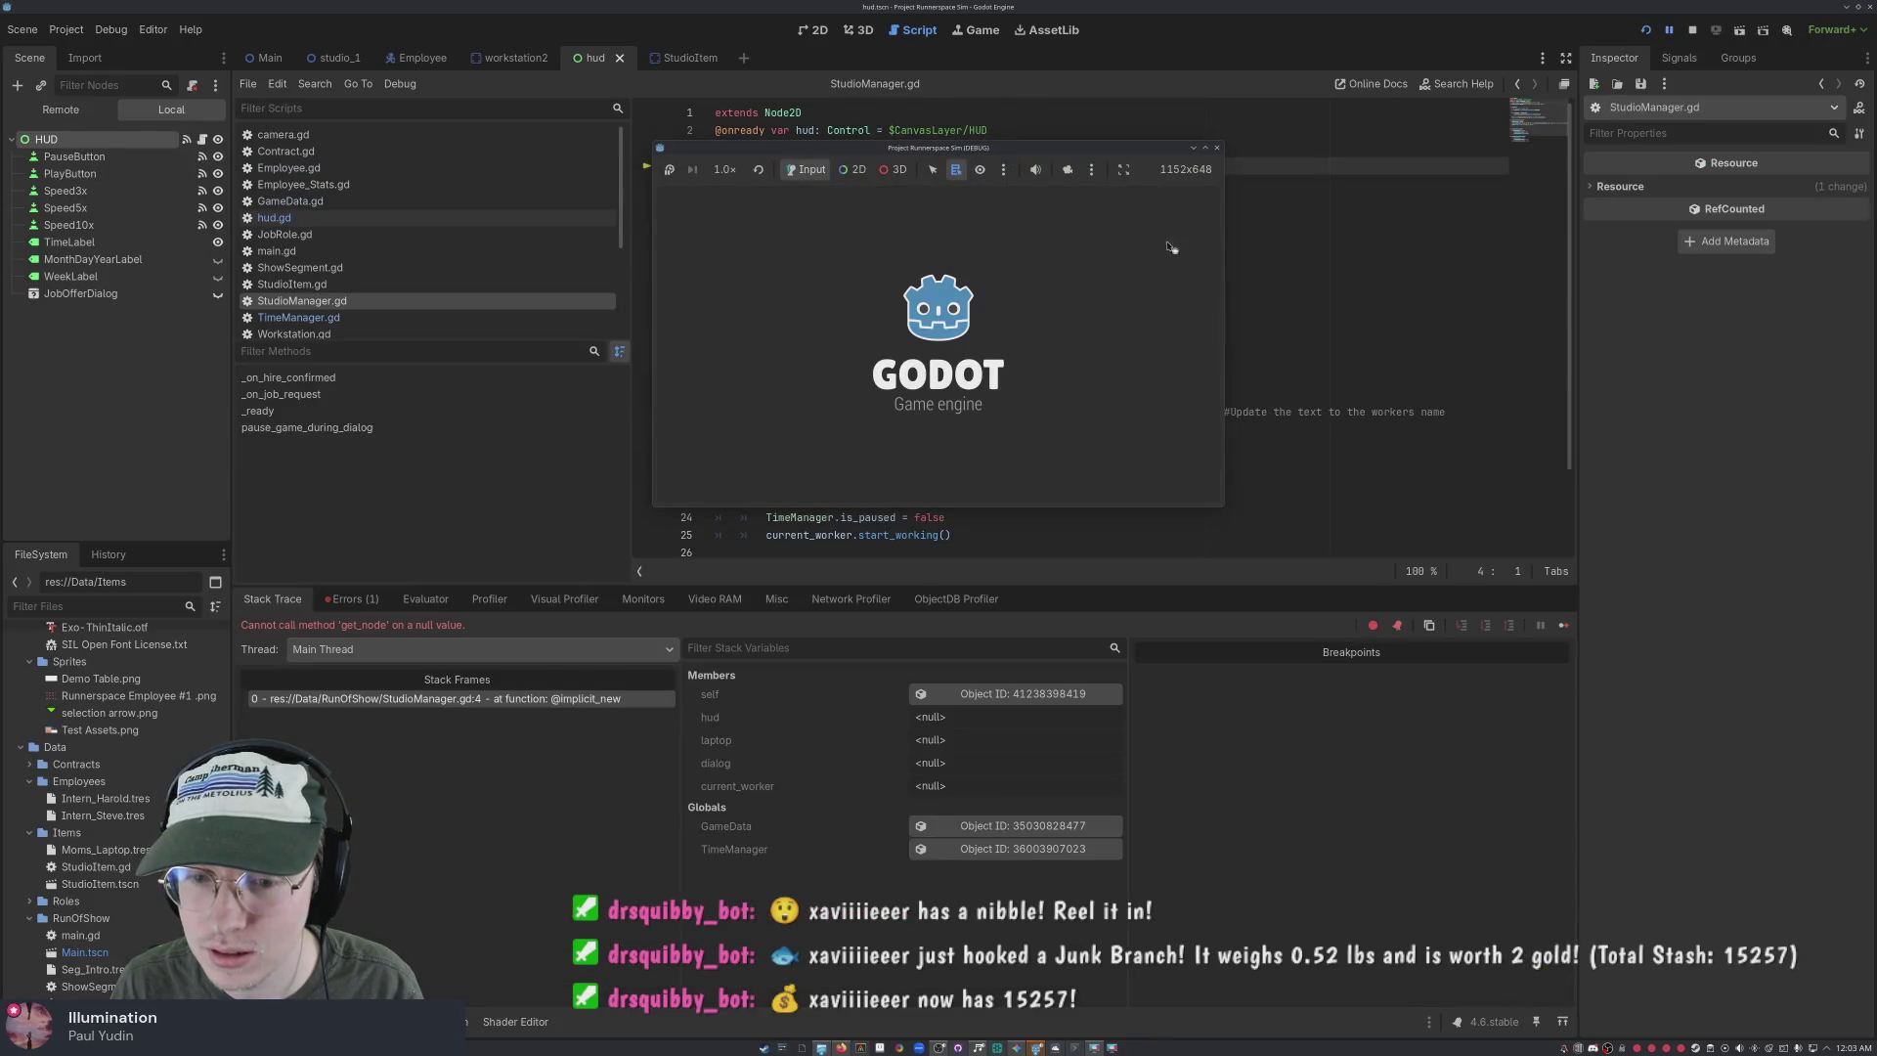
pyautogui.click(1219, 149)
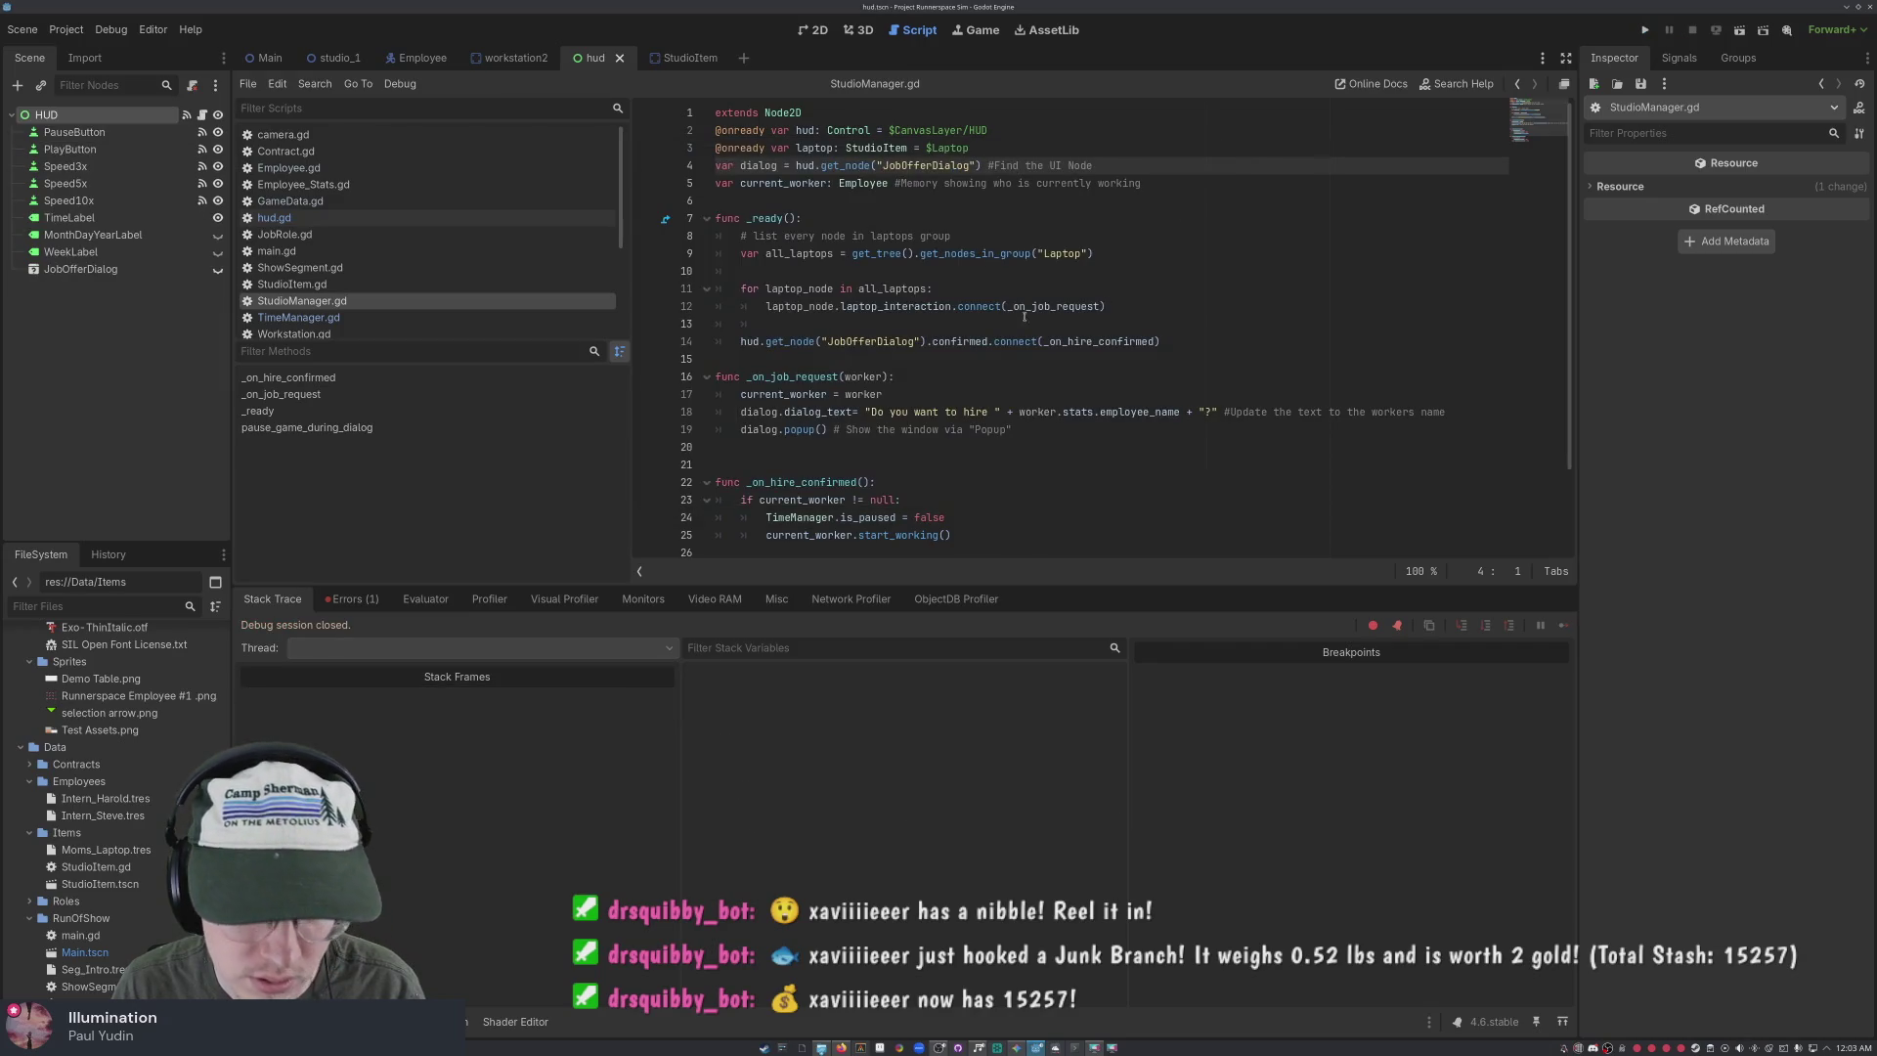
pyautogui.hotkey('ctrl', 'z')
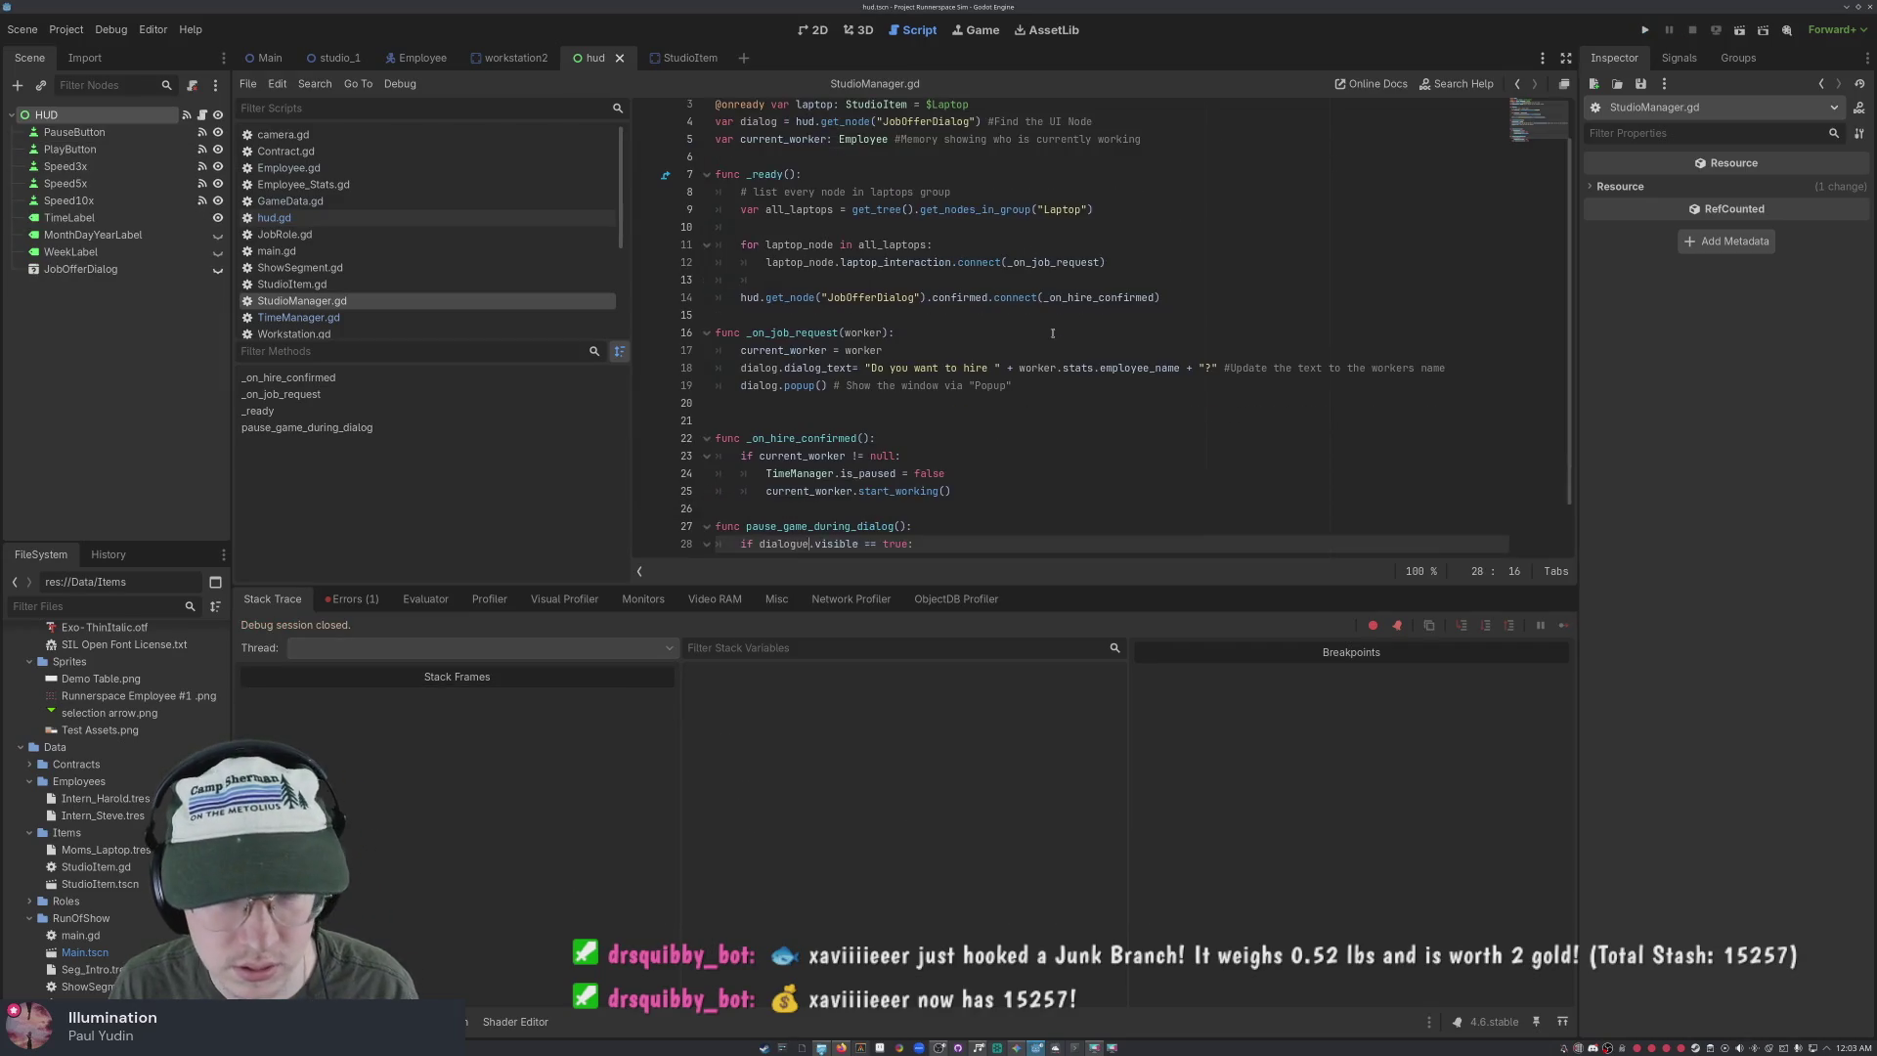
pyautogui.hotkey('ctrl', 'shift', 'z')
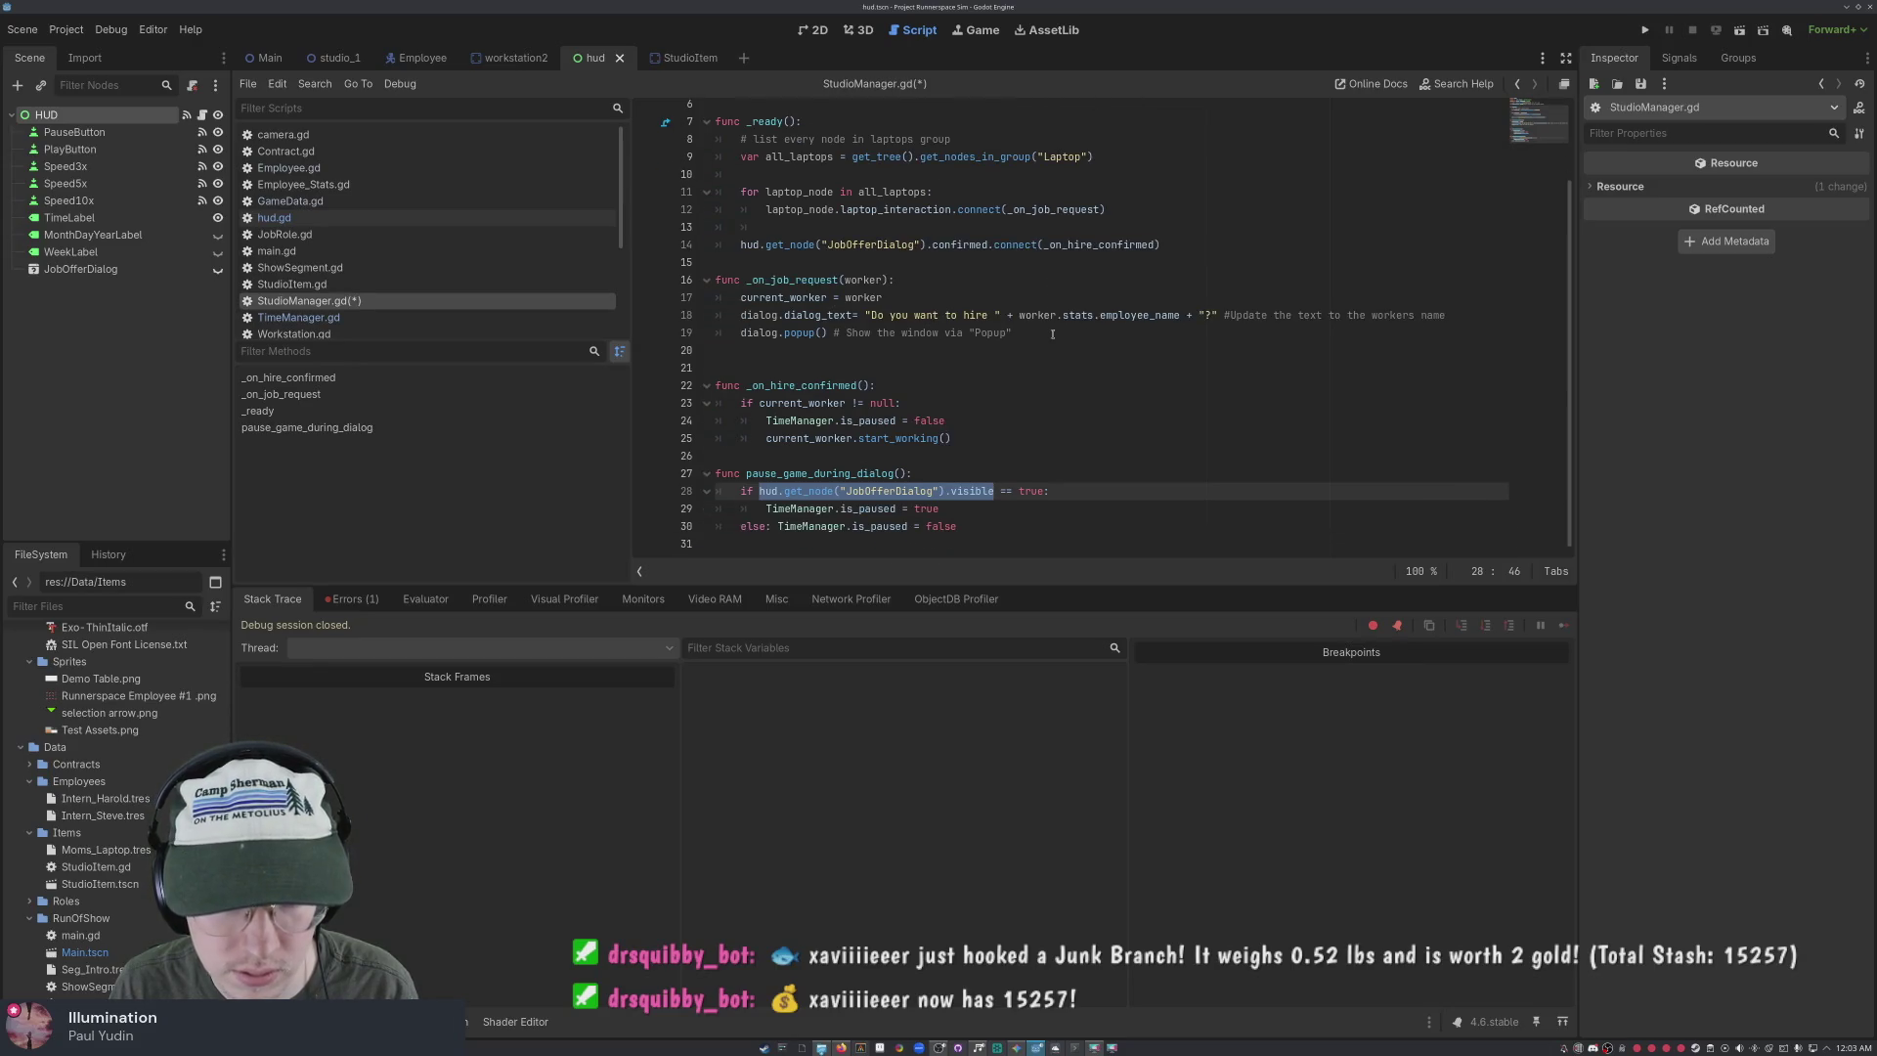
pyautogui.hotkey('ctrl', 'shift', 'z')
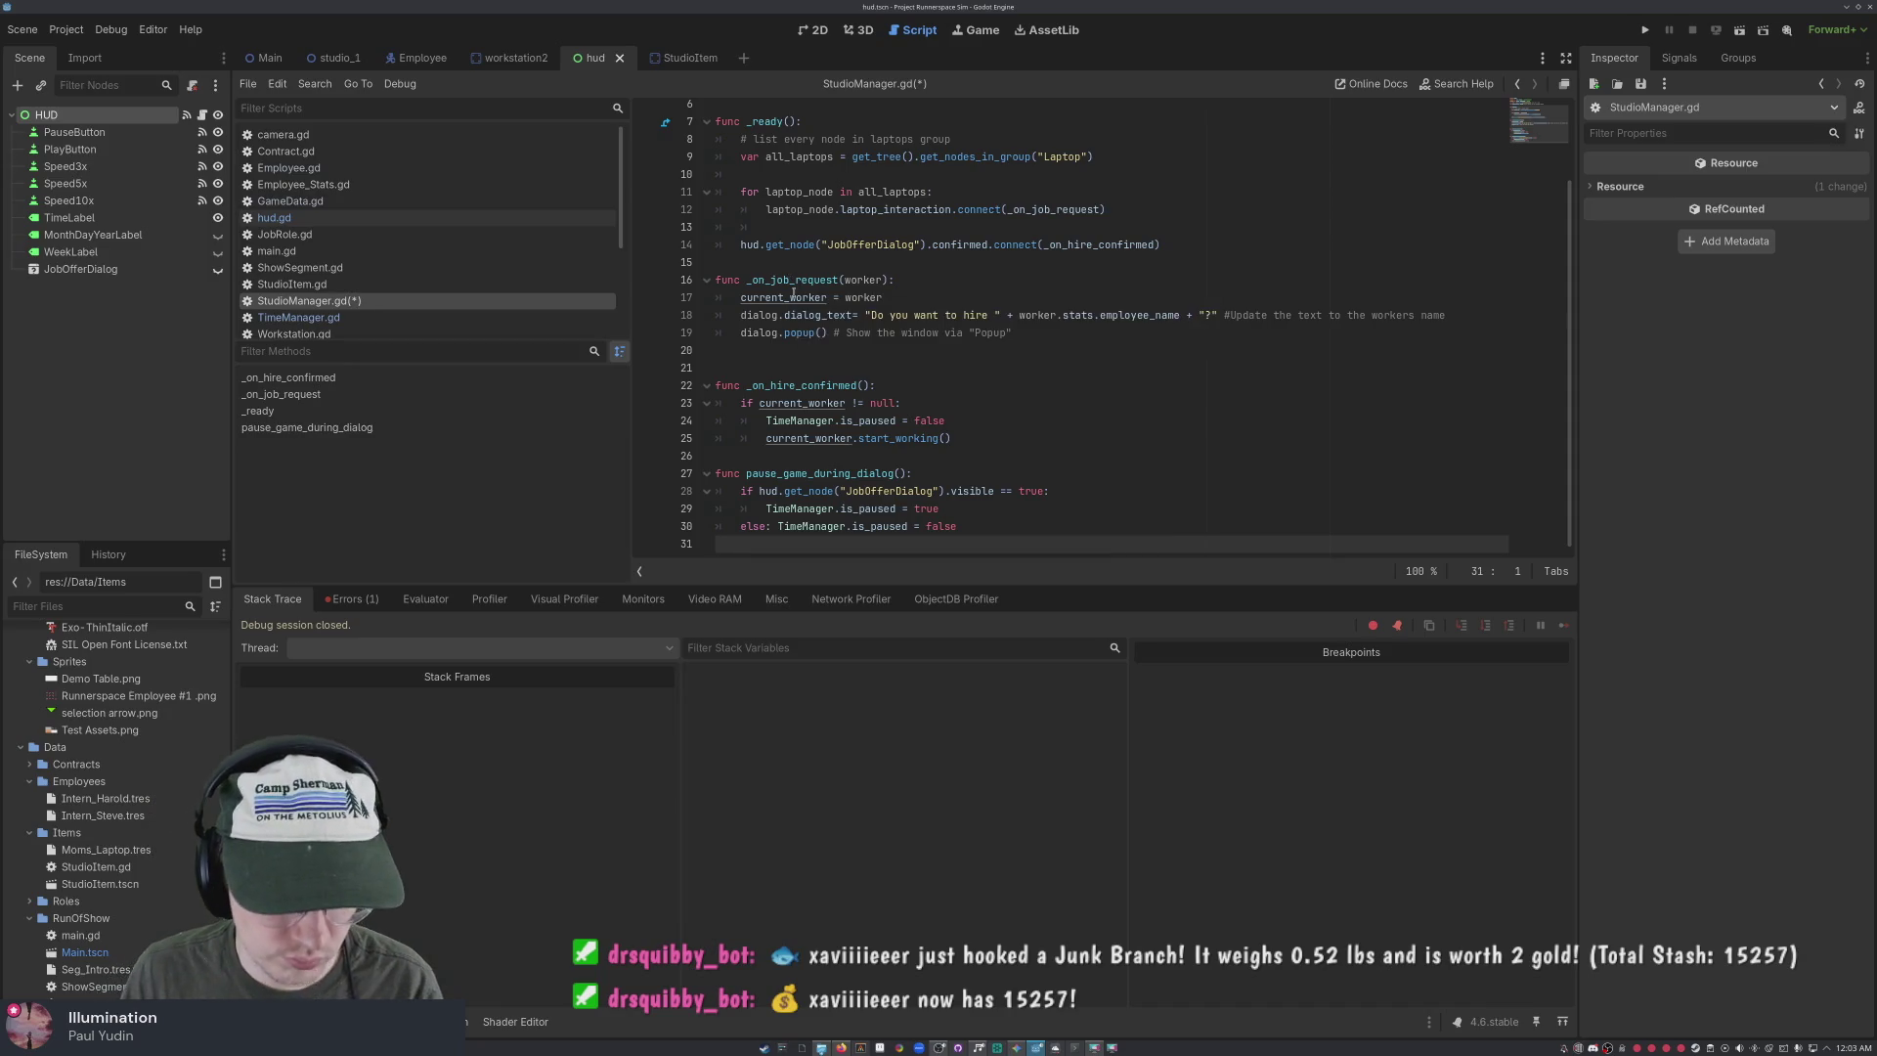
pyautogui.hotkey('ctrl', 'a')
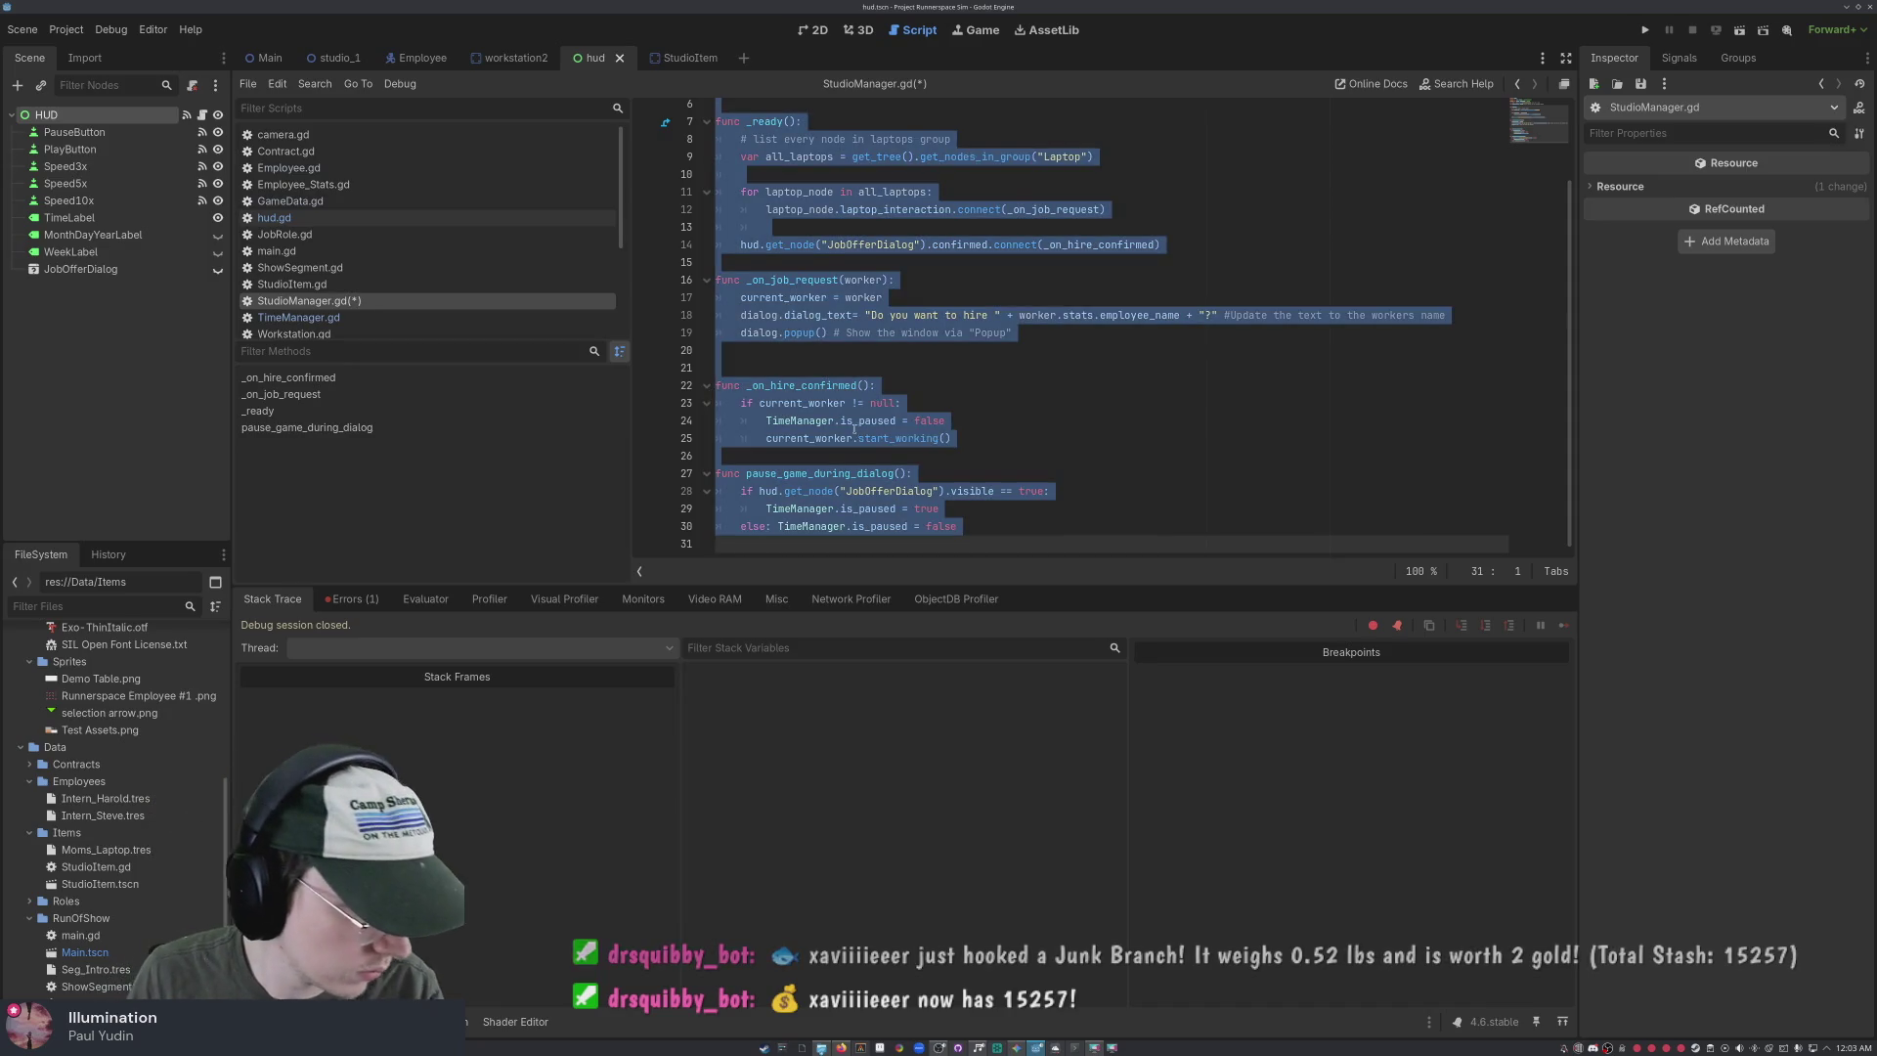
pyautogui.click(853, 420)
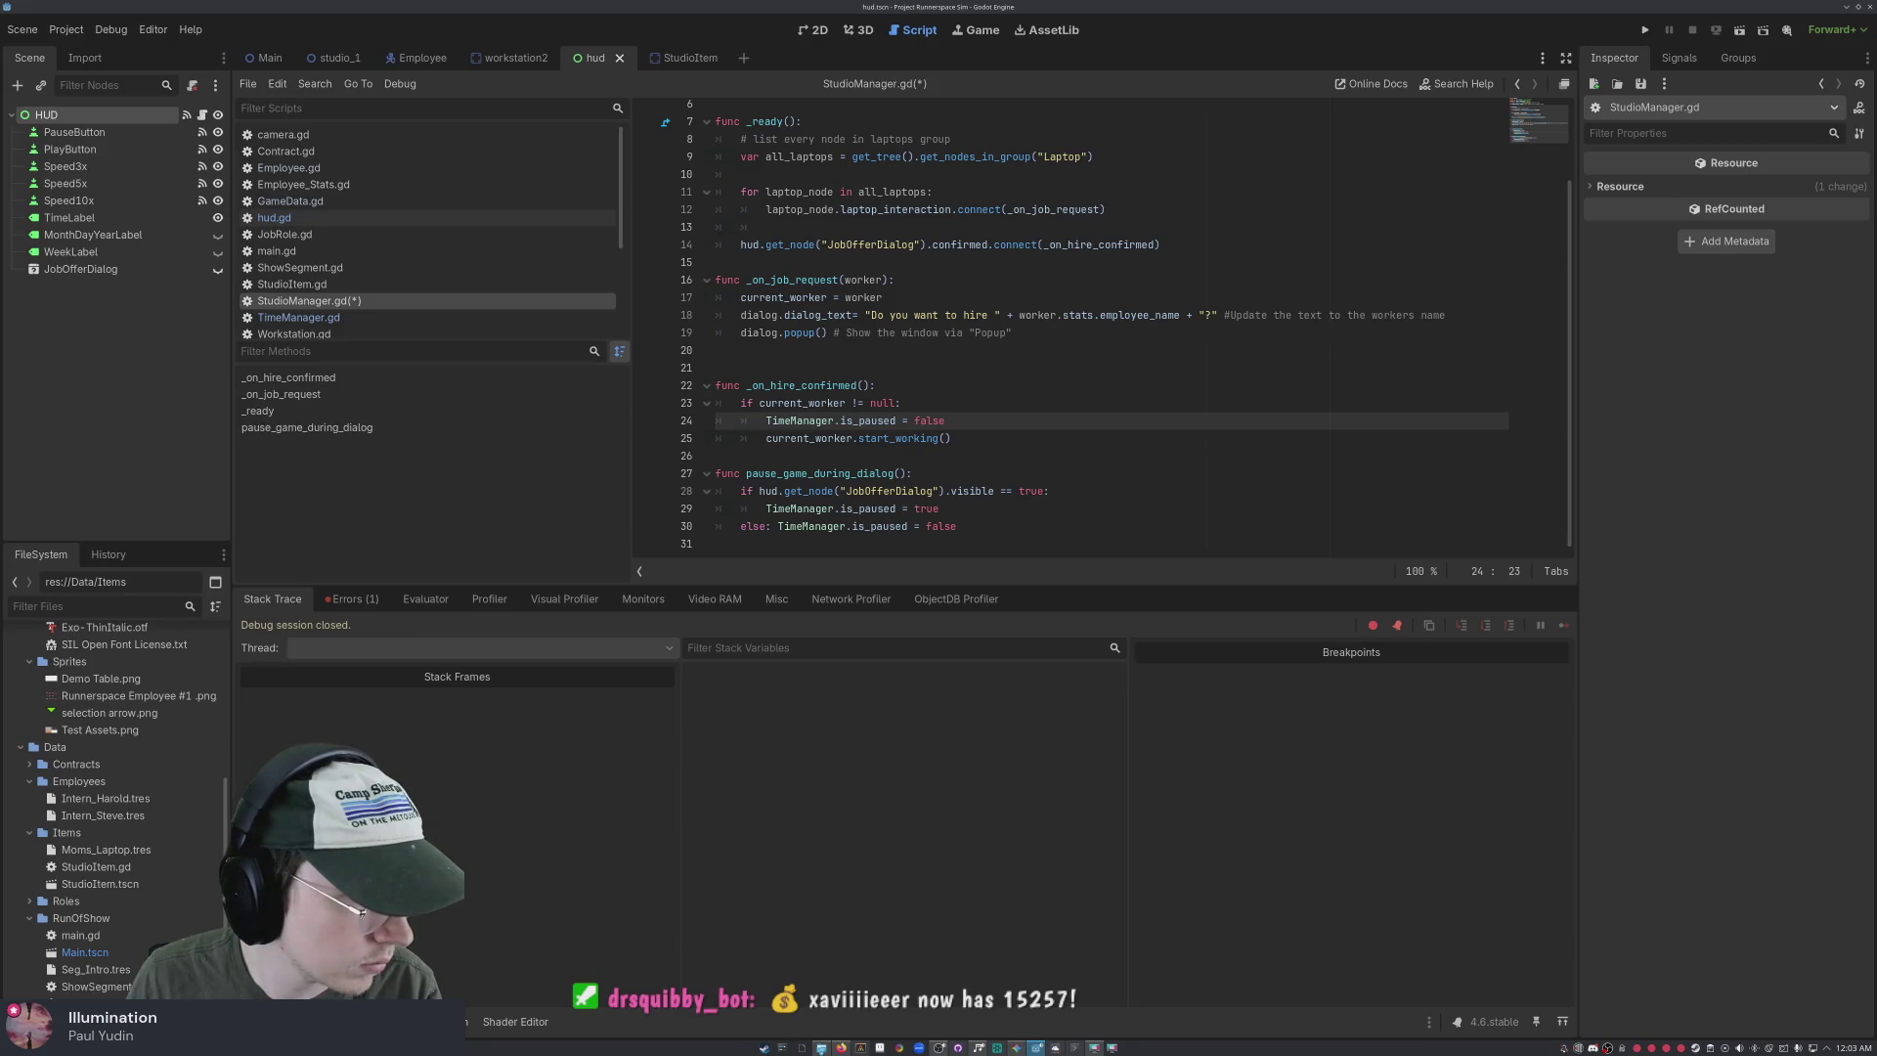
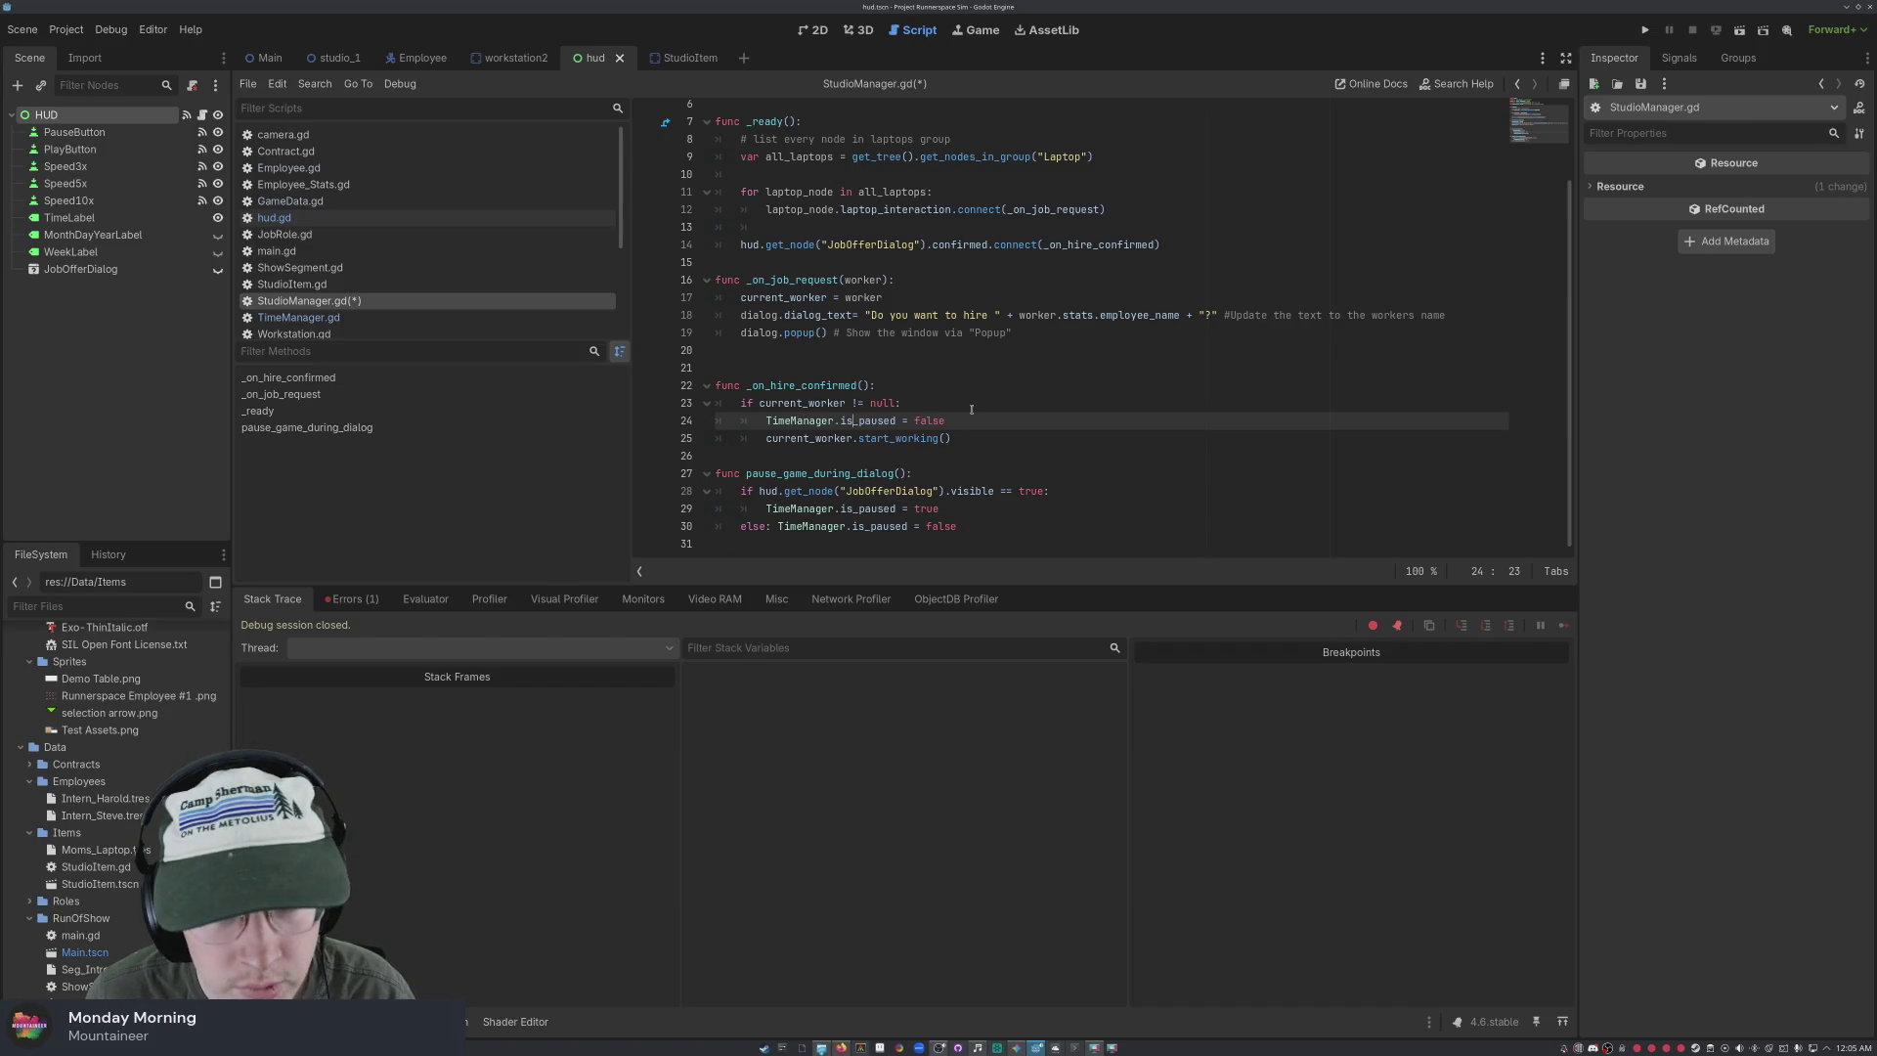
# Move the is_paused = true statement from line 29 into _on_job_request after the popup call
pyautogui.click(995, 532)
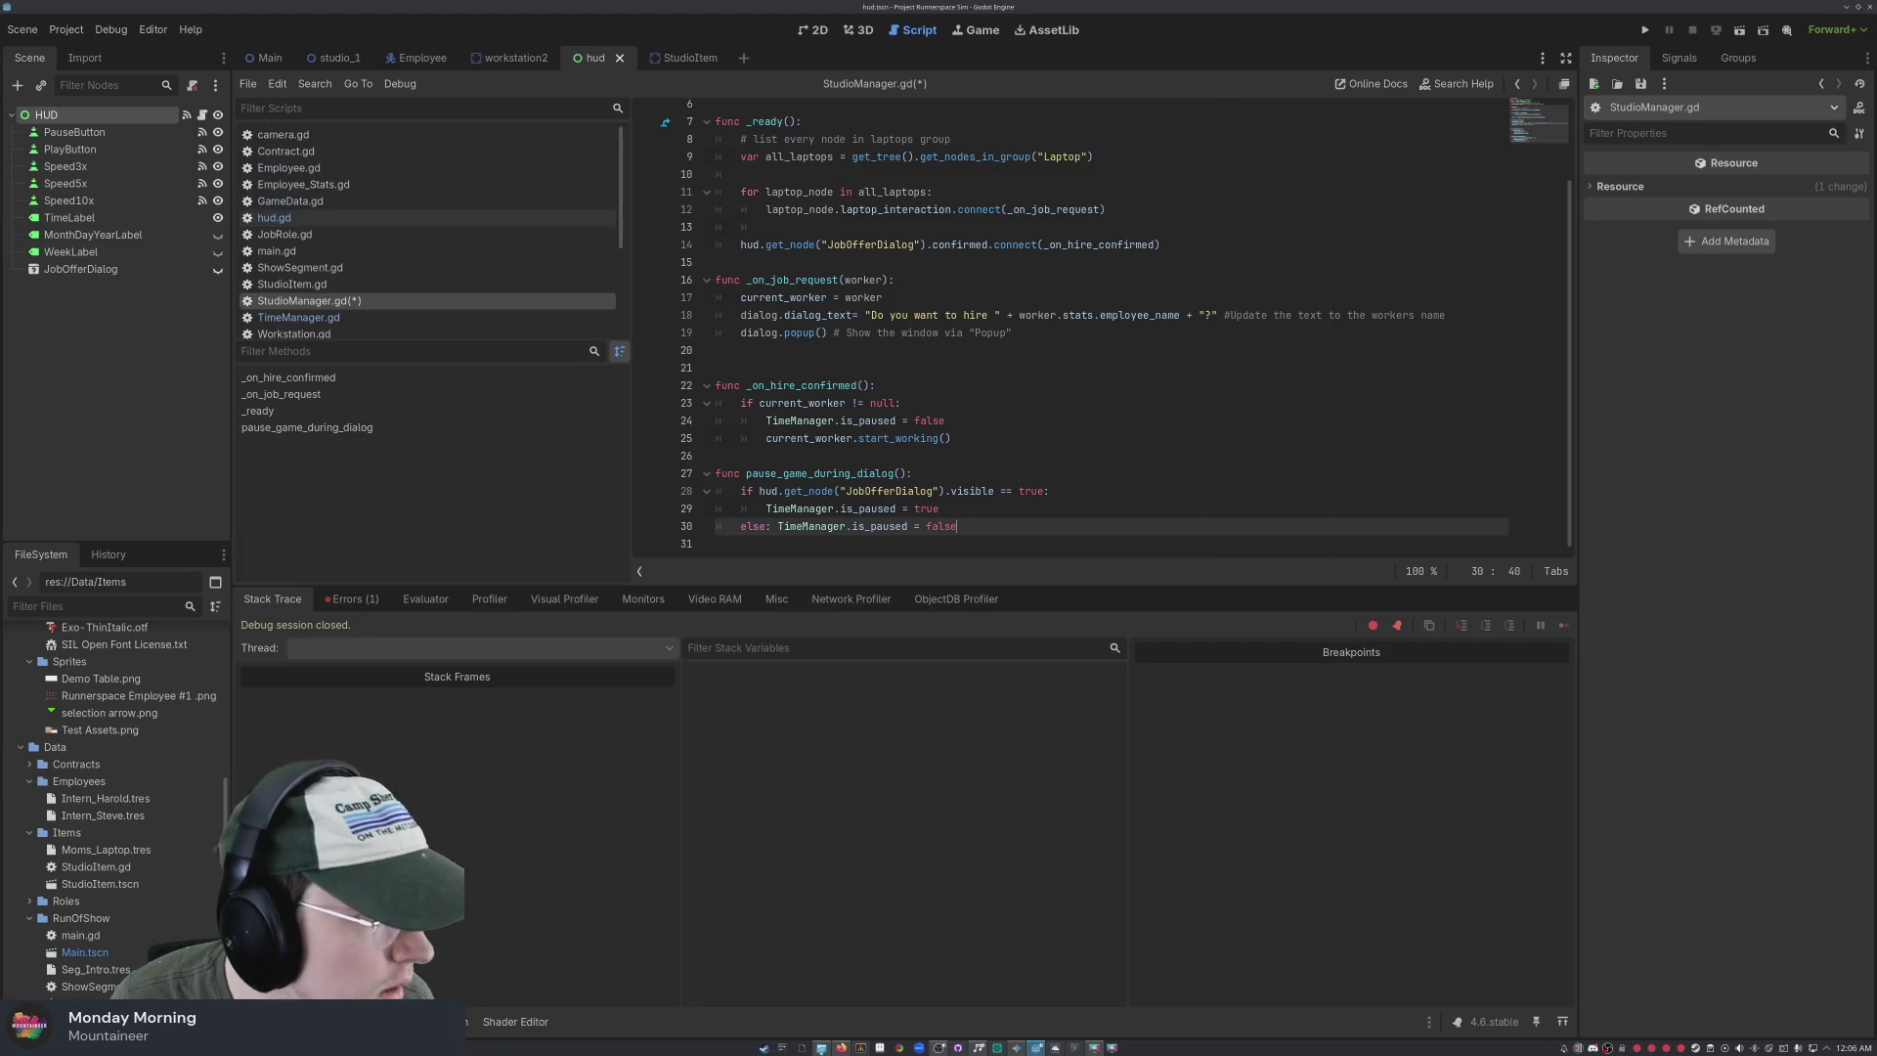
pyautogui.scroll(2, 702, 421)
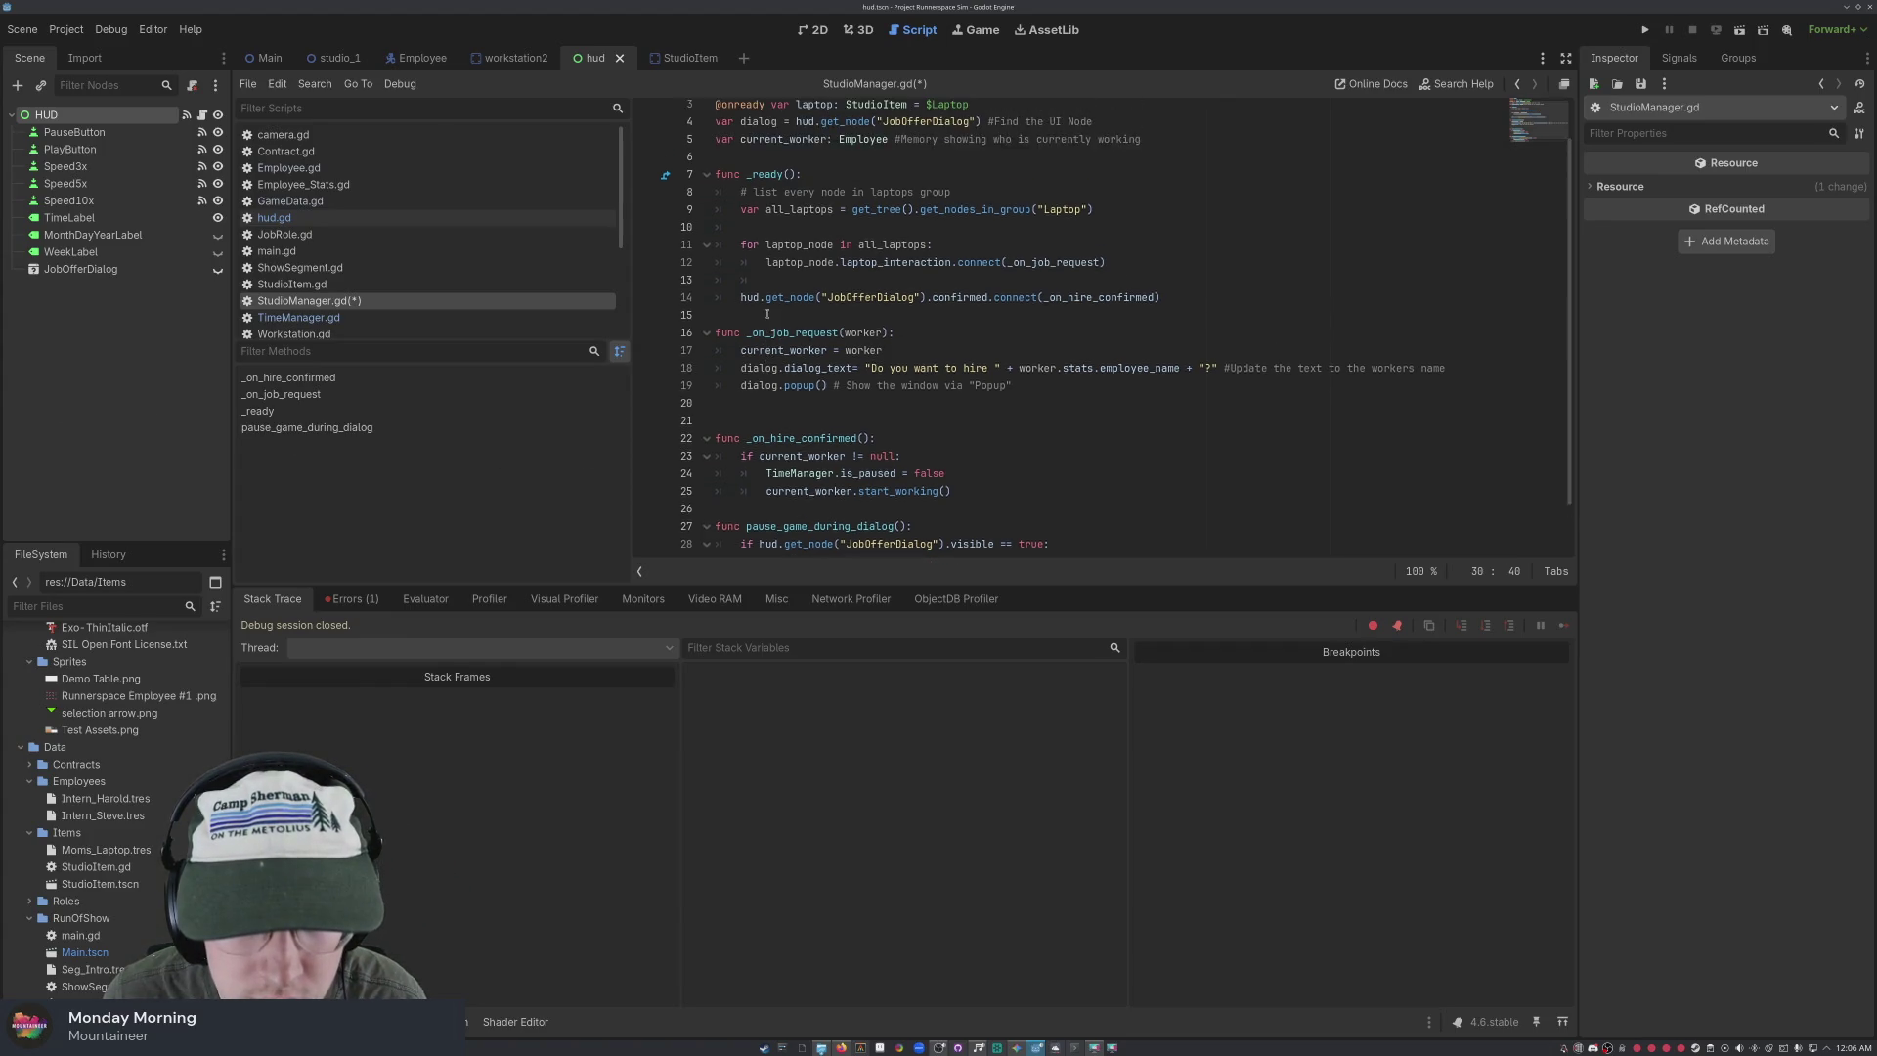
pyautogui.scroll(-2, 836, 472)
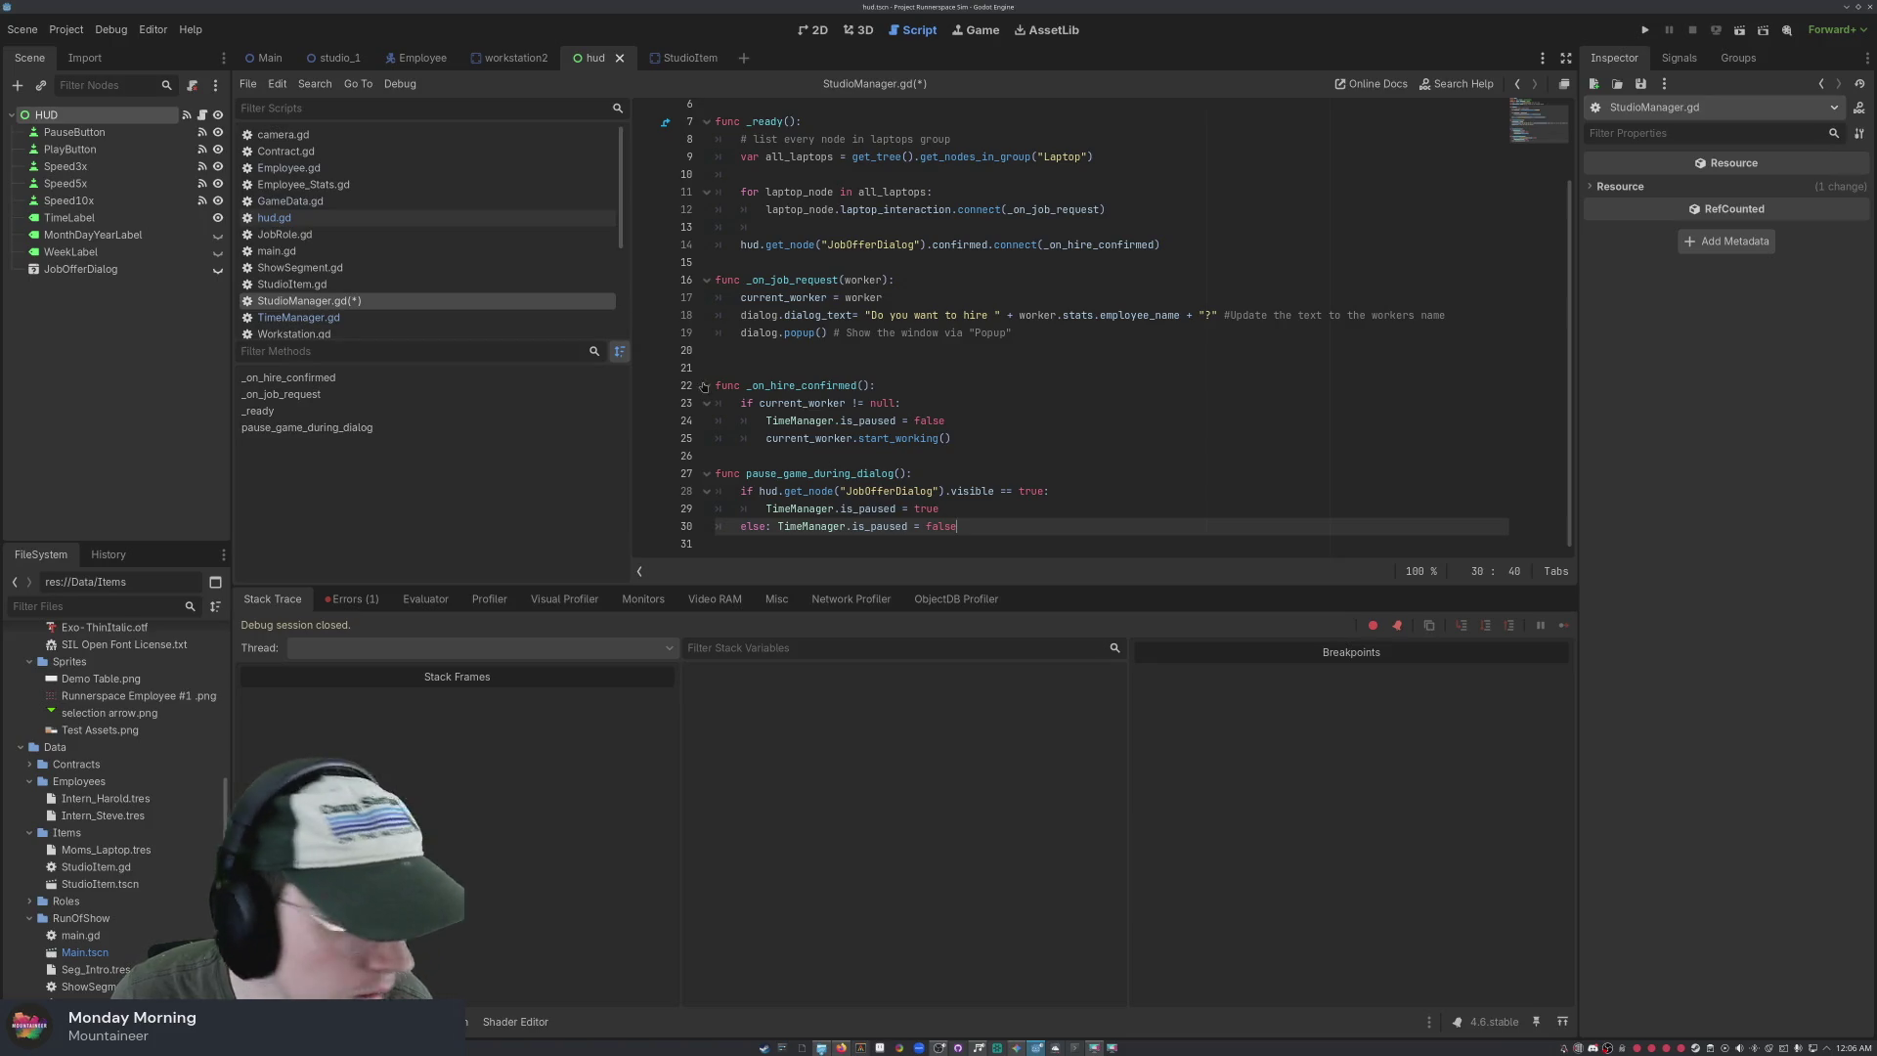
pyautogui.moveTo(958, 526); pyautogui.dragTo(784, 526)
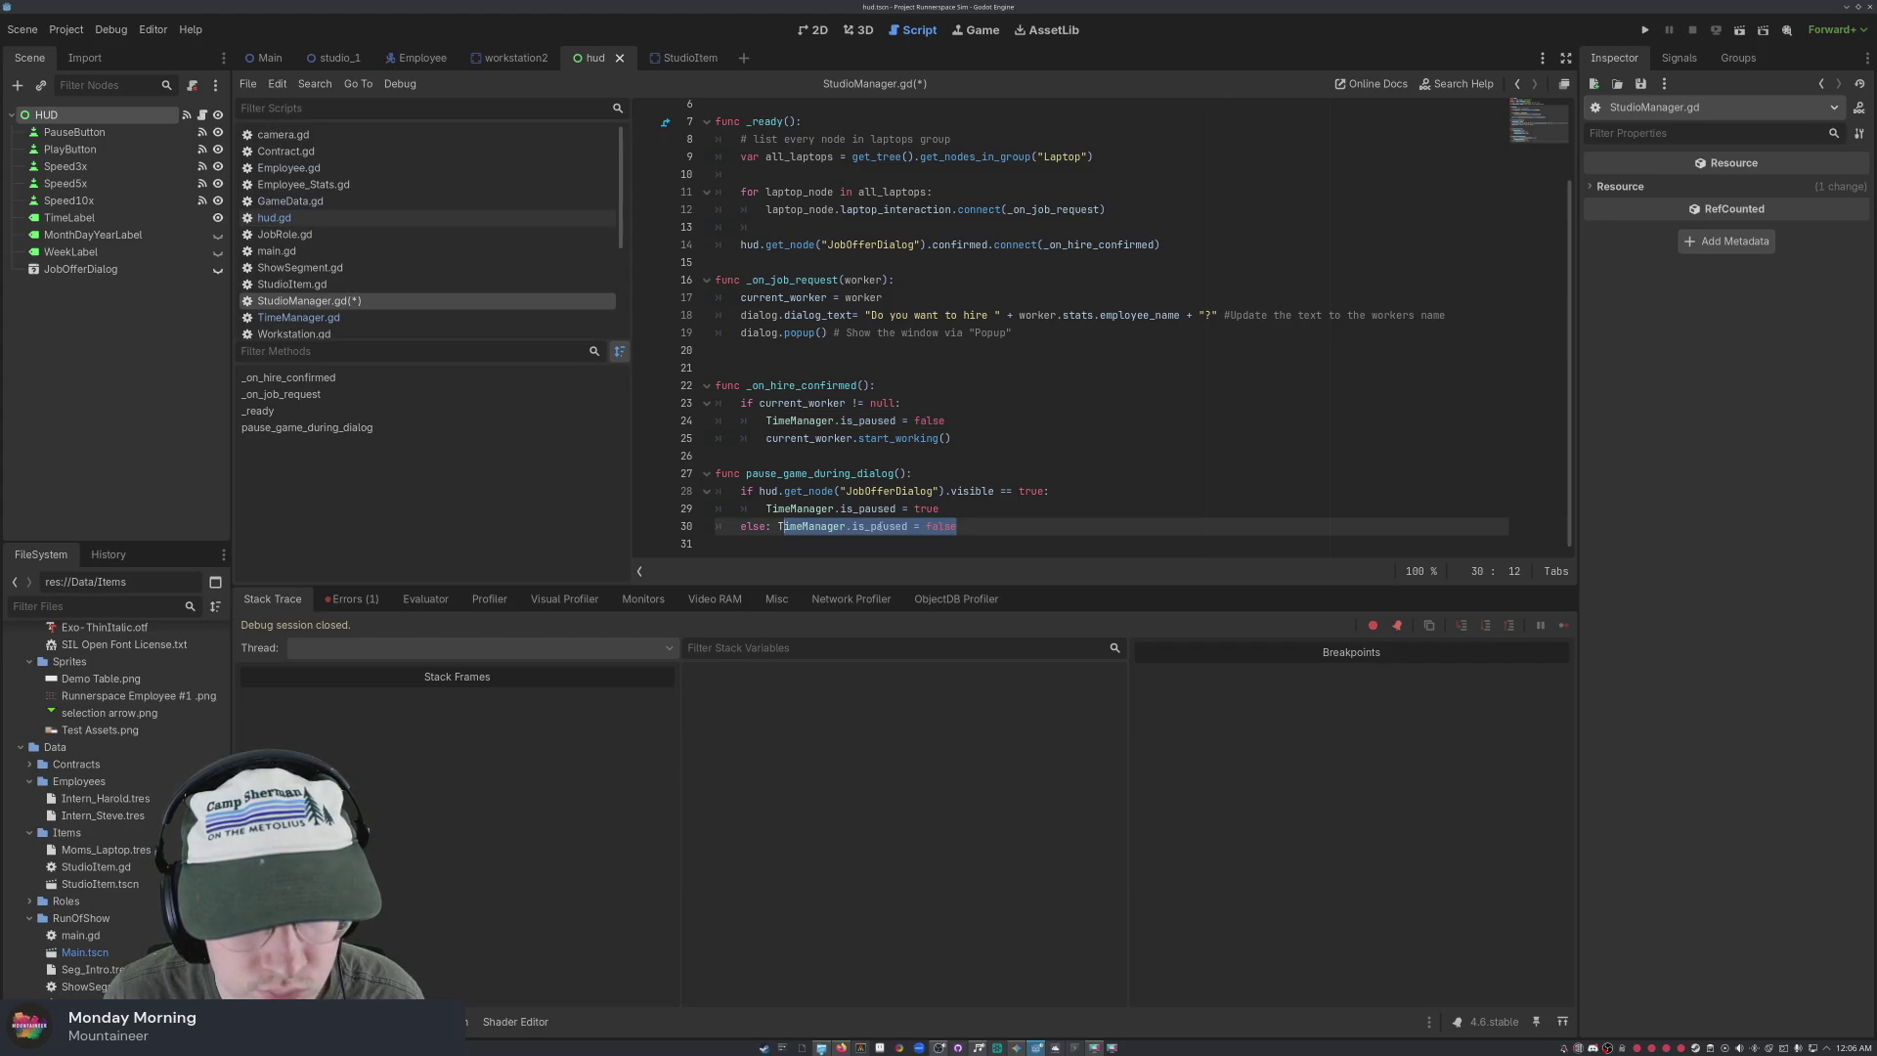
pyautogui.moveTo(939, 509); pyautogui.dragTo(768, 510)
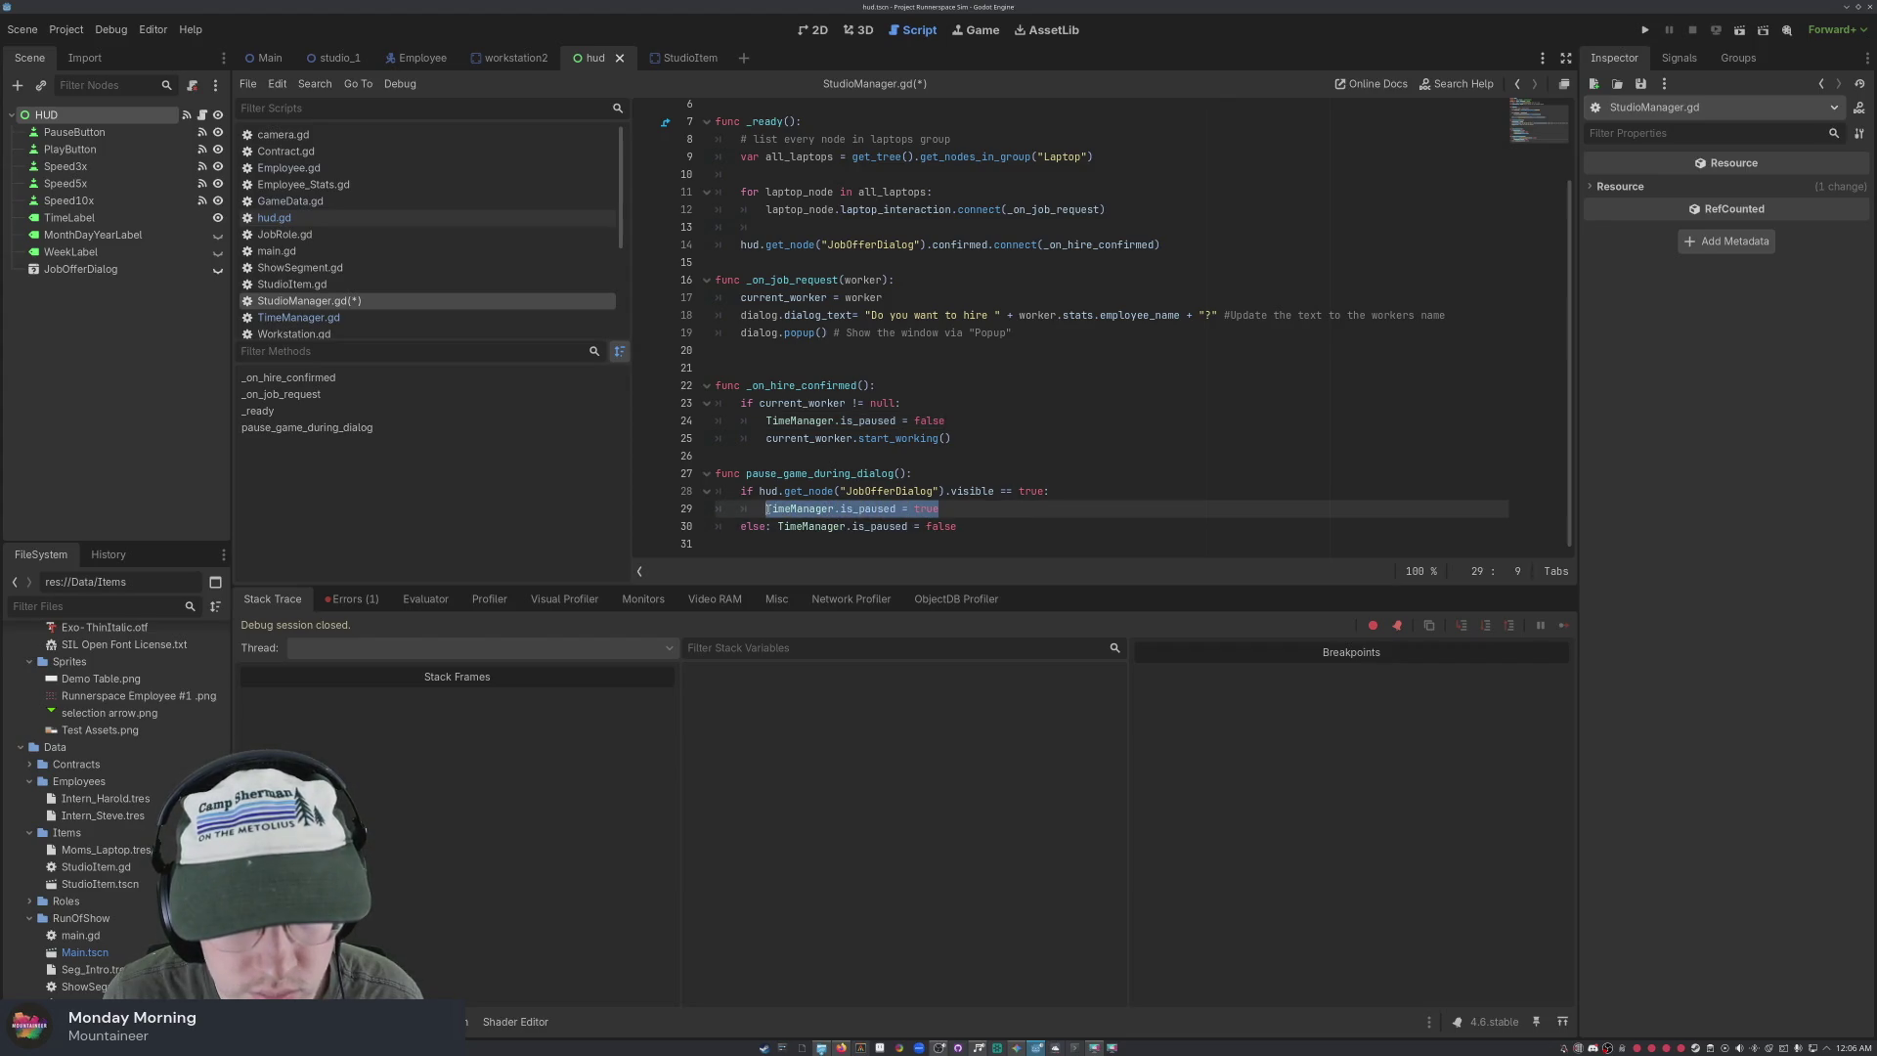
pyautogui.press('BackSpace')
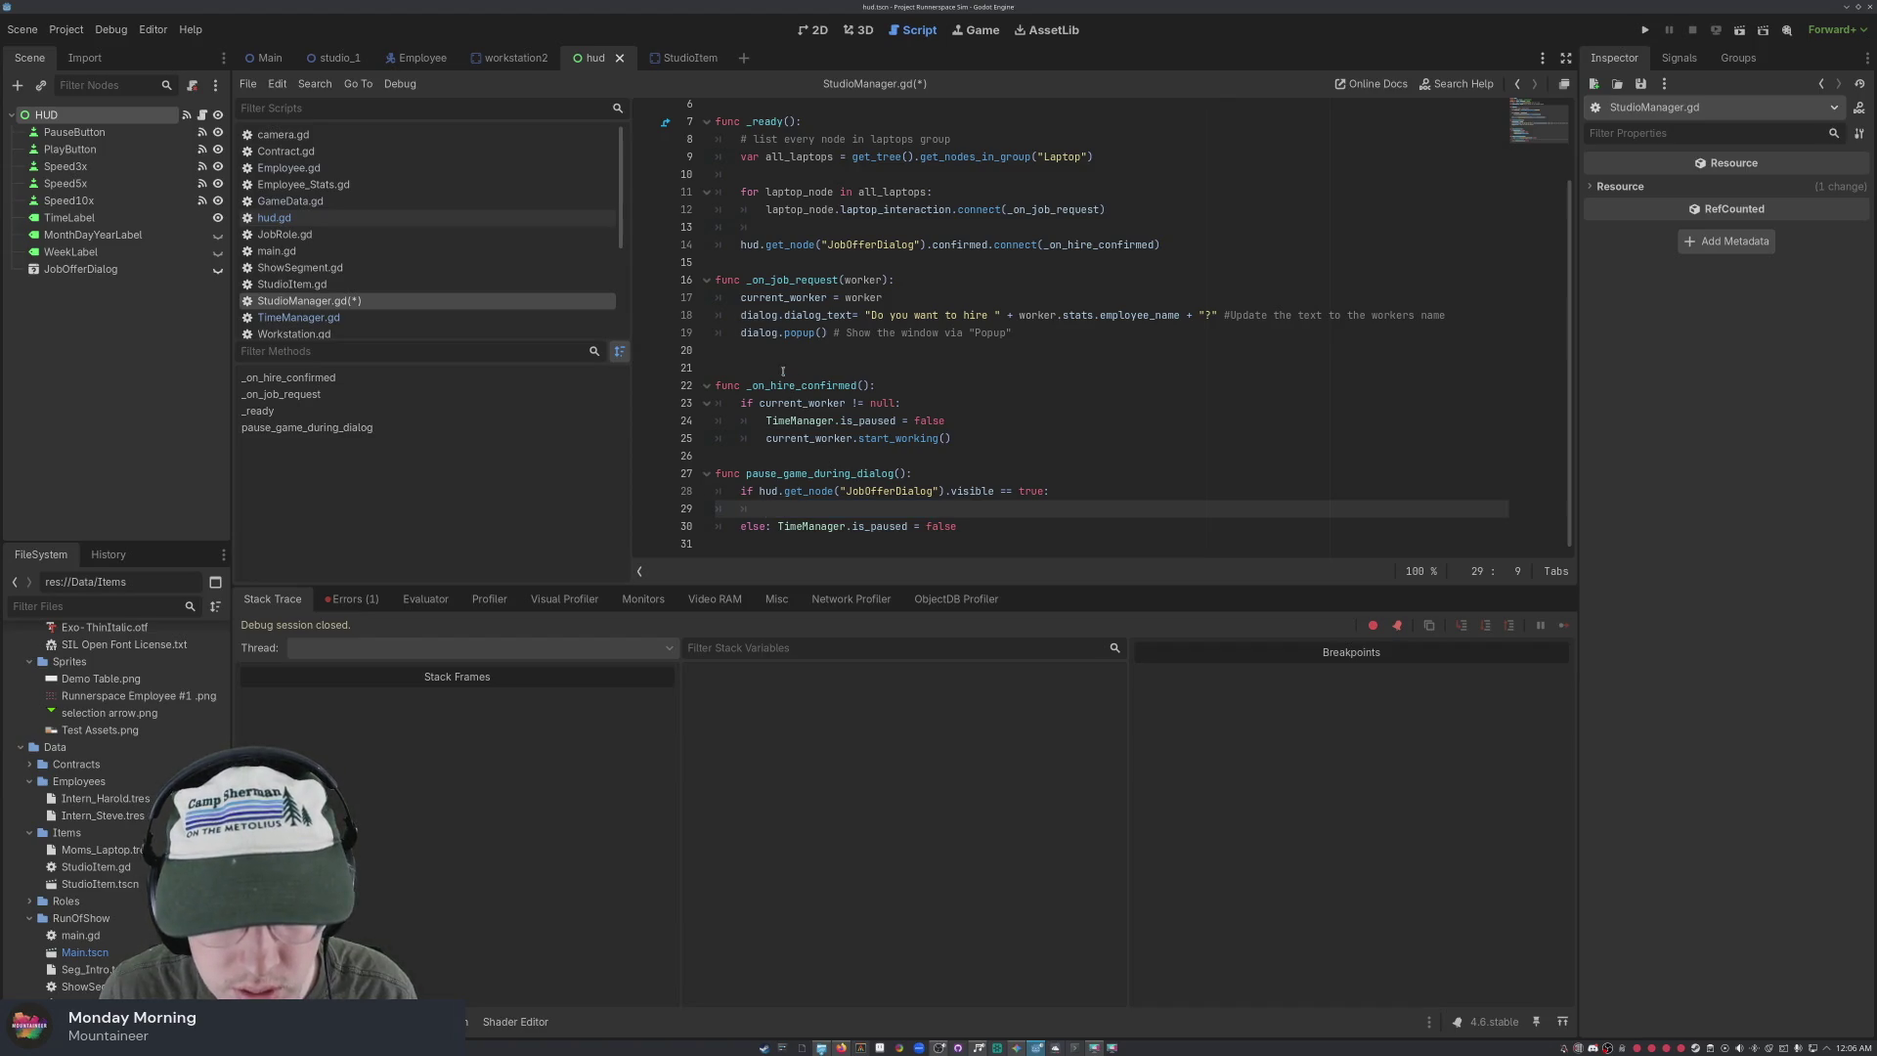
pyautogui.click(778, 352)
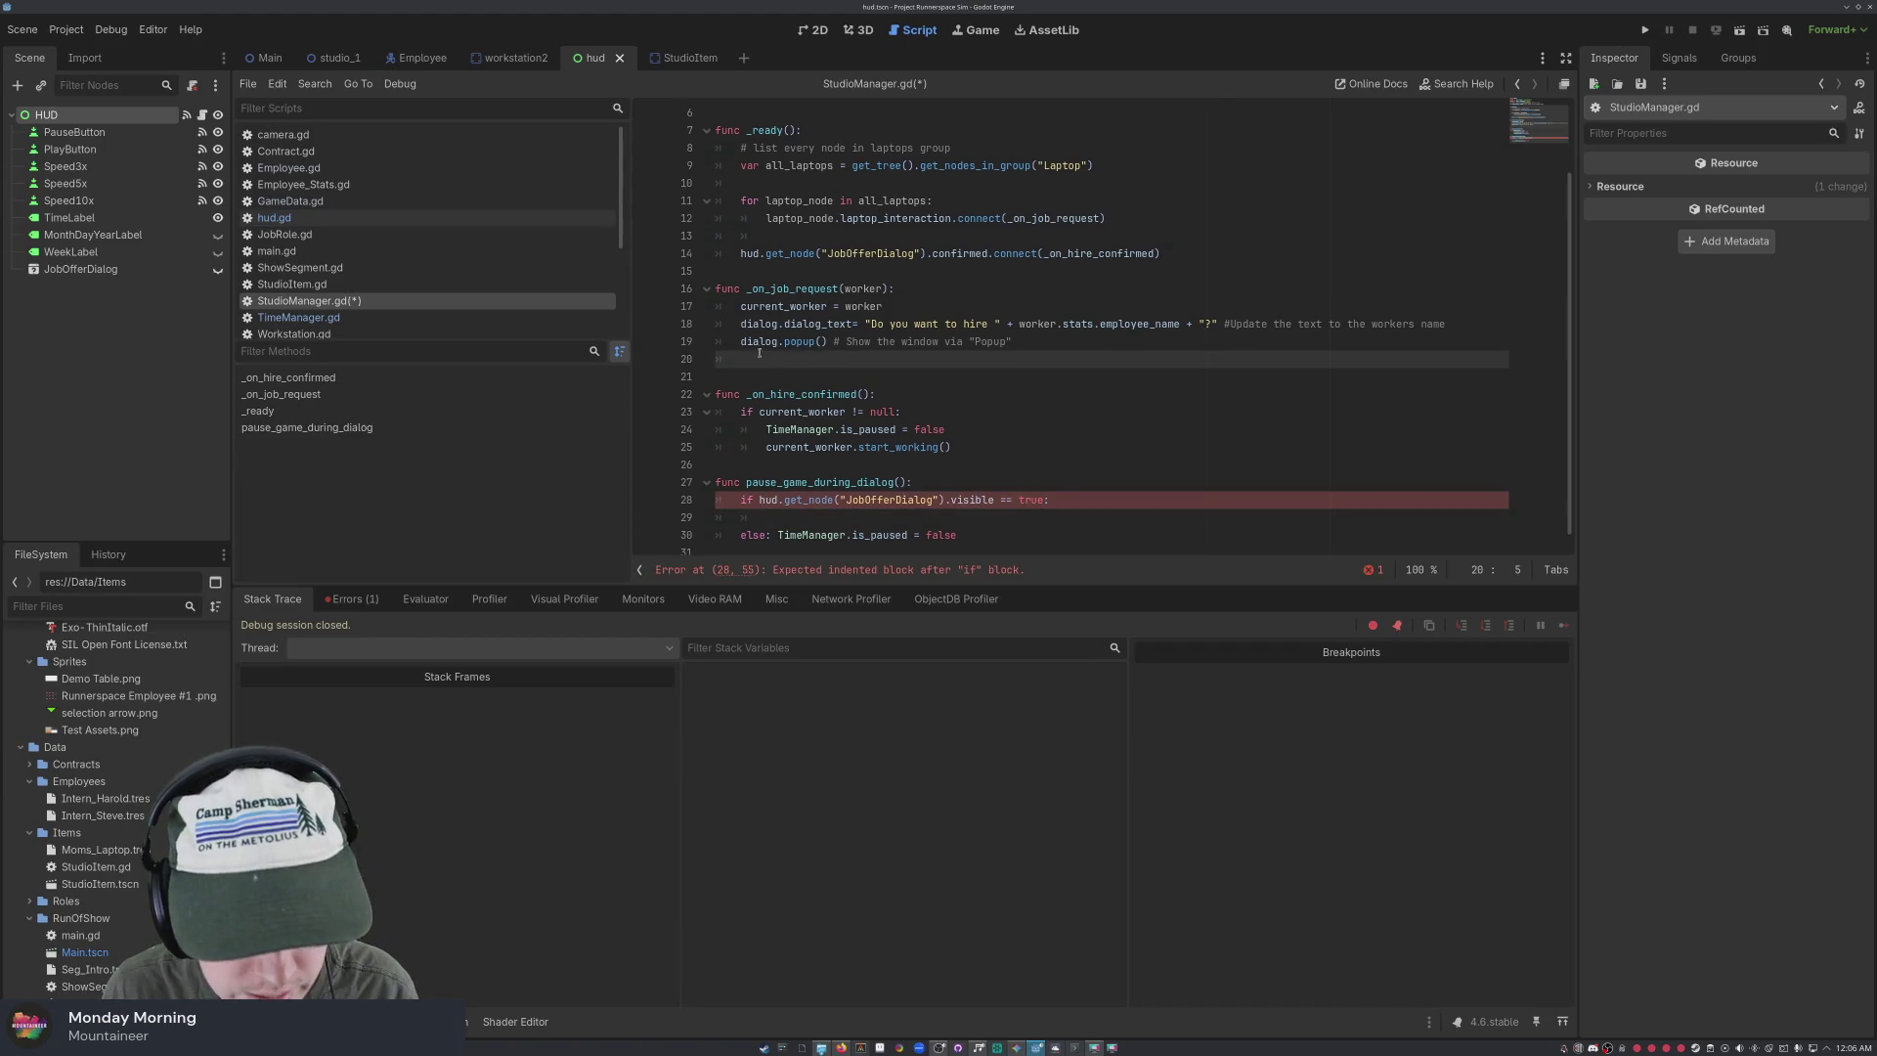
pyautogui.write('TimeManager.is_paused = true')
# Delete the pause_game_during_dialog function, save StudioManager.gd and run the project
pyautogui.moveTo(958, 536); pyautogui.dragTo(717, 482)
pyautogui.press('BackSpace')
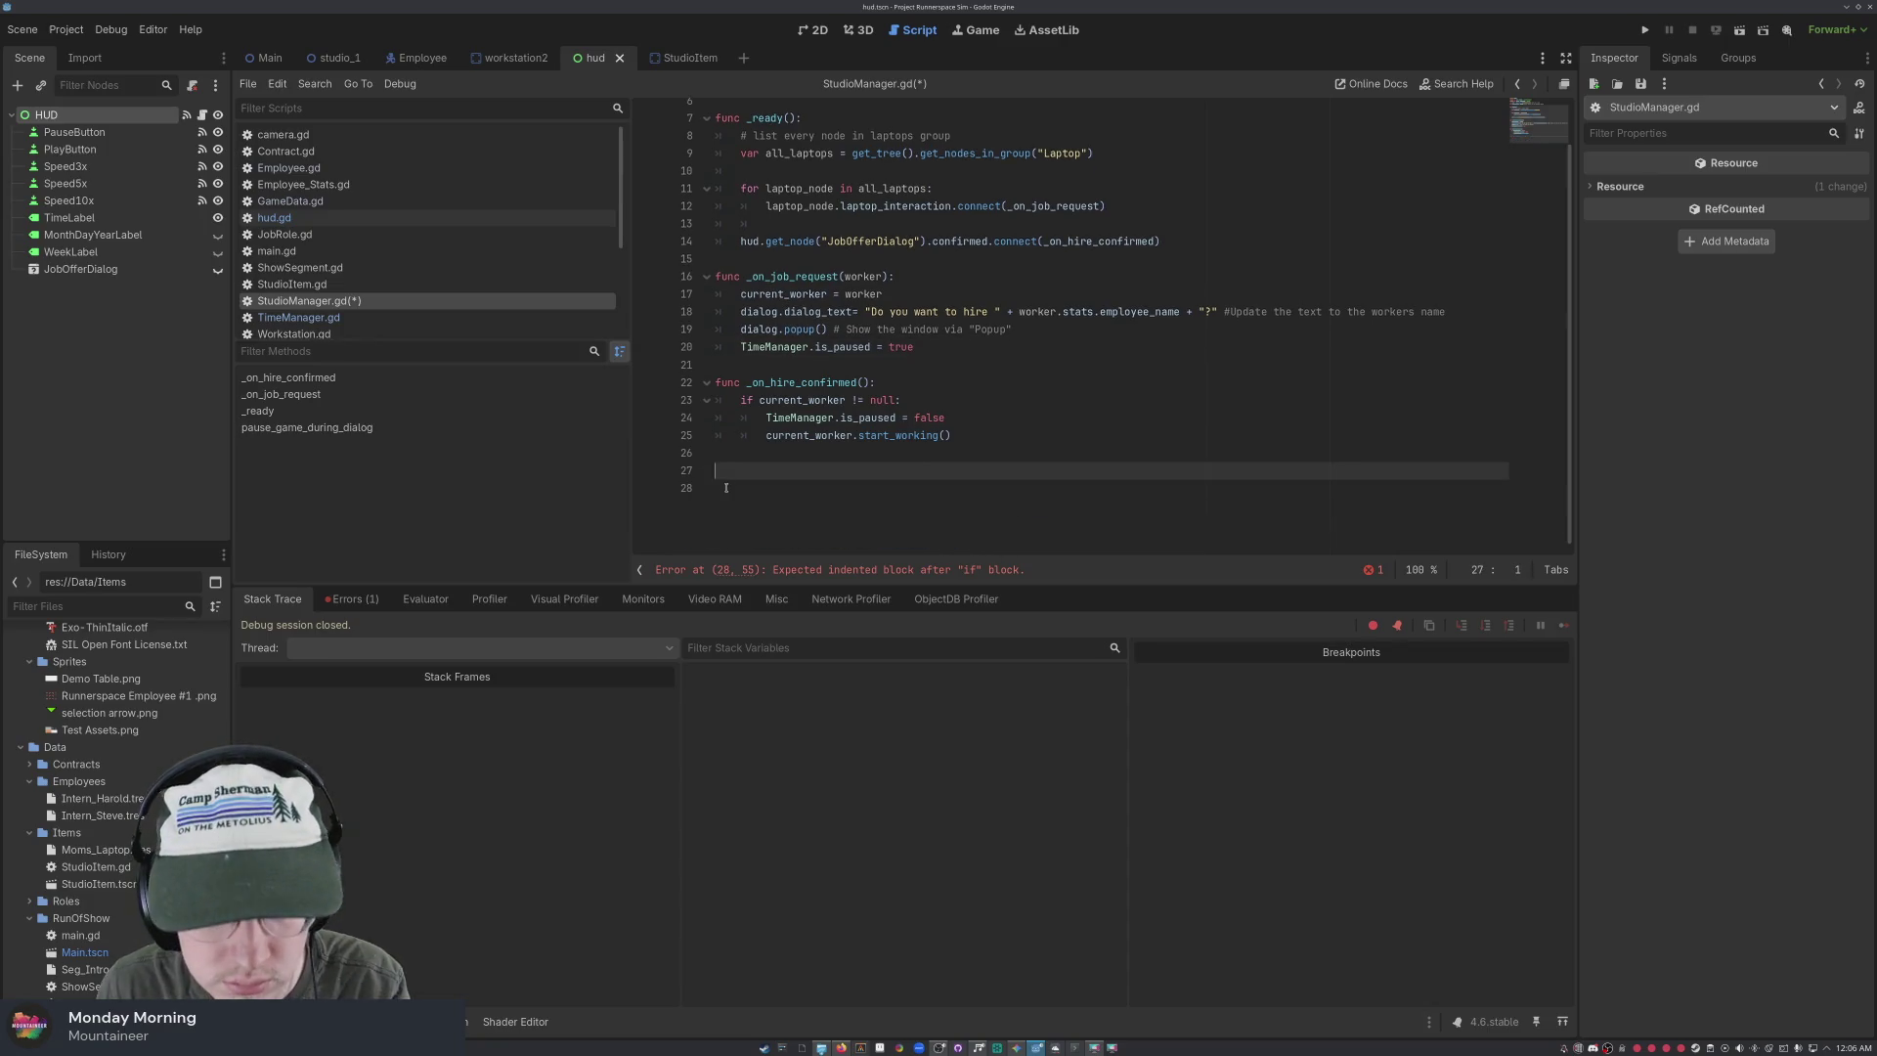
pyautogui.click(1003, 486)
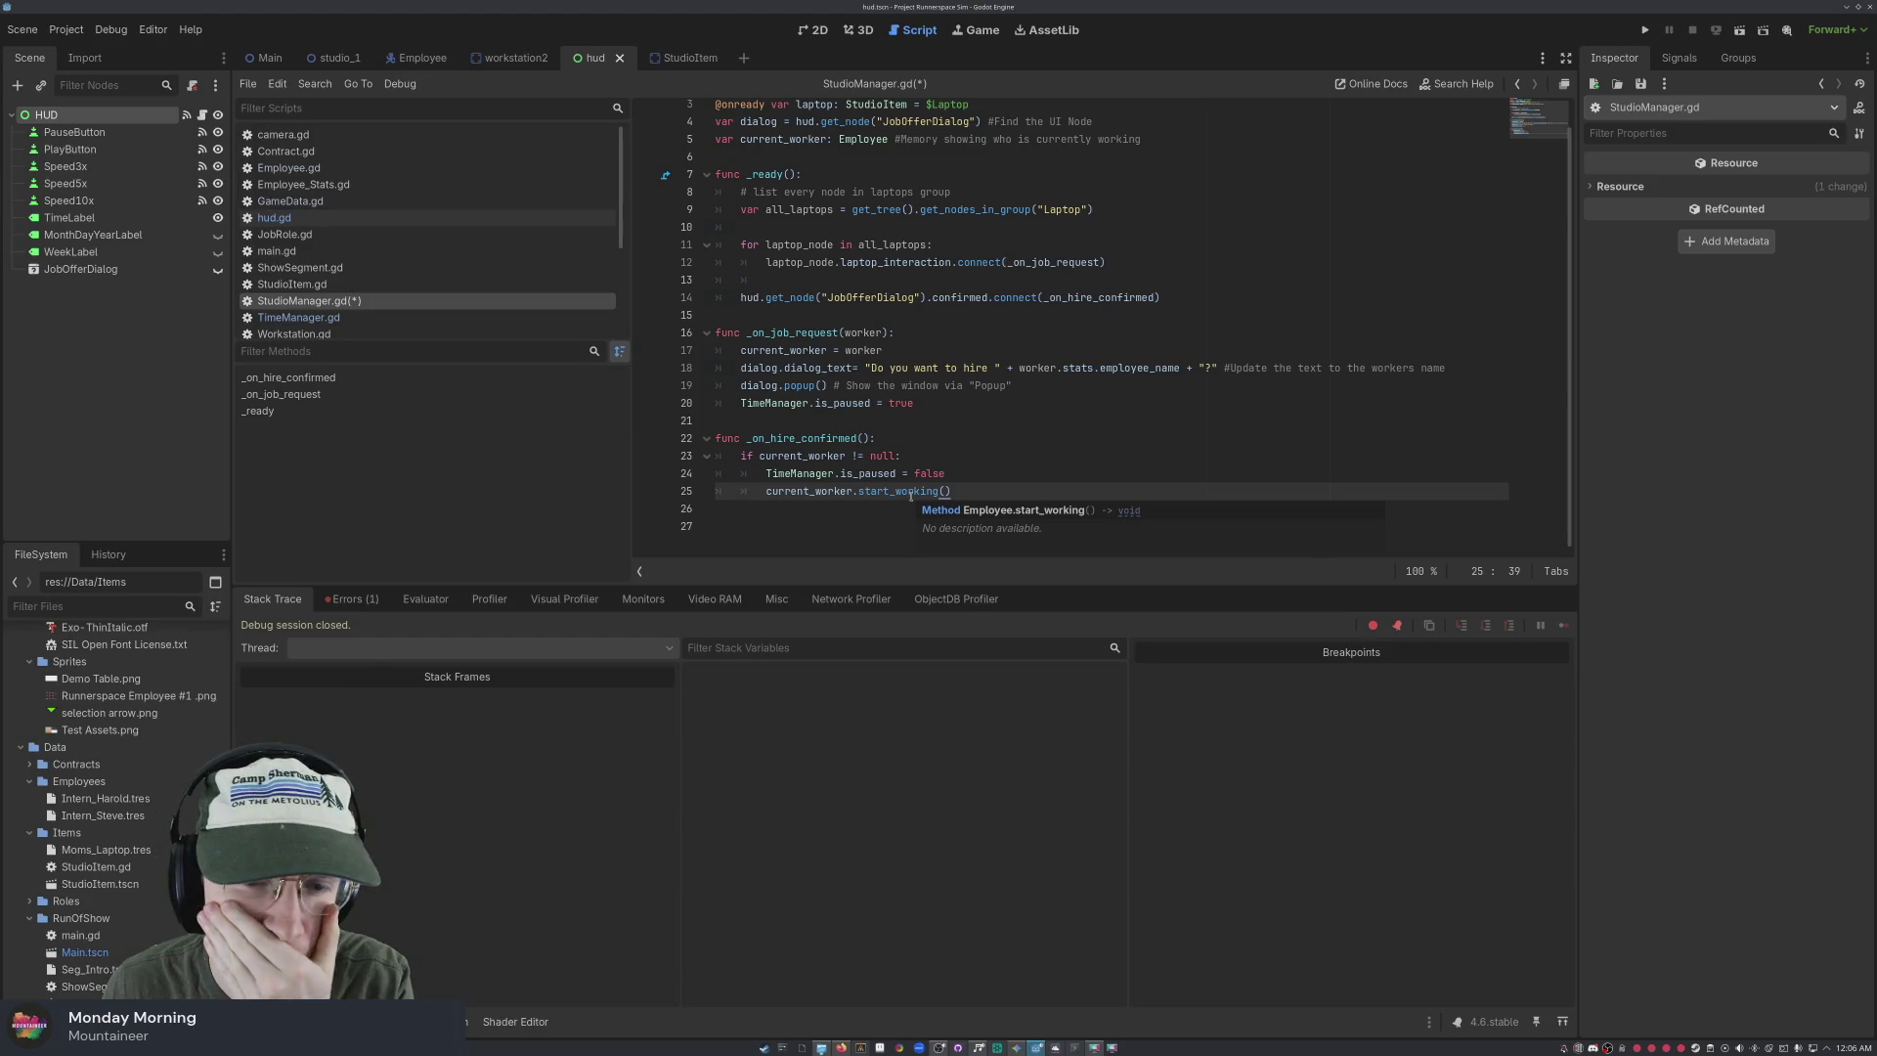
pyautogui.click(929, 402)
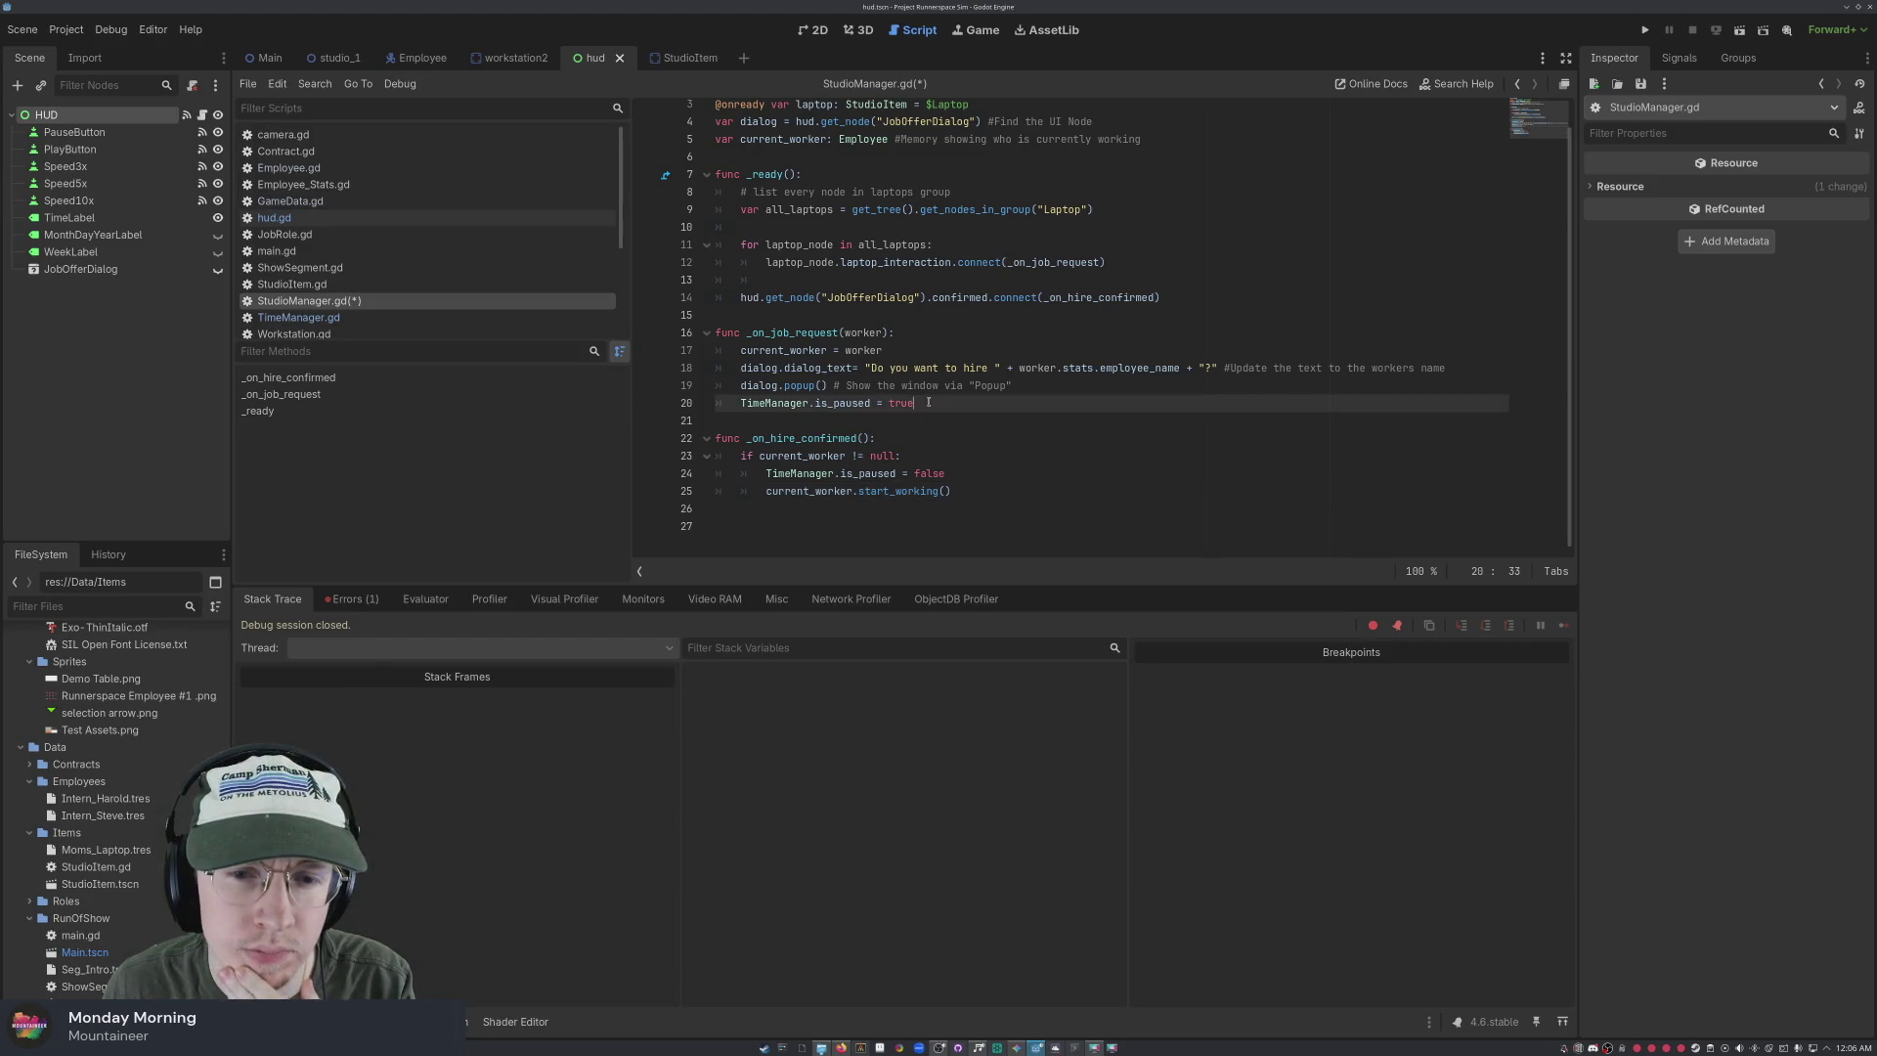
pyautogui.hotkey('ctrl', 's')
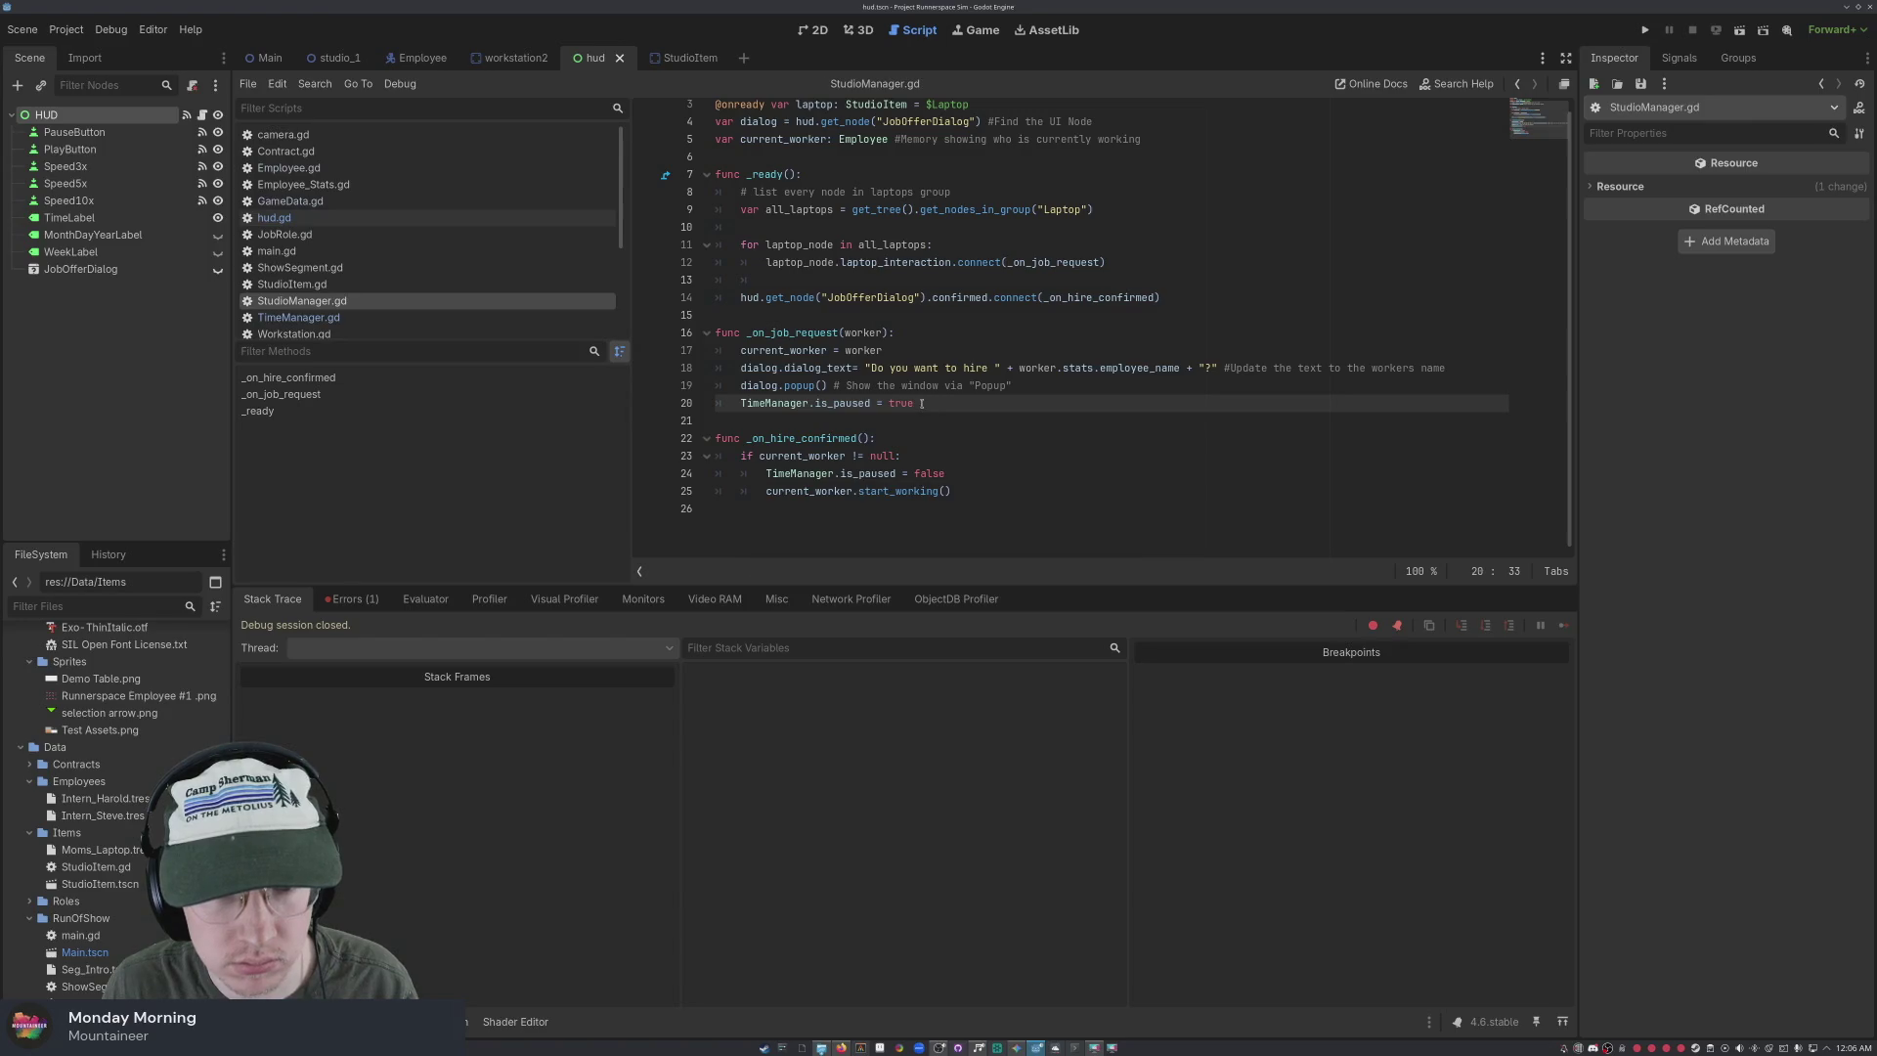
pyautogui.click(987, 493)
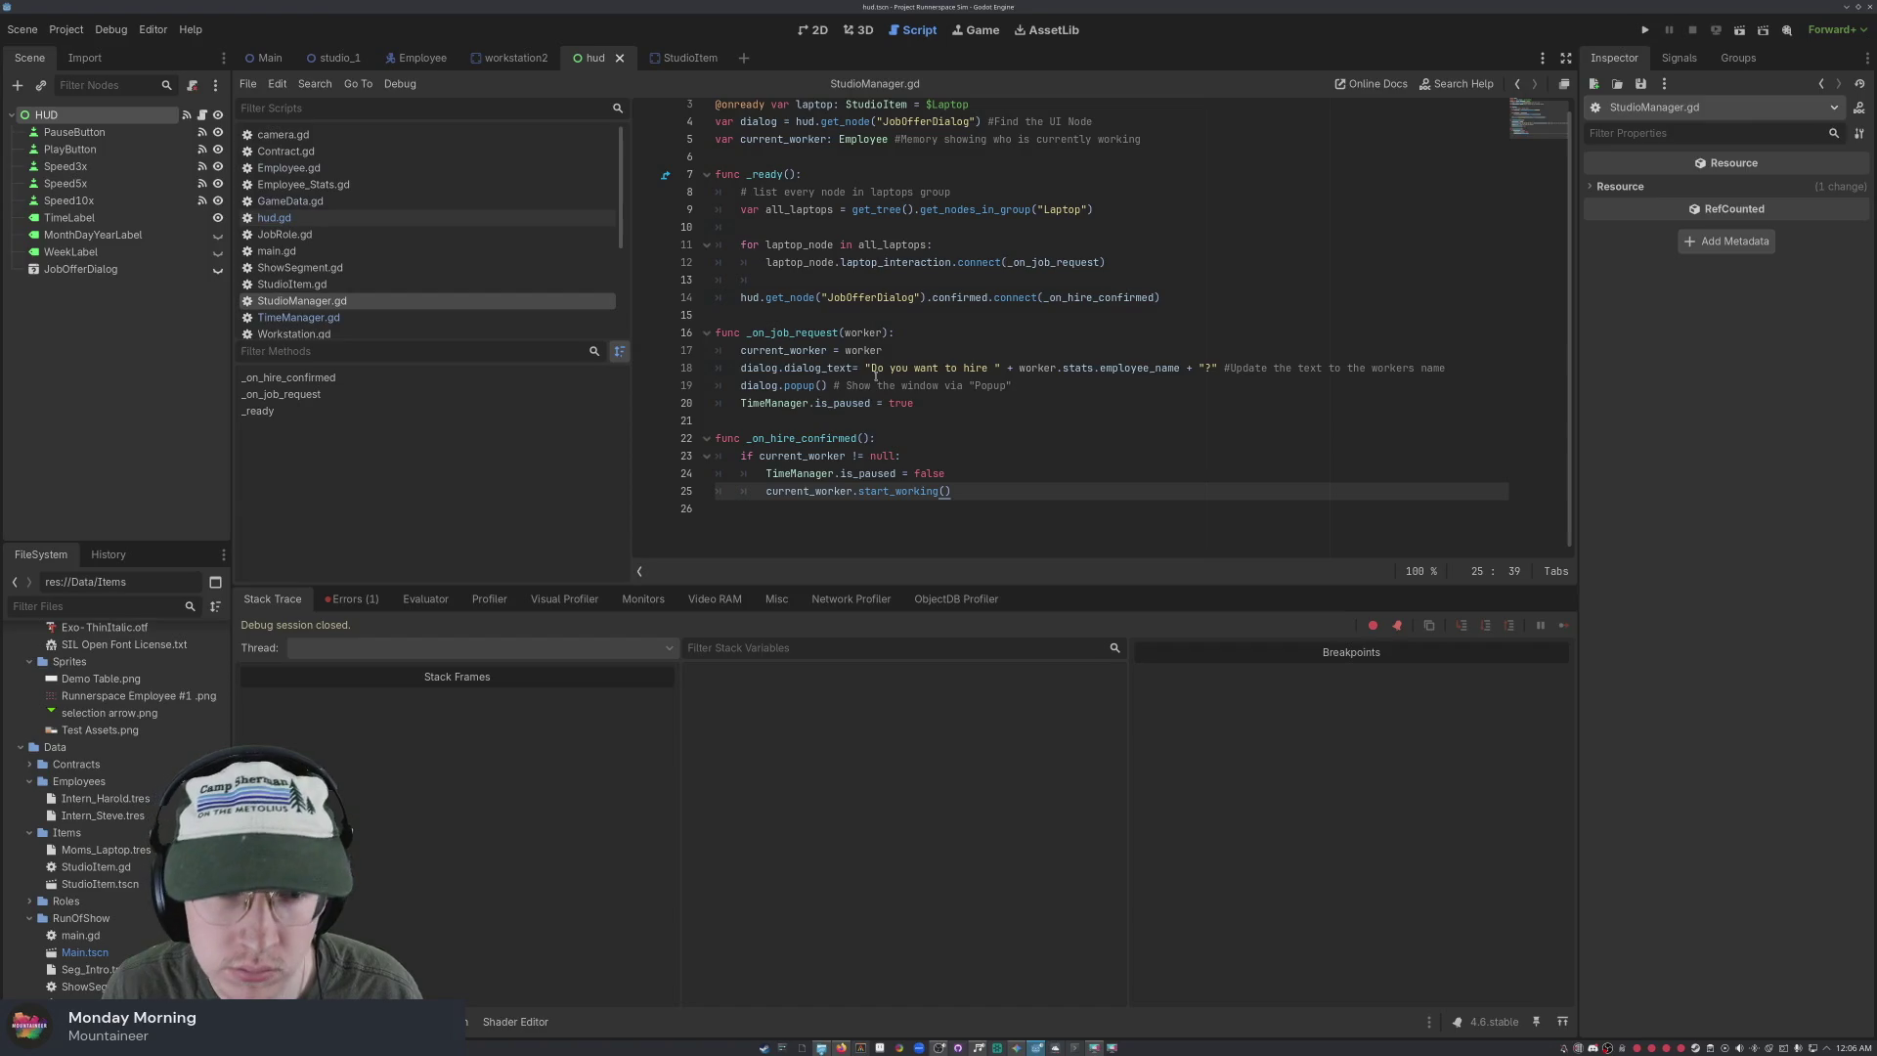
pyautogui.click(1645, 29)
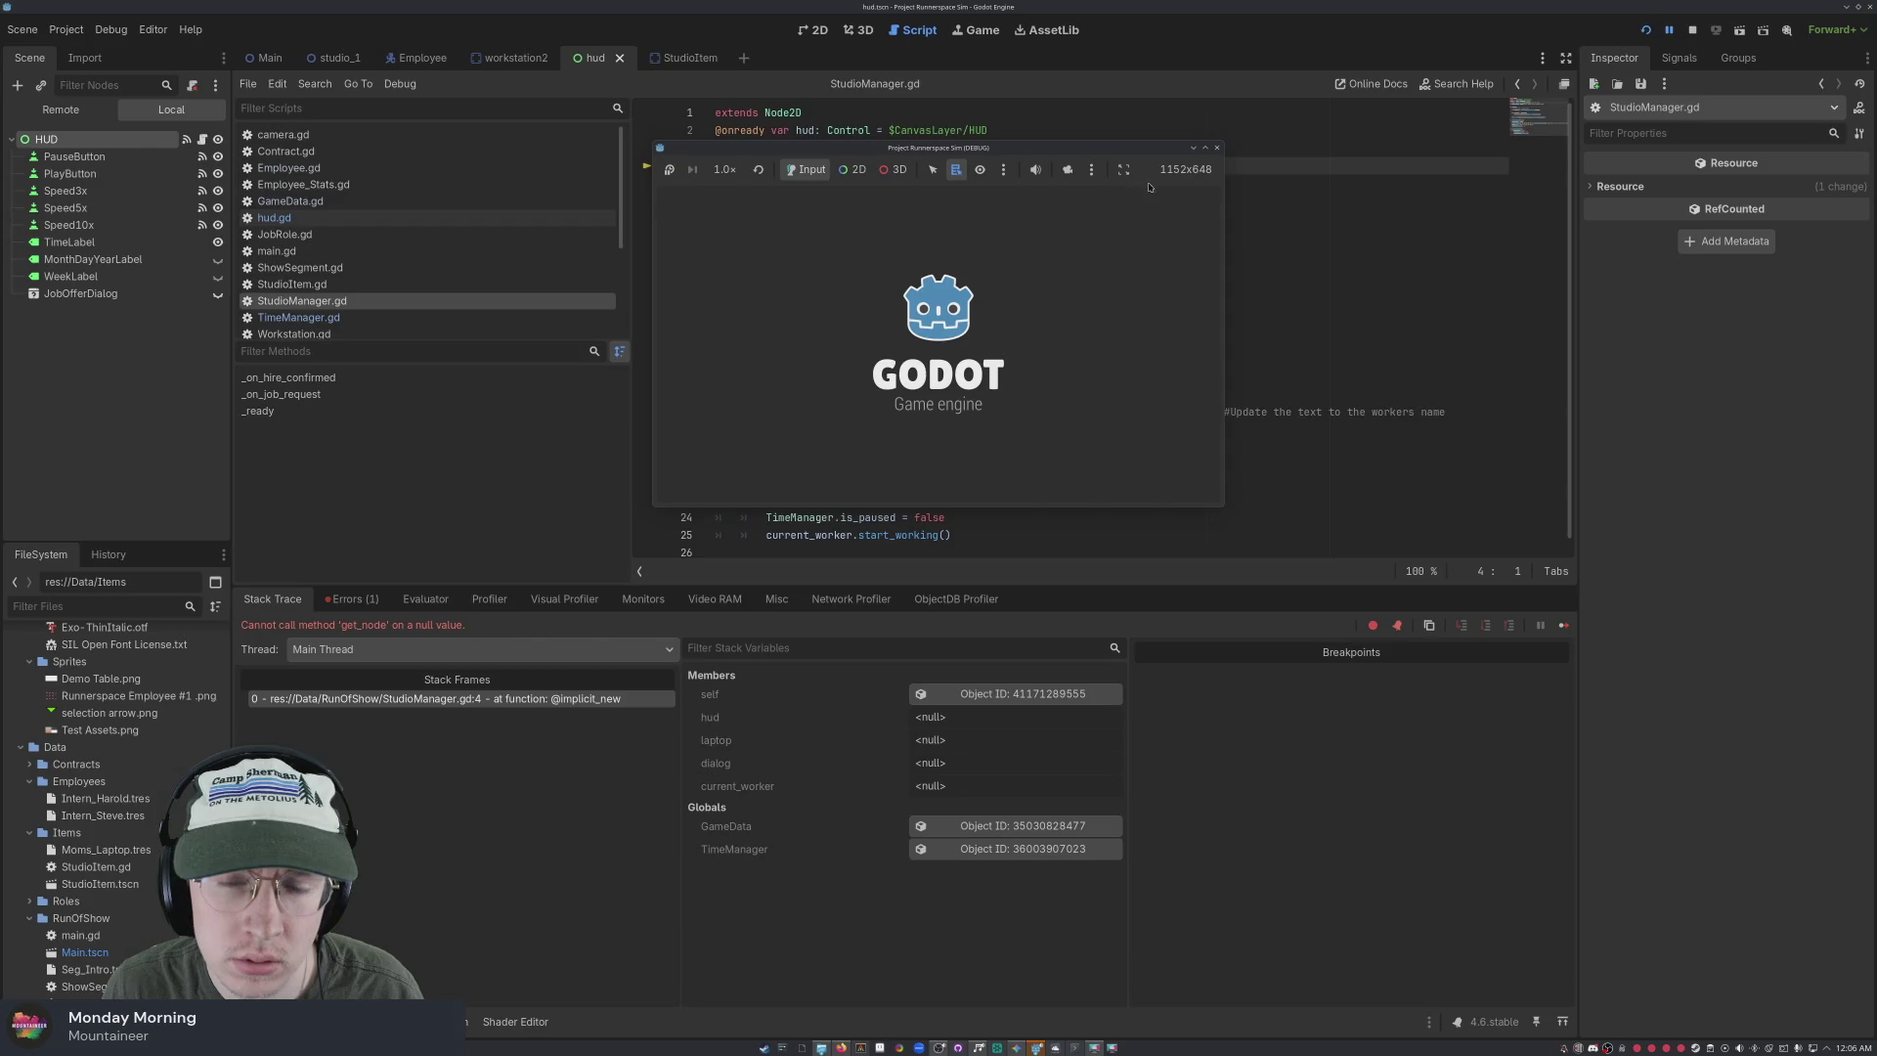
# Stop the game, copy the expanded get_node null-value error from Errors, then rerun and stop
pyautogui.click(1218, 147)
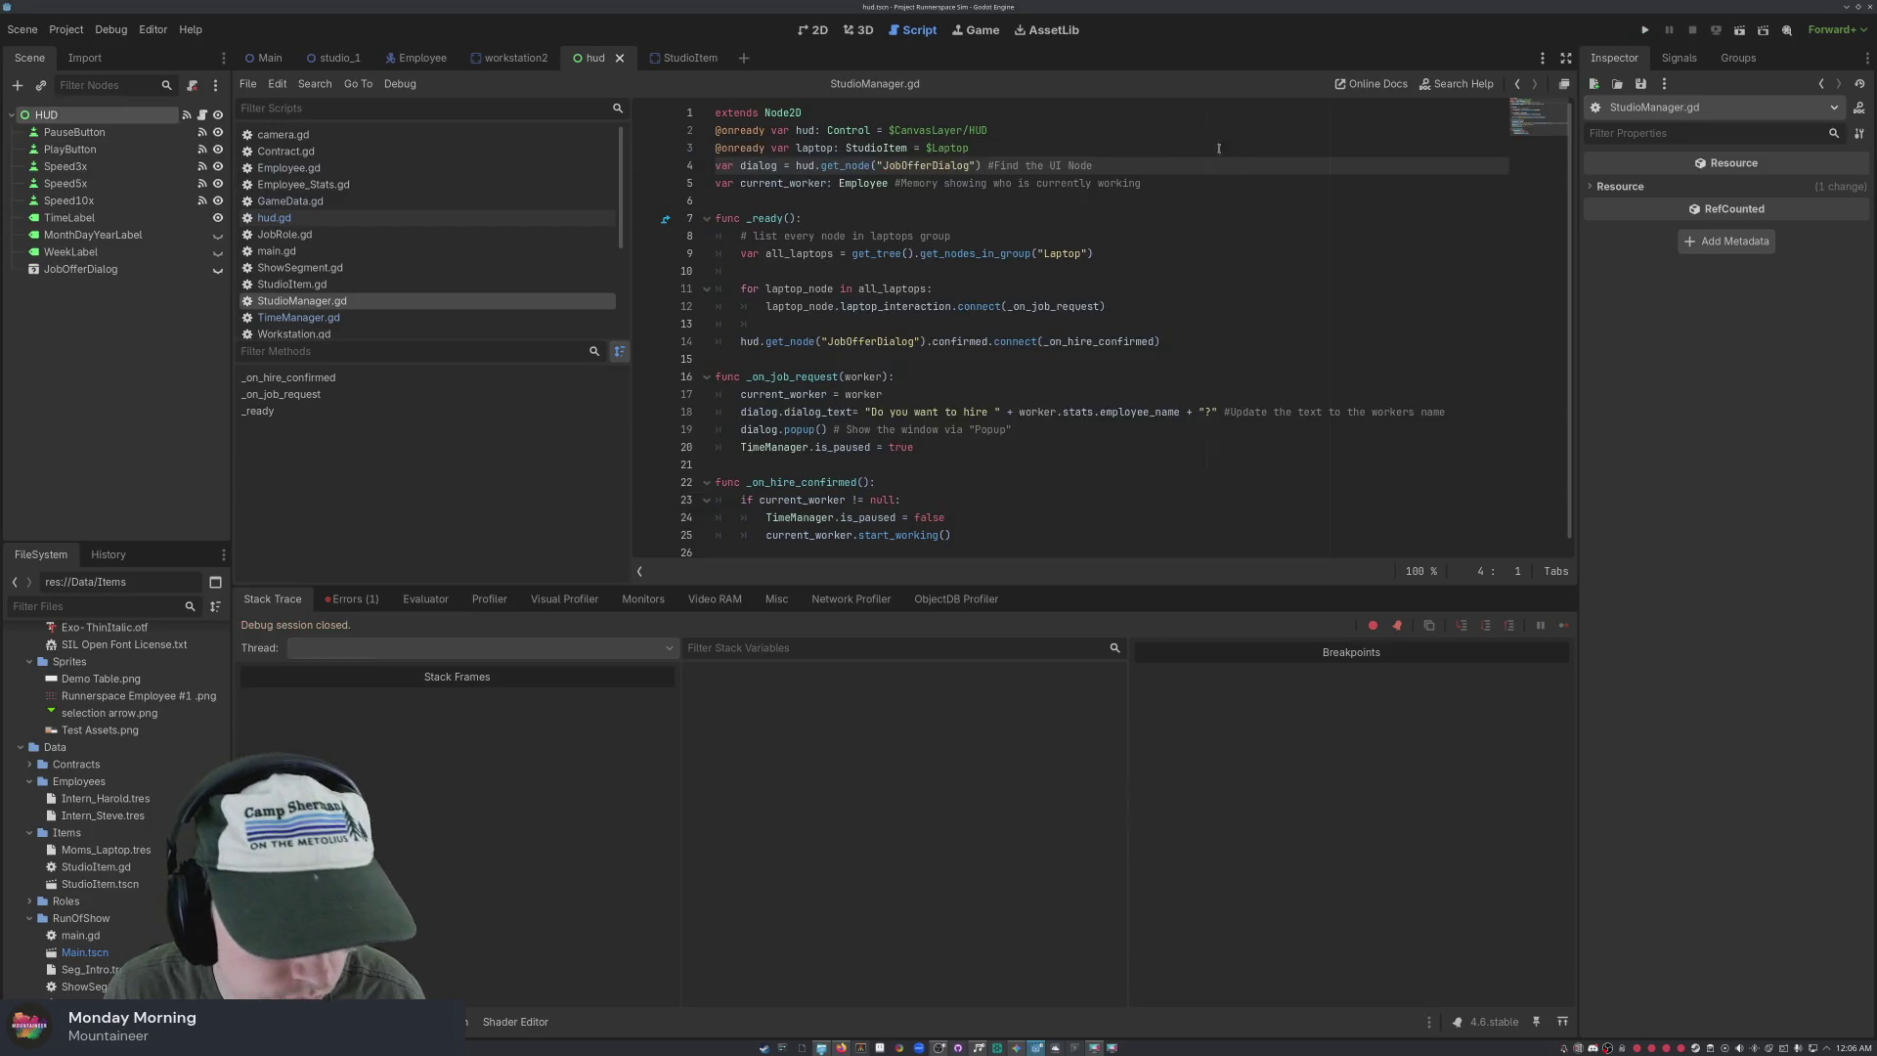
pyautogui.click(352, 598)
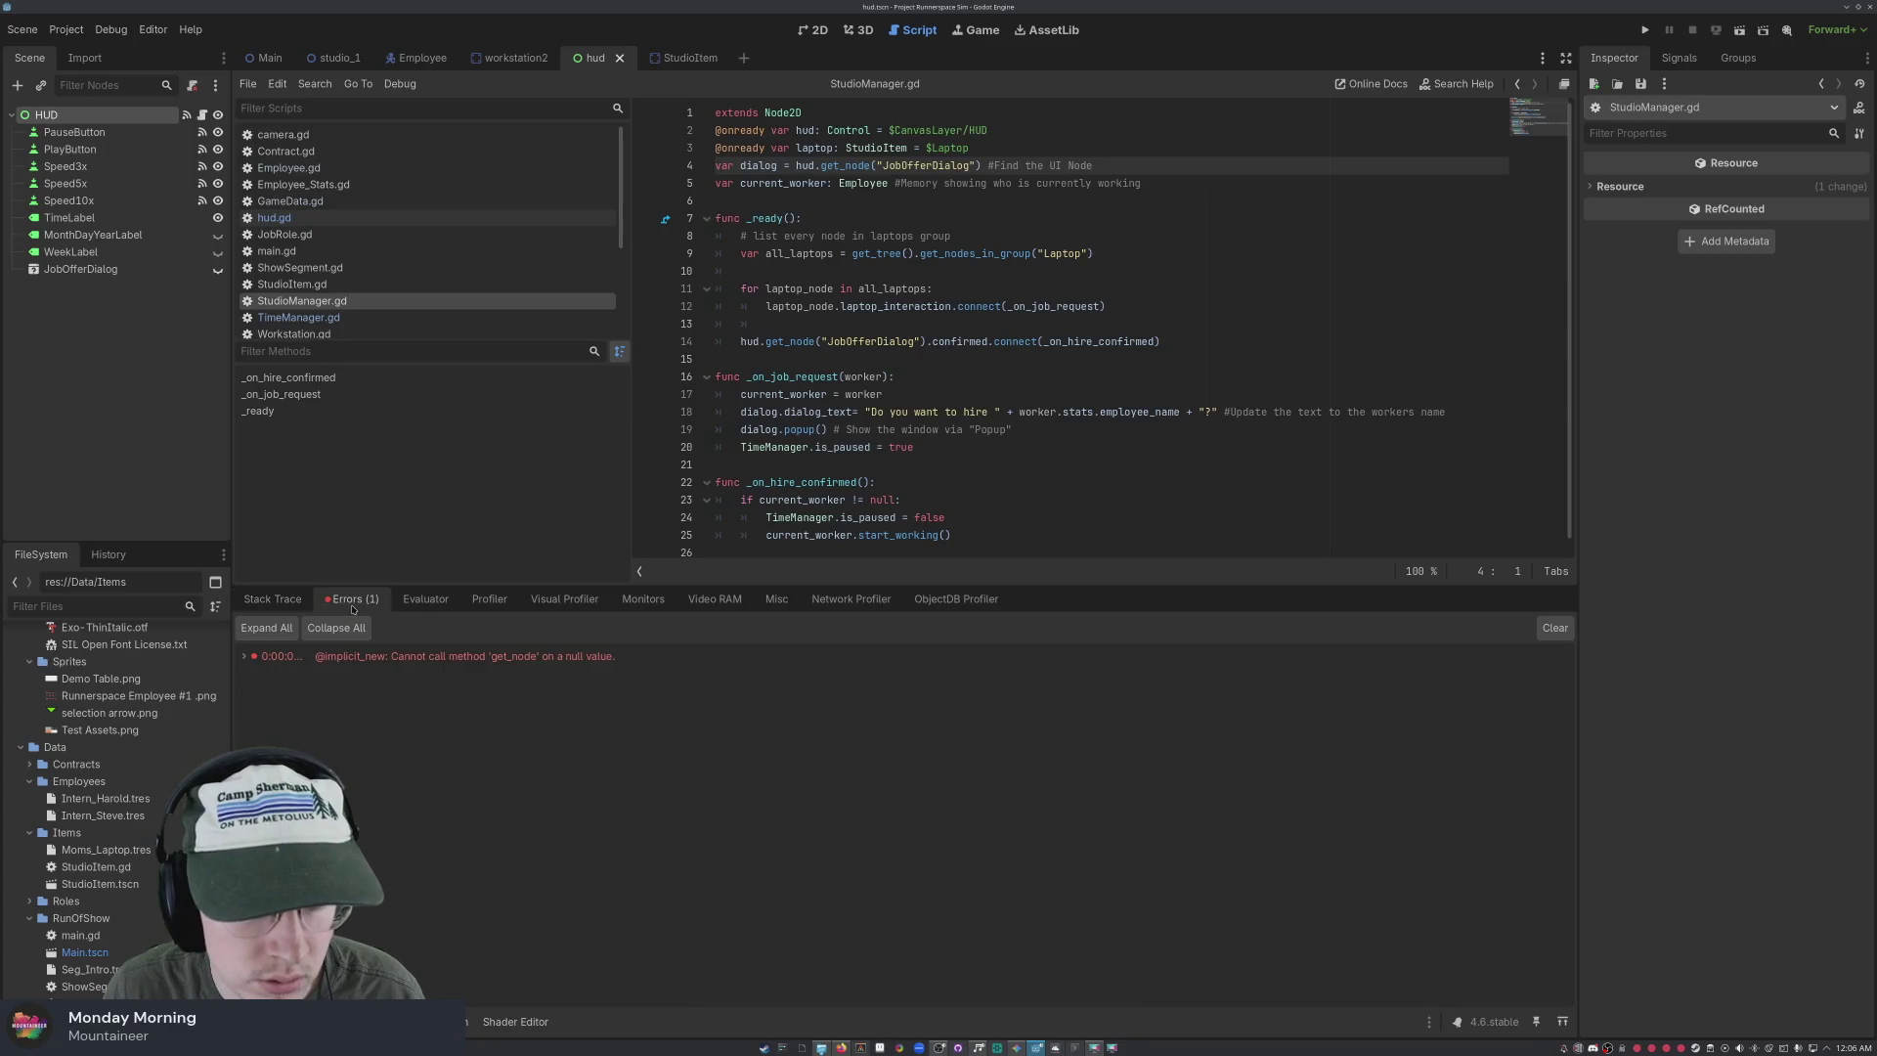
pyautogui.doubleClick(439, 660)
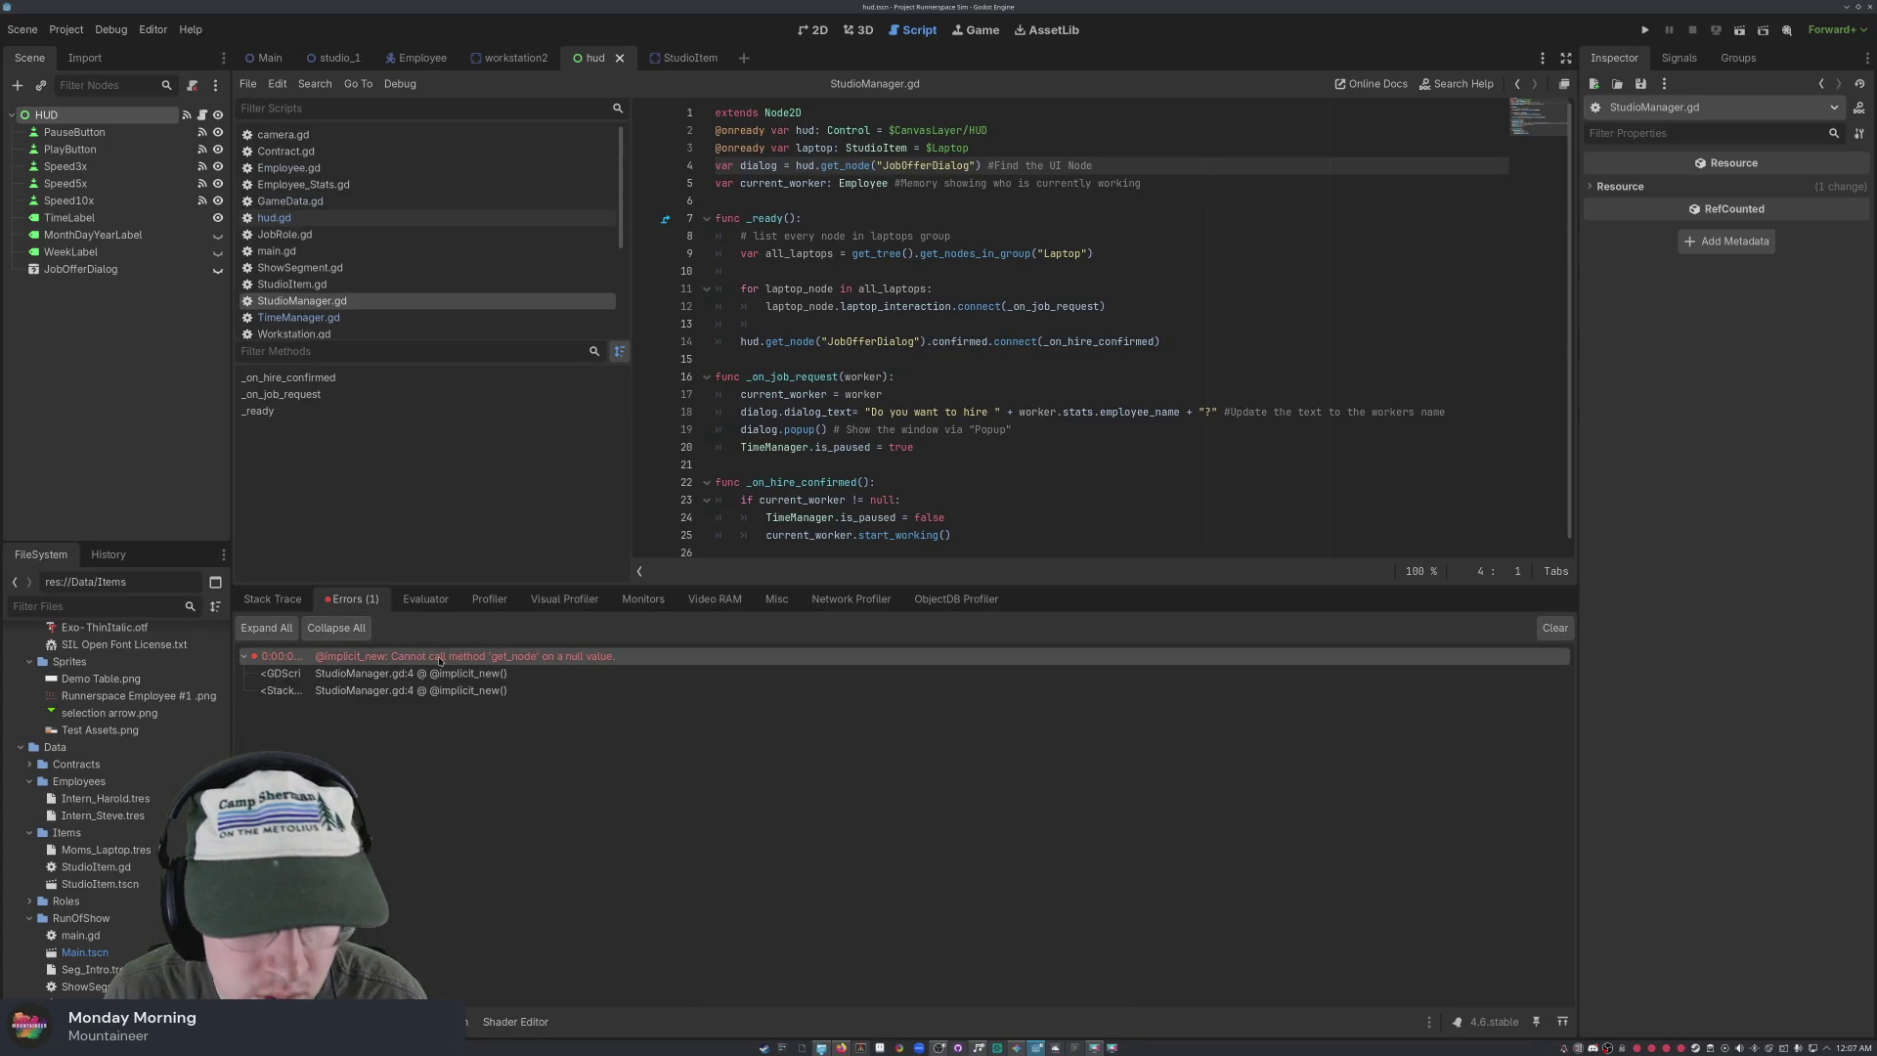
pyautogui.click(425, 690)
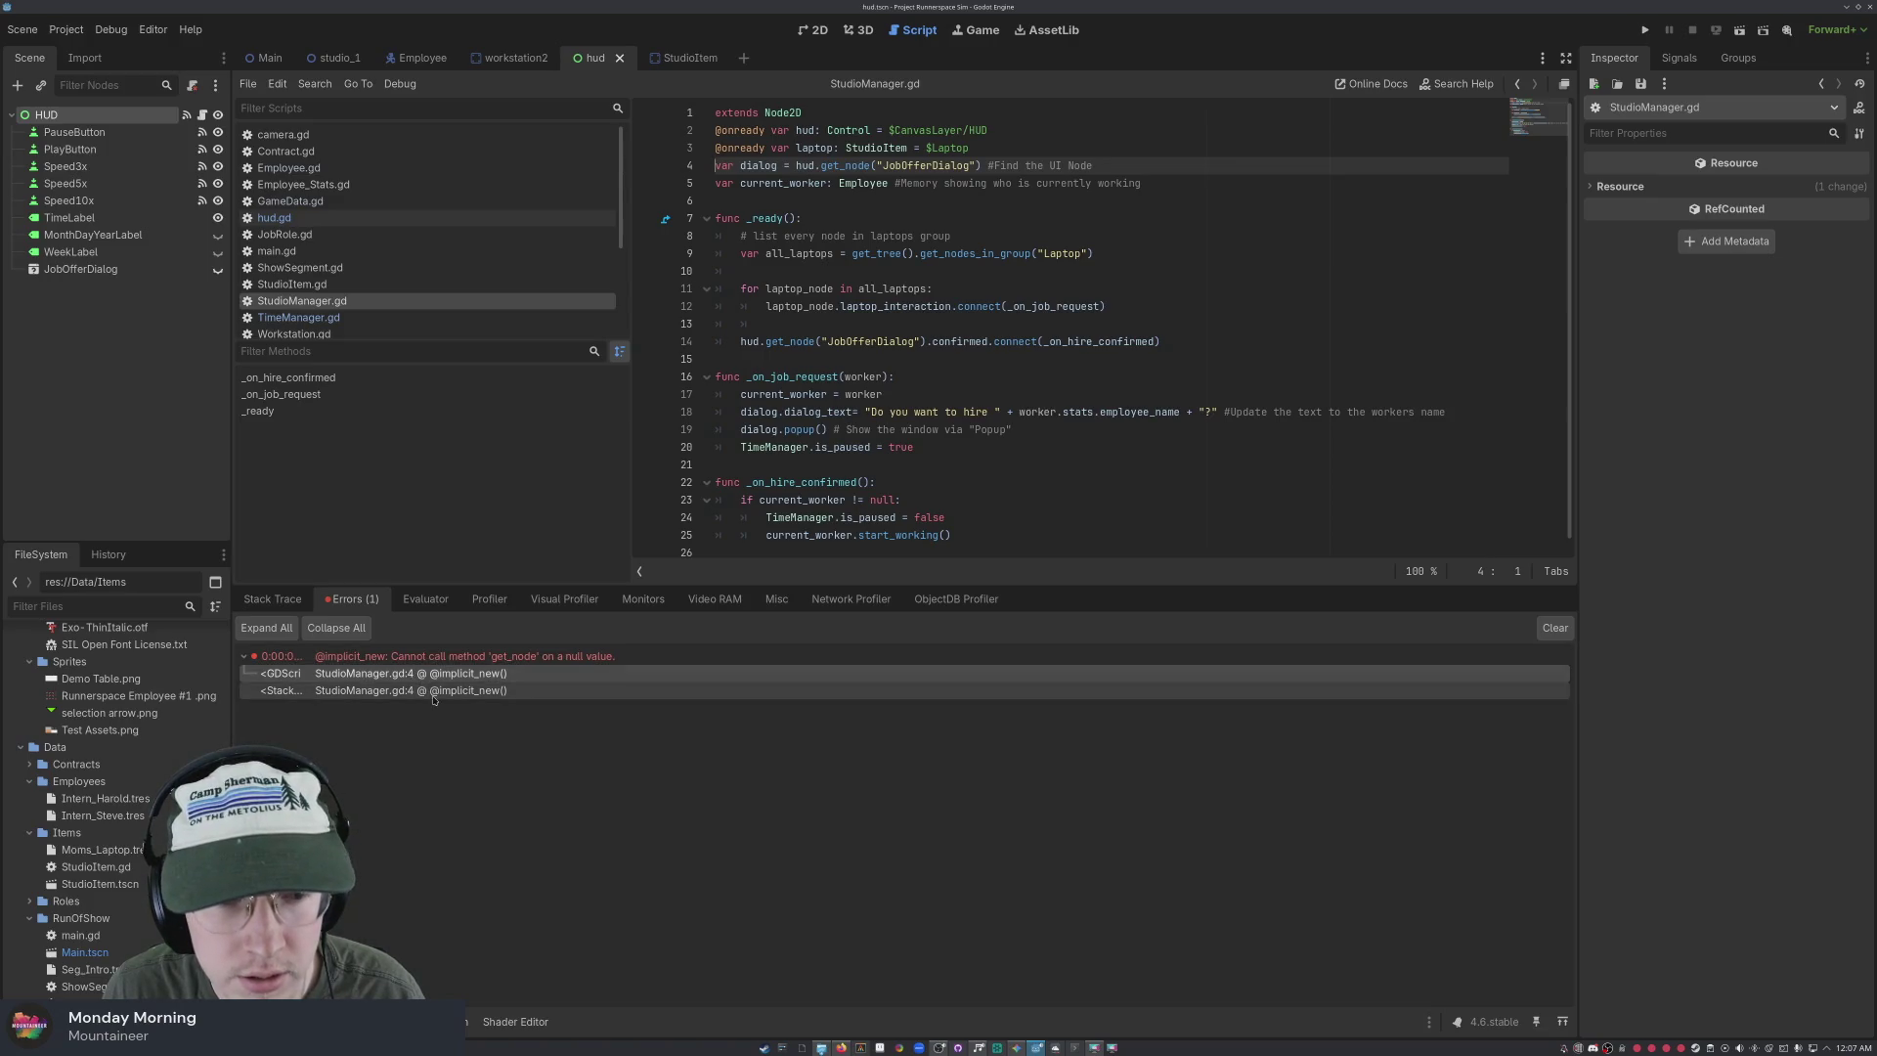
pyautogui.click(441, 672)
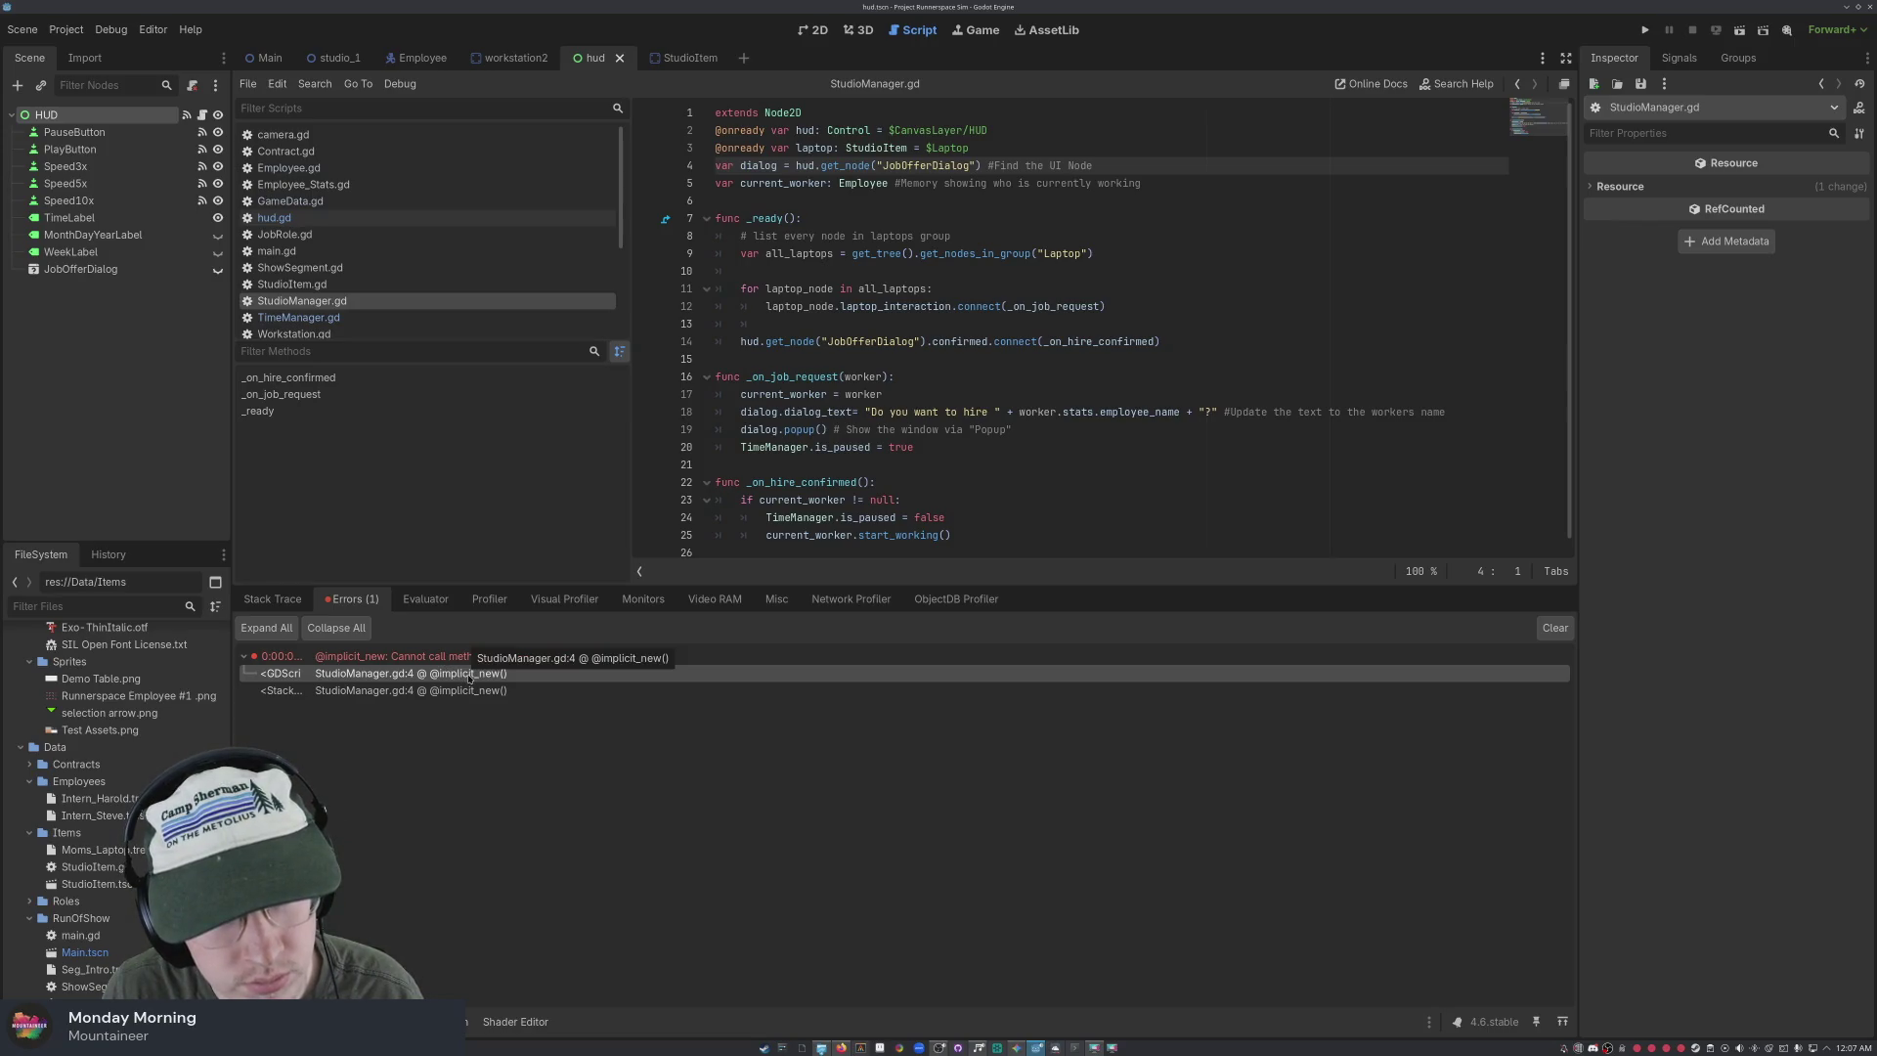
pyautogui.click(484, 656)
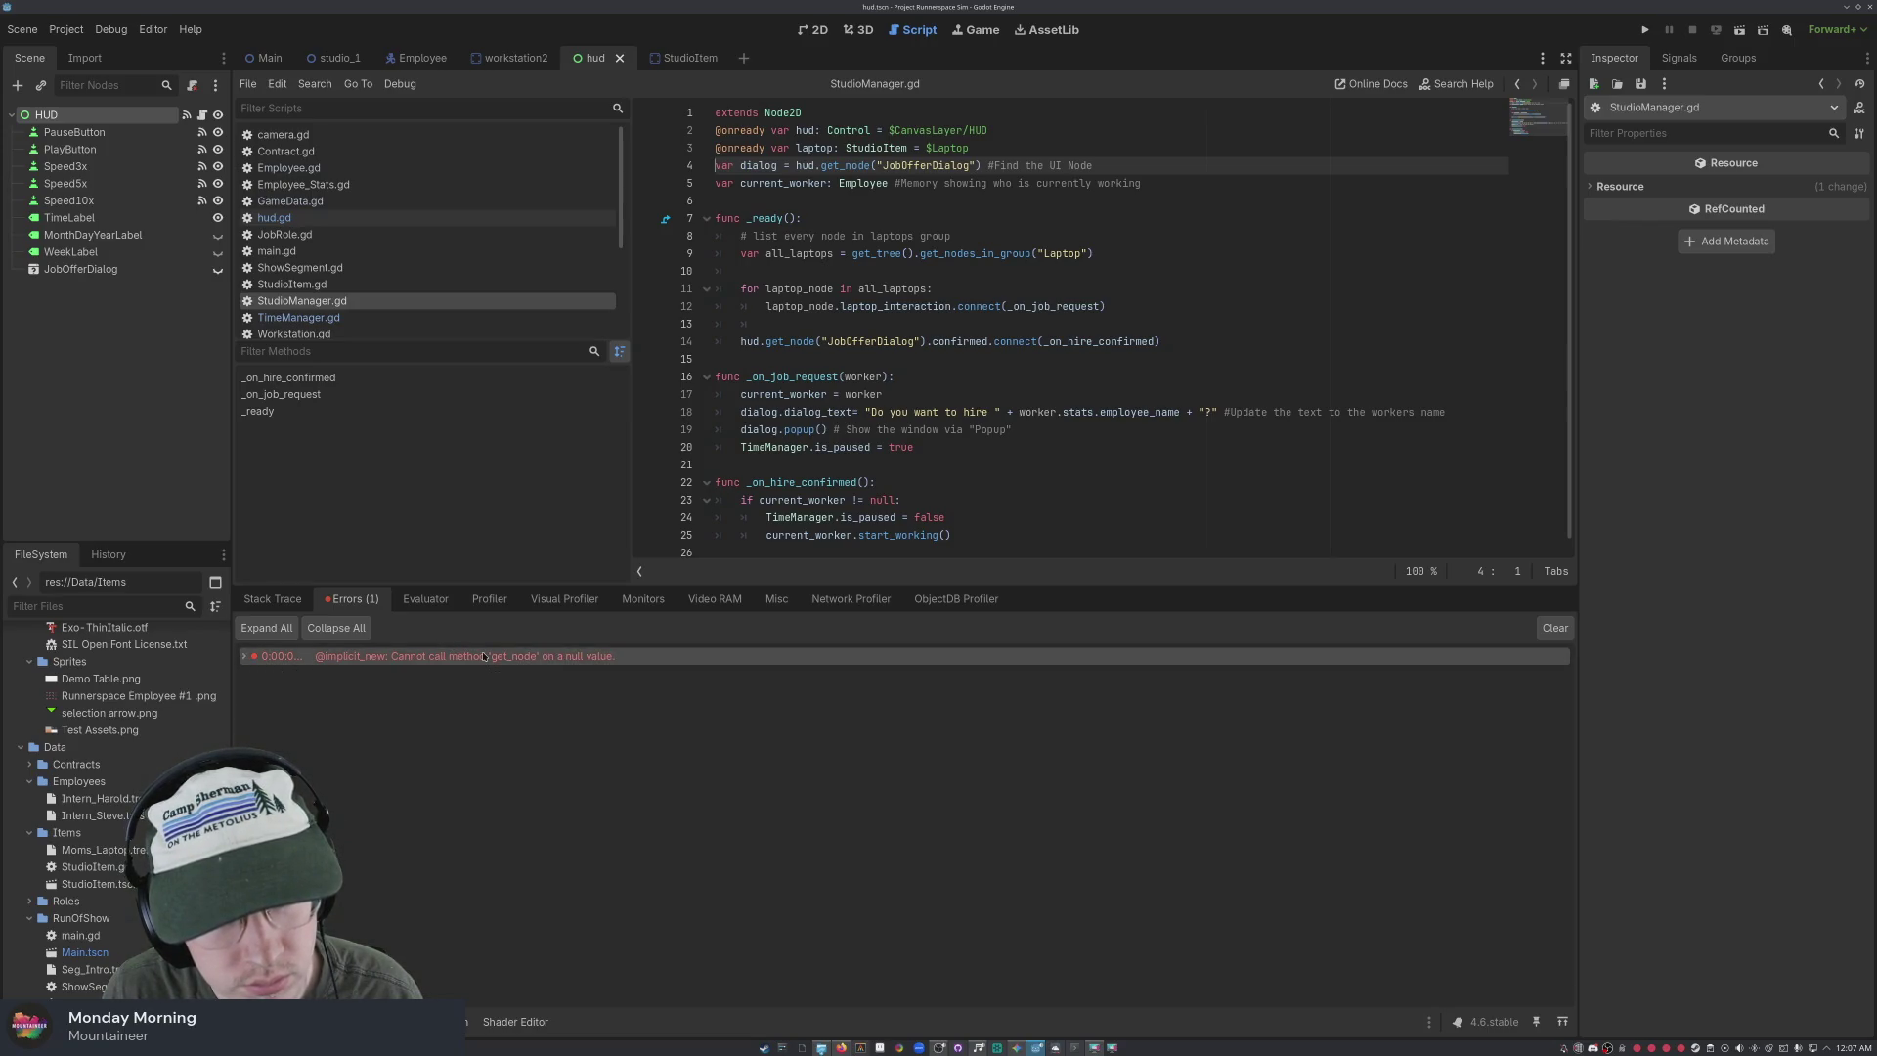
pyautogui.rightClick(484, 656)
pyautogui.click(507, 662)
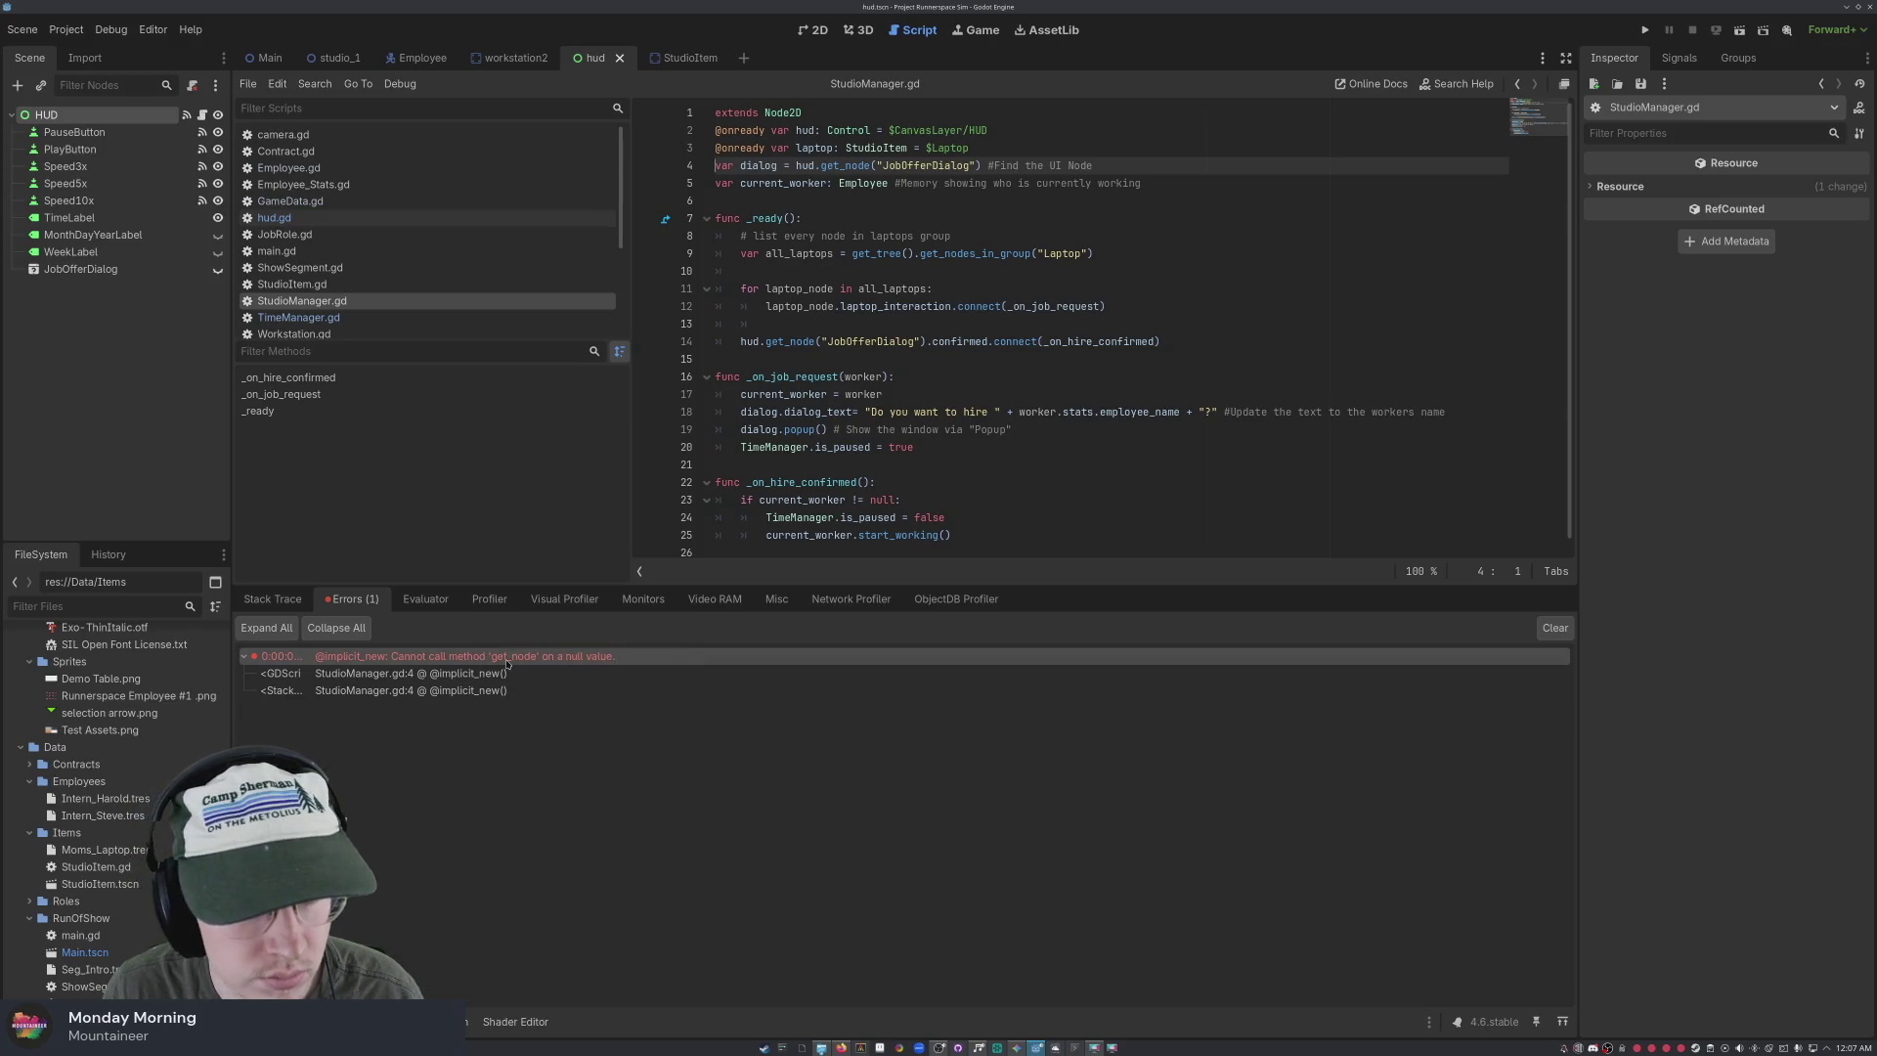
pyautogui.click(1645, 30)
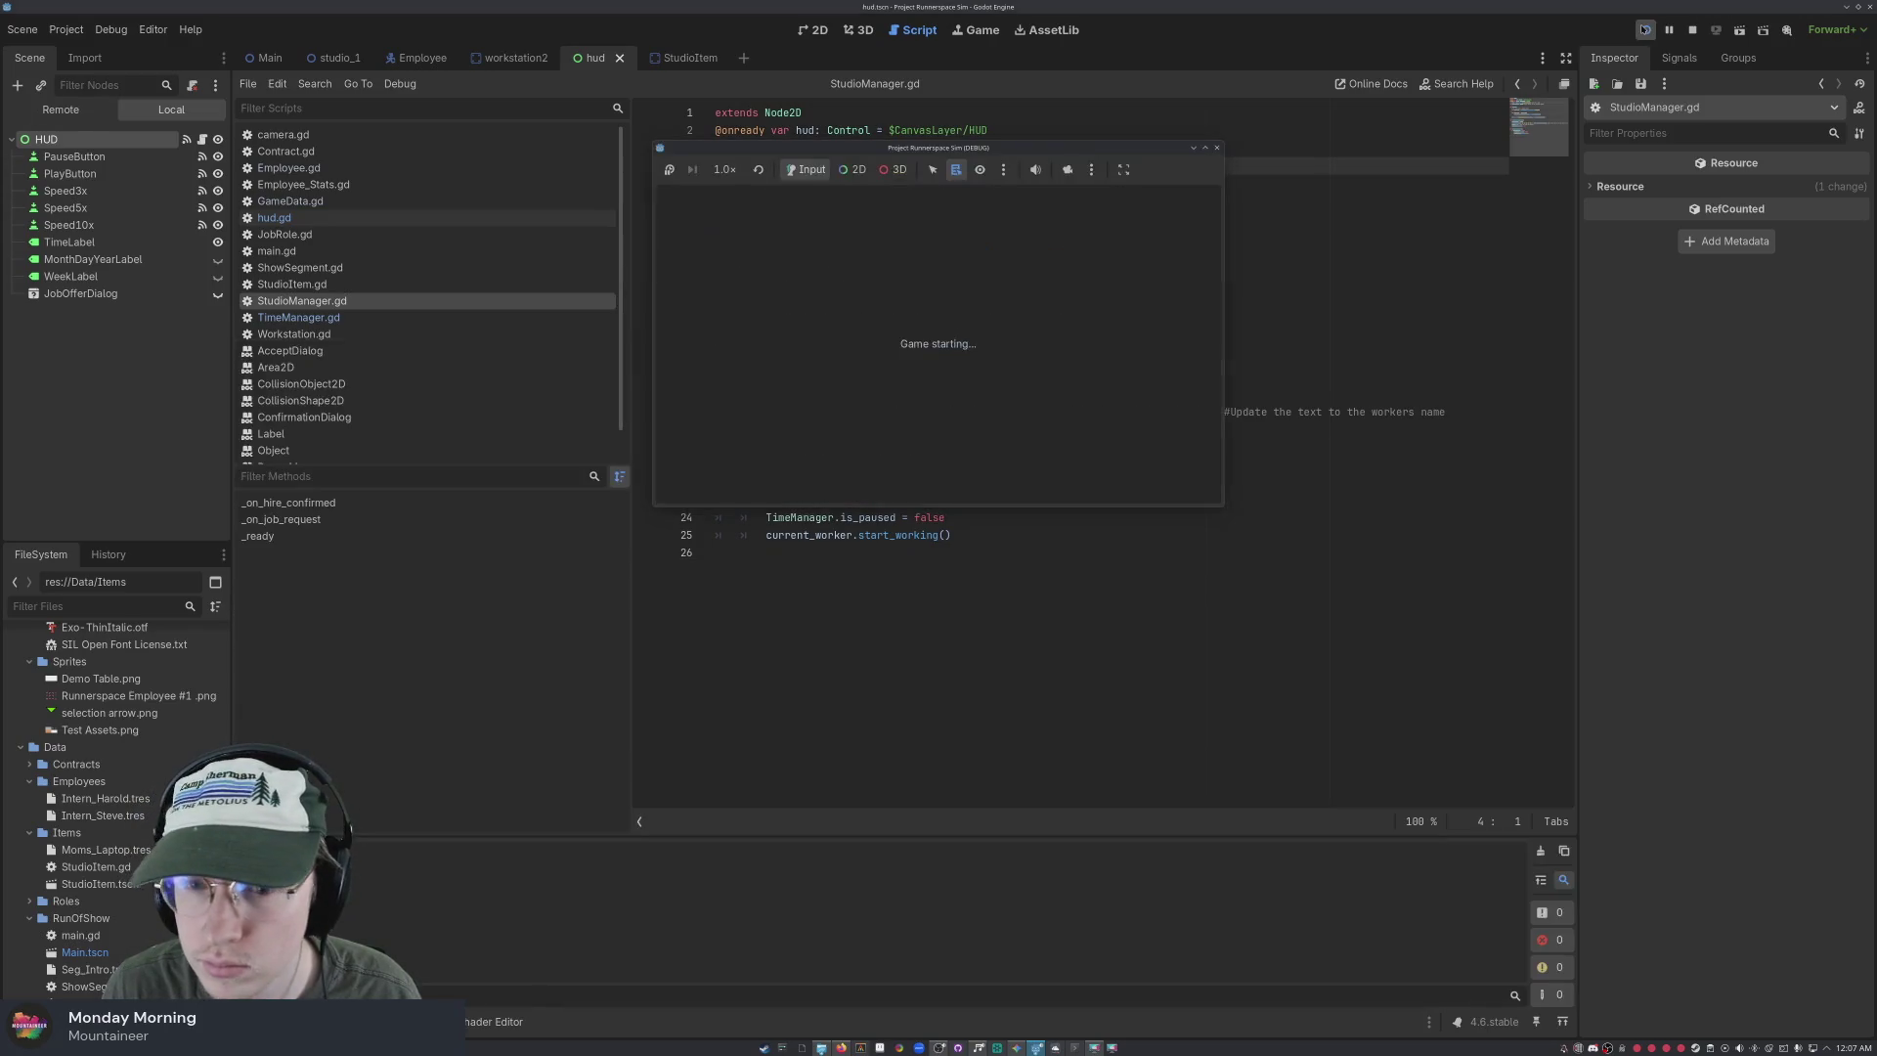
pyautogui.click(1217, 149)
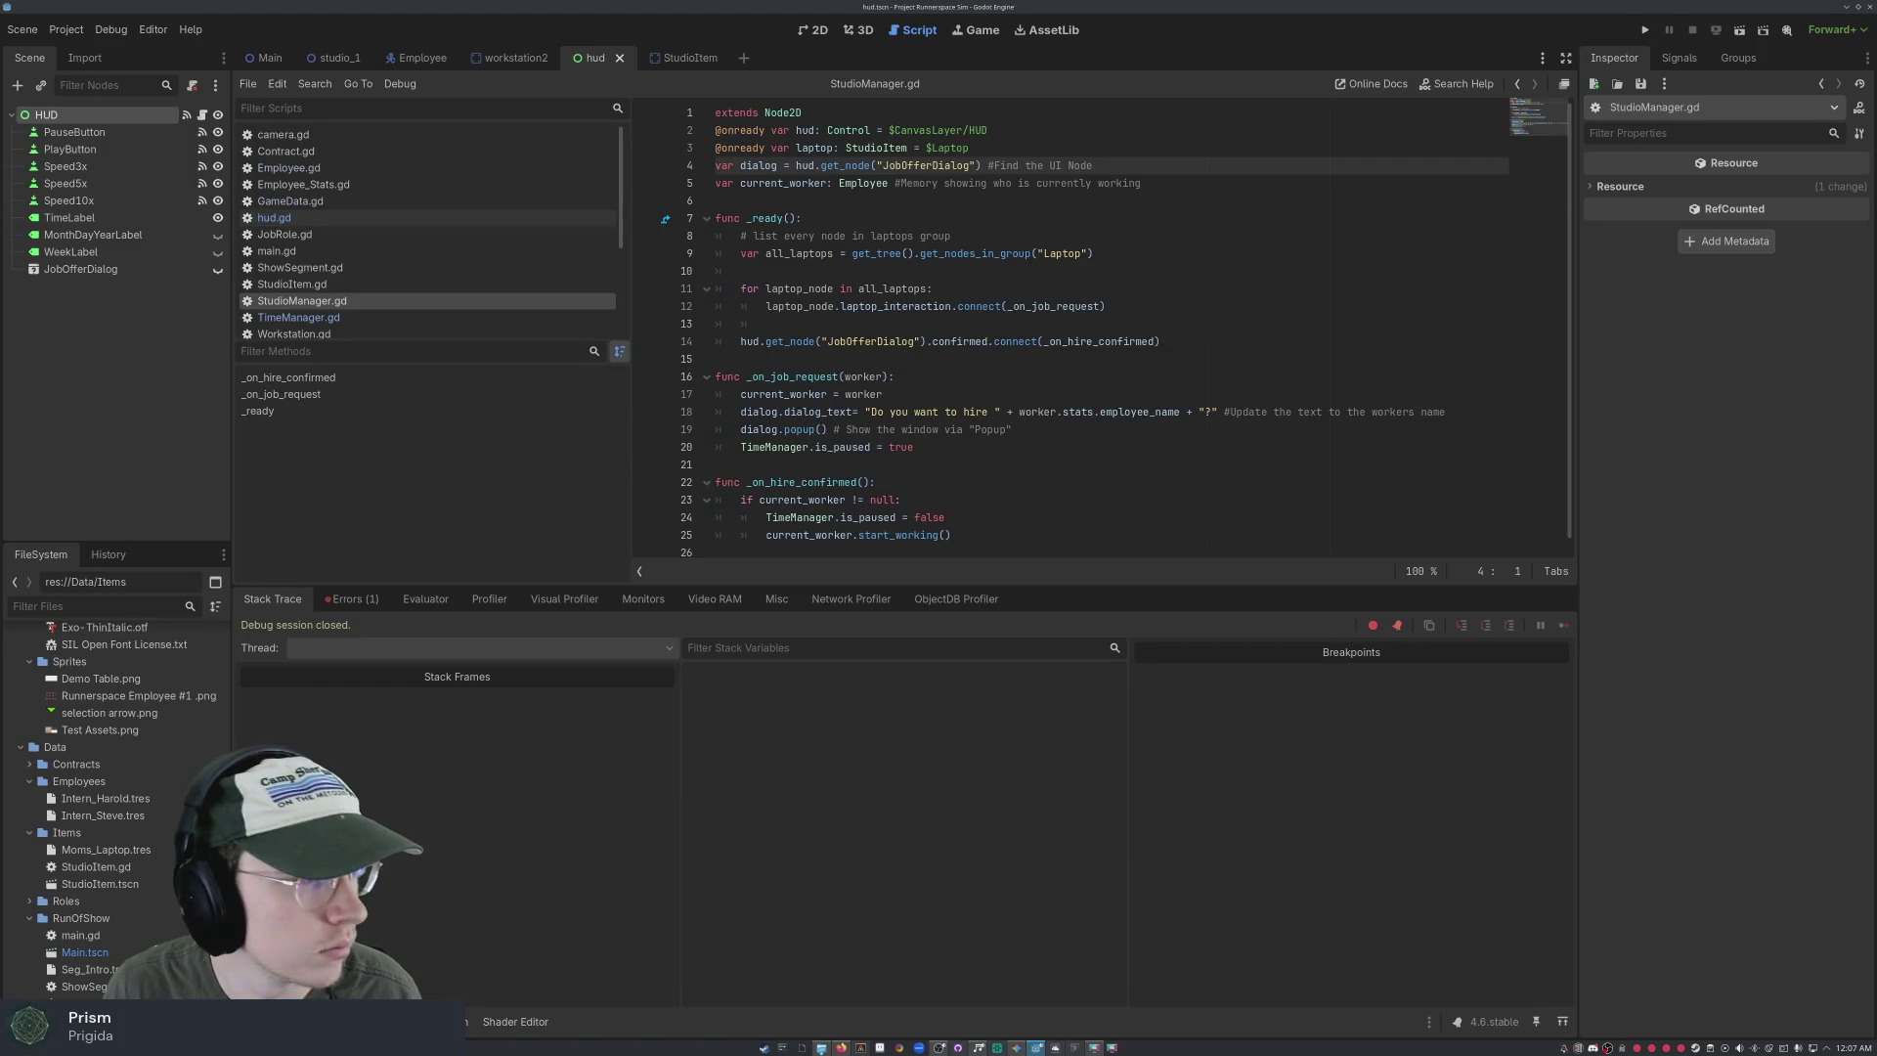
# Copy the line-4 get_node null-value error from the Errors list
pyautogui.click(1045, 485)
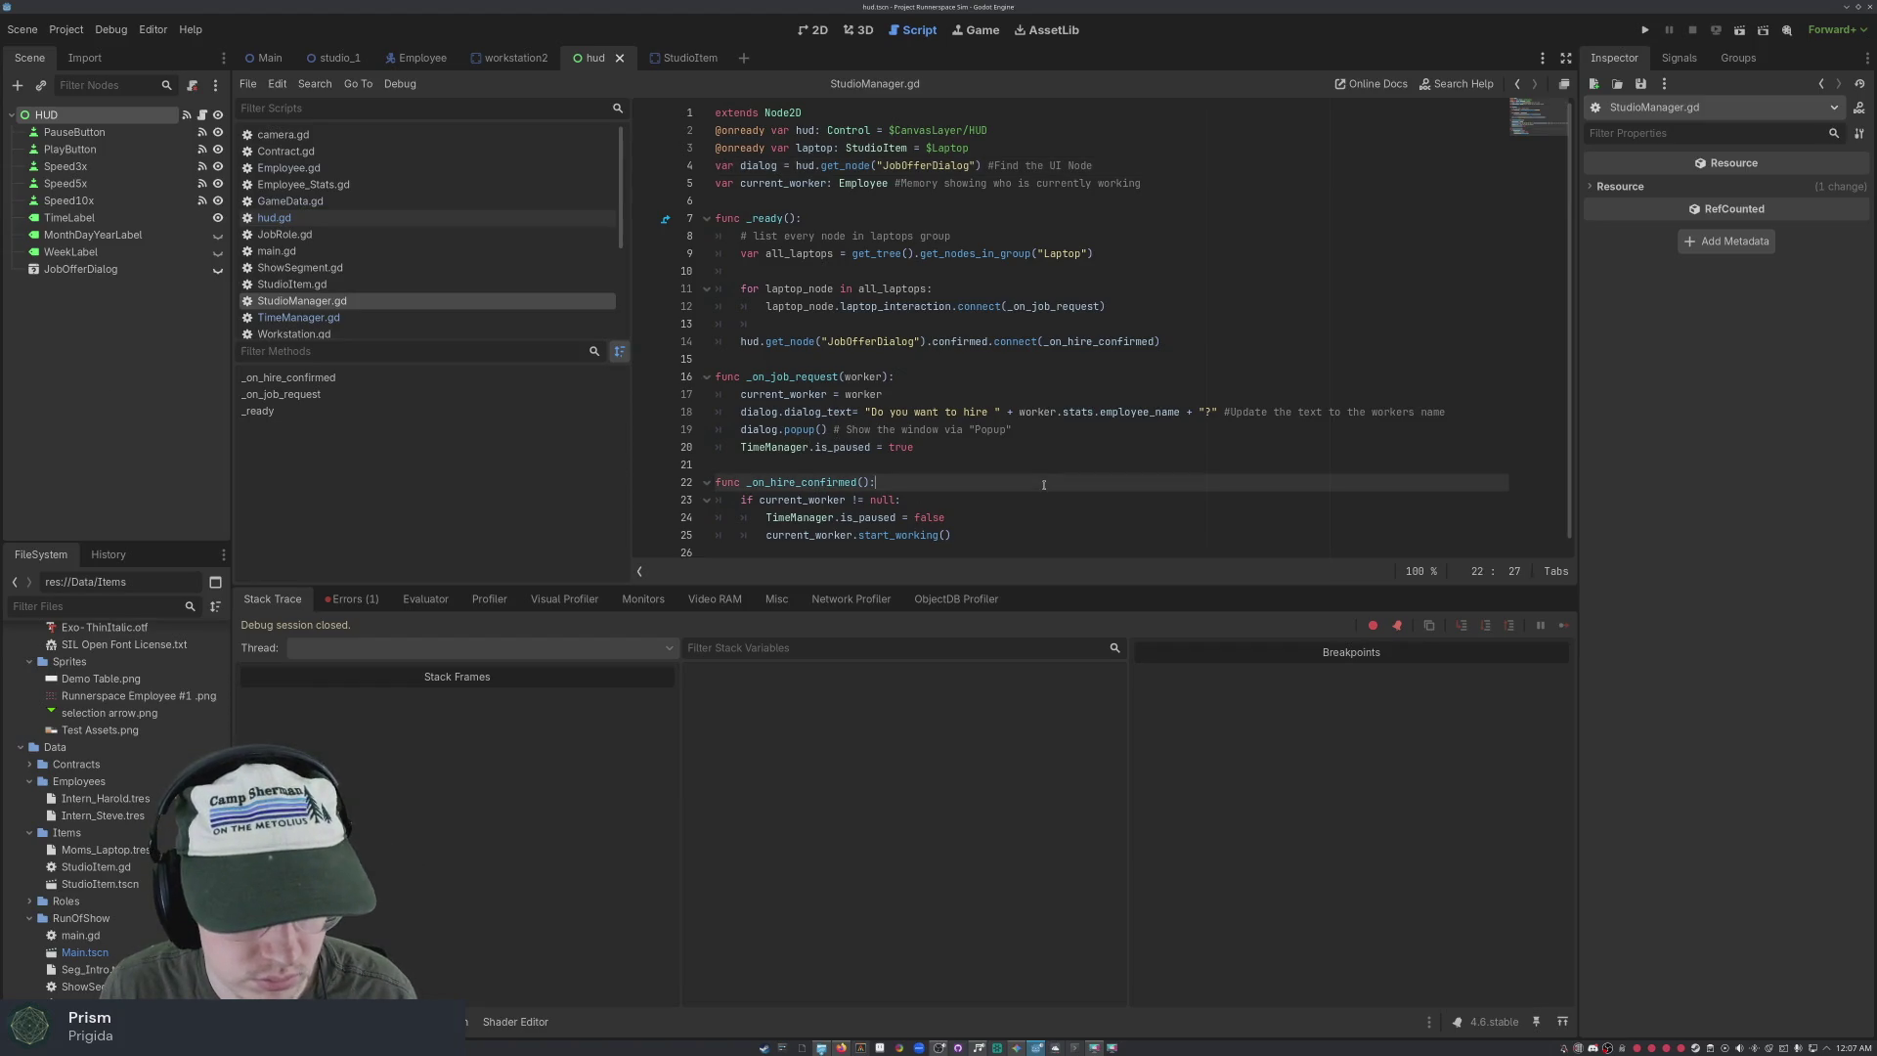
pyautogui.click(352, 598)
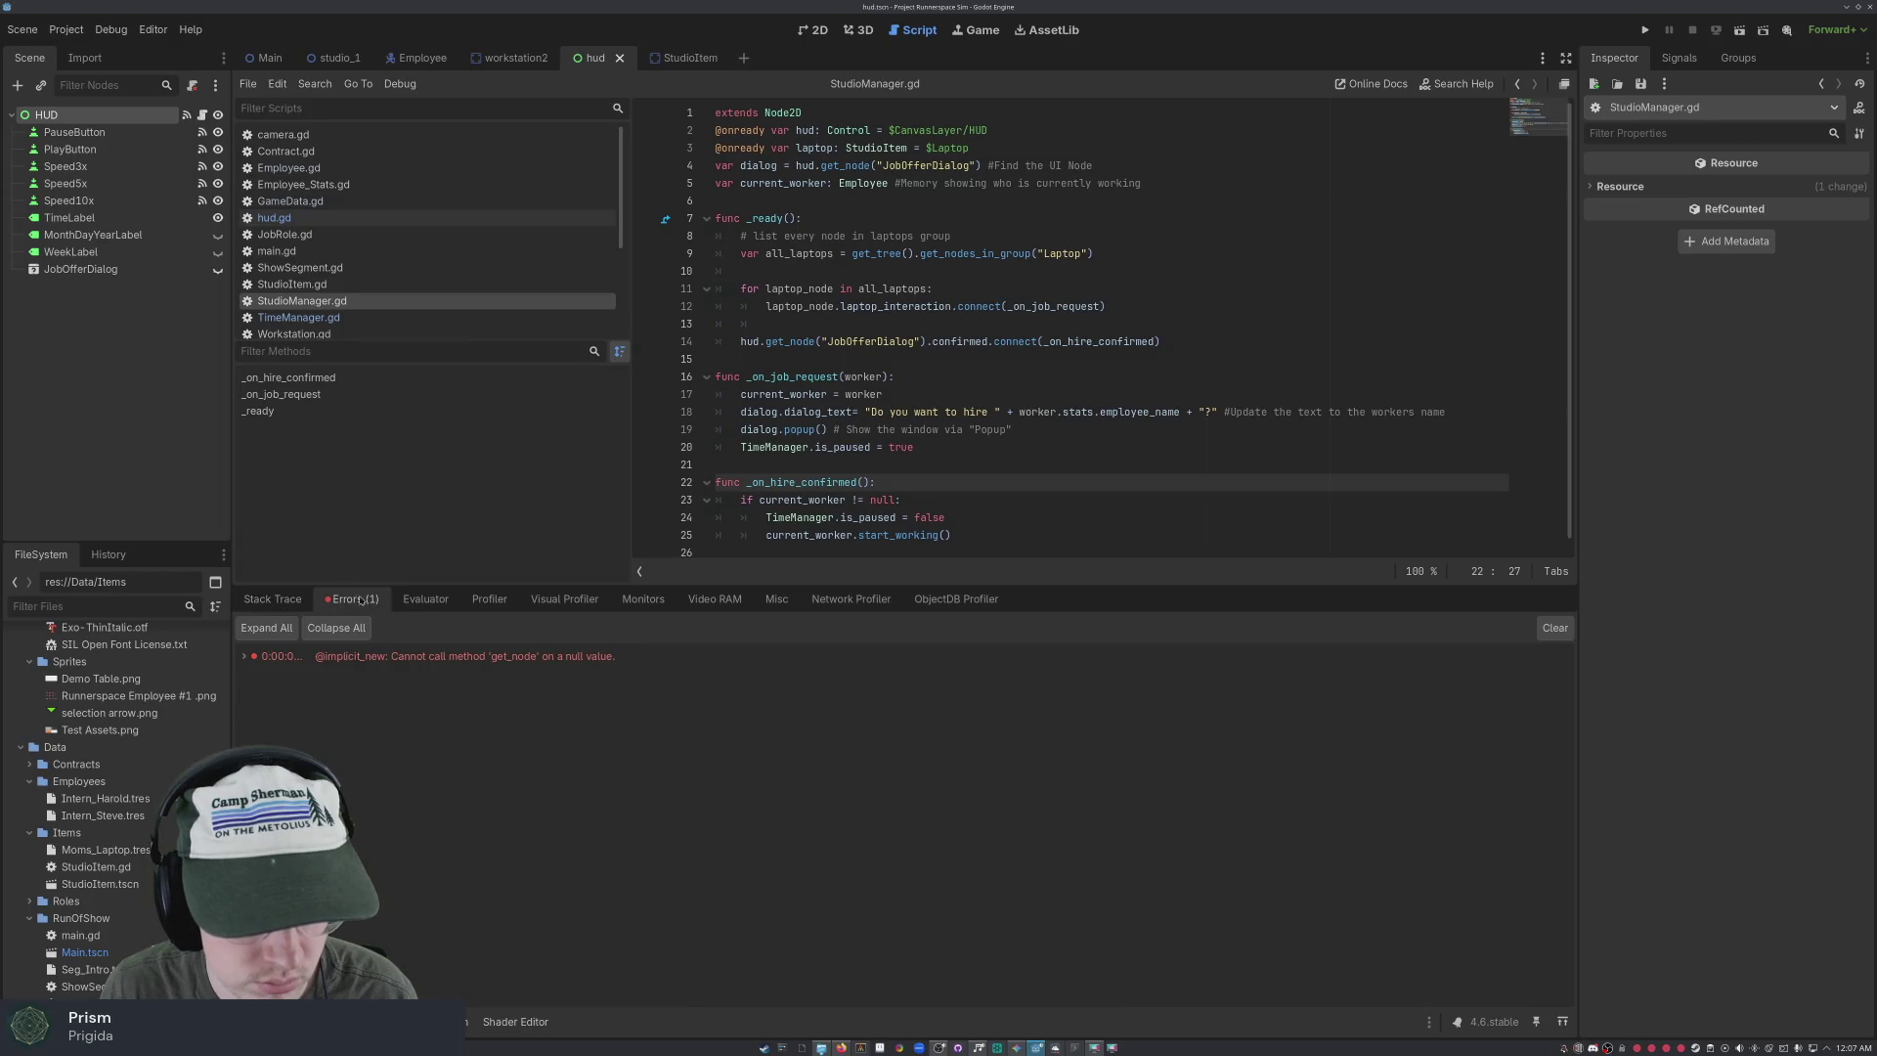
pyautogui.click(405, 657)
pyautogui.rightClick(401, 657)
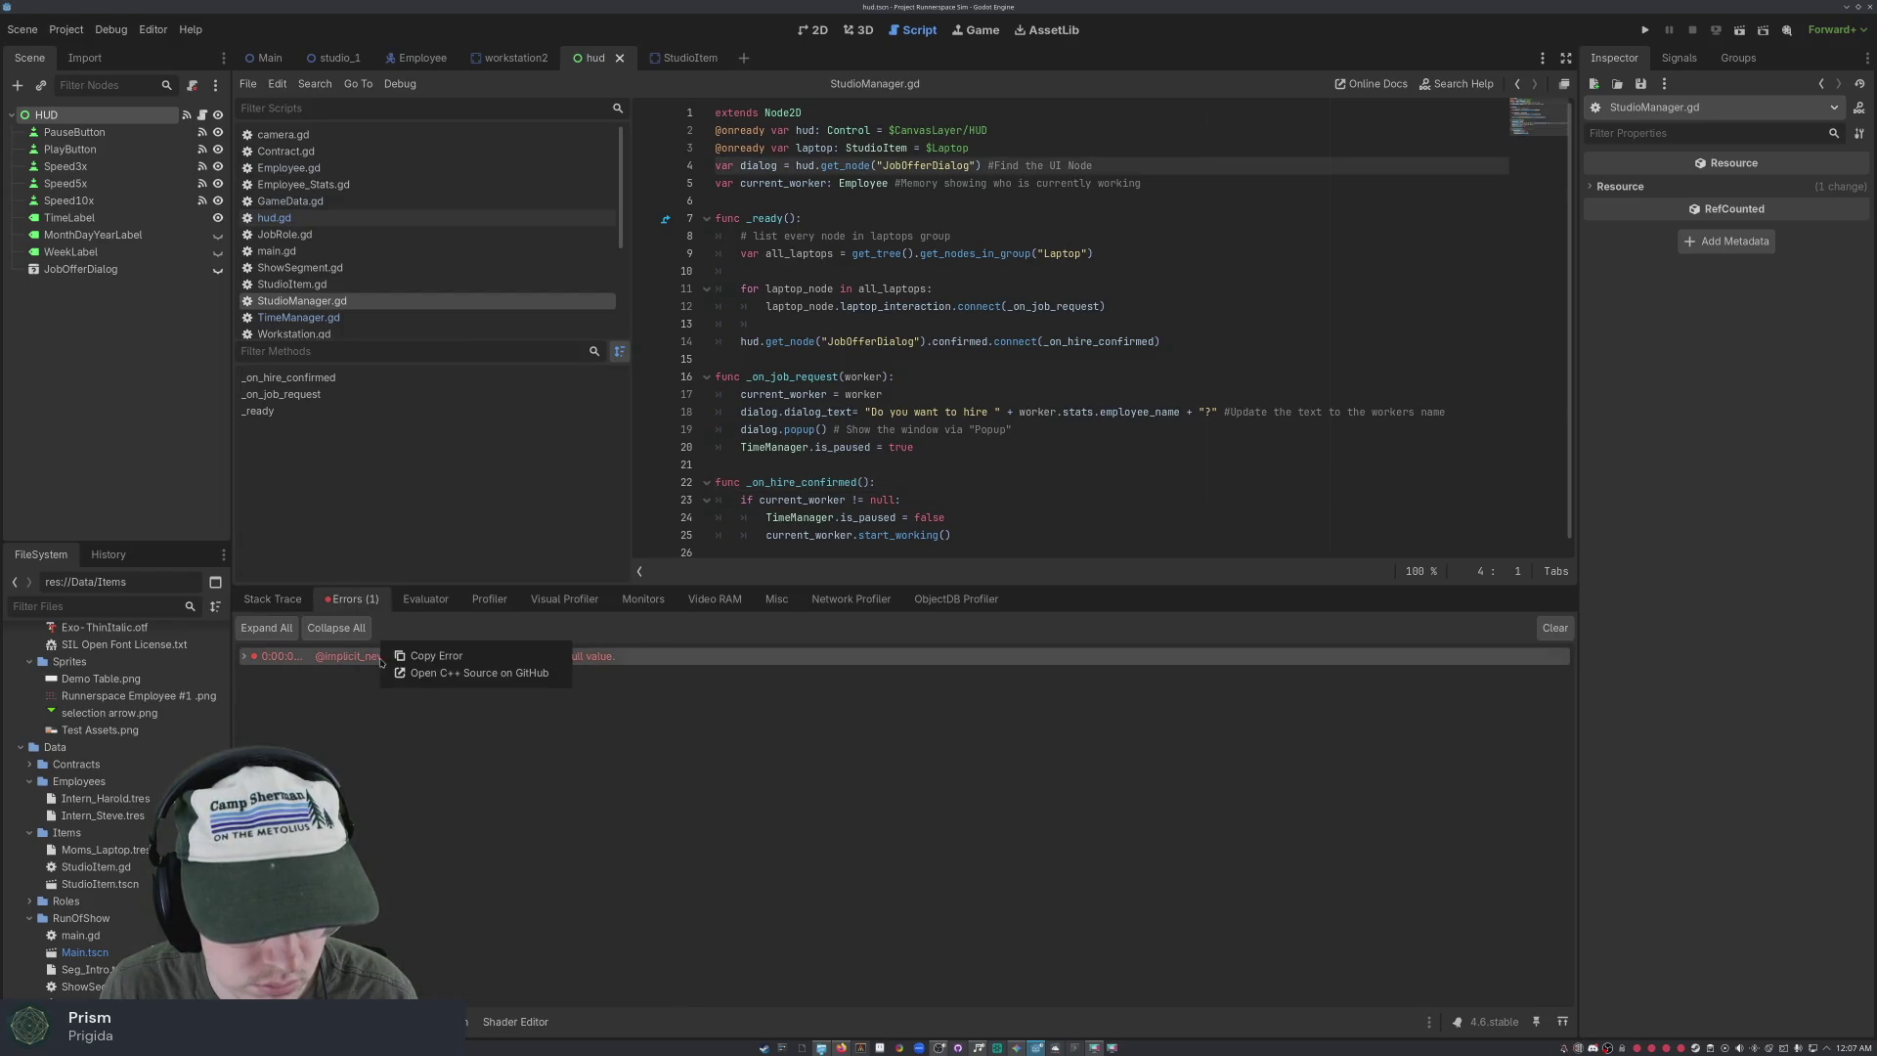
pyautogui.click(402, 667)
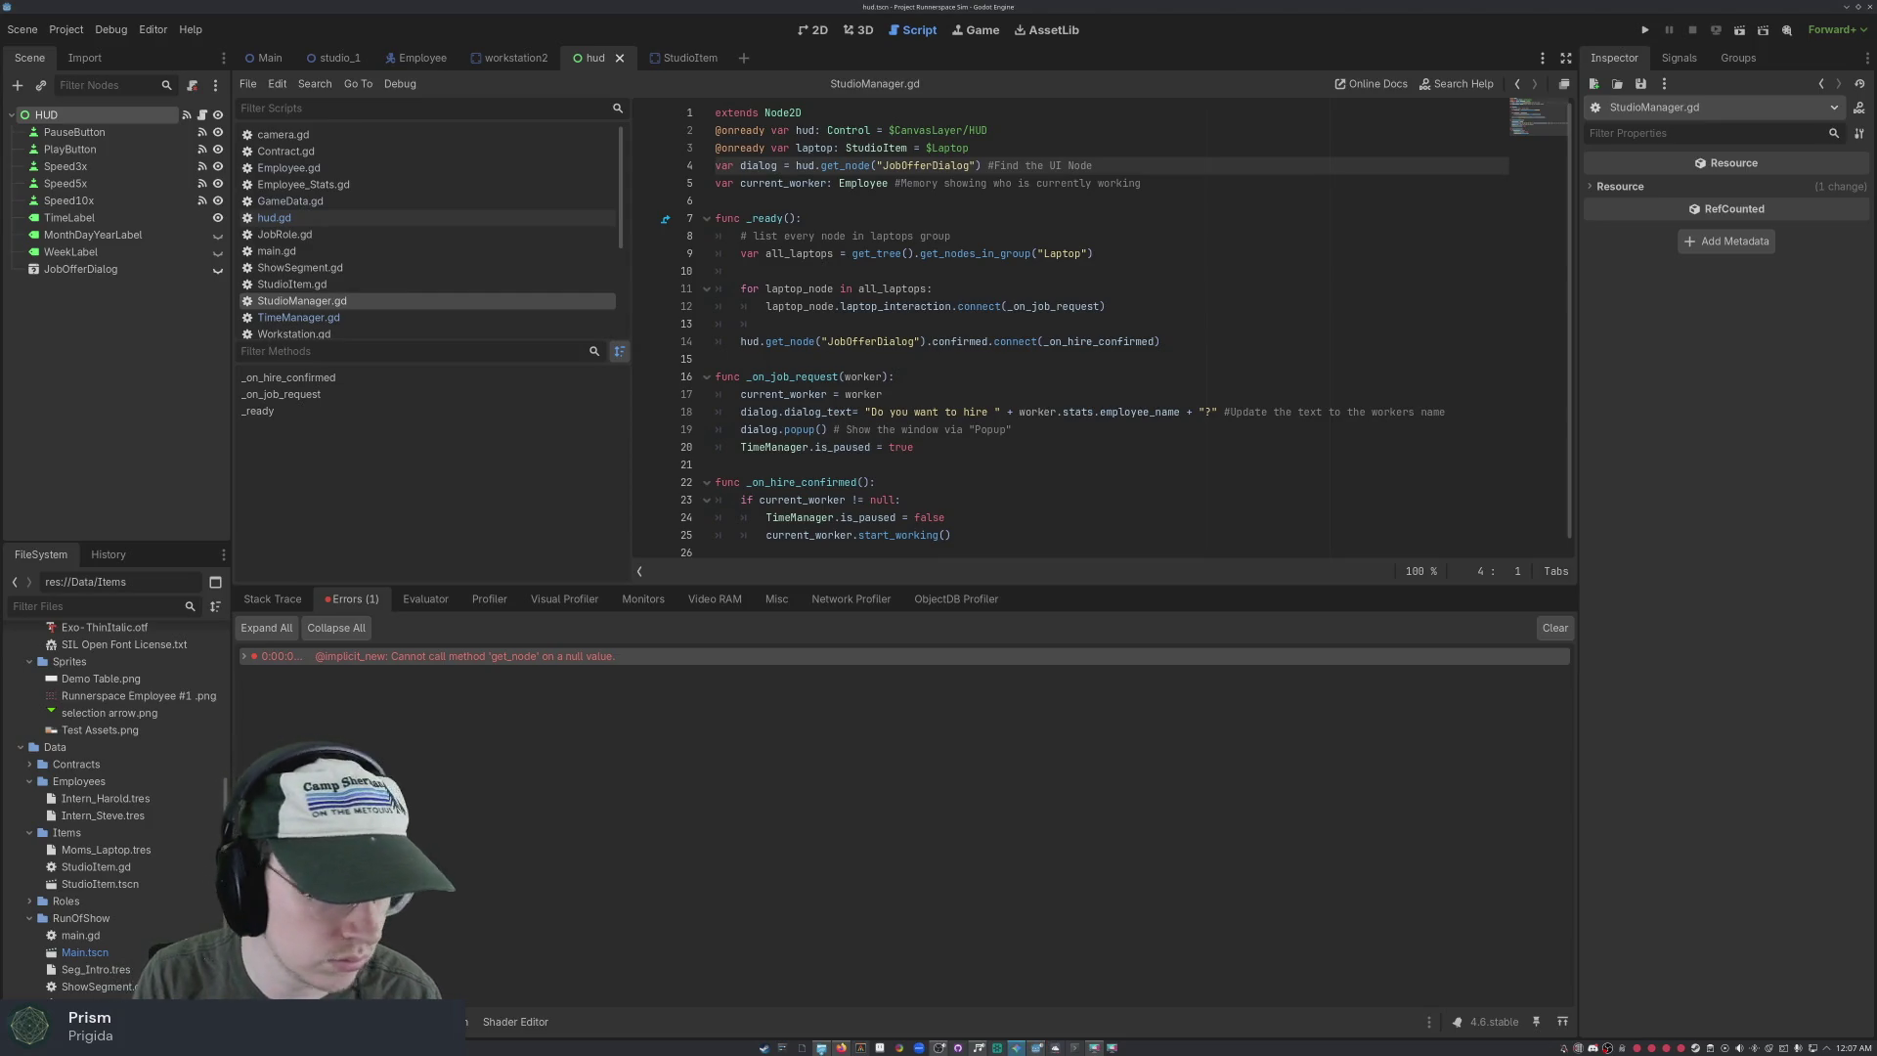
# Review the script around line 4, then bring up the KDE desktop overview
pyautogui.click(1122, 272)
pyautogui.hotkey('ctrl', 'a')
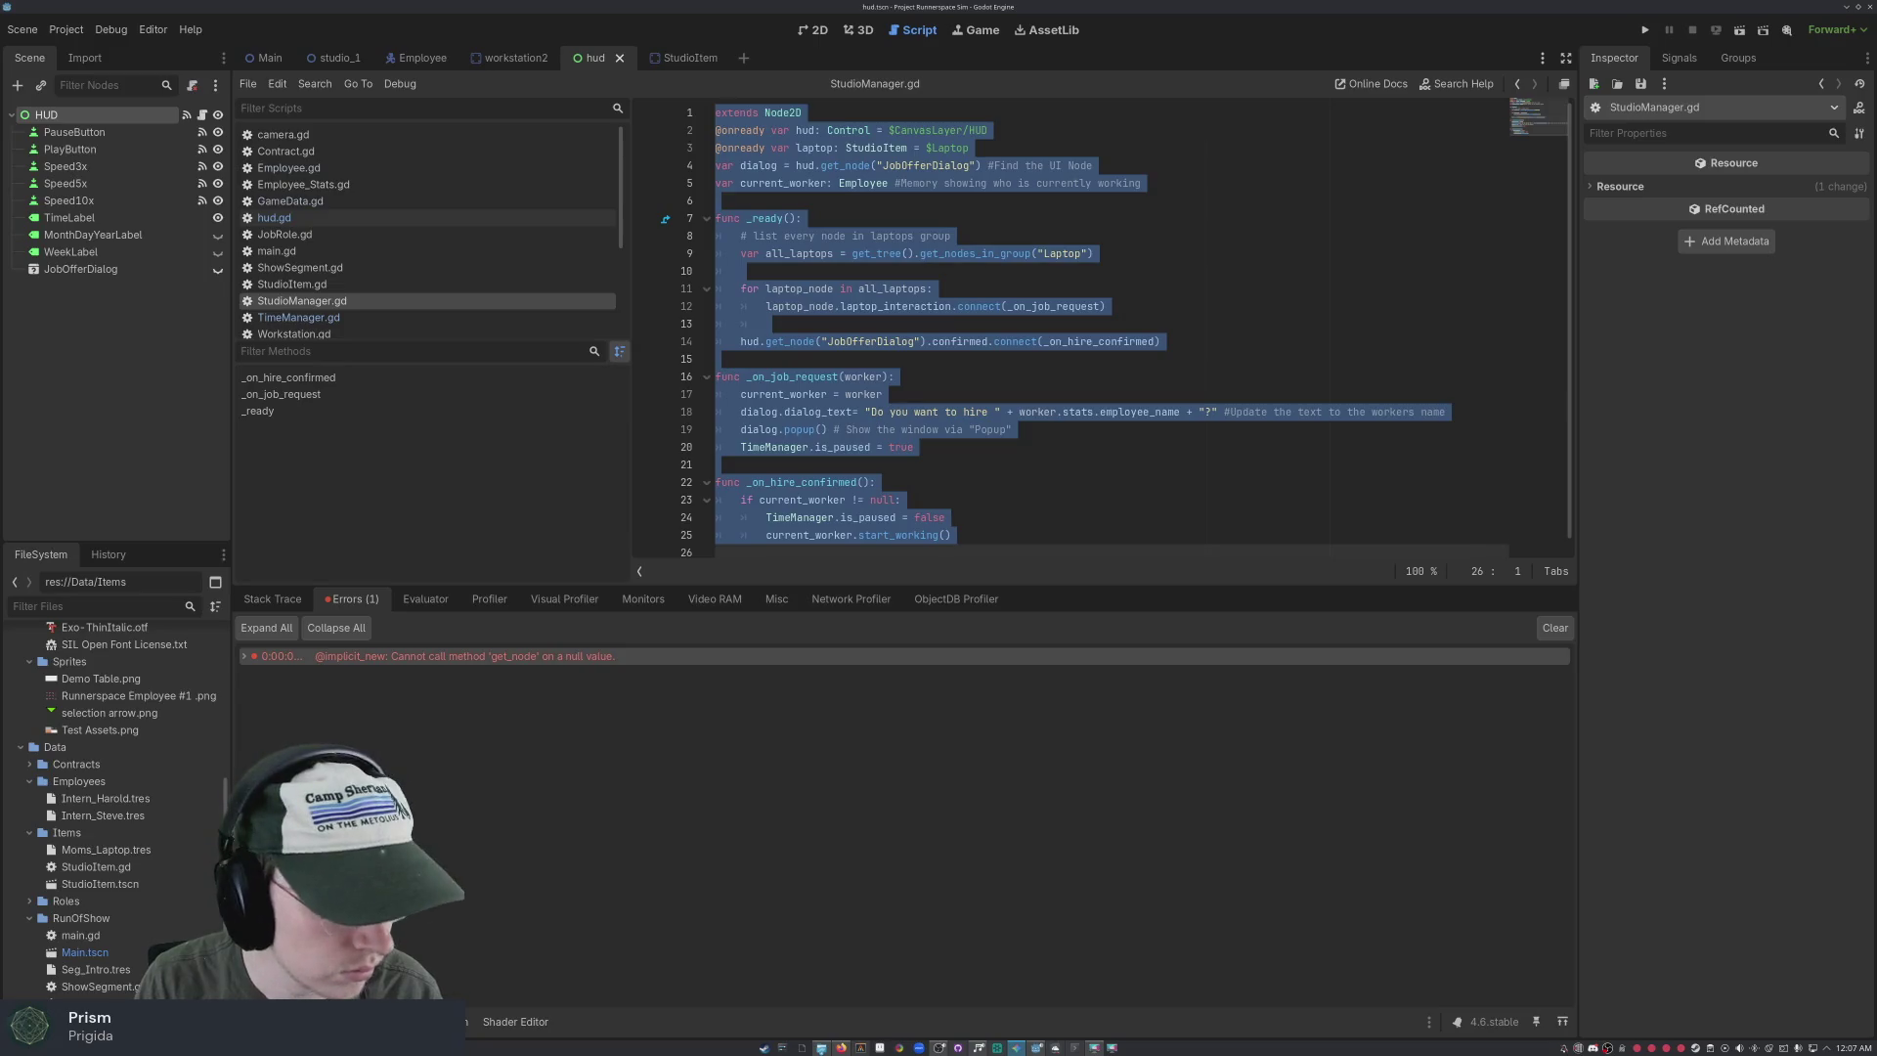
pyautogui.click(715, 165)
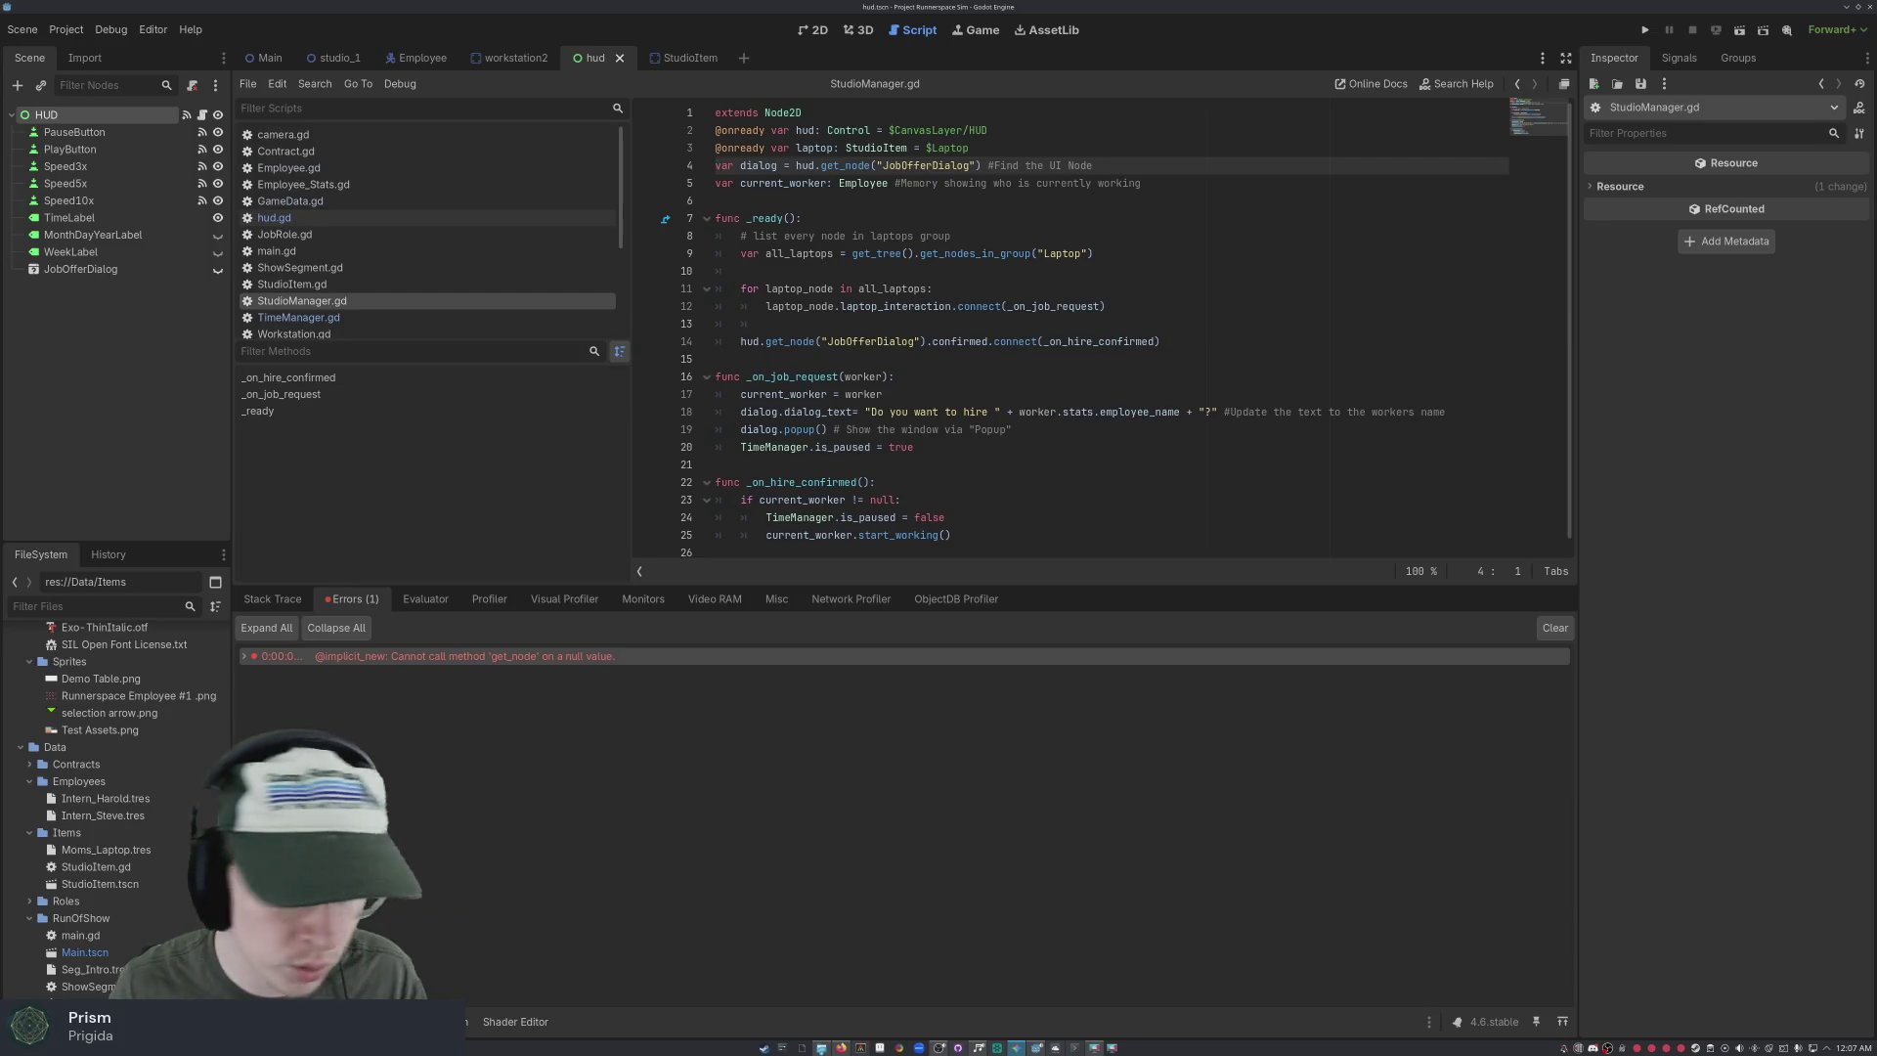
pyautogui.scroll(-1, 1215, 362)
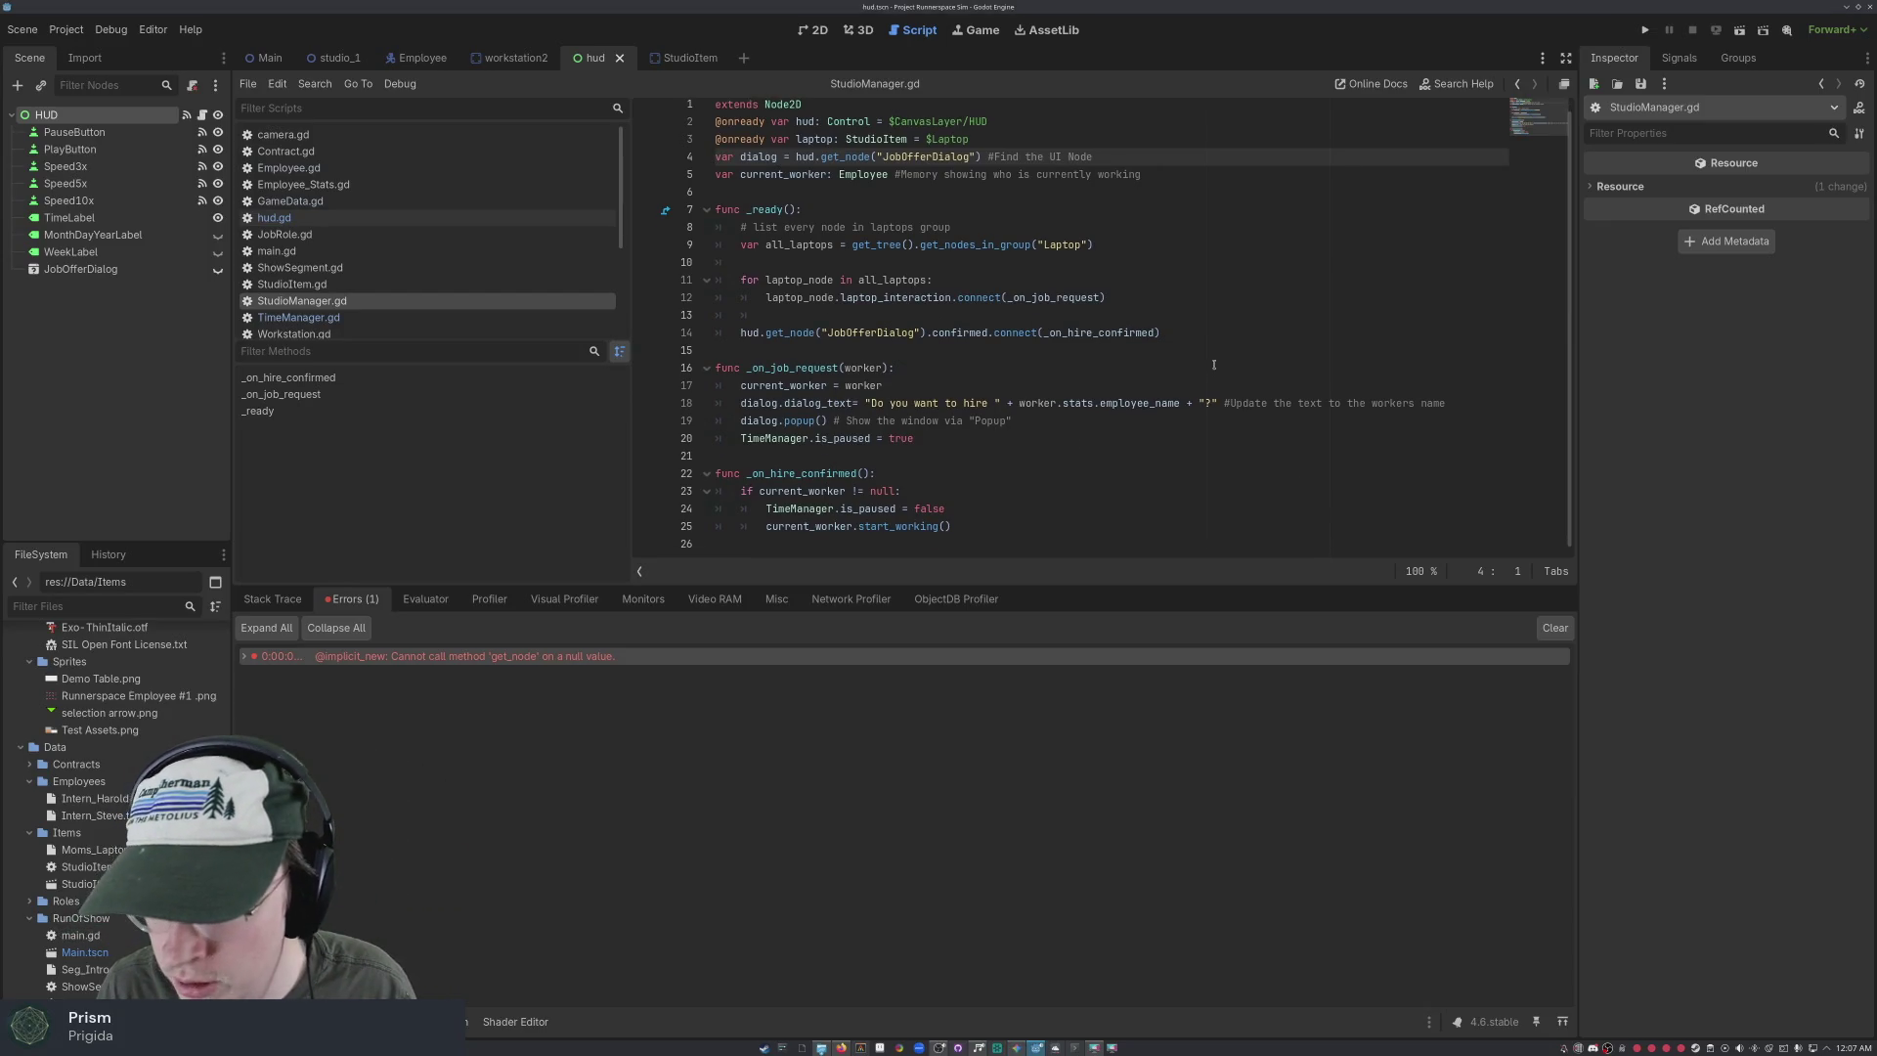
pyautogui.scroll(1, 1214, 361)
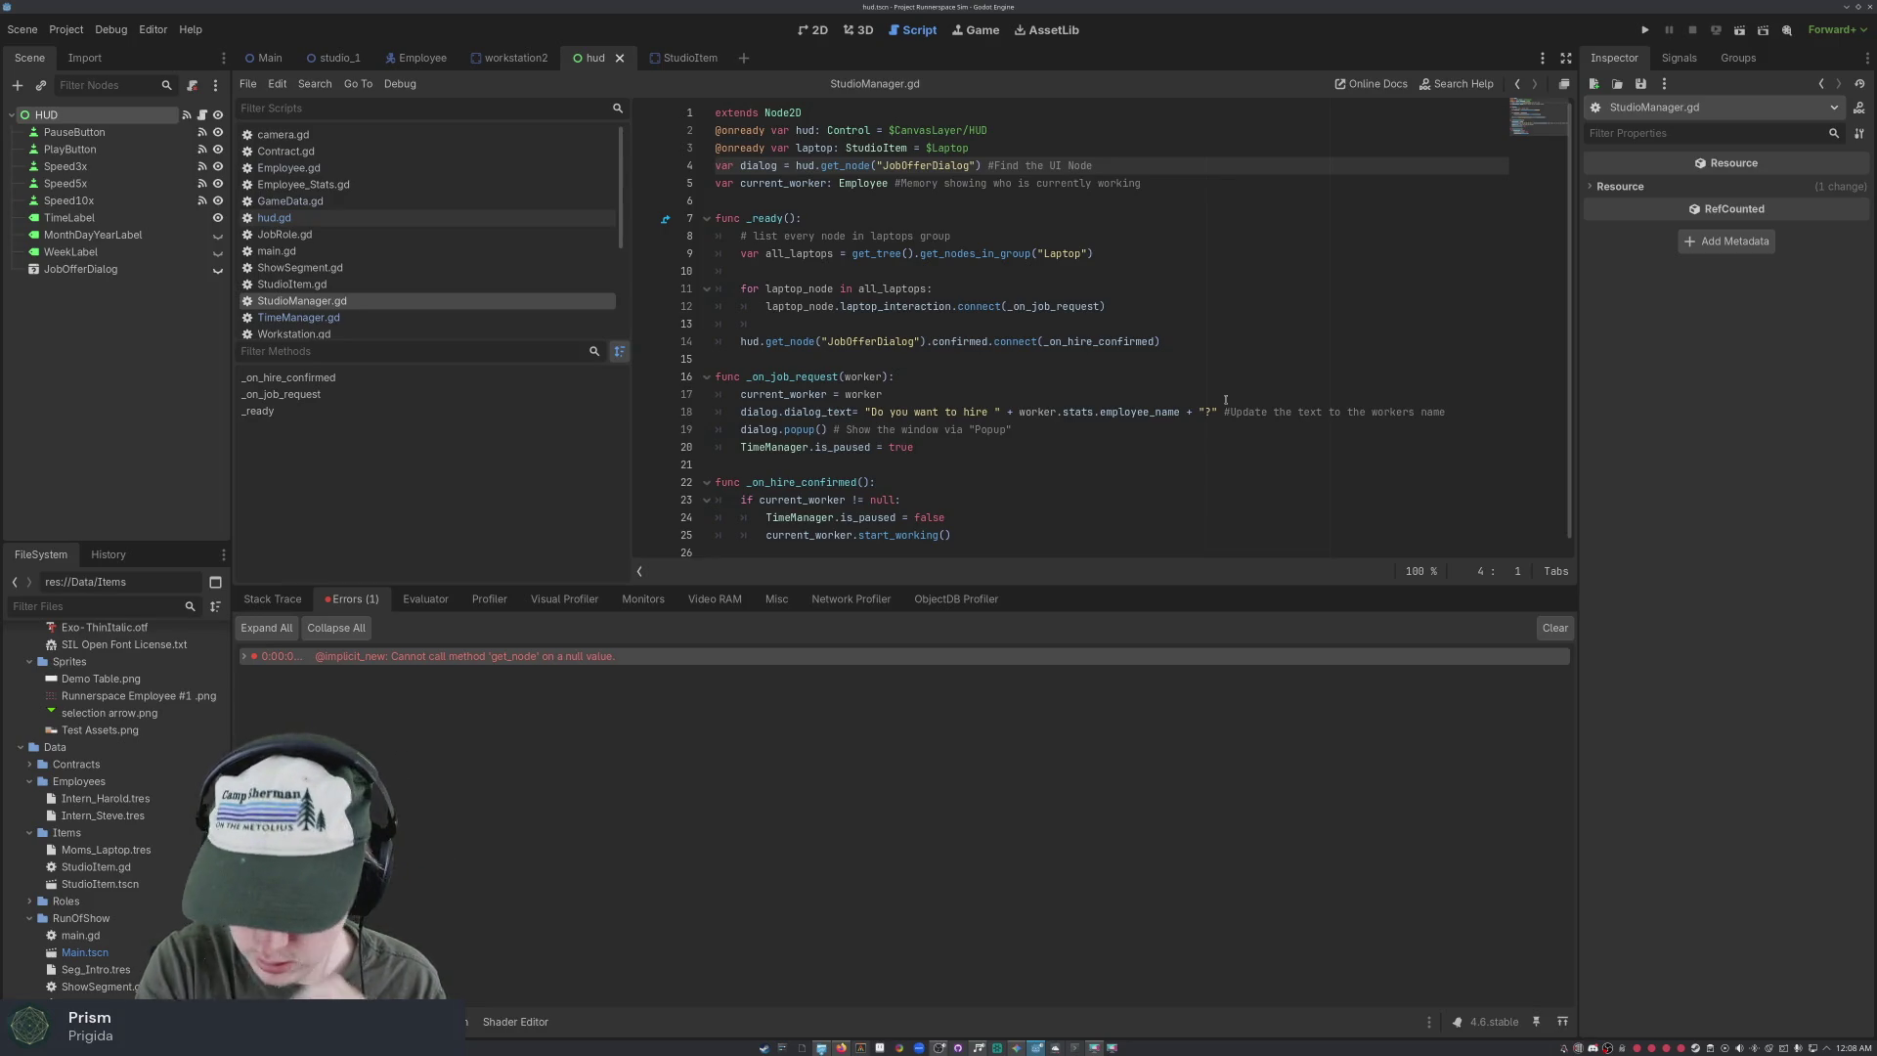
pyautogui.press('super')
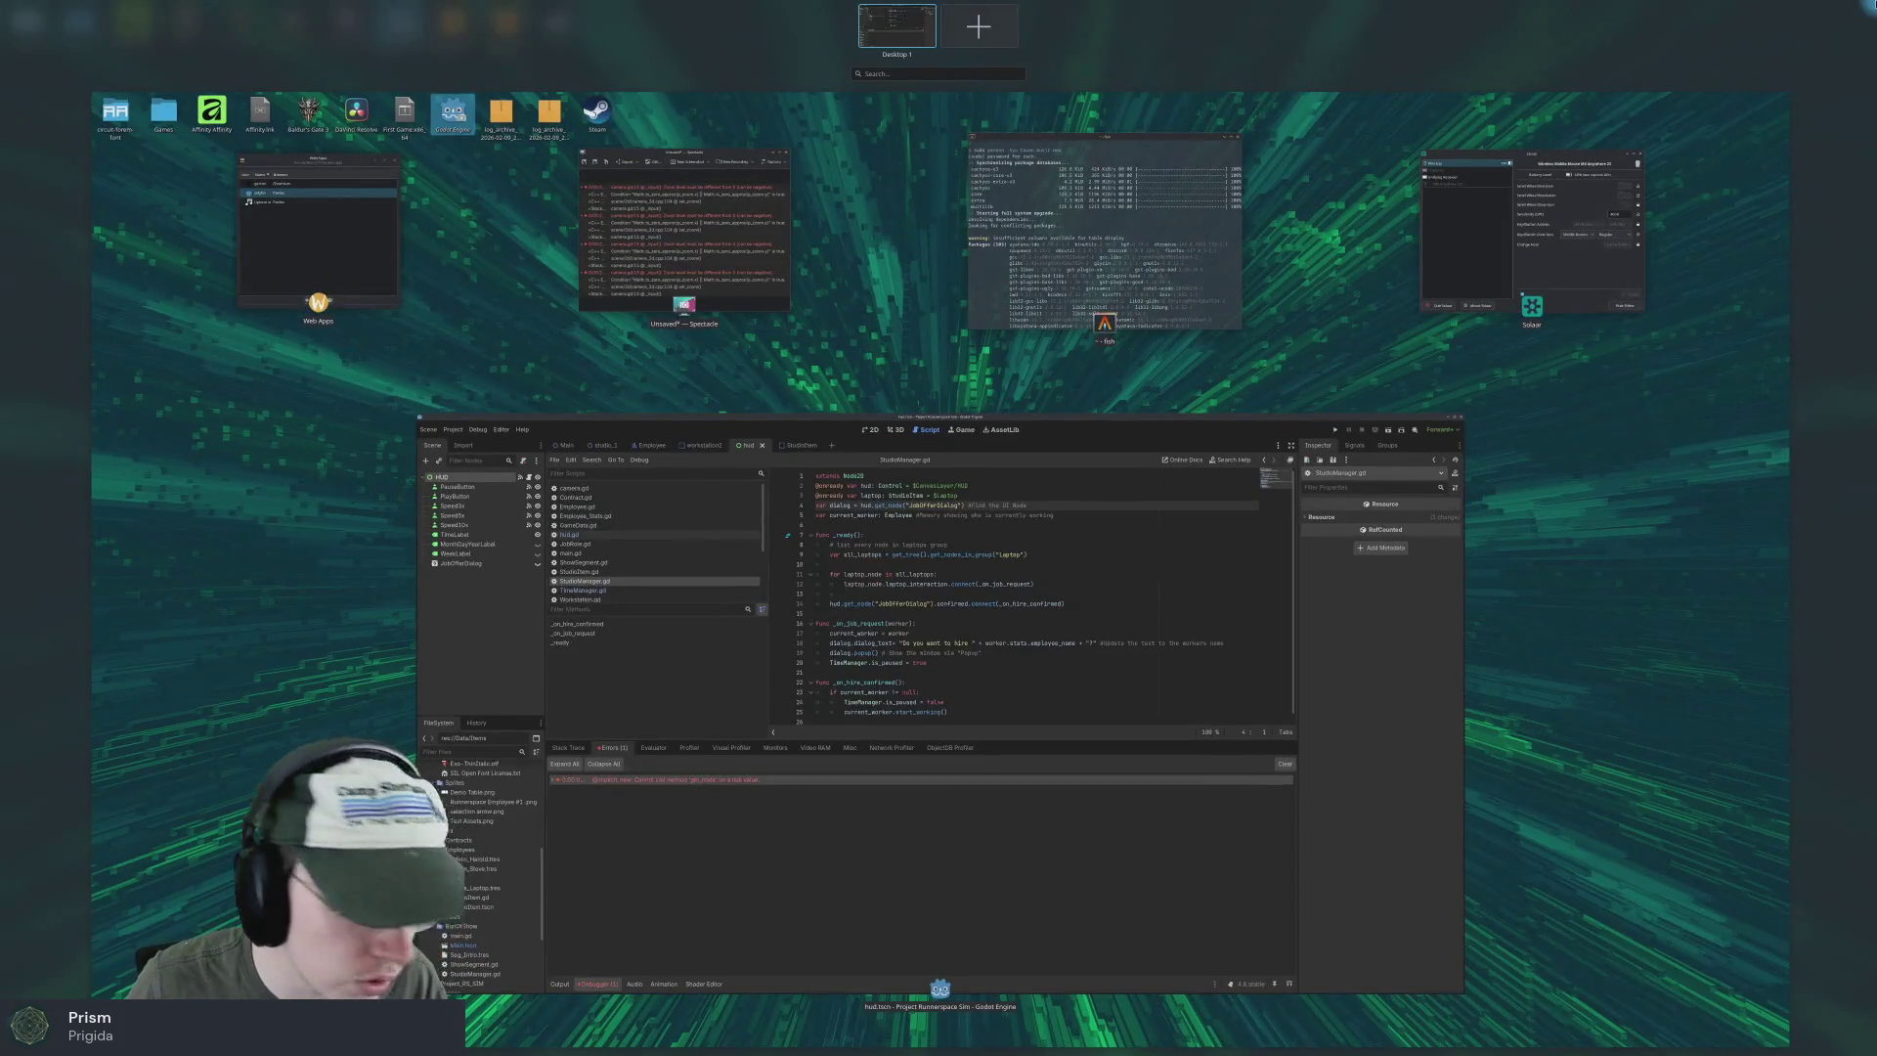
# Return to the Godot window and select the dialog declaration on line 4
pyautogui.click(1137, 380)
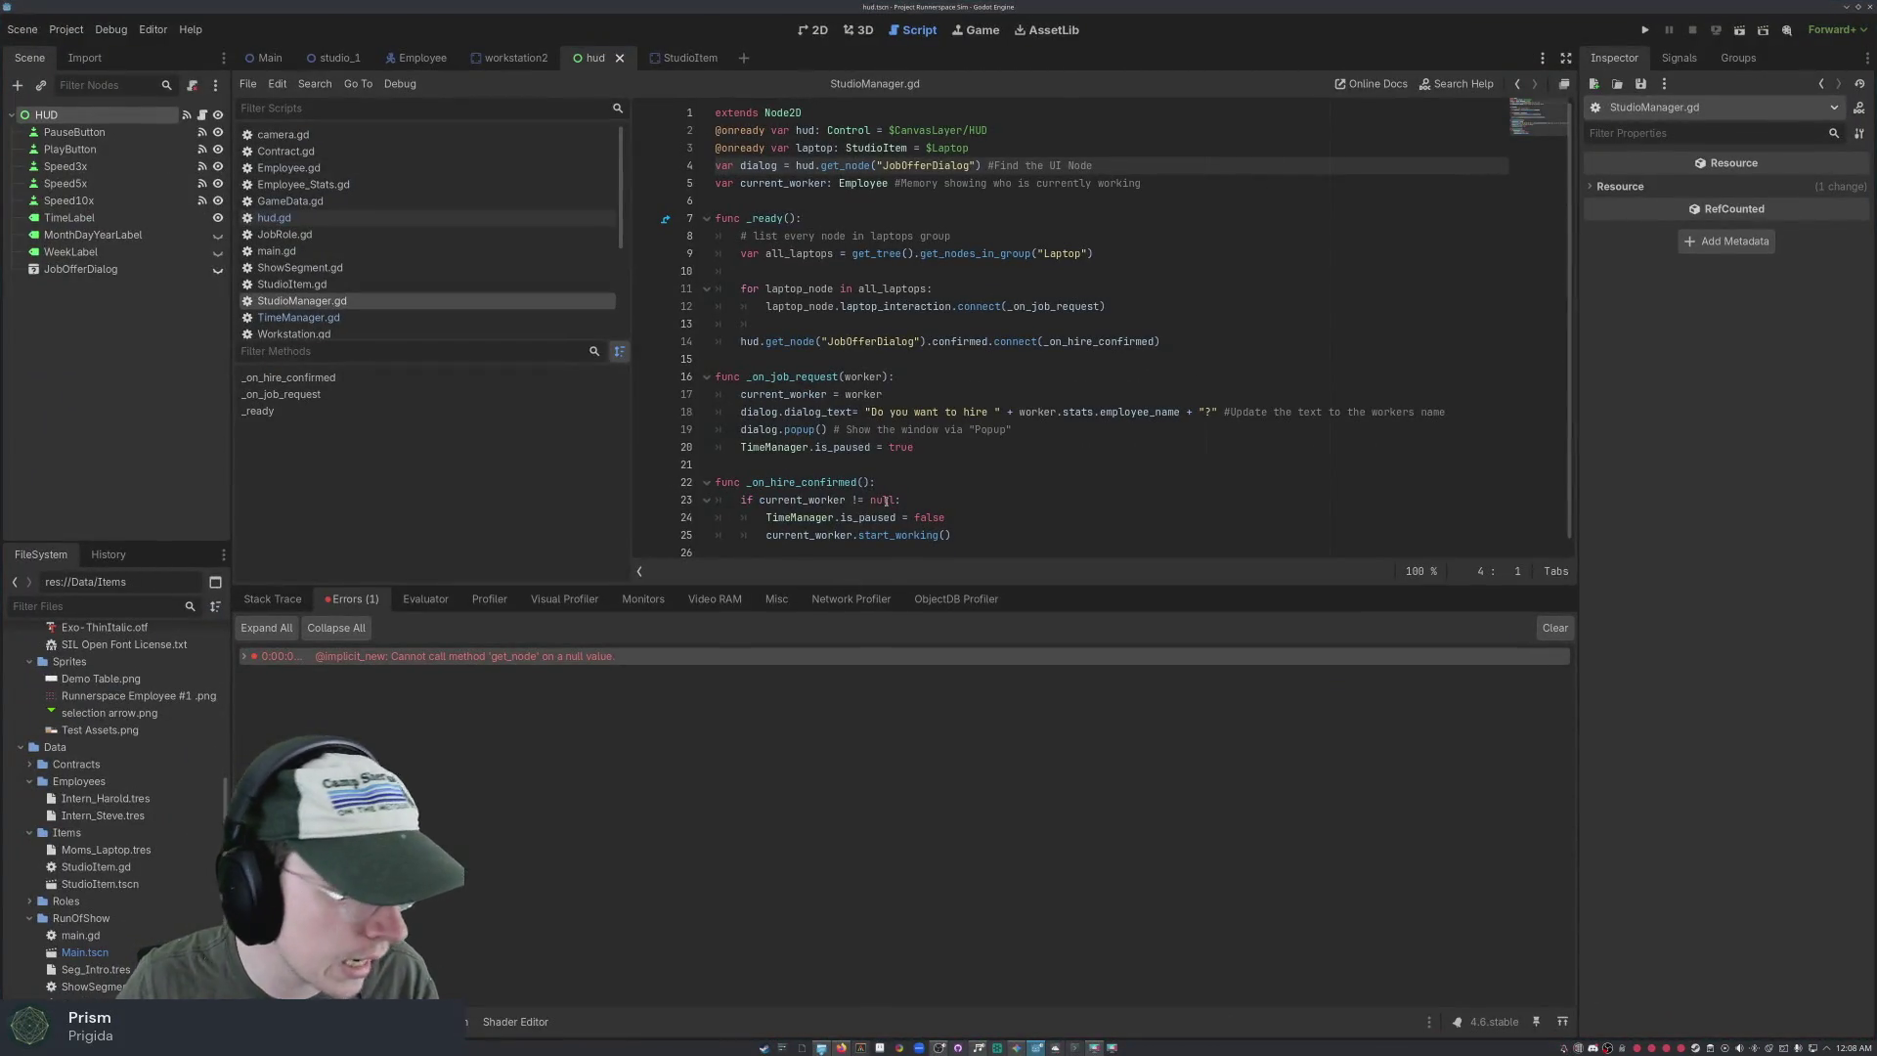
pyautogui.scroll(-1, 1013, 439)
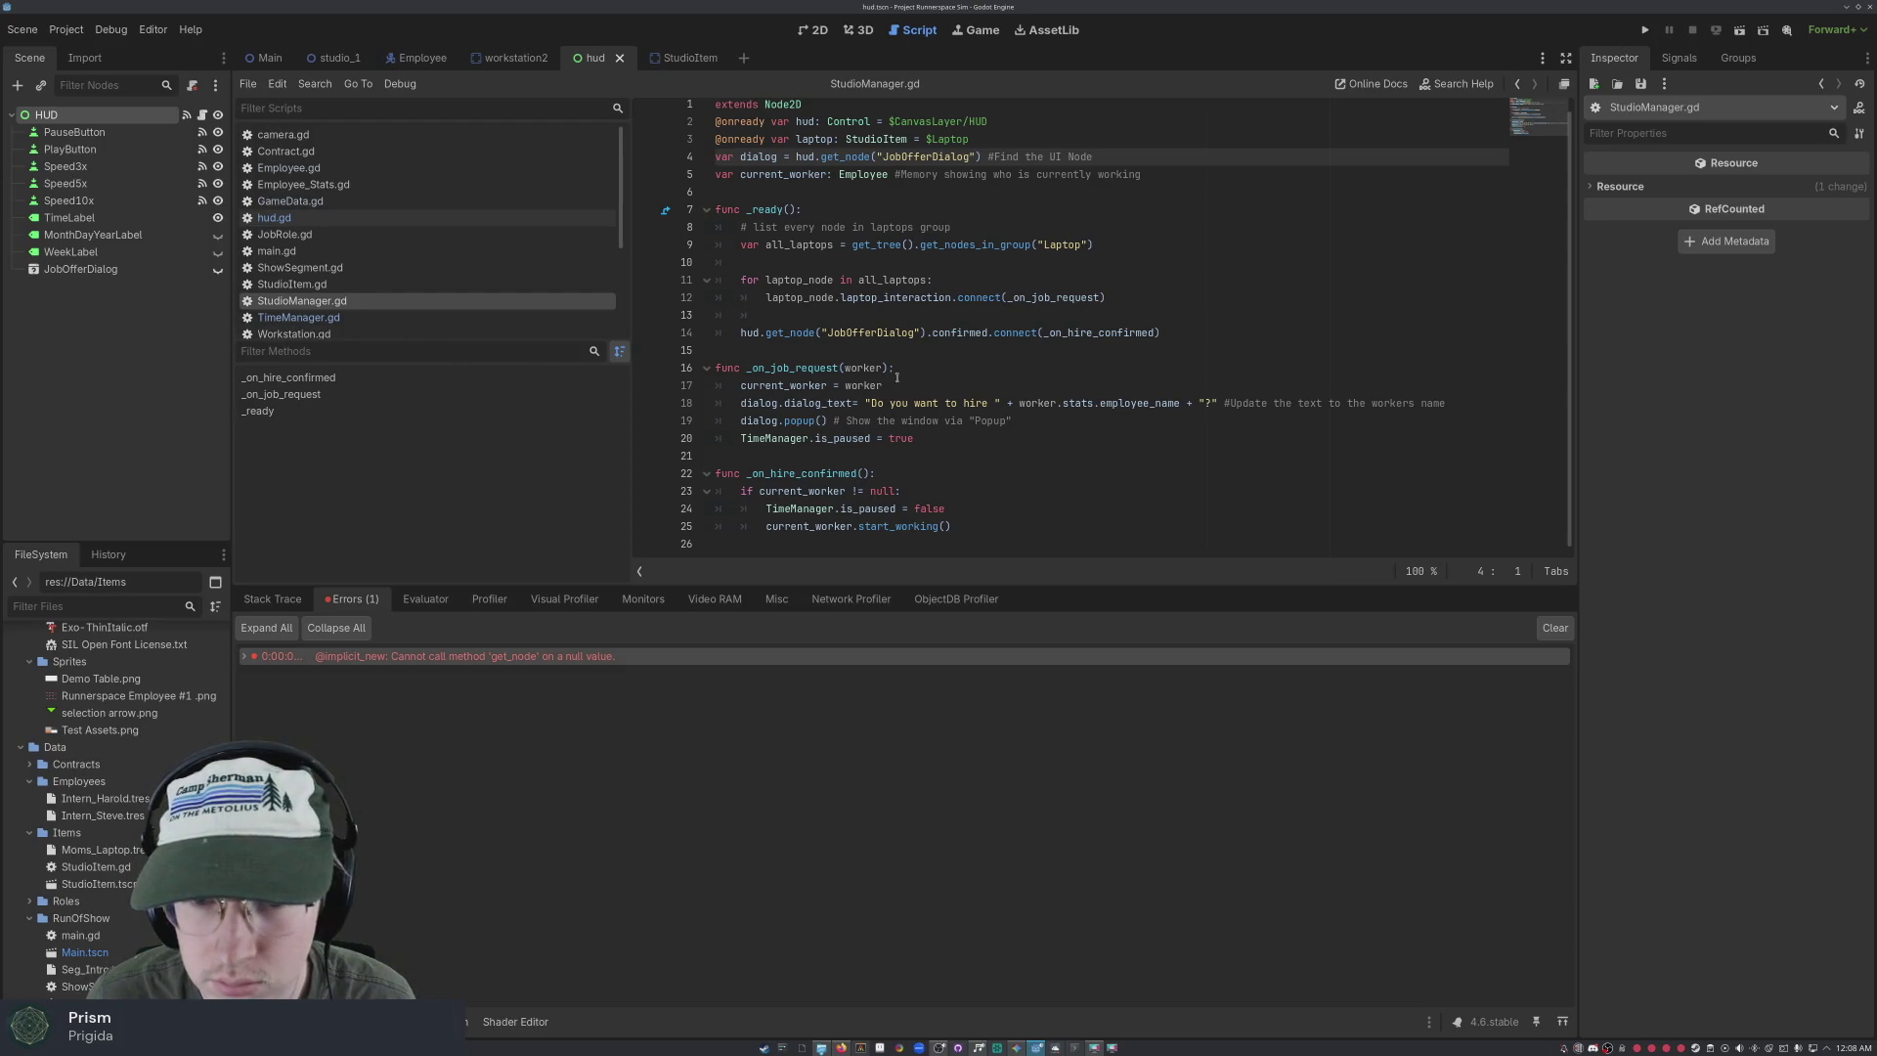
pyautogui.moveTo(717, 157); pyautogui.dragTo(1108, 153)
pyautogui.hotkey('ctrl', 'c')
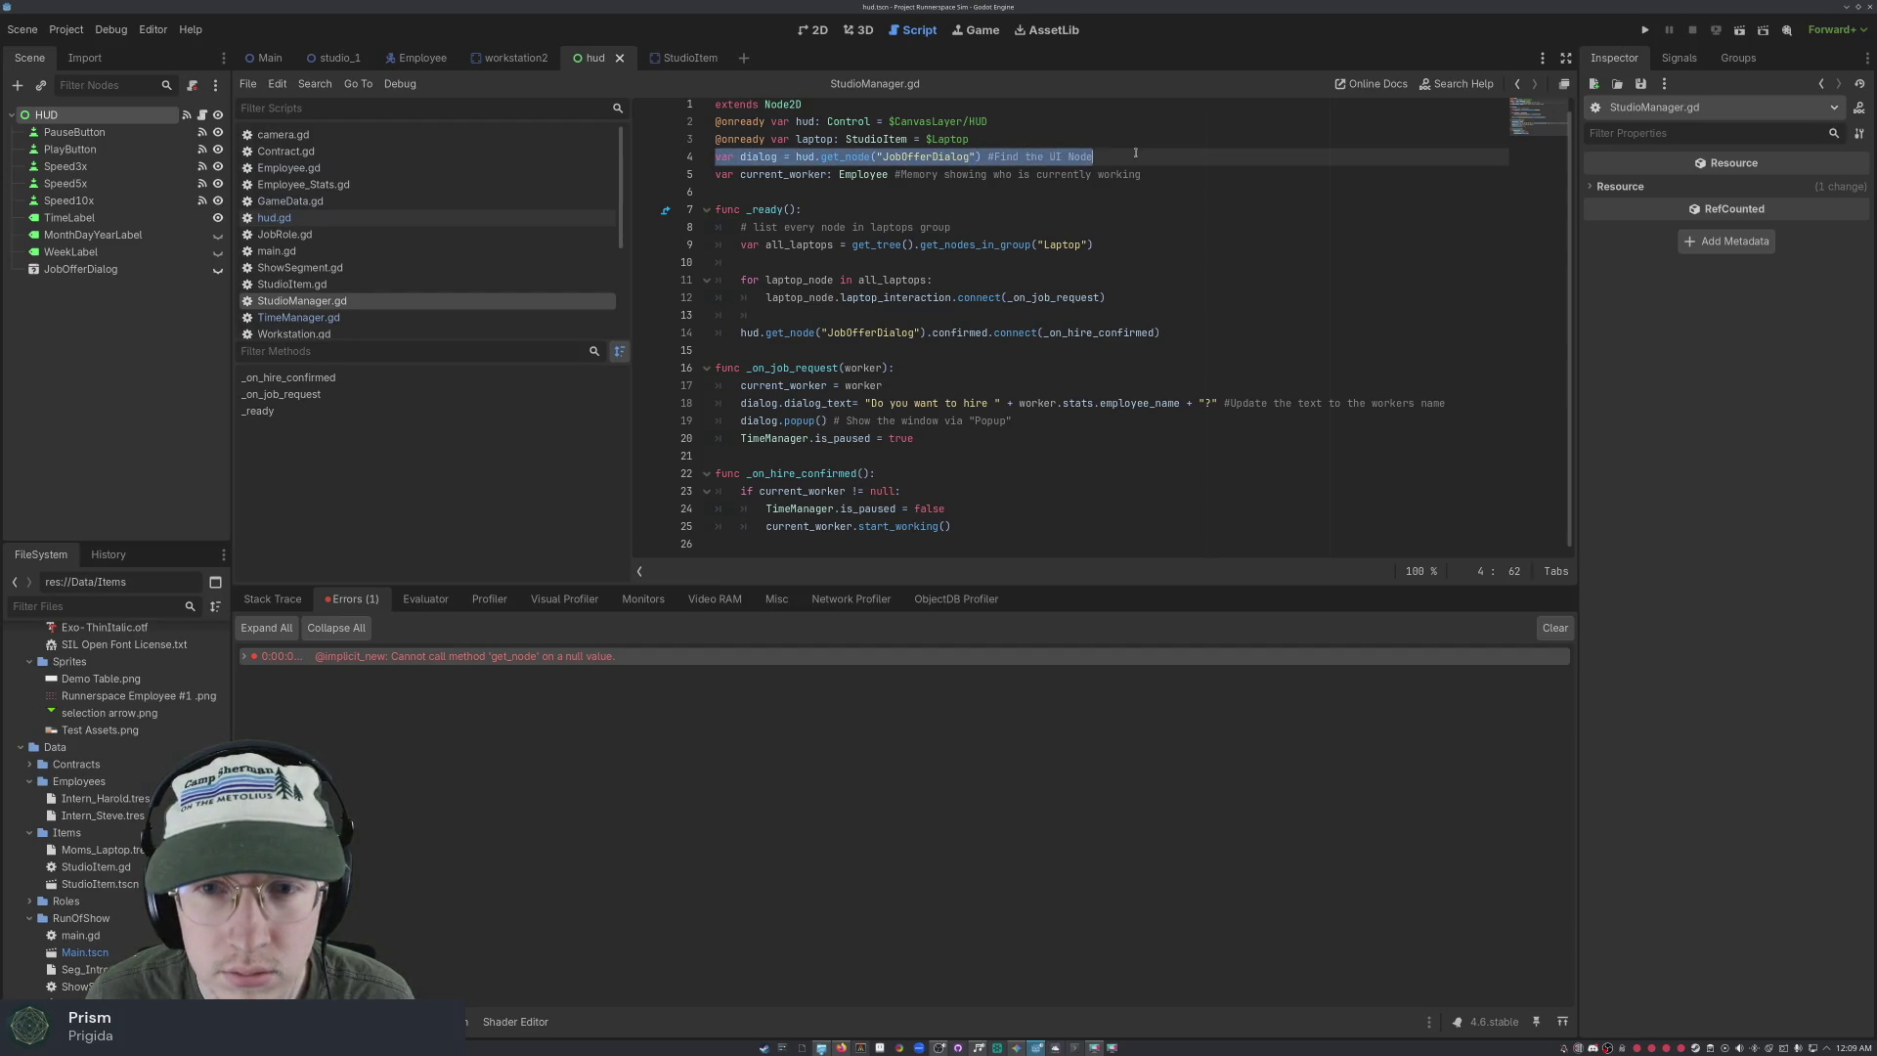
# Move the dialog = hud.get_node("JobOfferDialog") line below current_worker = worker in _on_job_request, then save
pyautogui.scroll(1, 1231, 230)
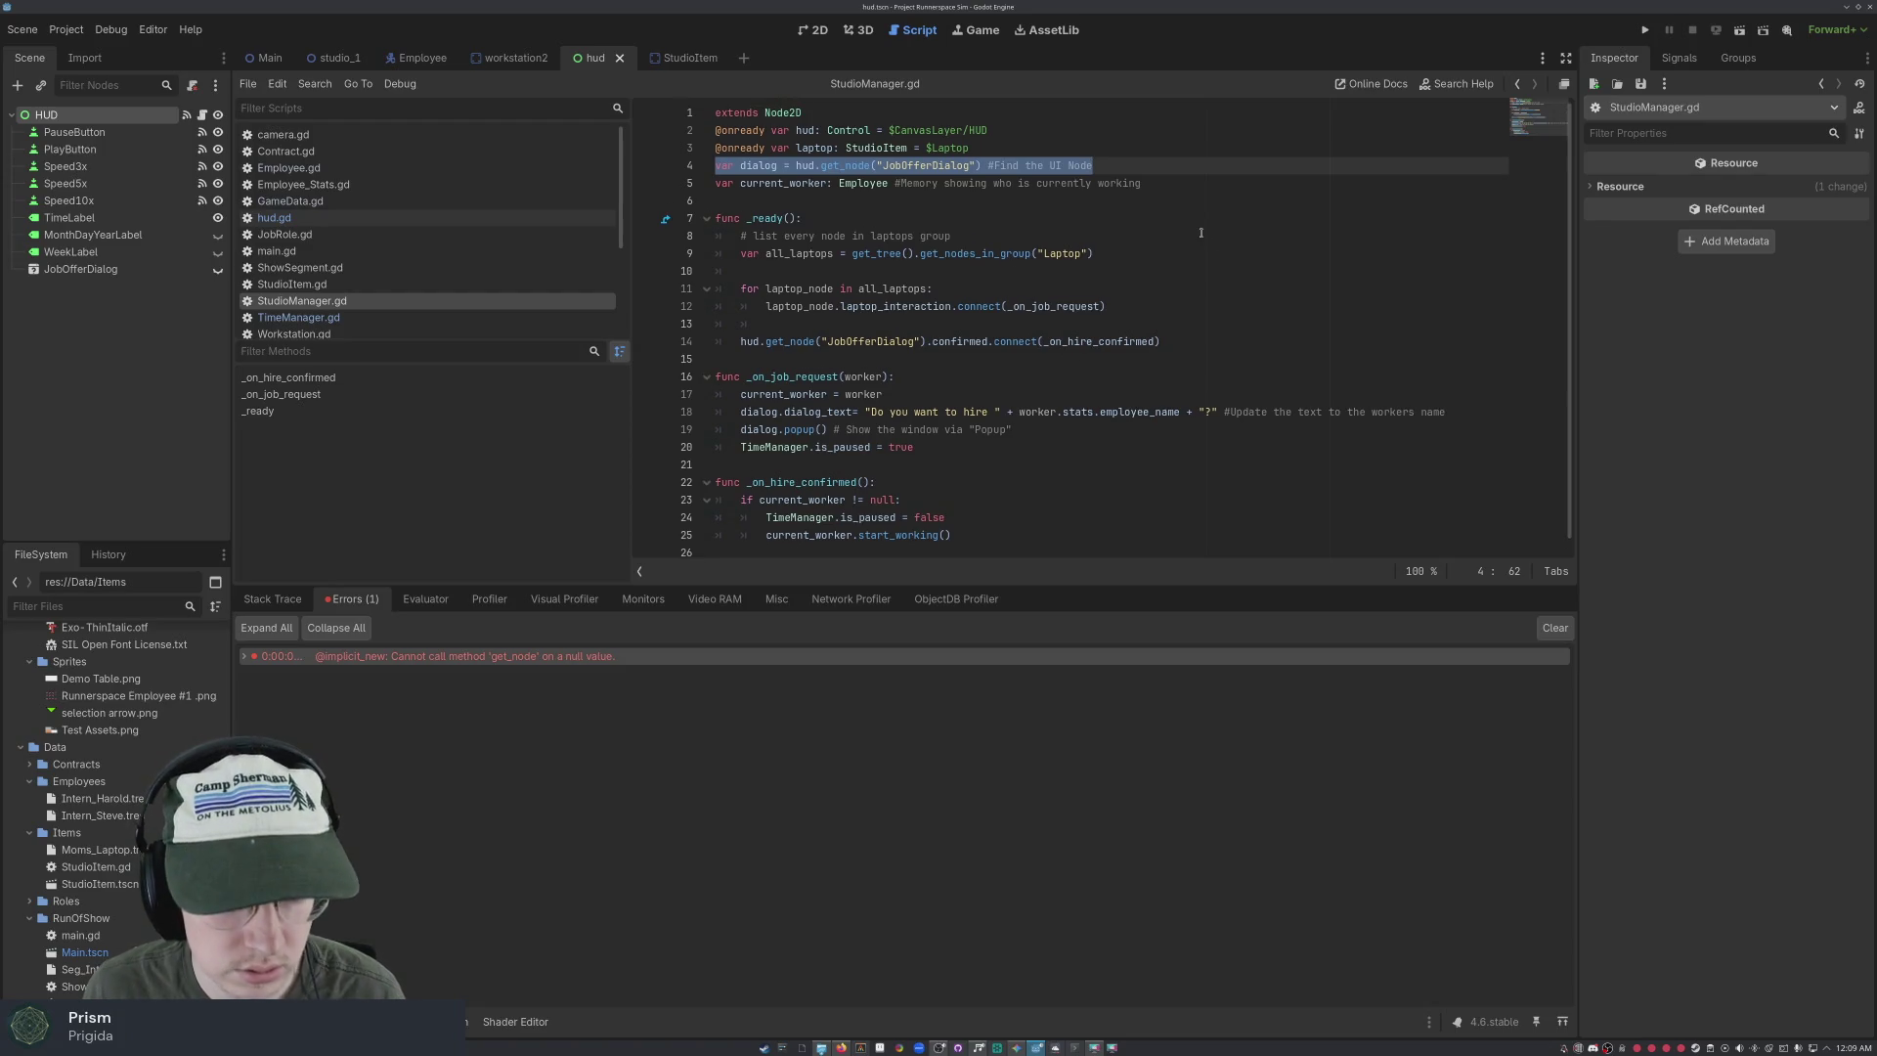
pyautogui.press('BackSpace')
pyautogui.press('BackSpace')
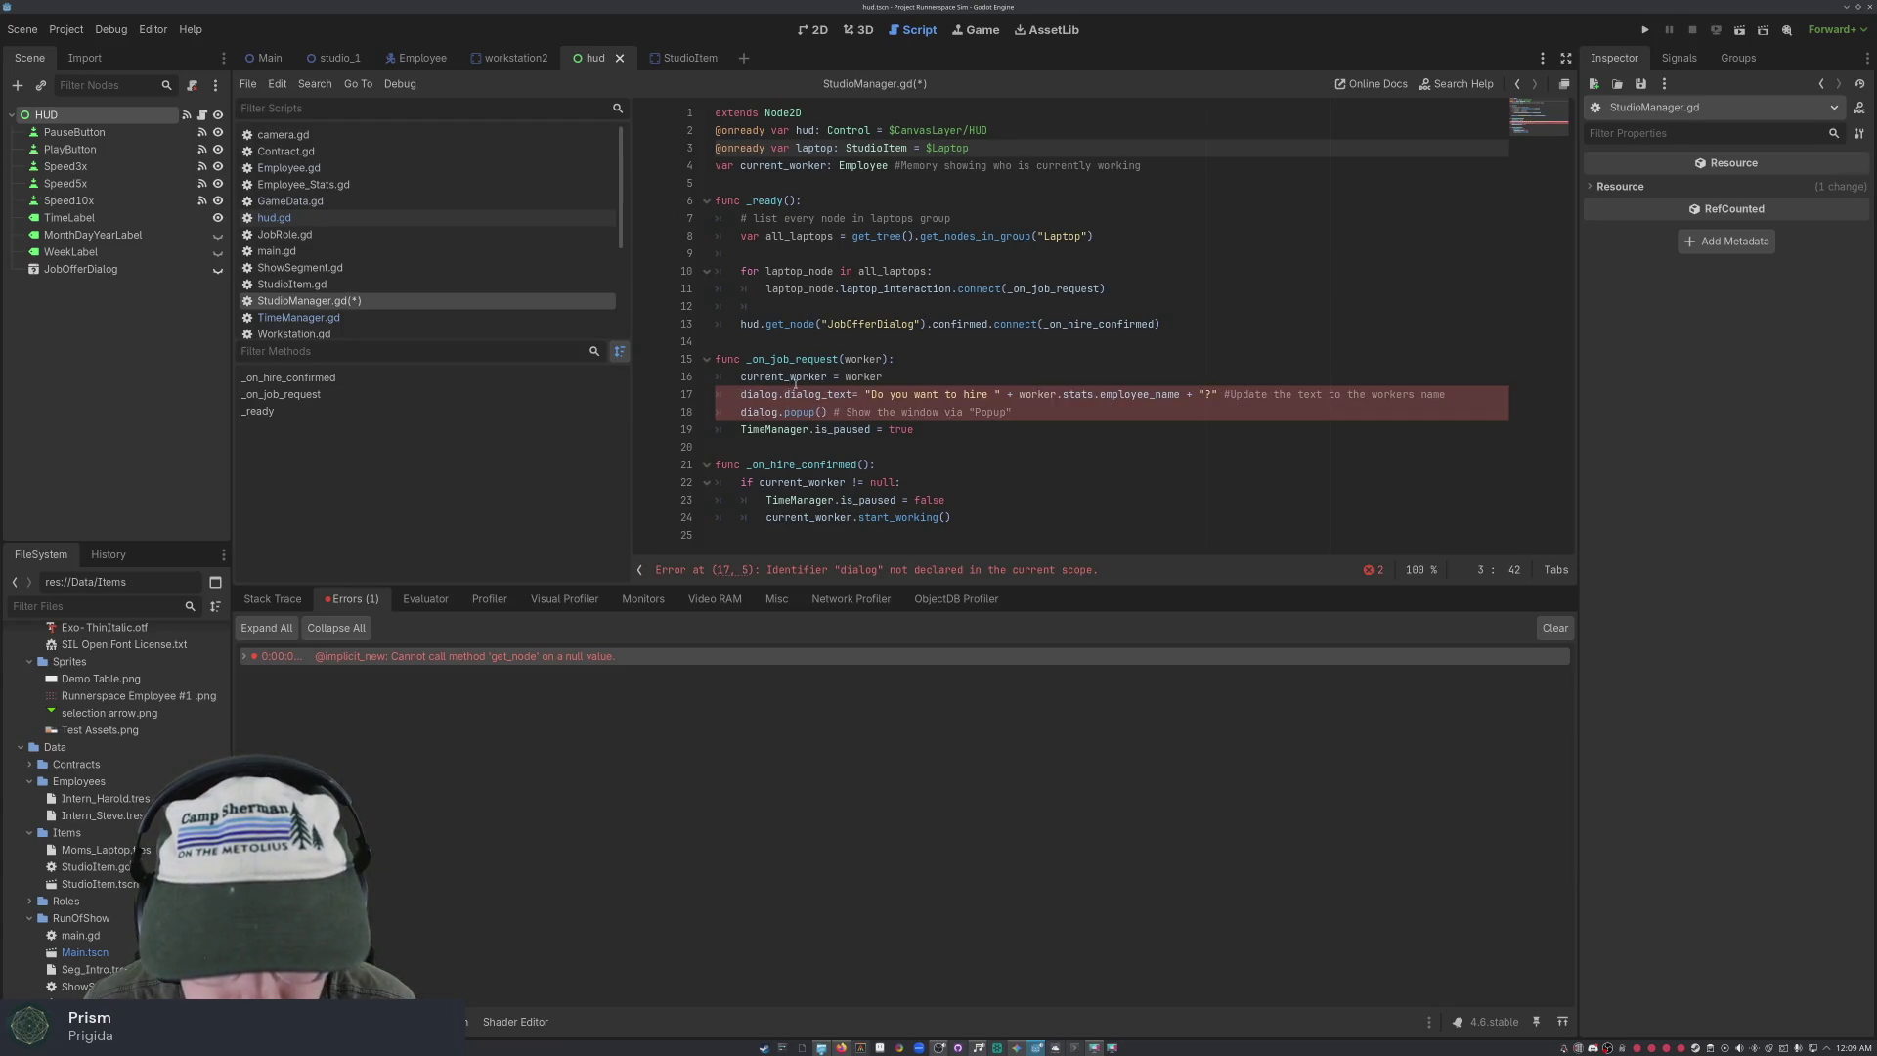
pyautogui.click(899, 379)
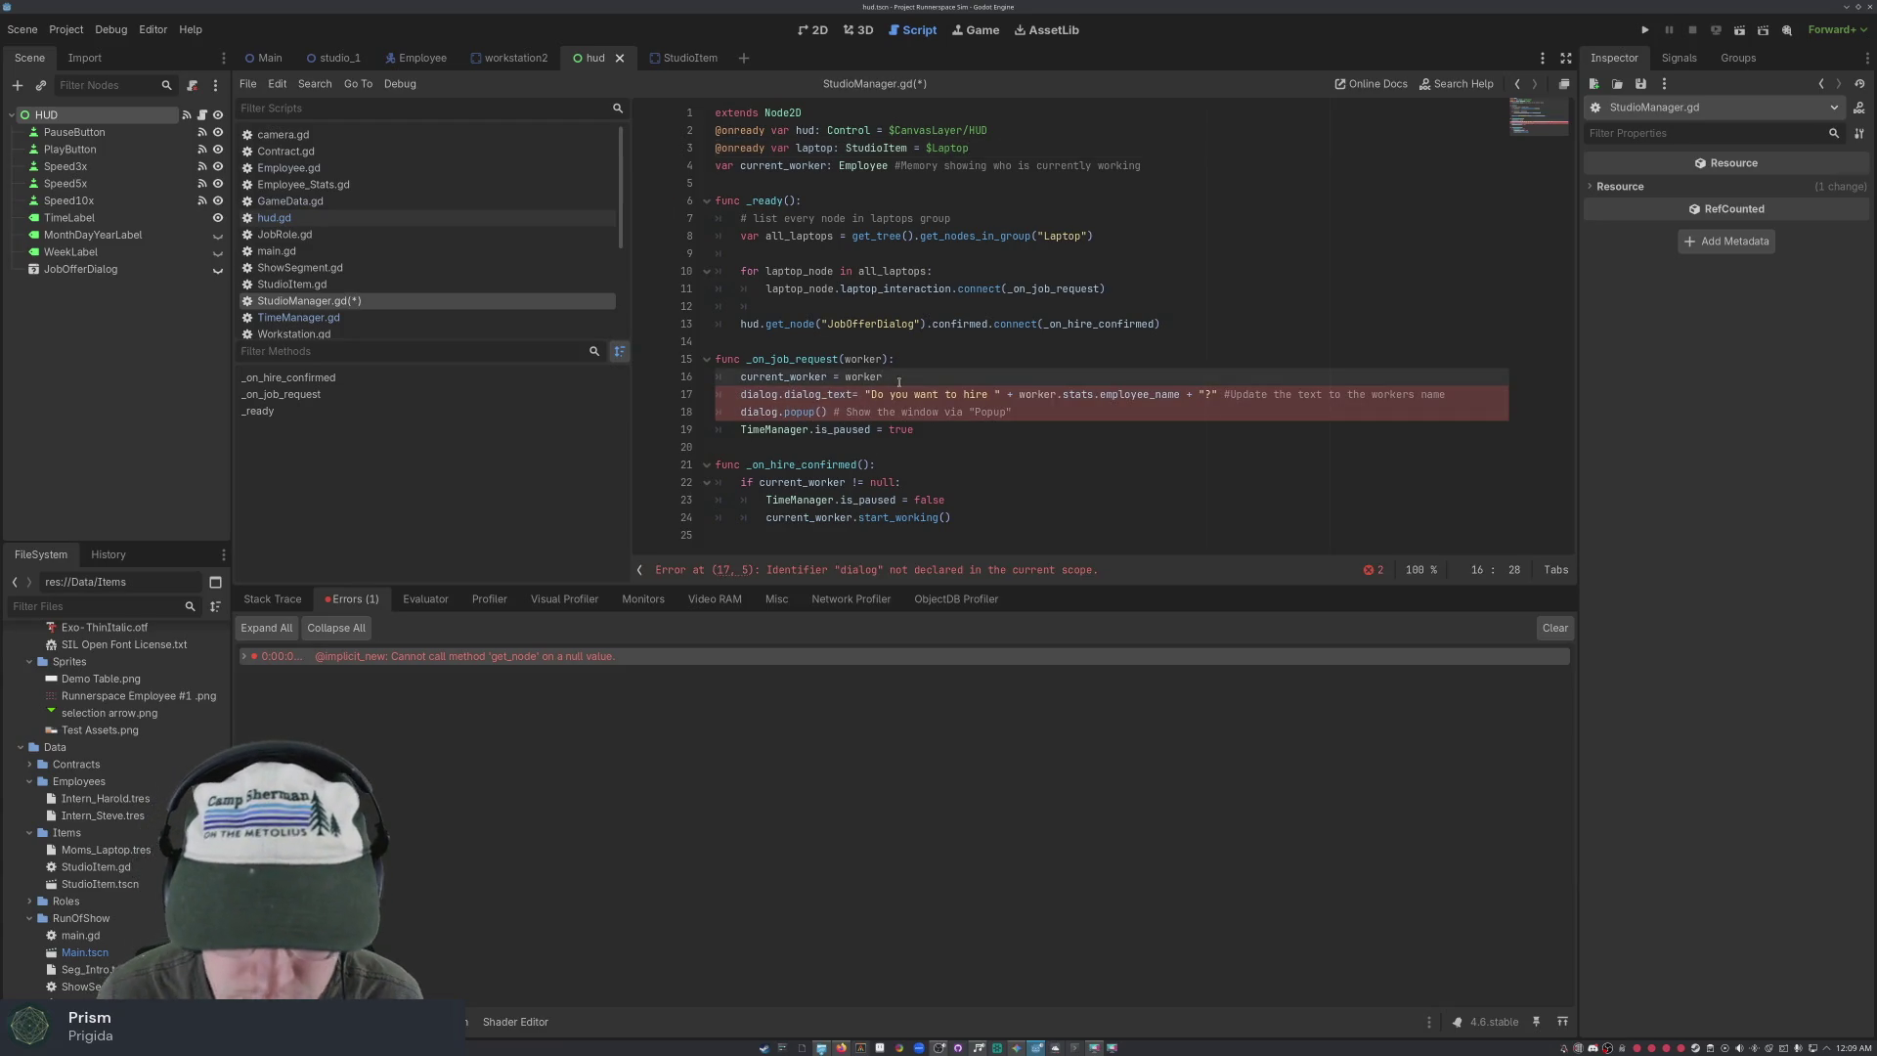
pyautogui.press('Return')
pyautogui.hotkey('ctrl', 'v')
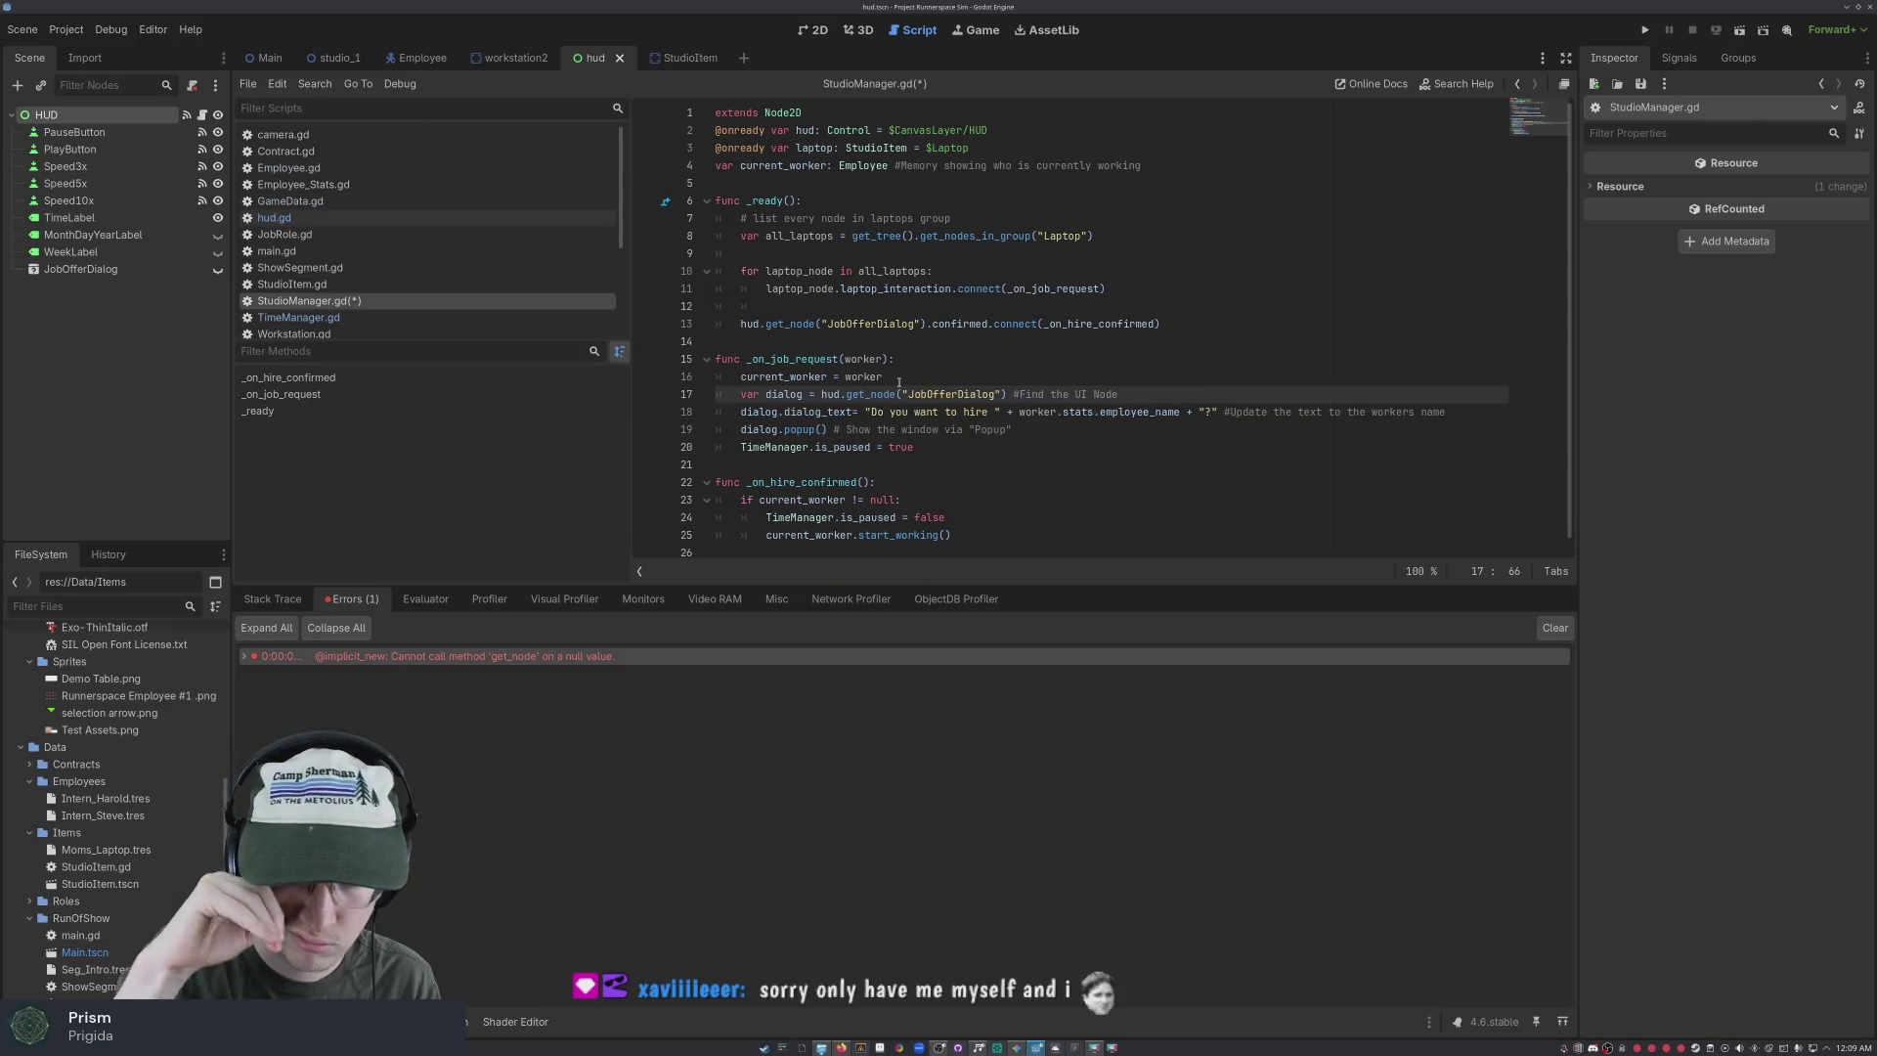
pyautogui.hotkey('ctrl', 's')
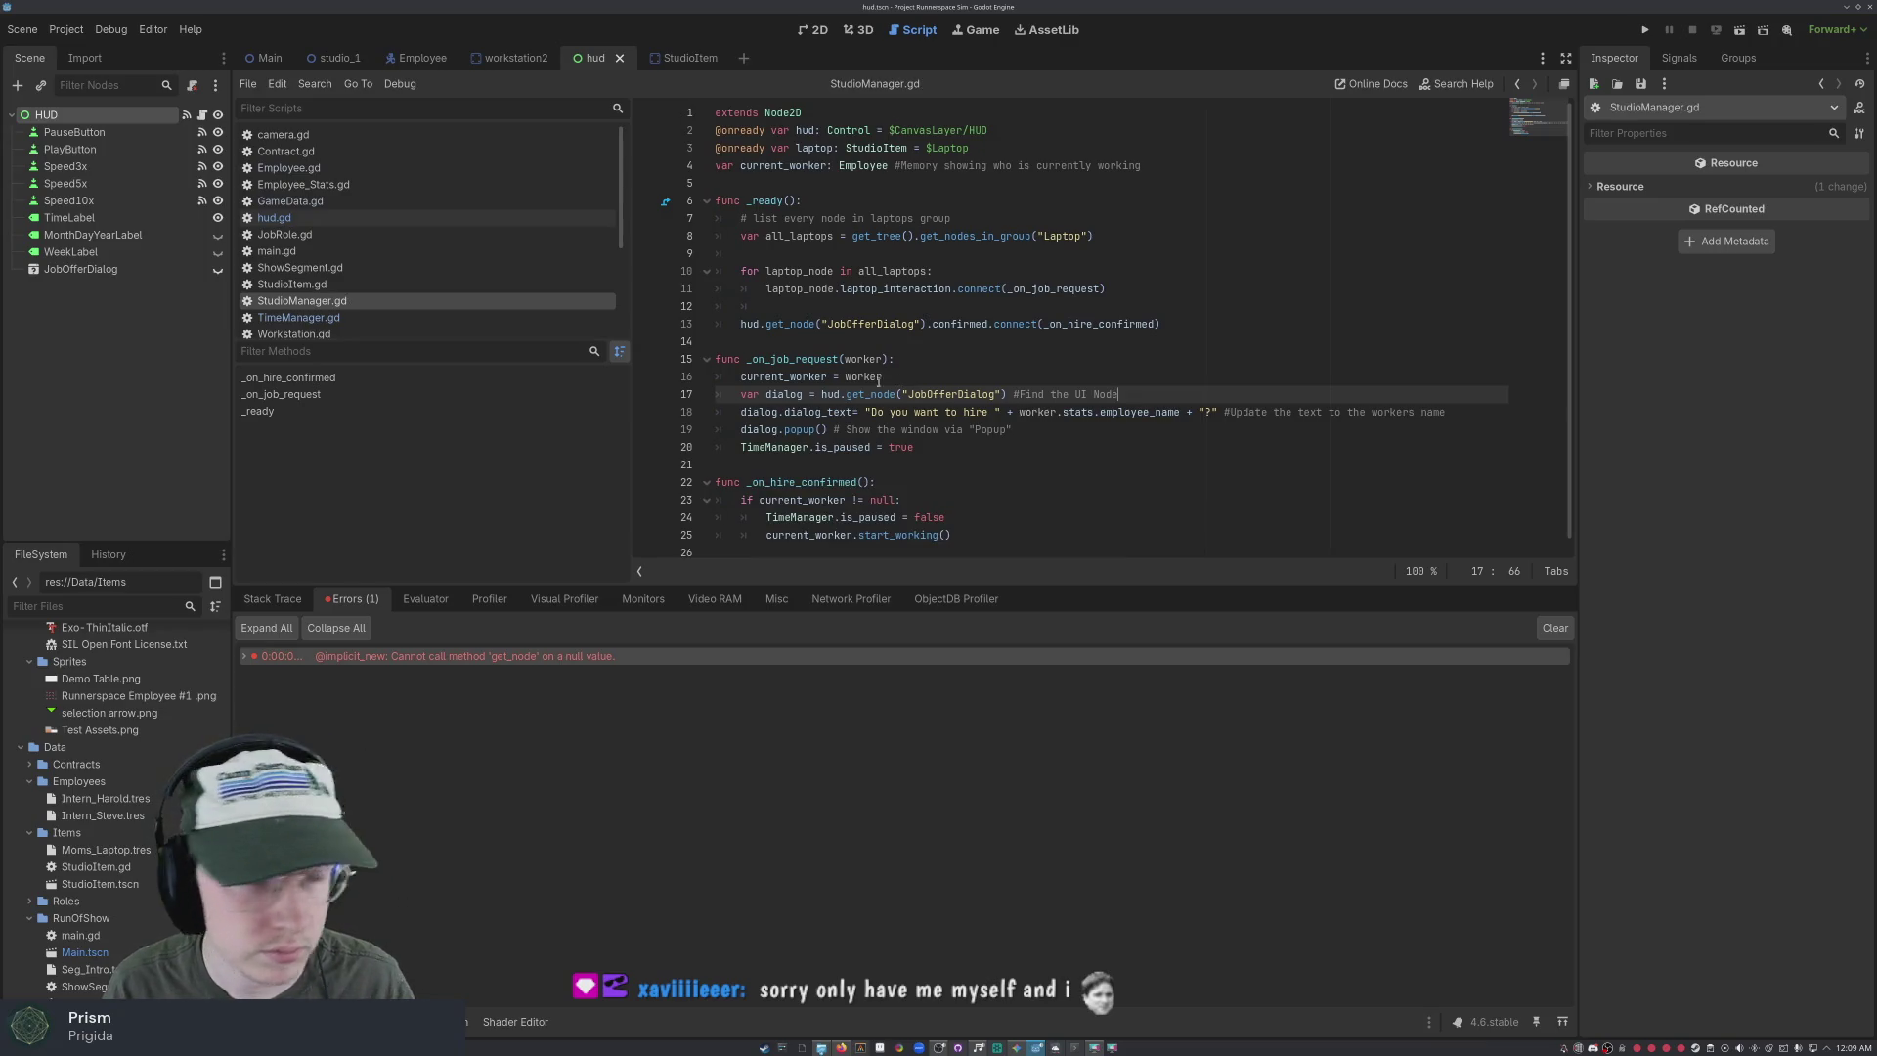
# Test-run the game, send Intern Harold to the desk, confirm the hire, then stop the game
pyautogui.click(1646, 29)
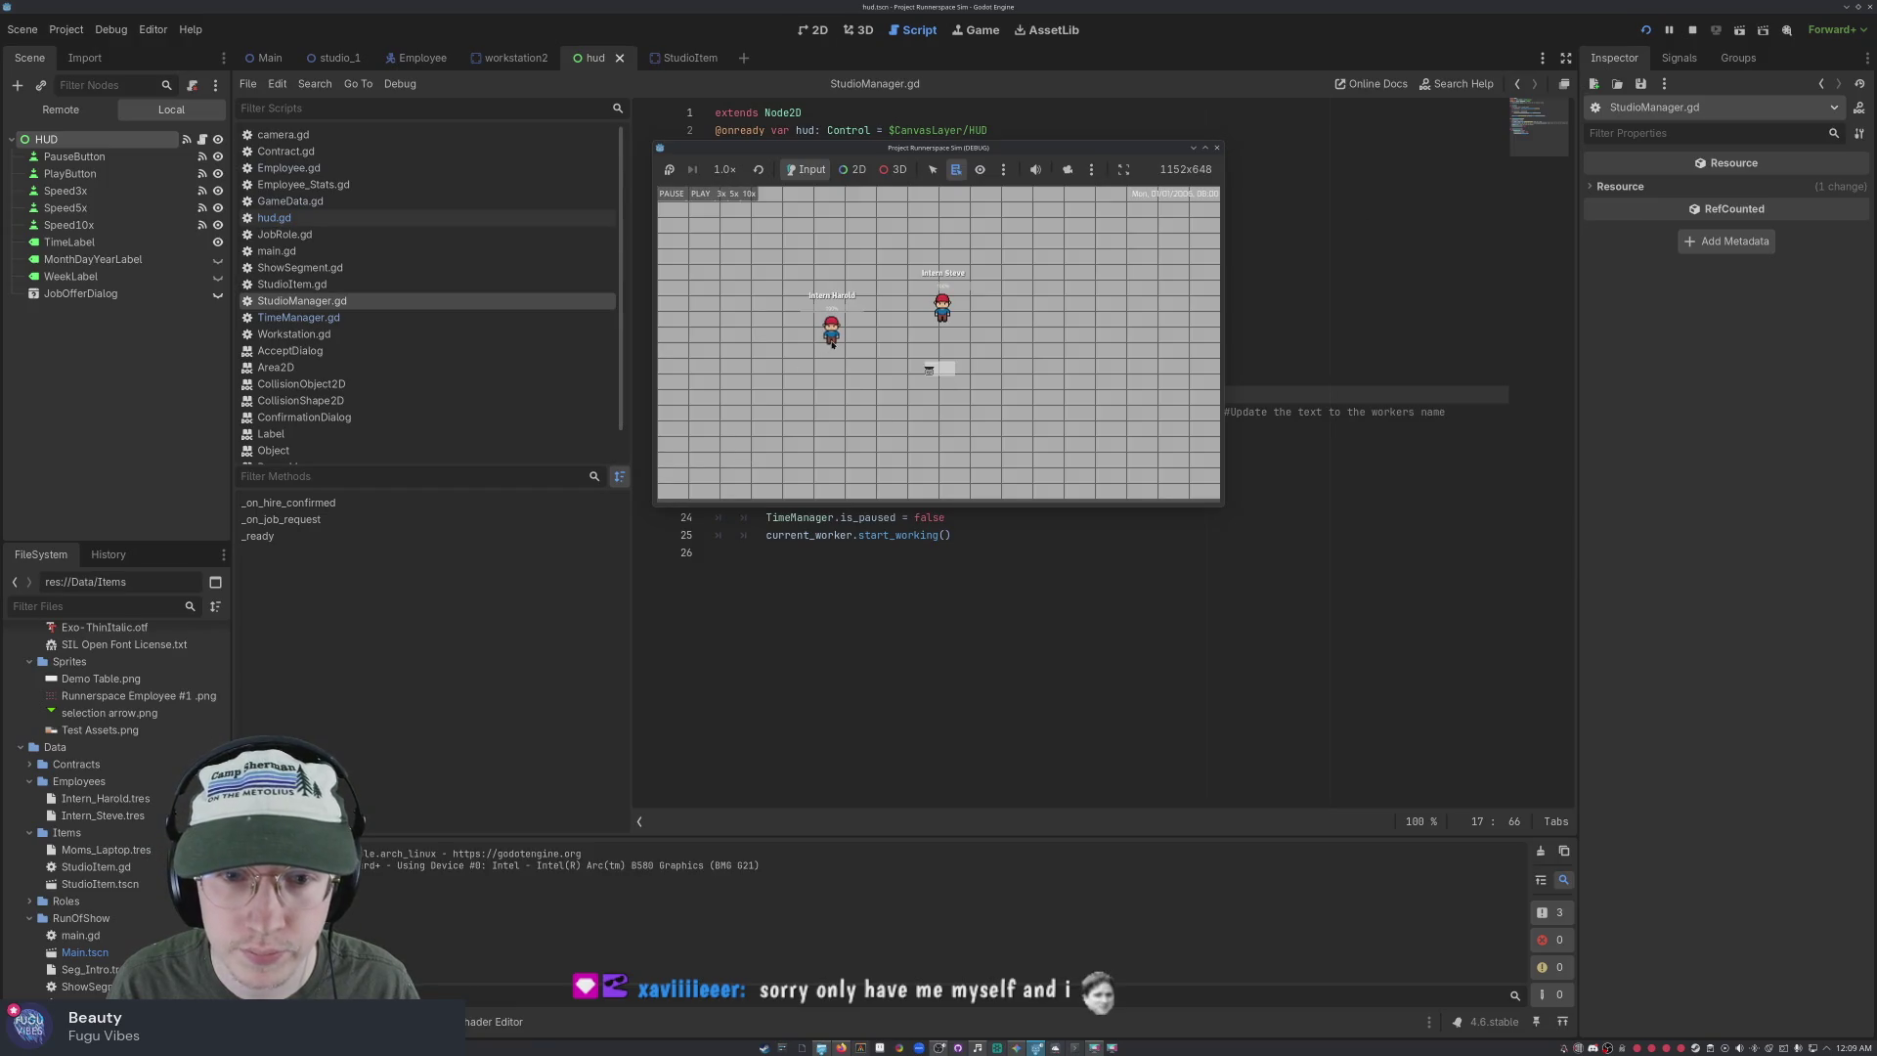
pyautogui.click(832, 338)
pyautogui.click(700, 193)
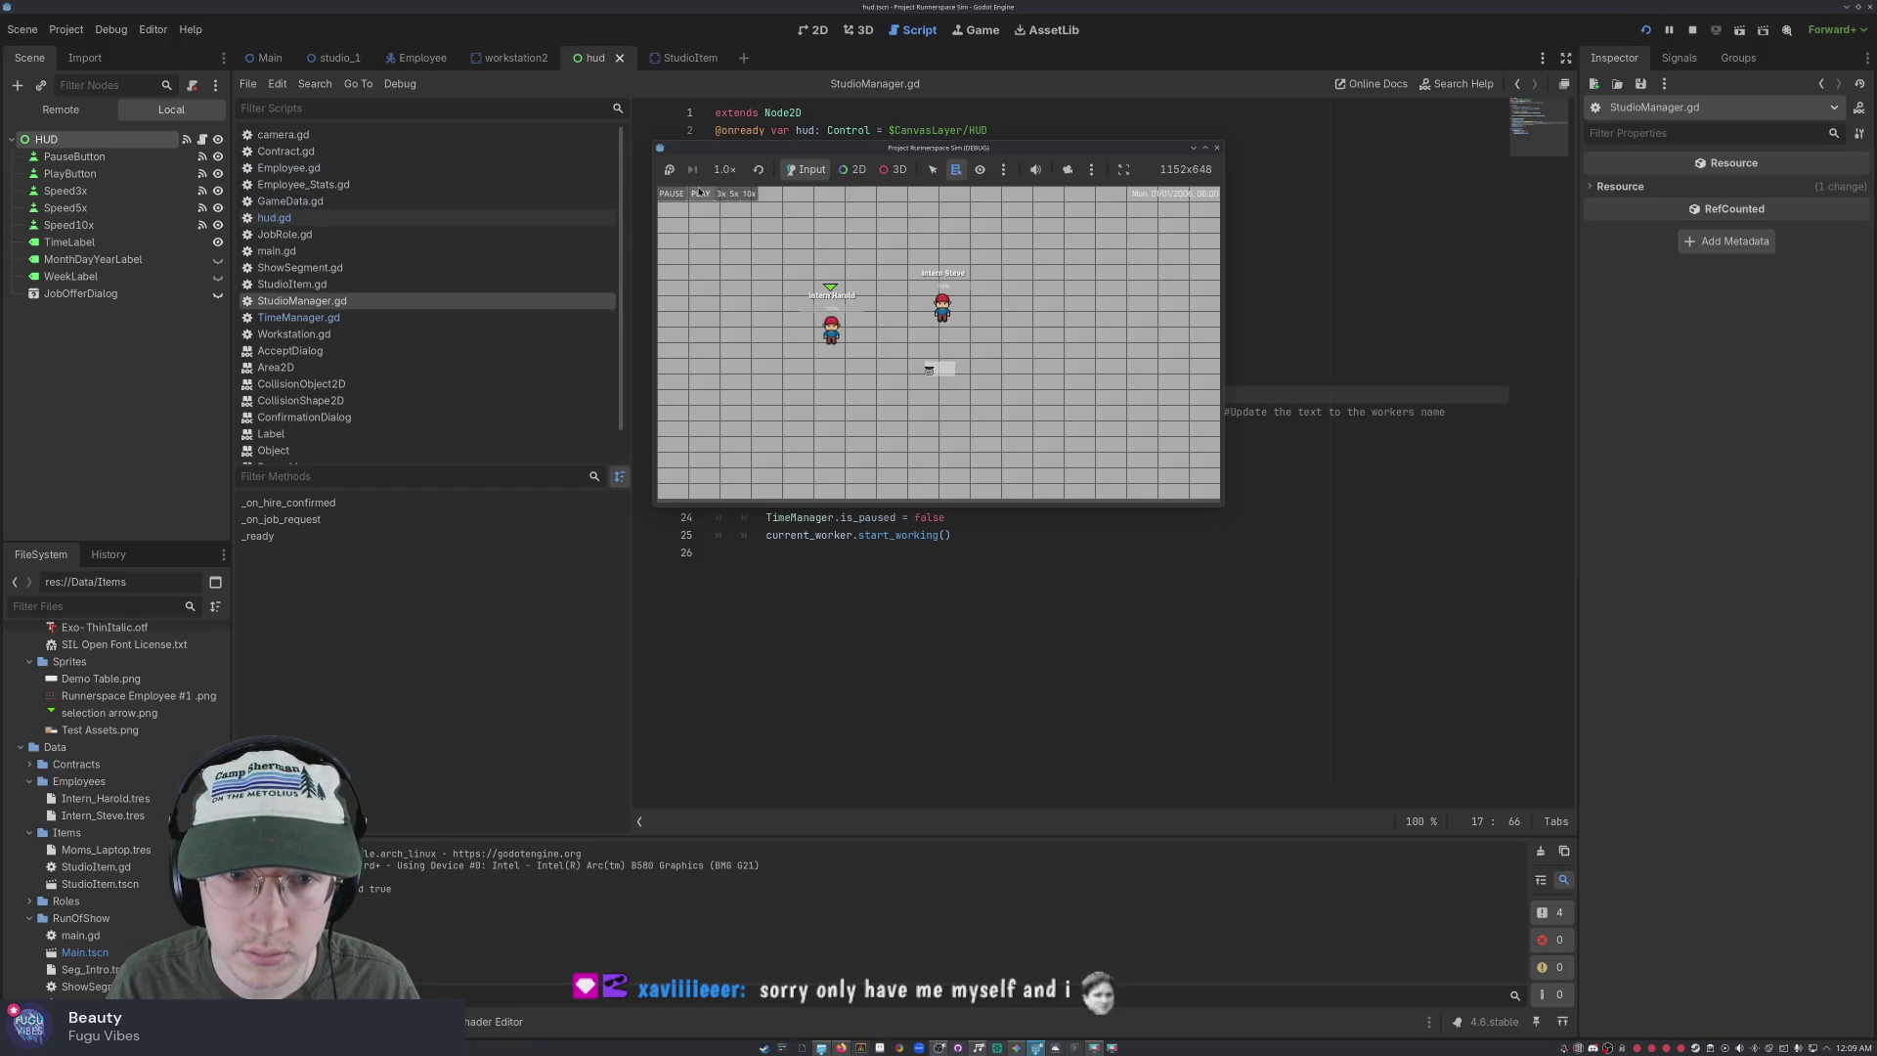
pyautogui.click(929, 382)
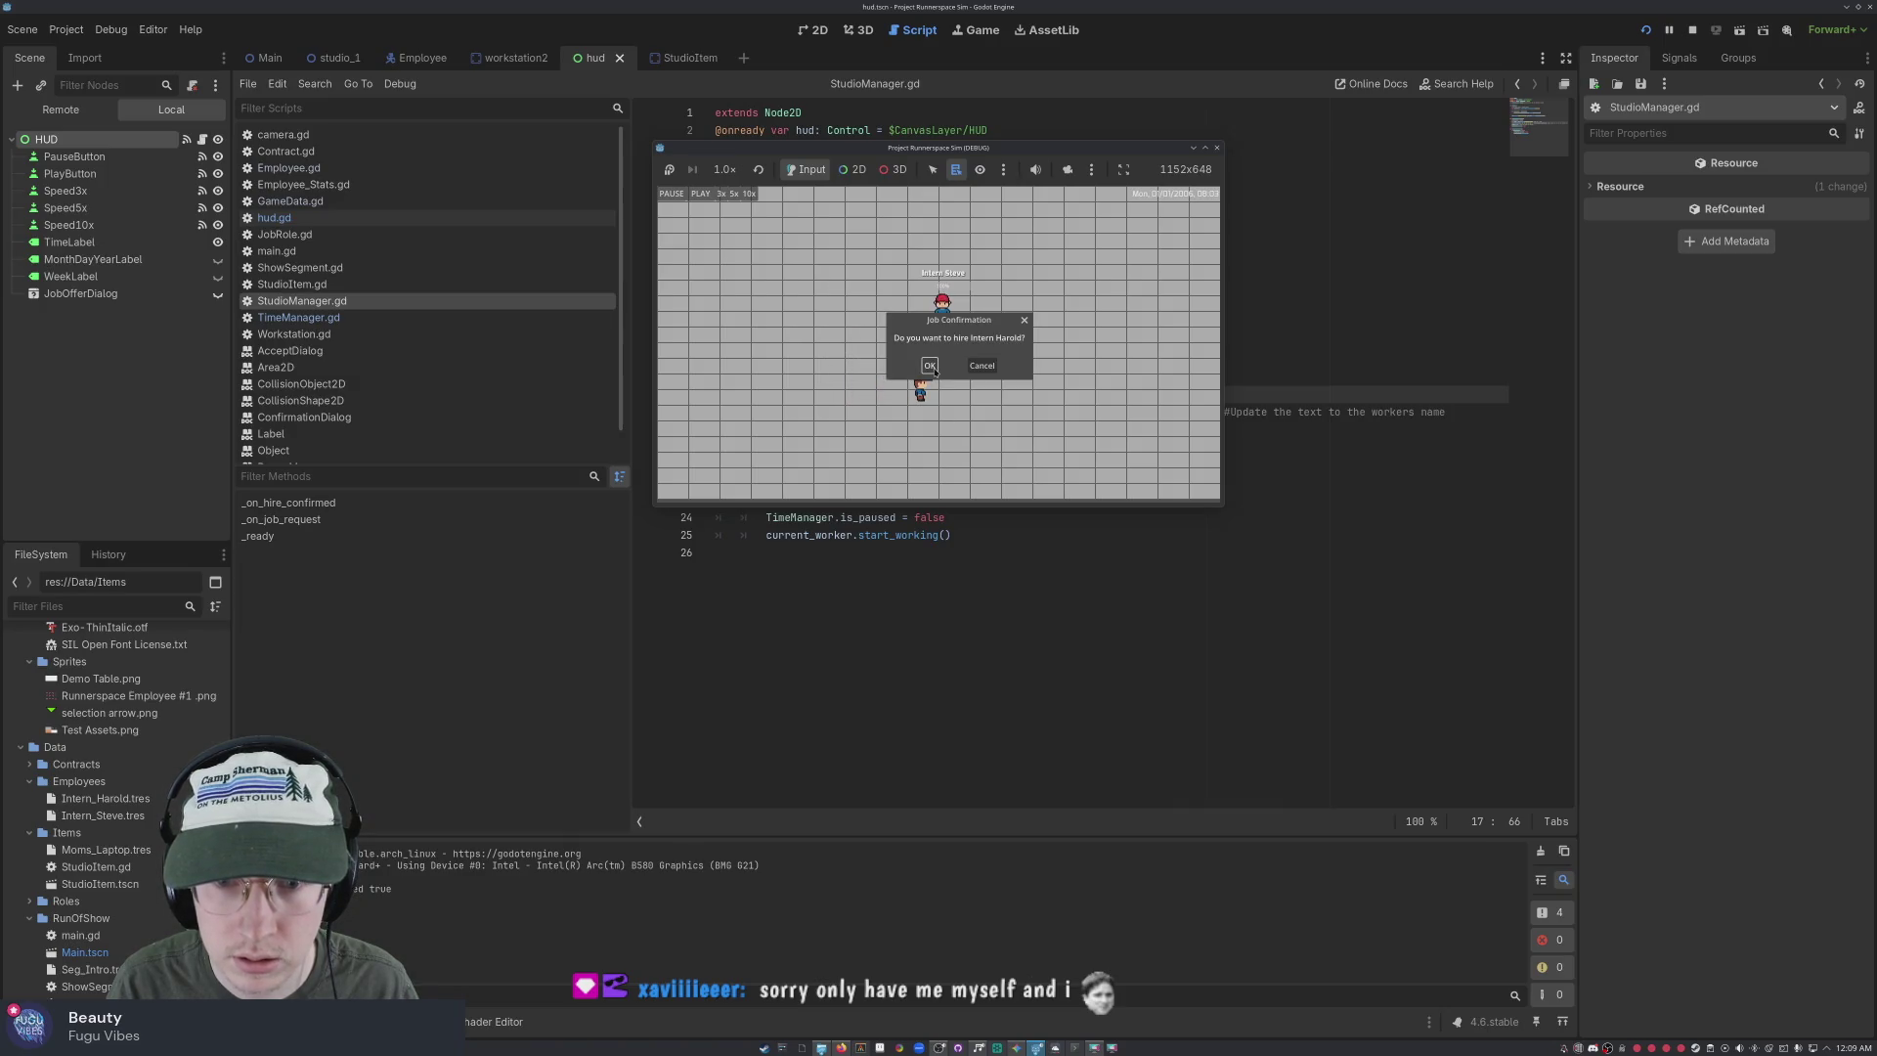
pyautogui.click(929, 366)
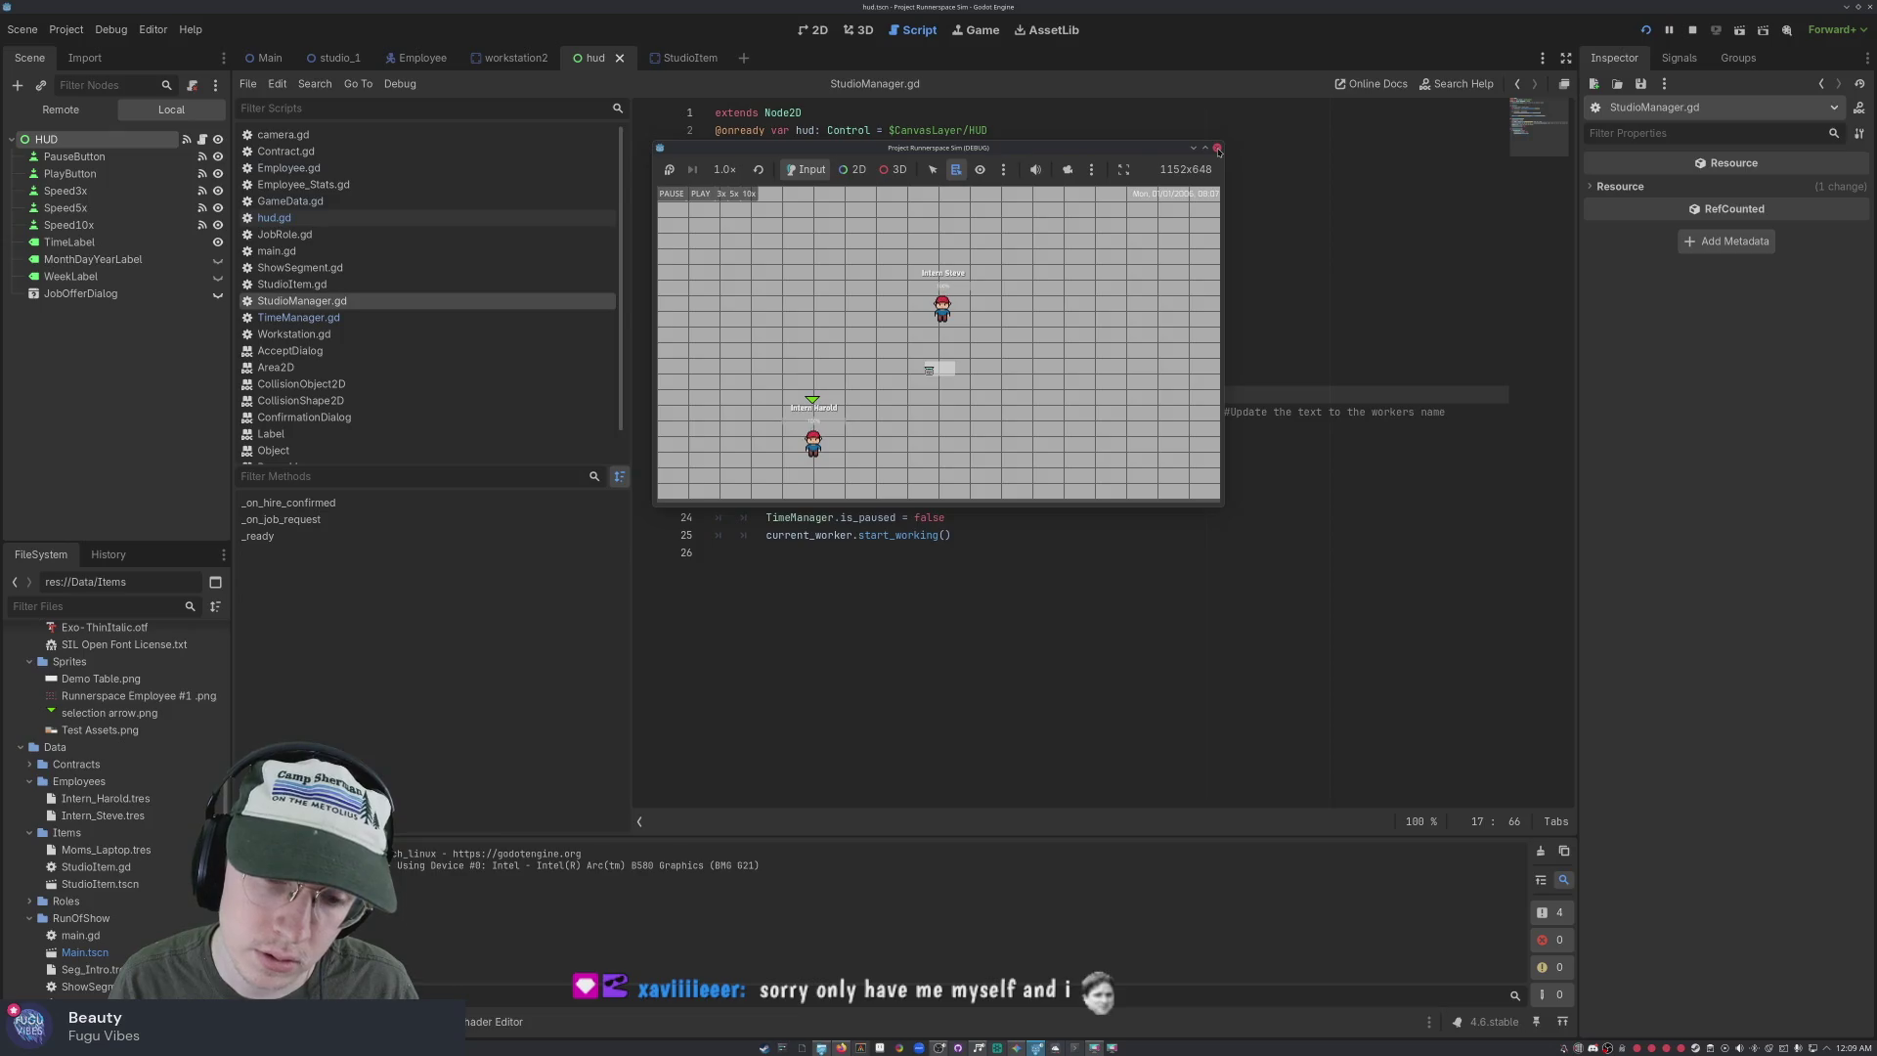
pyautogui.click(1217, 149)
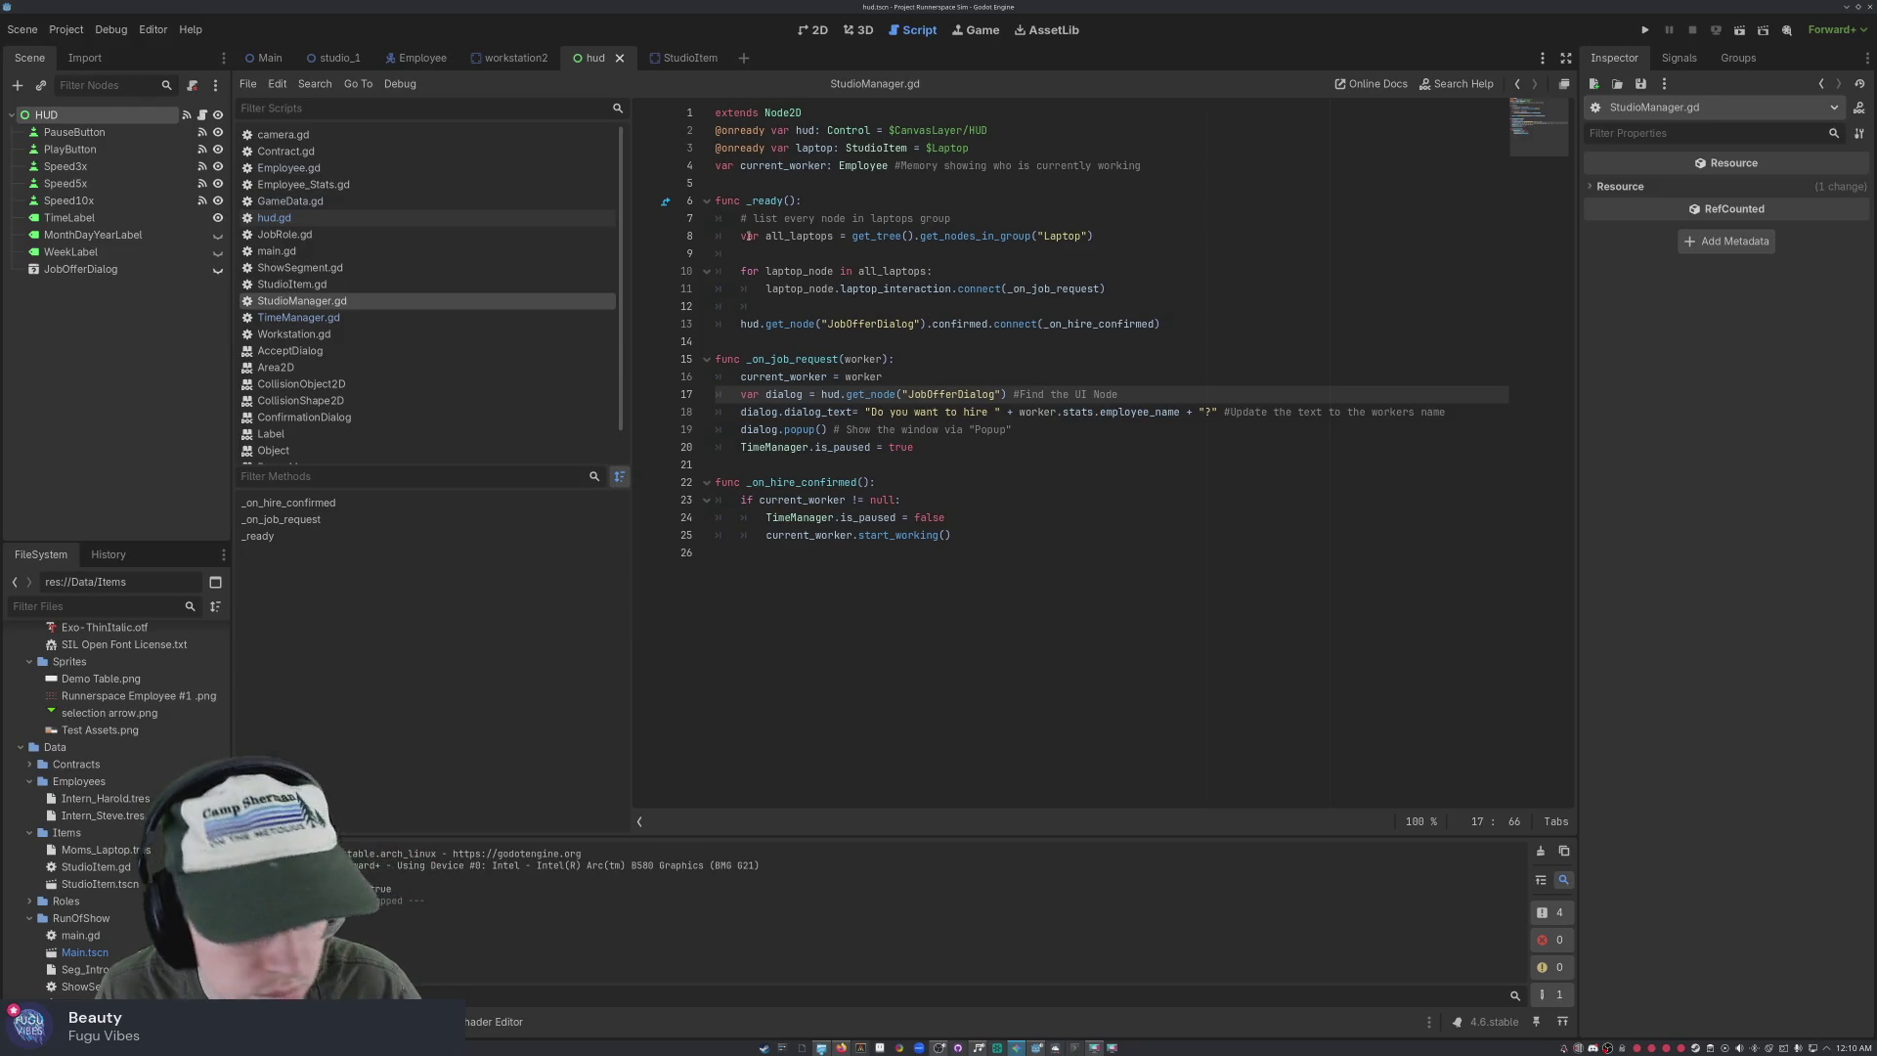
# Add var previous_speed: float = 1.0 on a new line below current_worker
pyautogui.click(918, 186)
pyautogui.press('Return')
pyautogui.press('Return')
pyautogui.press('Up')
pyautogui.press('Up')
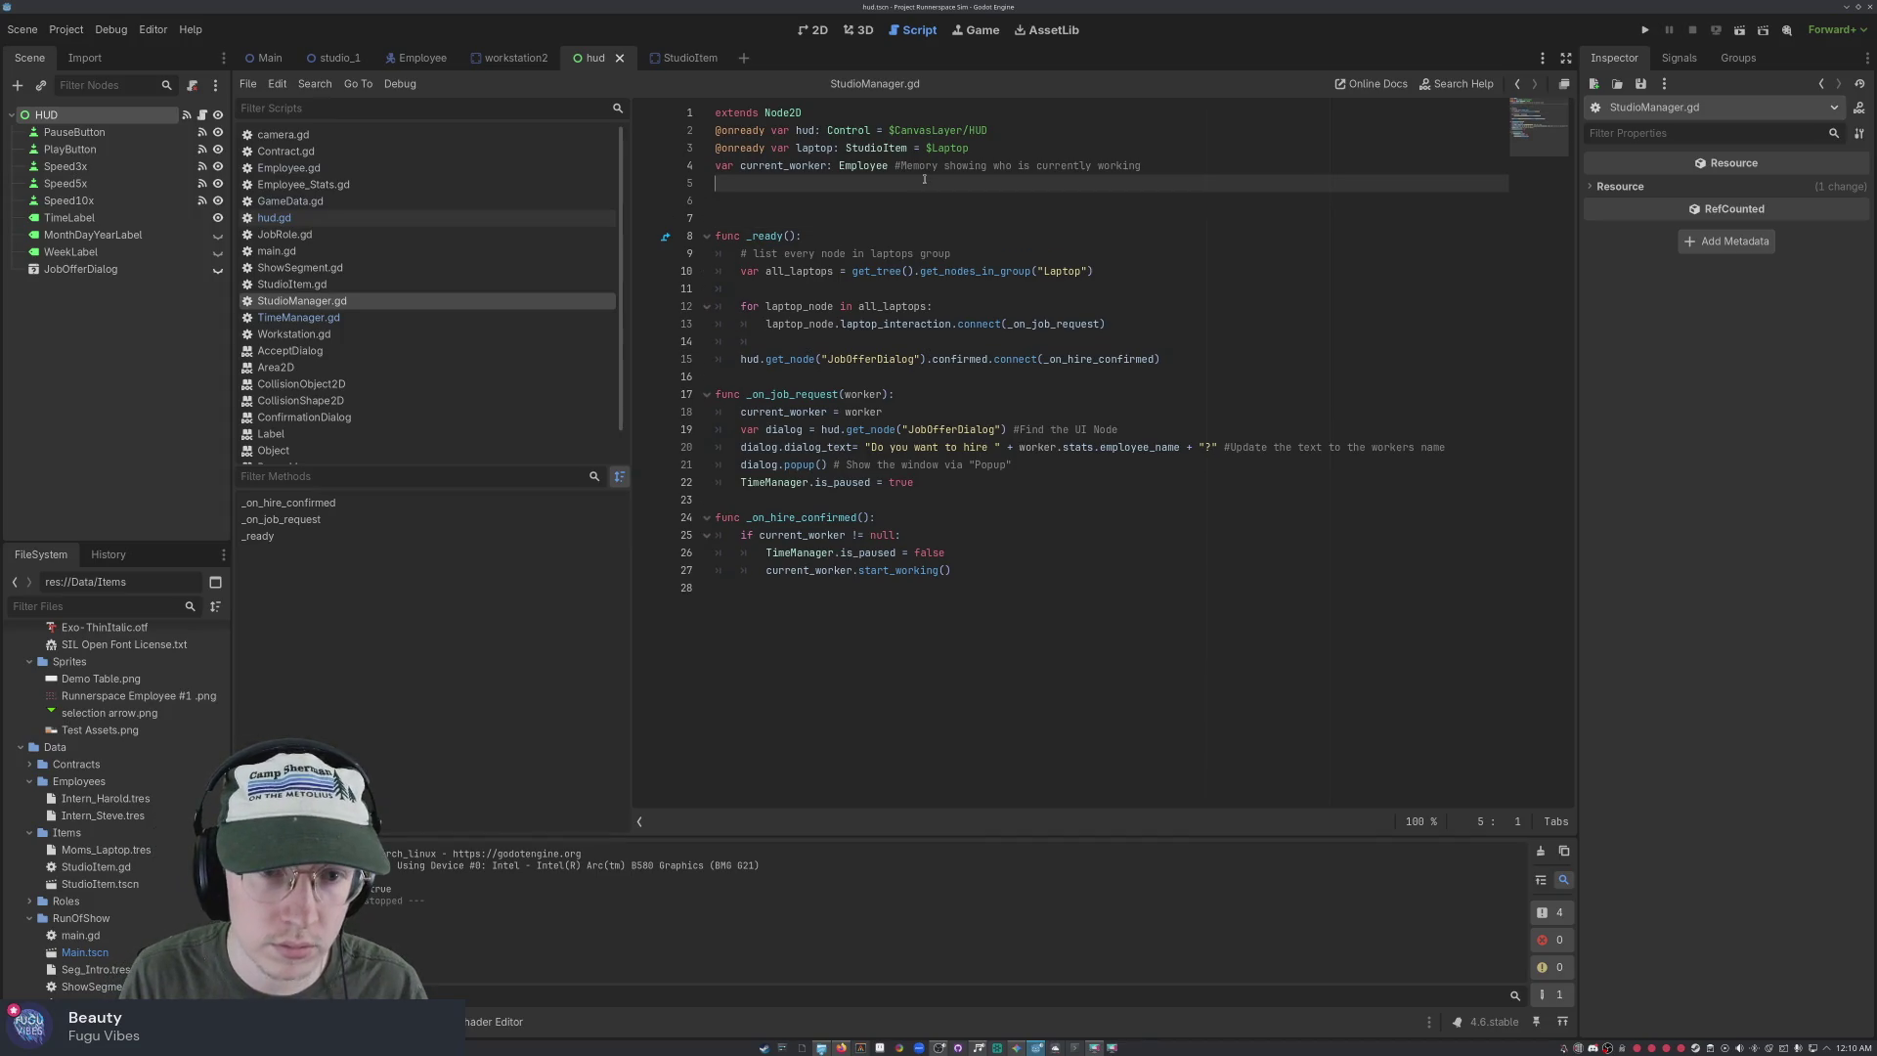
pyautogui.write('var ')
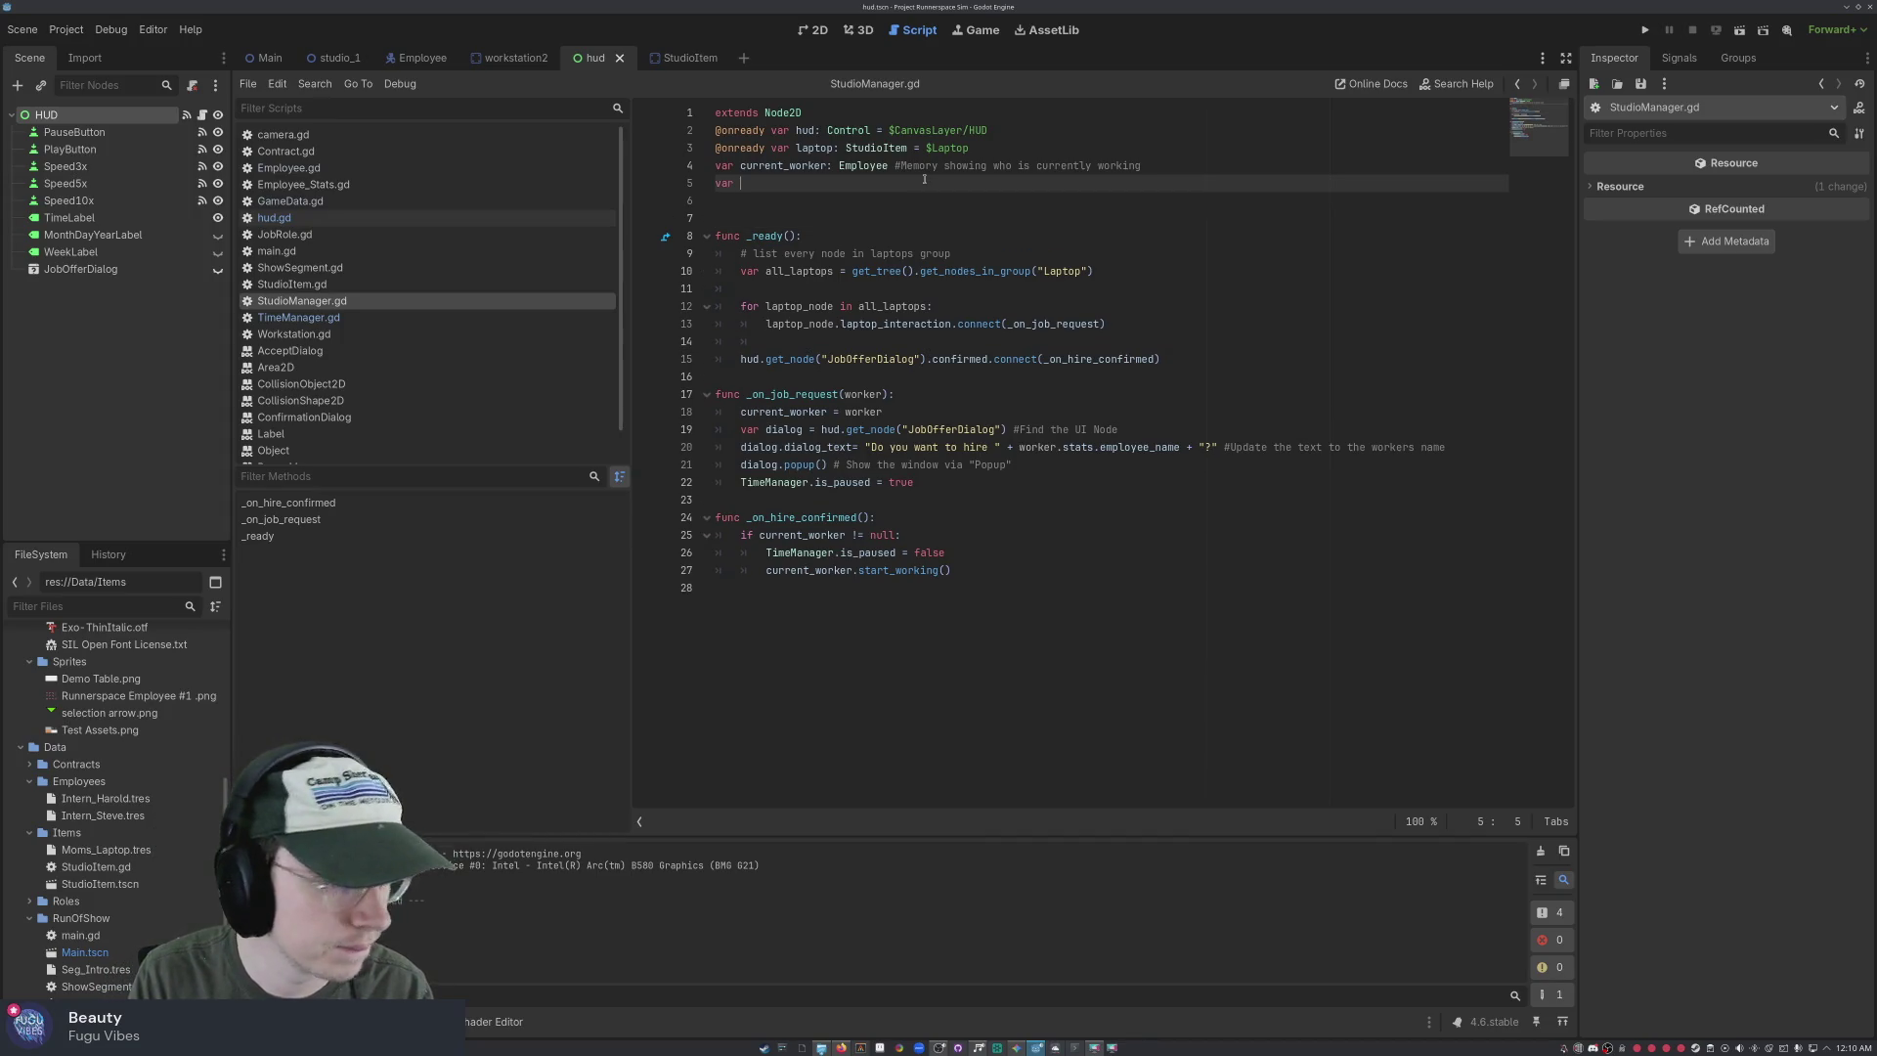
pyautogui.write('previous')
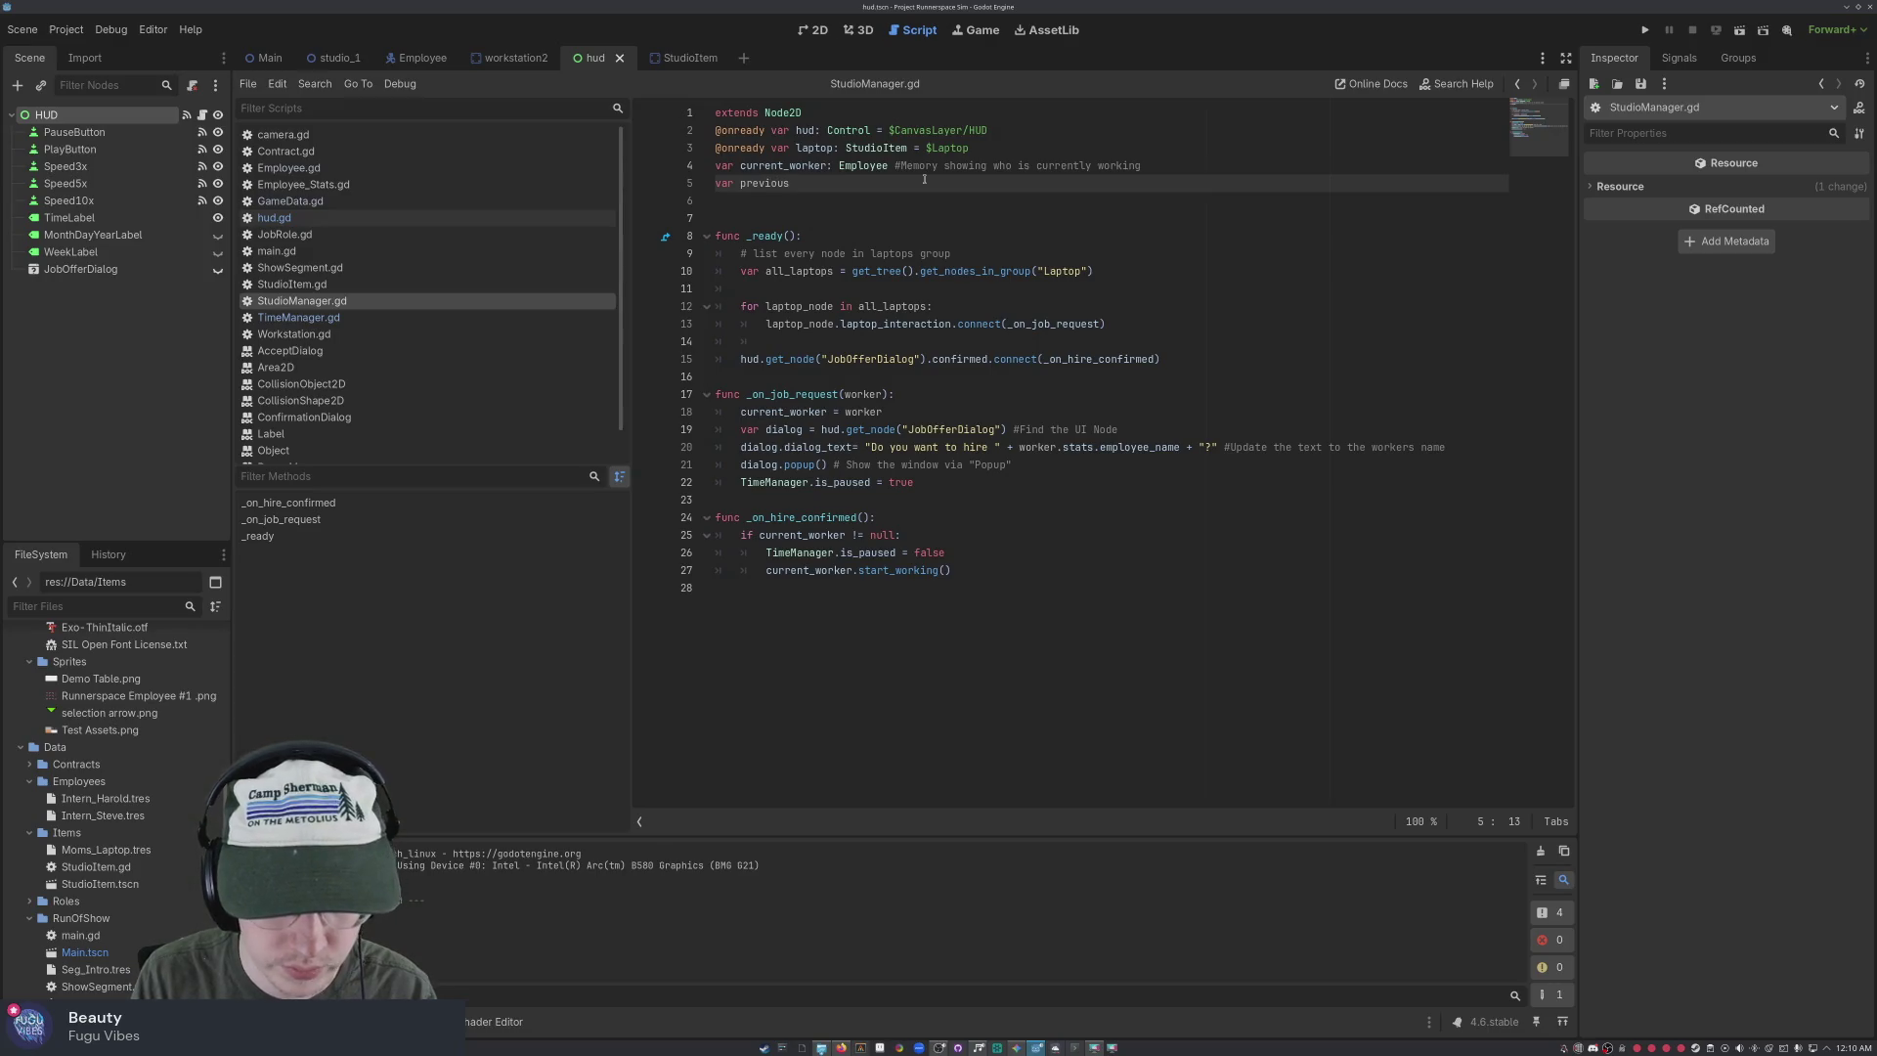
pyautogui.write('_speed = ')
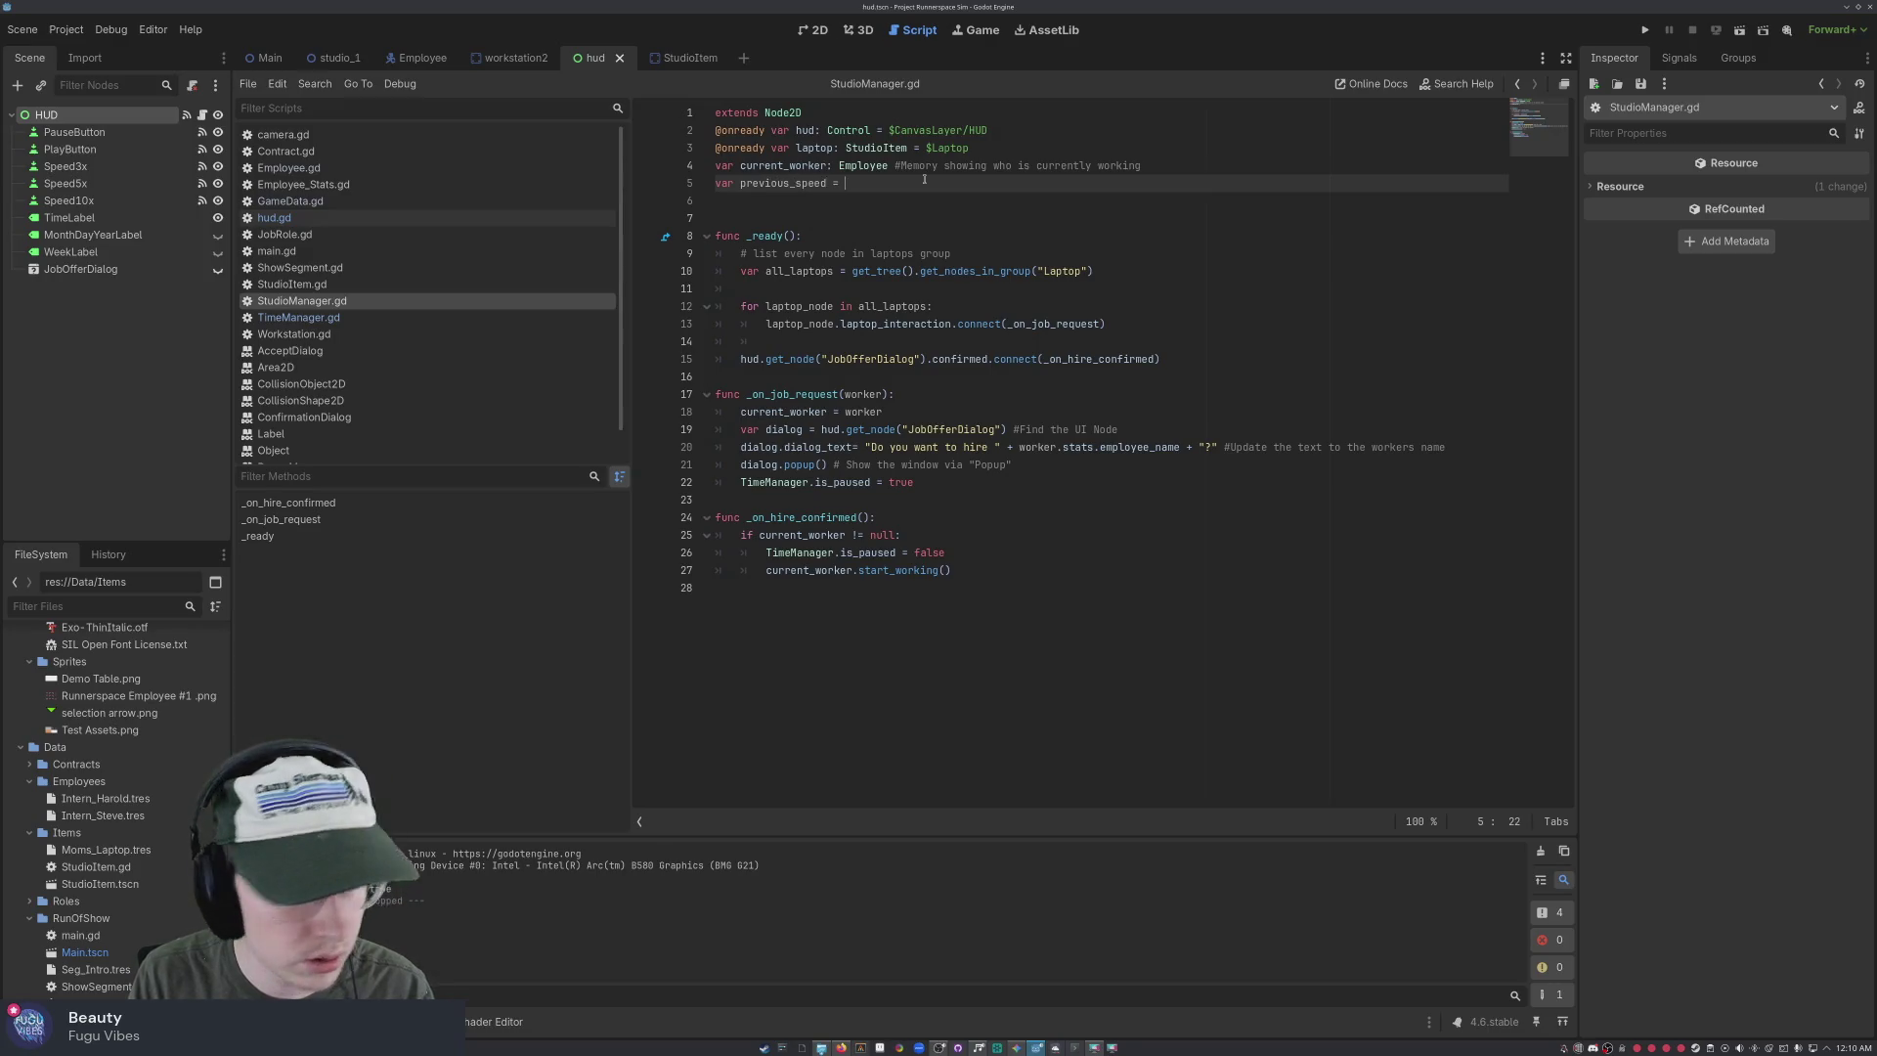
pyautogui.write('float')
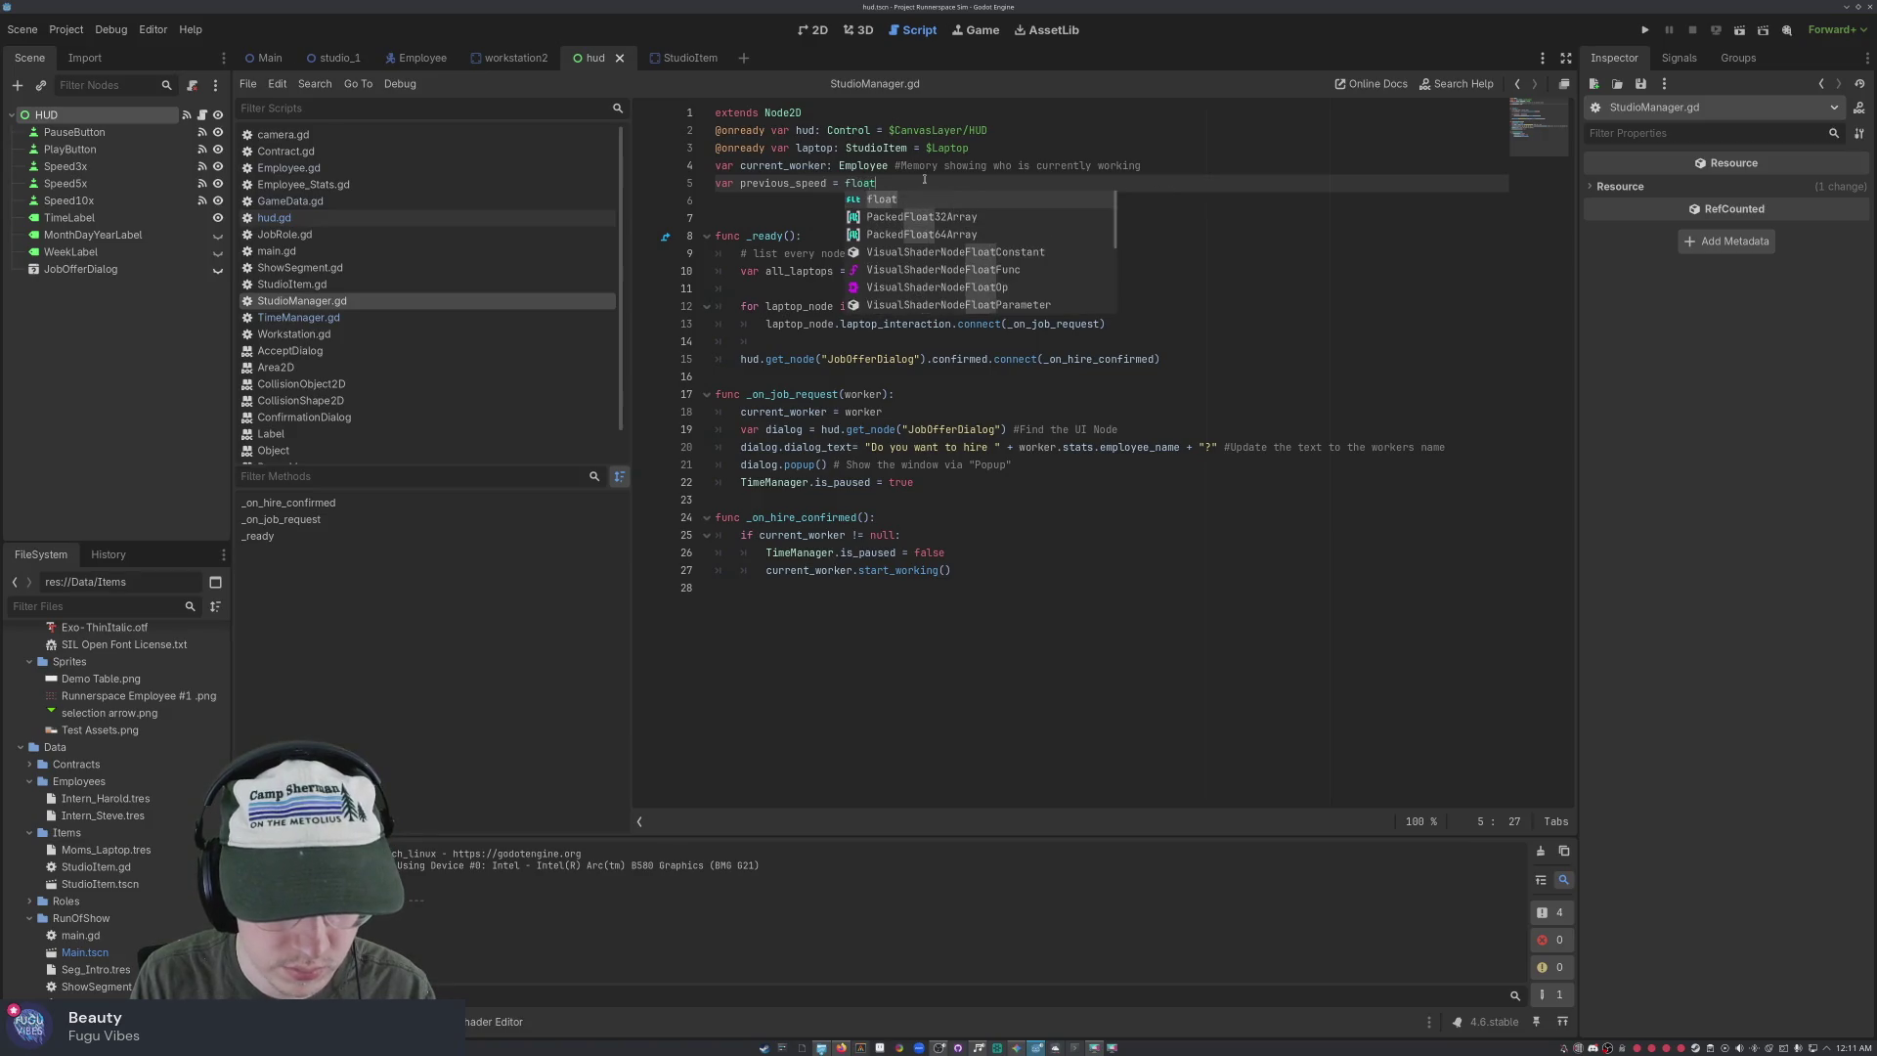
pyautogui.write(' = 1.0')
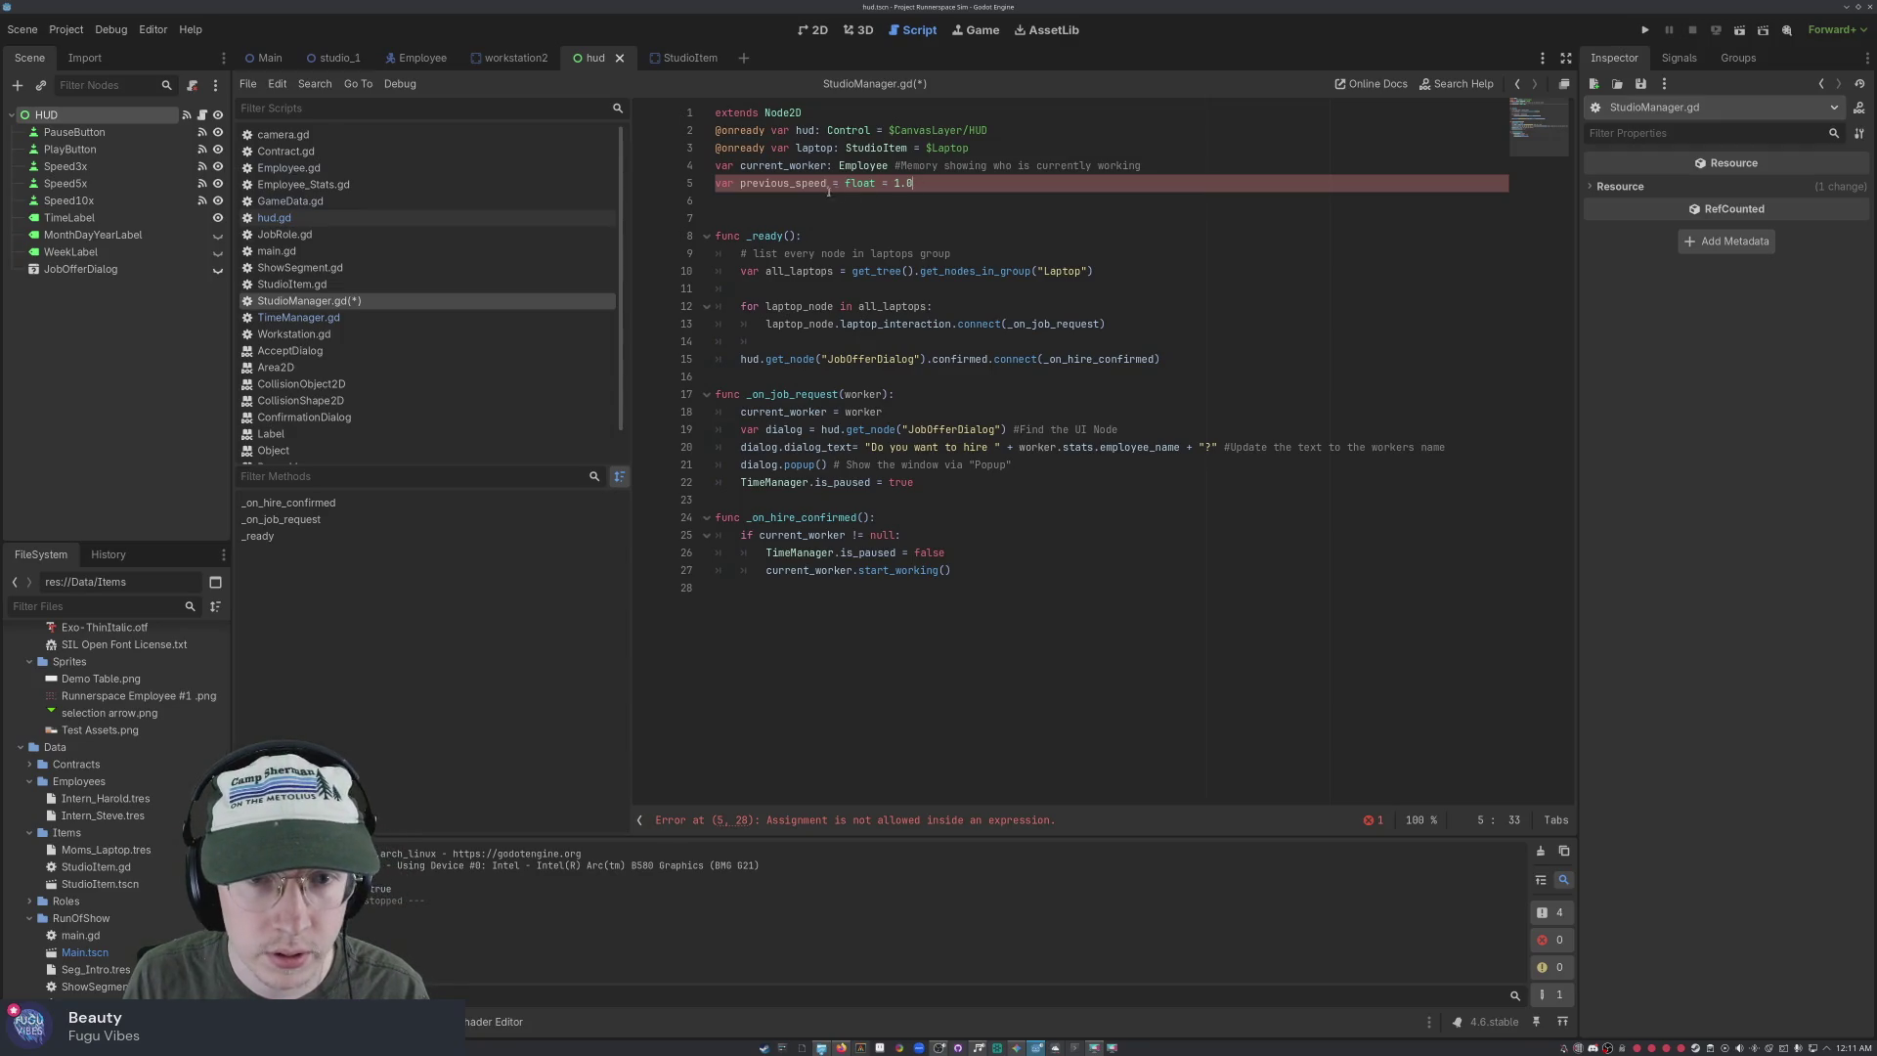
pyautogui.press('BackSpace')
pyautogui.press('BackSpace')
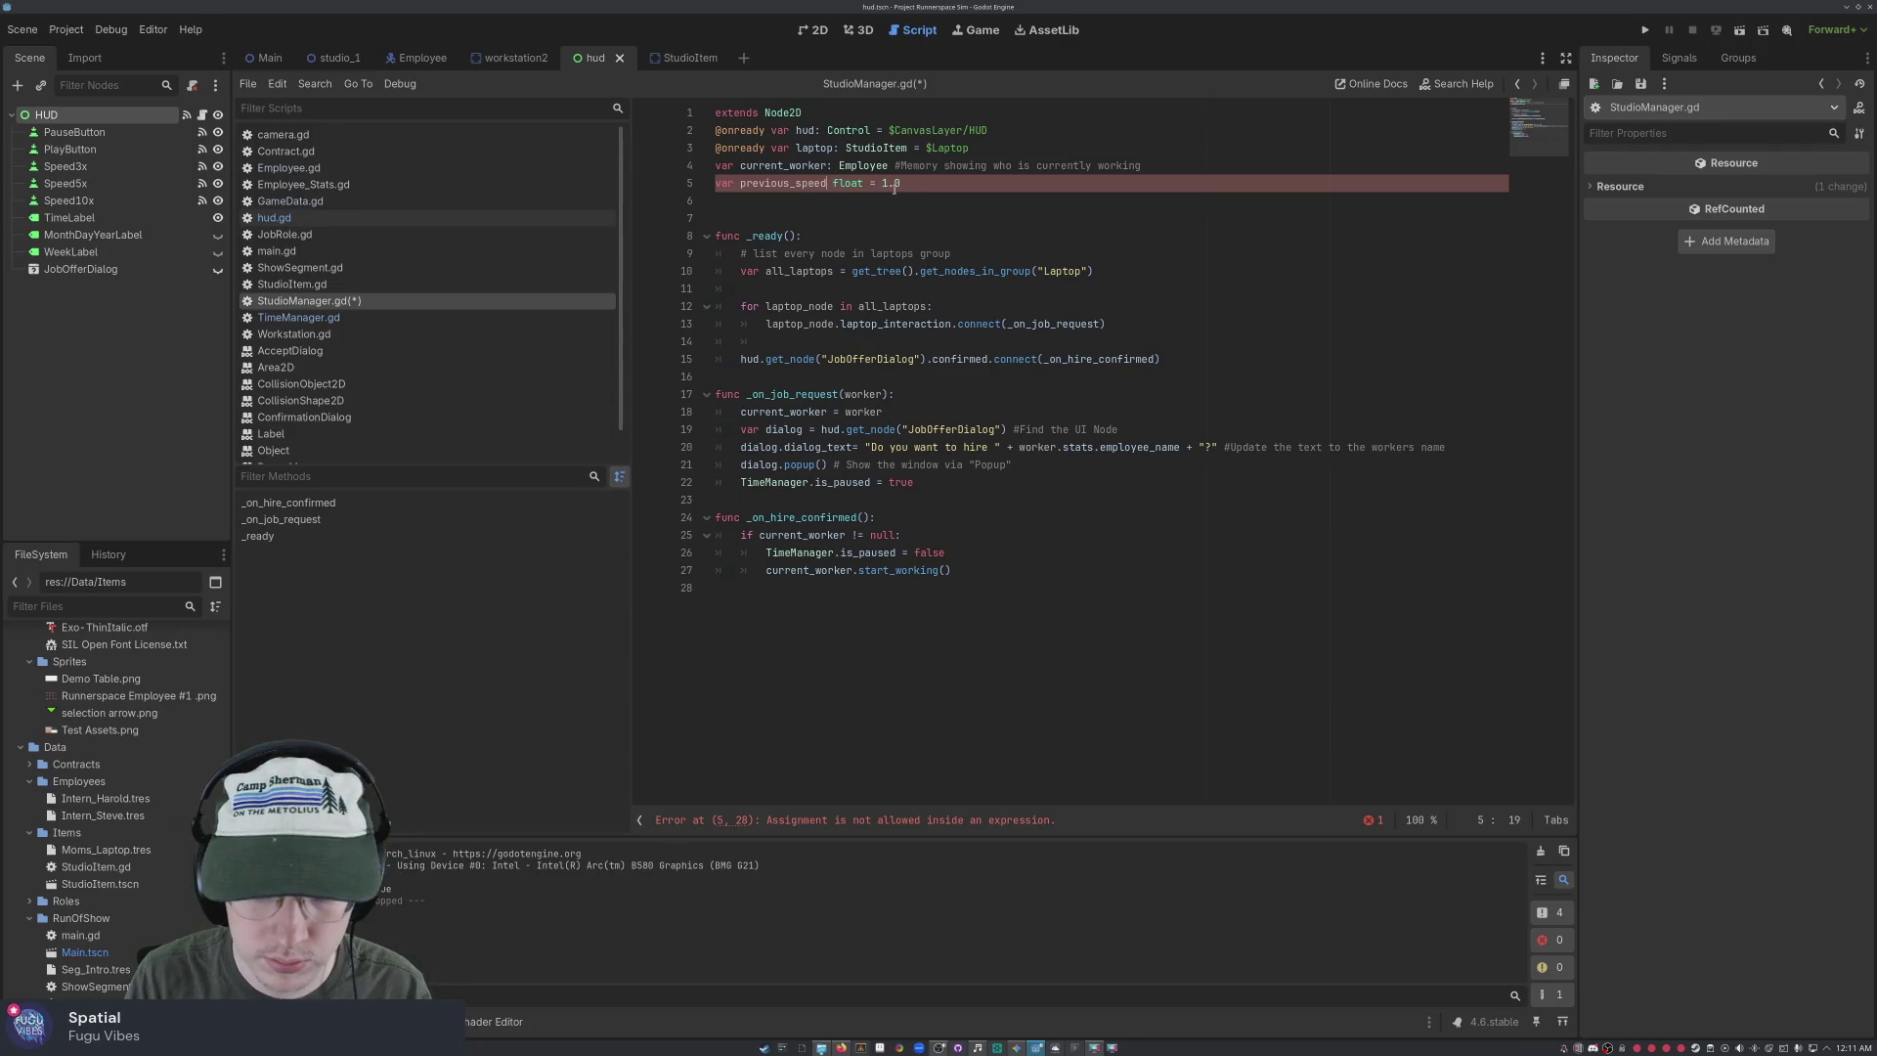
pyautogui.write(':')
pyautogui.click(948, 196)
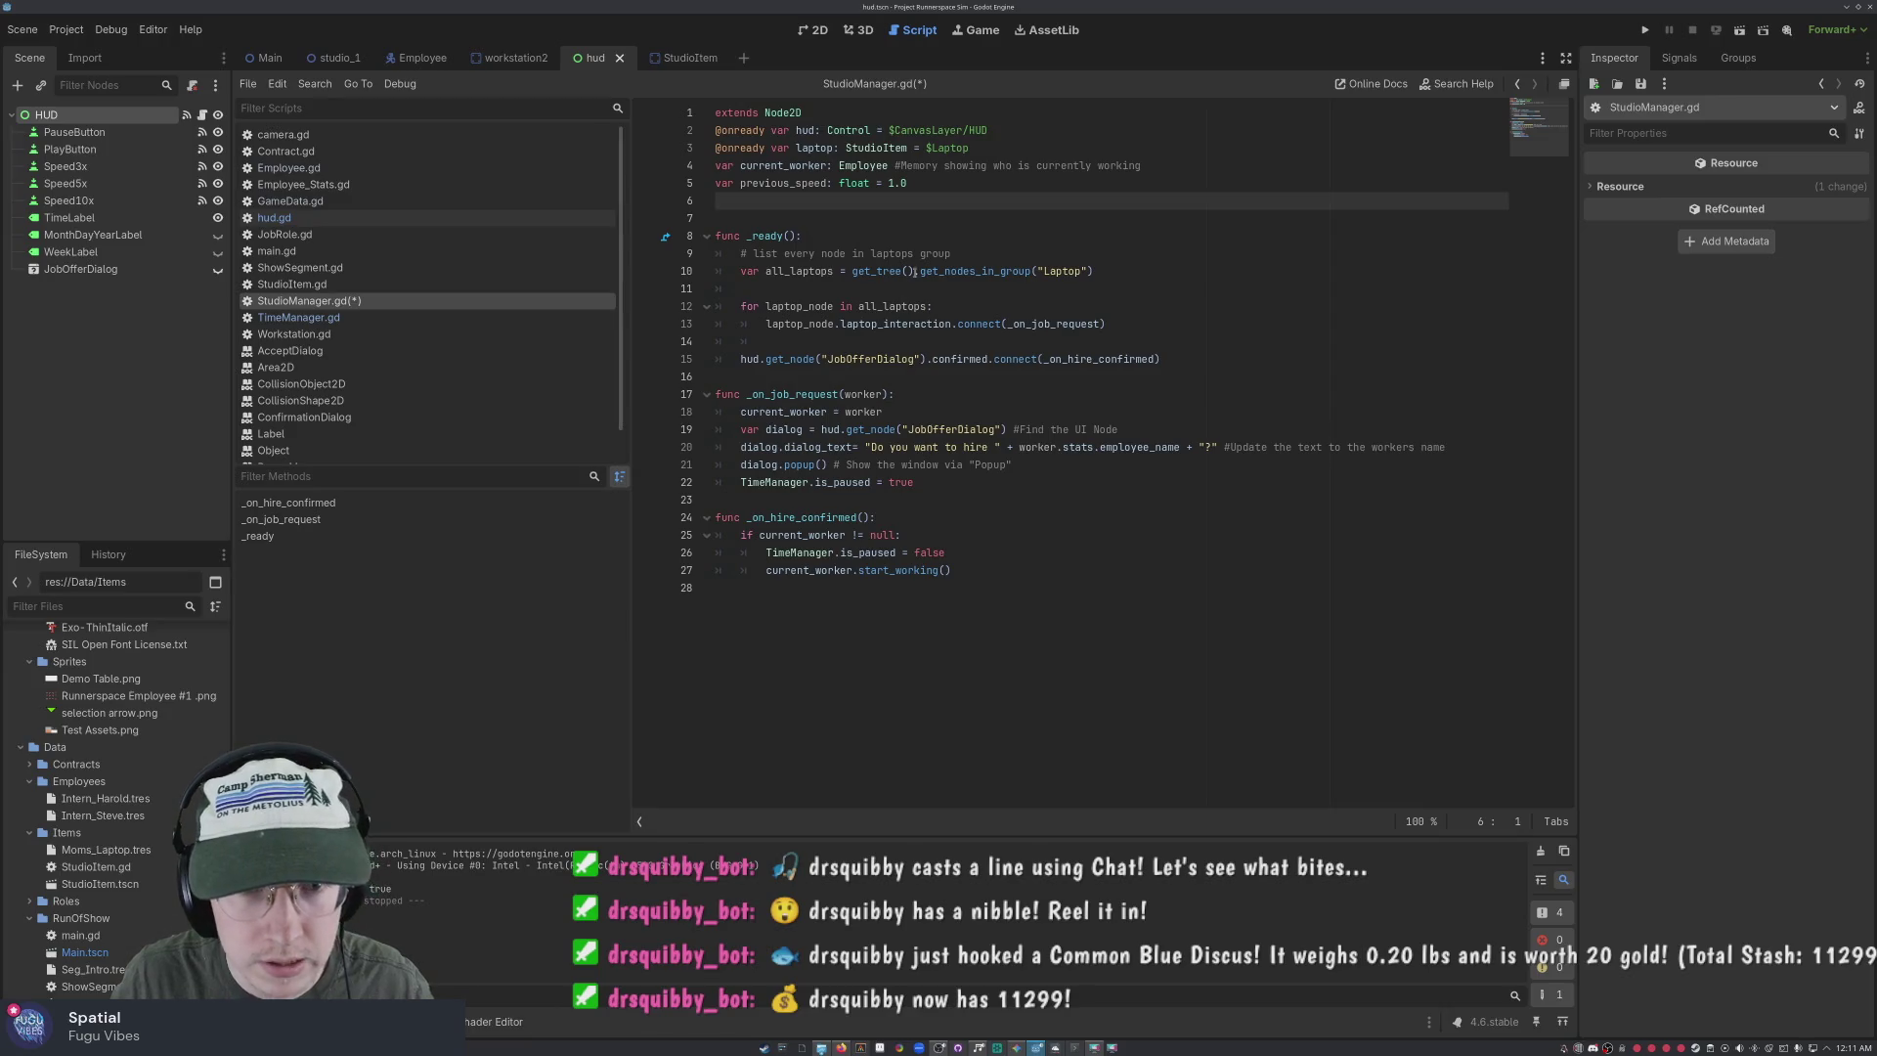
pyautogui.click(998, 183)
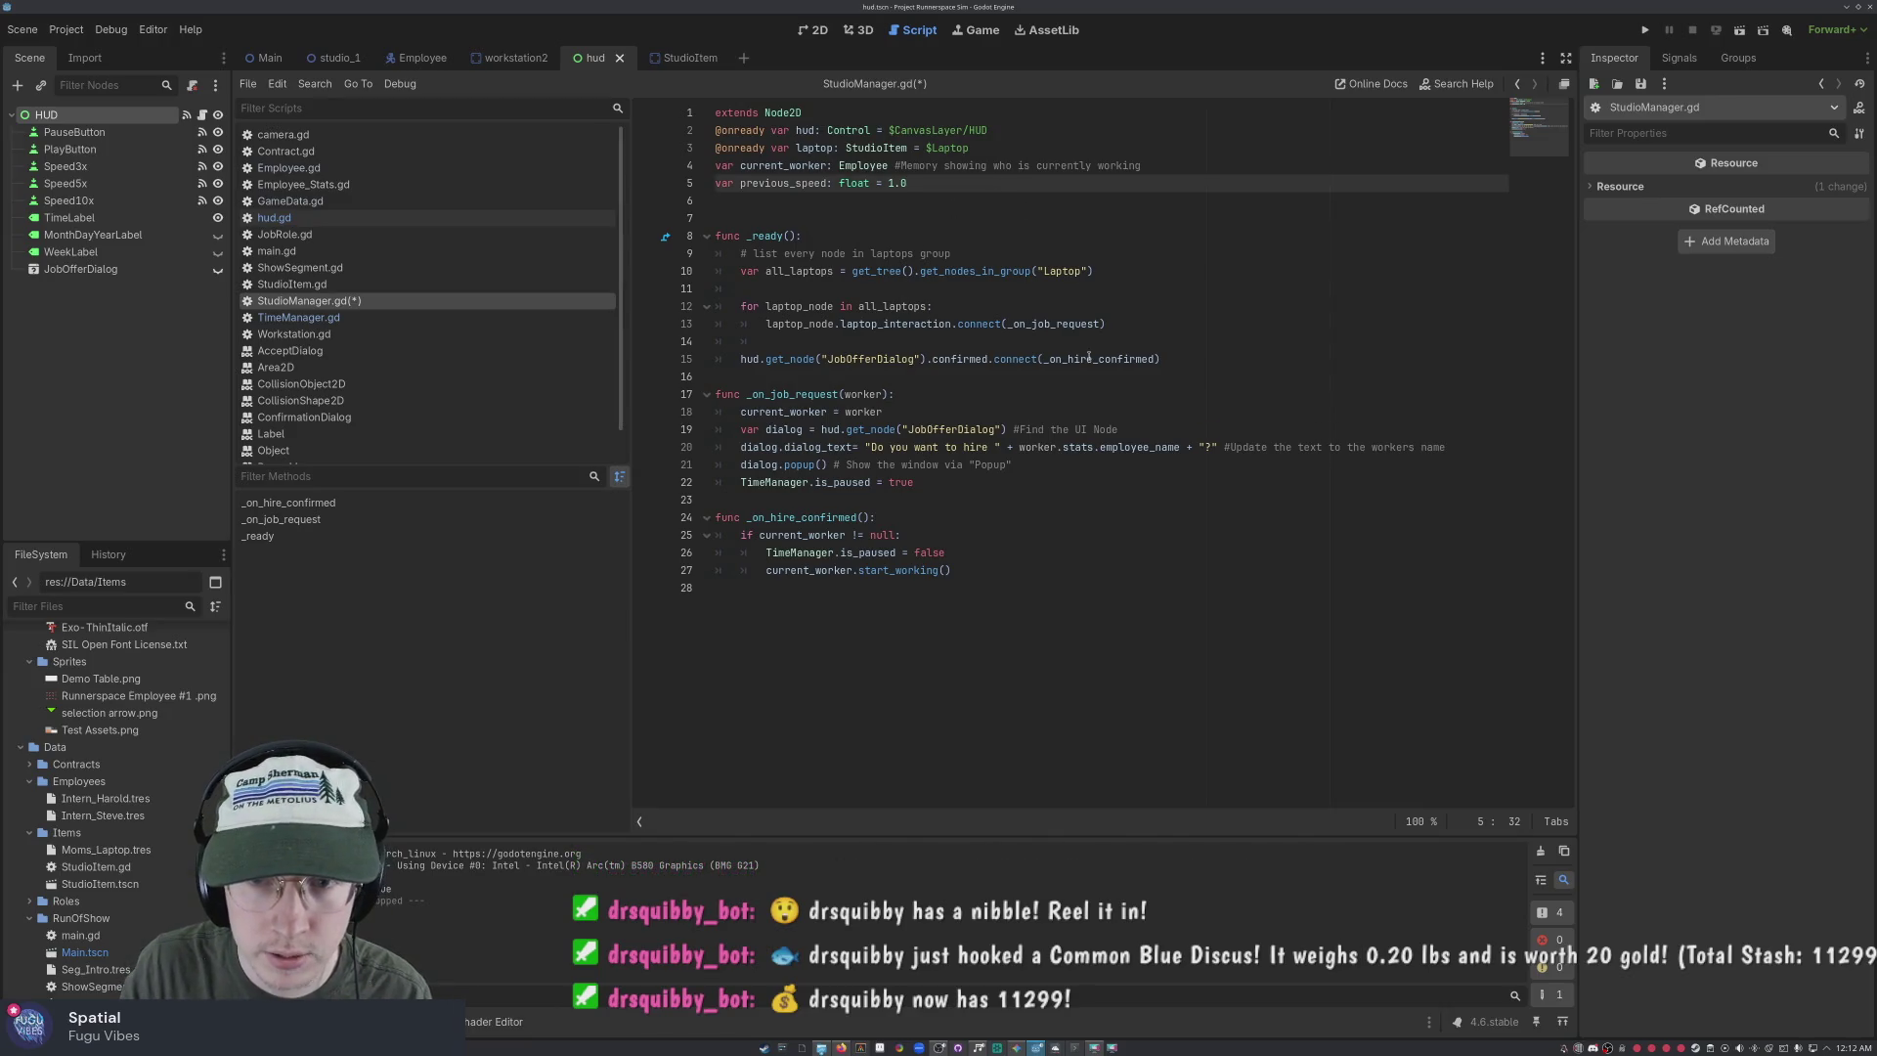
pyautogui.click(949, 359)
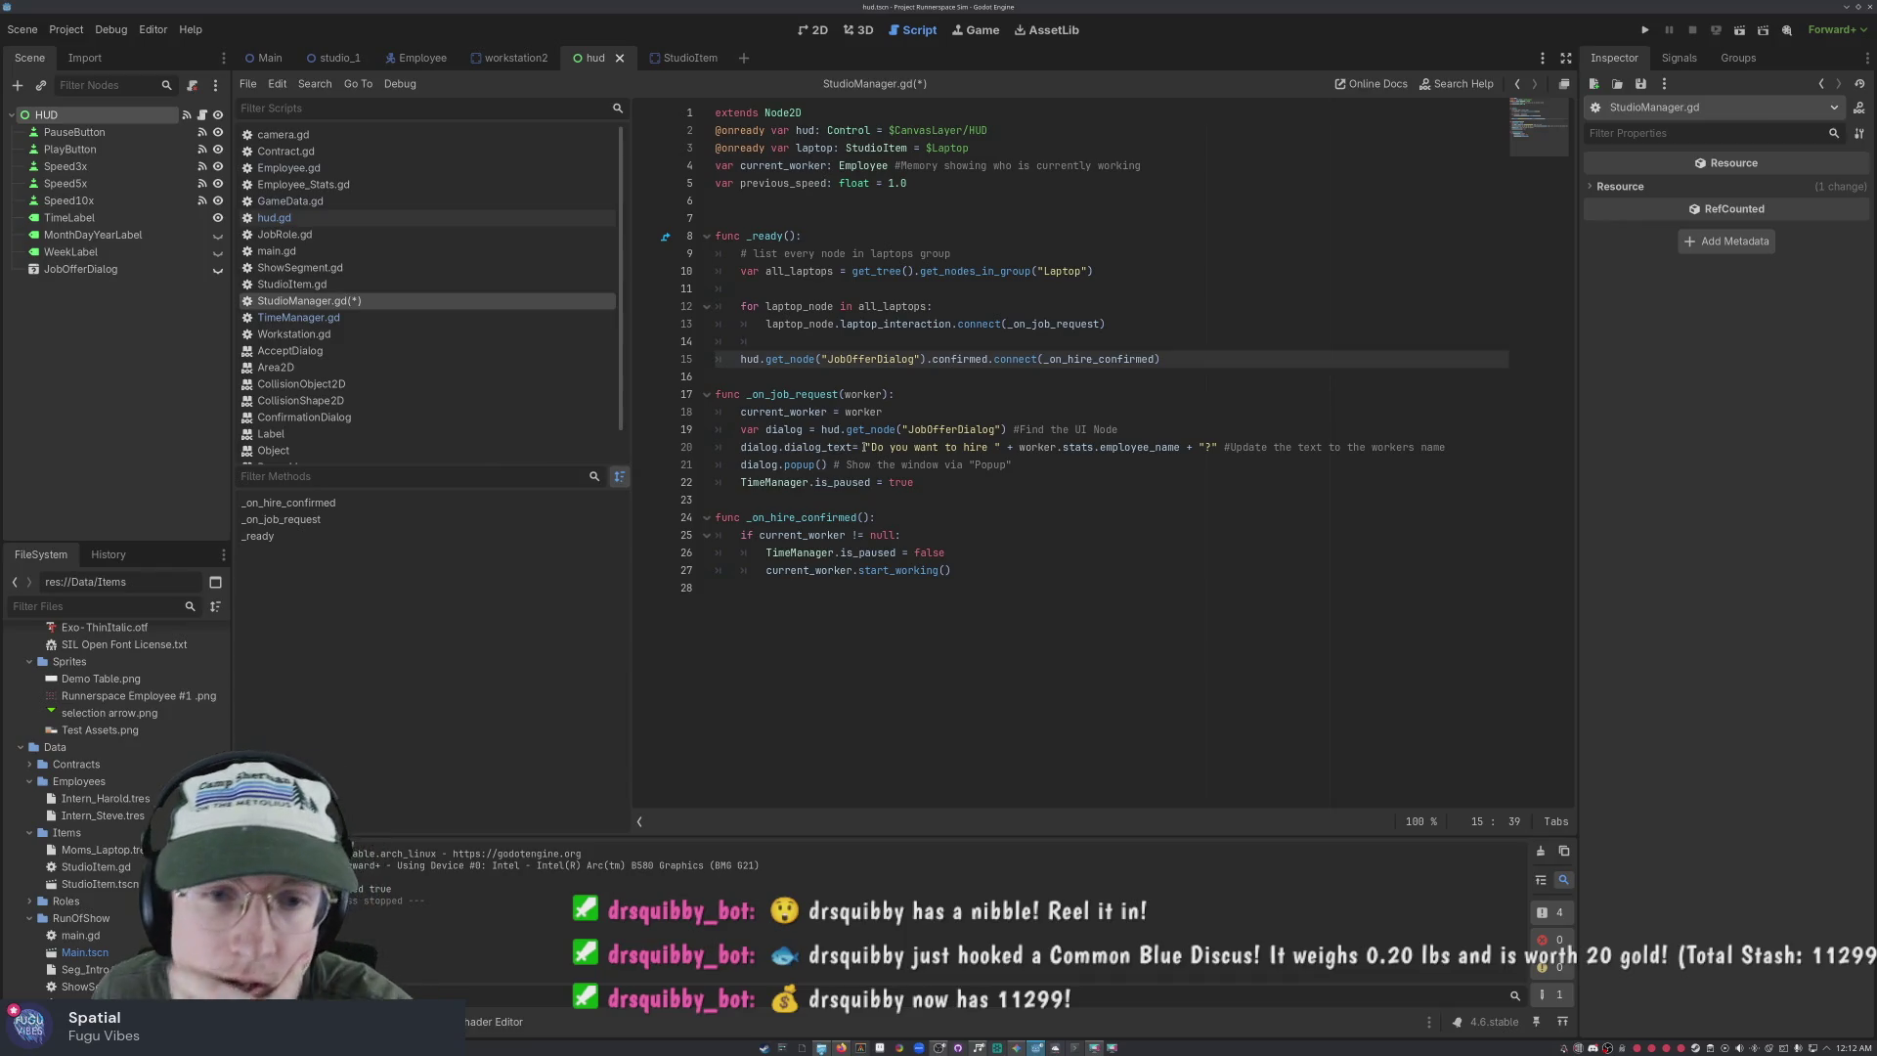
pyautogui.click(971, 307)
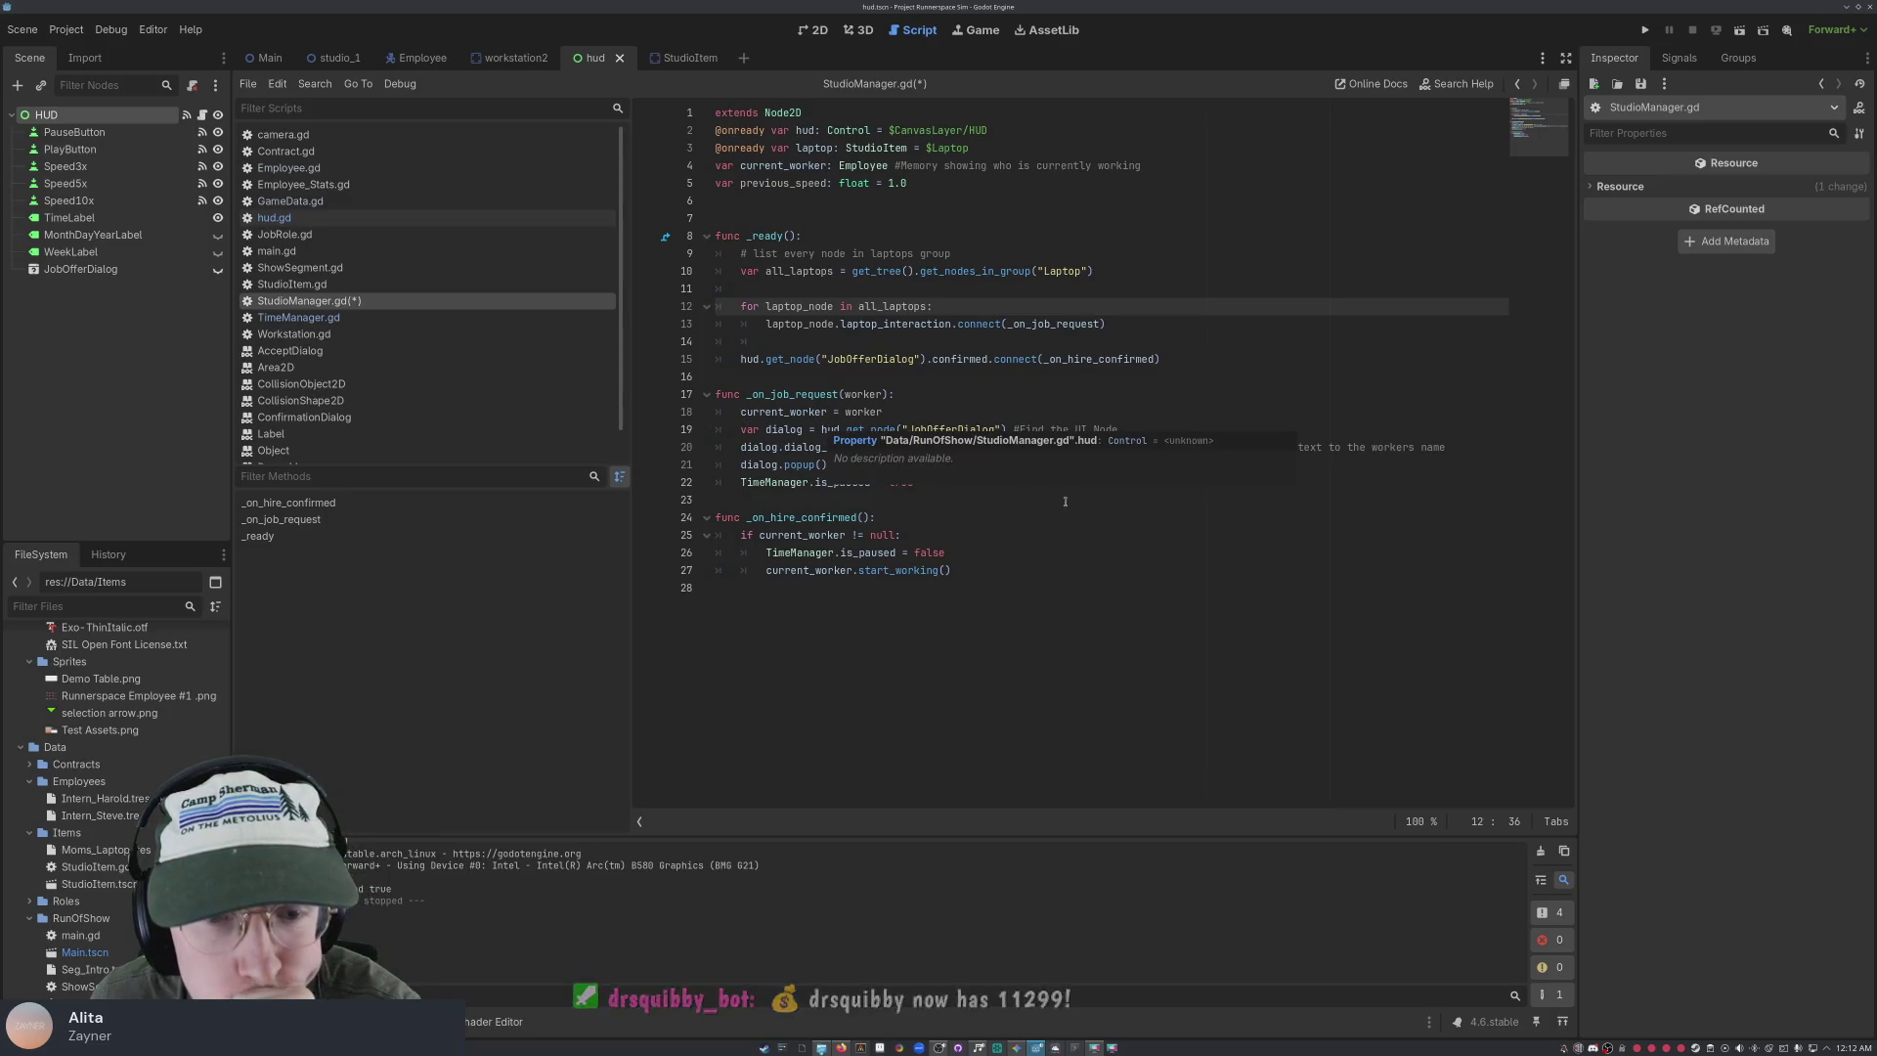
pyautogui.click(1029, 468)
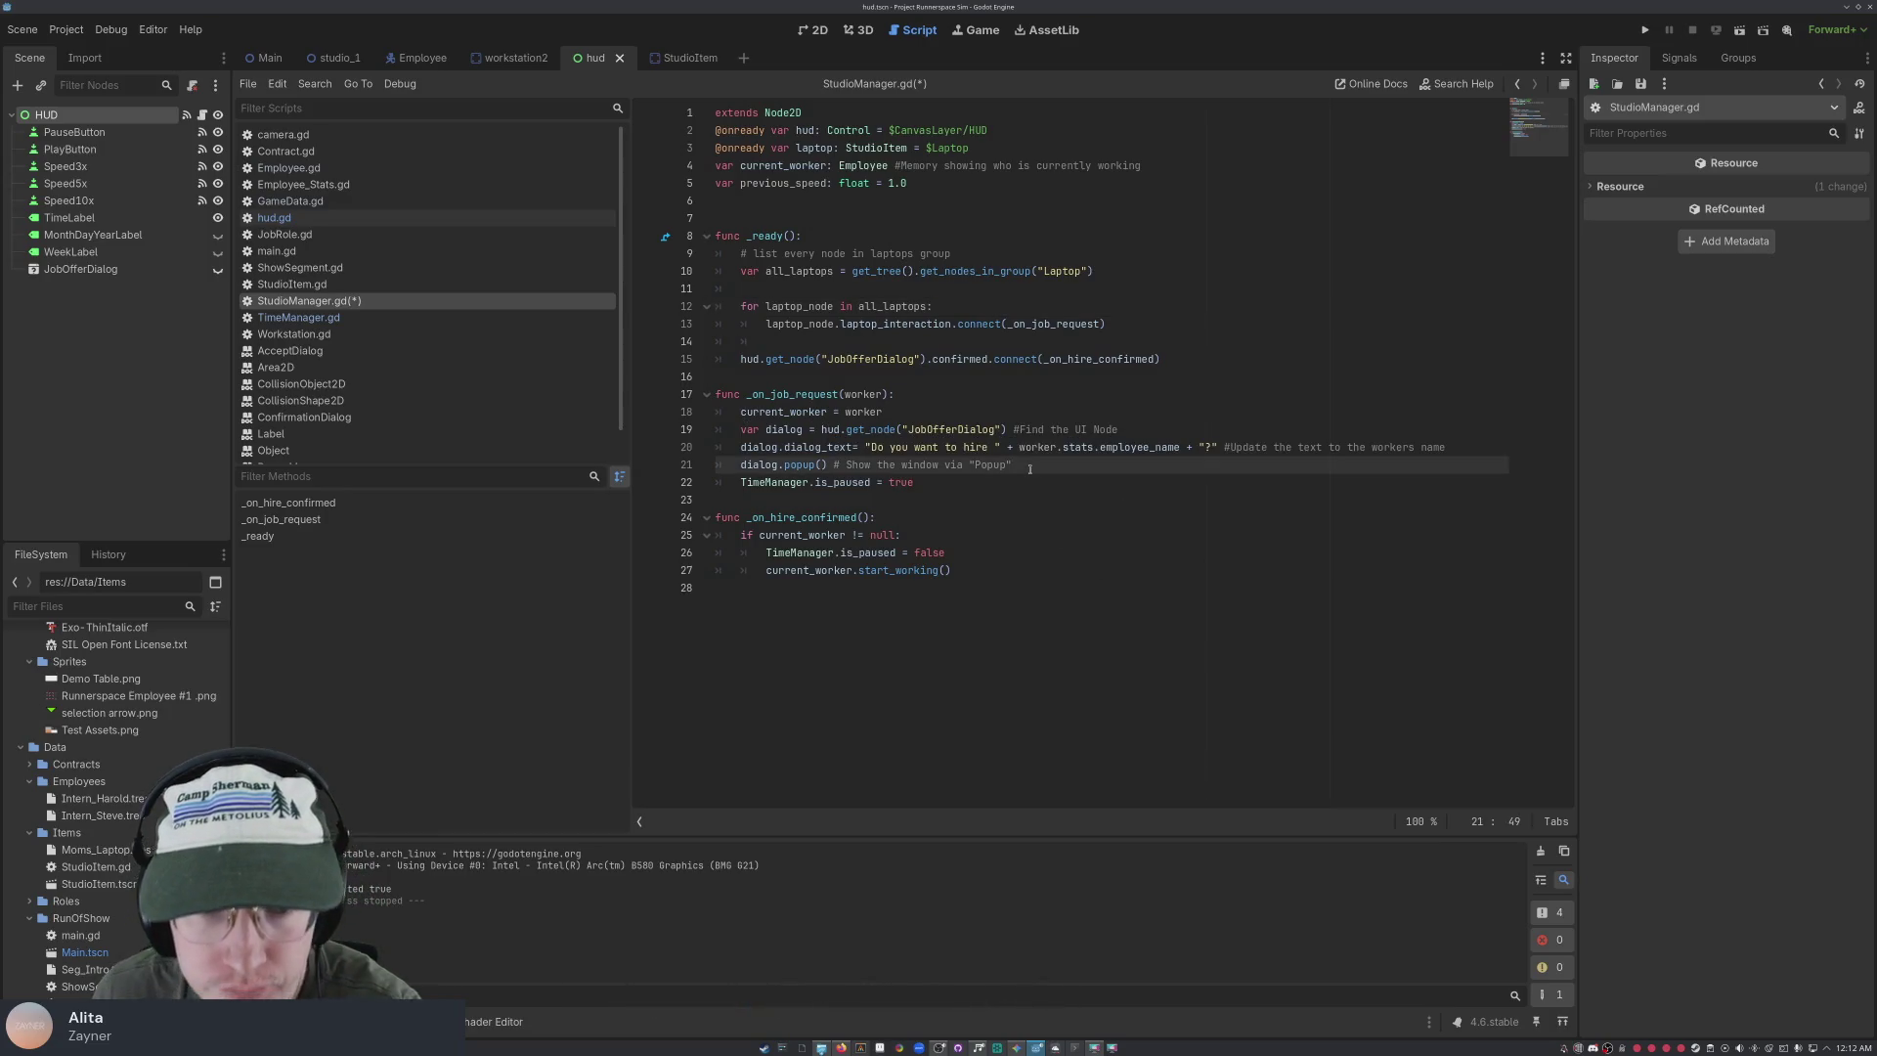
# Write previous_speed = Engine.time_scale on new line 22 after dialog.popup(), correcting typos
pyautogui.press('Return')
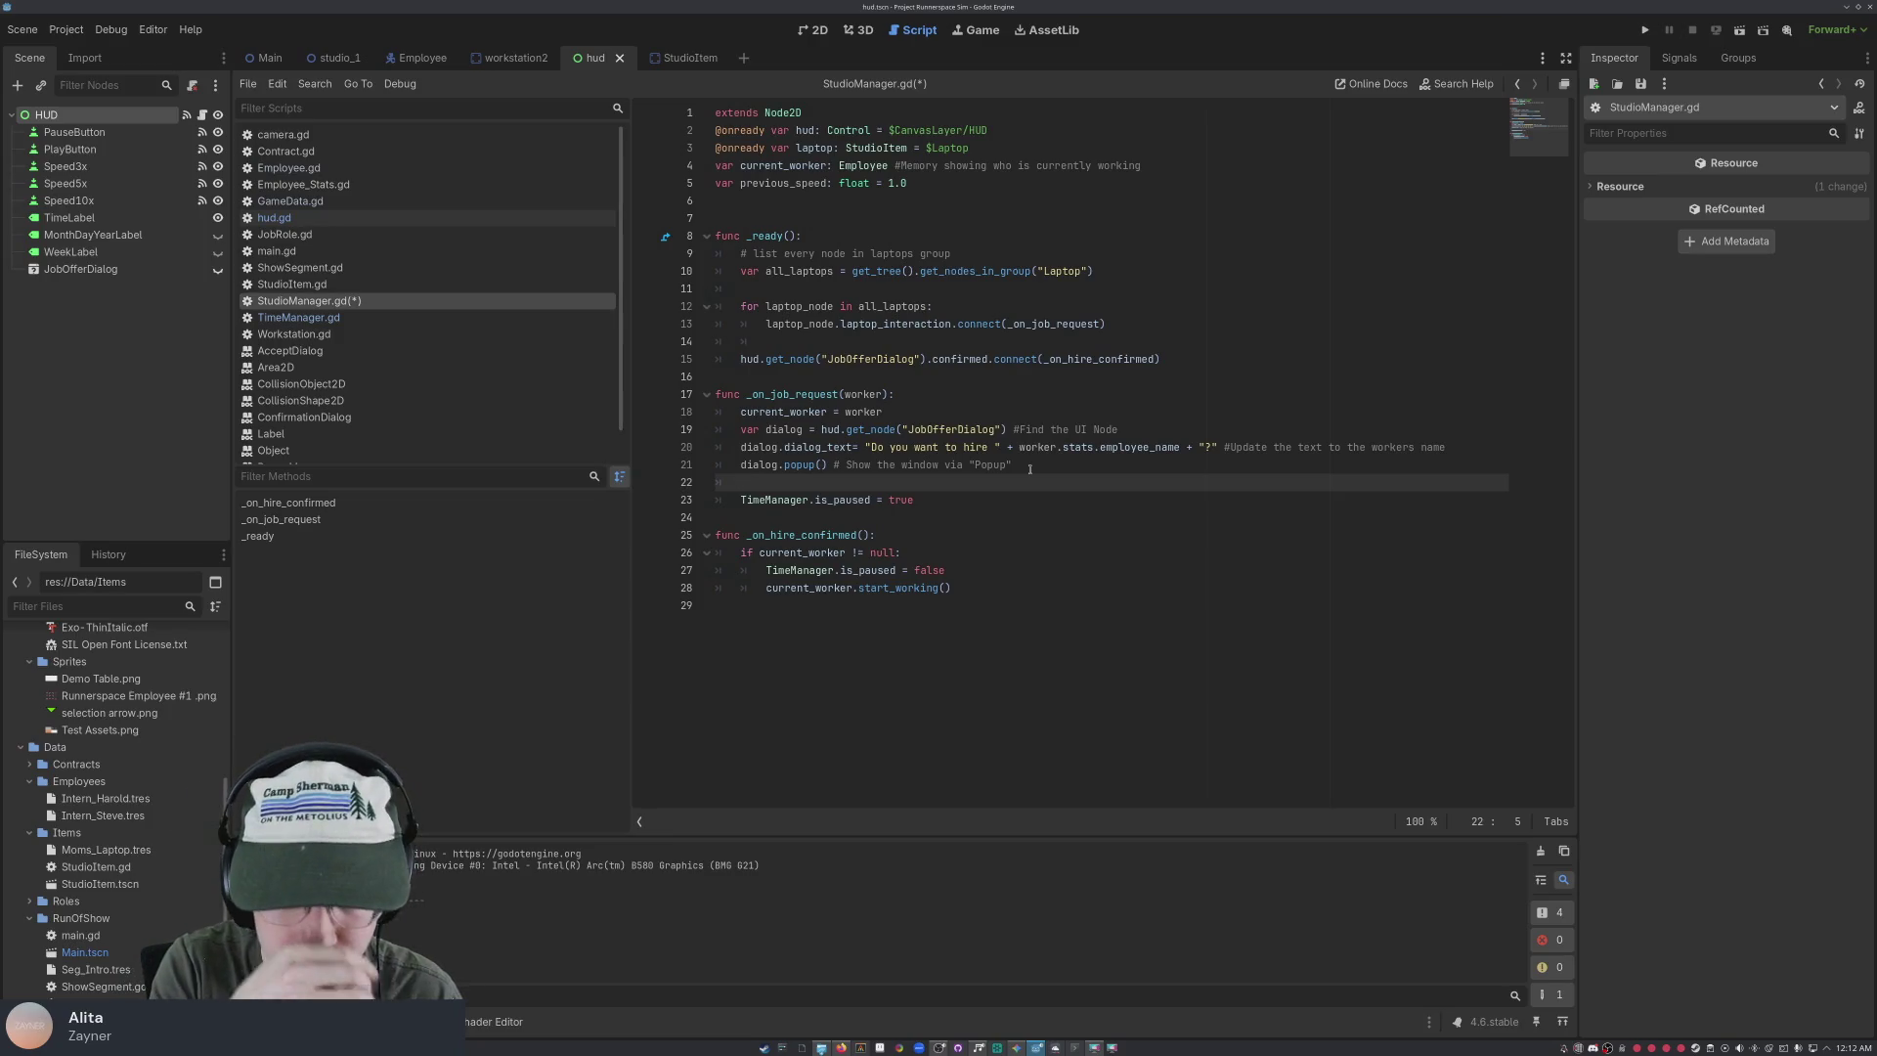
pyautogui.write('En')
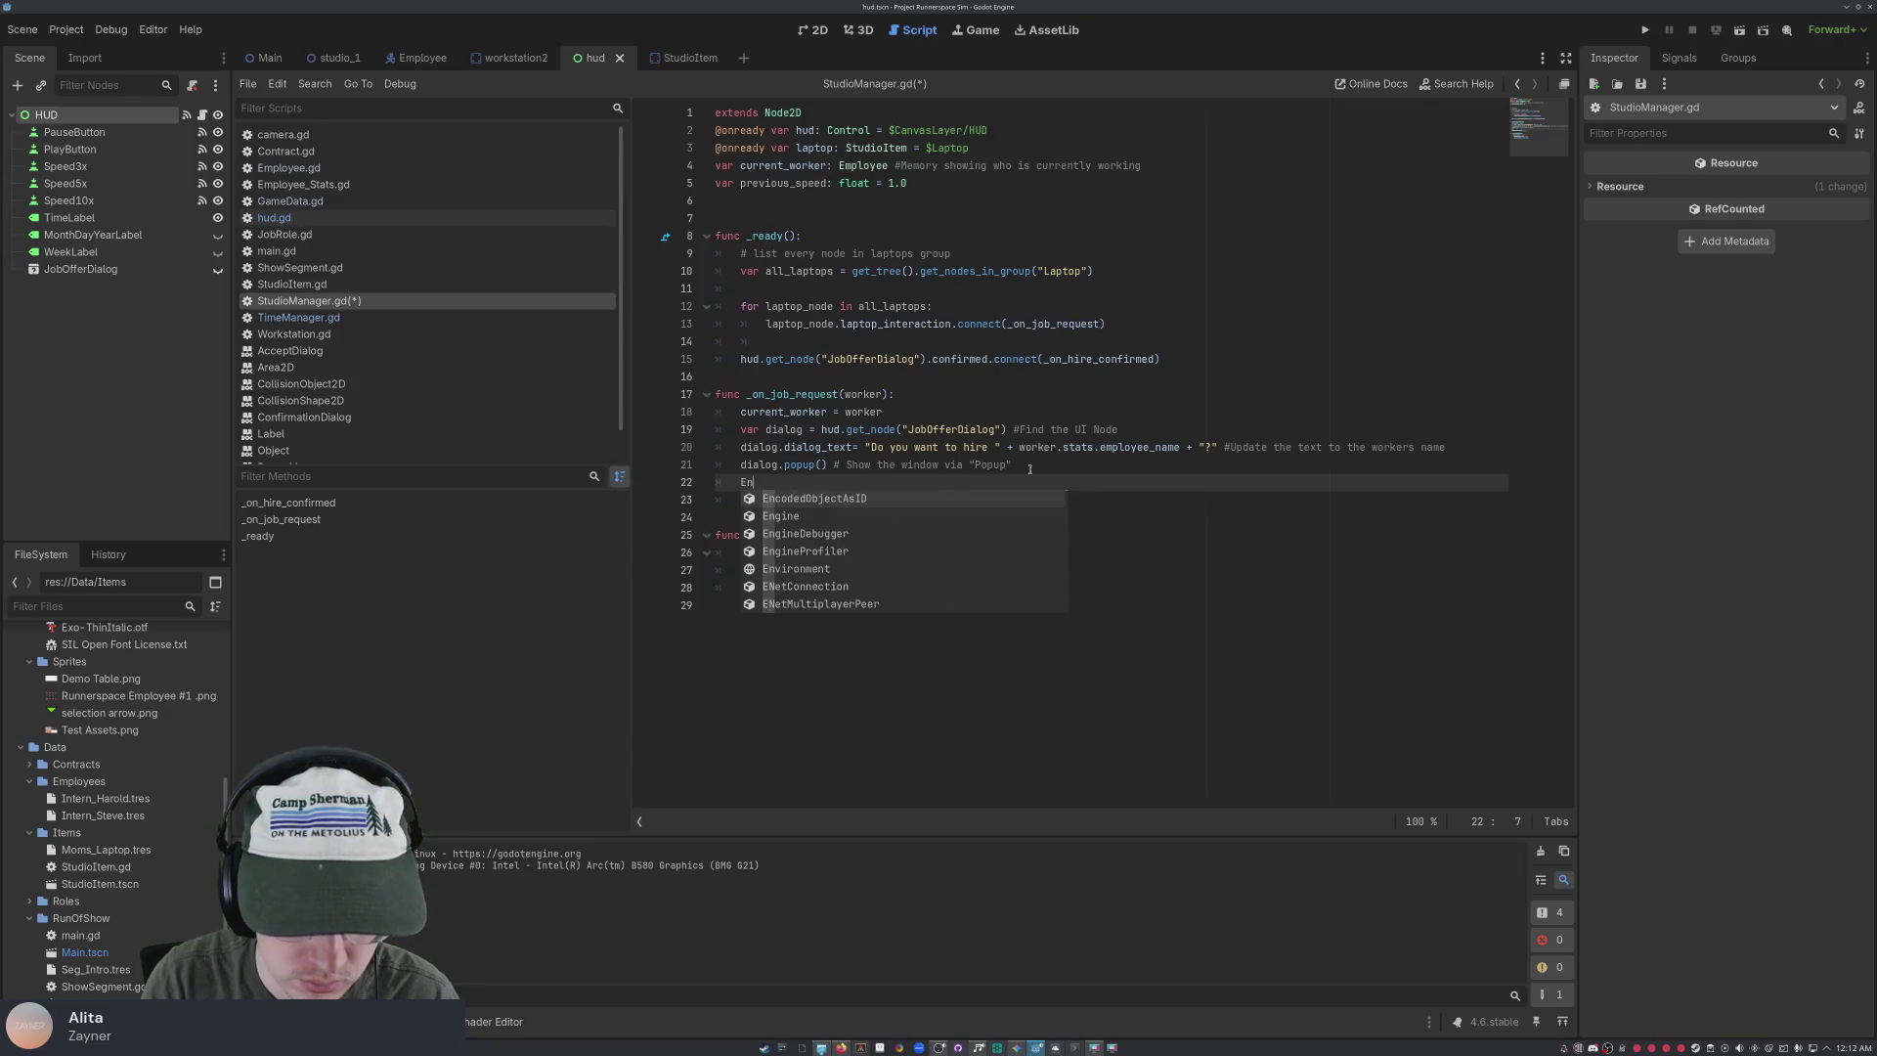
pyautogui.write('gine')
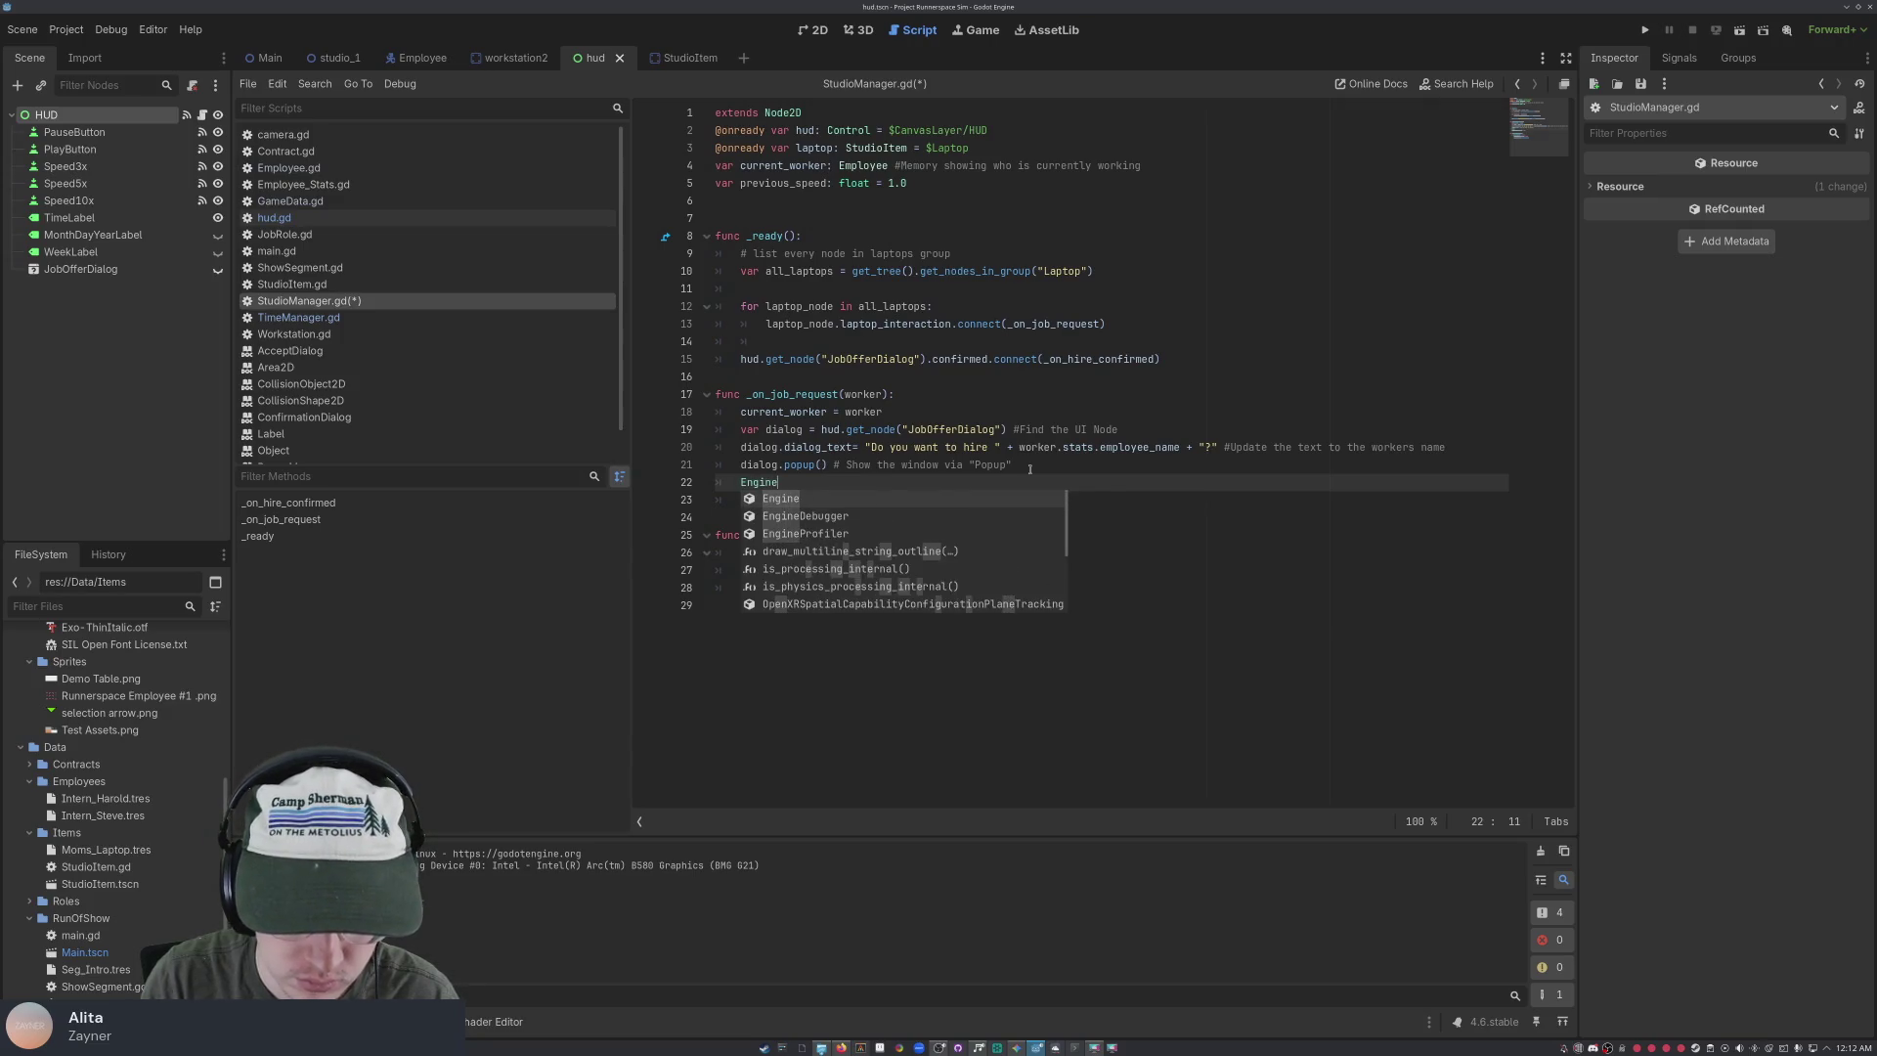
pyautogui.write('.time+sc')
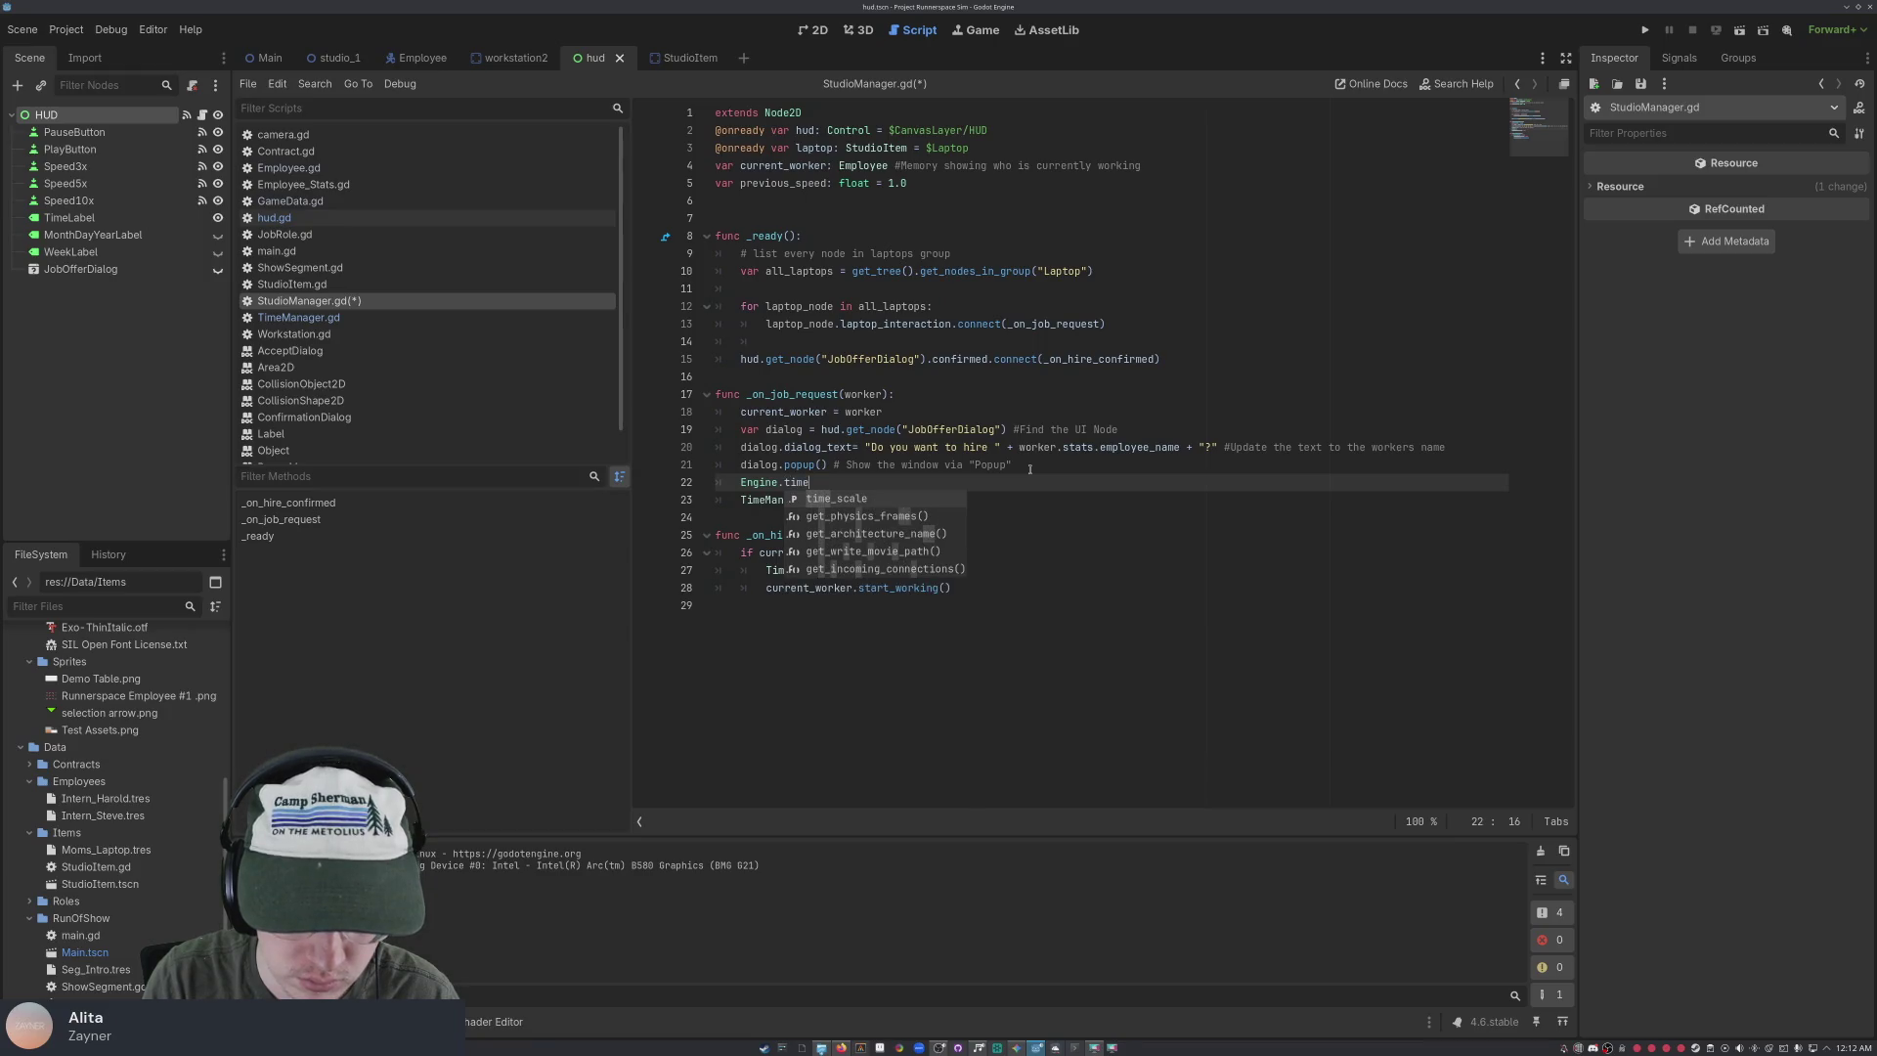
pyautogui.write('ale')
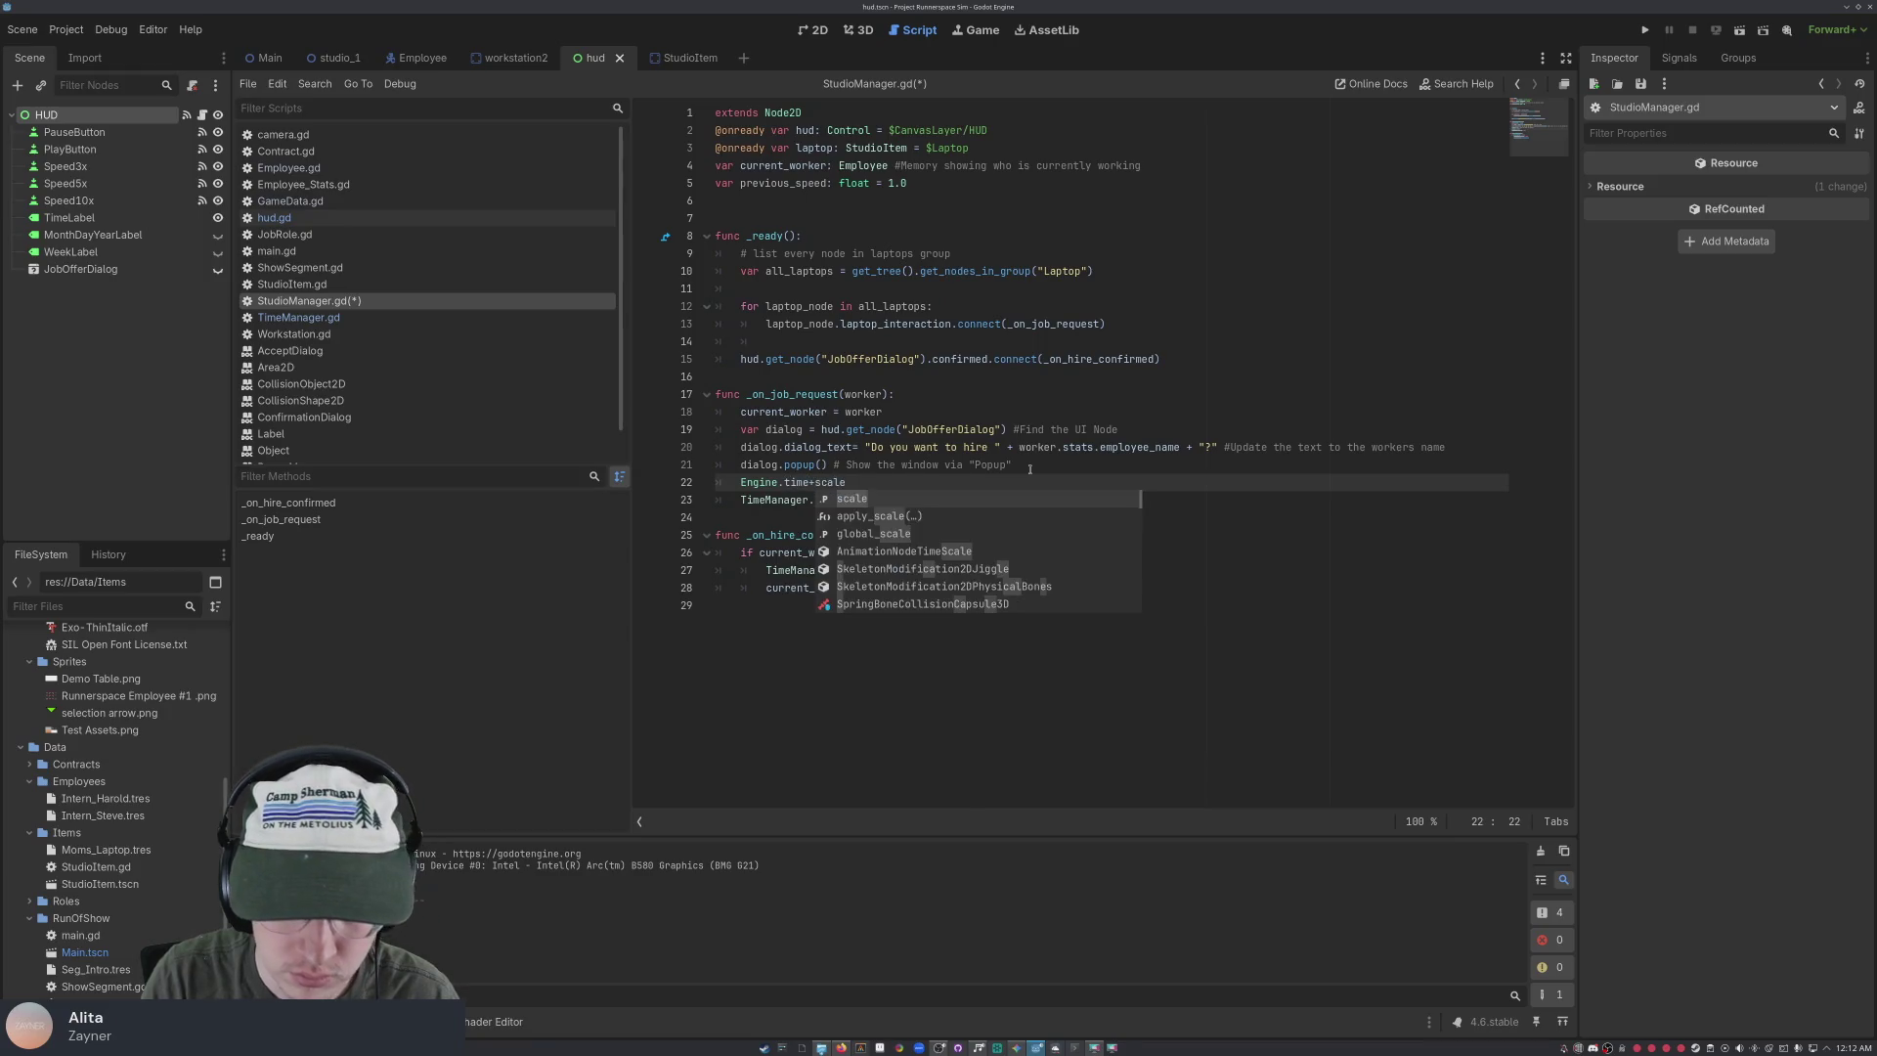
pyautogui.press('BackSpace')
pyautogui.press('BackSpace')
pyautogui.press('BackSpace')
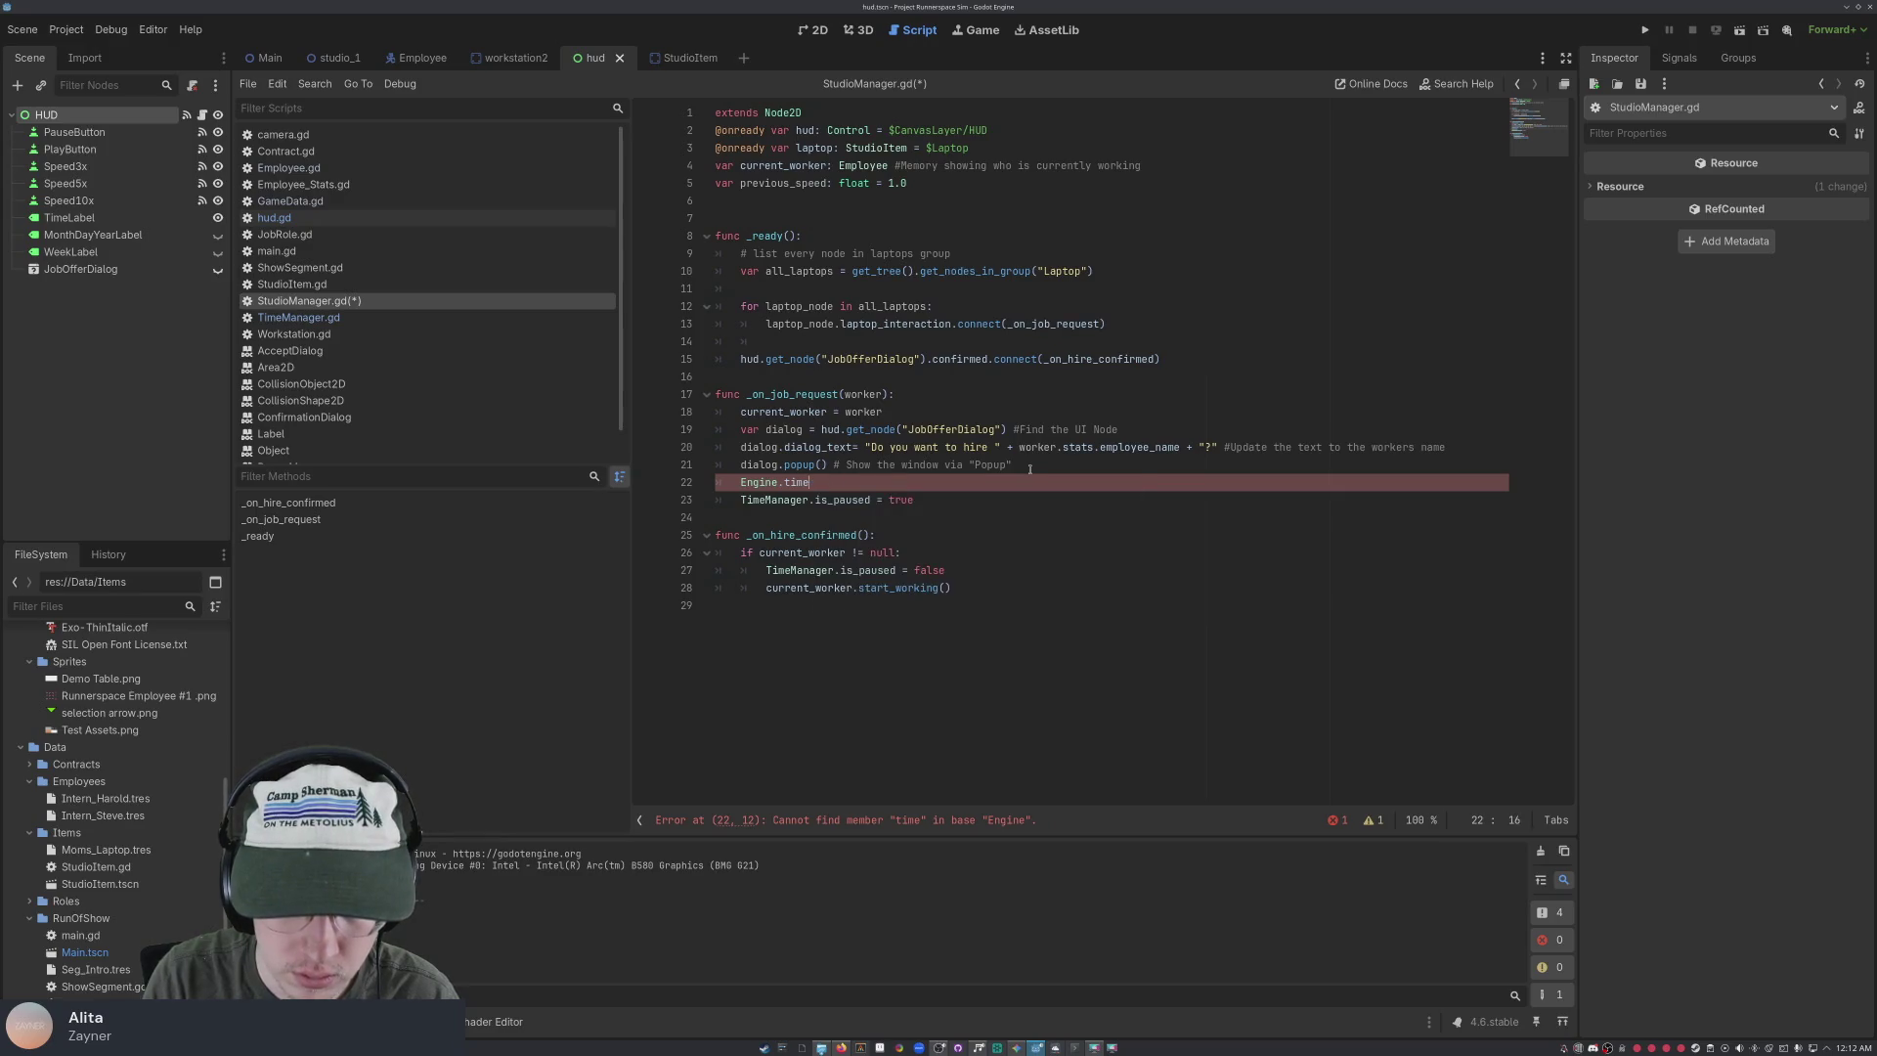
pyautogui.write('_scale')
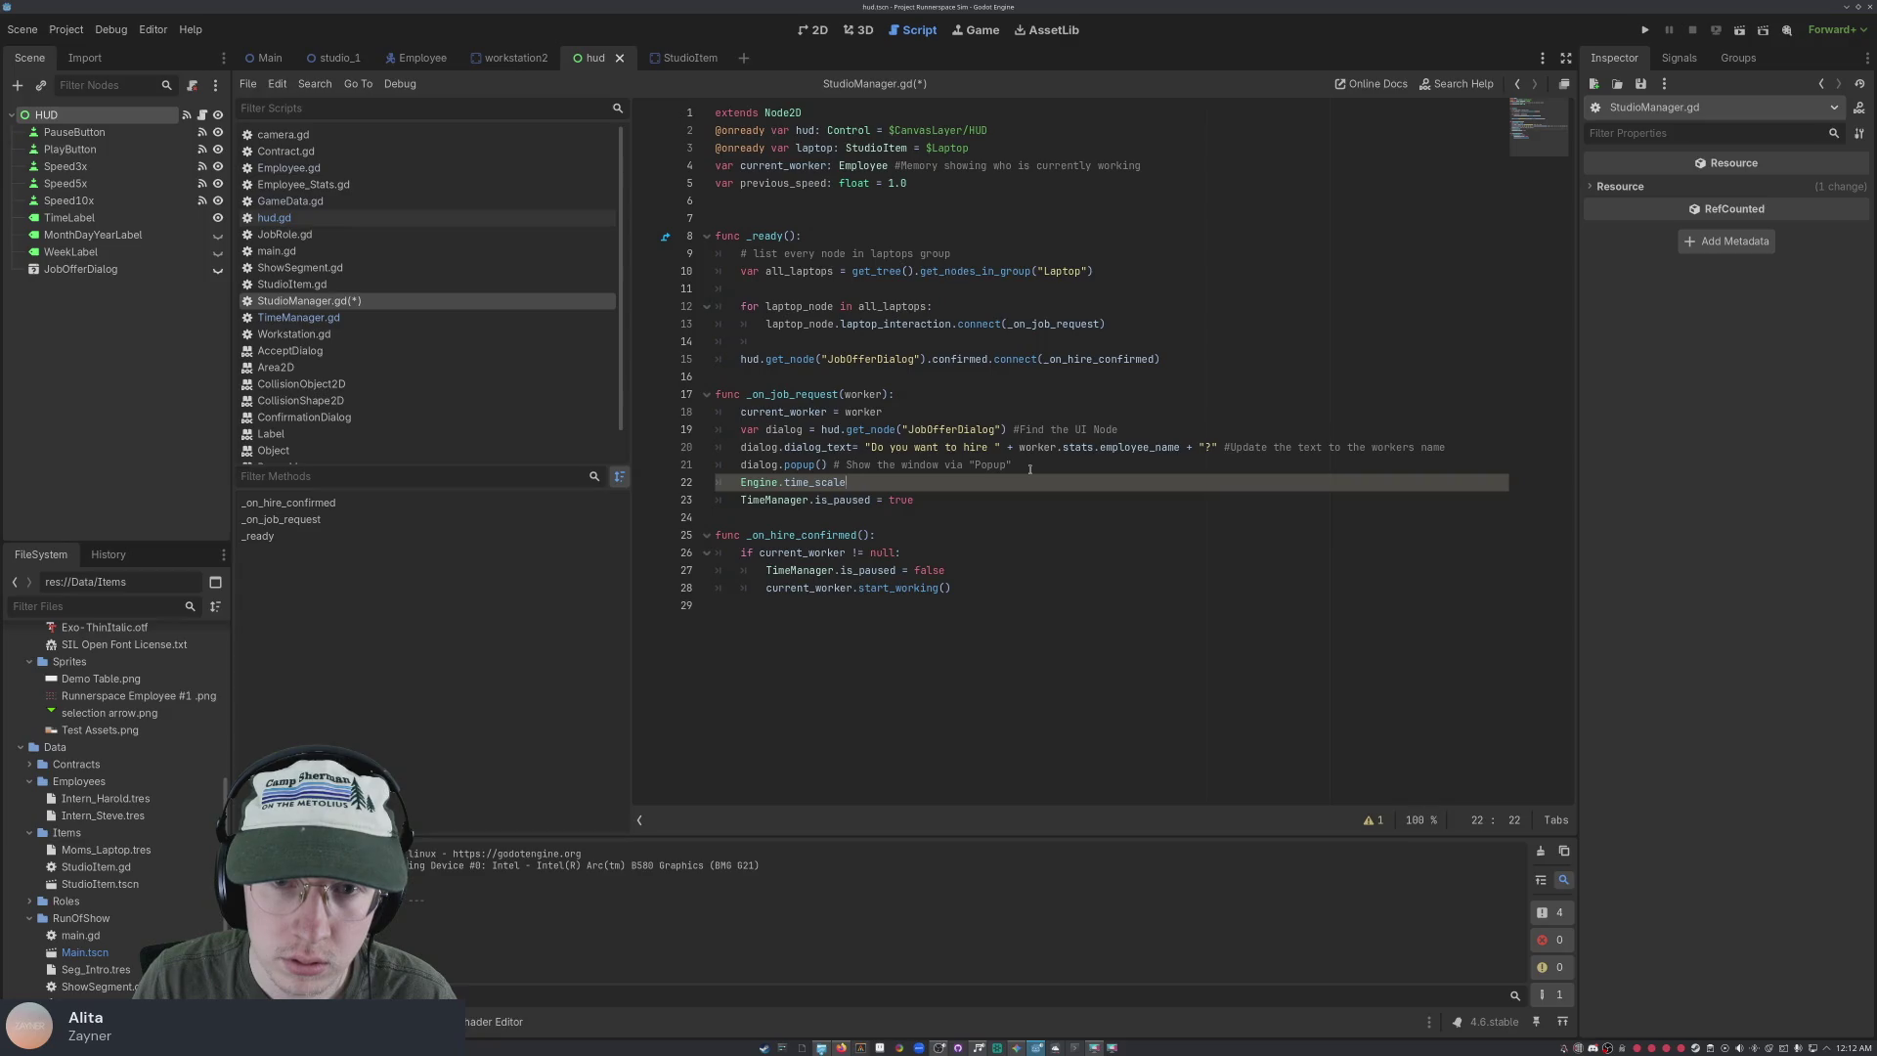
pyautogui.press('BackSpace')
pyautogui.press('BackSpace')
pyautogui.press('BackSpace')
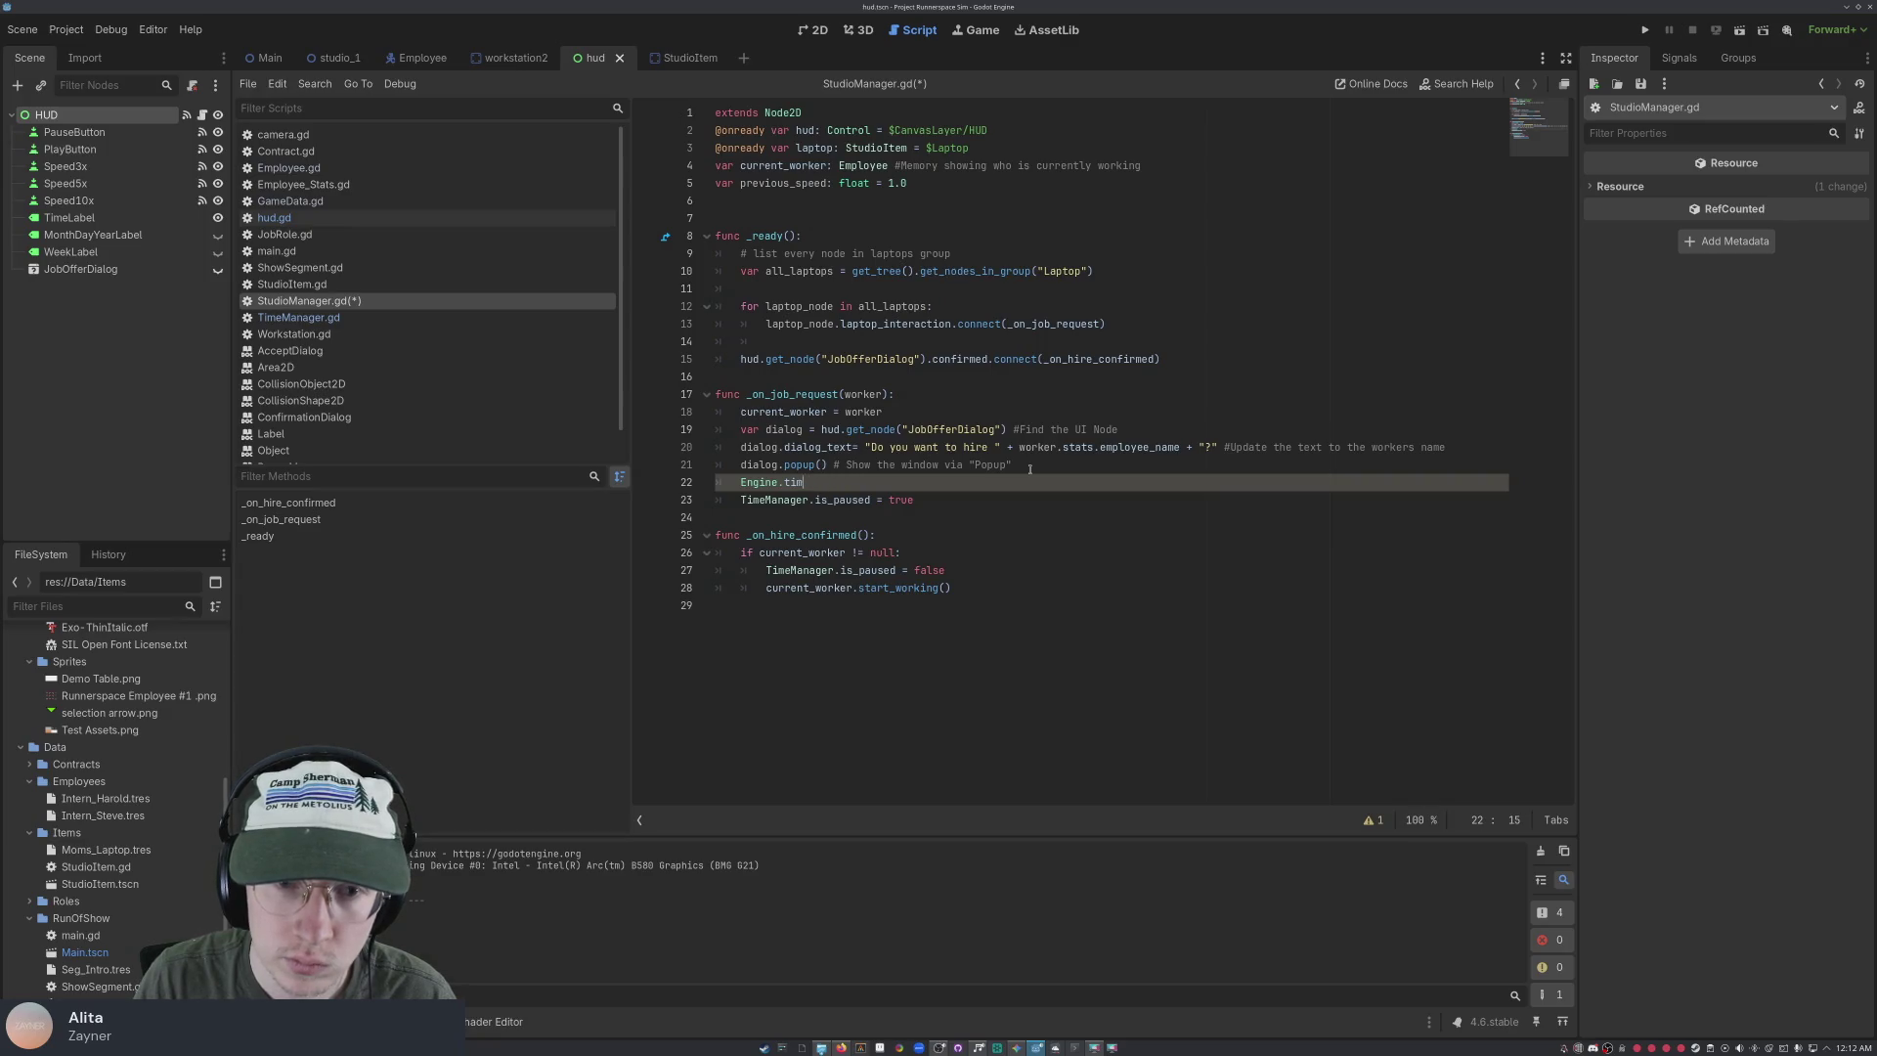
pyautogui.press('BackSpace')
pyautogui.press('BackSpace')
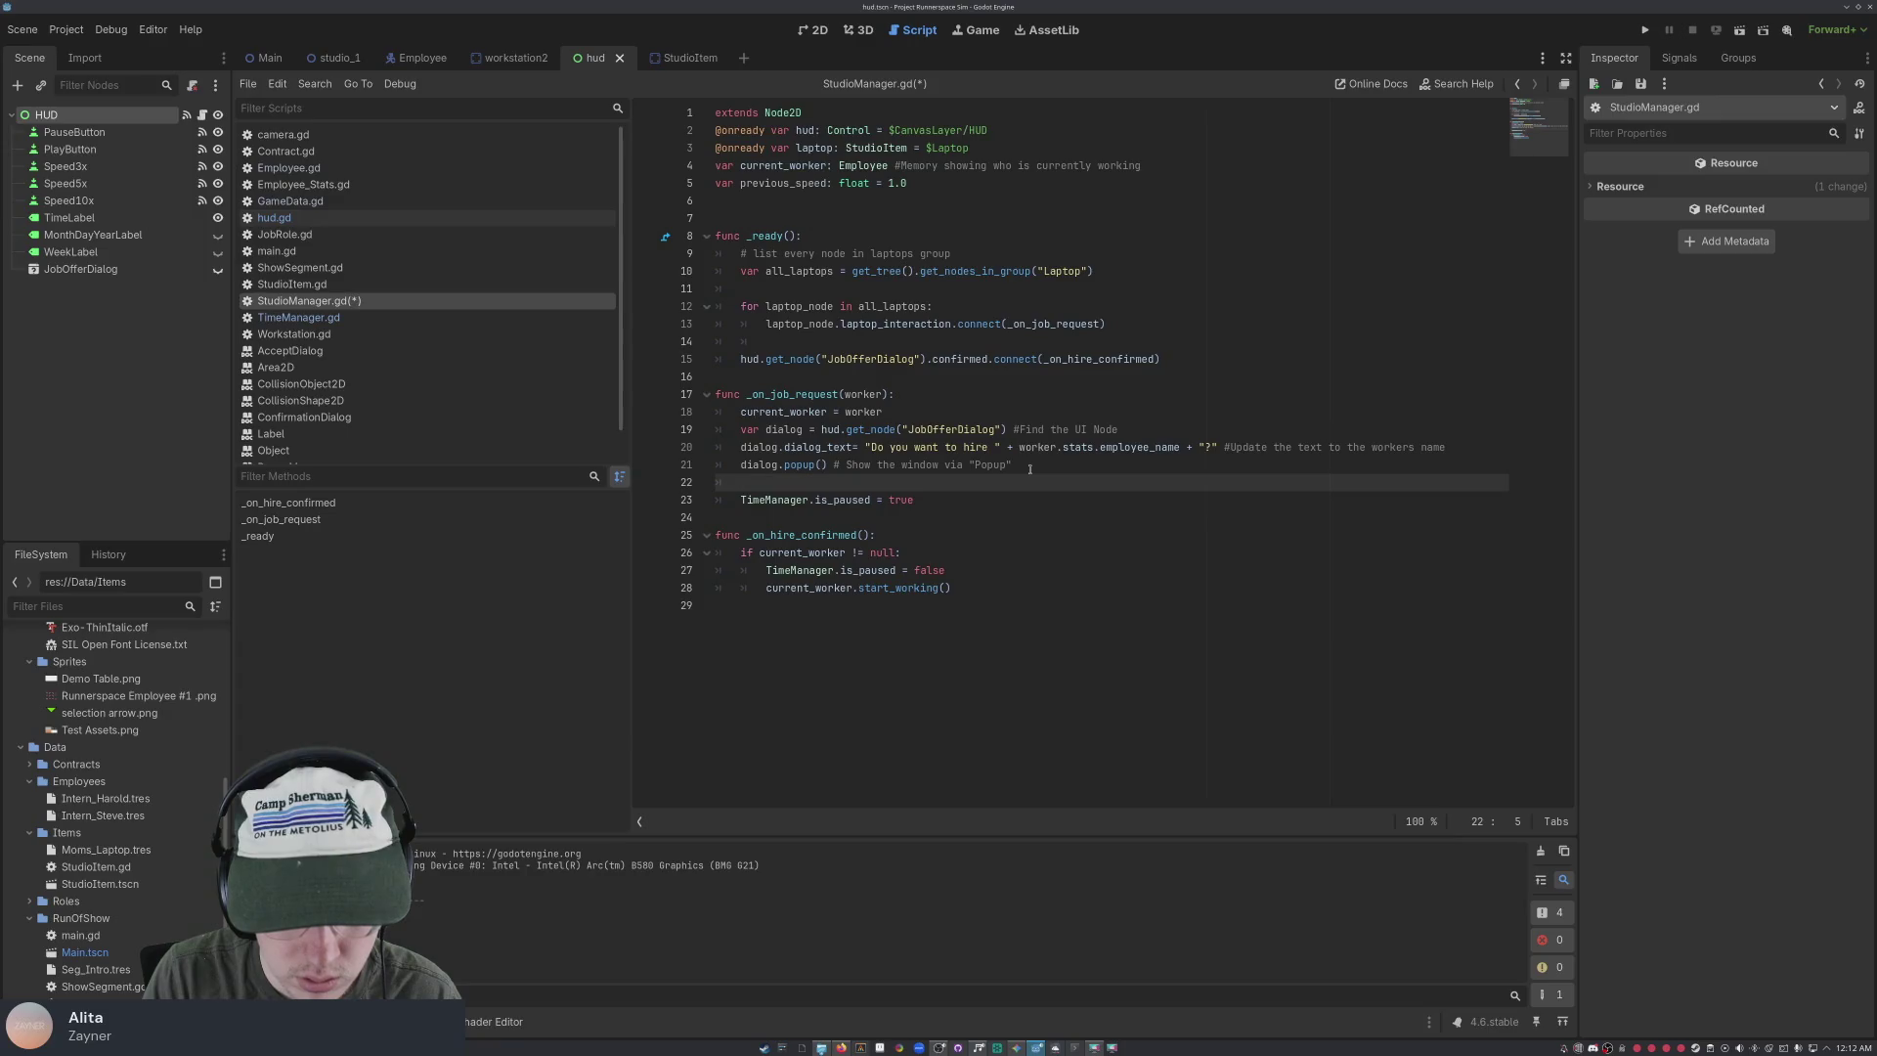
pyautogui.write('previous')
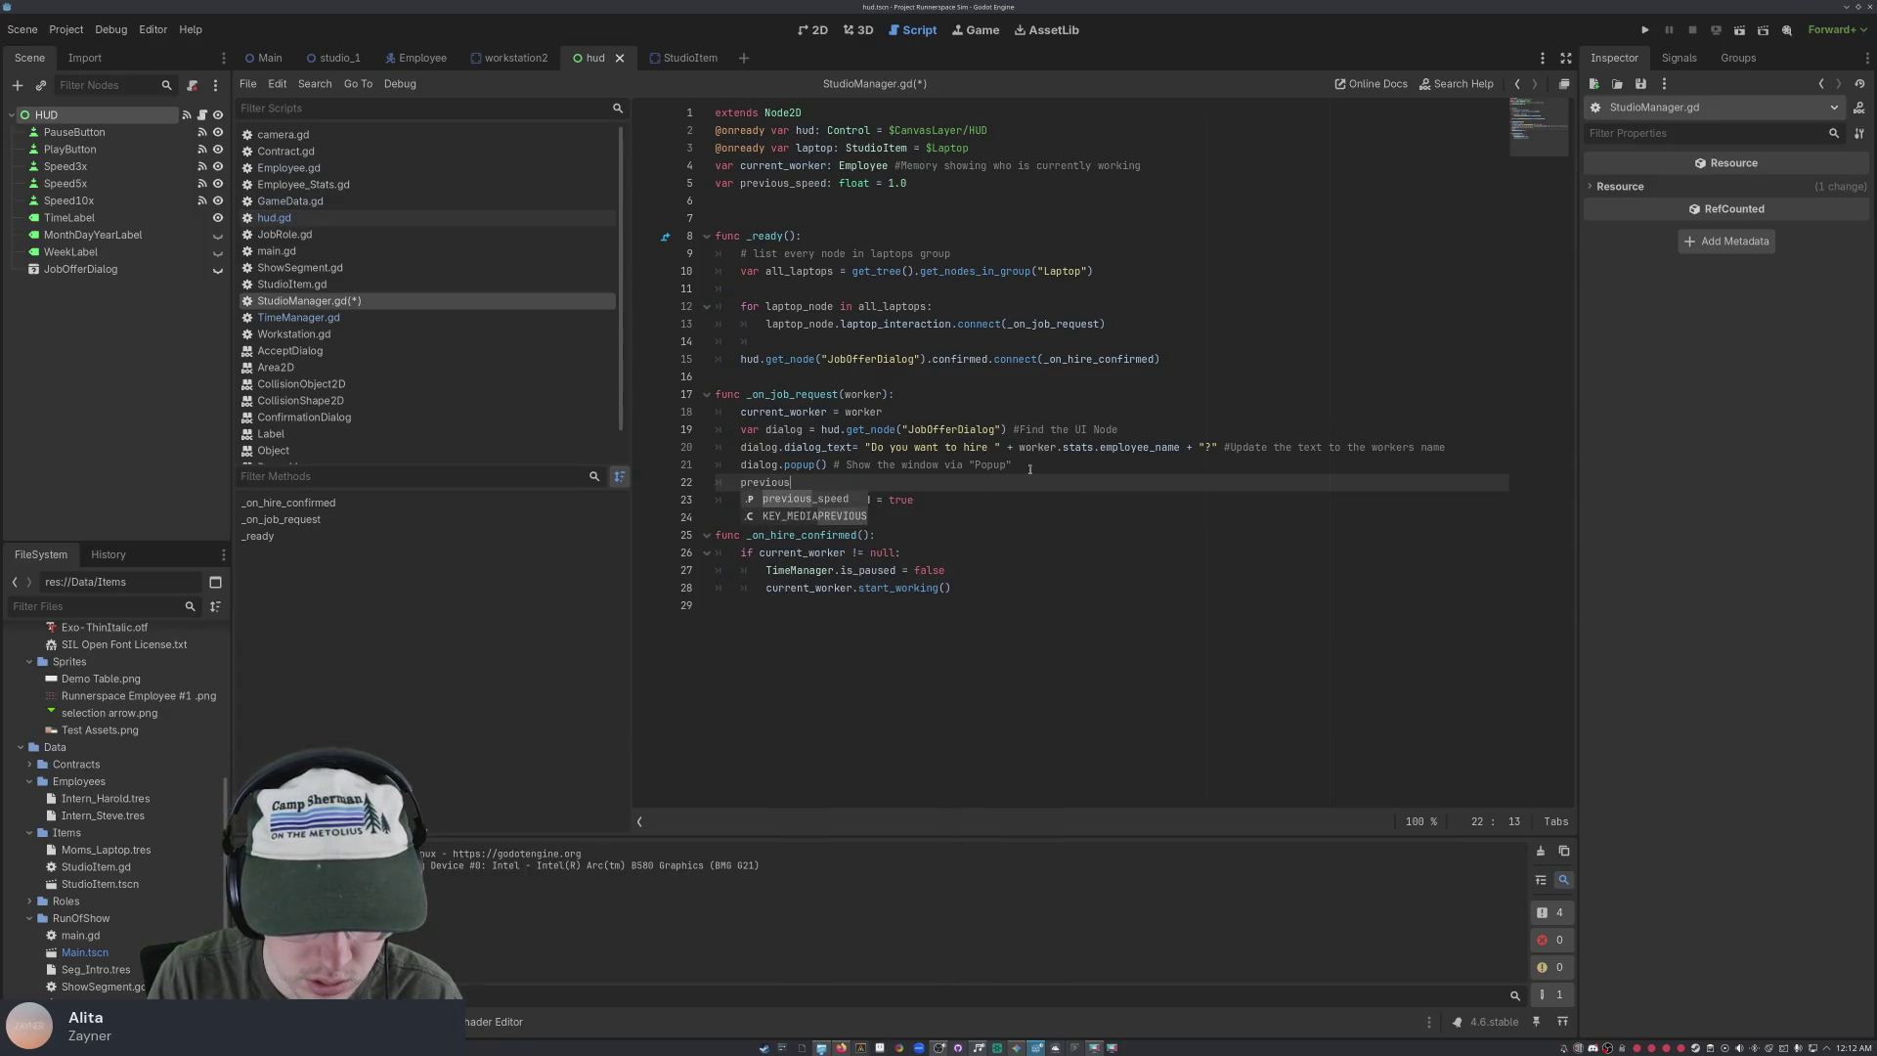
pyautogui.write('_speed = ')
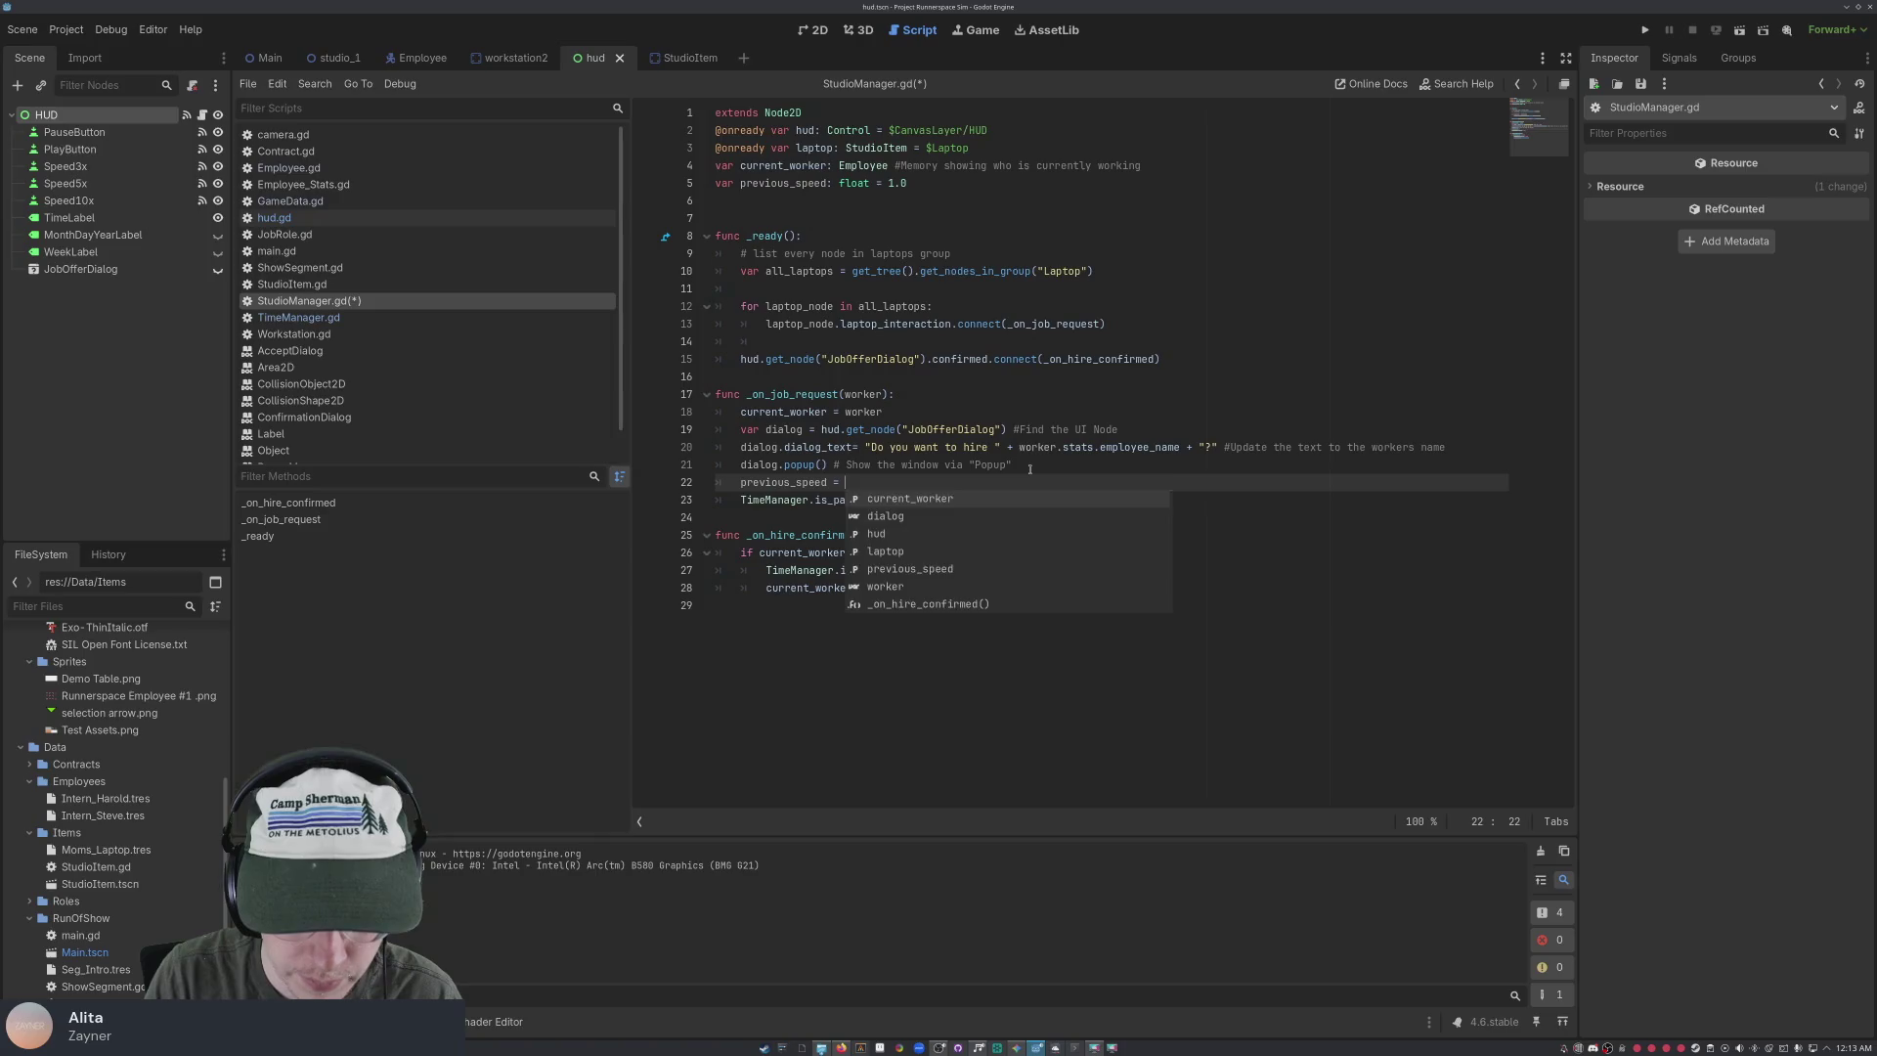
pyautogui.write('Engine.')
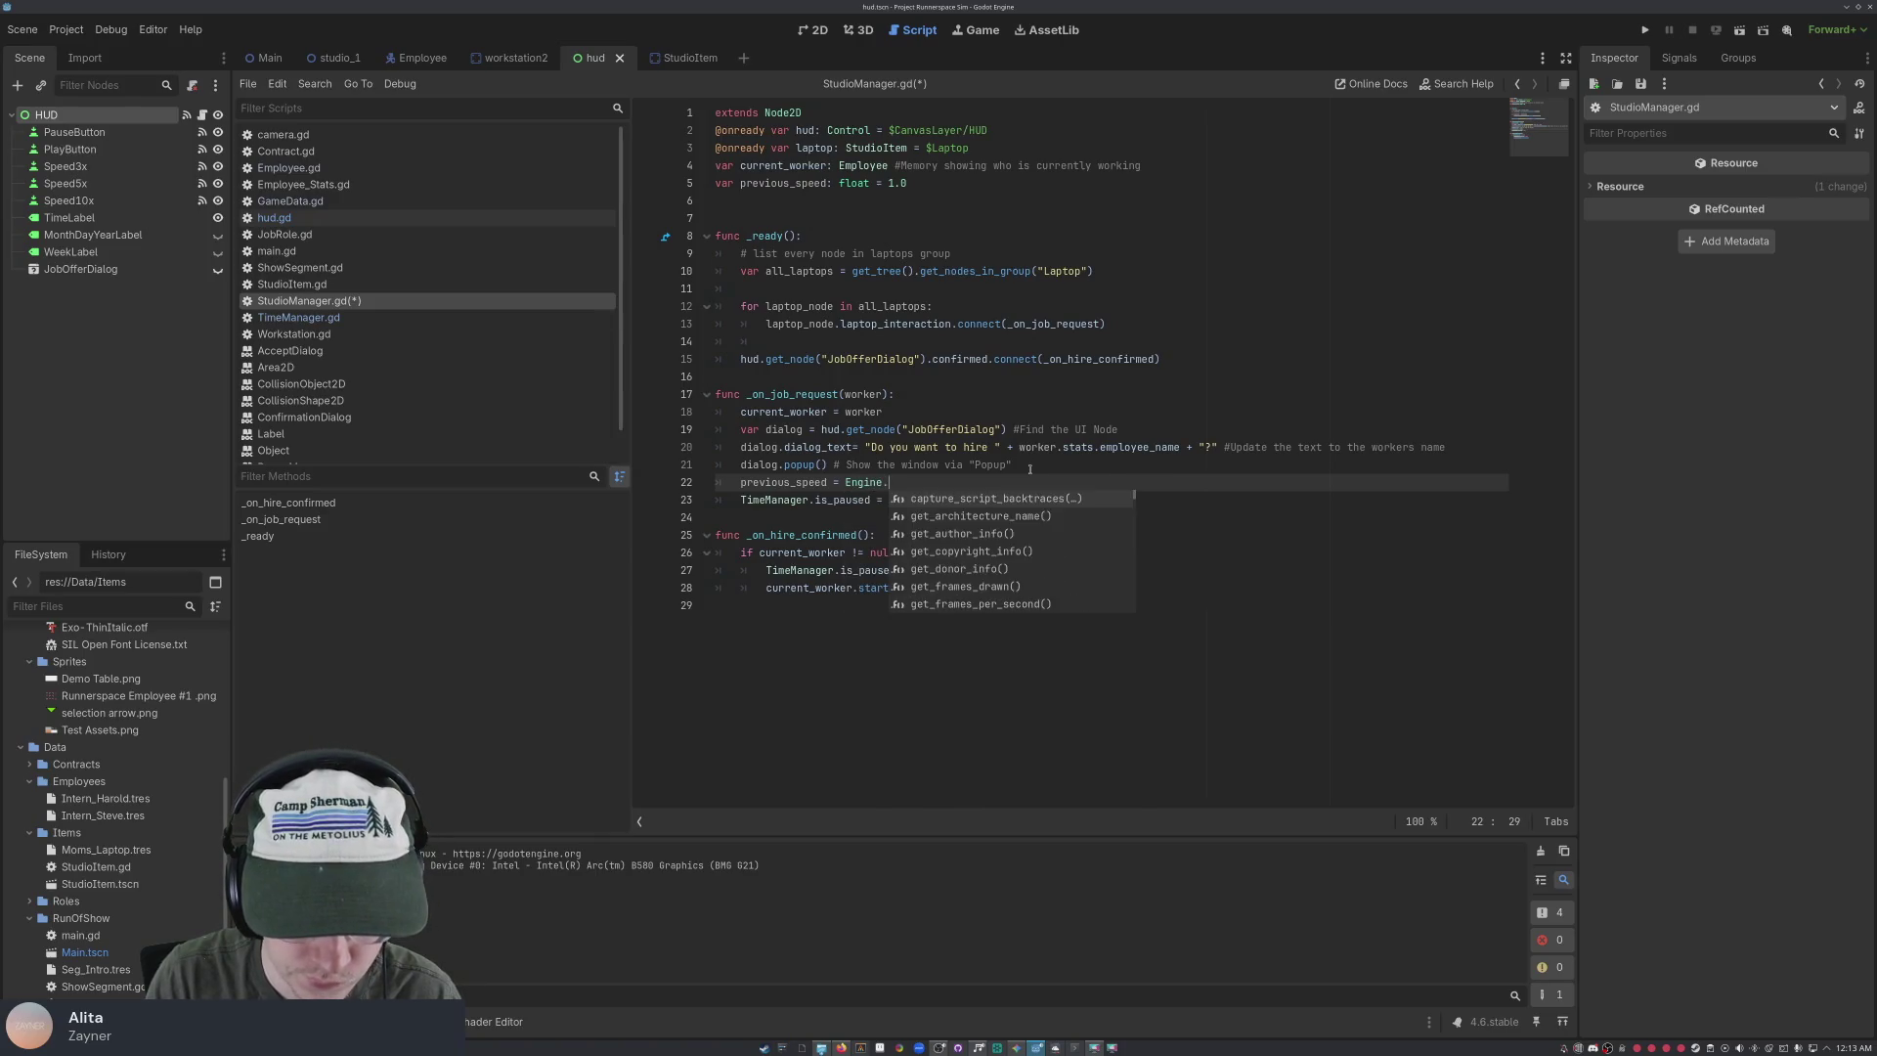
pyautogui.write('time_scale')
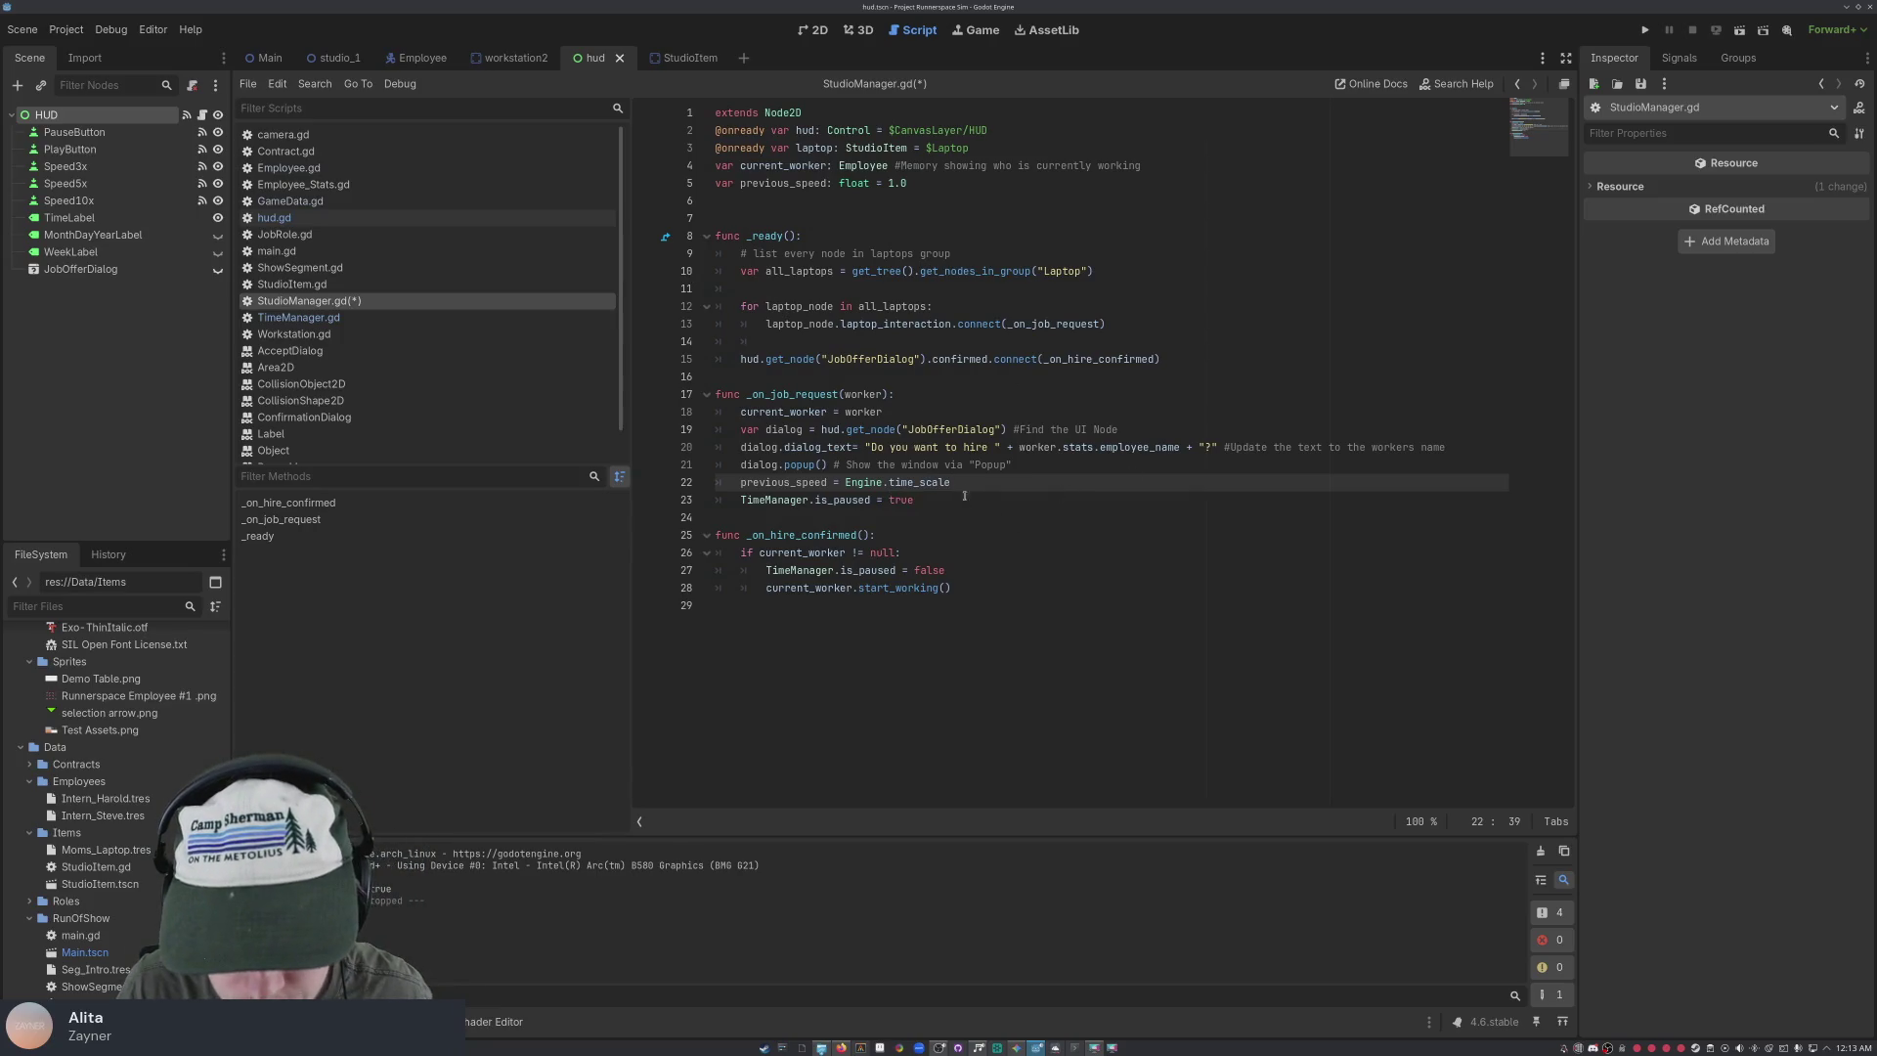
pyautogui.click(964, 498)
pyautogui.moveTo(951, 482)
pyautogui.mouseDown()
pyautogui.moveTo(719, 482)
pyautogui.moveTo(740, 482)
pyautogui.mouseUp()
pyautogui.click(956, 497)
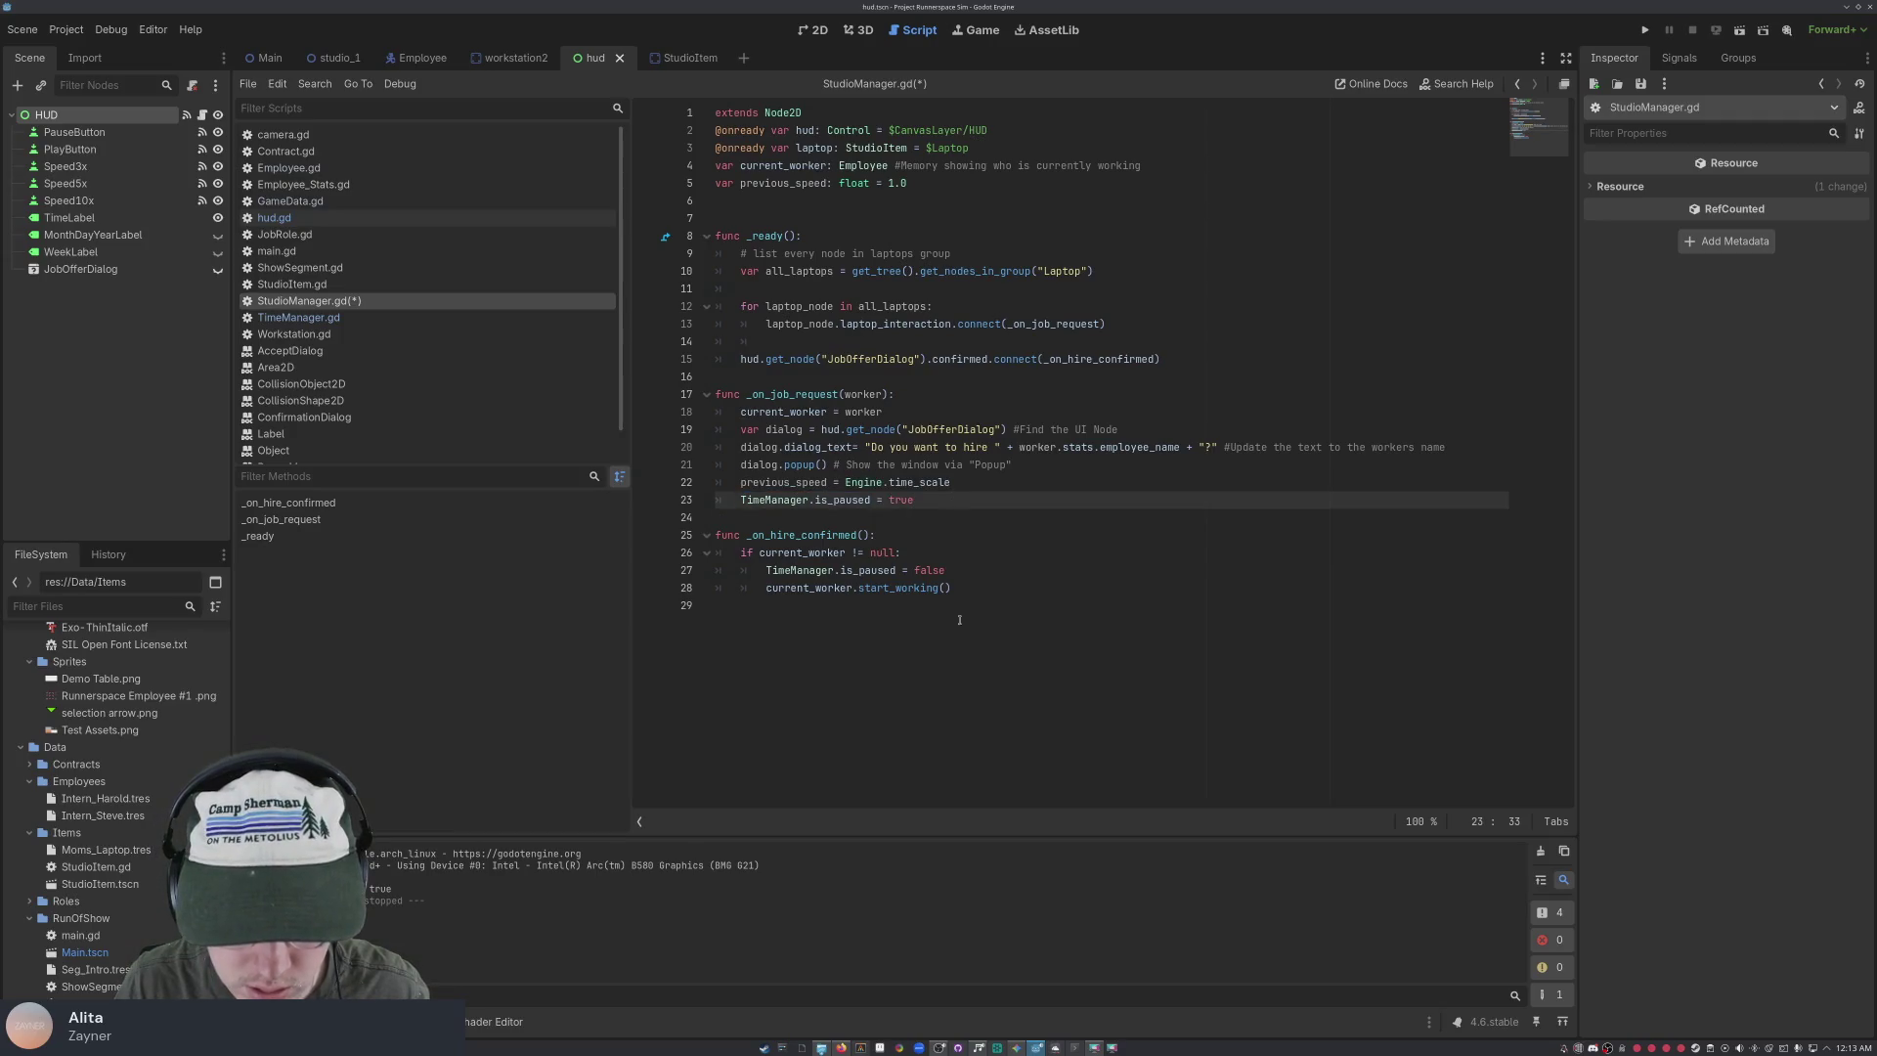
pyautogui.click(970, 584)
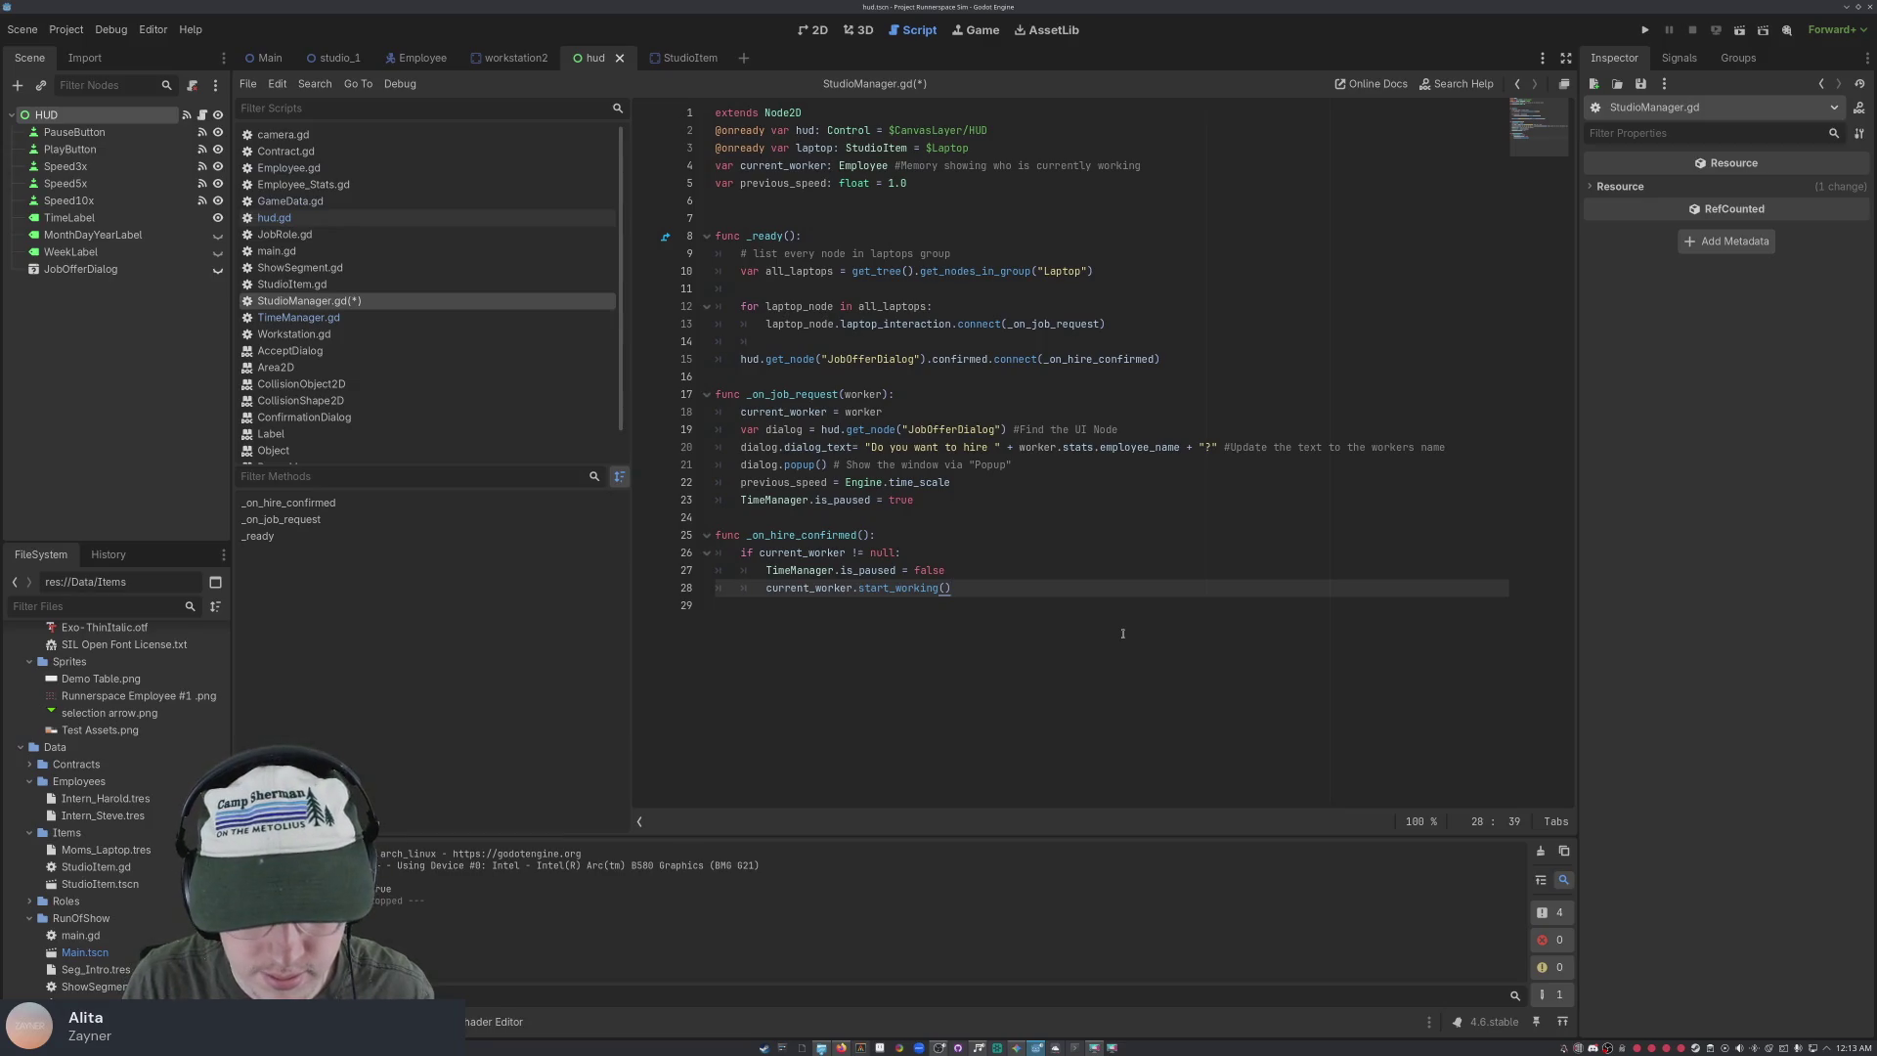
# Add Engine.time_scale = previous_speed on line 29 of _on_hire_confirmed and save
pyautogui.click(1123, 633)
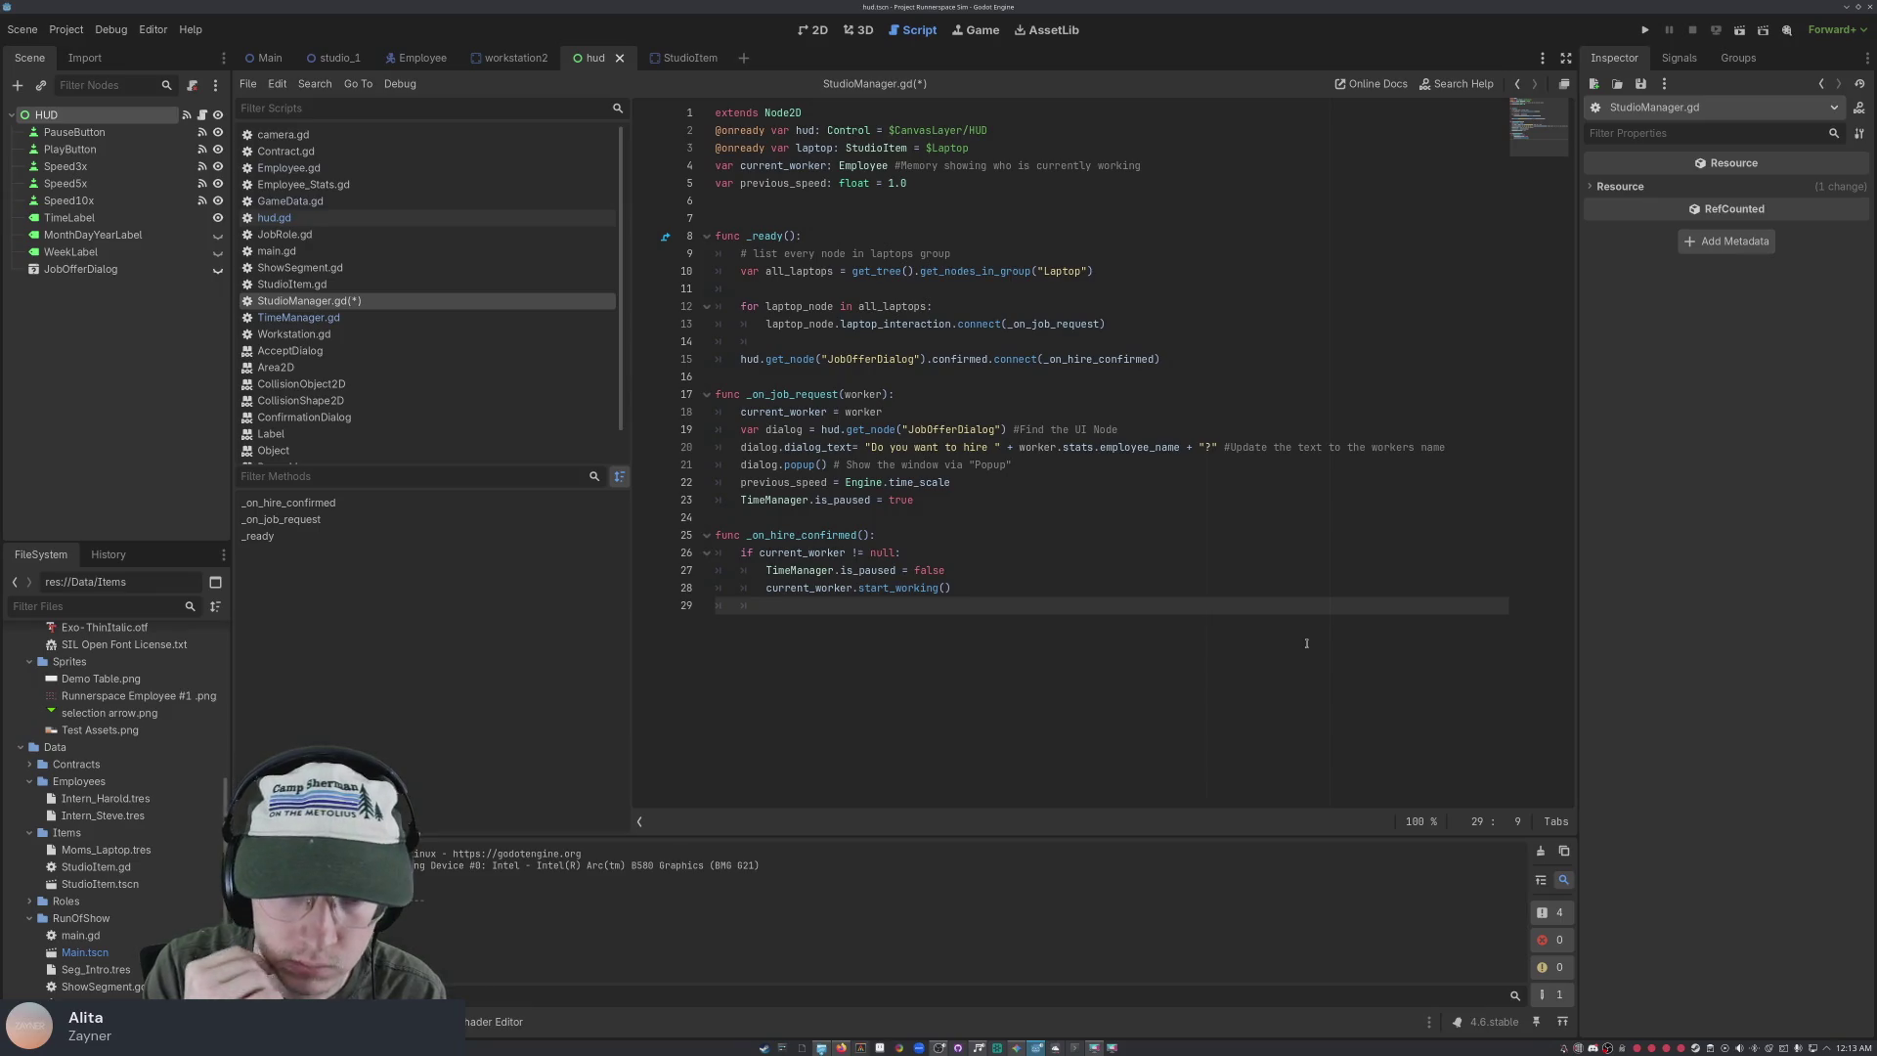
pyautogui.write('Engin')
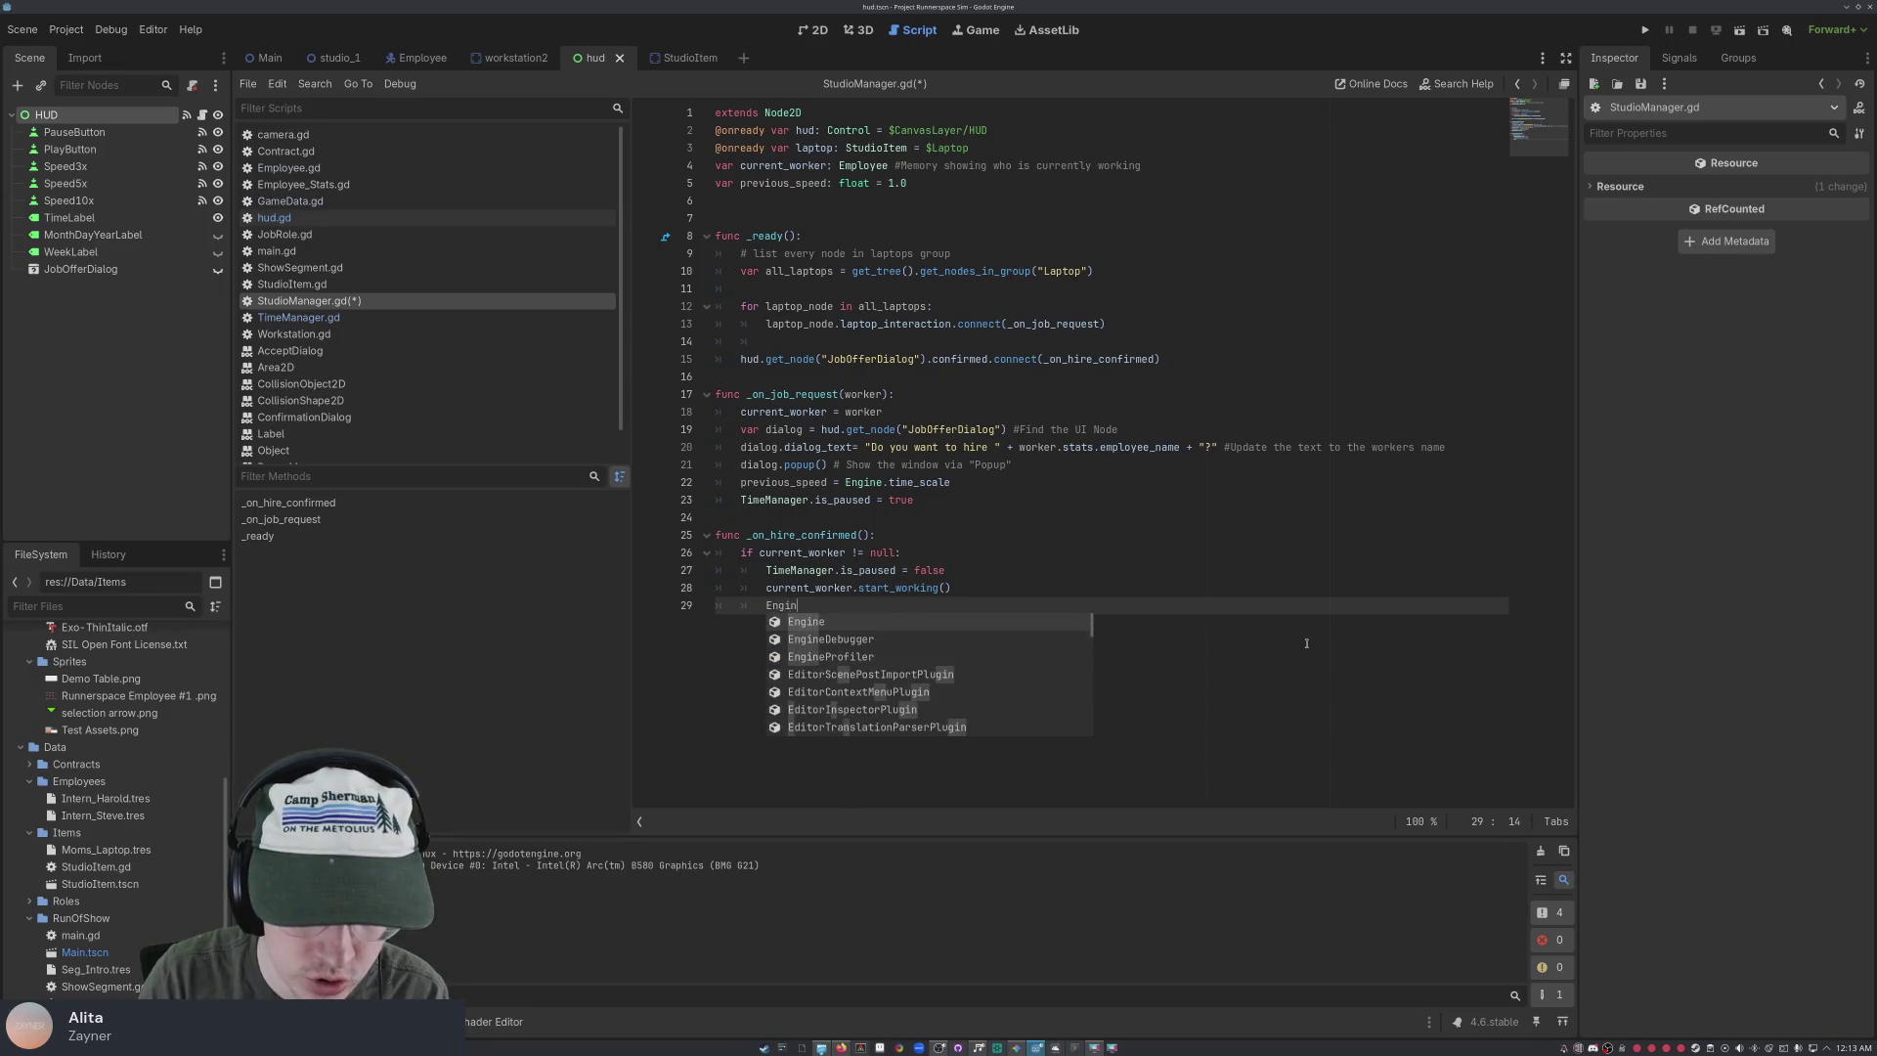
pyautogui.write('e.time')
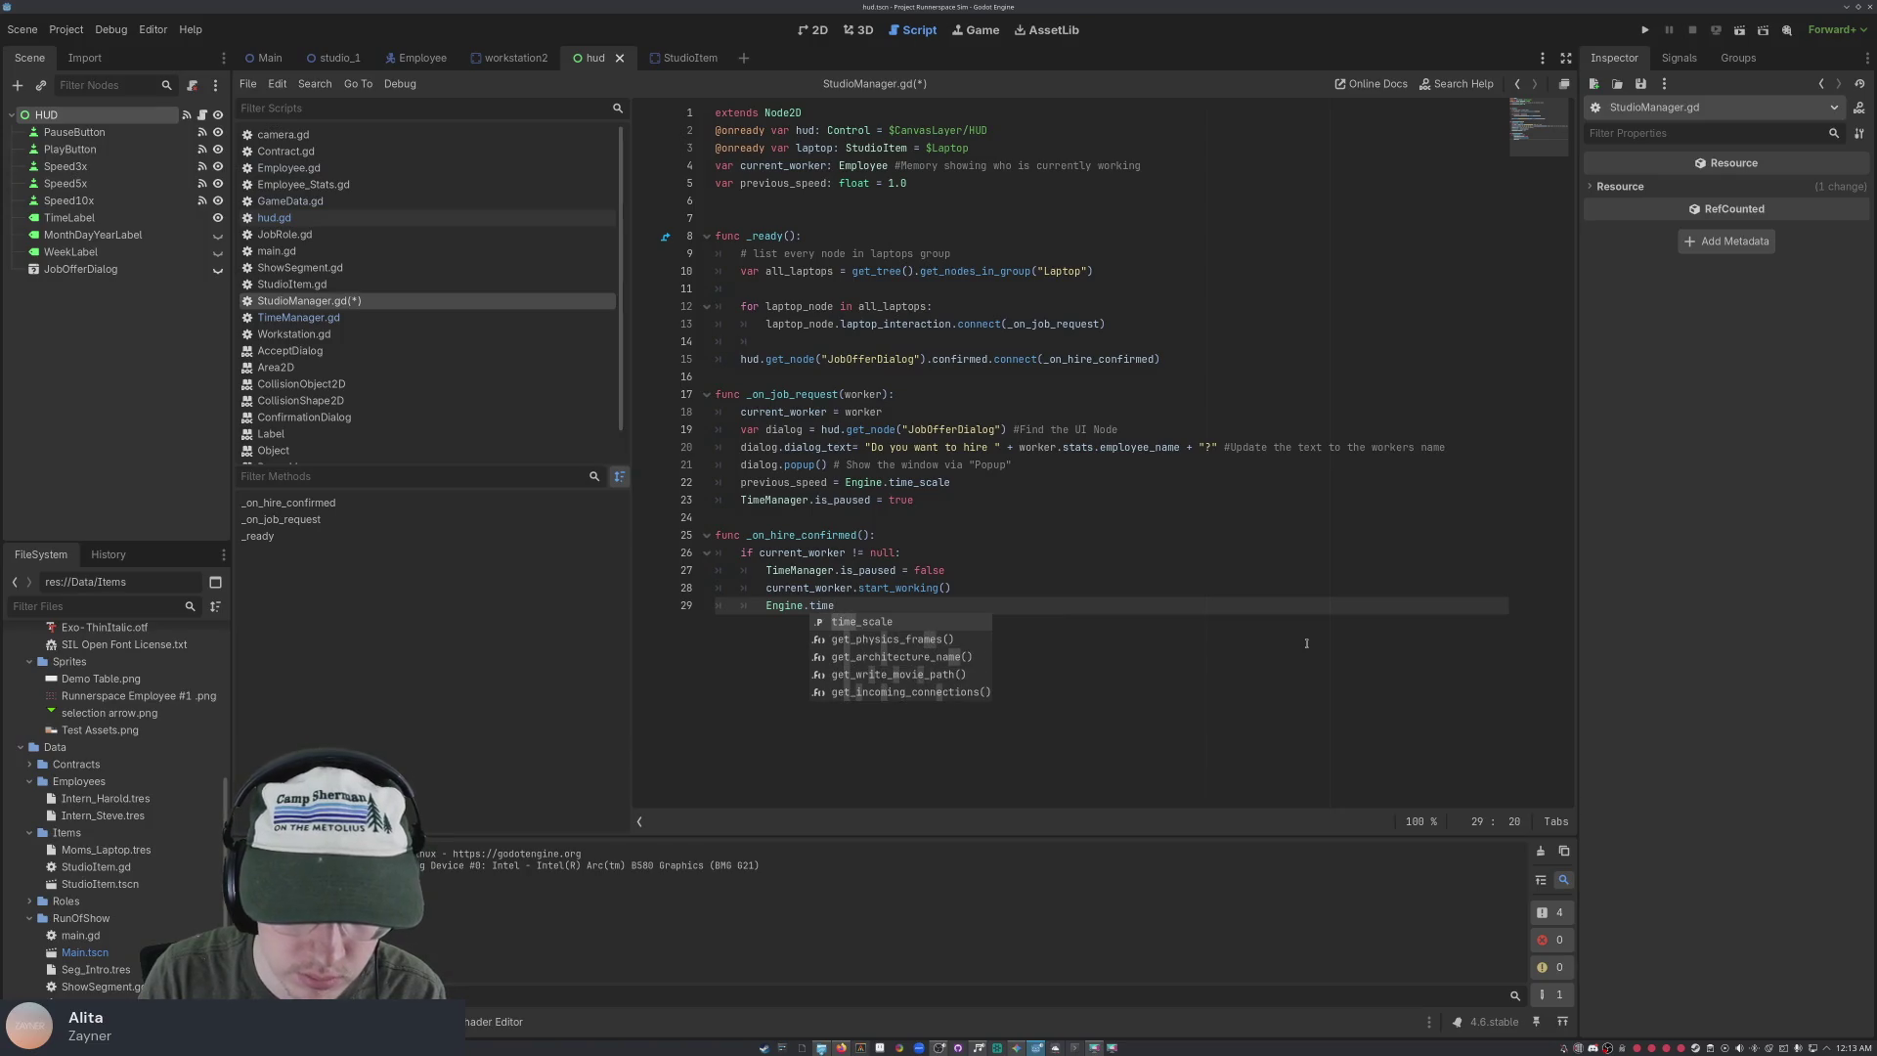
pyautogui.write('_scale = ')
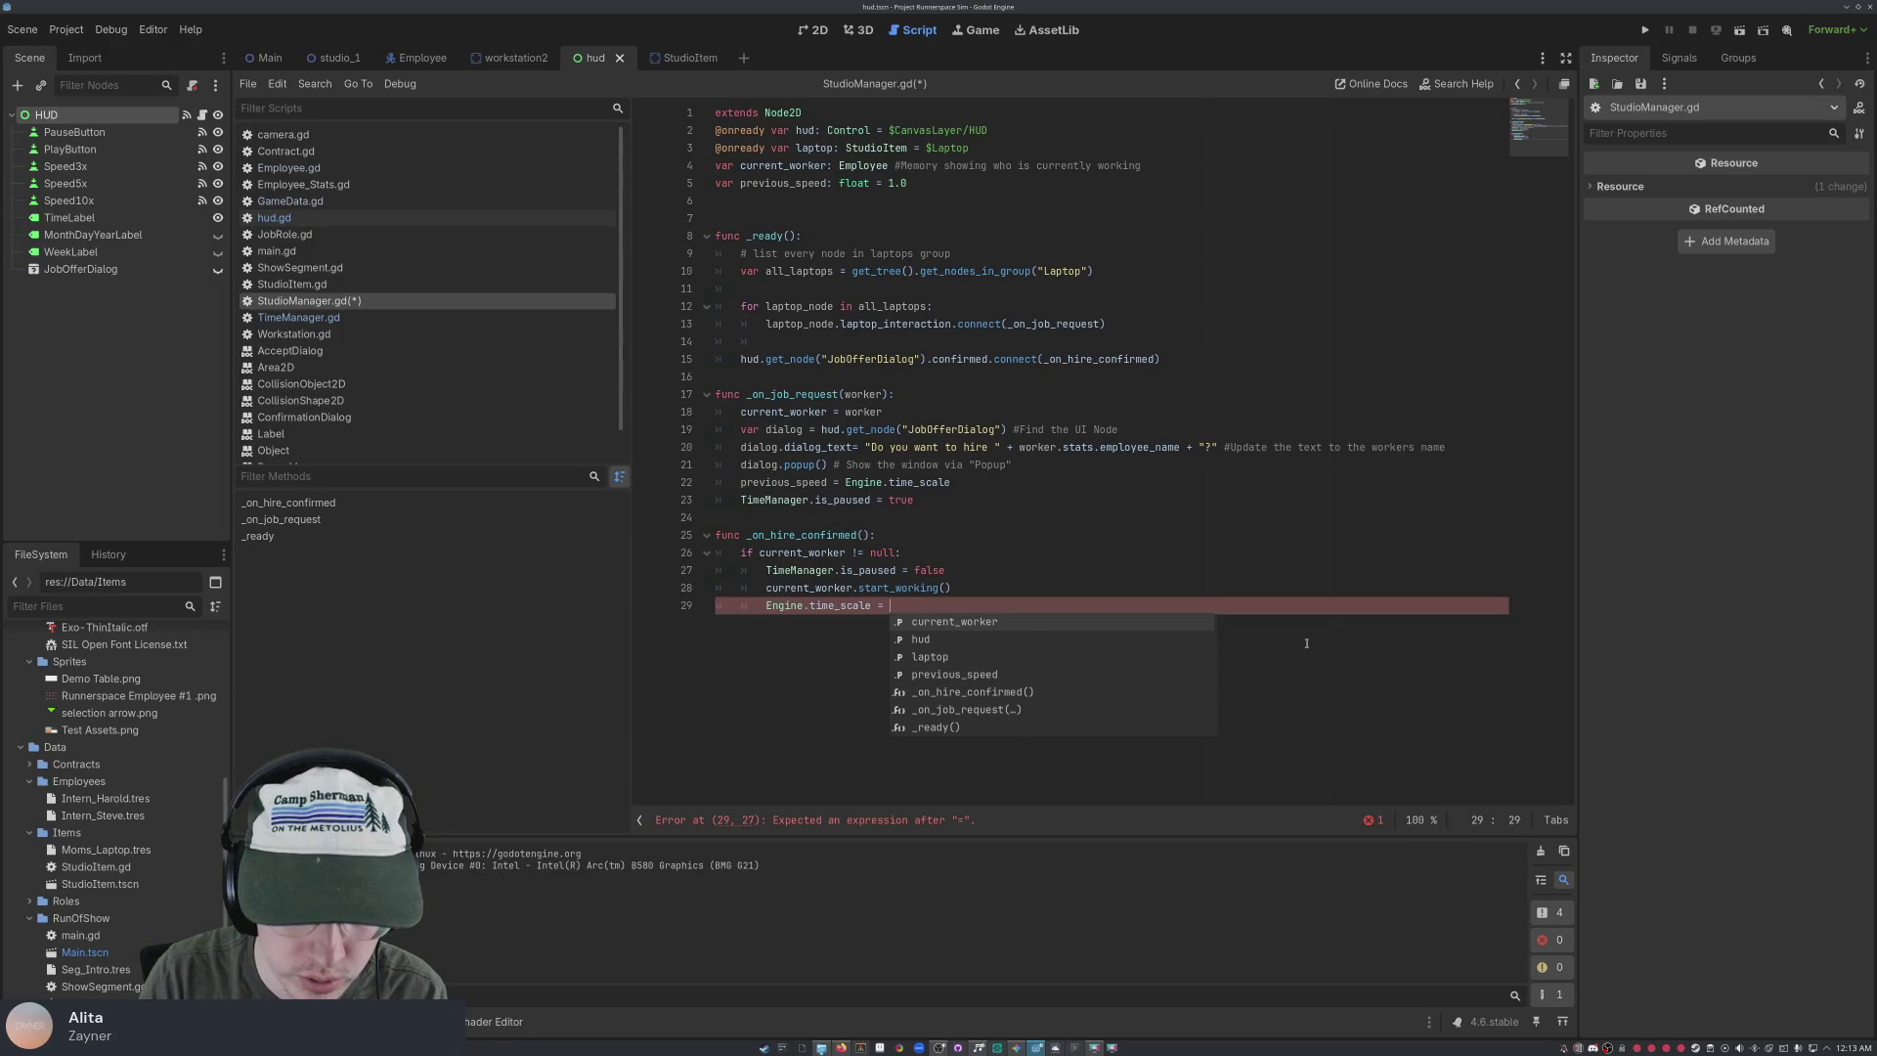
pyautogui.write('previous_')
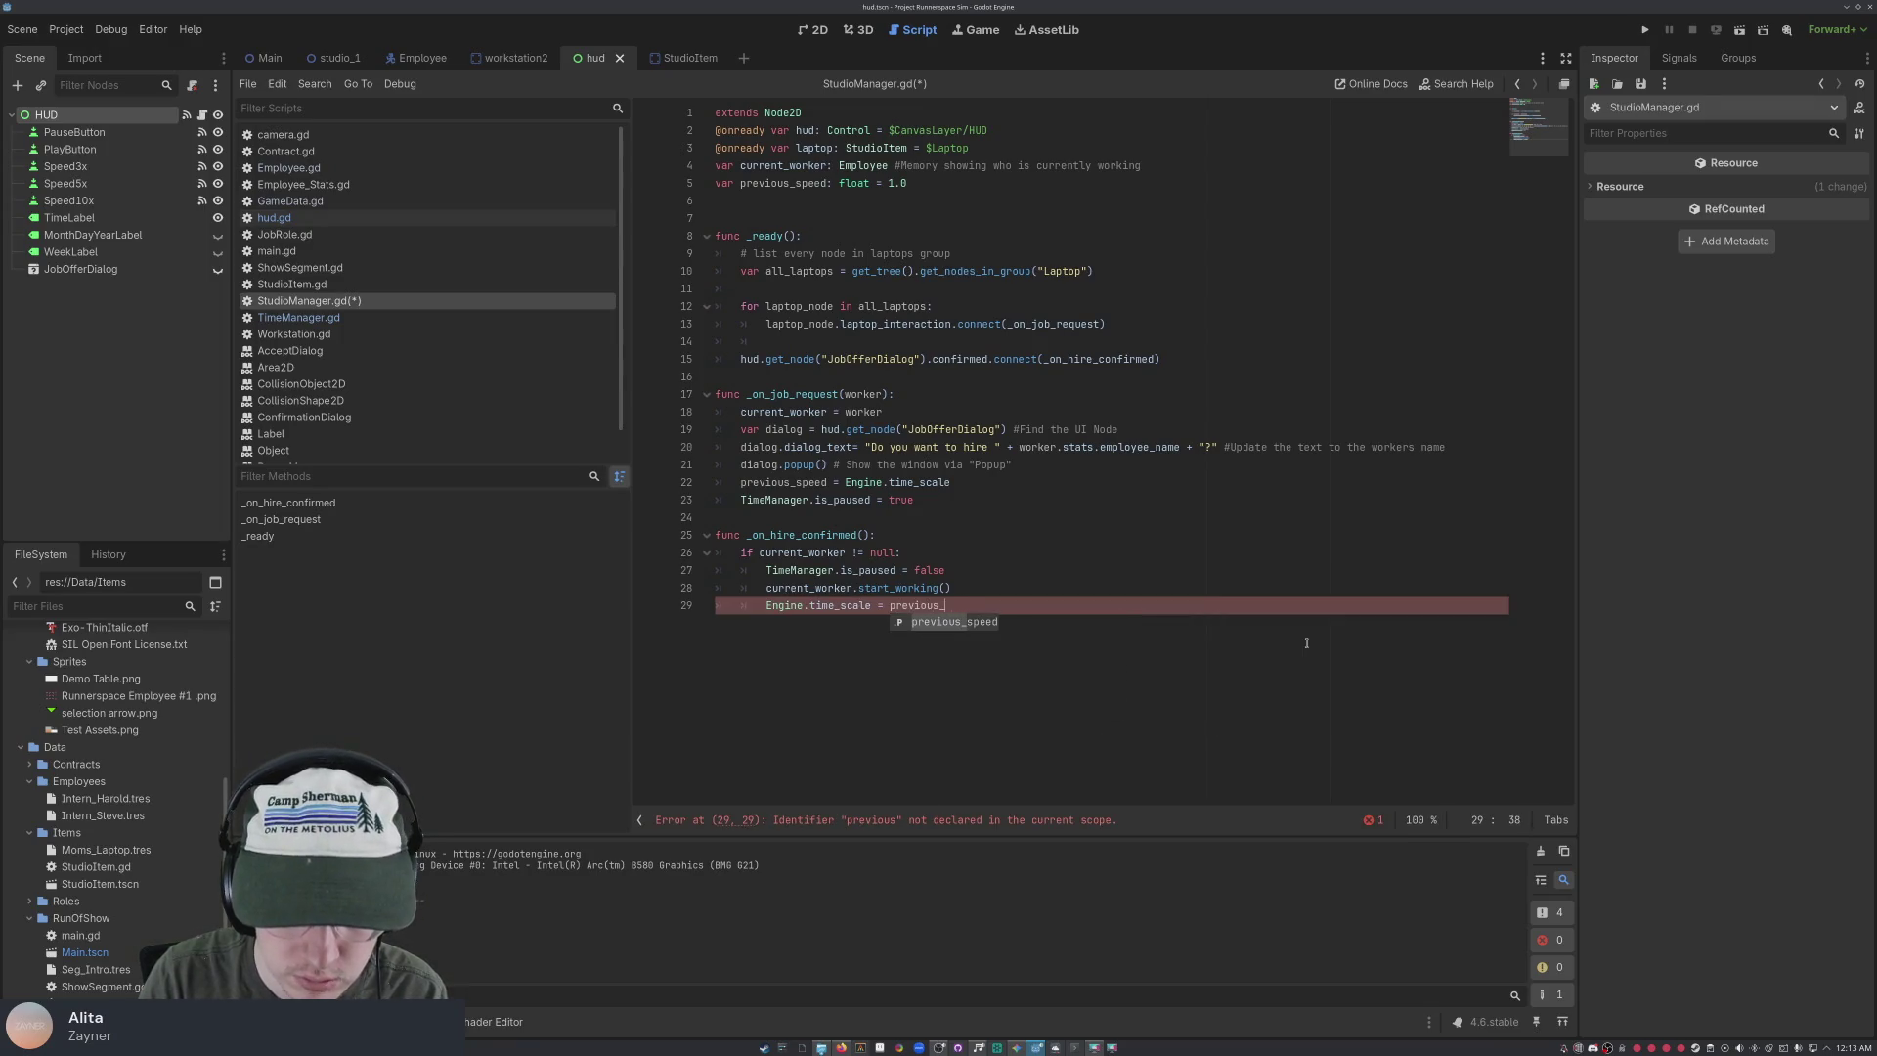
pyautogui.write('speed')
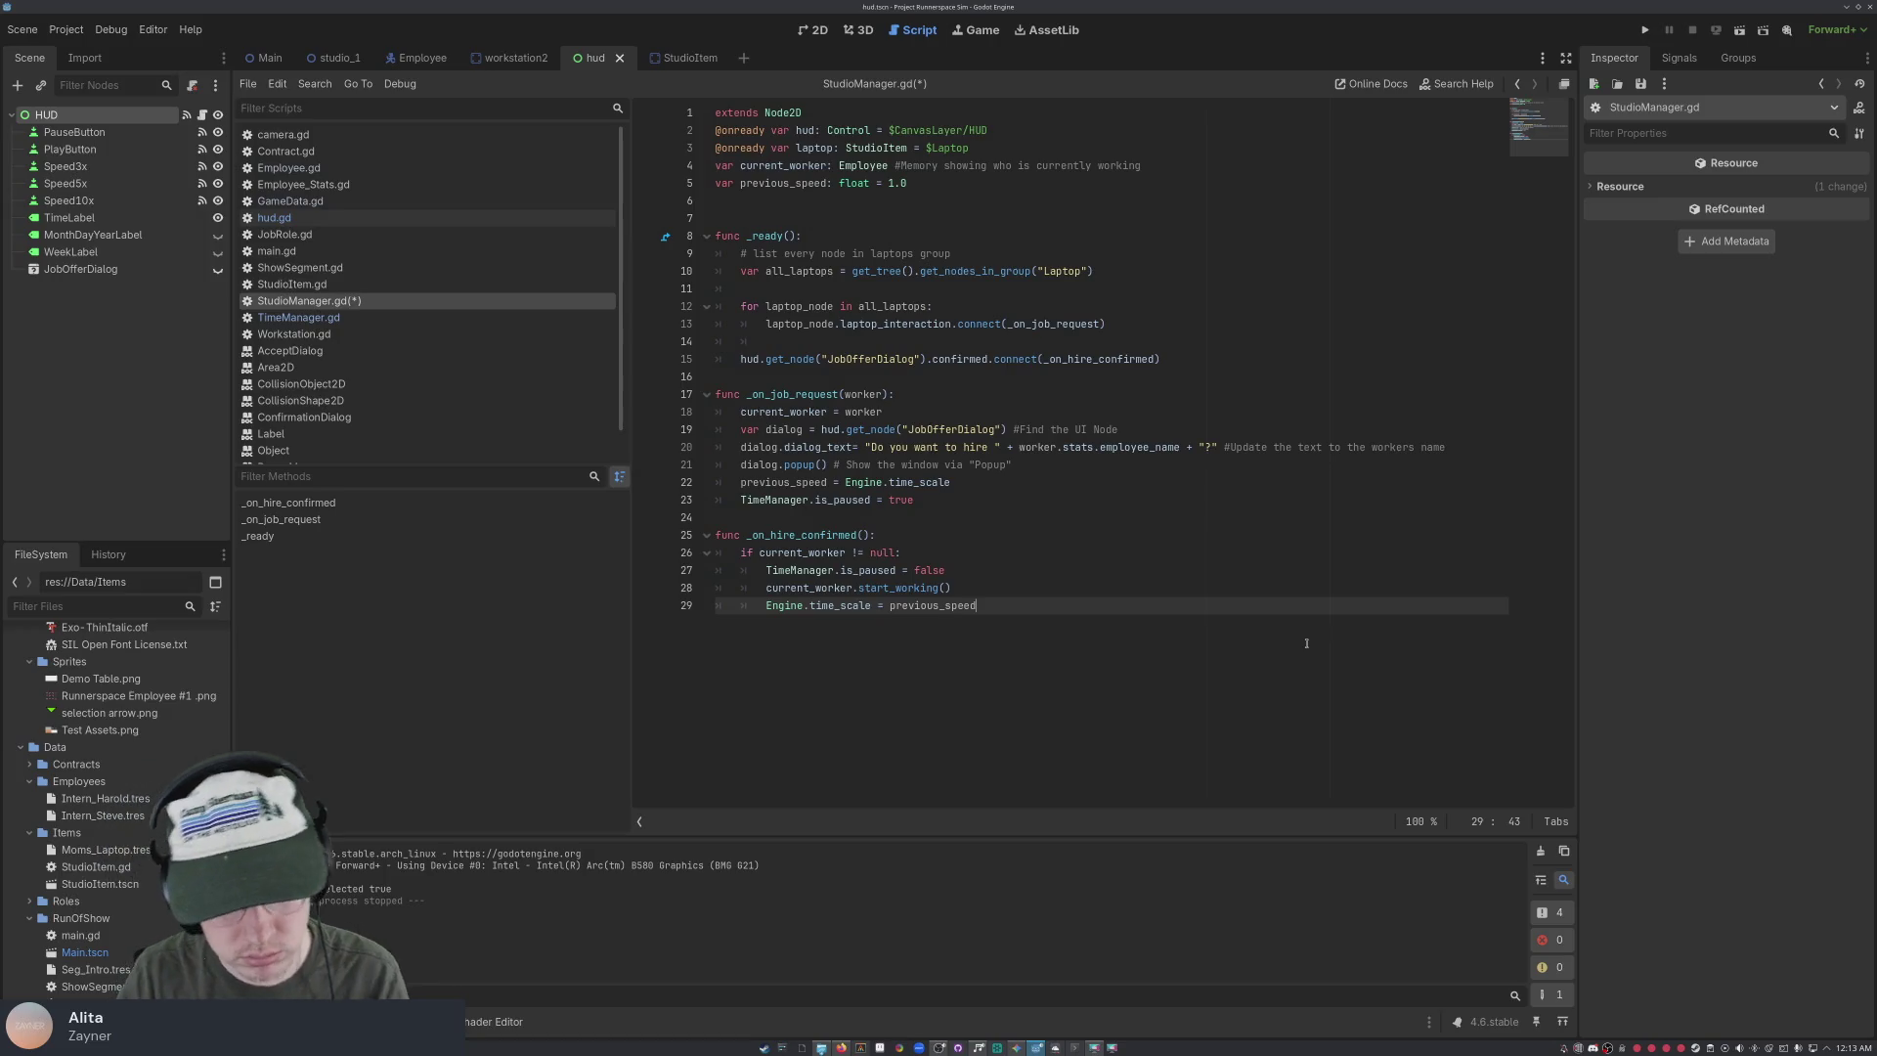
pyautogui.hotkey('ctrl', 's')
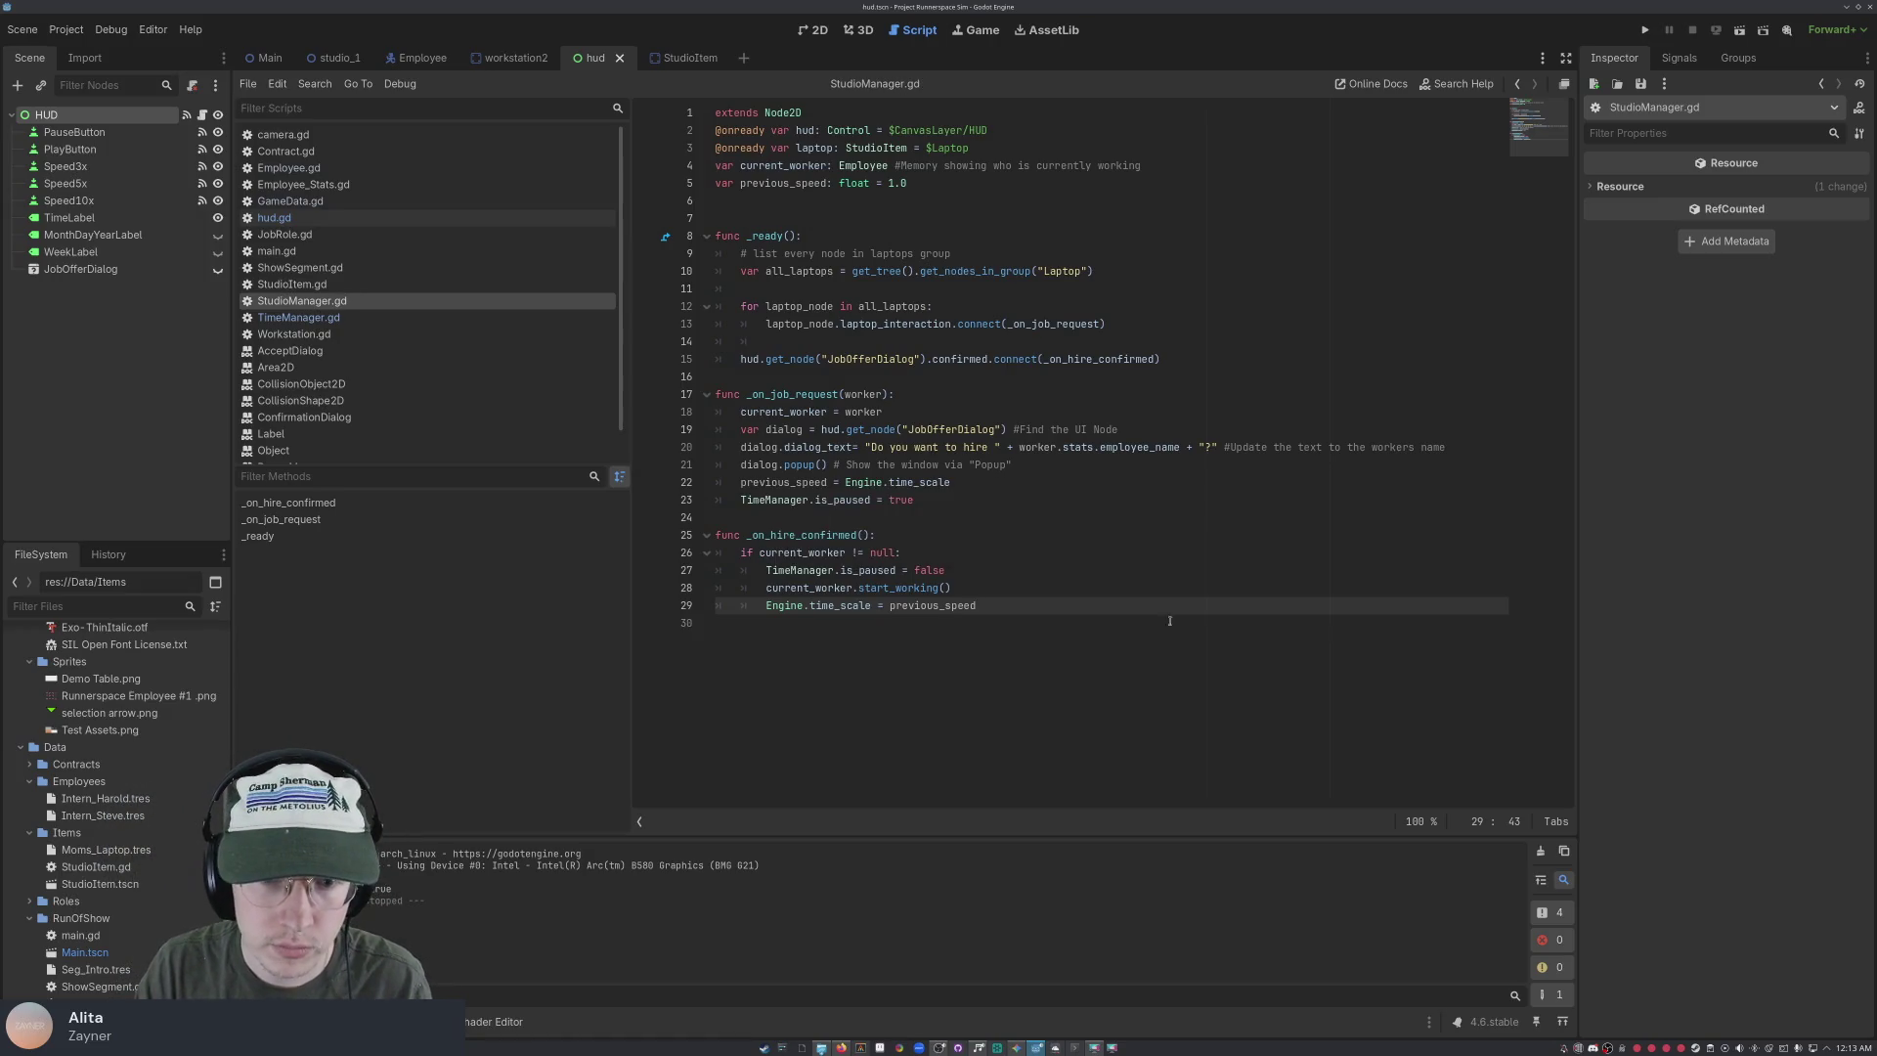
# Run the game, send Intern Harold and Intern Steve to the desk, and confirm both hires
pyautogui.click(1646, 30)
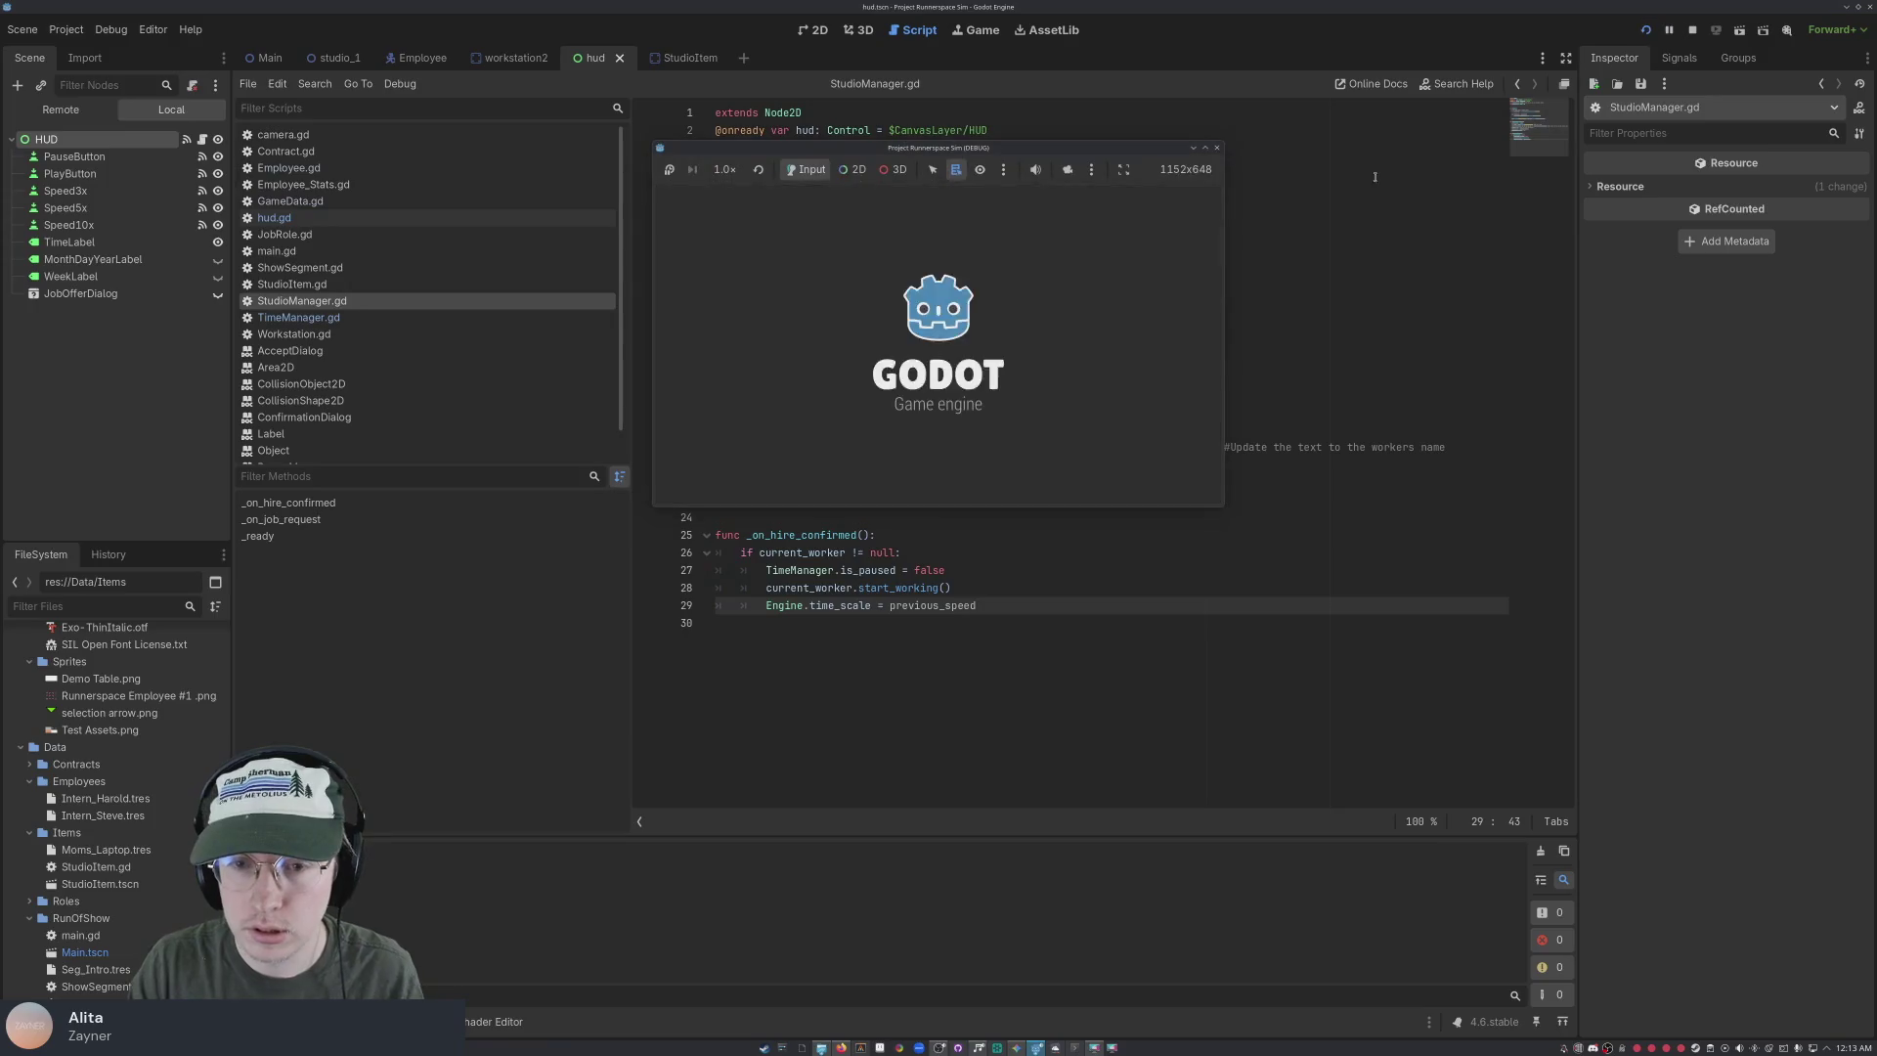
pyautogui.click(833, 338)
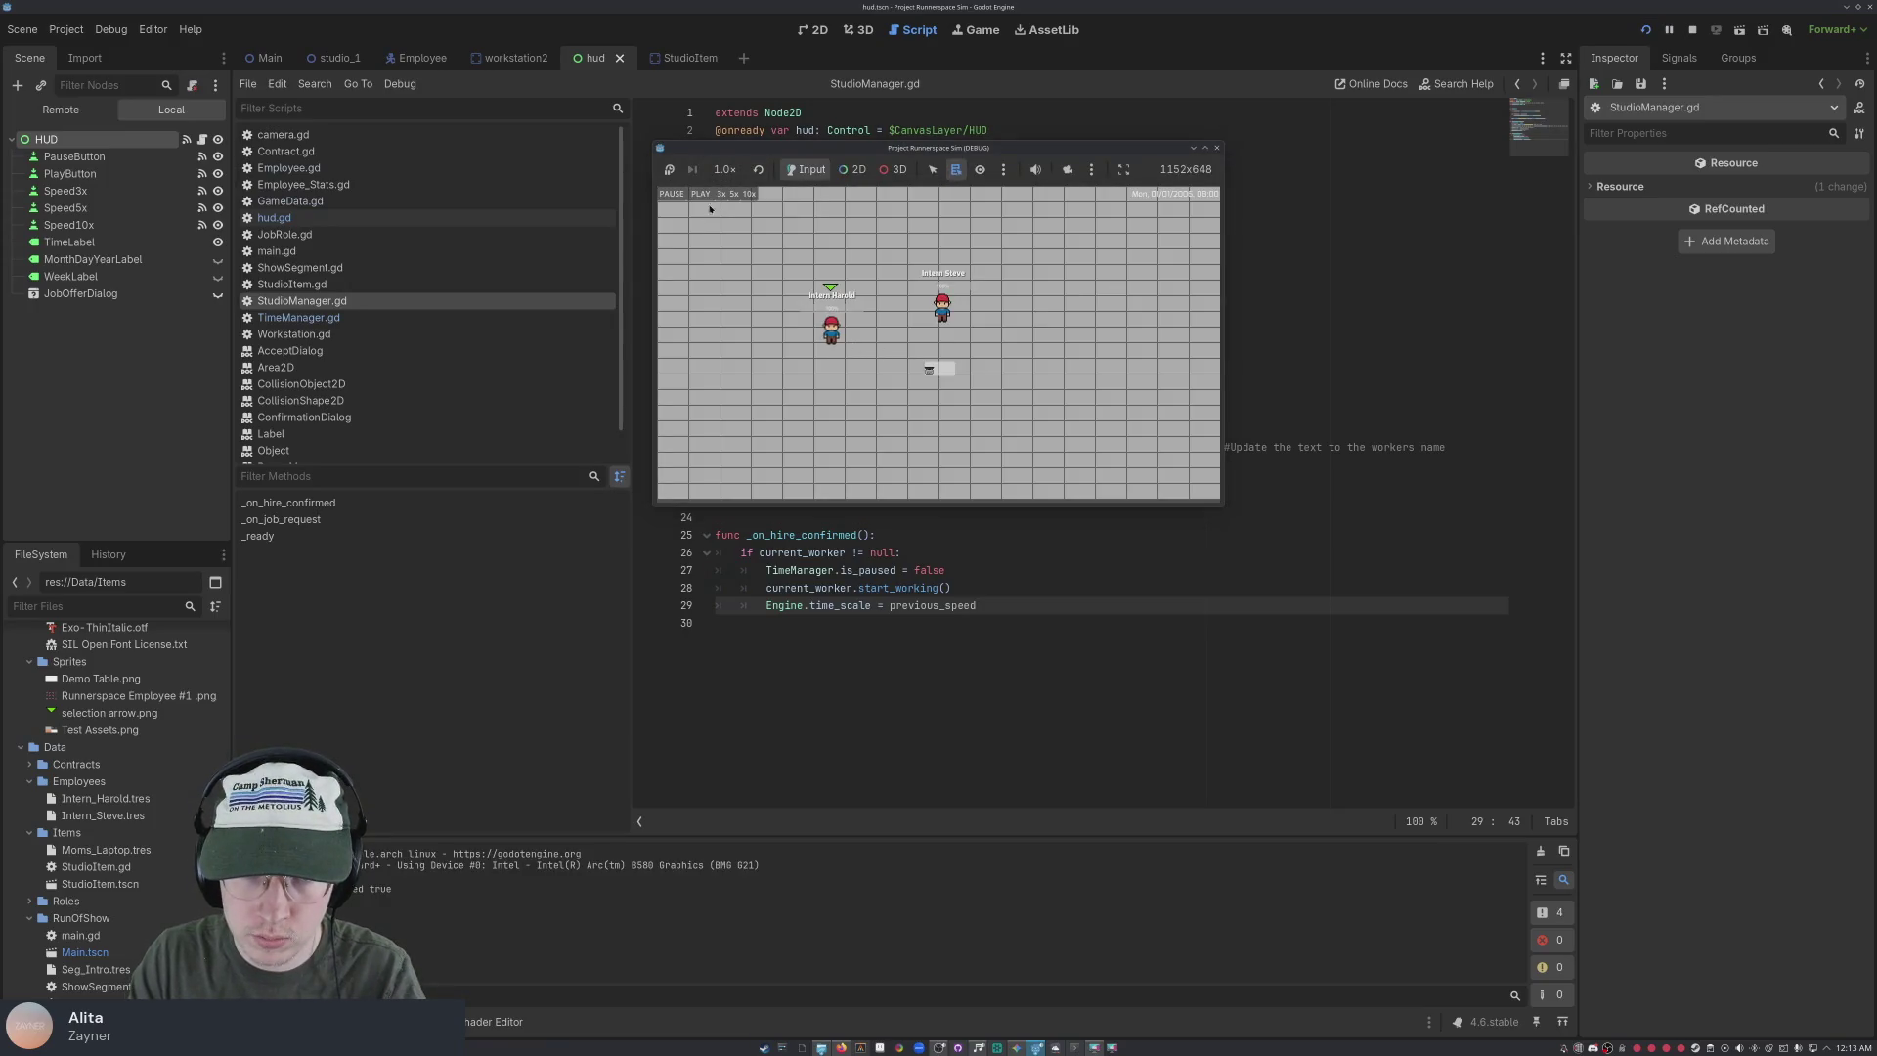
pyautogui.click(854, 429)
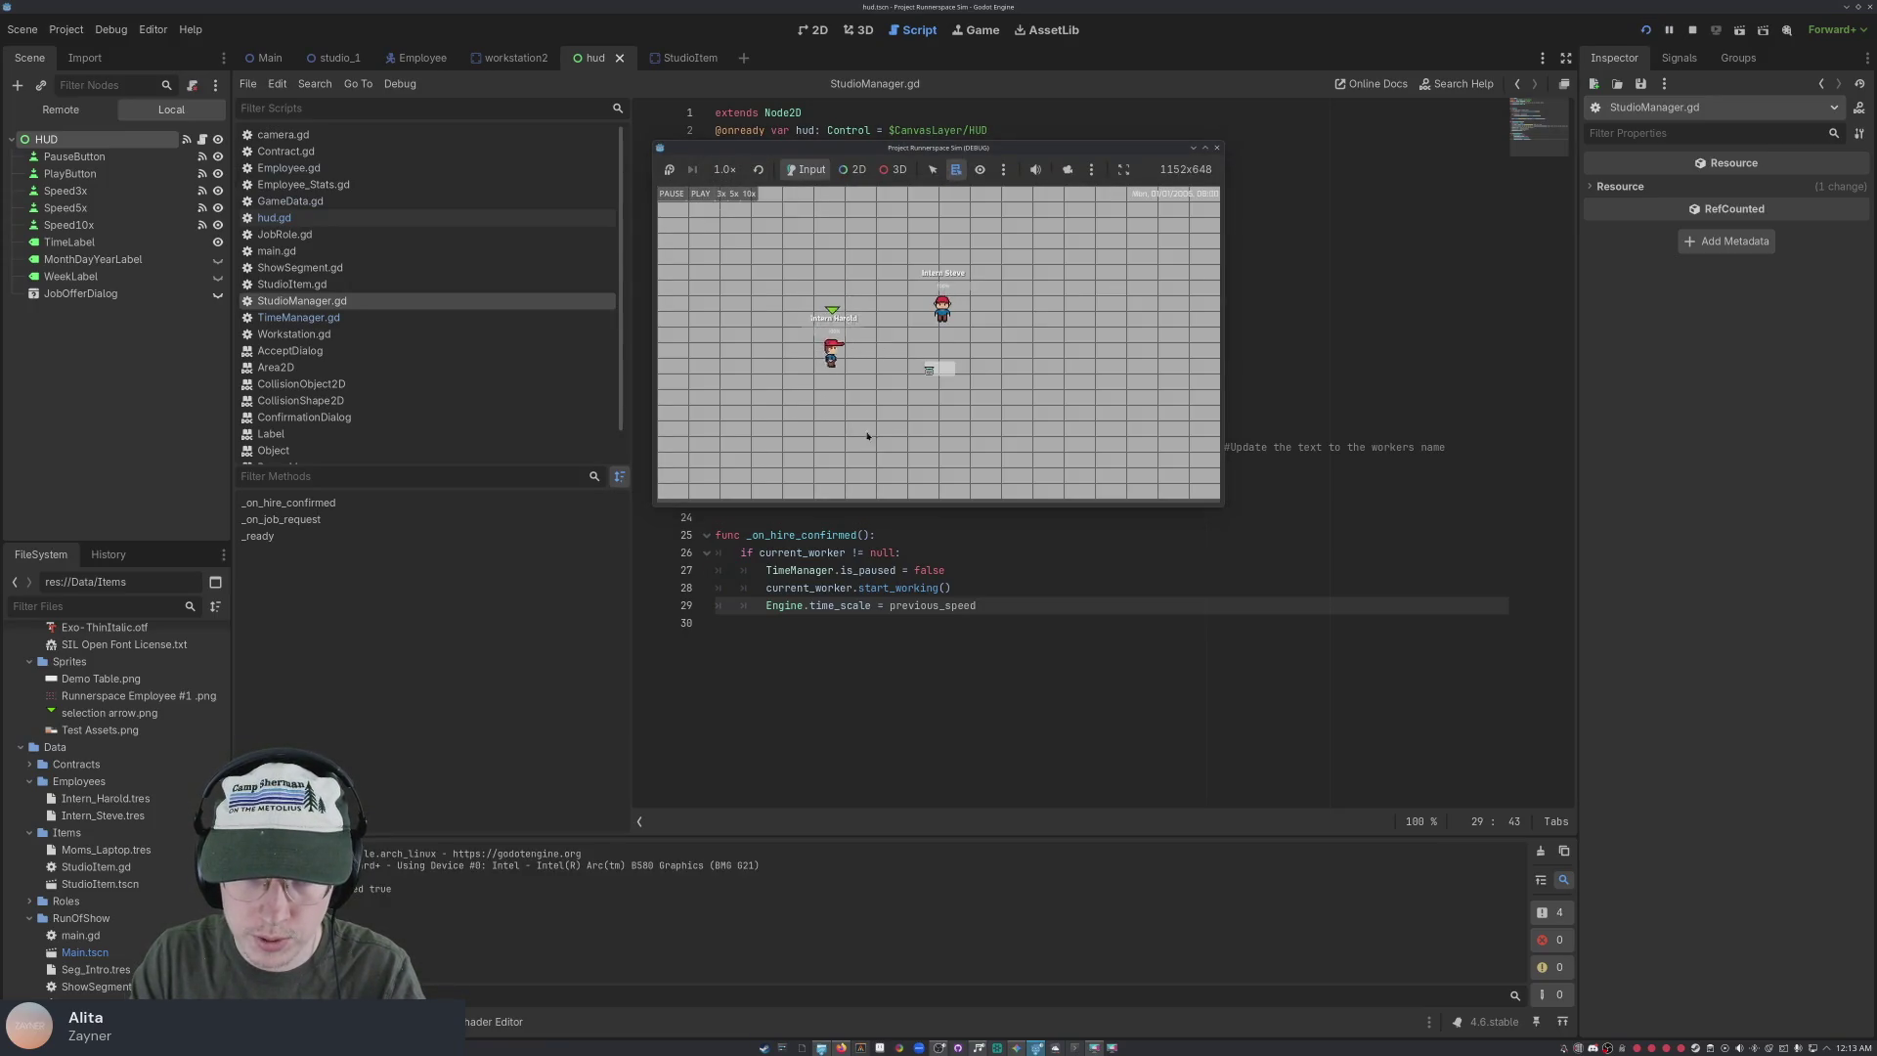
pyautogui.click(927, 382)
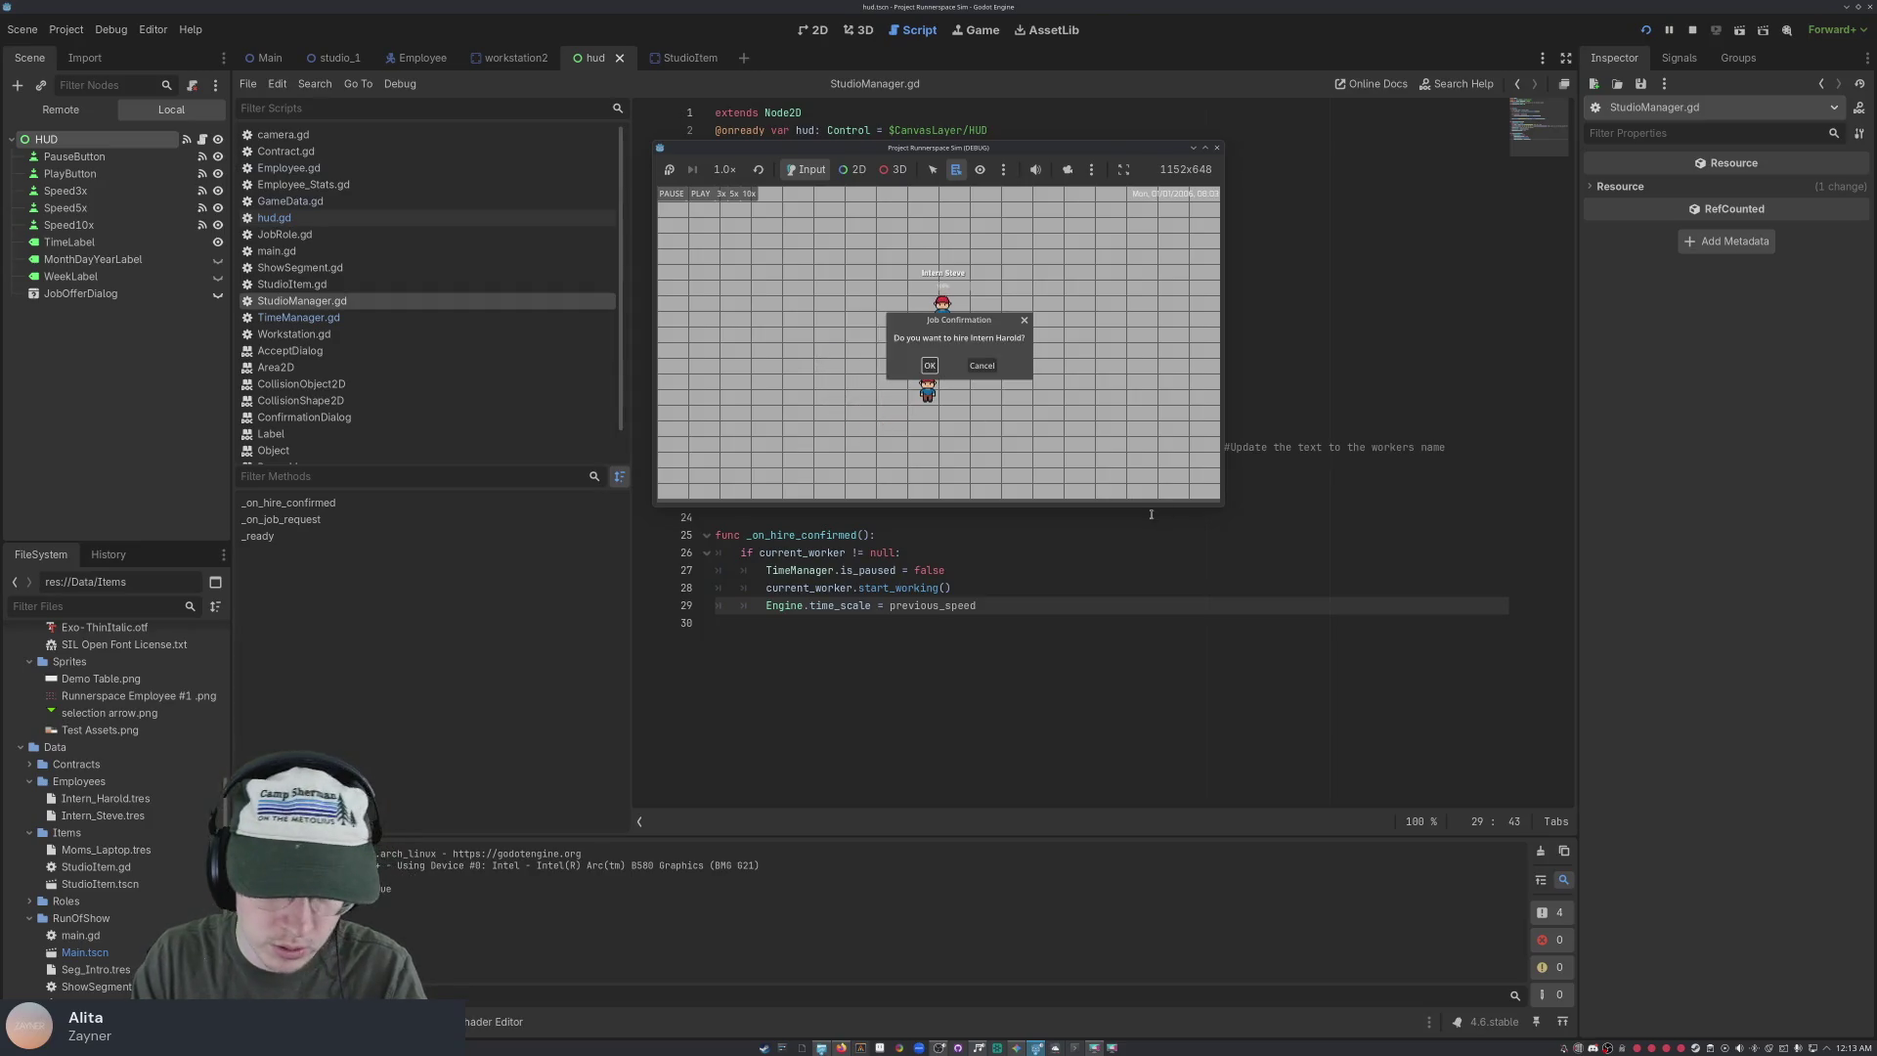
pyautogui.click(929, 367)
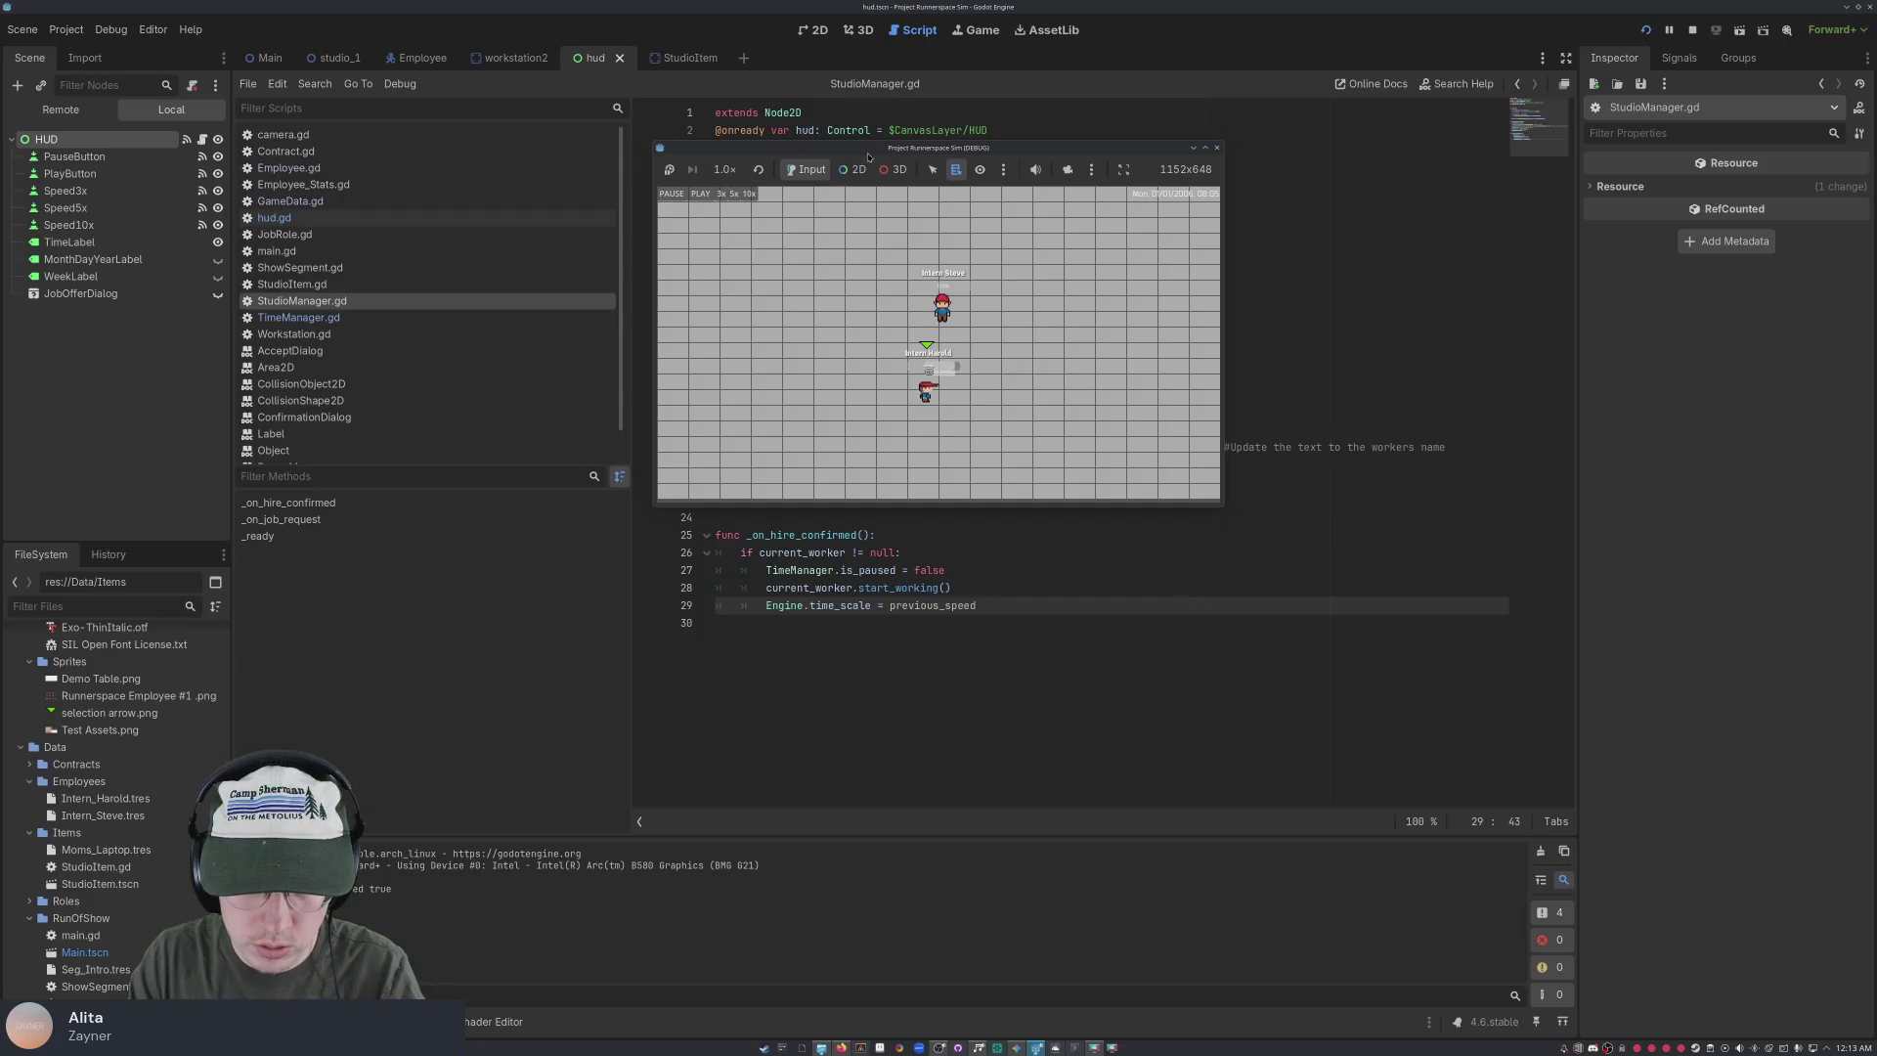
pyautogui.click(963, 322)
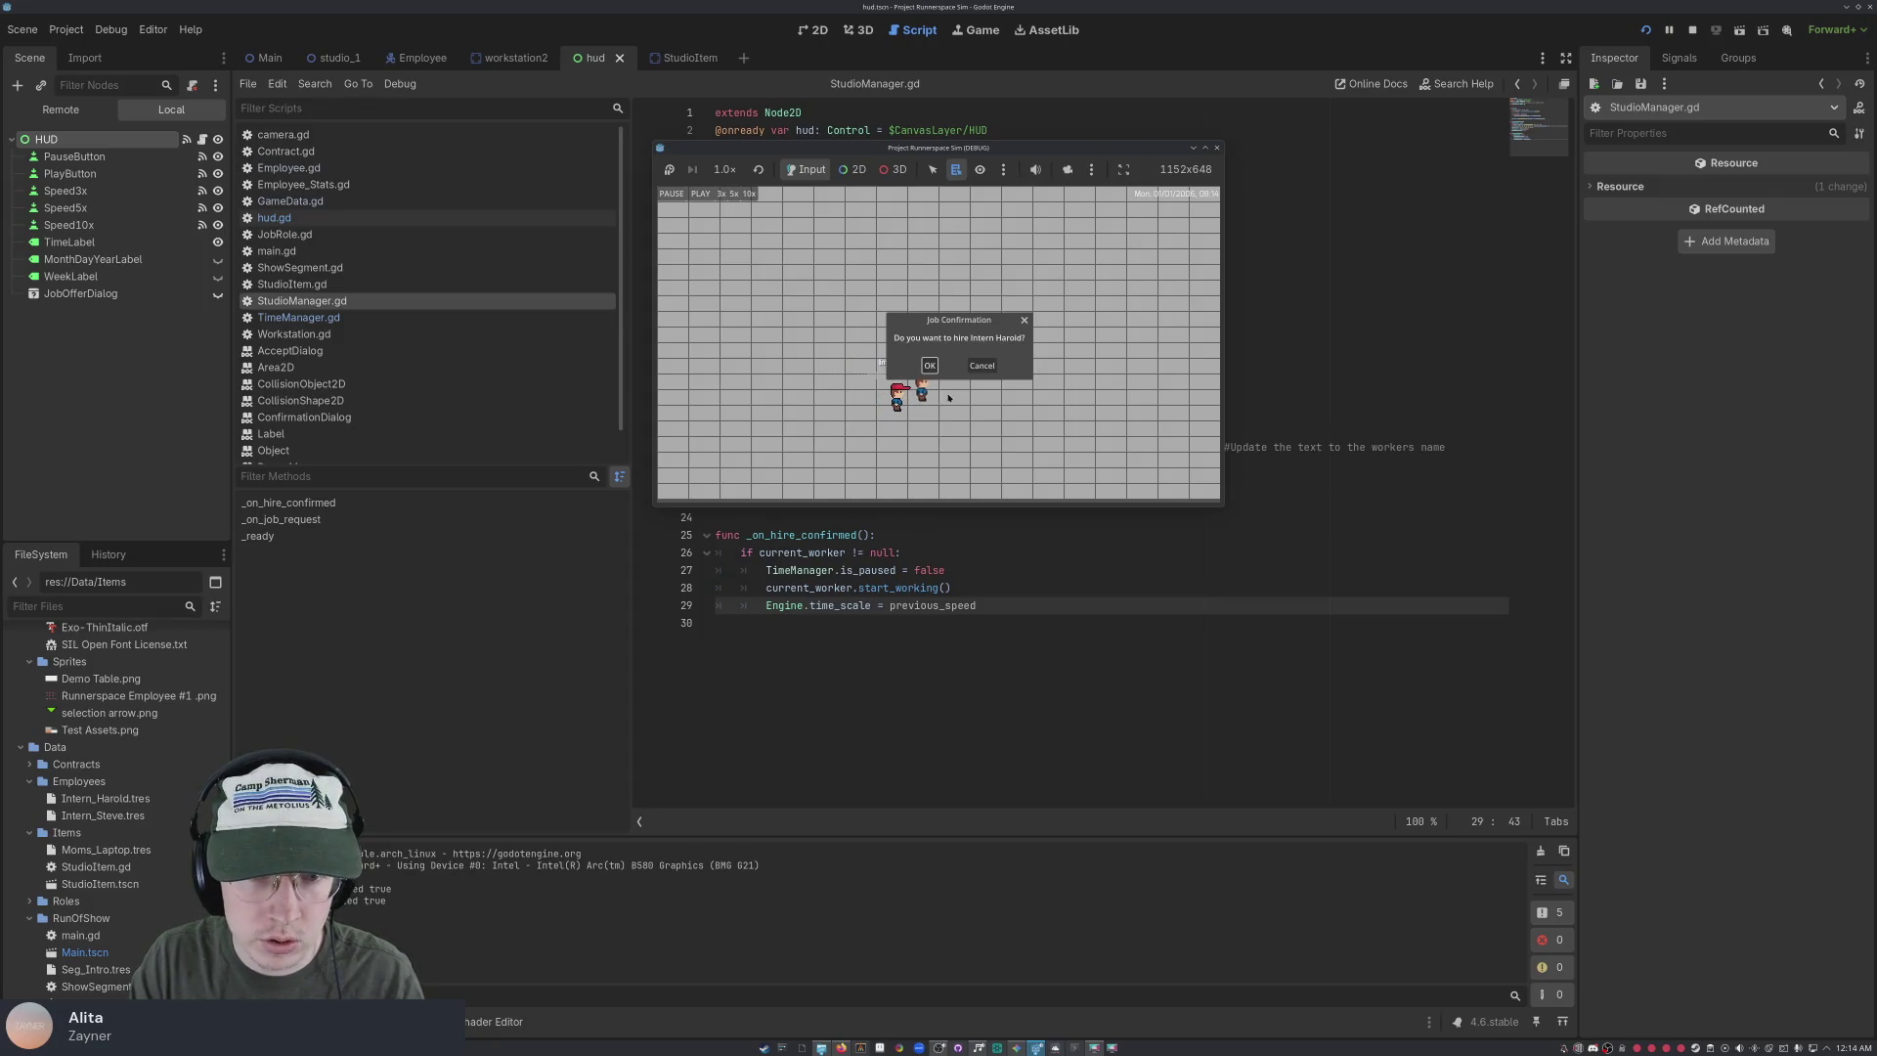
pyautogui.click(930, 365)
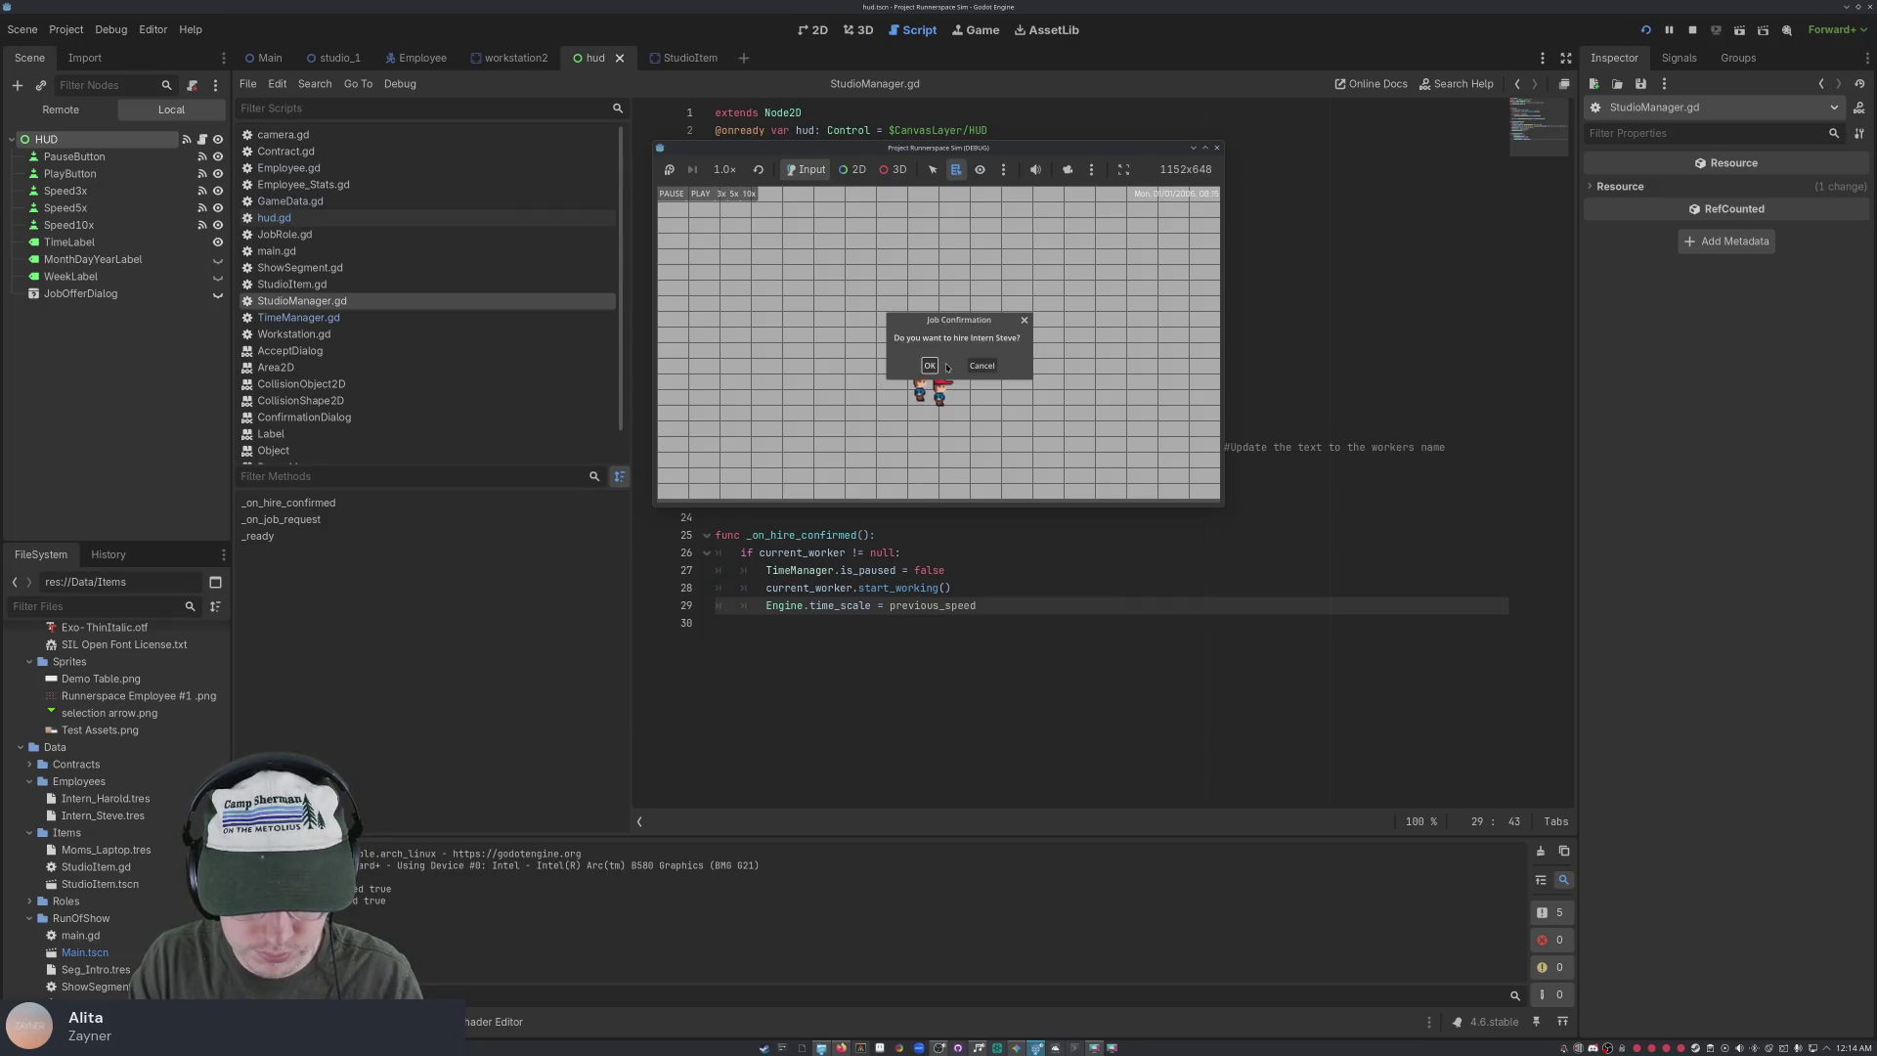
pyautogui.click(931, 365)
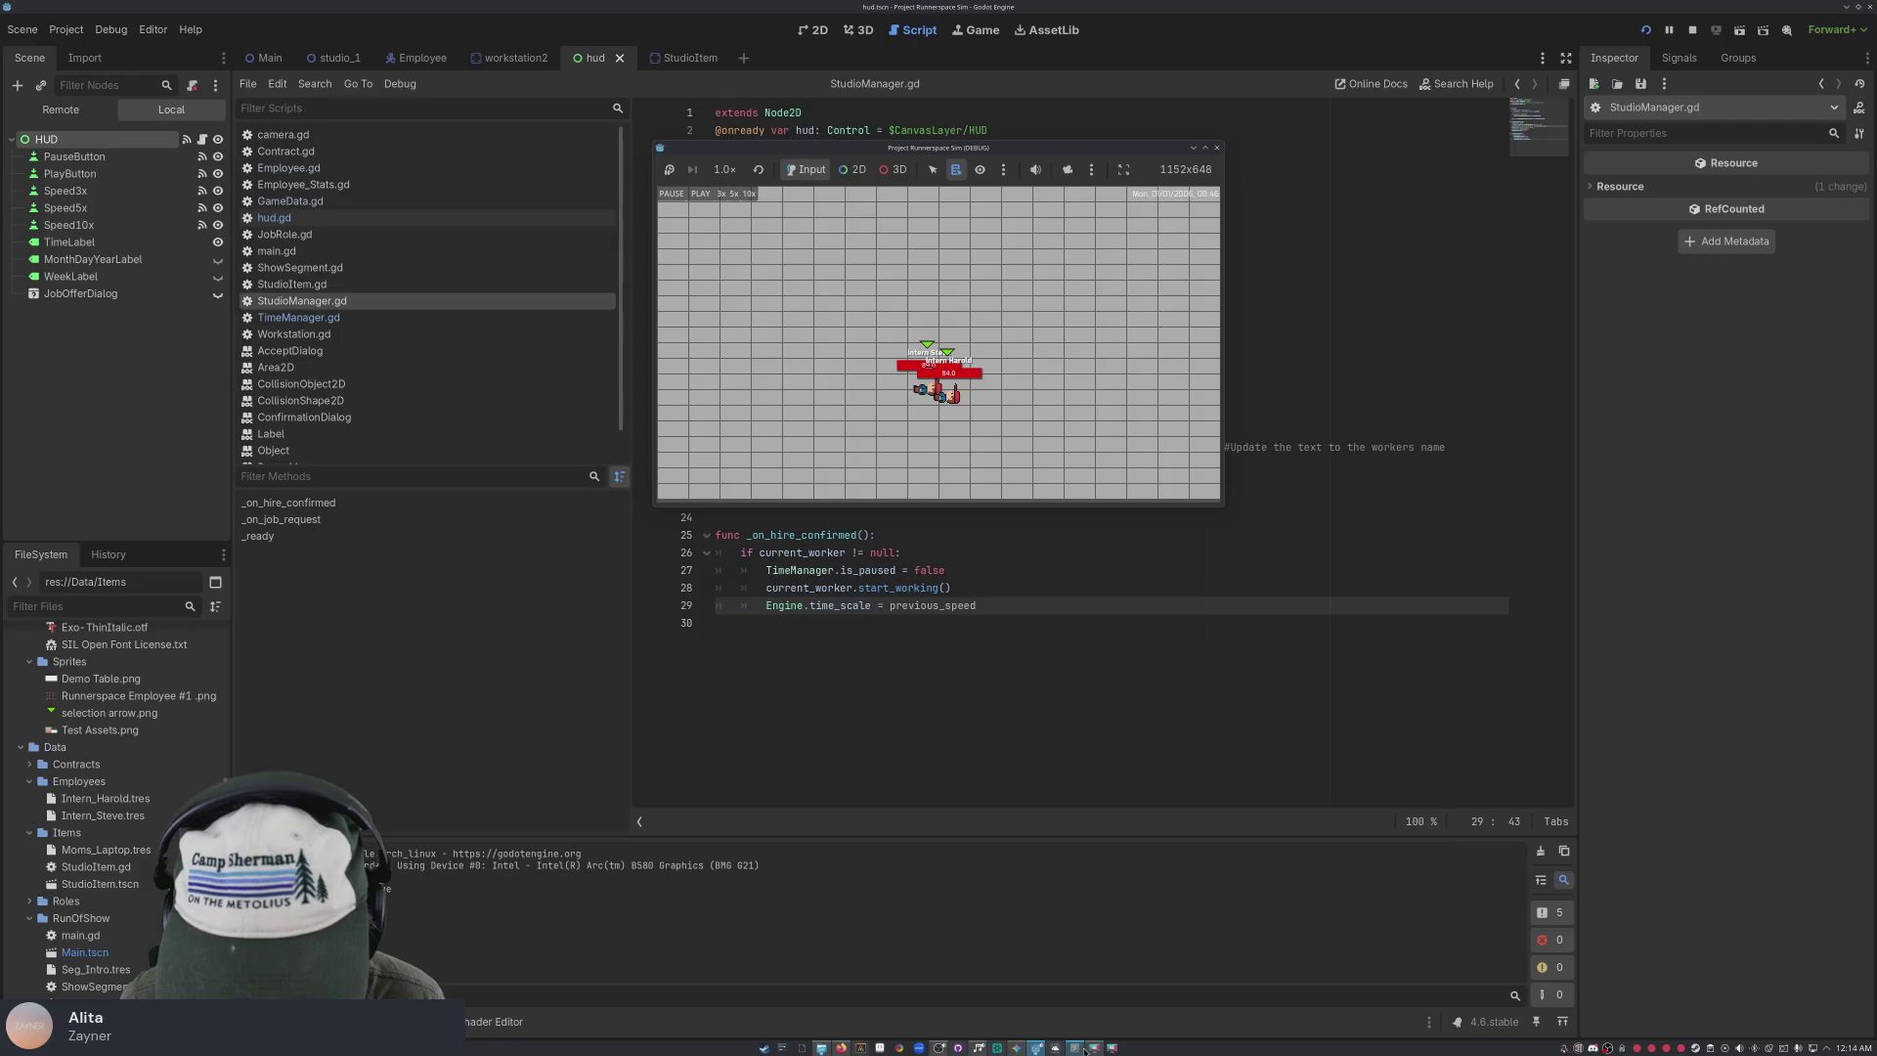
pyautogui.moveTo(936, 1051)
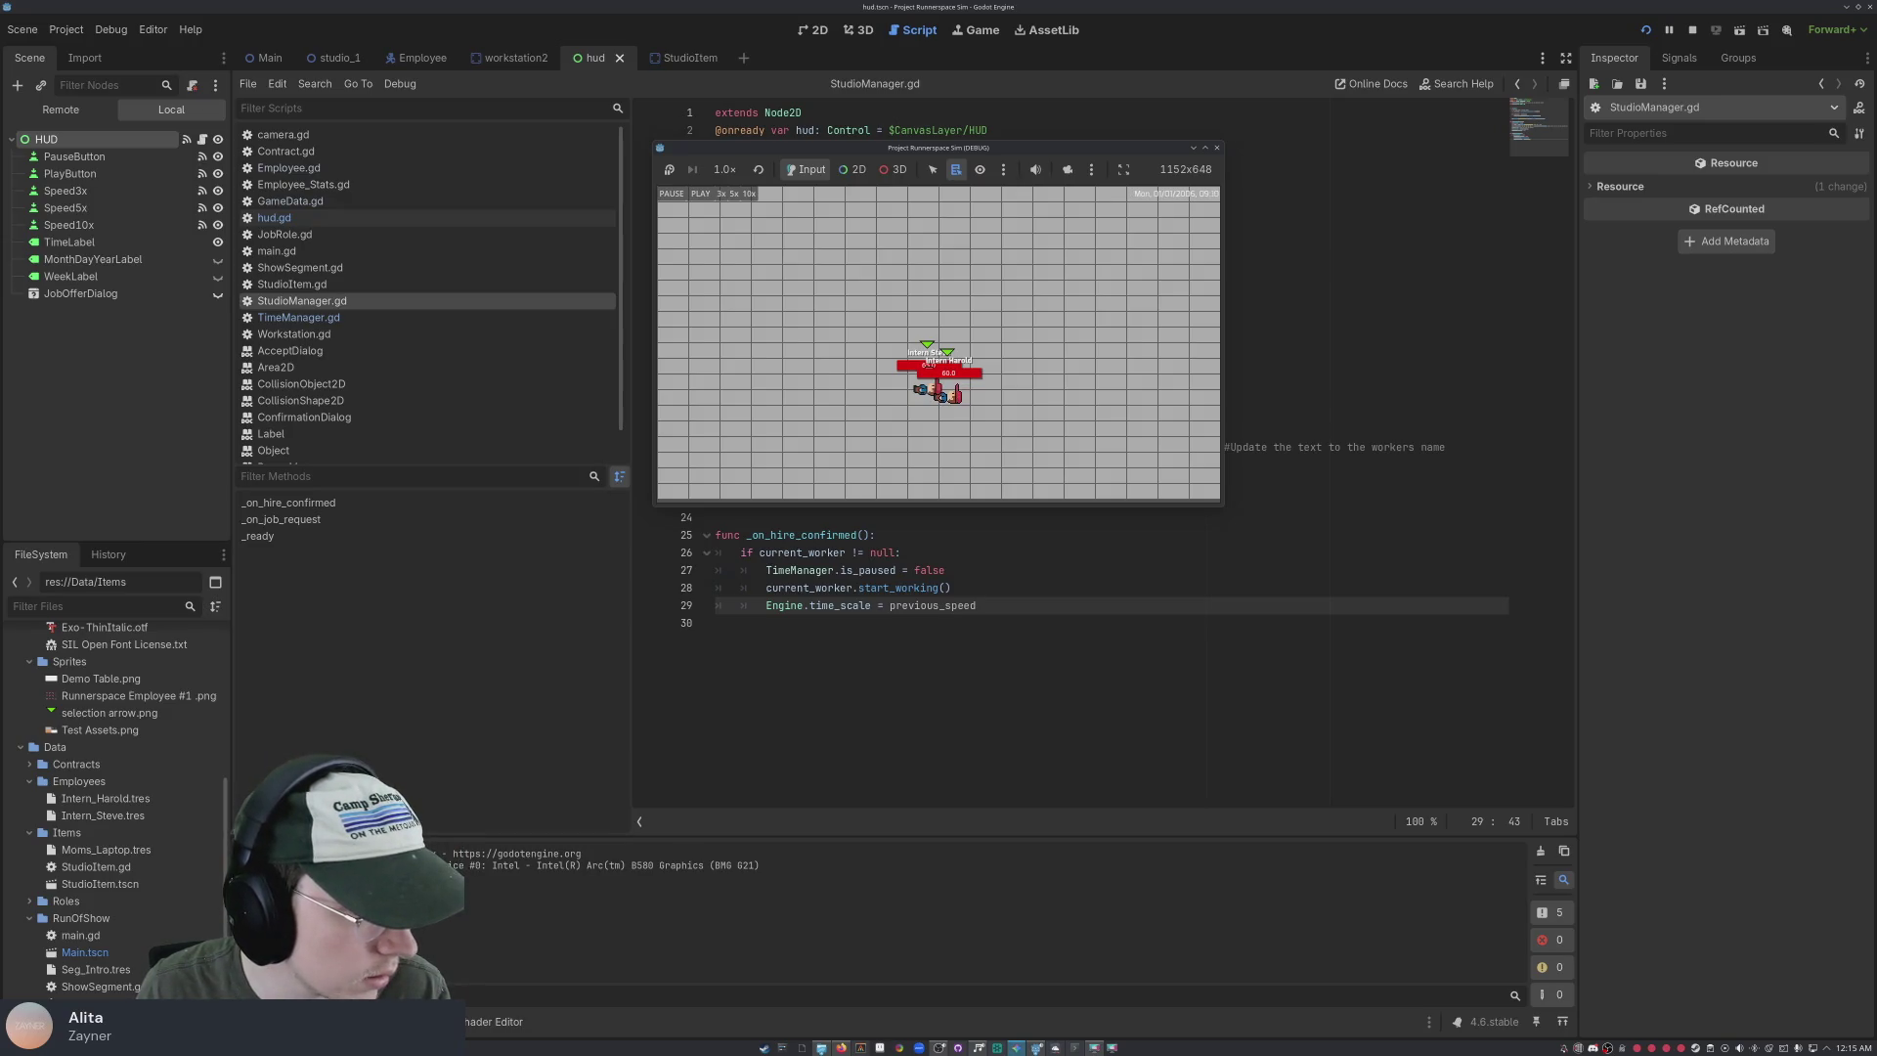
pyautogui.hotkey('alt', 'Tab')
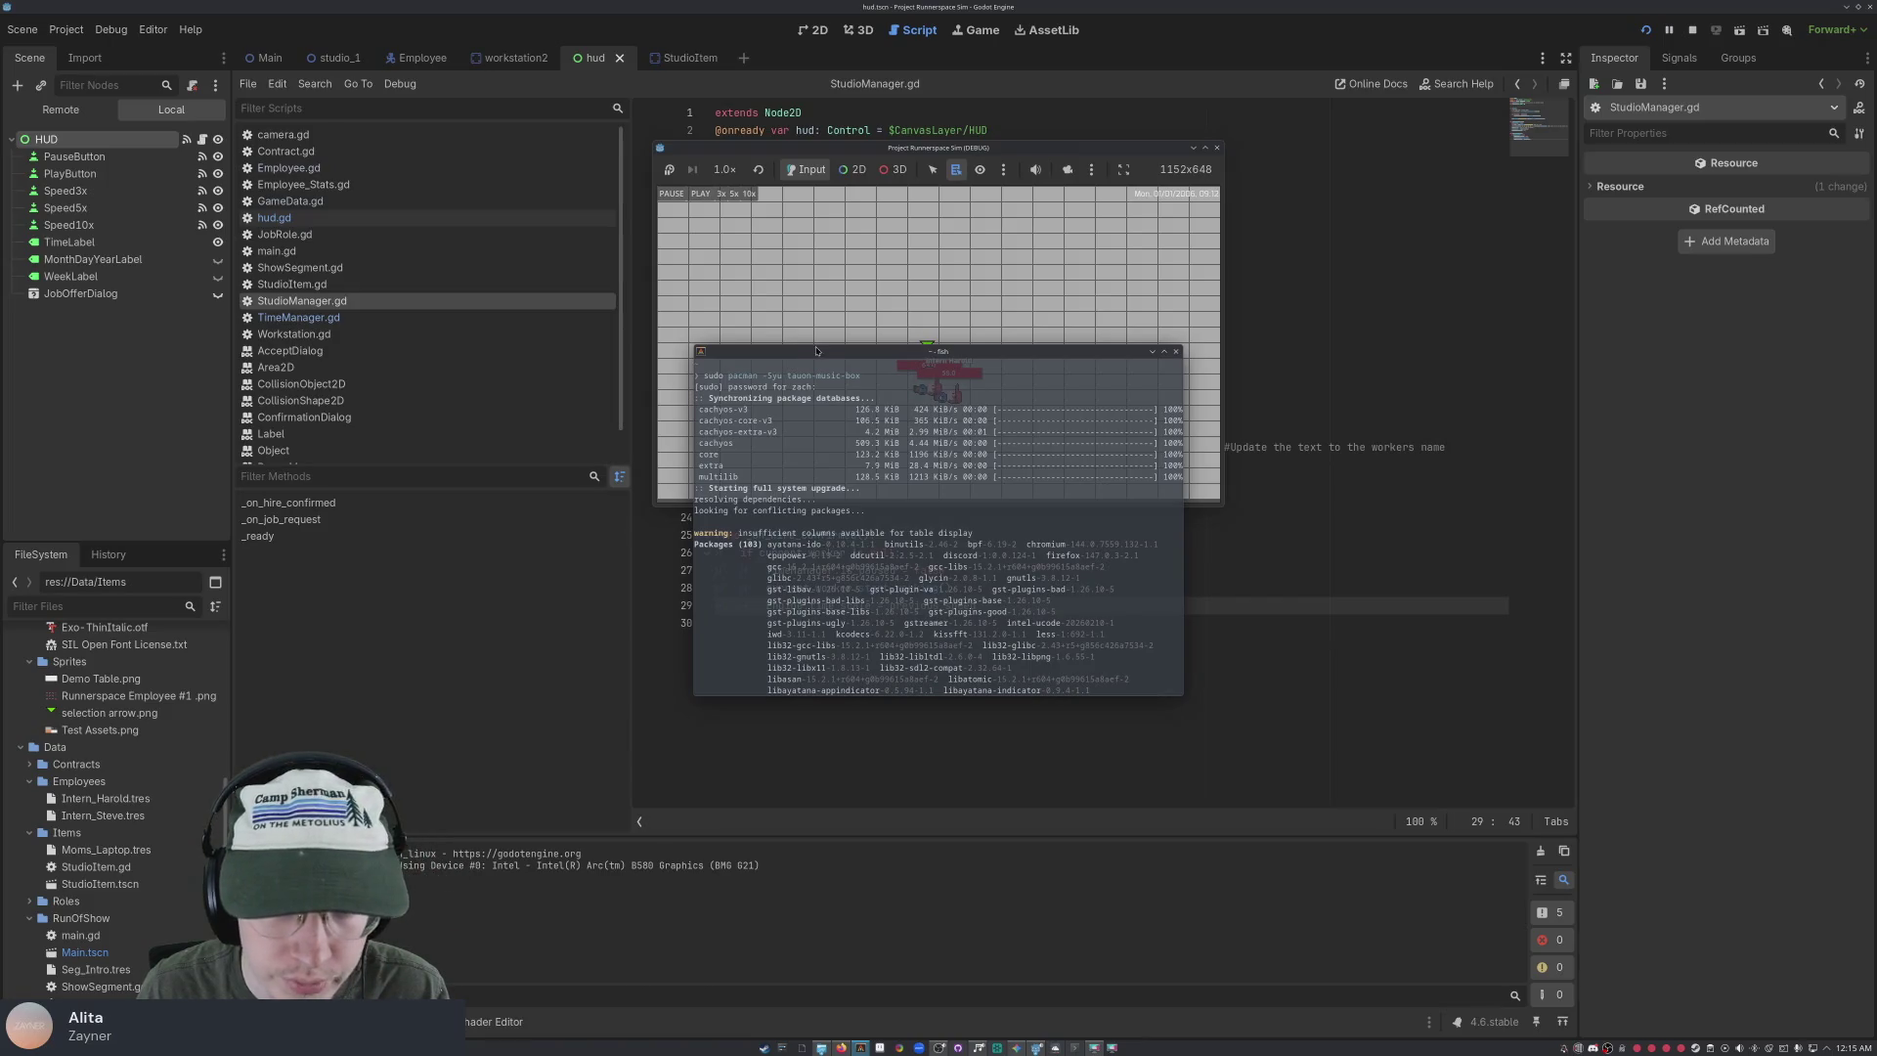
pyautogui.moveTo(816, 351); pyautogui.dragTo(0, 352)
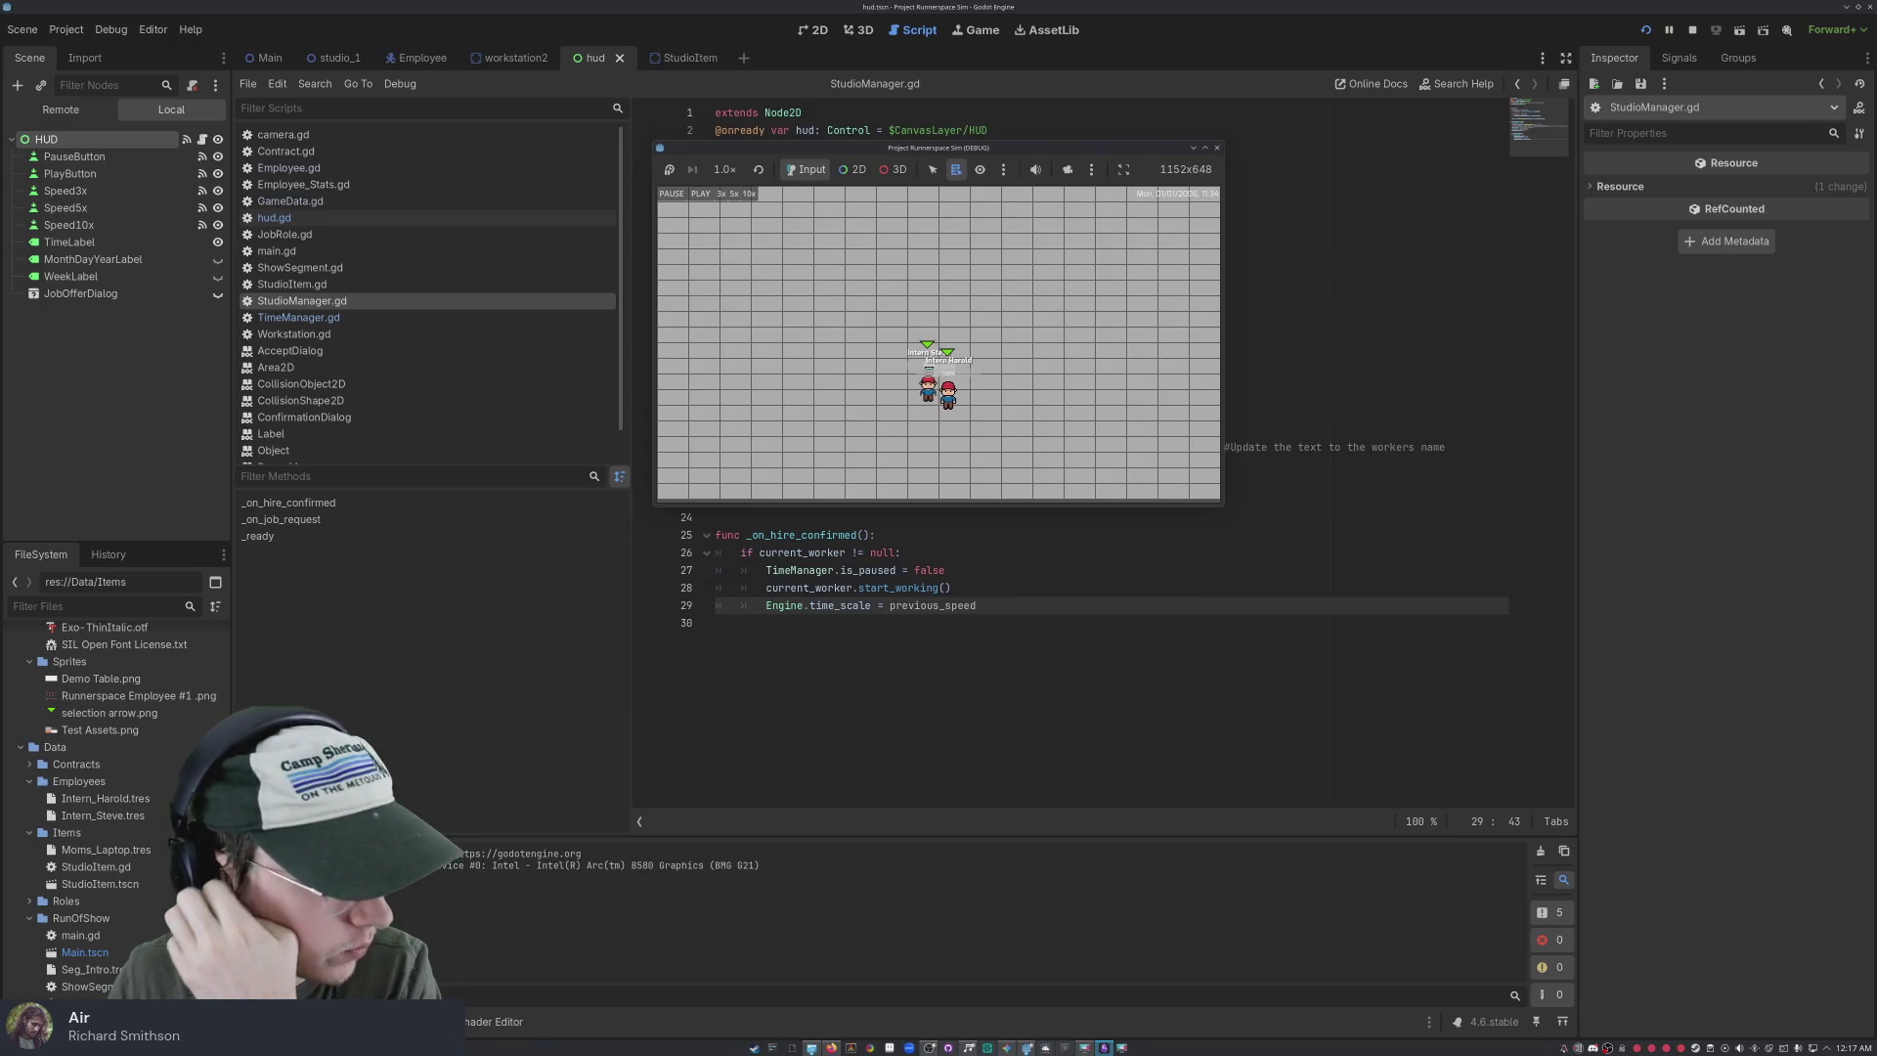
# Bring the Obsidian Checklist note beside the running Godot game, showing the Phase 4 test steps
pyautogui.moveTo(499, 125)
pyautogui.mouseDown()
pyautogui.moveTo(919, 225)
pyautogui.moveTo(817, 205)
pyautogui.moveTo(1280, 176)
pyautogui.moveTo(1246, 171)
pyautogui.moveTo(1188, 15)
pyautogui.mouseUp()
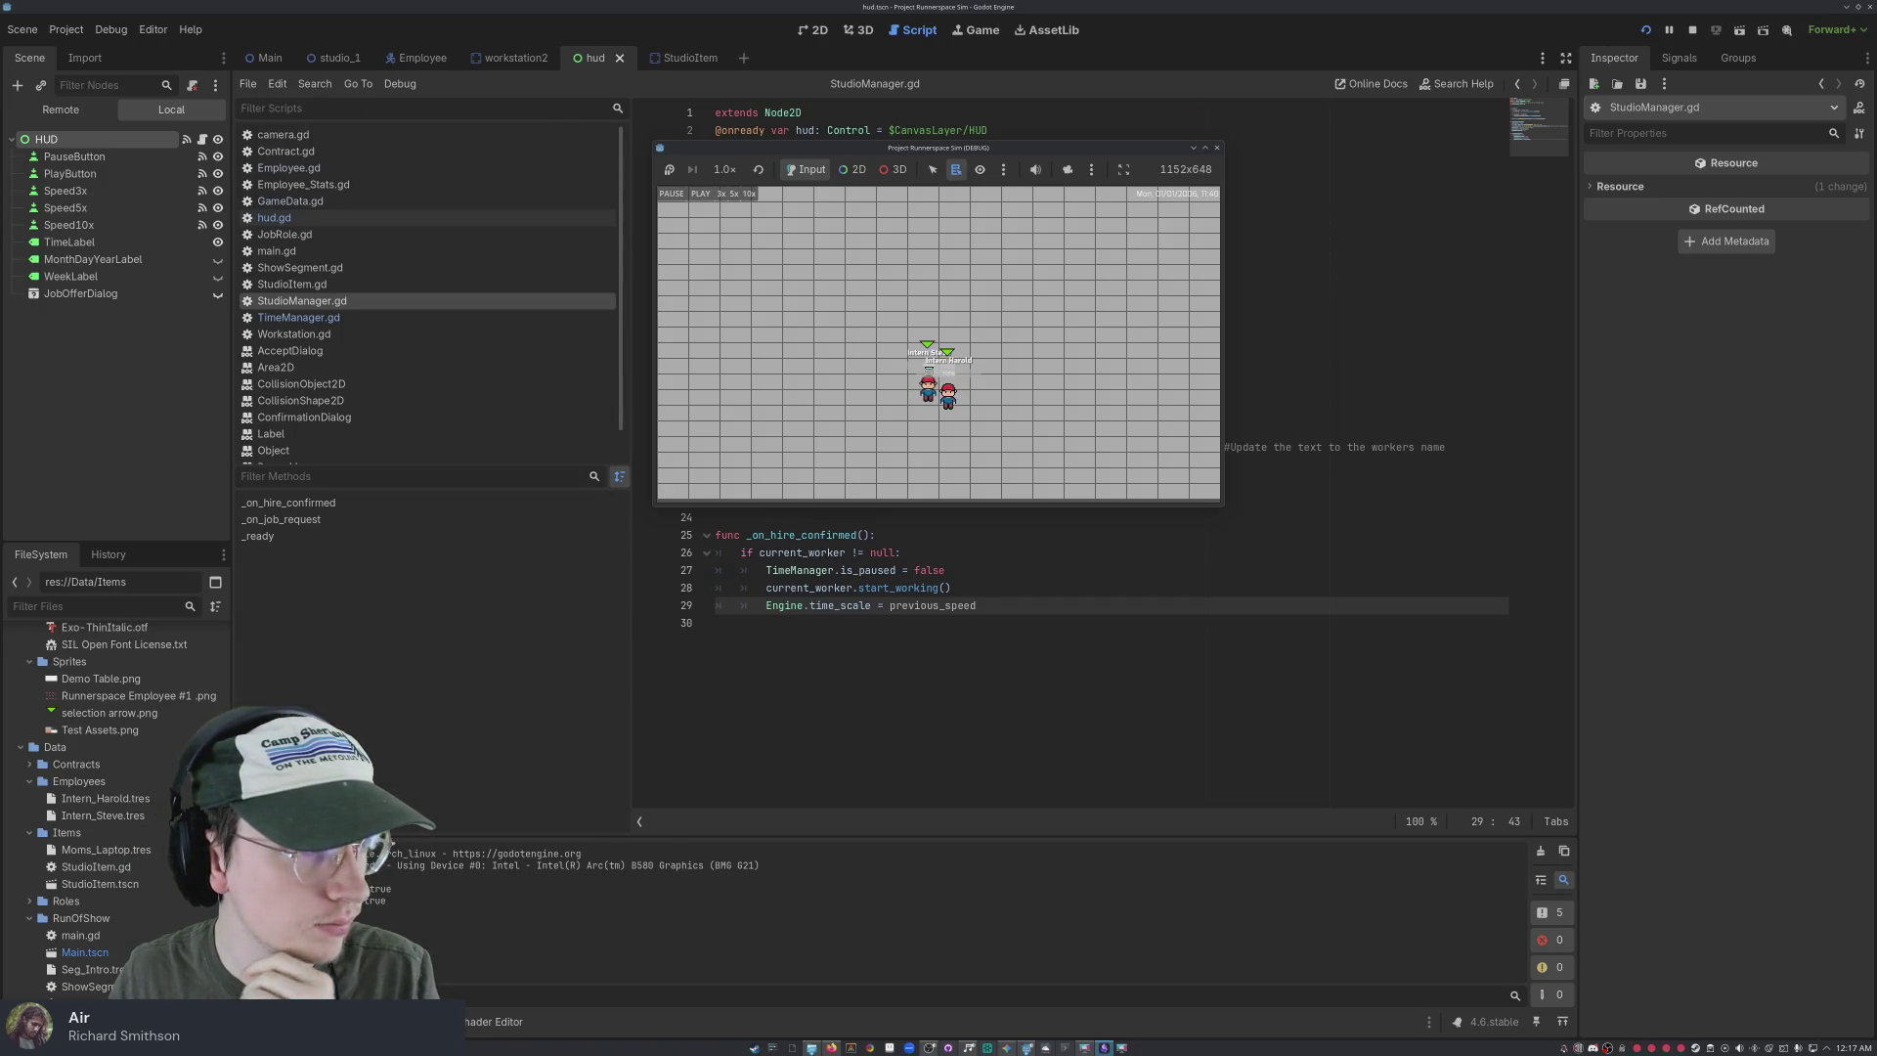
pyautogui.hotkey('alt', 'Tab')
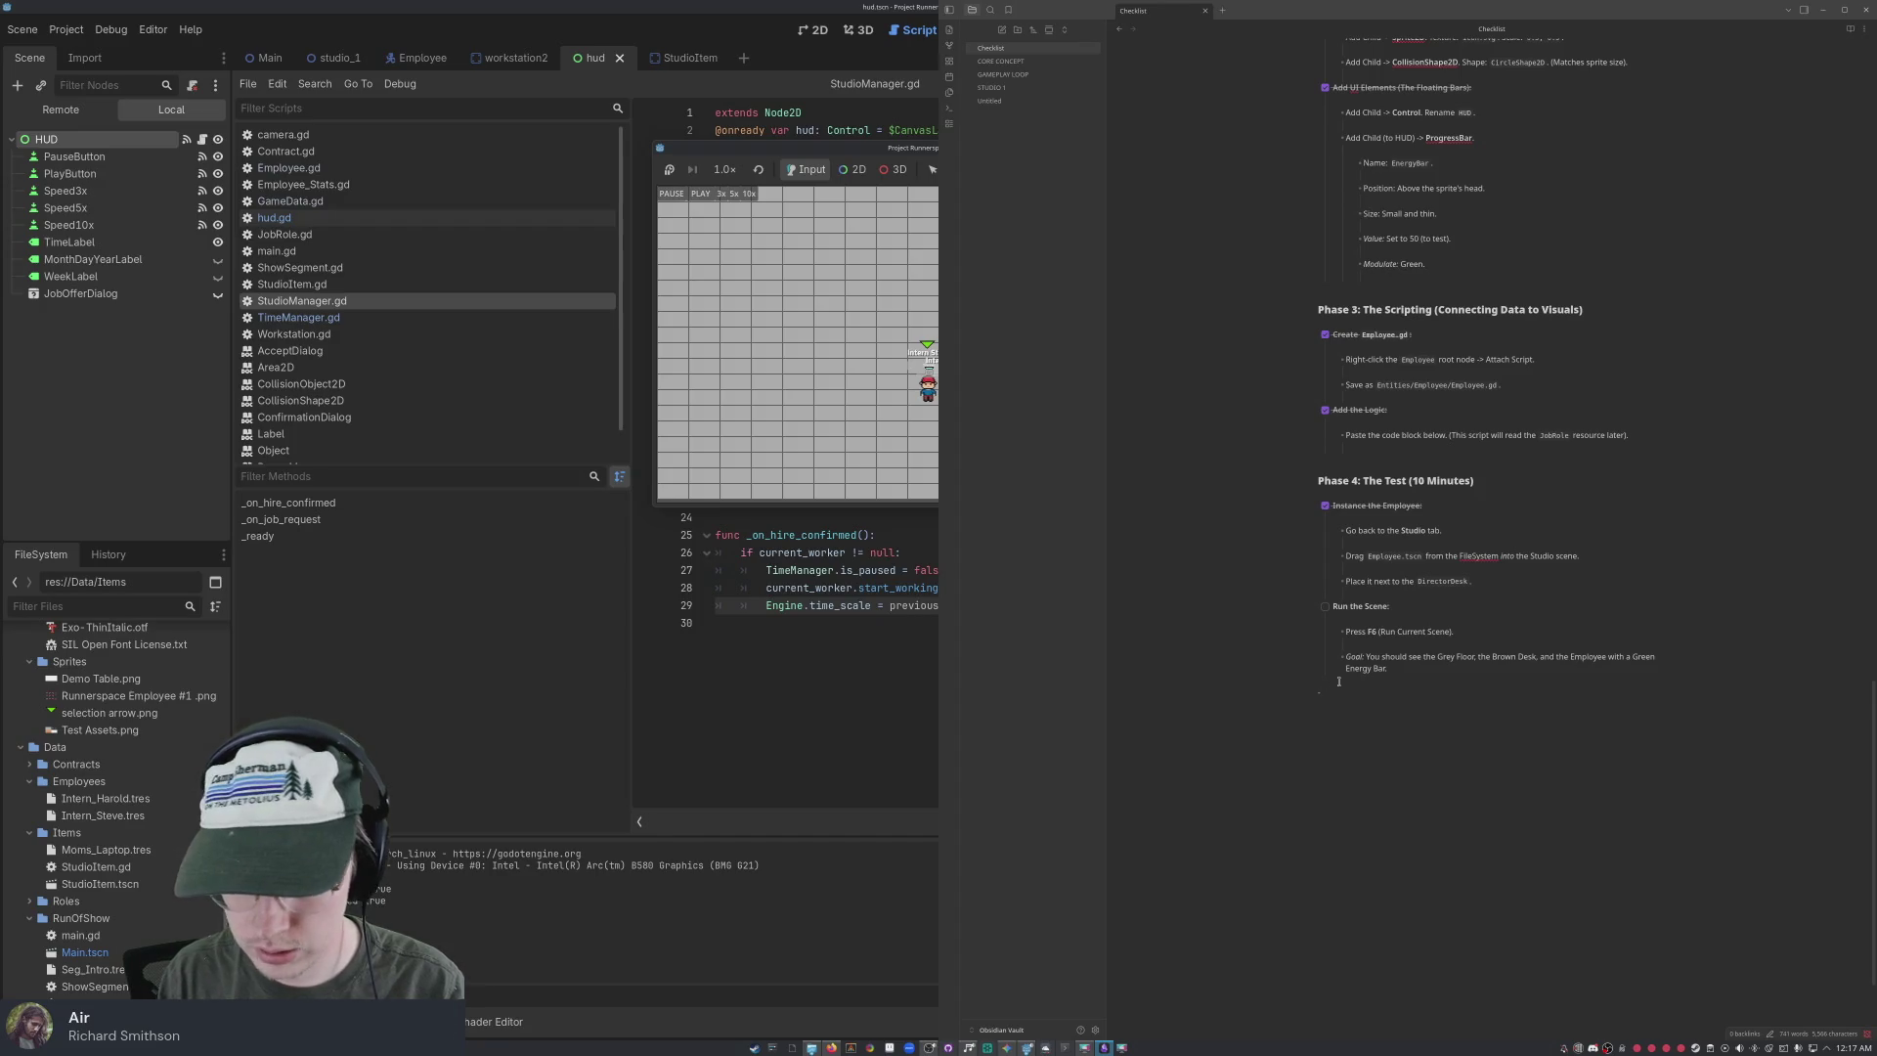
# Start a Phase 5 heading, tick 'Run the Scene', float the notes window and move the game left
pyautogui.write('Phase 5')
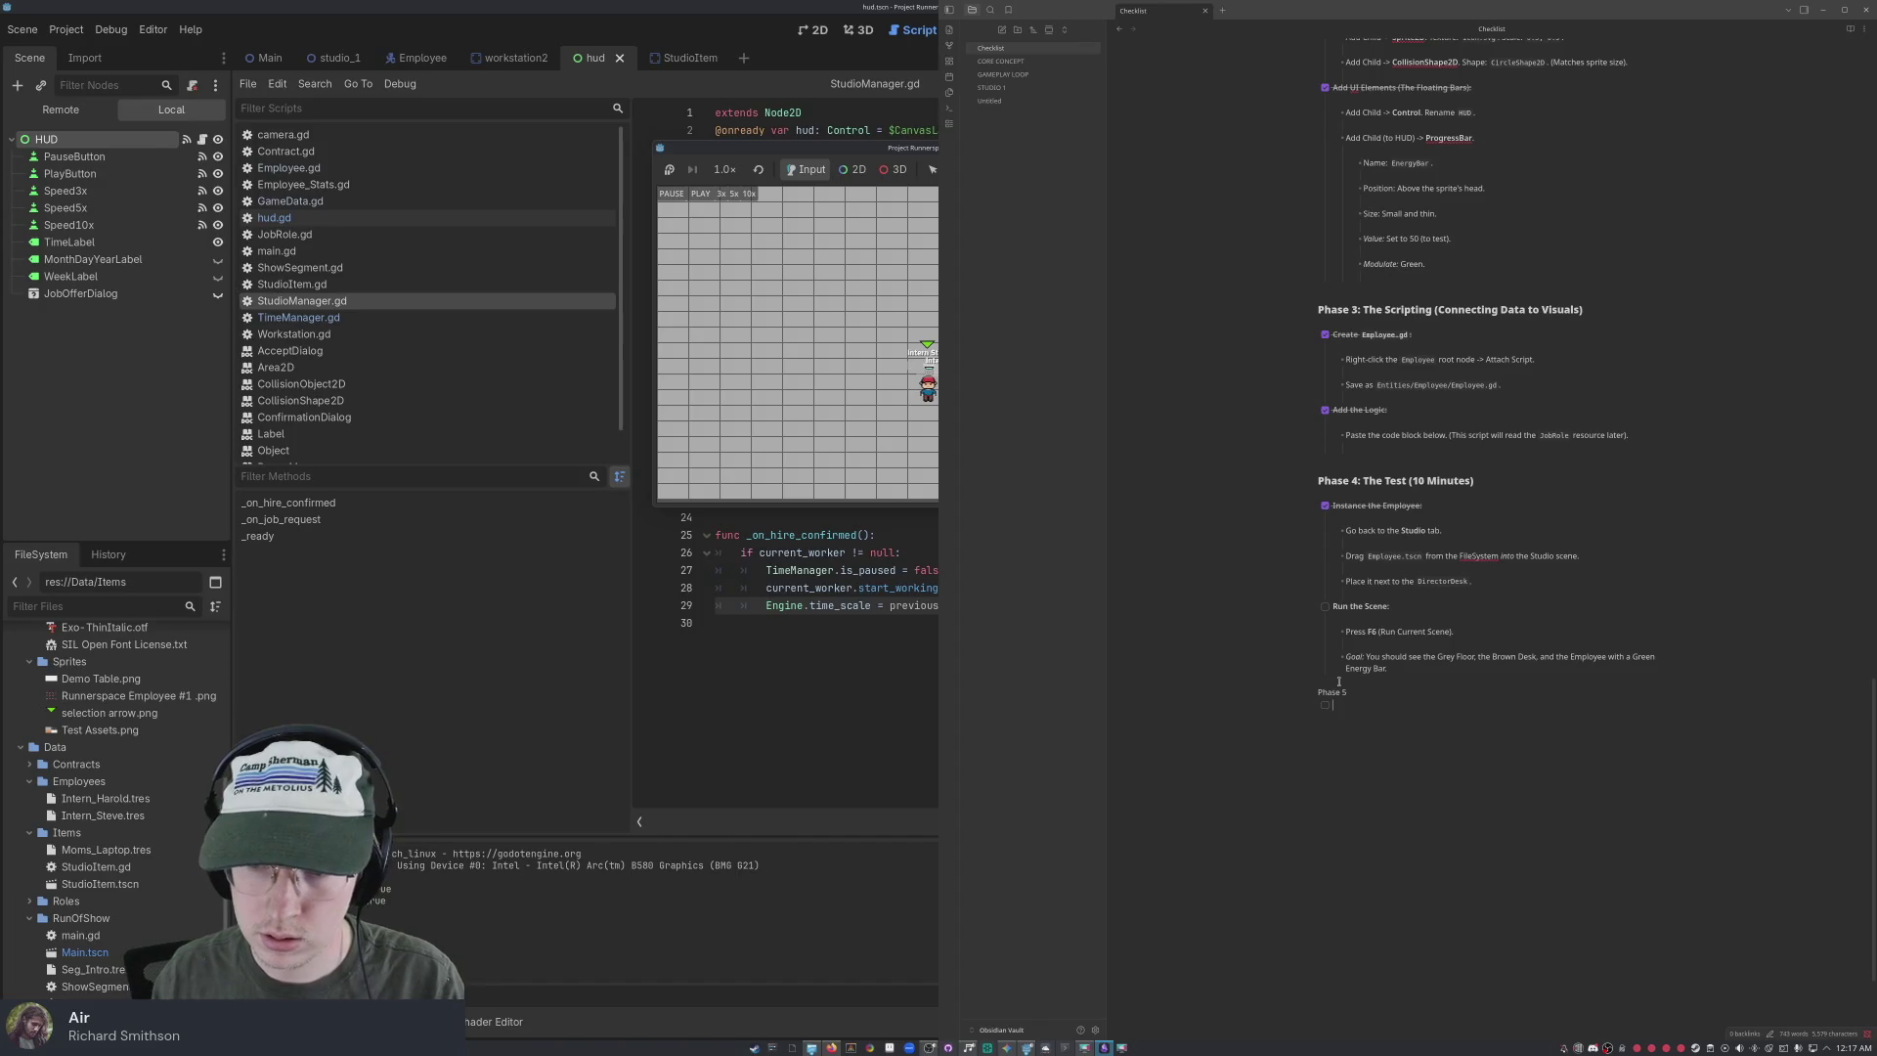
pyautogui.click(1325, 606)
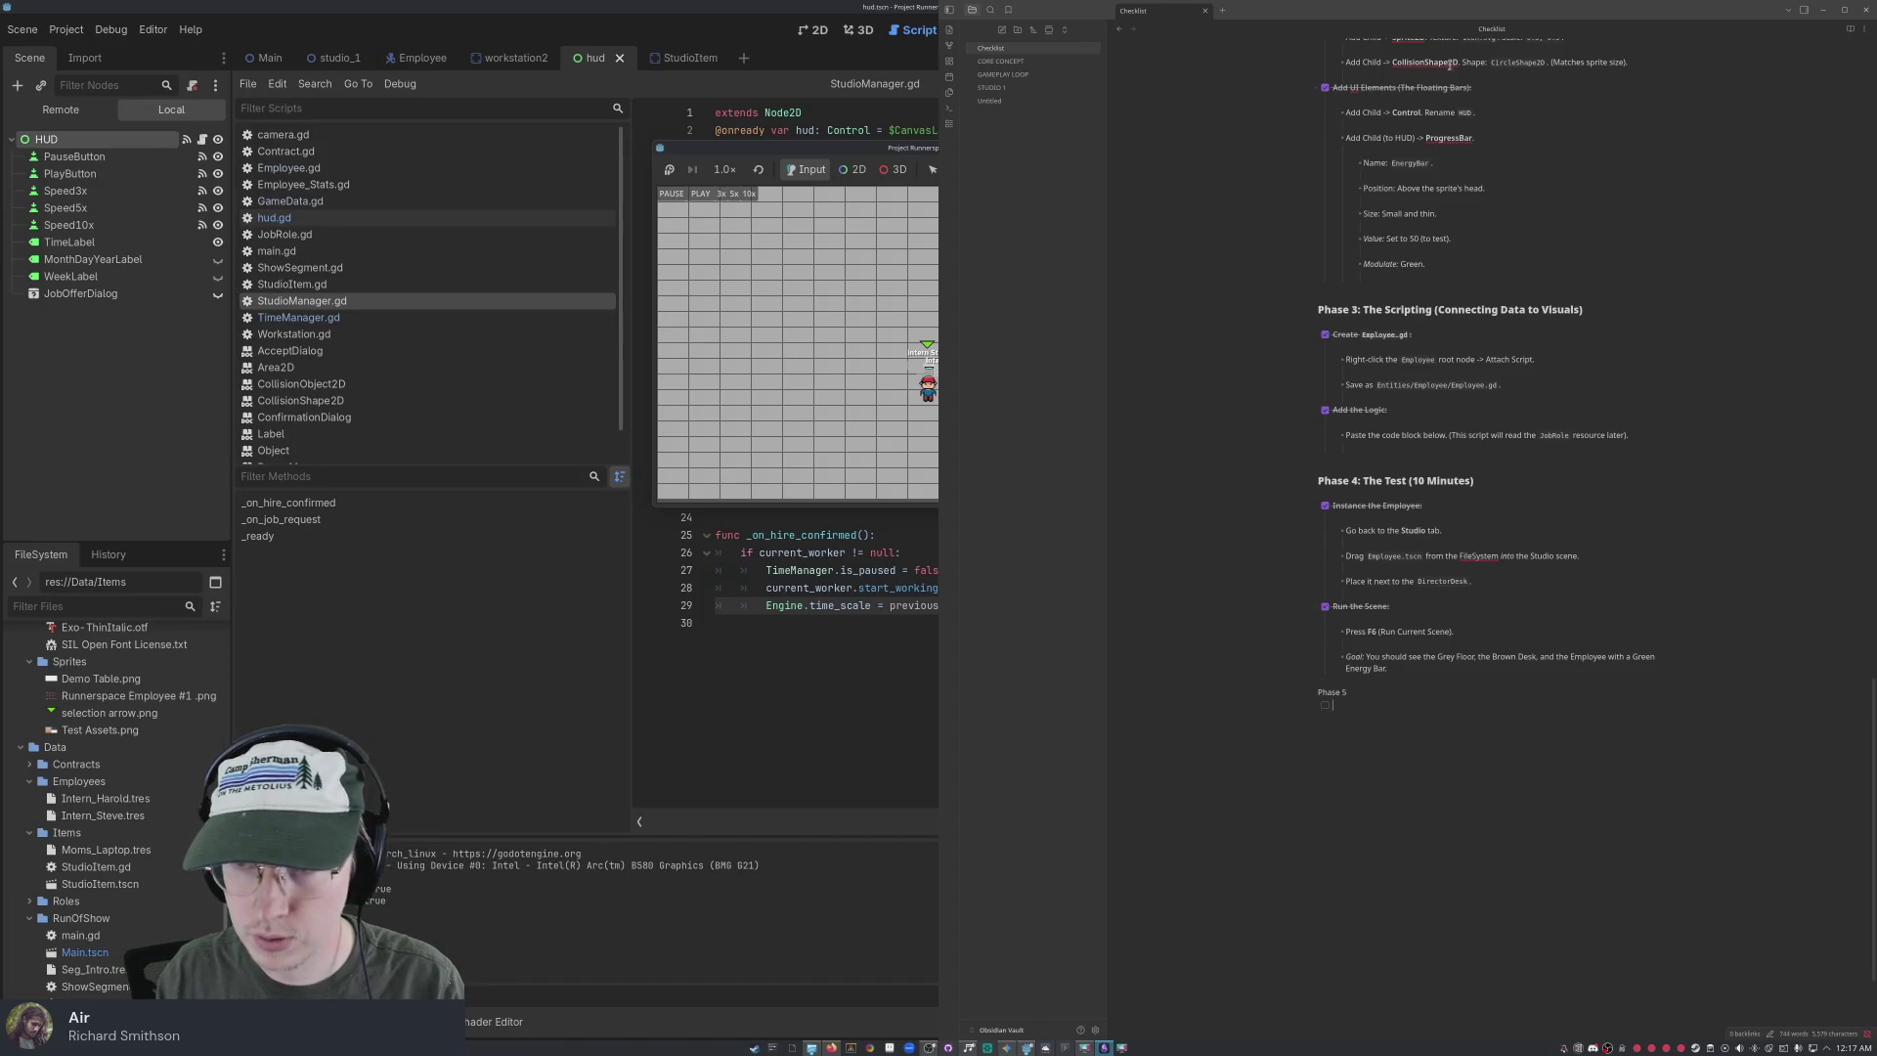
pyautogui.moveTo(1291, 10)
pyautogui.mouseDown()
pyautogui.moveTo(1295, 81)
pyautogui.moveTo(1565, 146)
pyautogui.moveTo(1873, 285)
pyautogui.mouseUp()
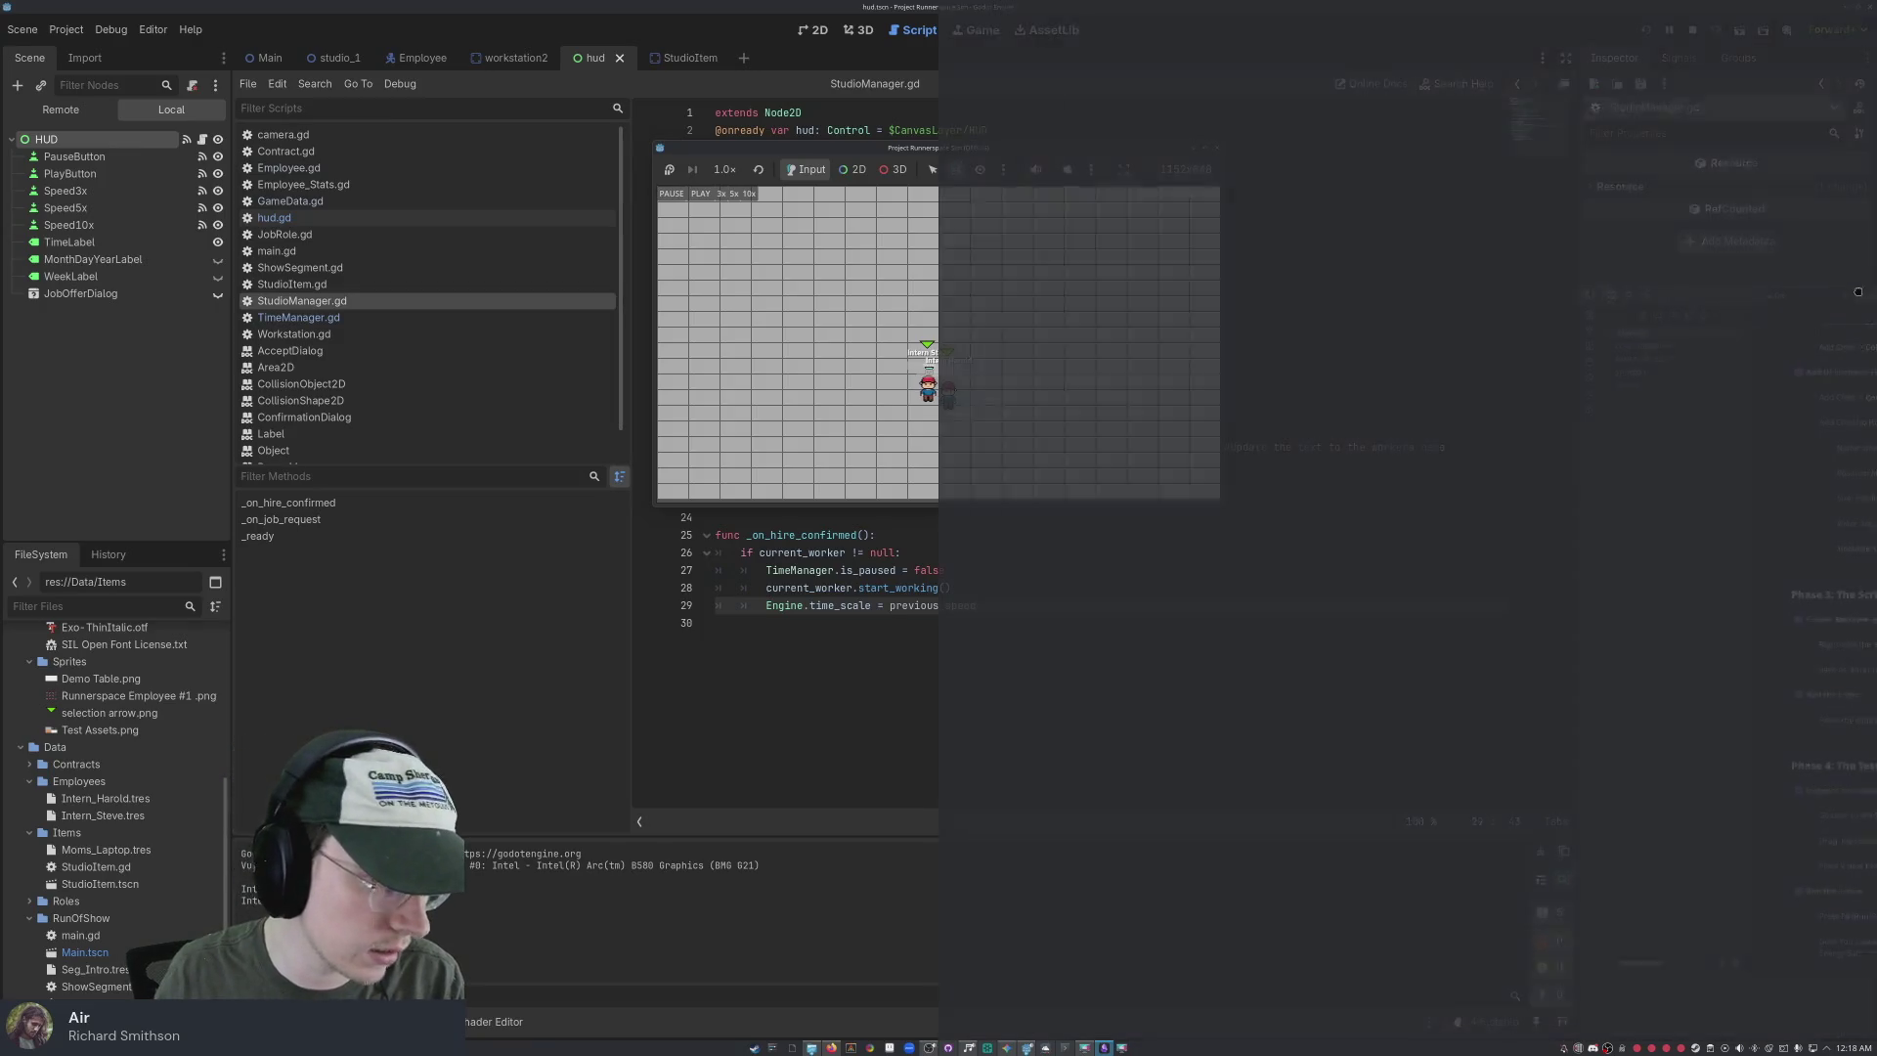
pyautogui.moveTo(1861, 377); pyautogui.dragTo(1467, 210)
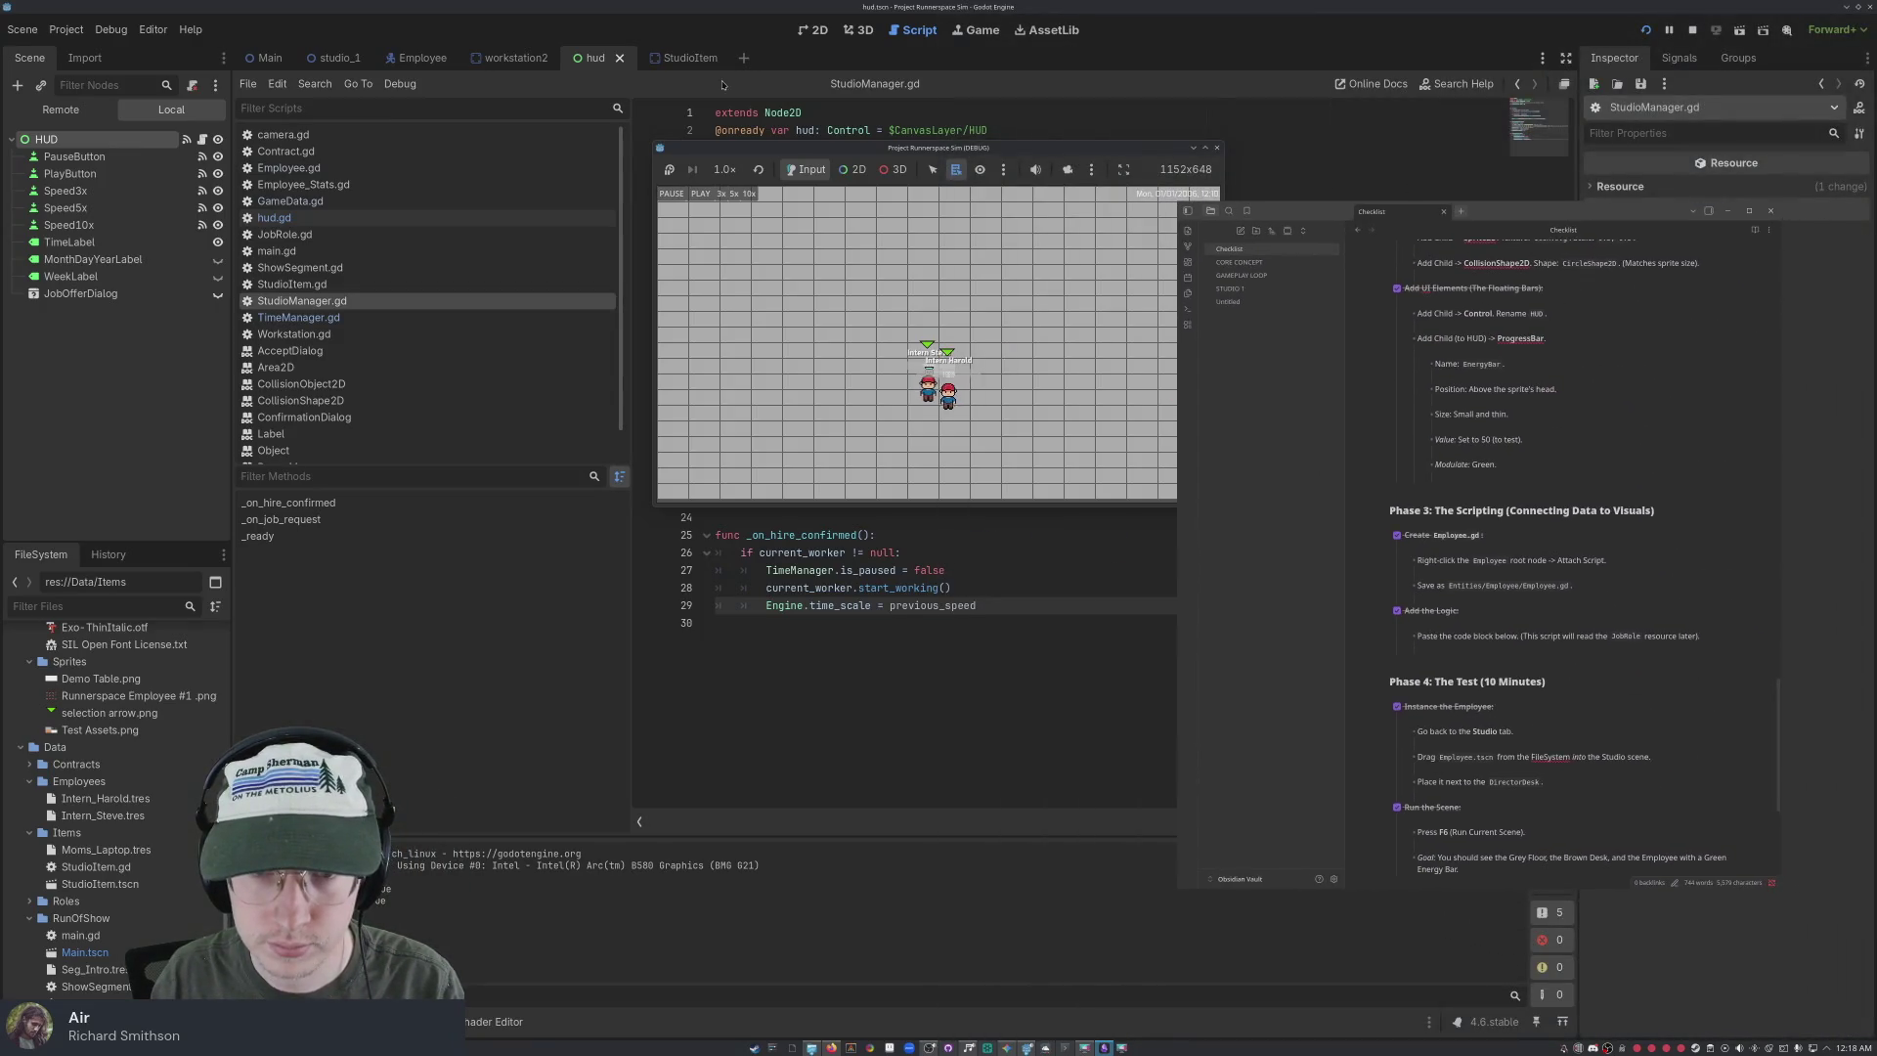
pyautogui.moveTo(984, 154); pyautogui.dragTo(477, 246)
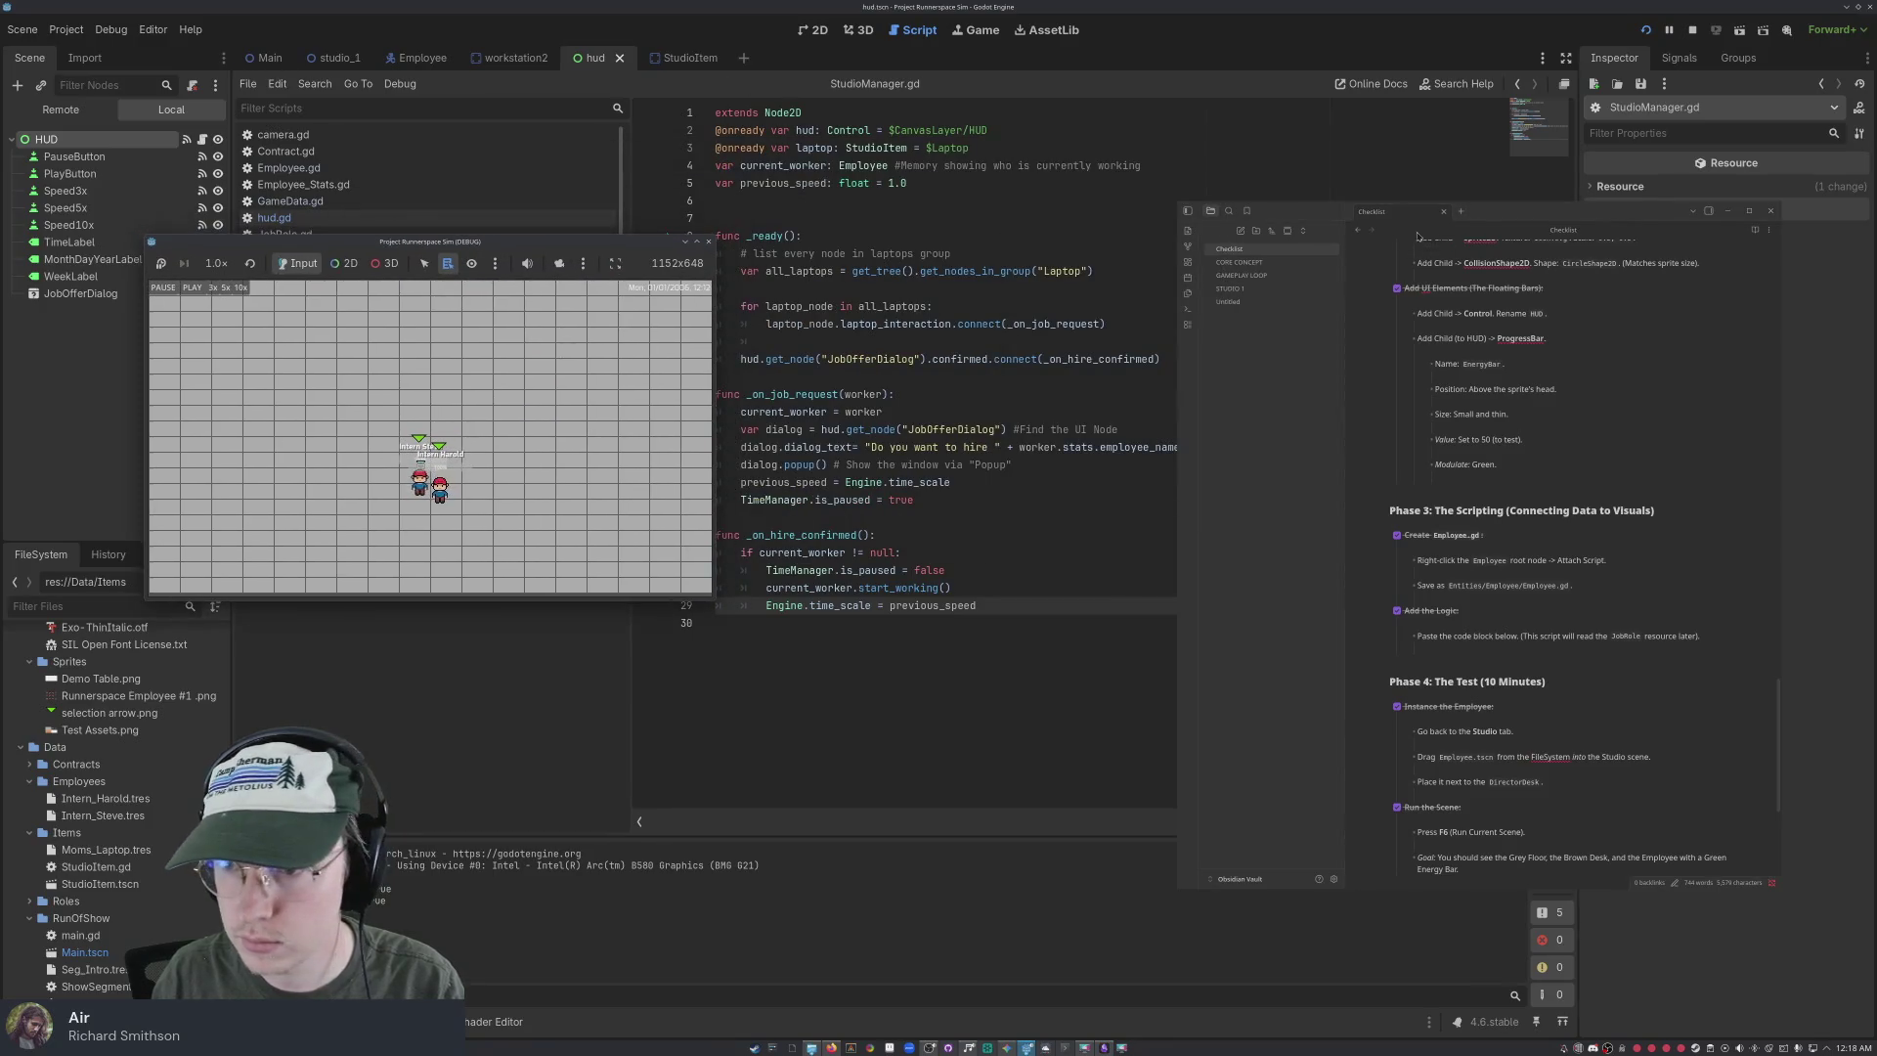
pyautogui.moveTo(1493, 211); pyautogui.dragTo(1108, 149)
pyautogui.scroll(-5, 1082, 590)
pyautogui.write('Add')
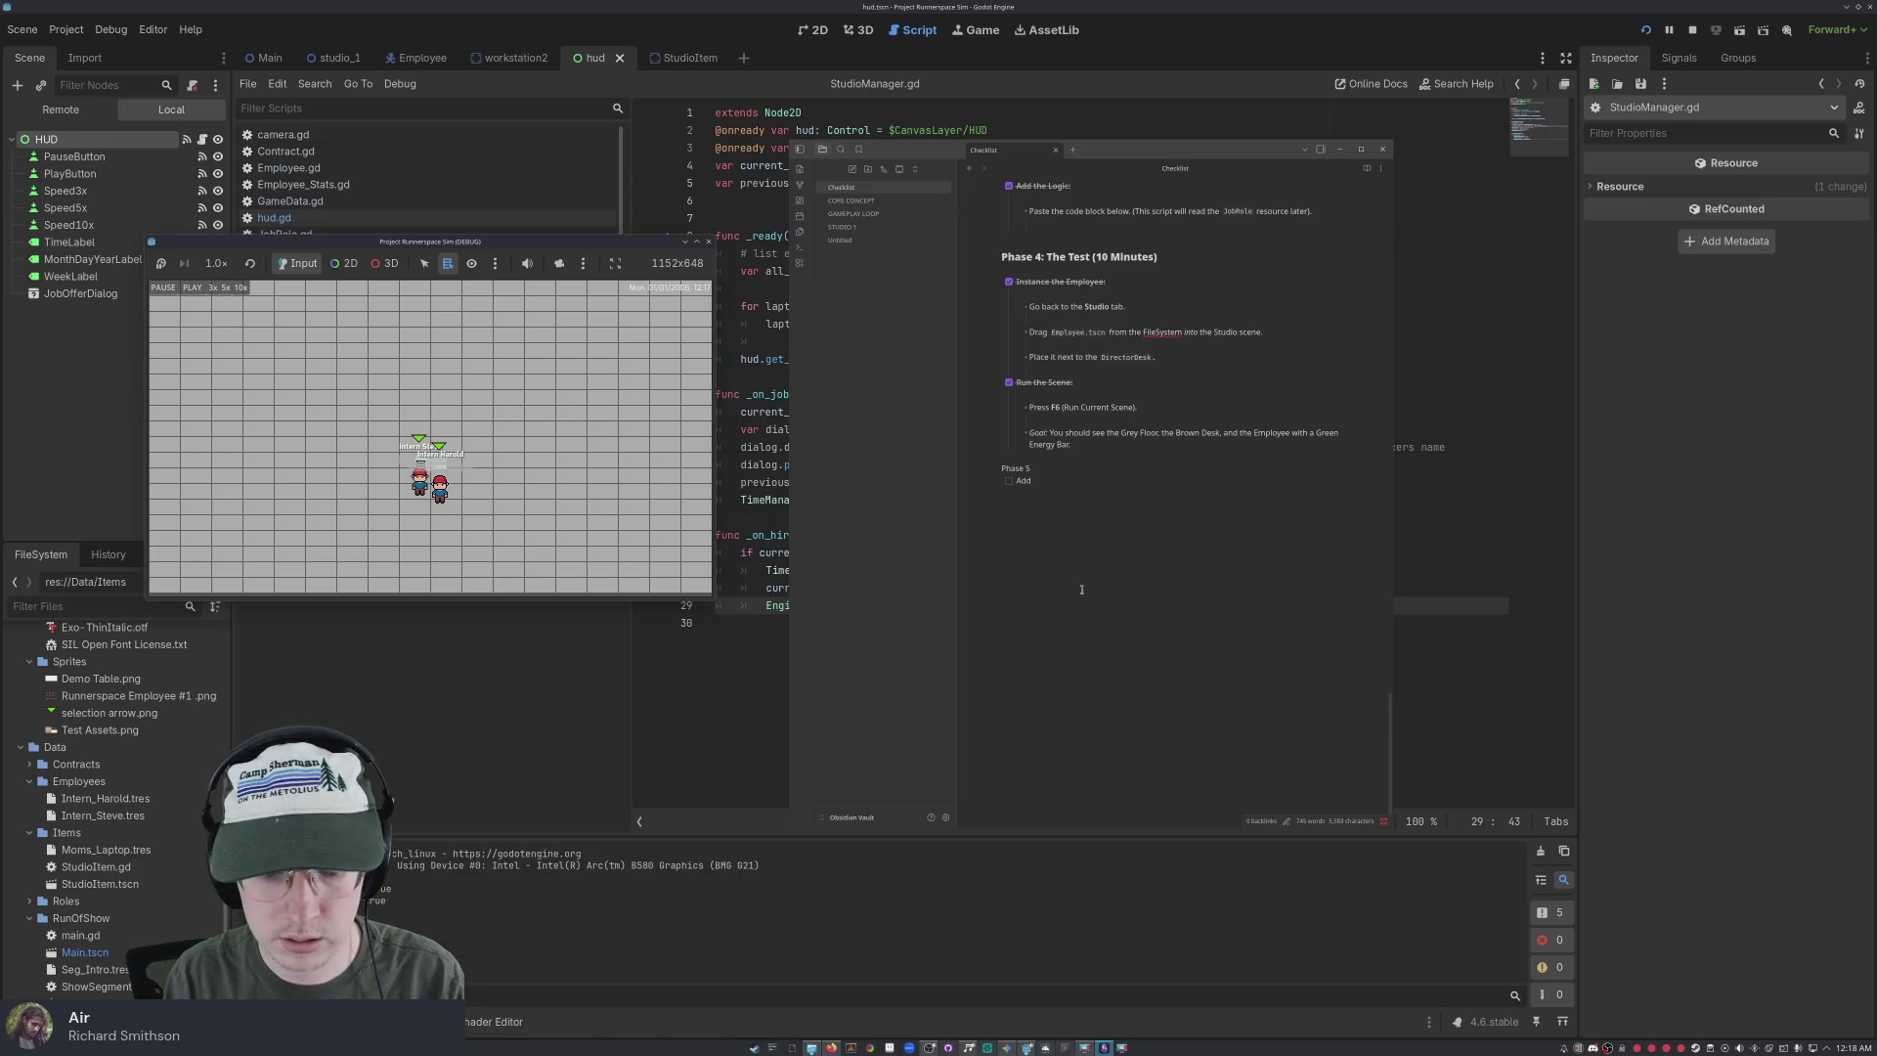
# Add and tick 'Add Time System and label to game', then begin 'right click moves employee'
pyautogui.write('time')
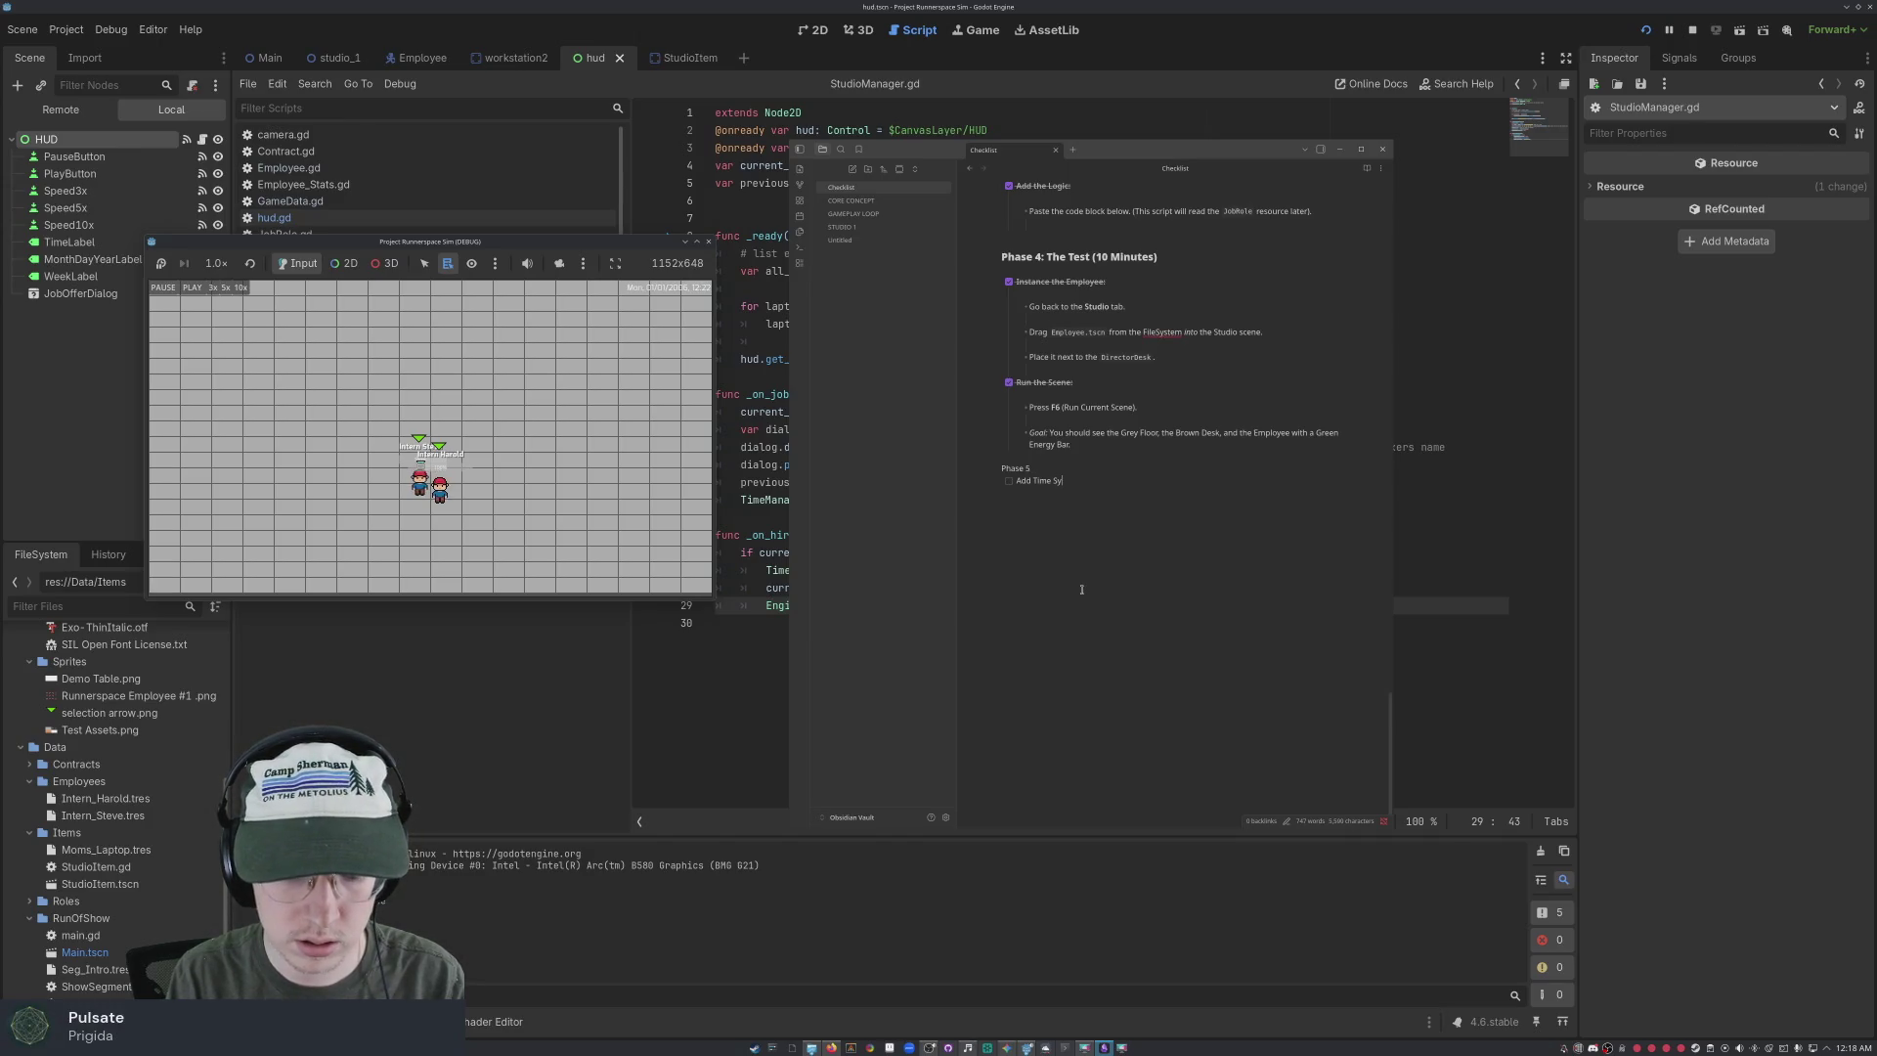
pyautogui.write('and lab')
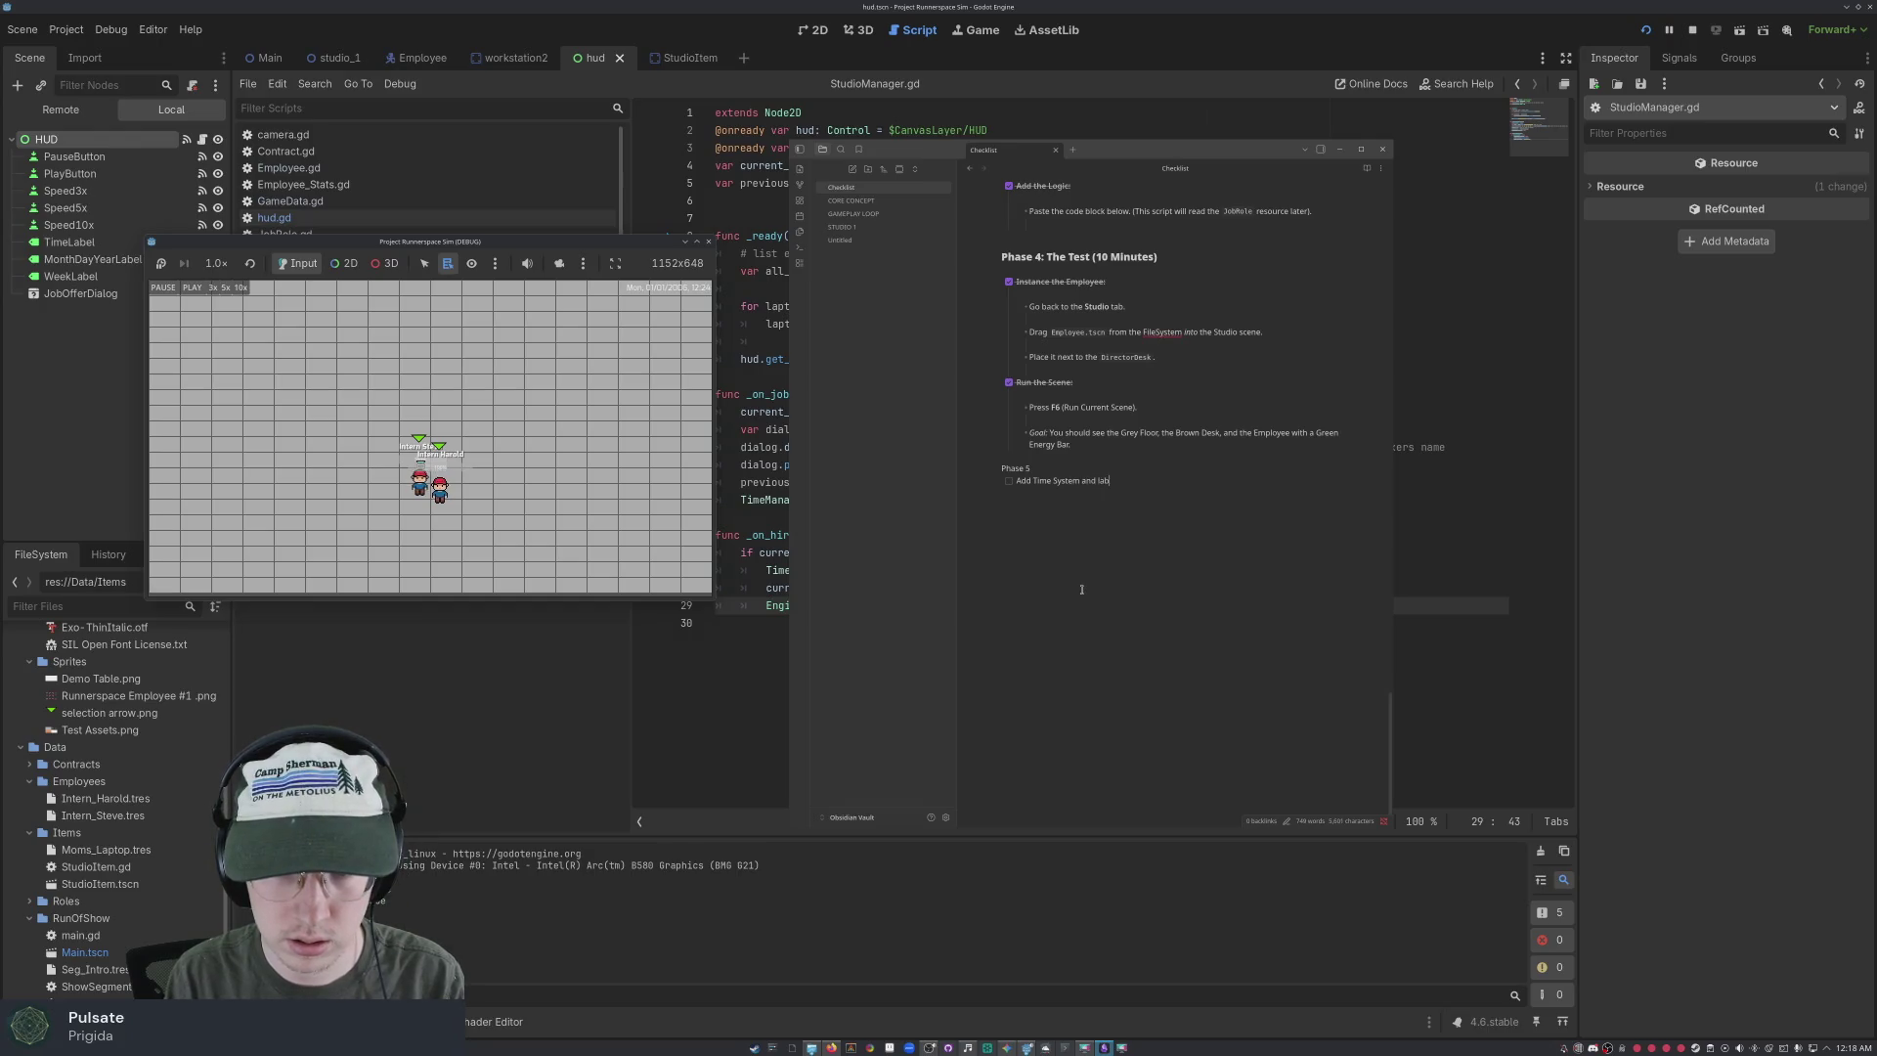
pyautogui.write('ame')
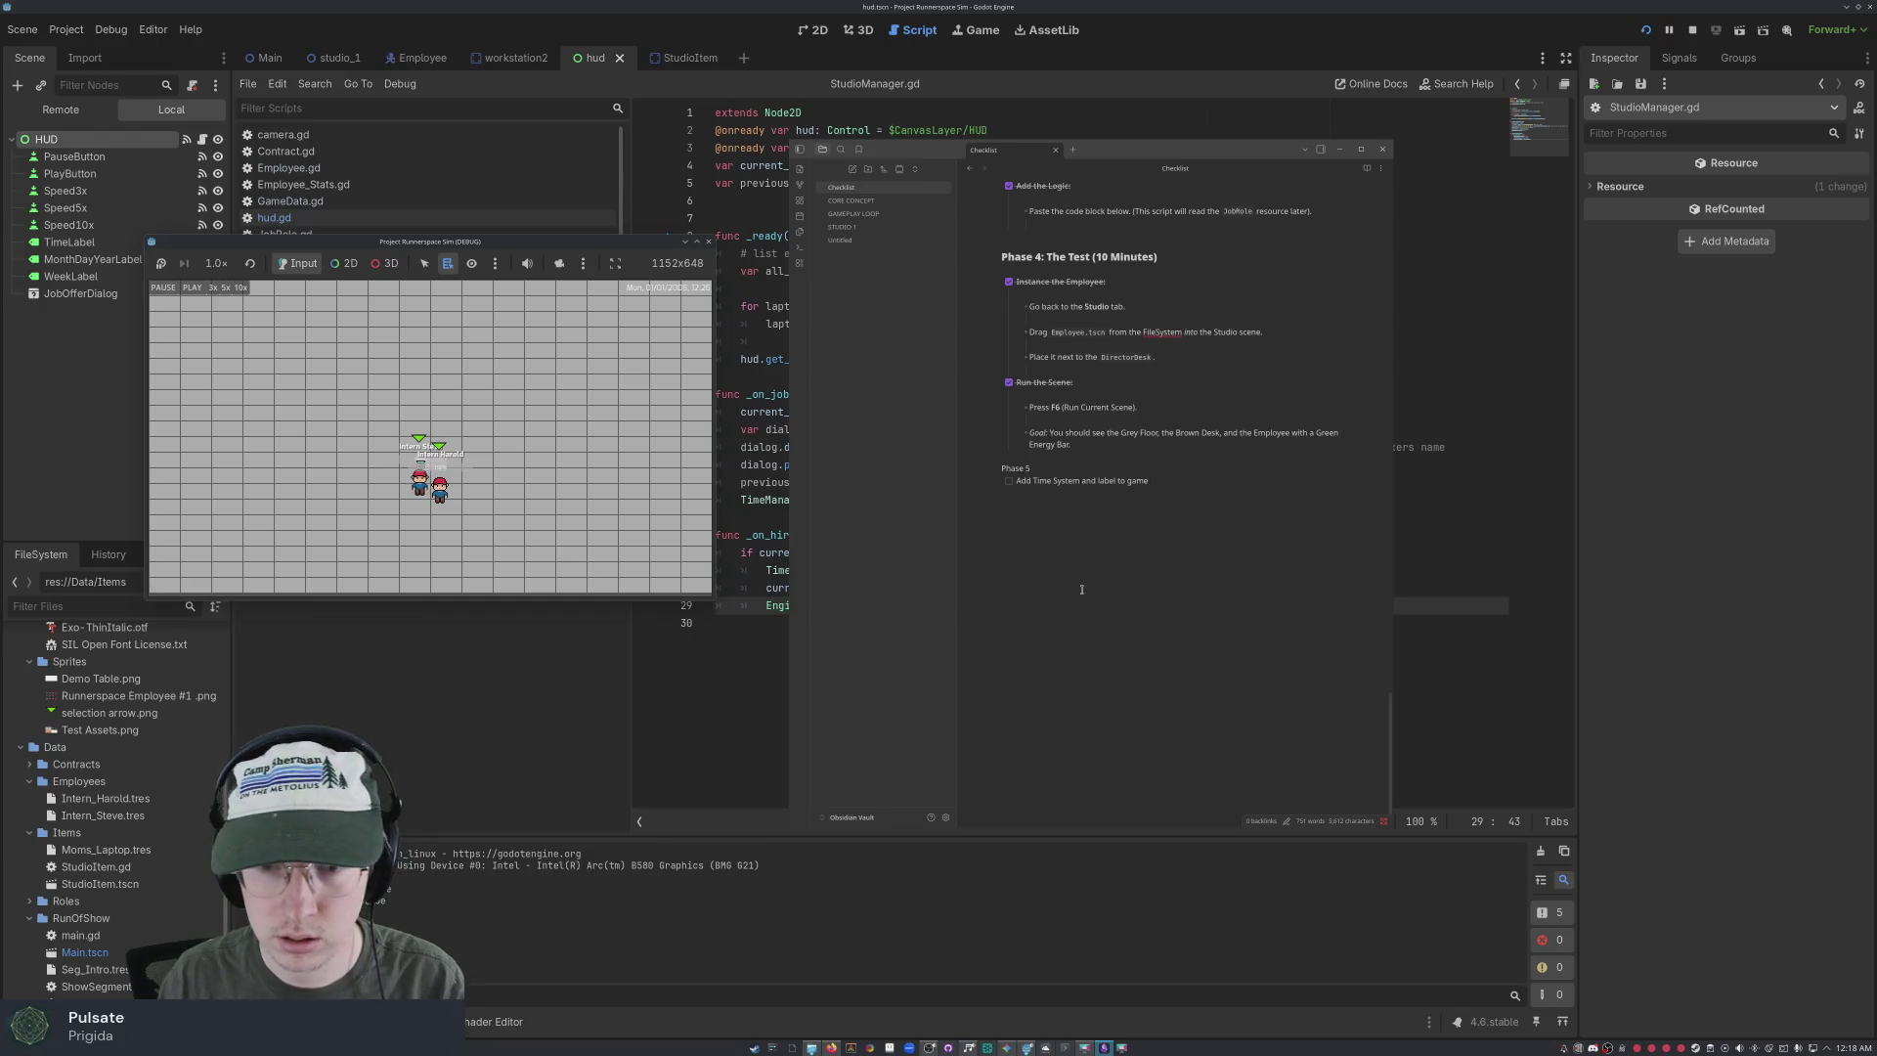
pyautogui.tripleClick(1005, 468)
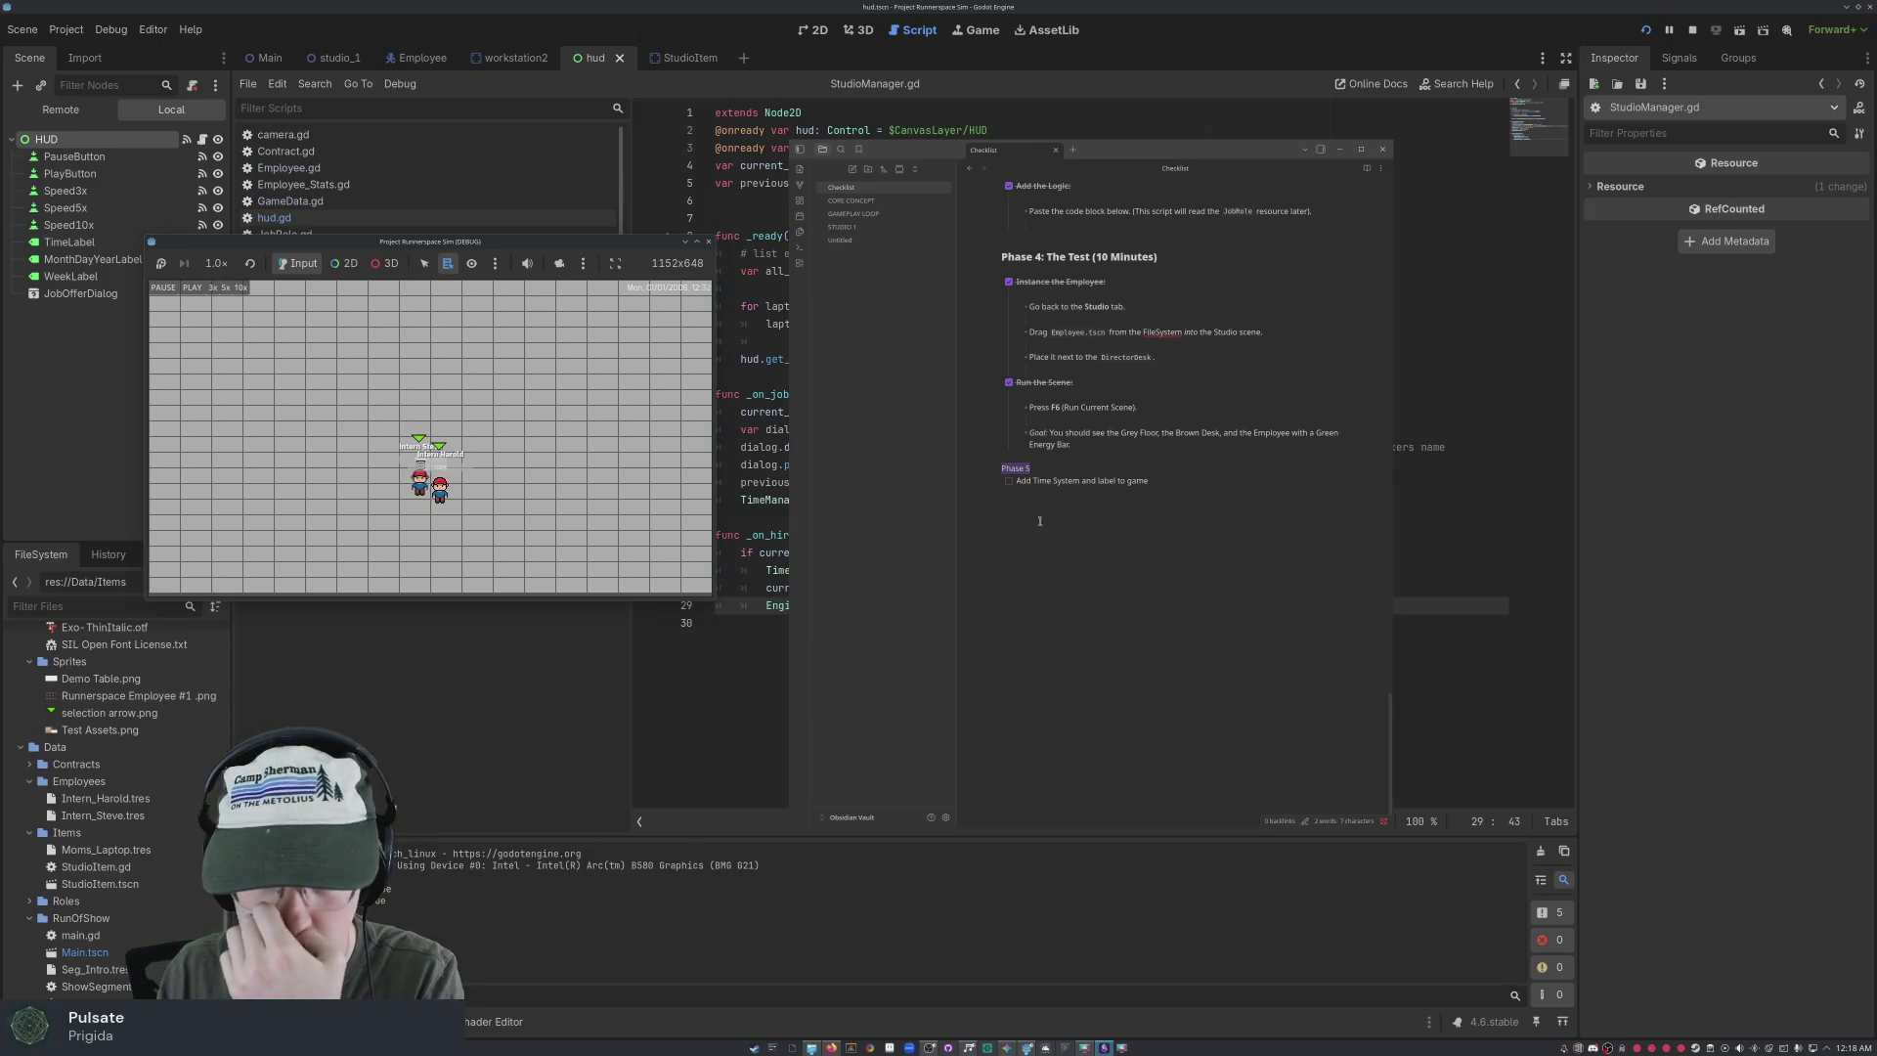
pyautogui.click(1008, 480)
pyautogui.click(1188, 481)
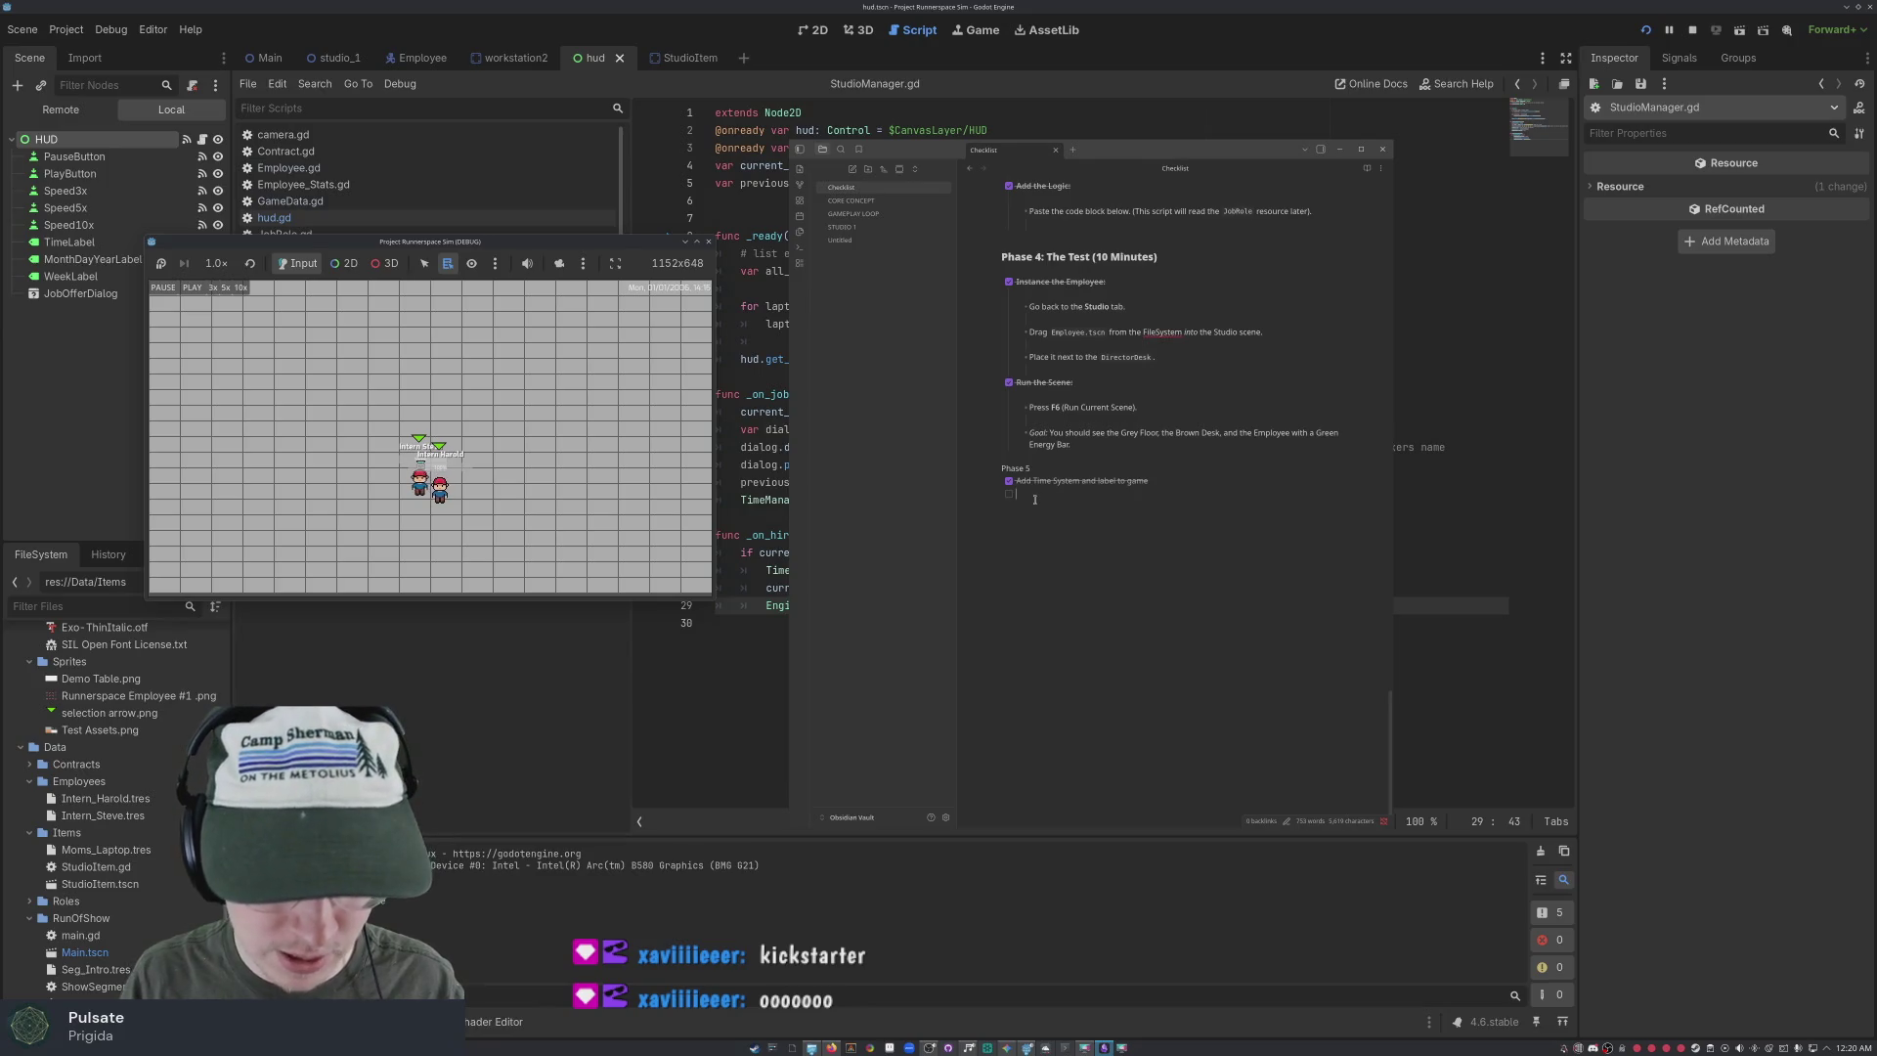
pyautogui.write('right')
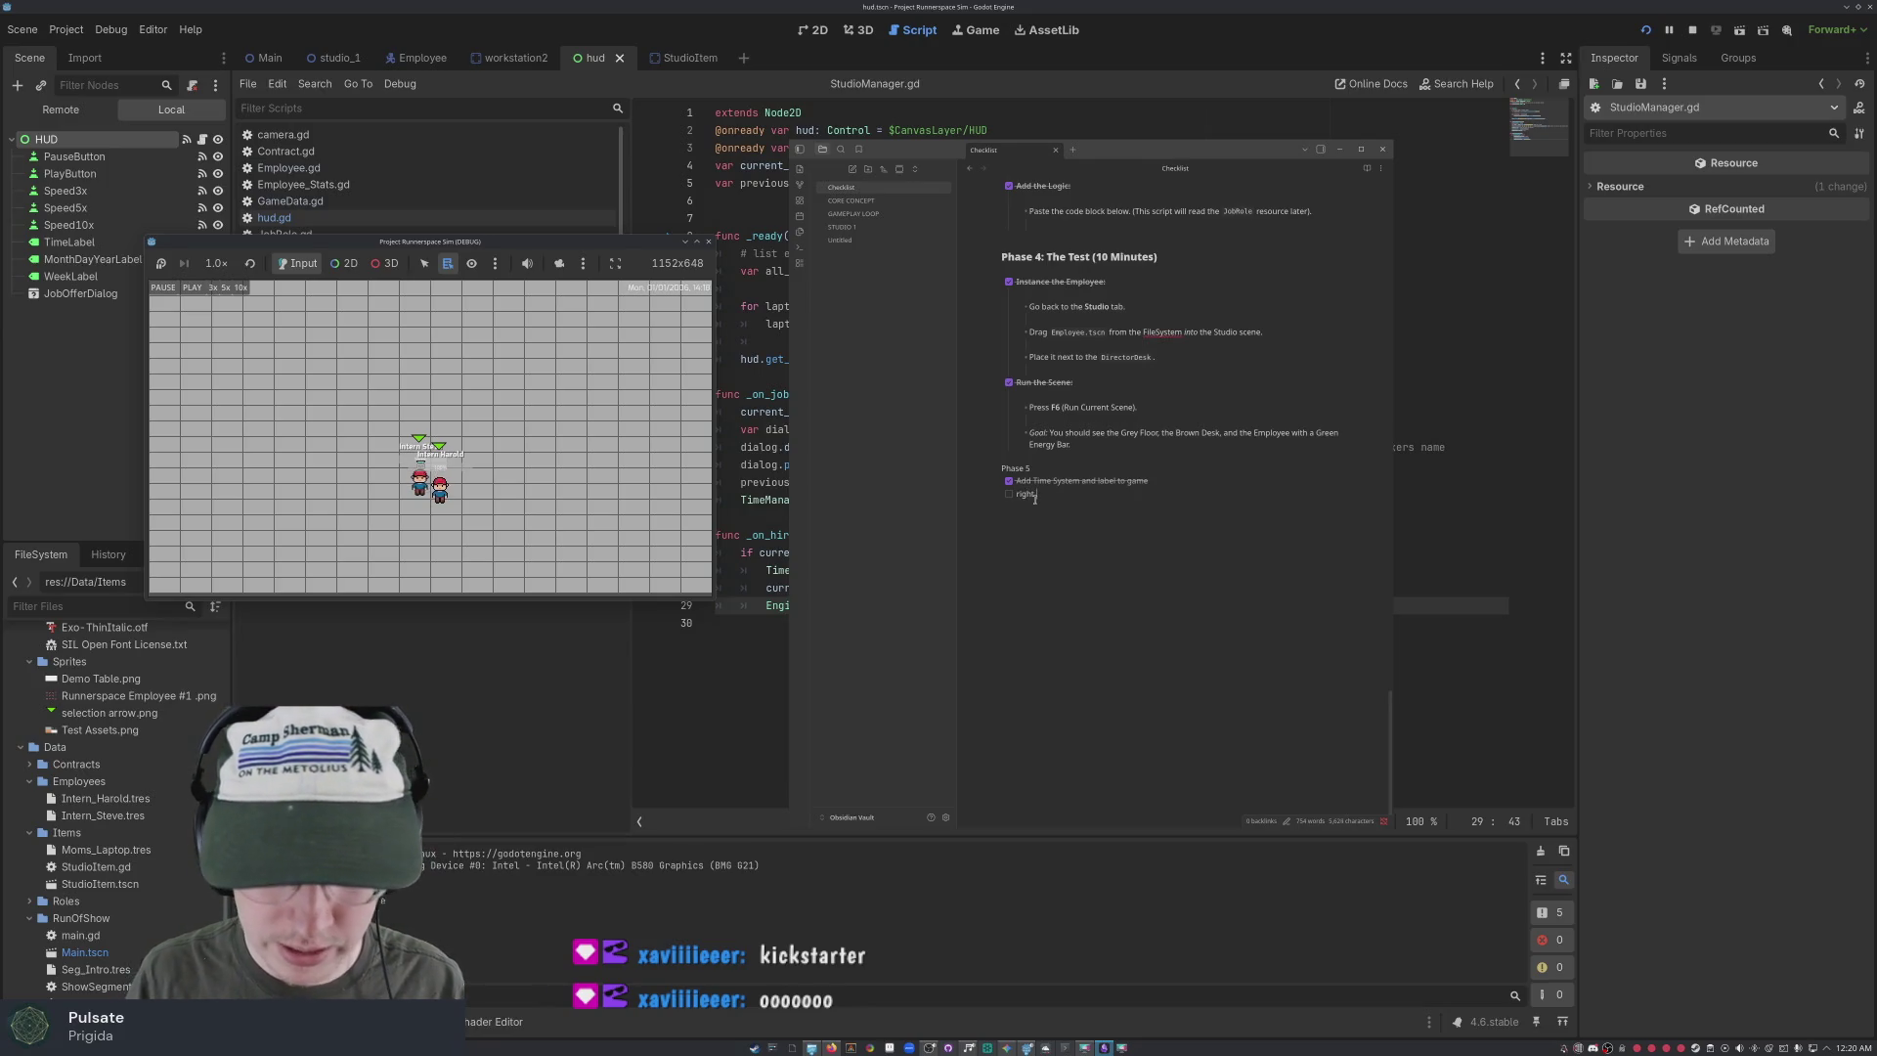
pyautogui.write(' click mov')
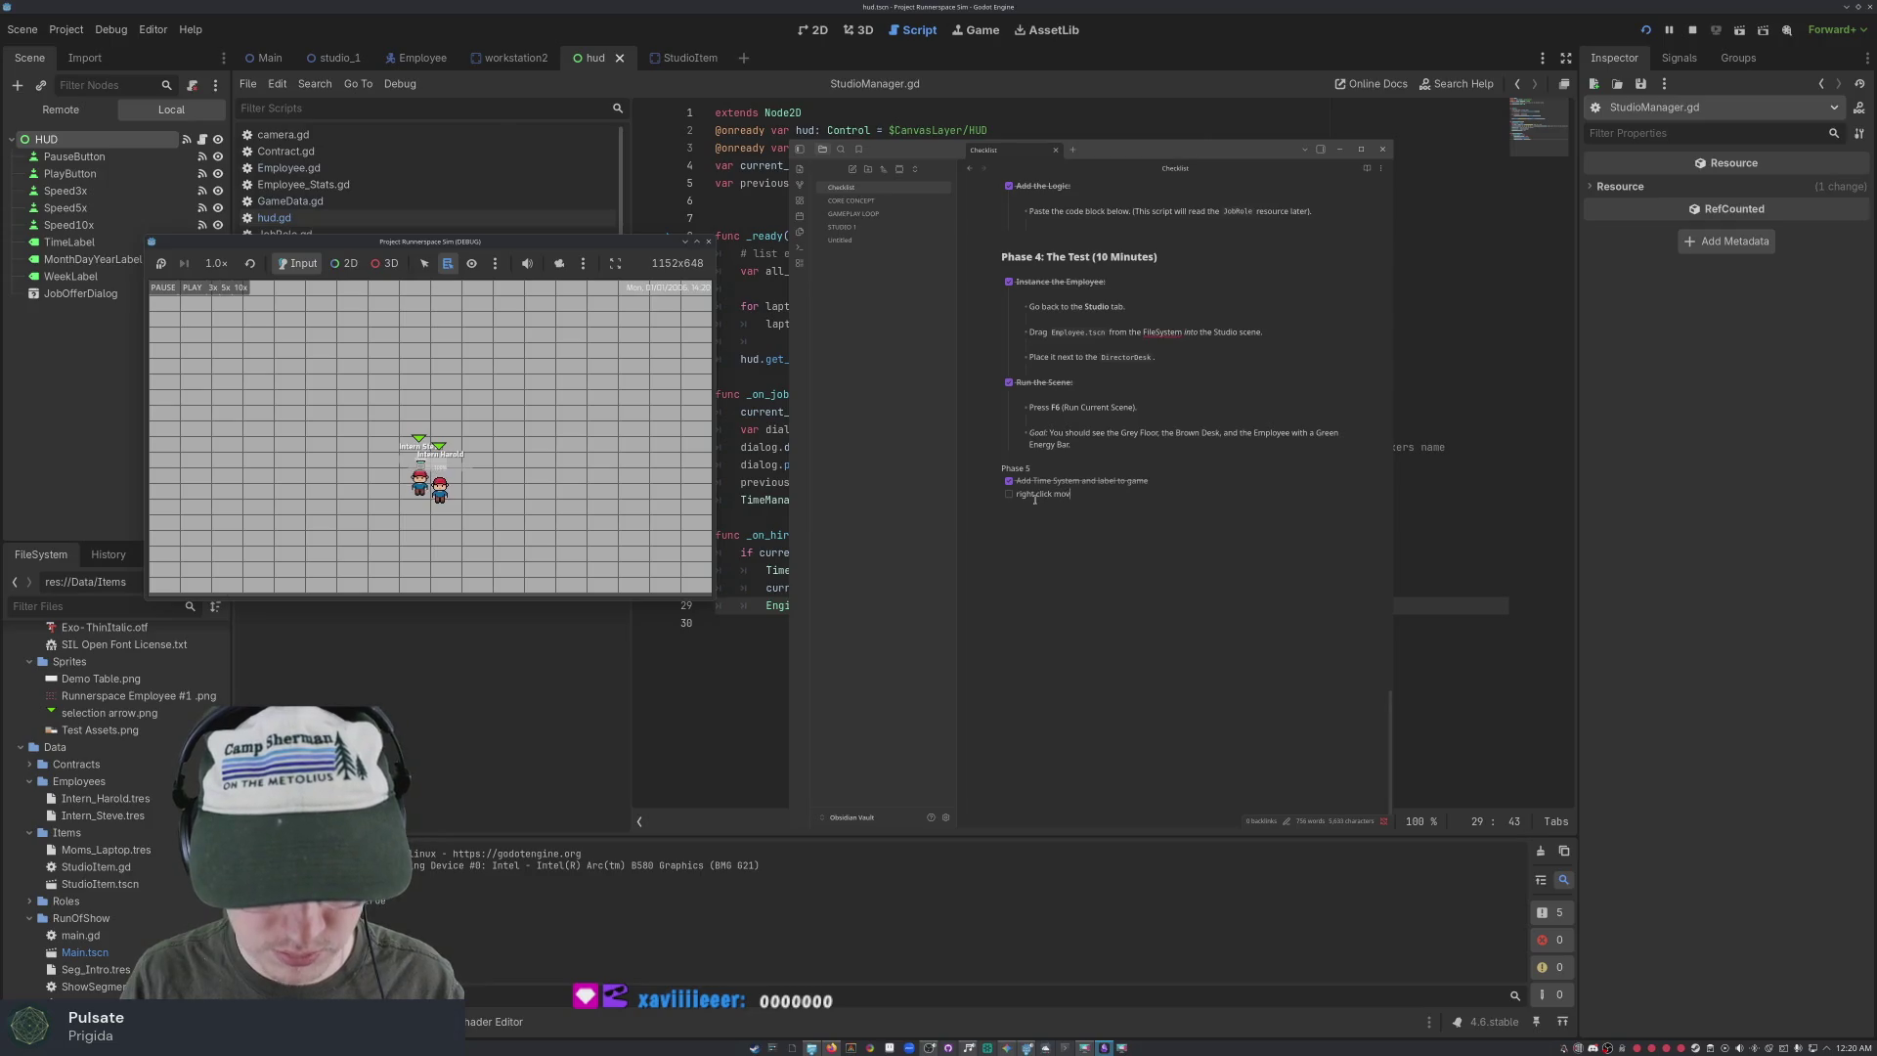
pyautogui.write('es empl')
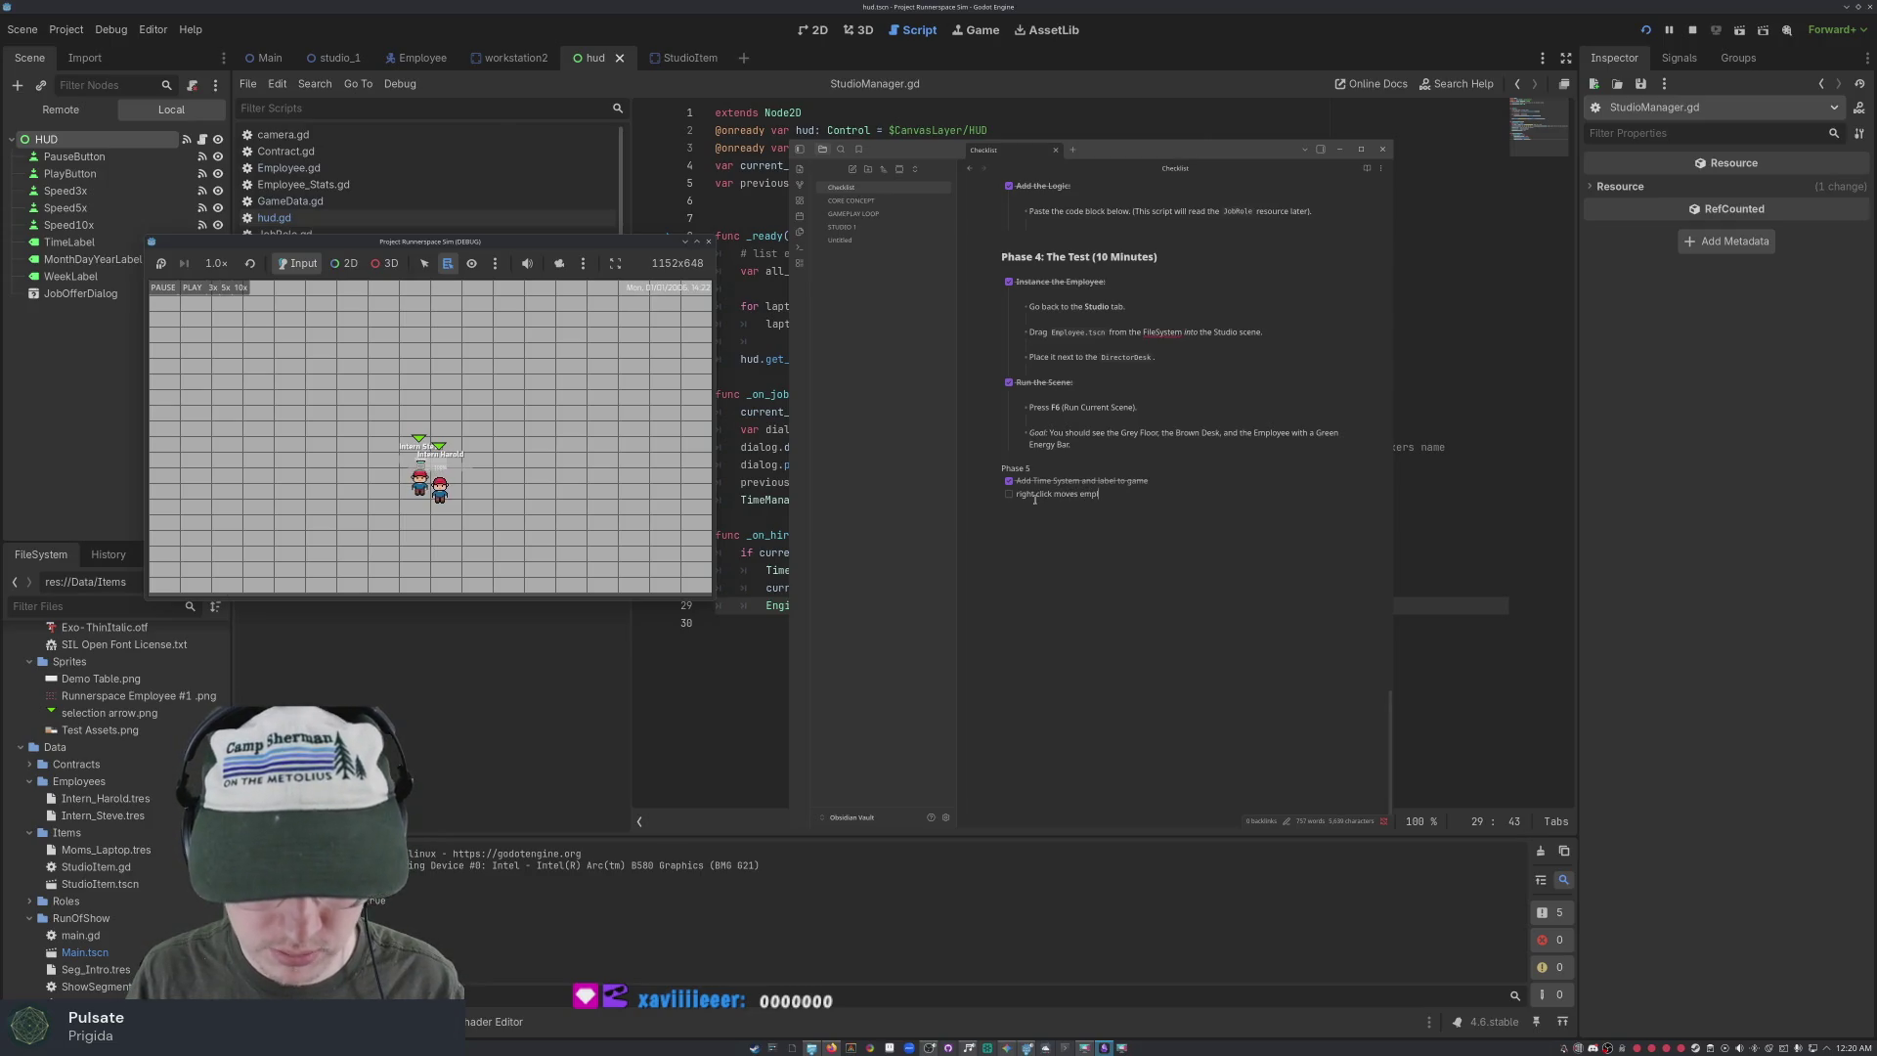
pyautogui.write('oyee')
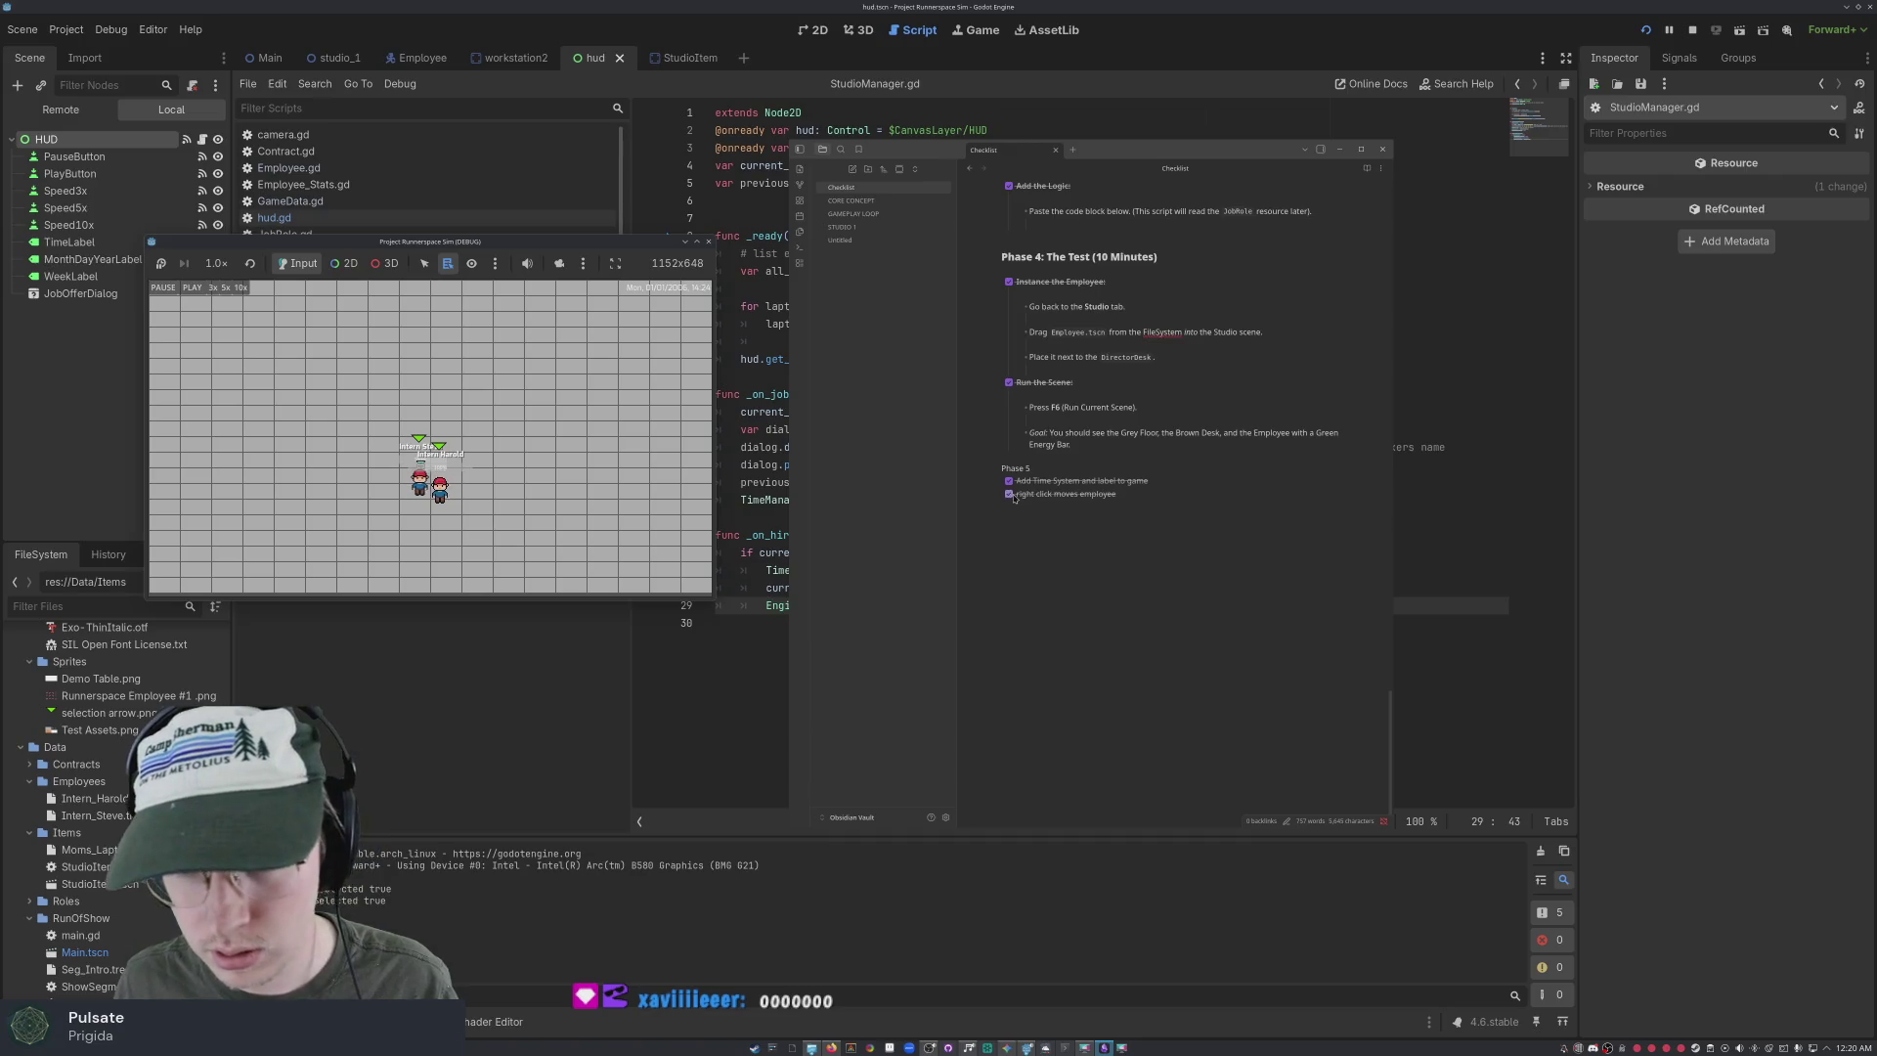
# Tick 'right click moves employee' and 'left click selects employee', then start the click-and-hold item
pyautogui.click(1008, 494)
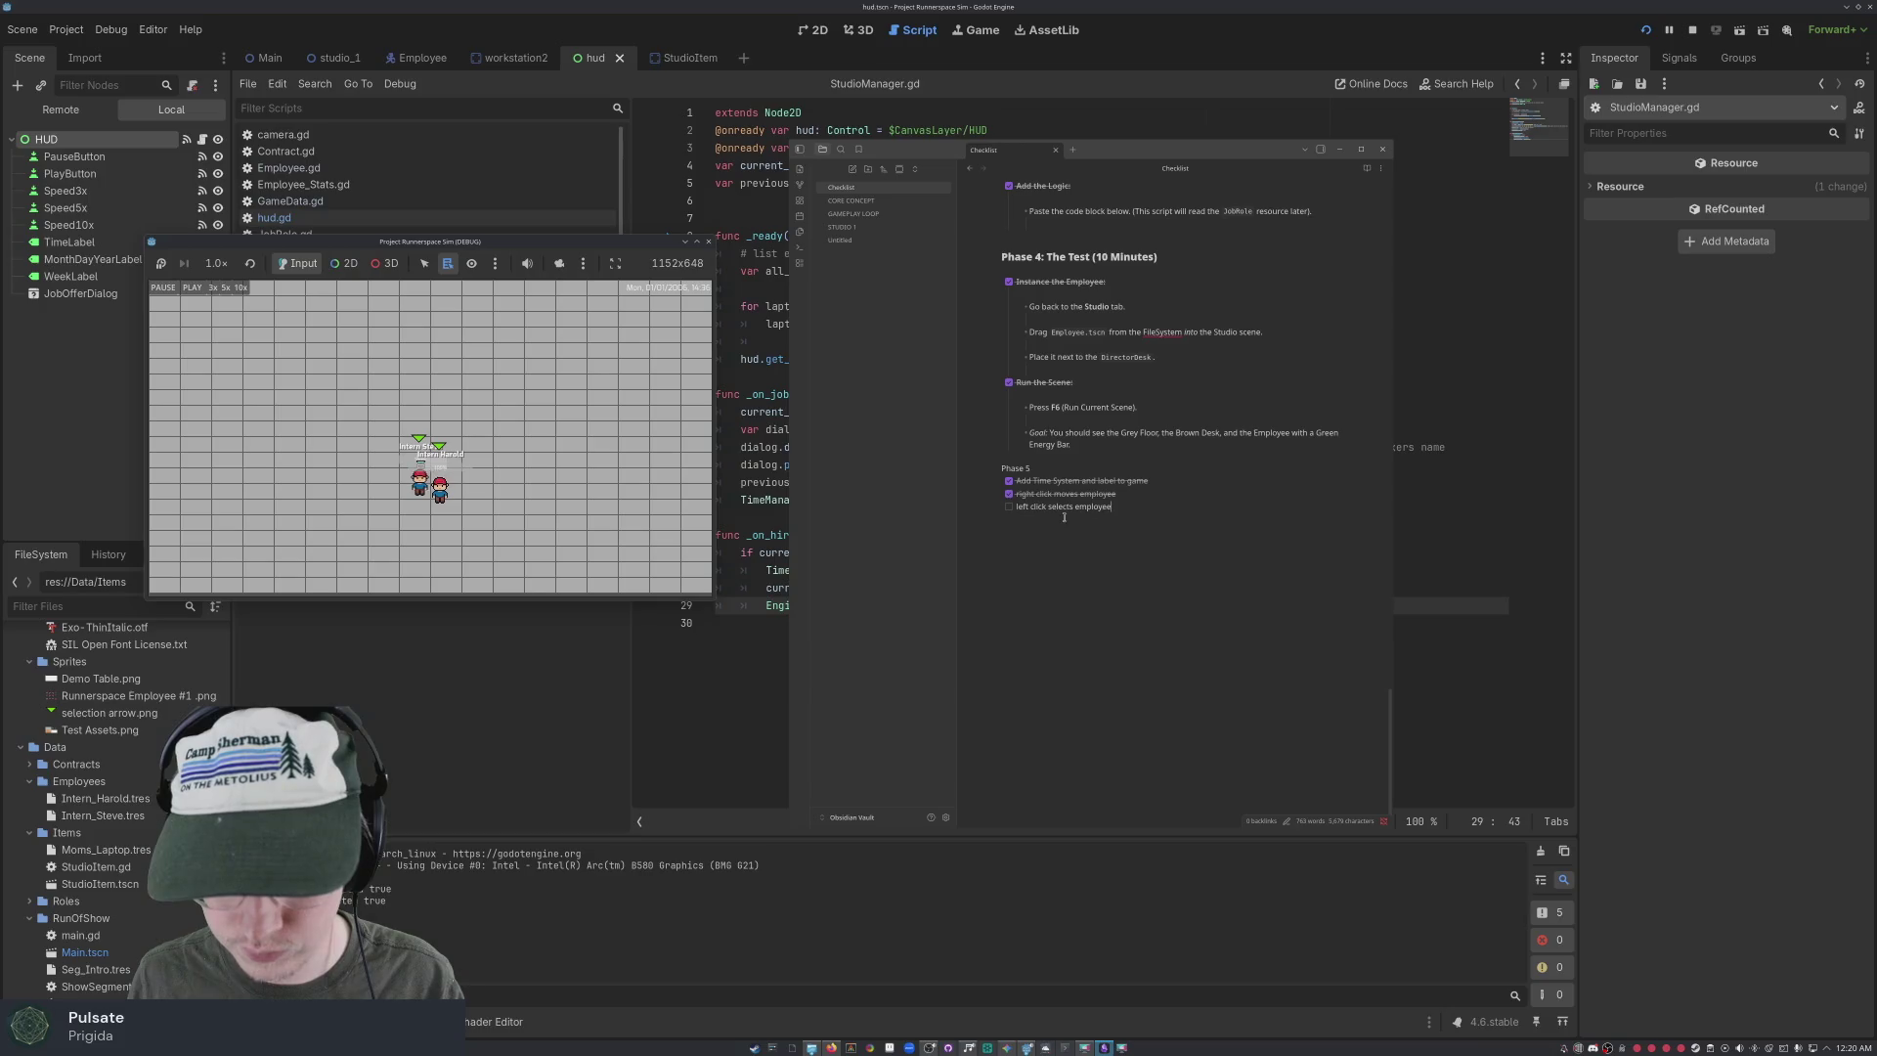
pyautogui.hotkey('ctrl', 'Return')
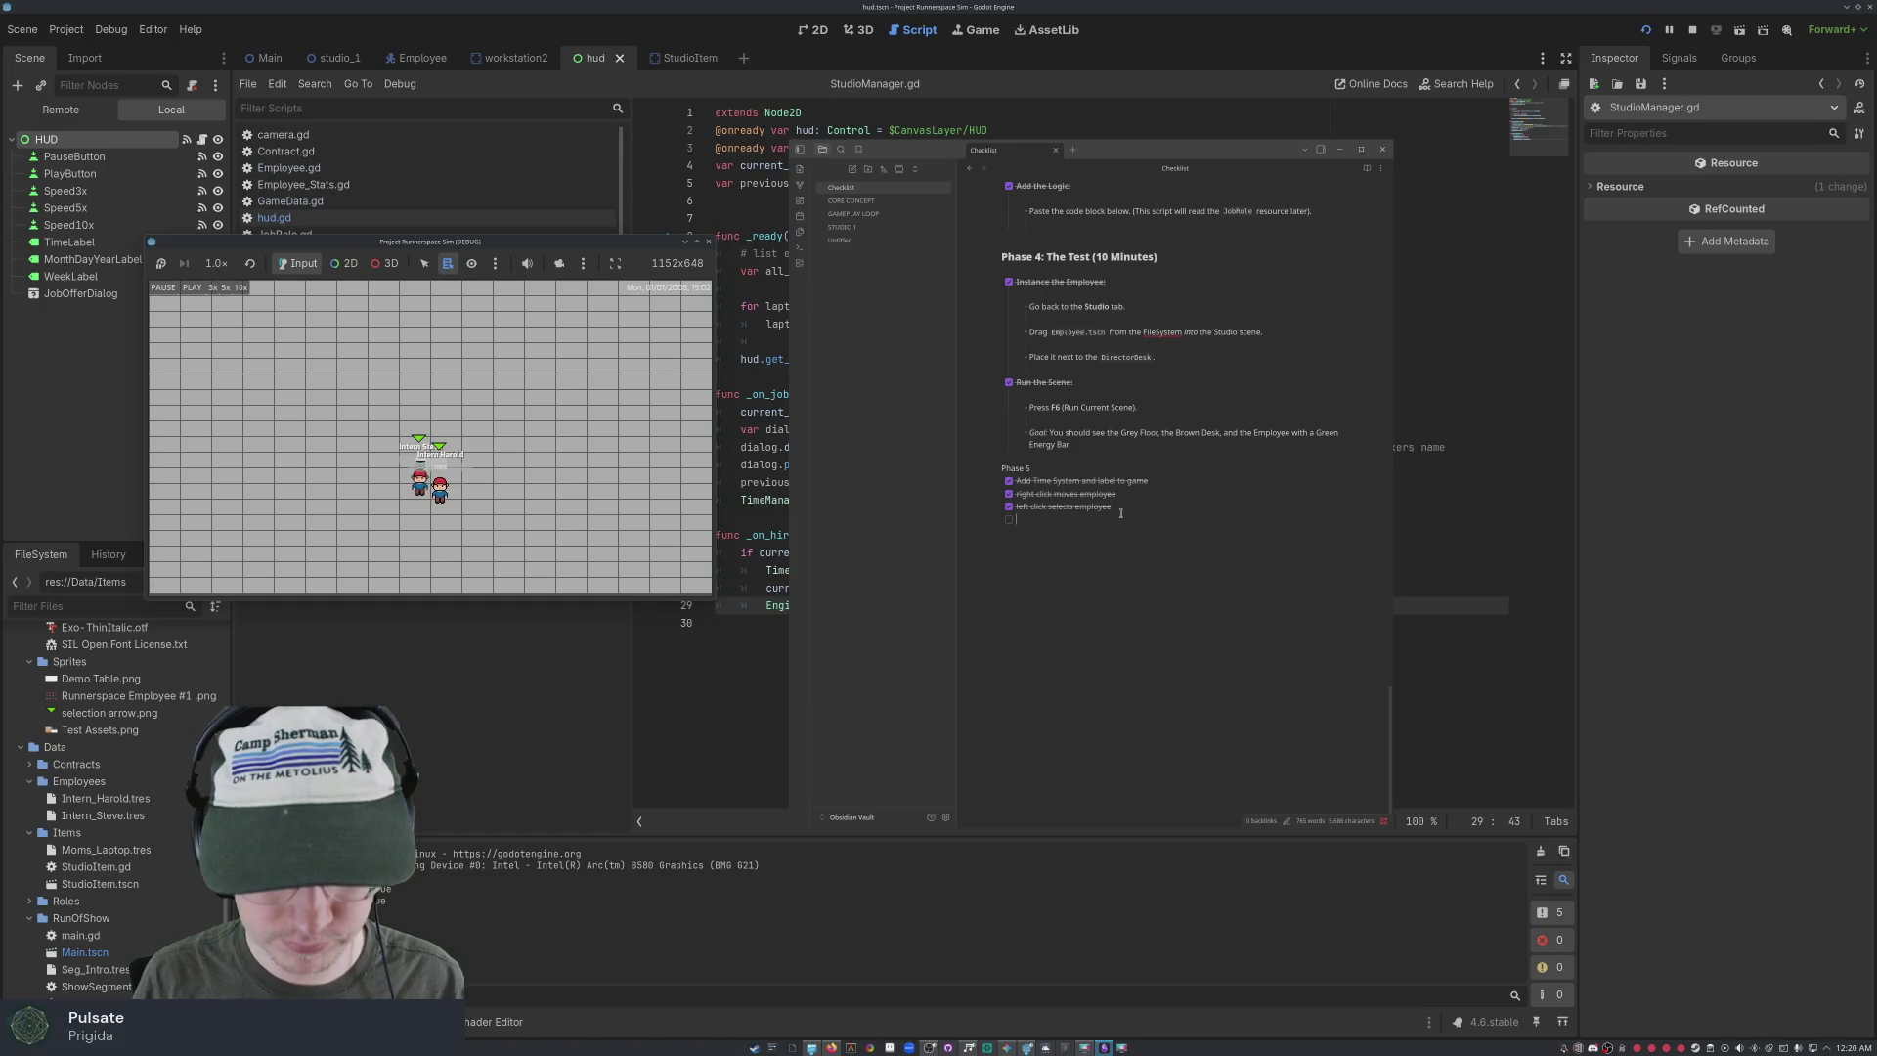
pyautogui.write('clickand hold for .5 seconds')
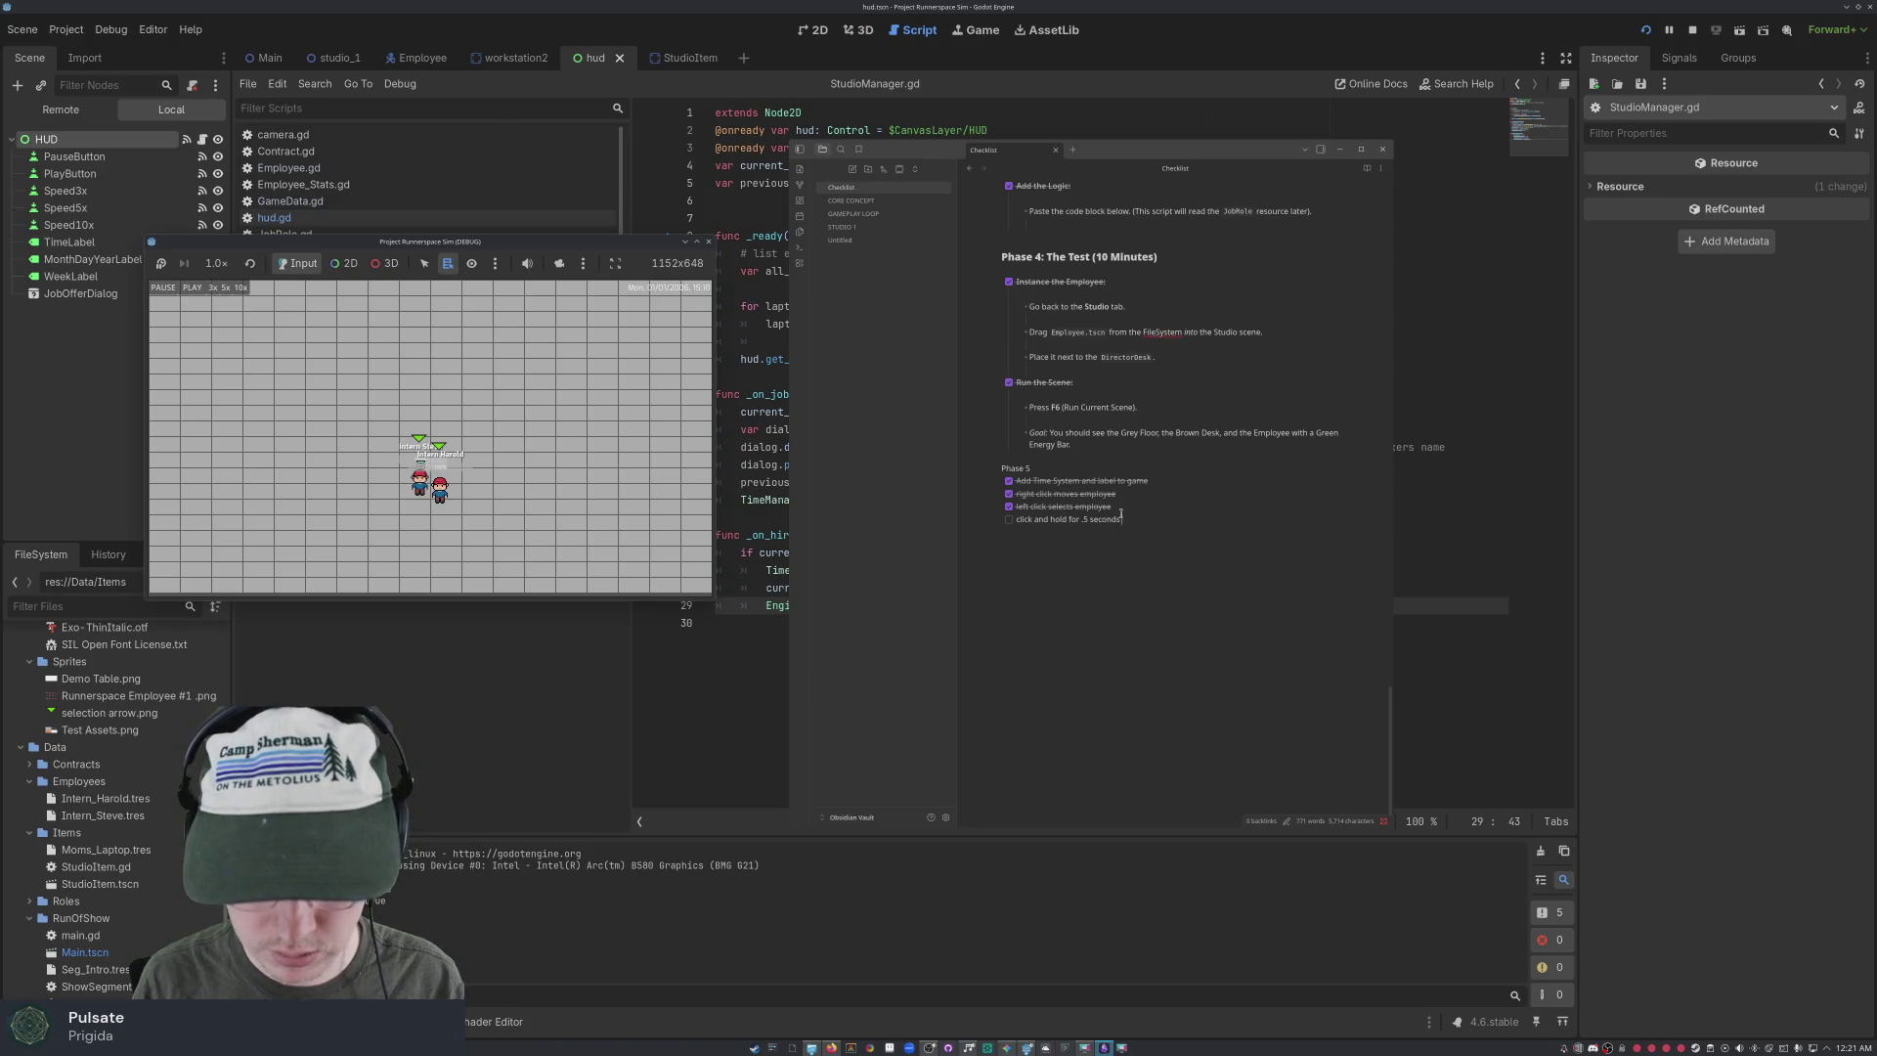
# Finish and tick 'click and hold for .5 seconds enables click and drag employee', then begin the fainting item
pyautogui.write('enables')
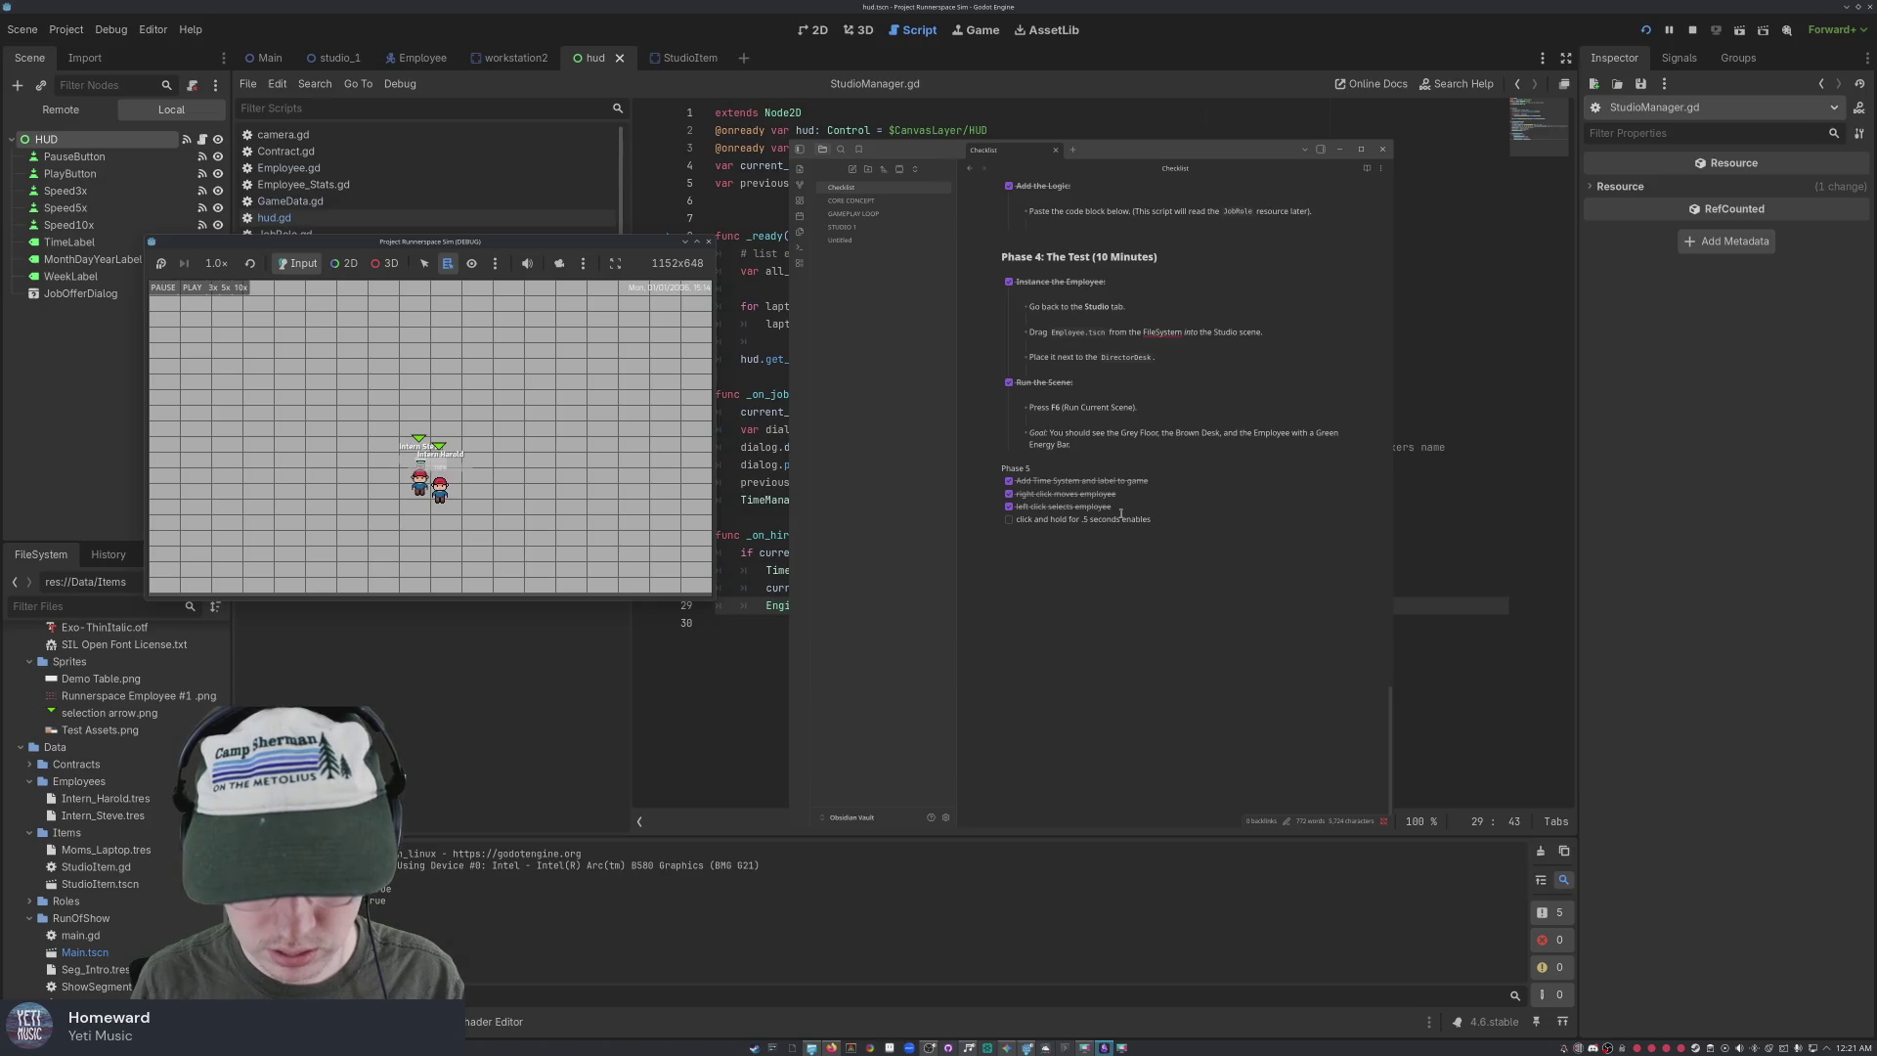
pyautogui.write(' click and')
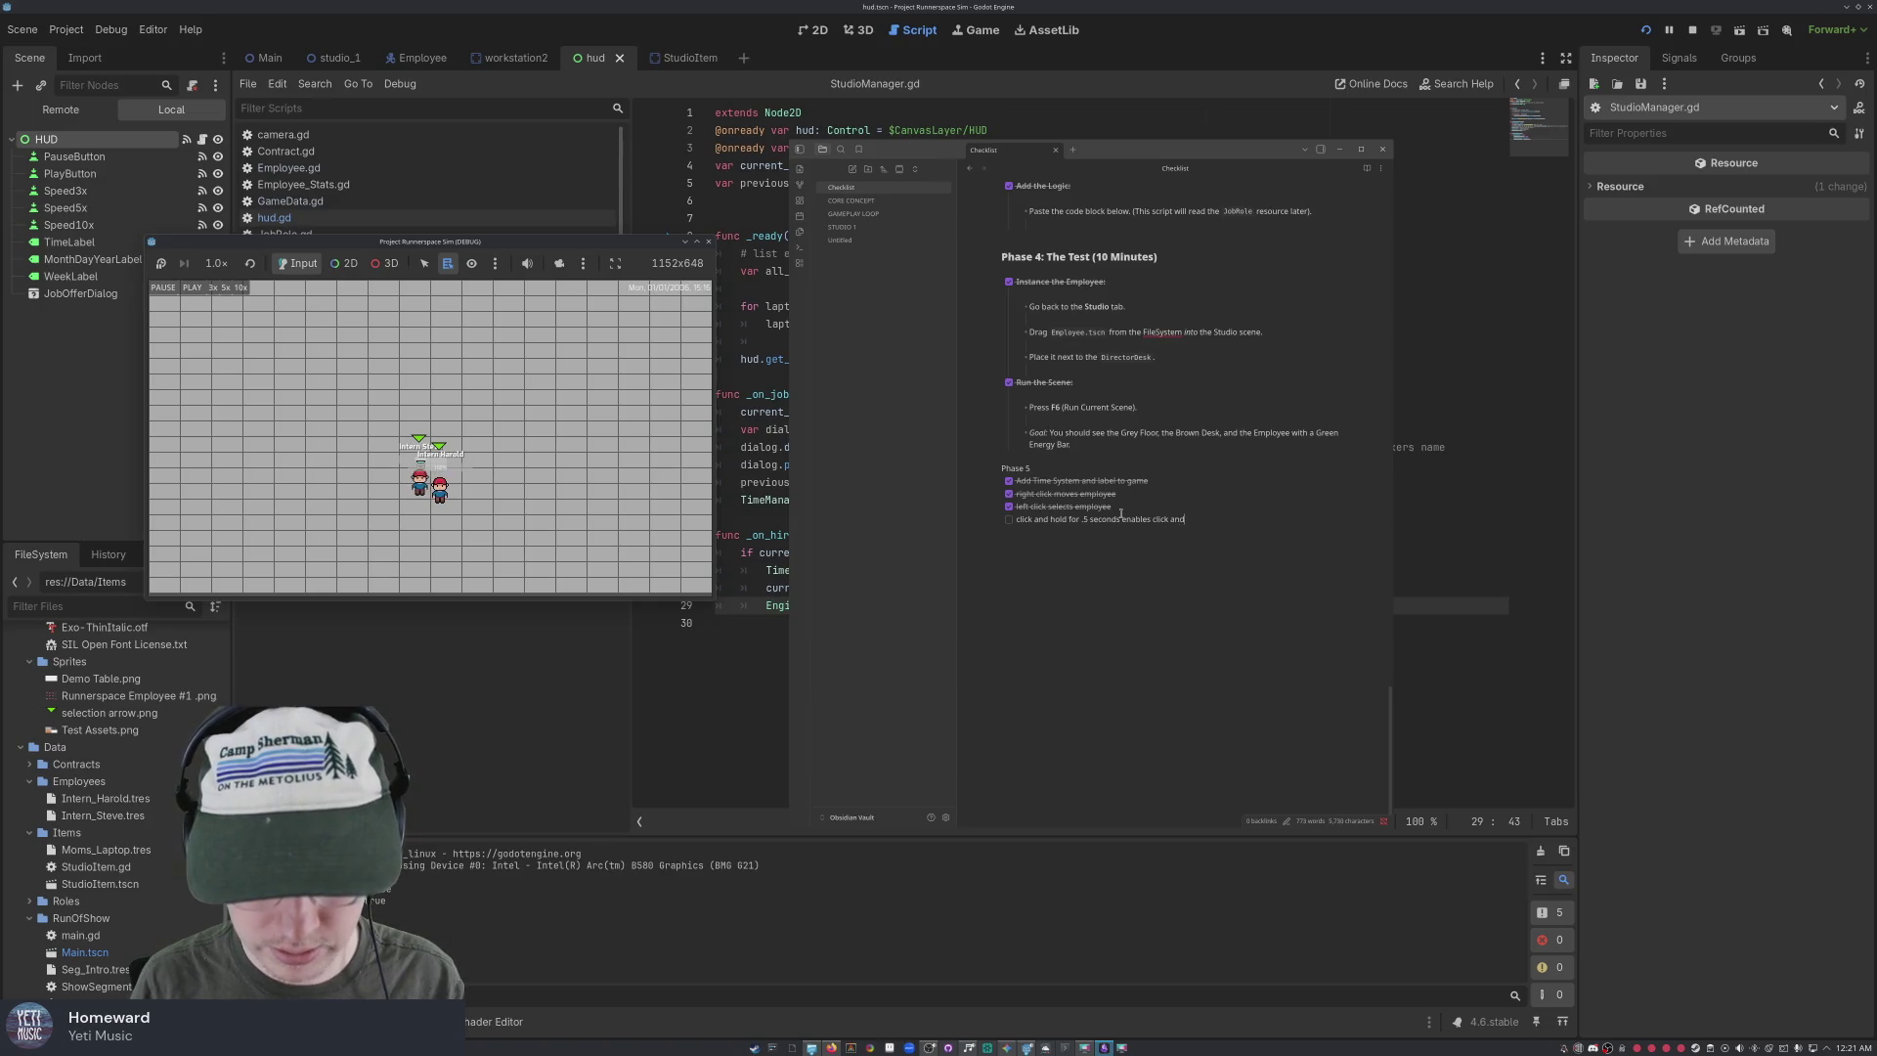
pyautogui.write(' drag employee')
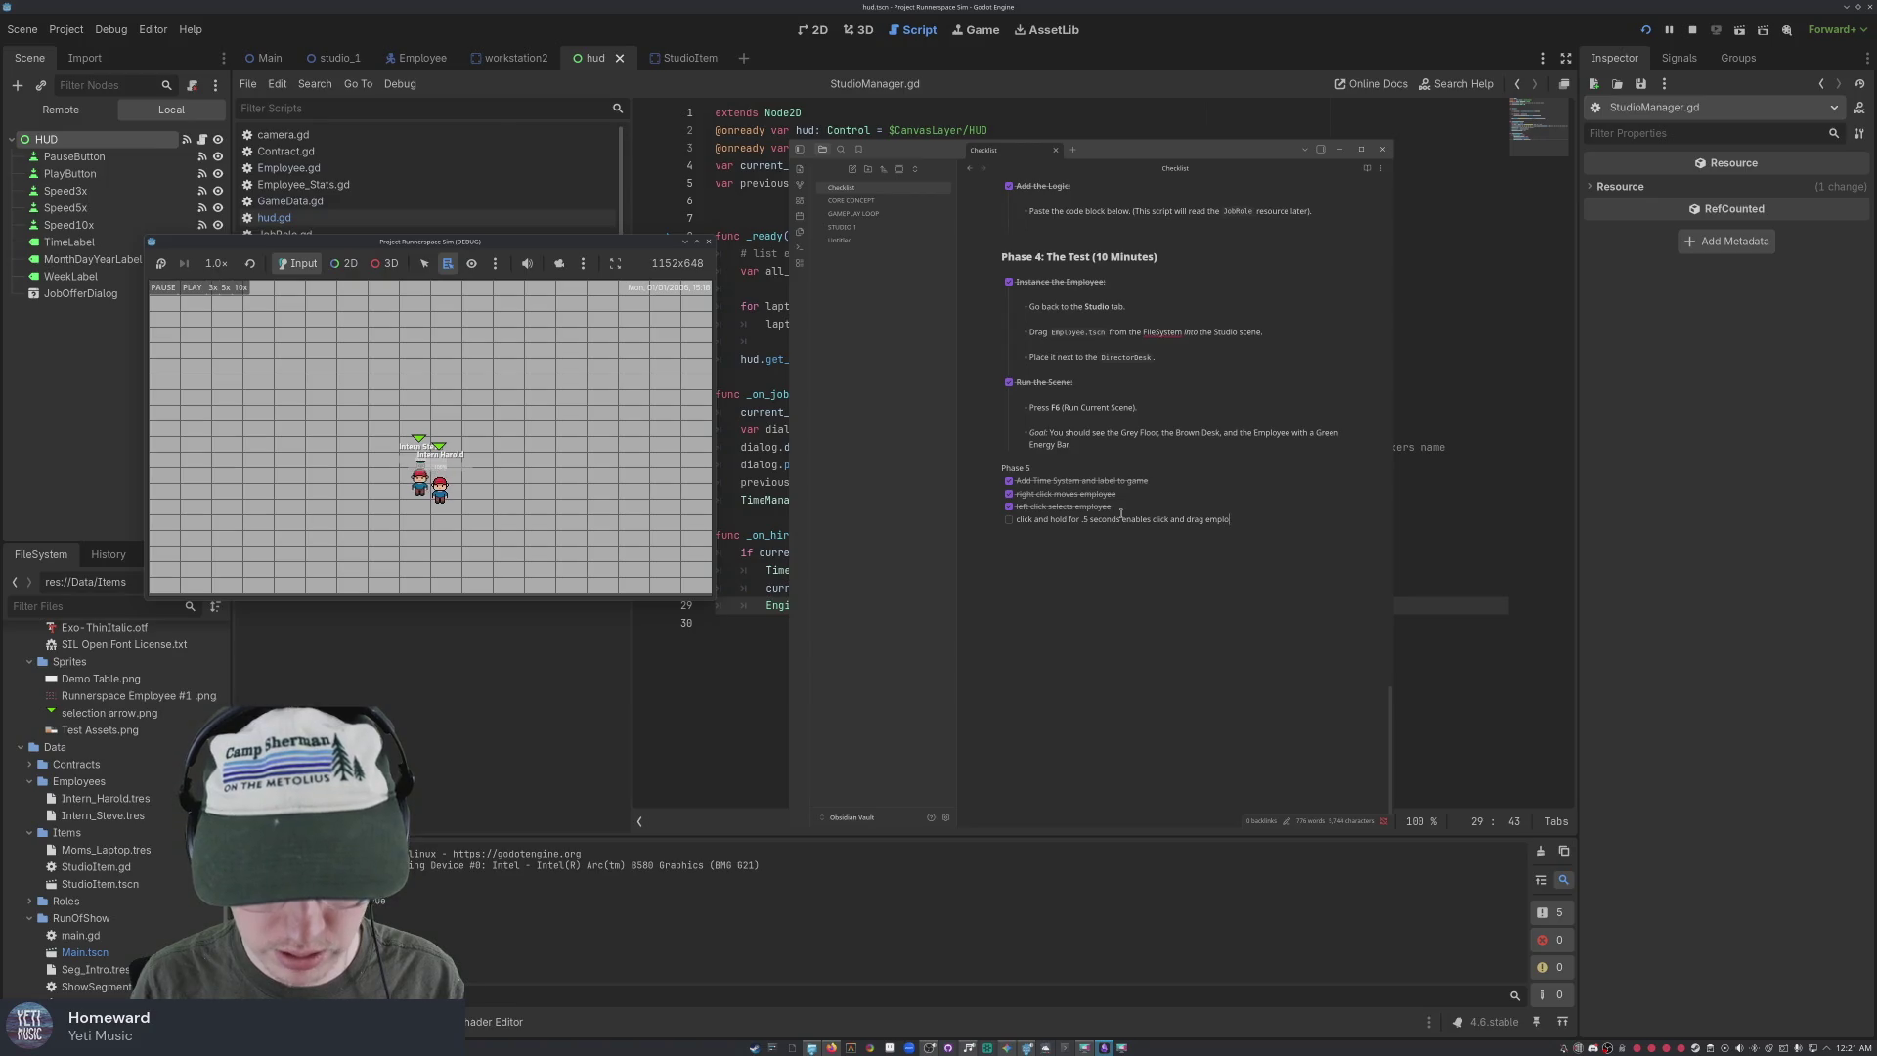
pyautogui.click(1009, 519)
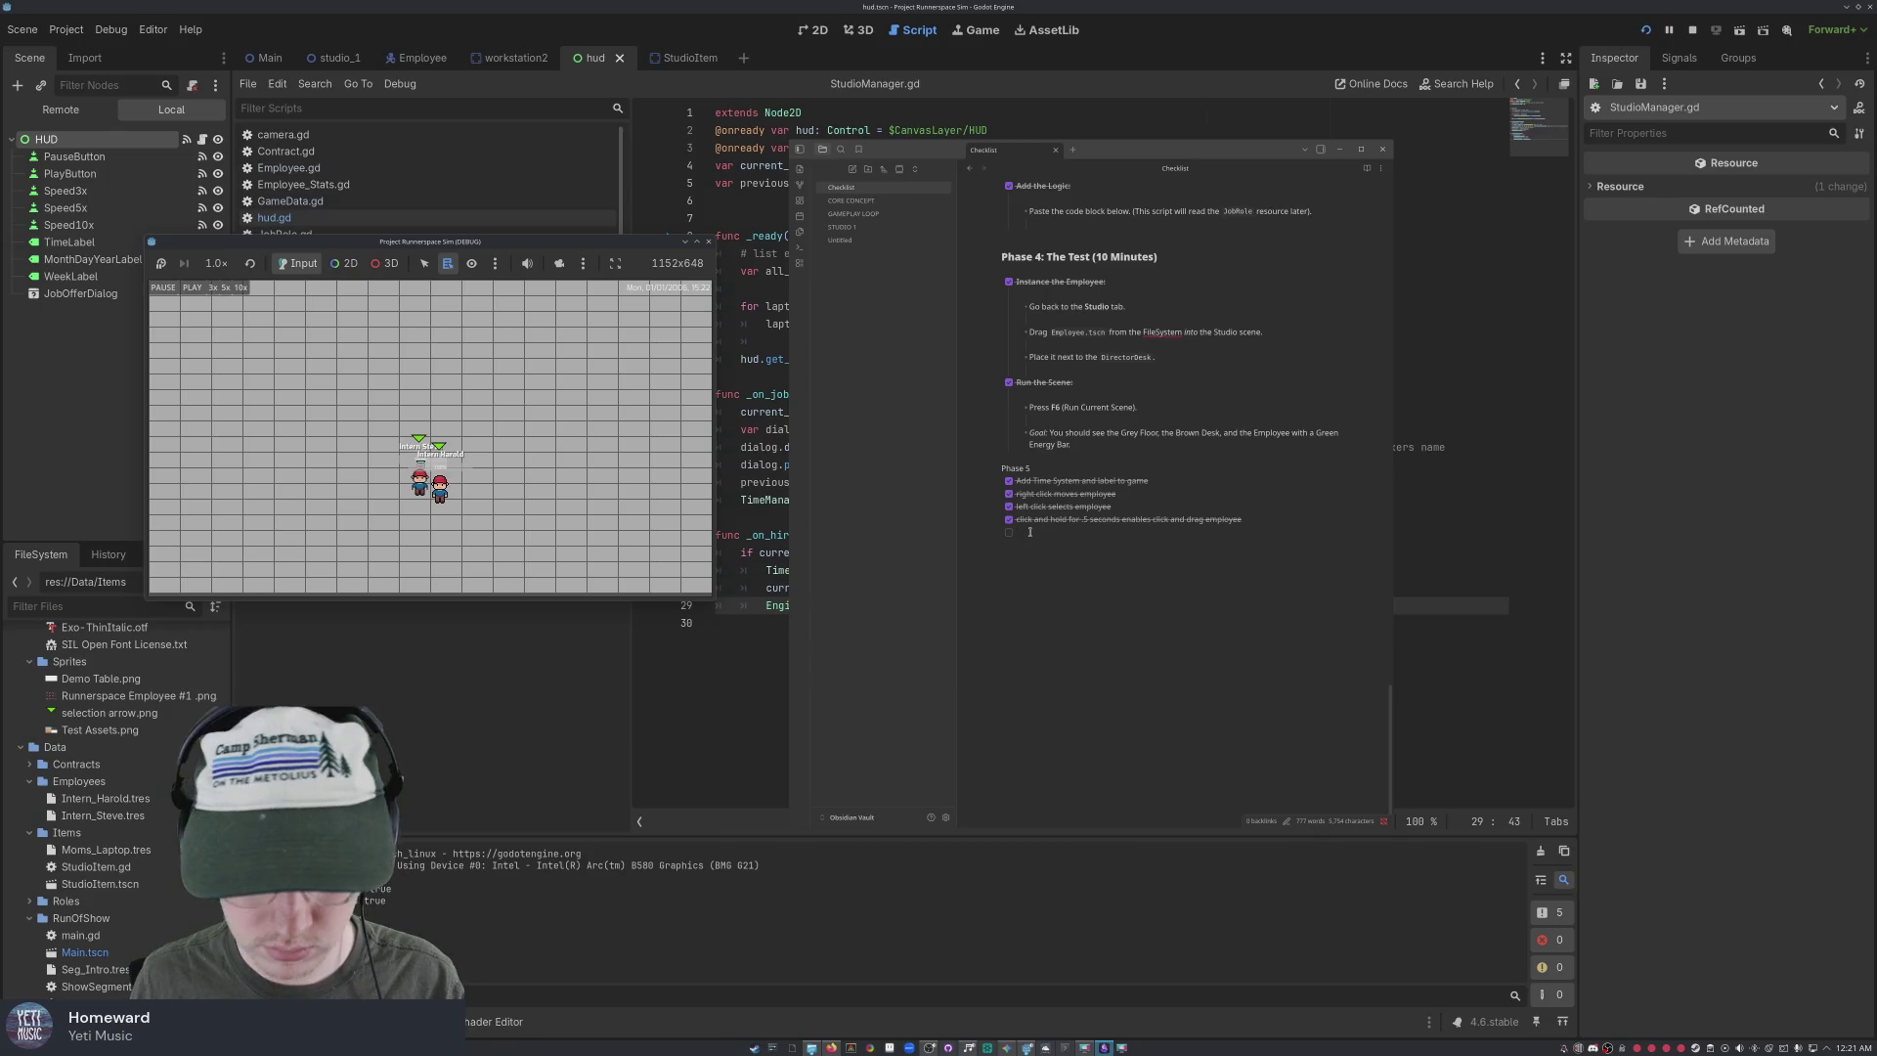
pyautogui.write('employee')
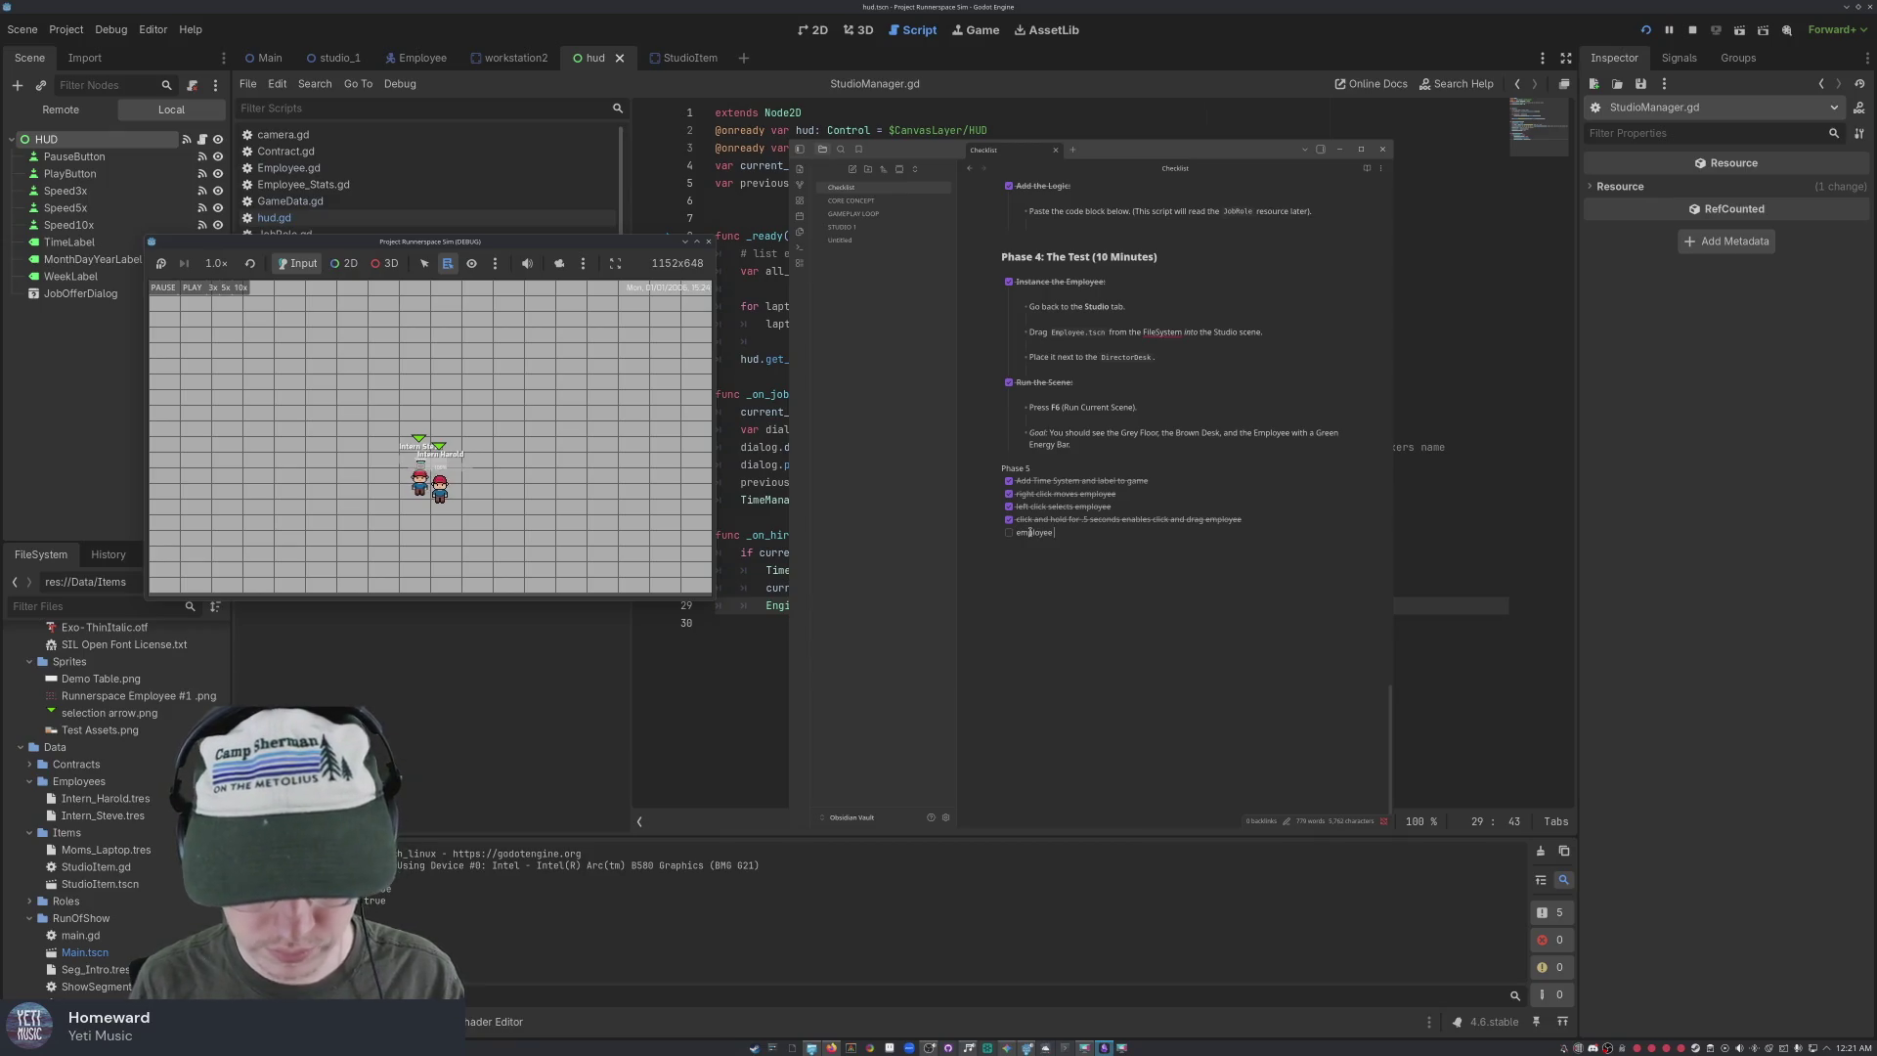
pyautogui.write(' faints')
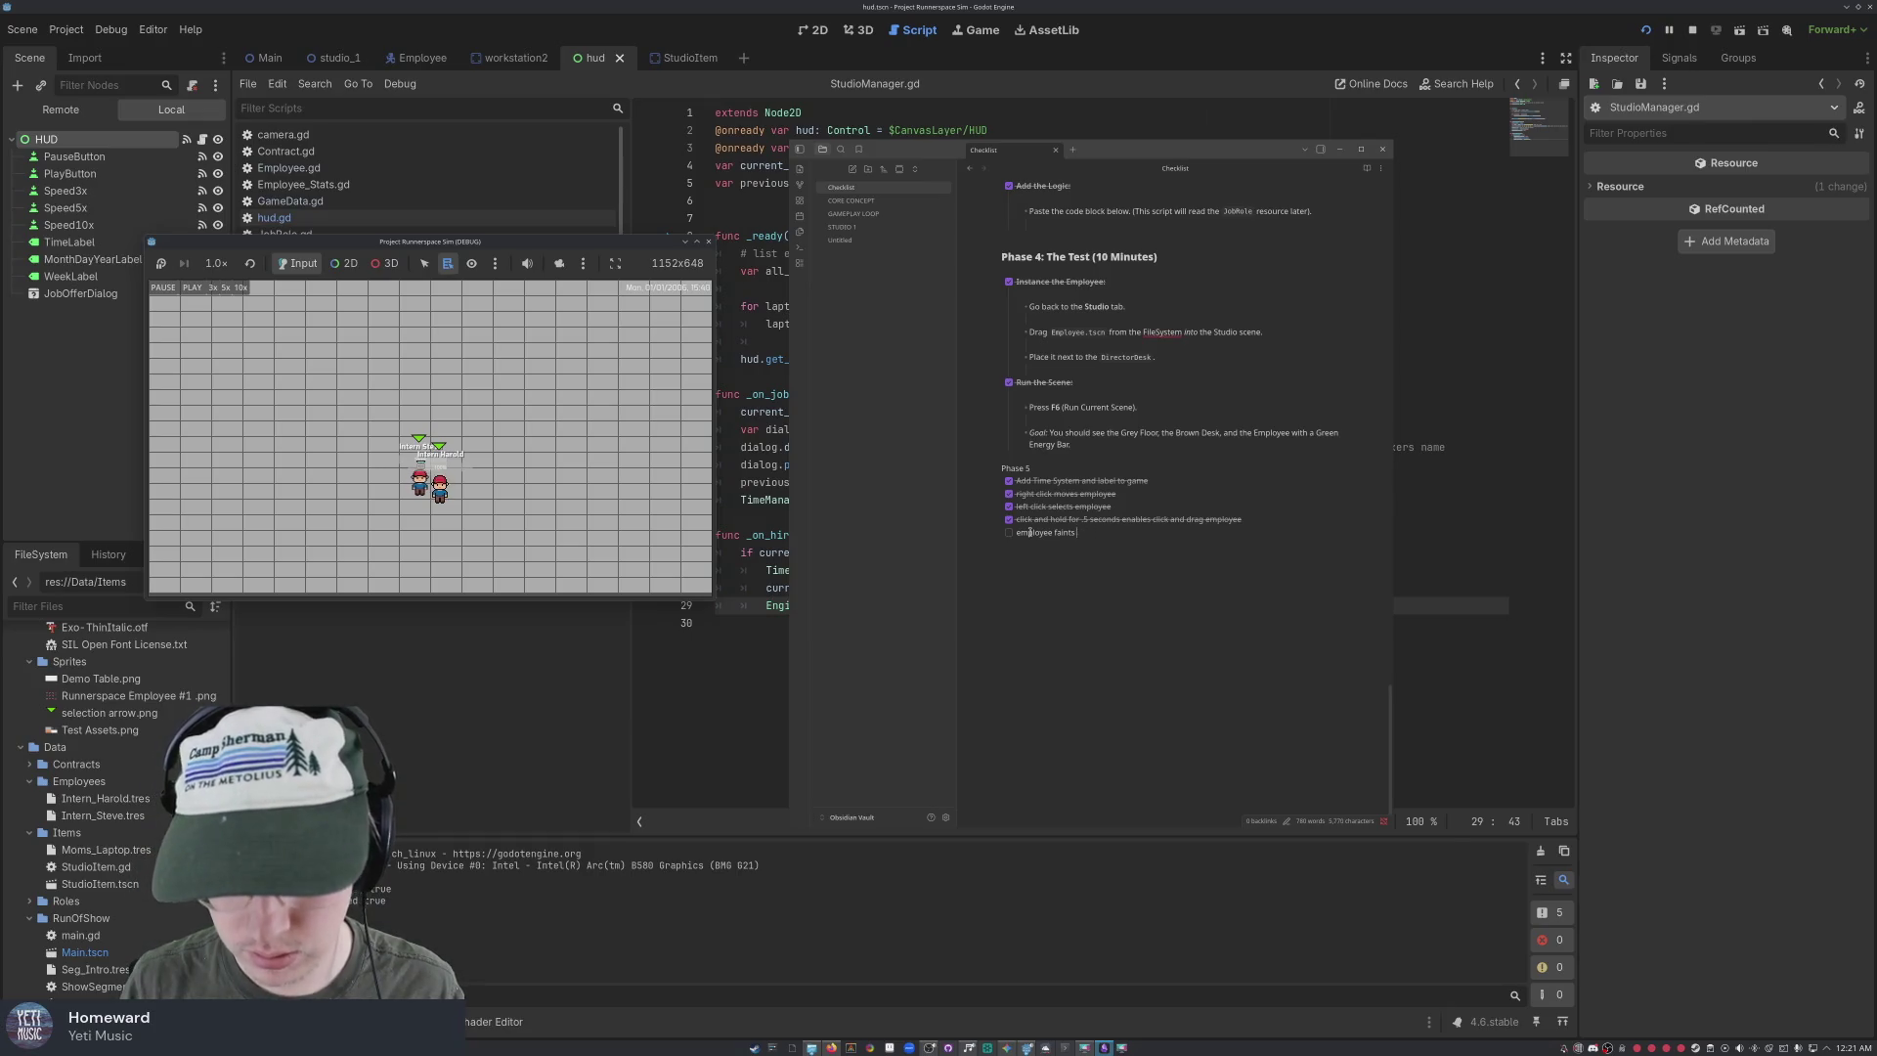
# Add and tick items for employees fainting at 0 energy from overwork and resting to restore energy
pyautogui.write(' whe')
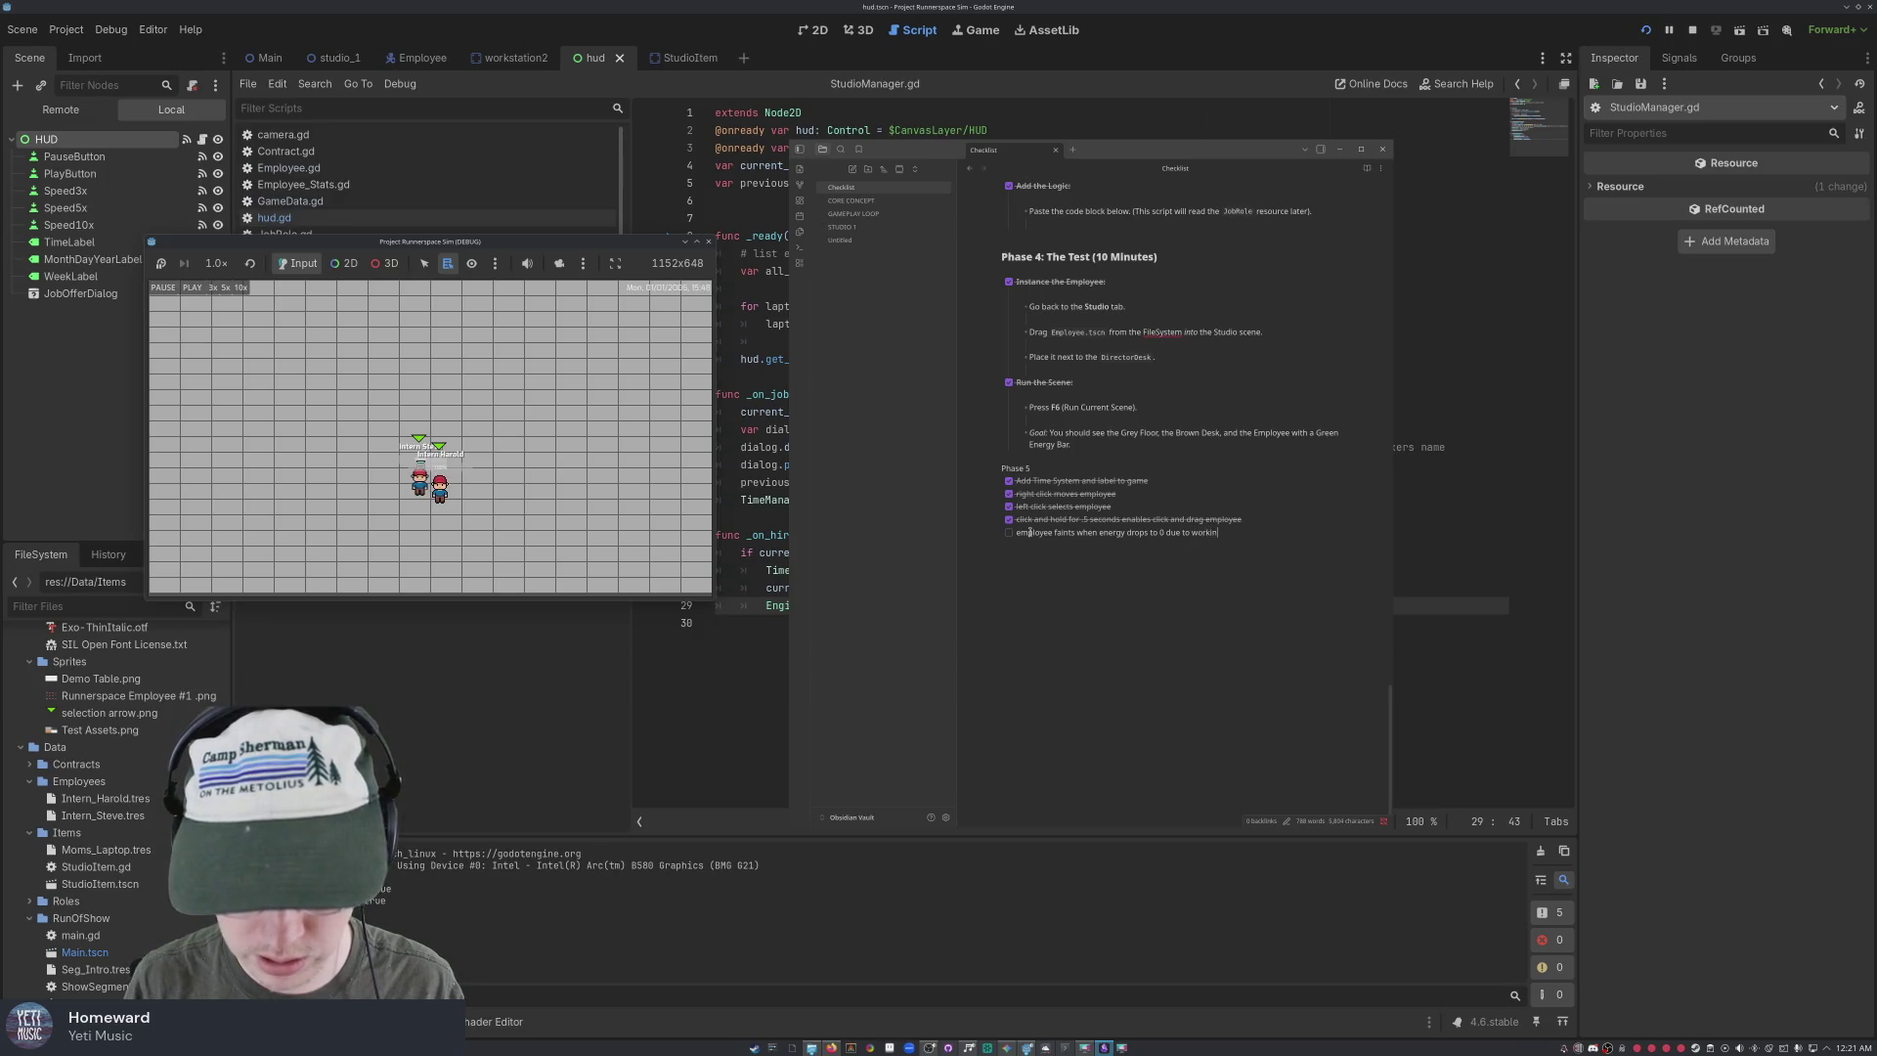
pyautogui.write('o much')
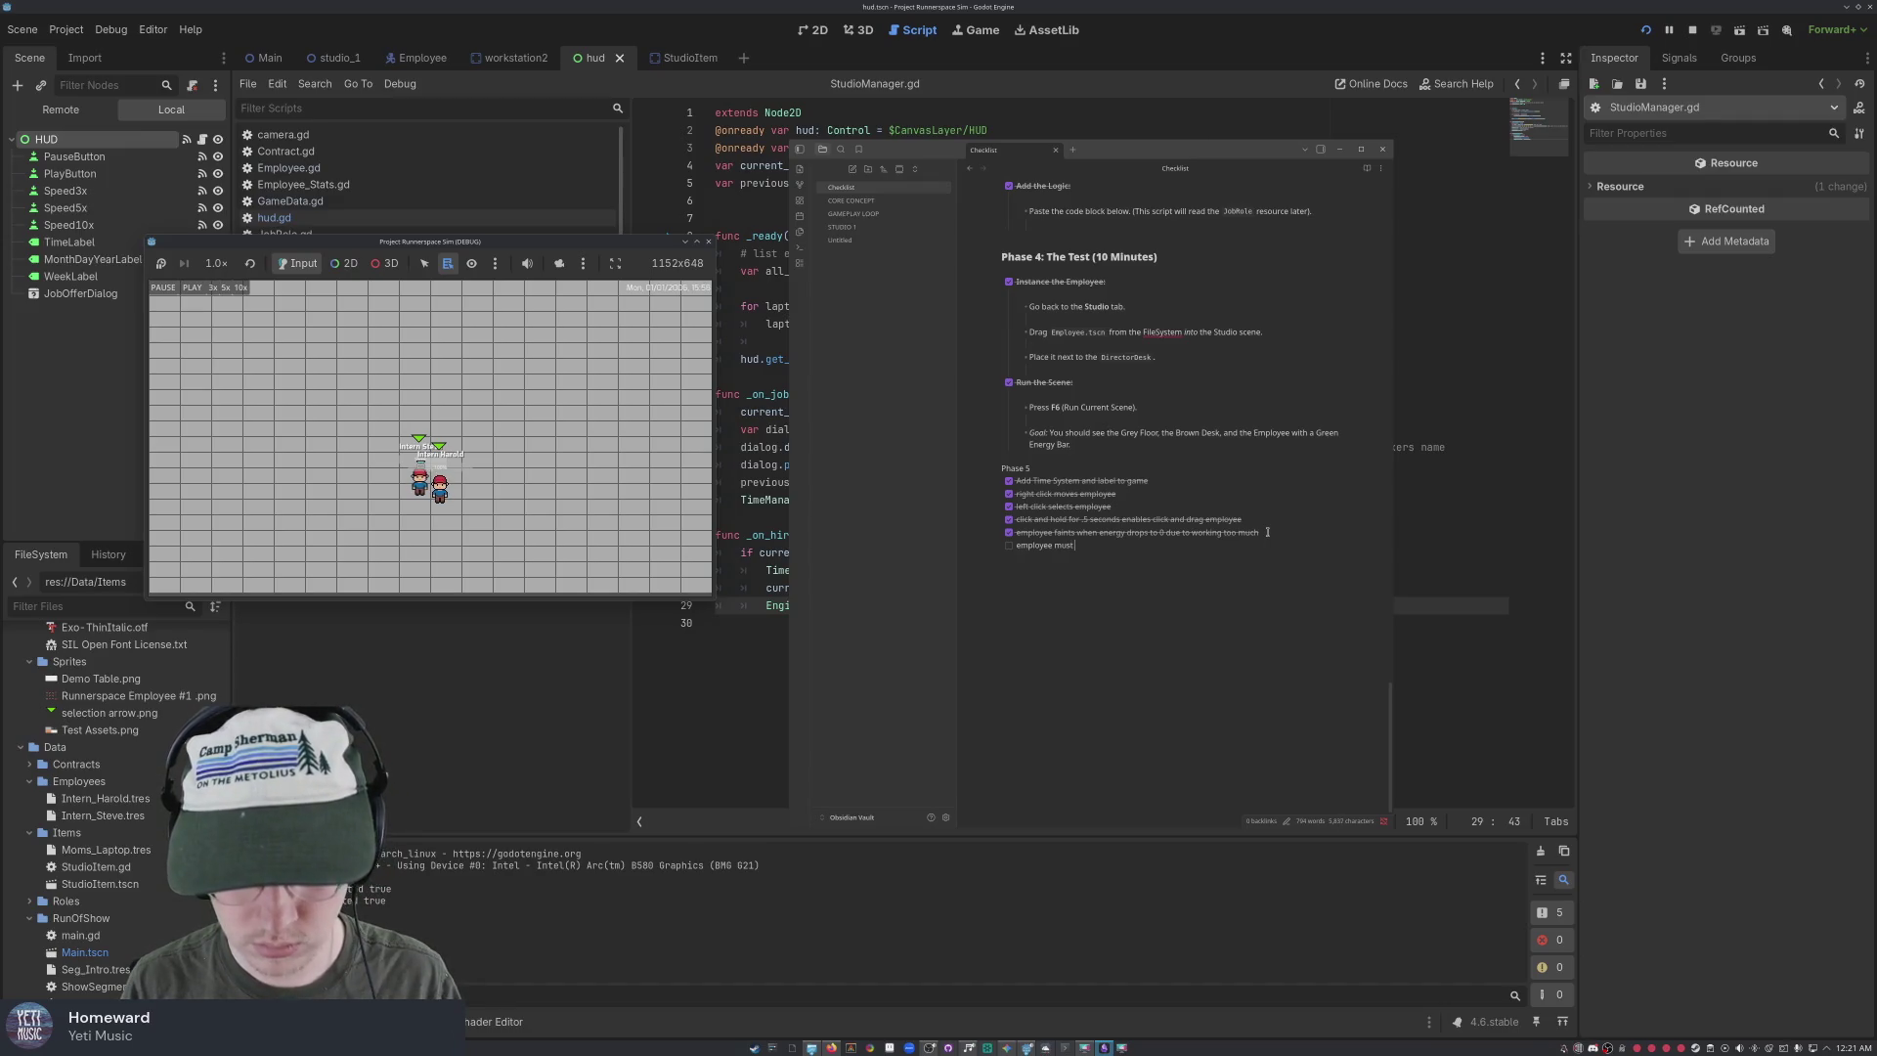
pyautogui.write('cont')
pyautogui.press('BackSpace')
pyautogui.press('BackSpace')
pyautogui.press('BackSpace')
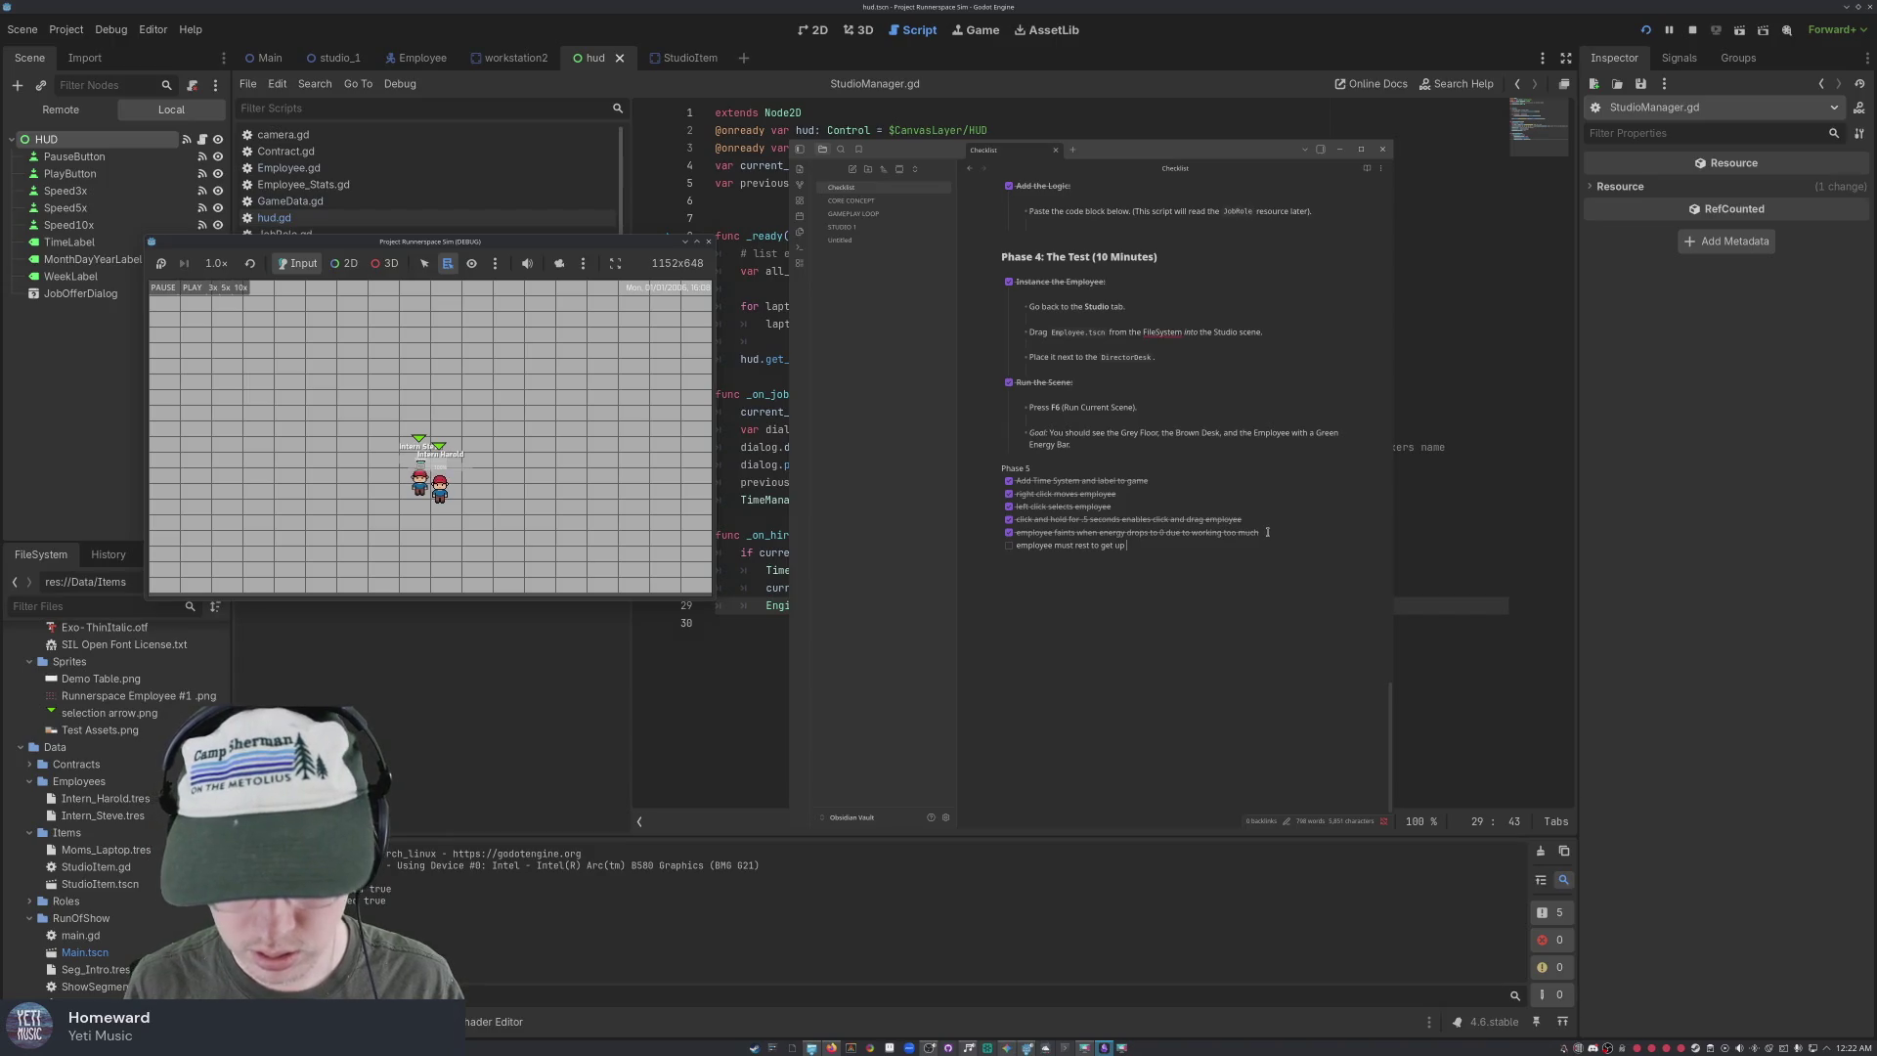
pyautogui.write('and restore ene')
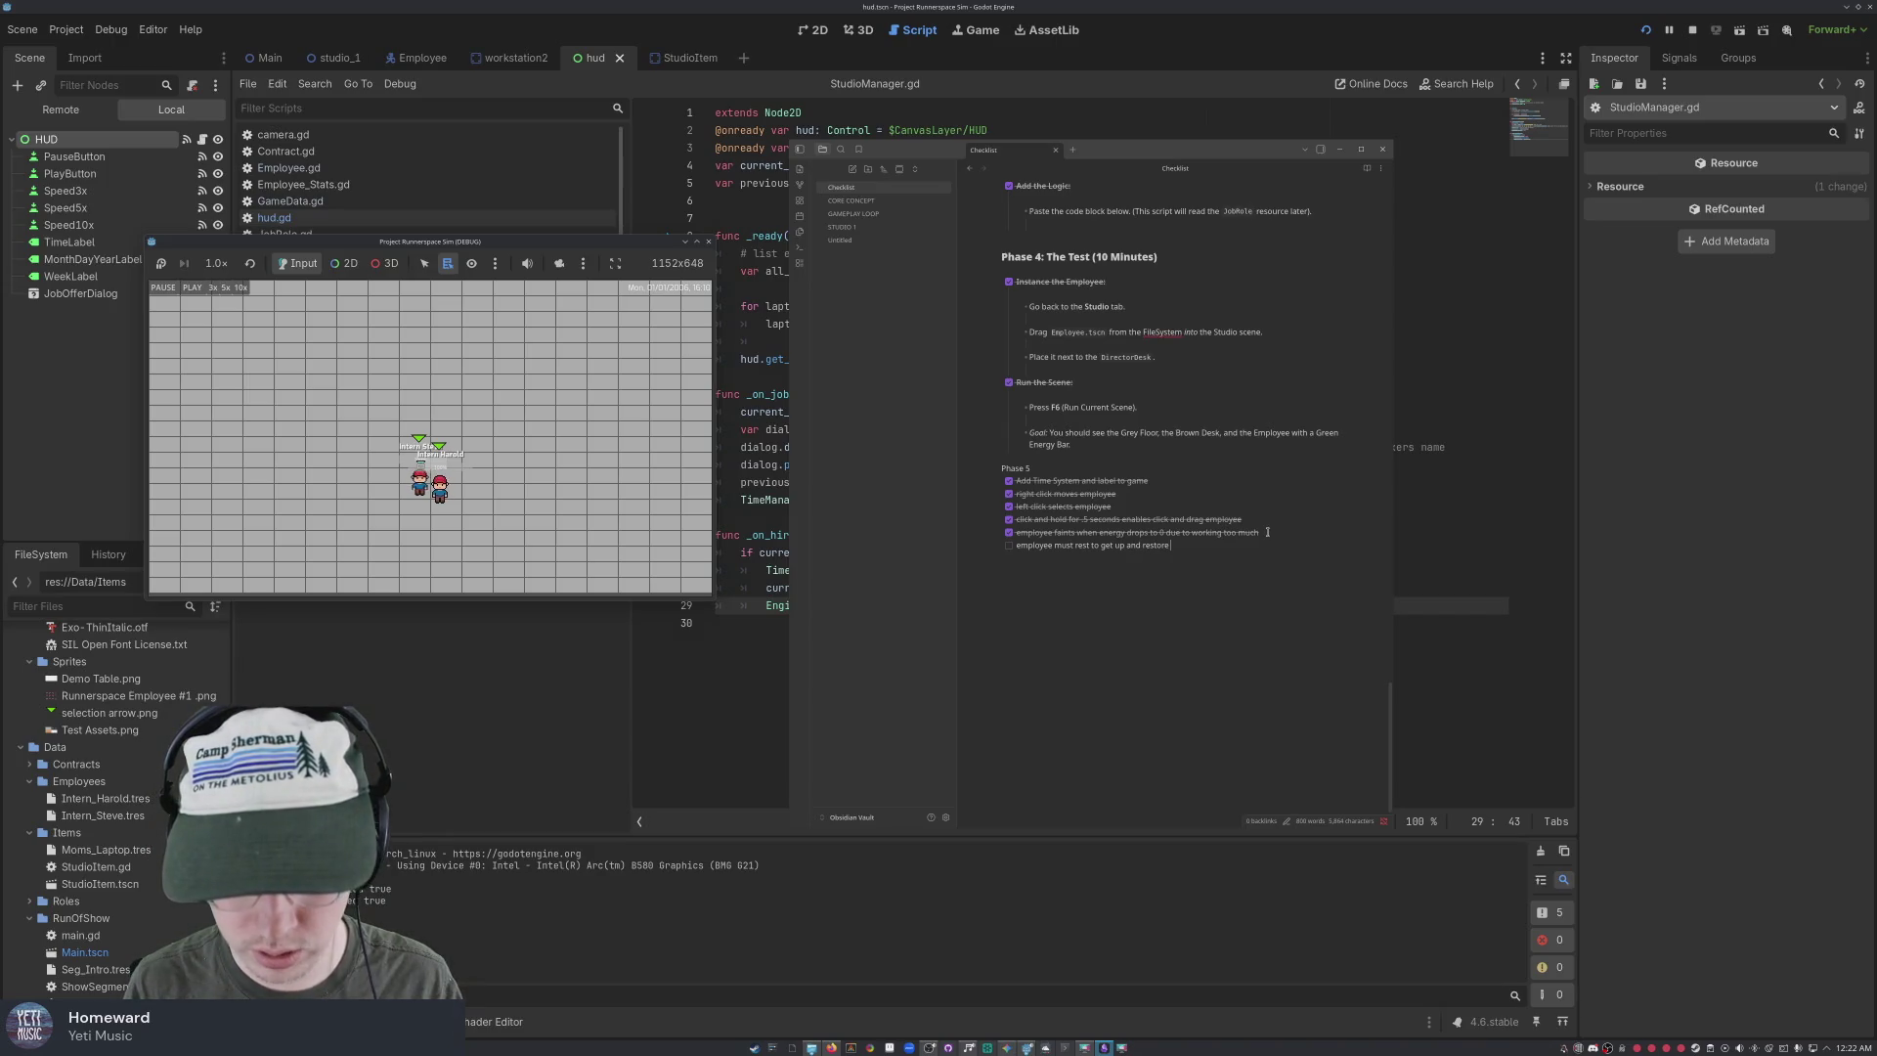
pyautogui.write('rge')
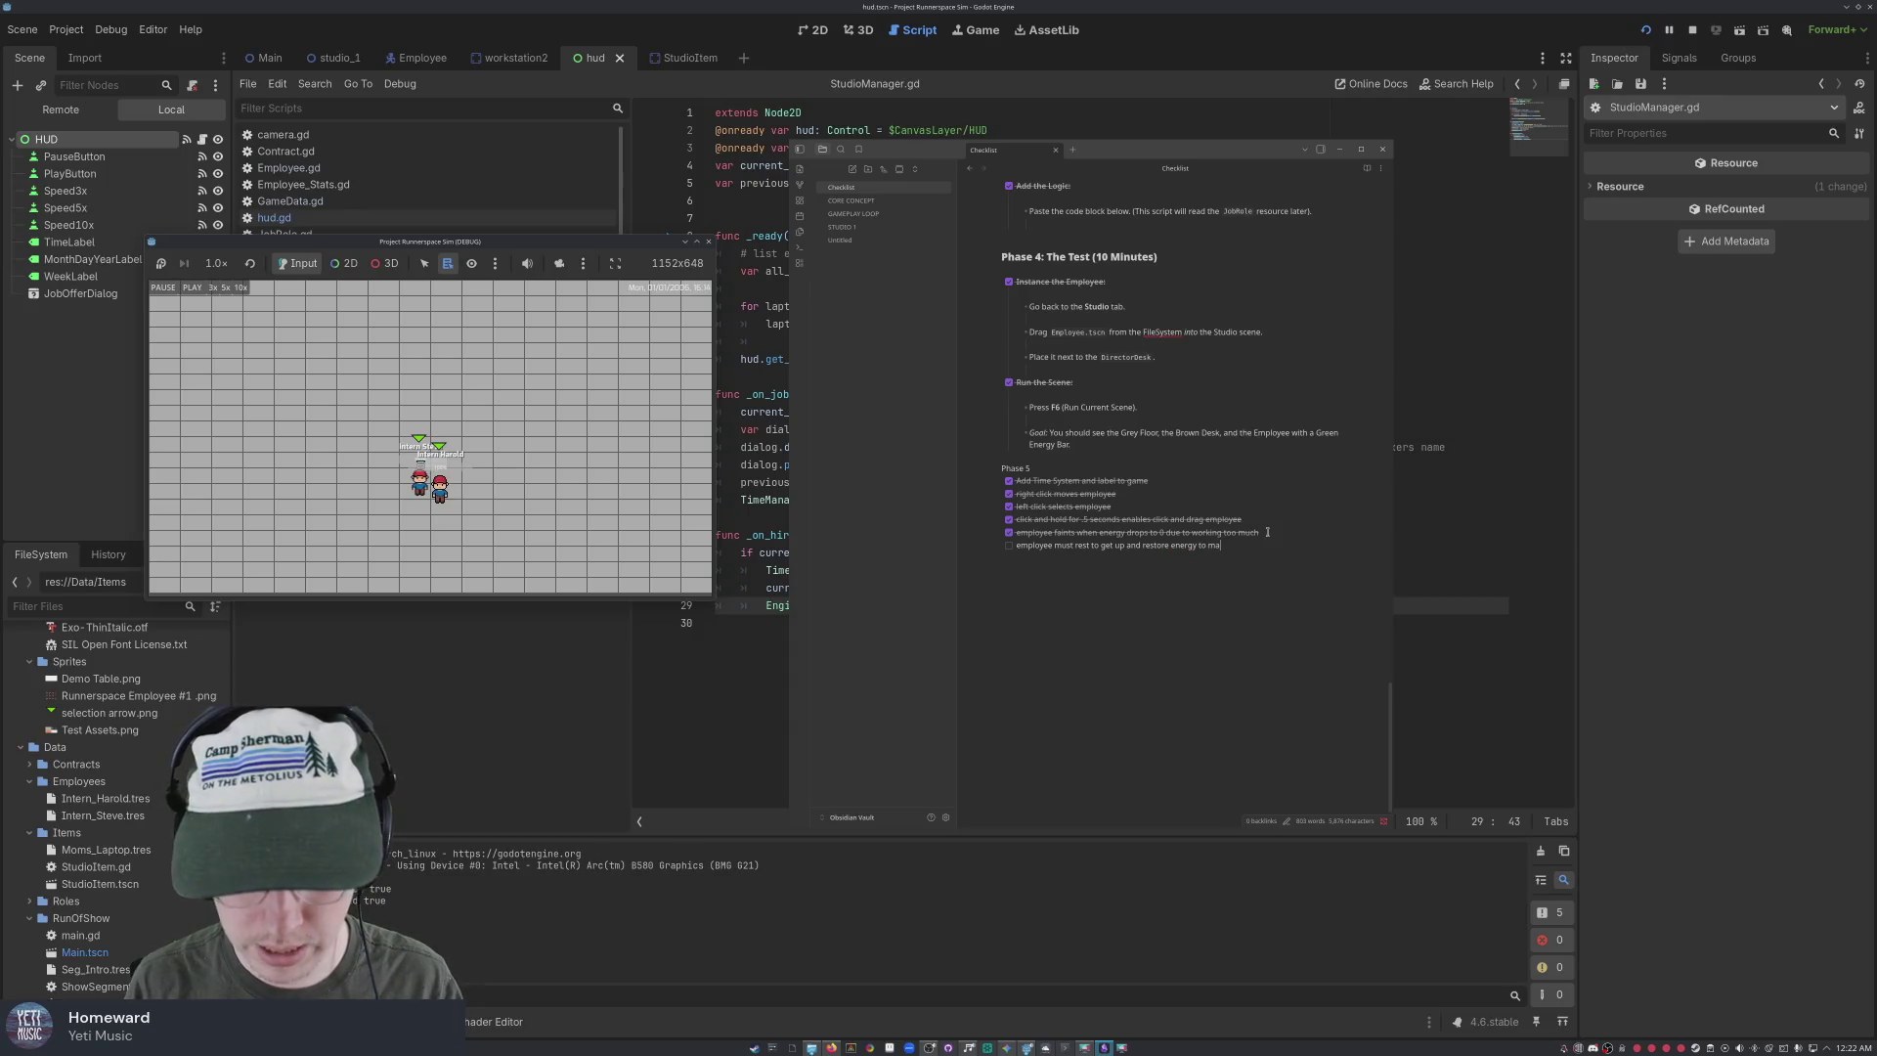
pyautogui.click(1008, 545)
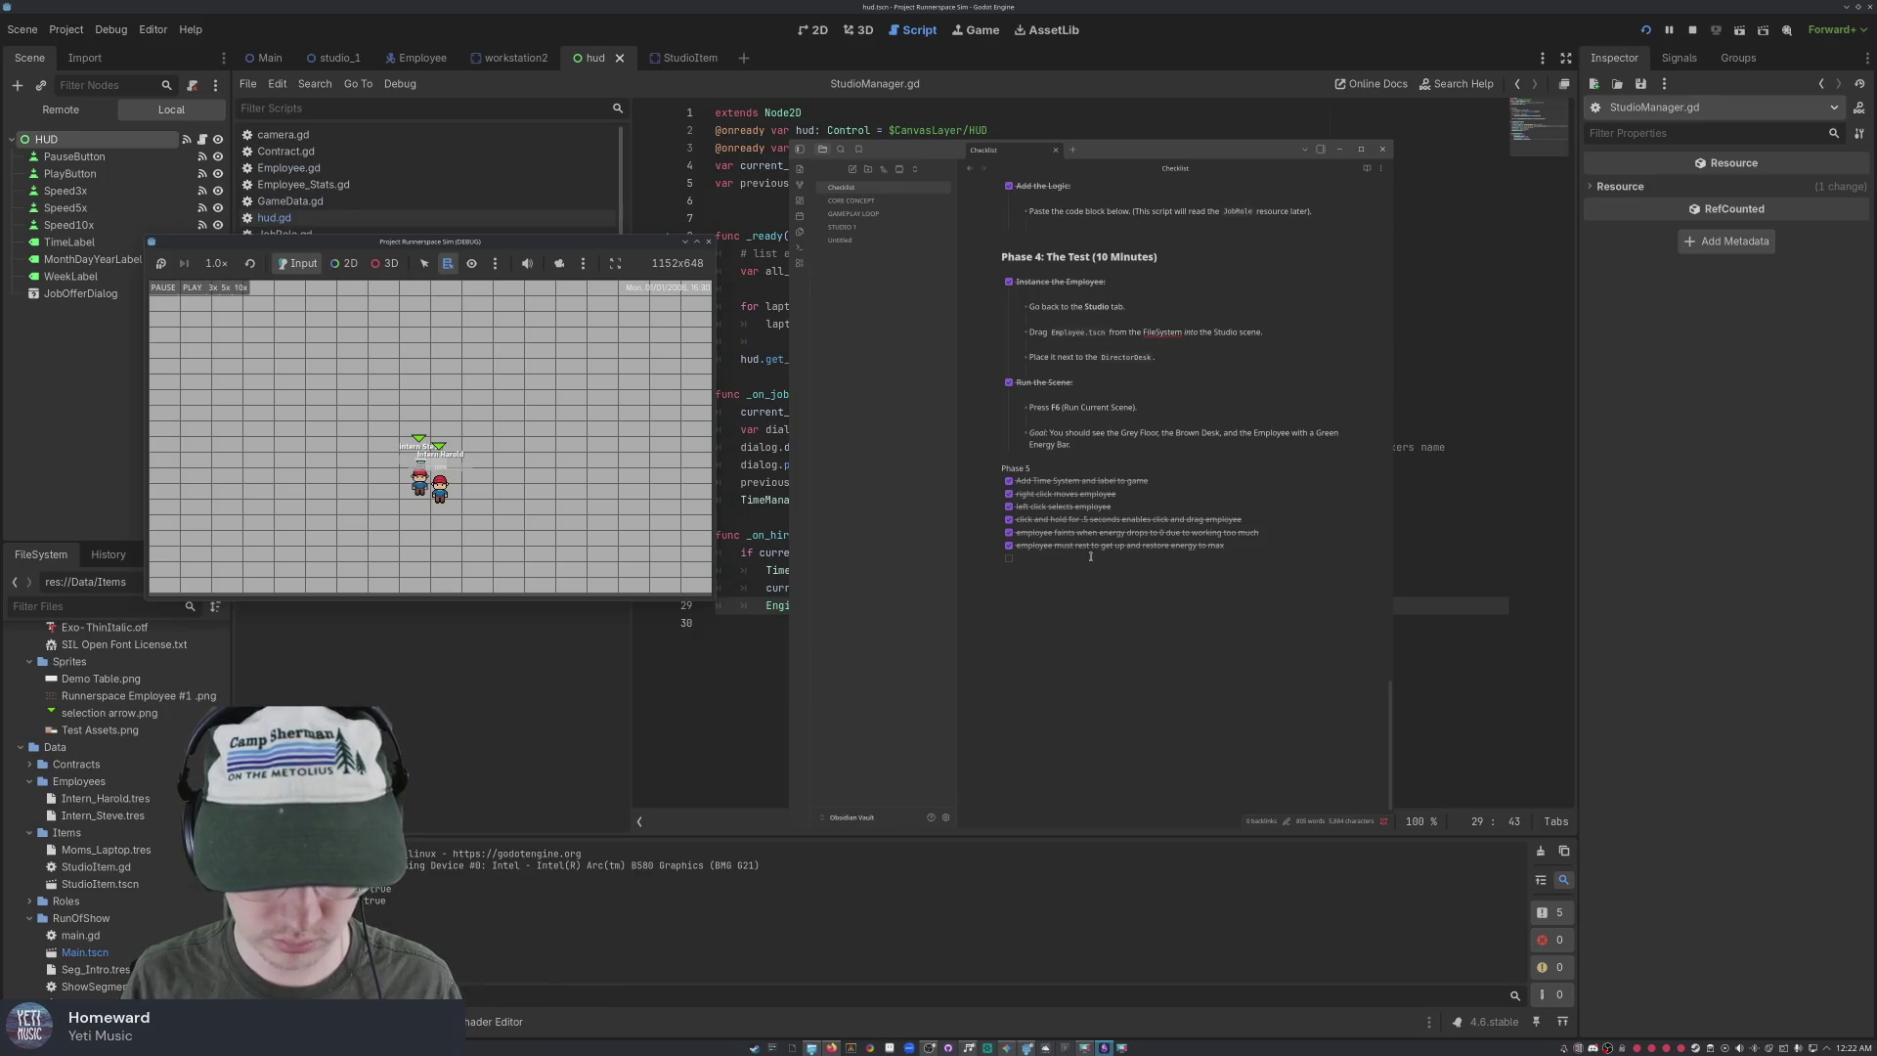
pyautogui.write('paus')
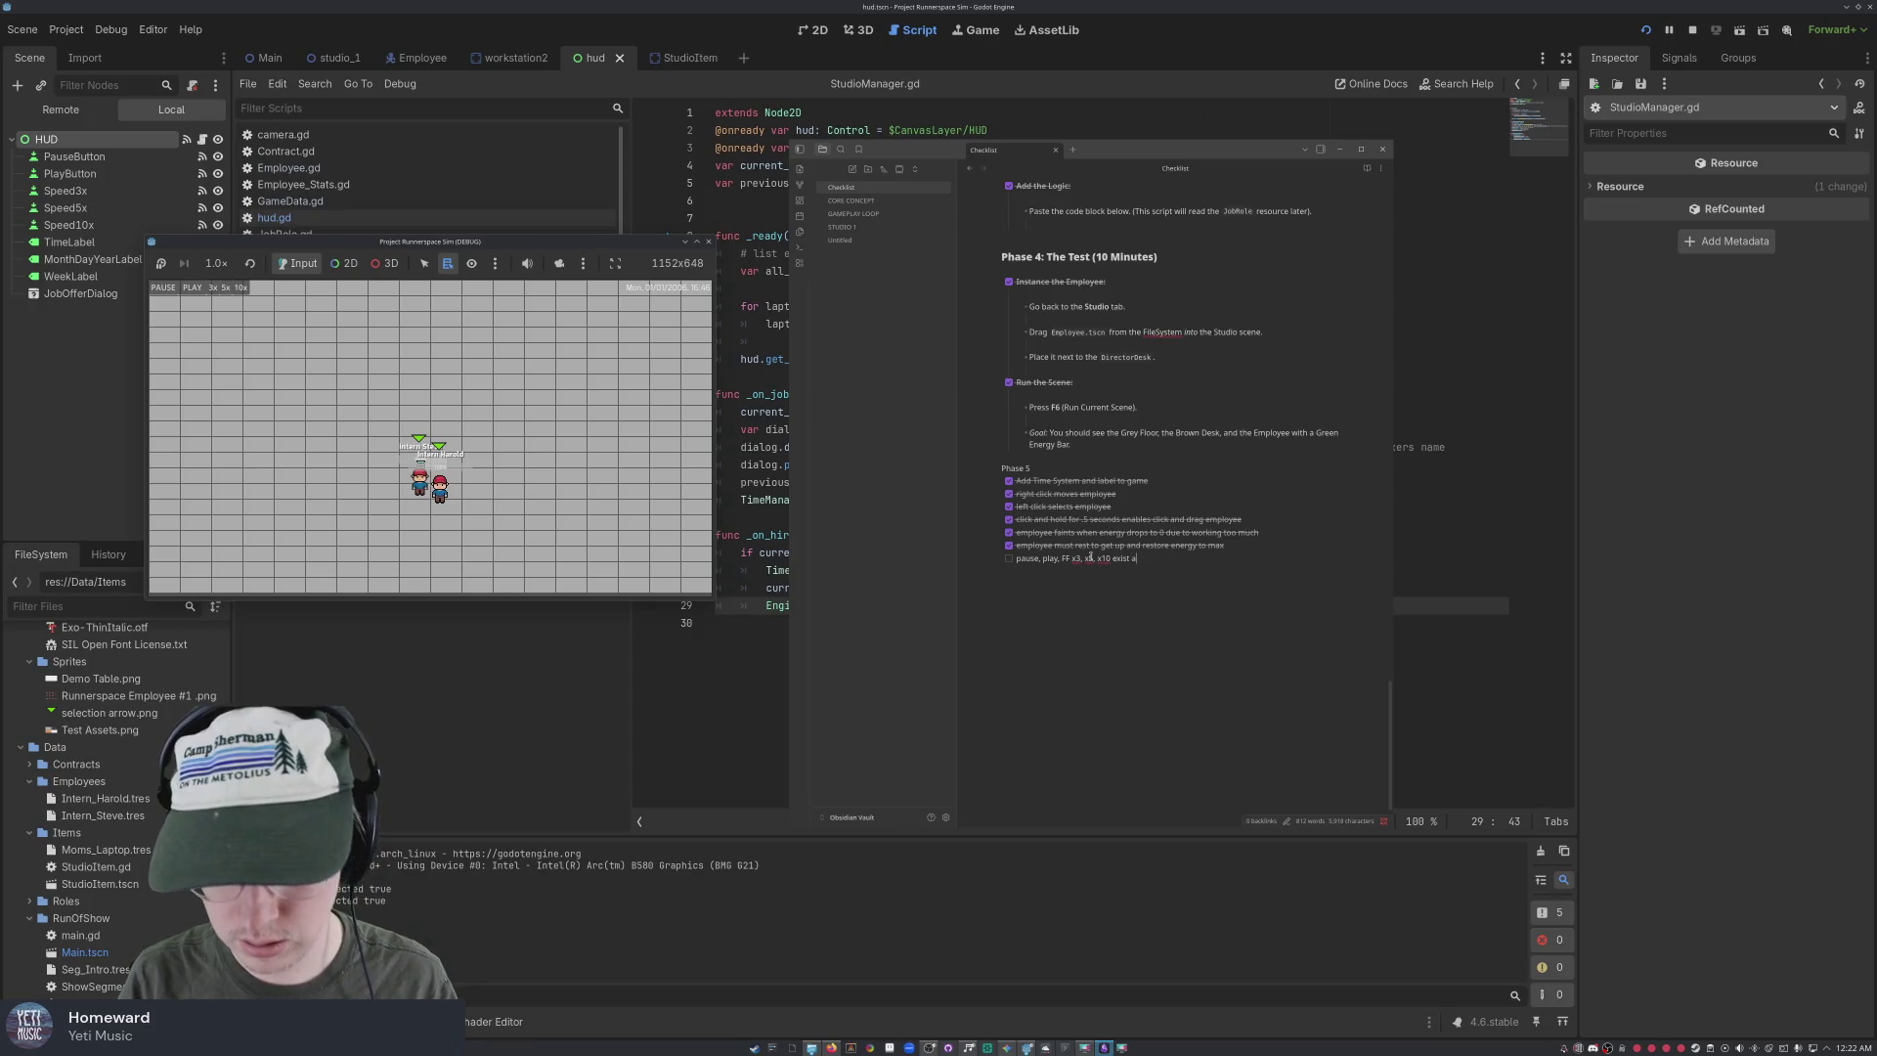
# Finish 'pause, play, ff x3, x5, x10 exist and function as desired.' and tick it
pyautogui.write('nd function as desired.')
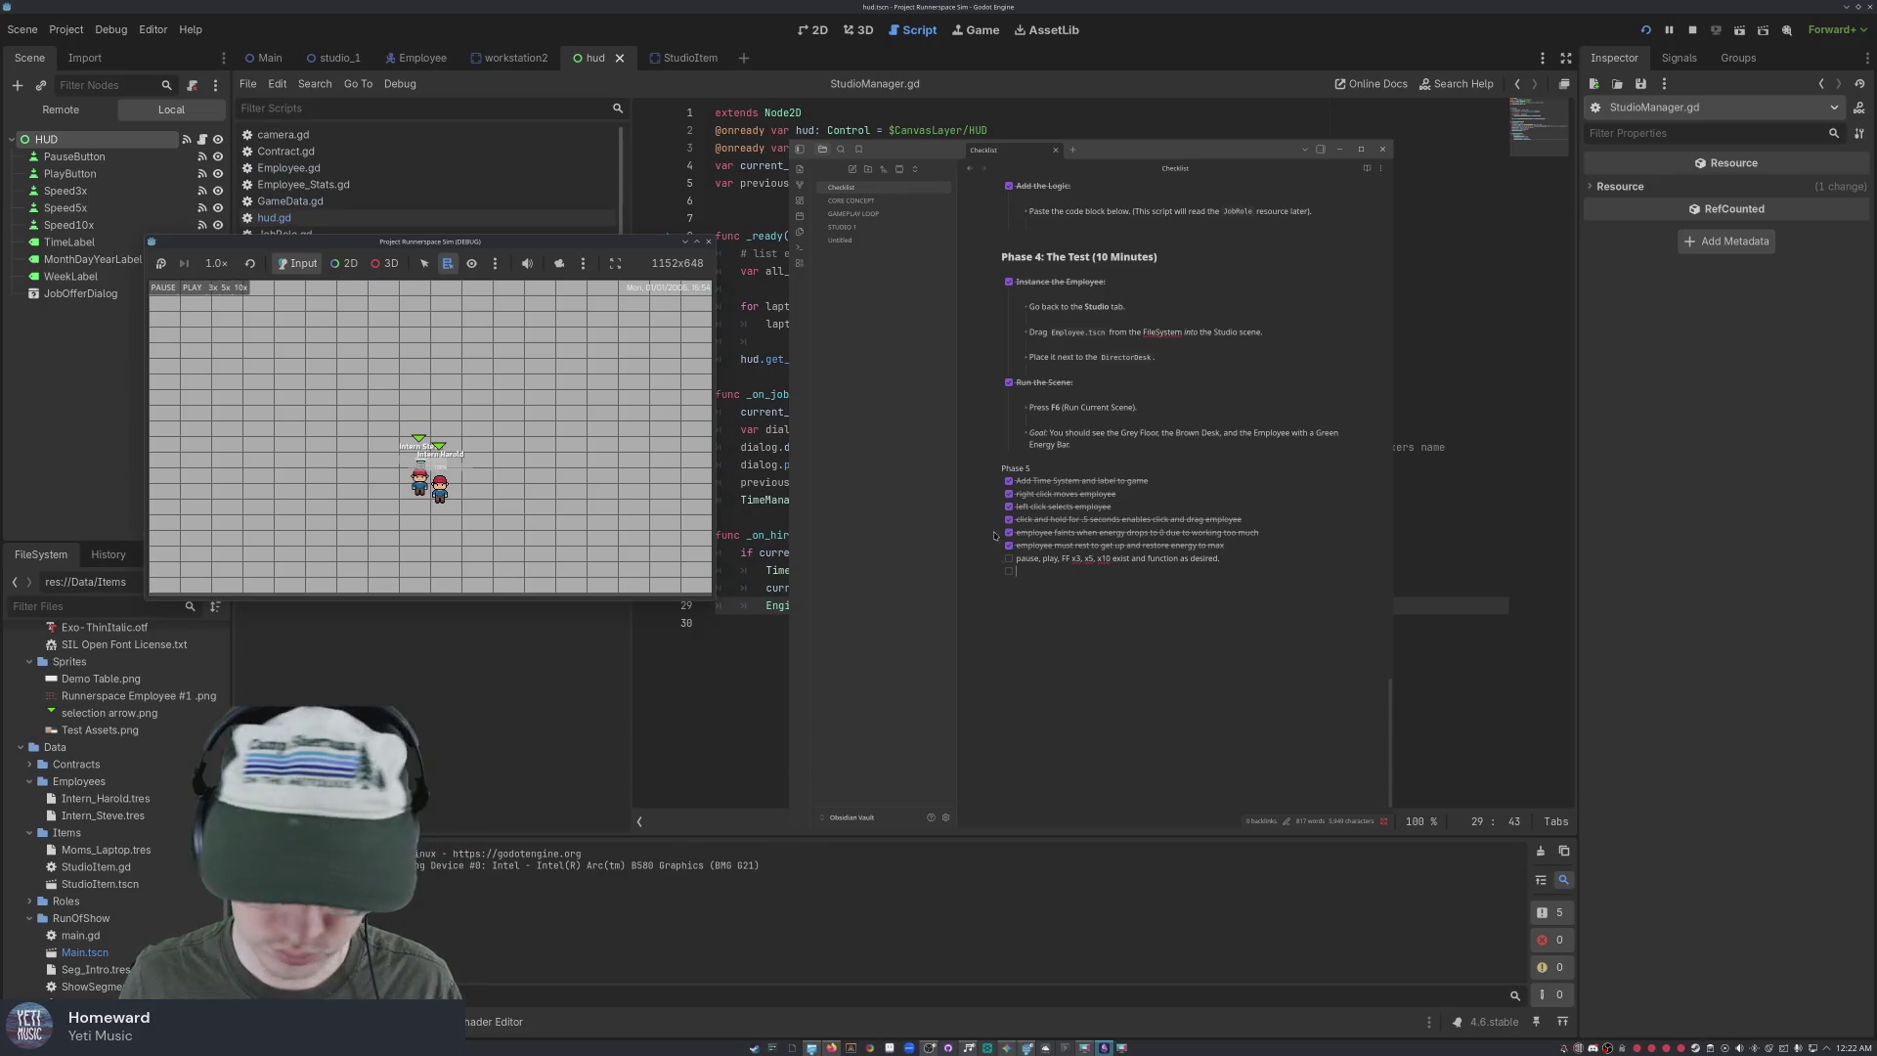
pyautogui.click(1009, 558)
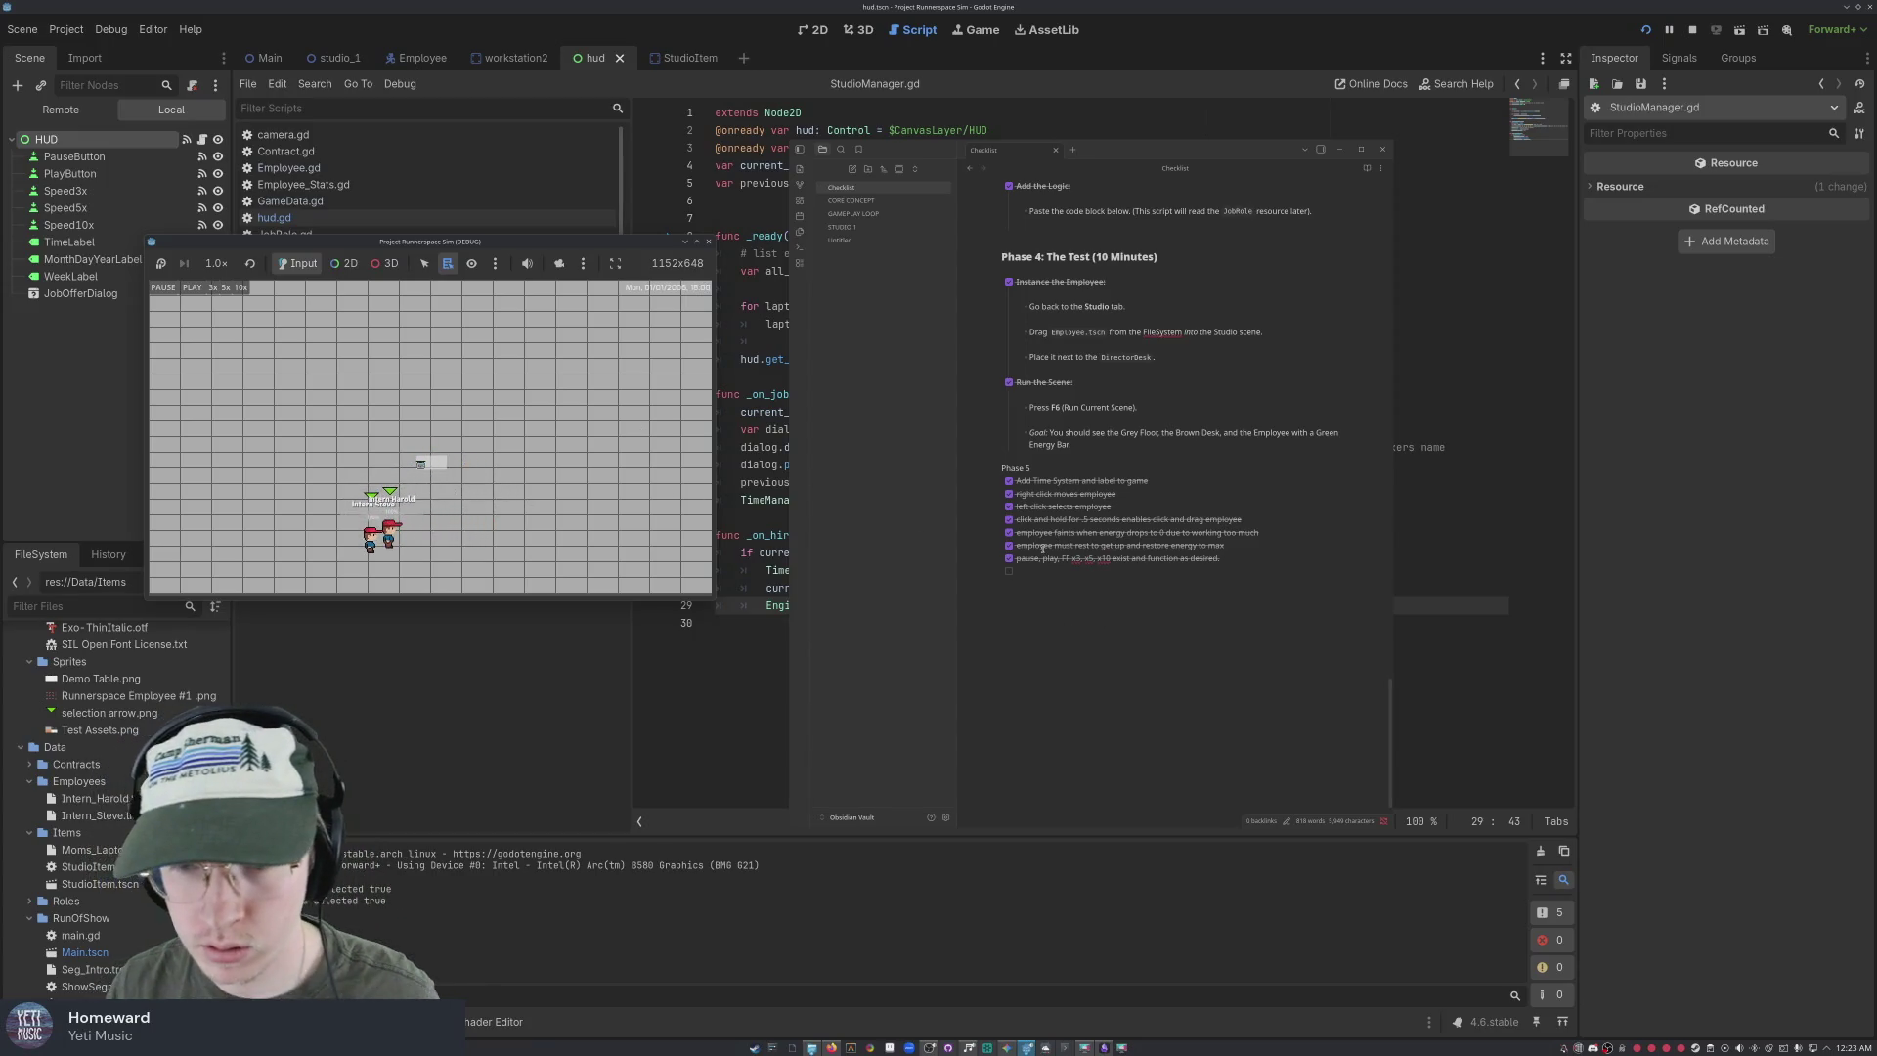
# Add unchecked item 'Make it so employee stops being selected when they begin working.' with a blank line above
pyautogui.click(1018, 572)
pyautogui.write('W')
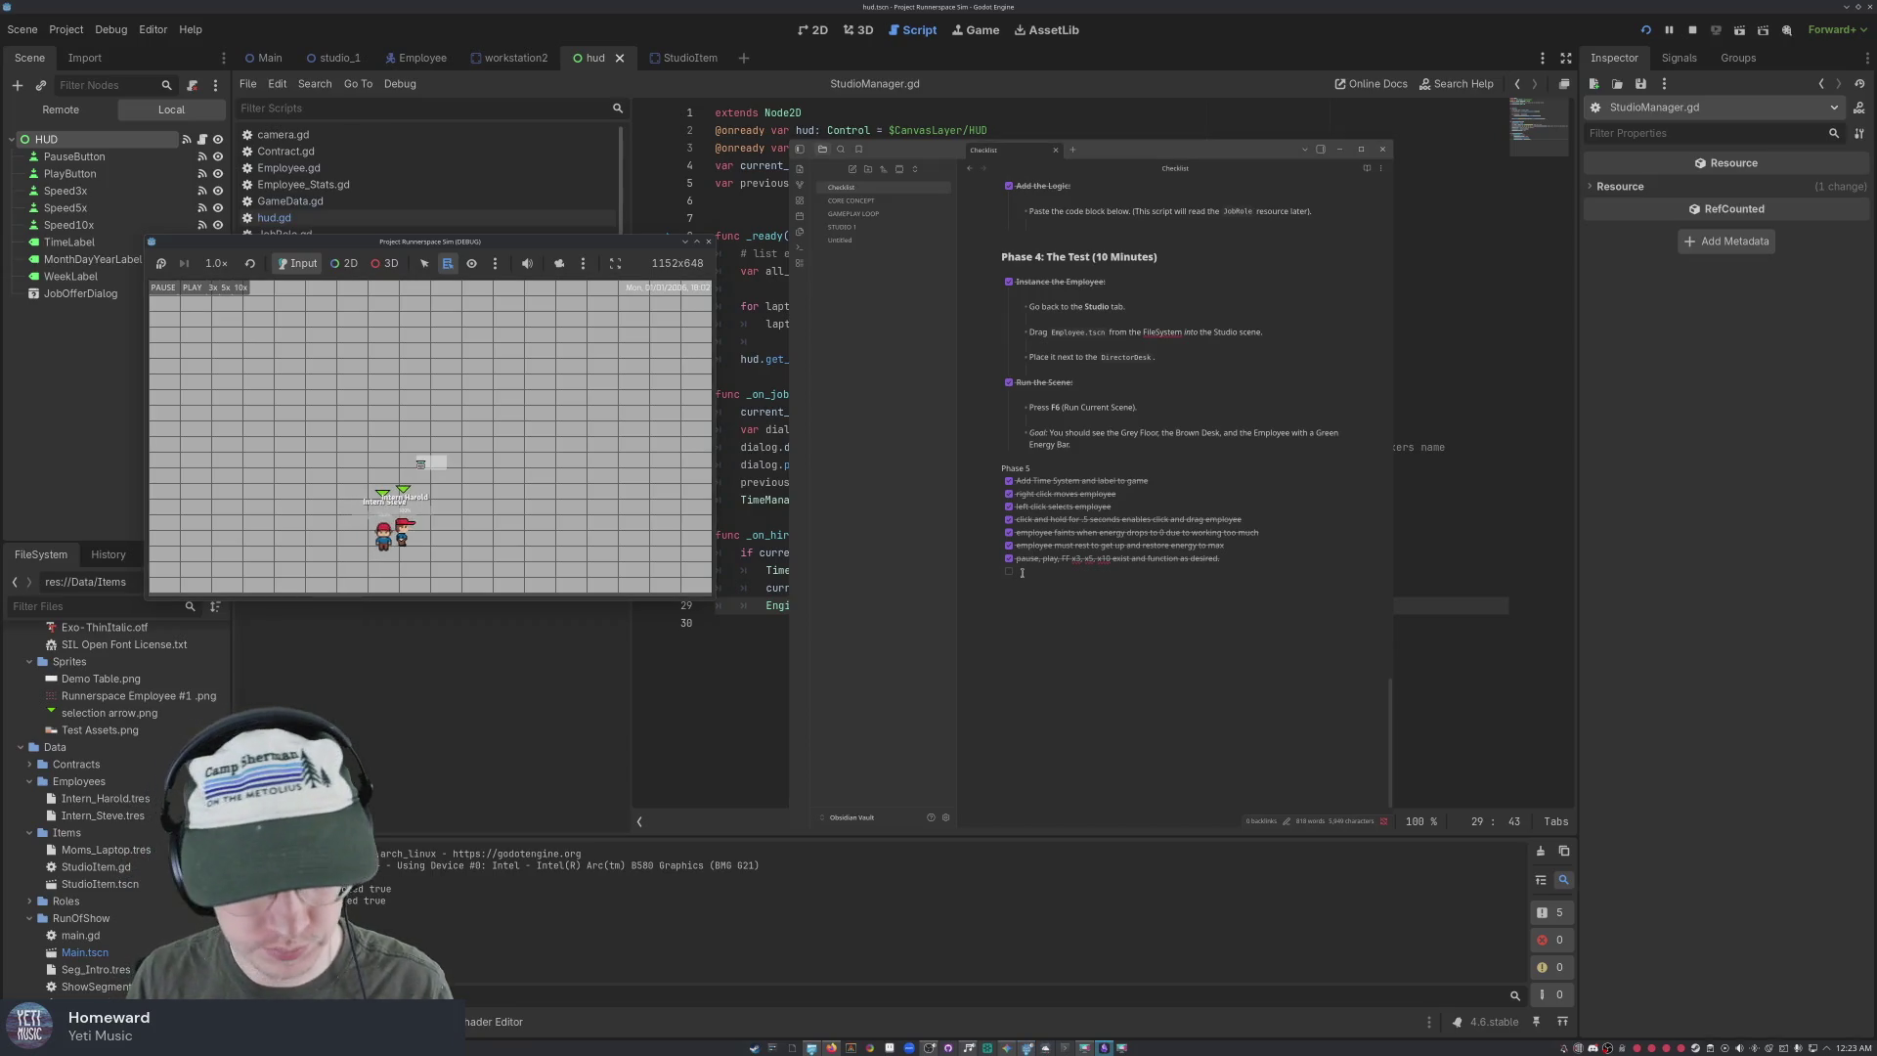
pyautogui.press('BackSpace')
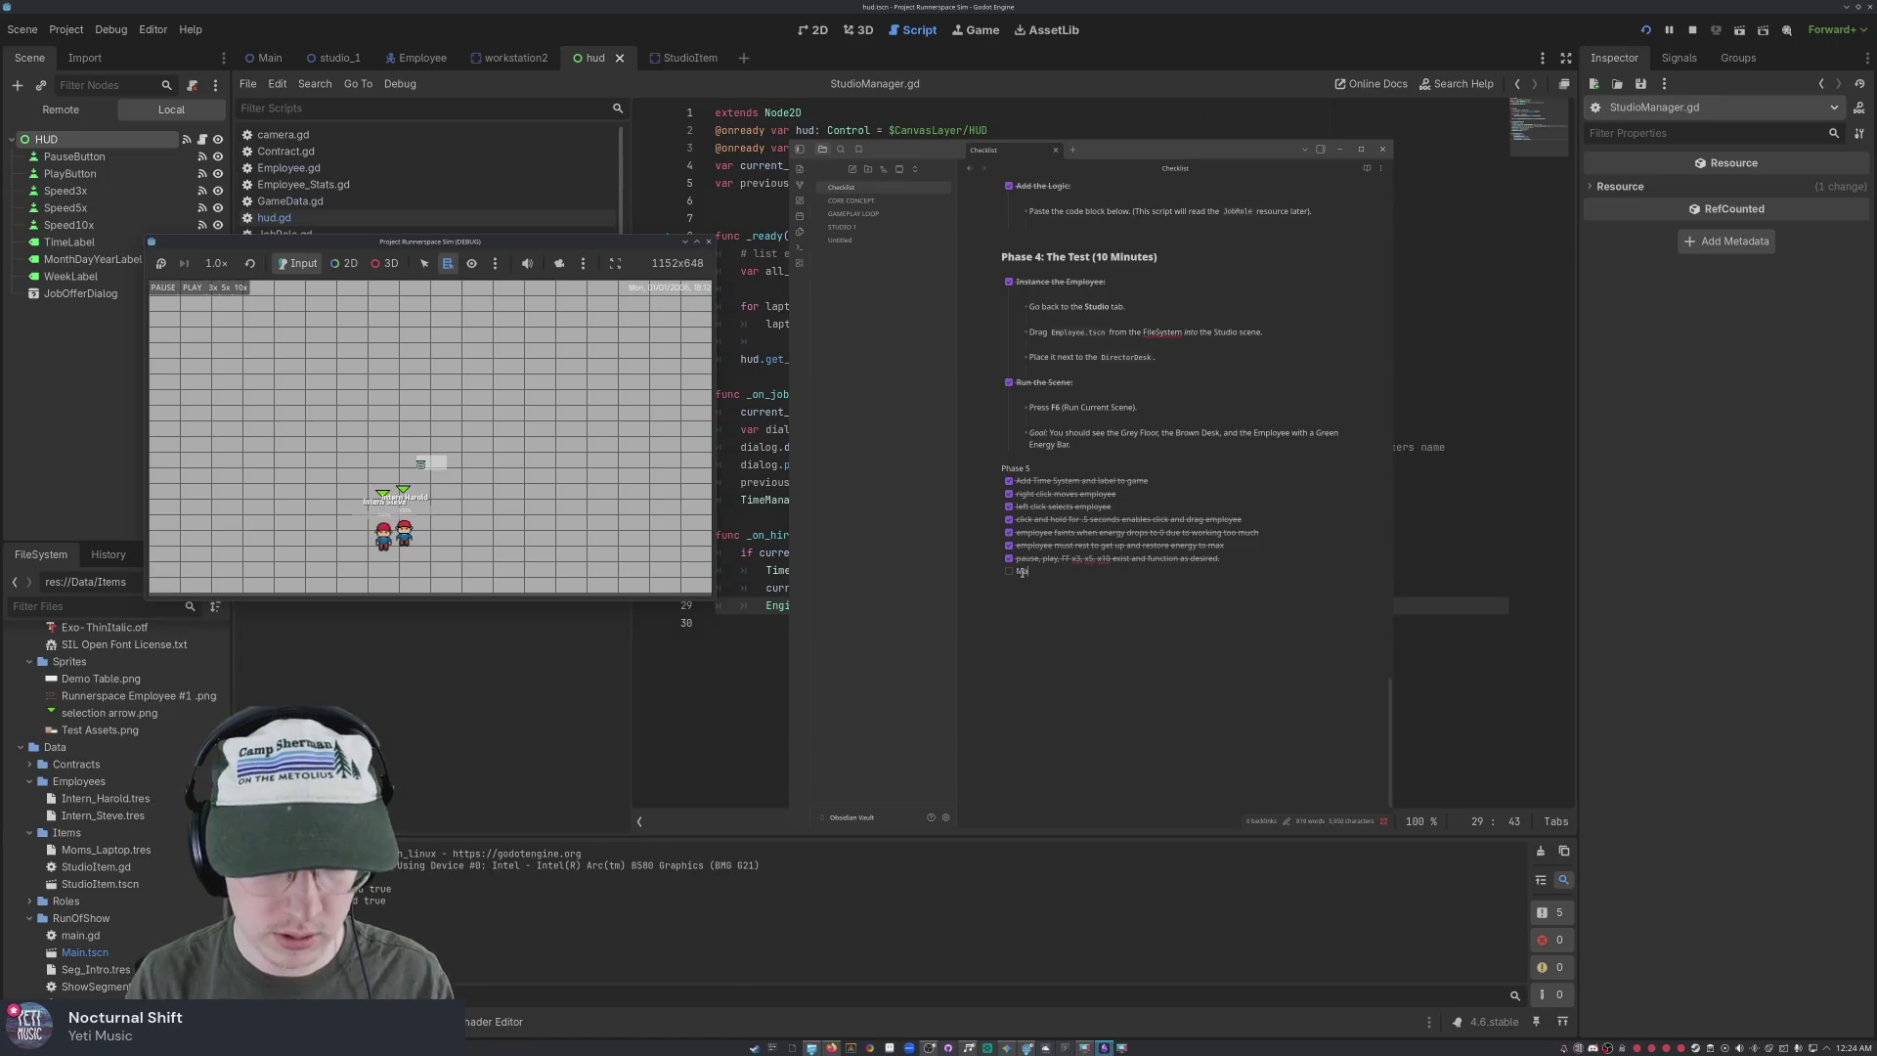
pyautogui.write('ke it so employee')
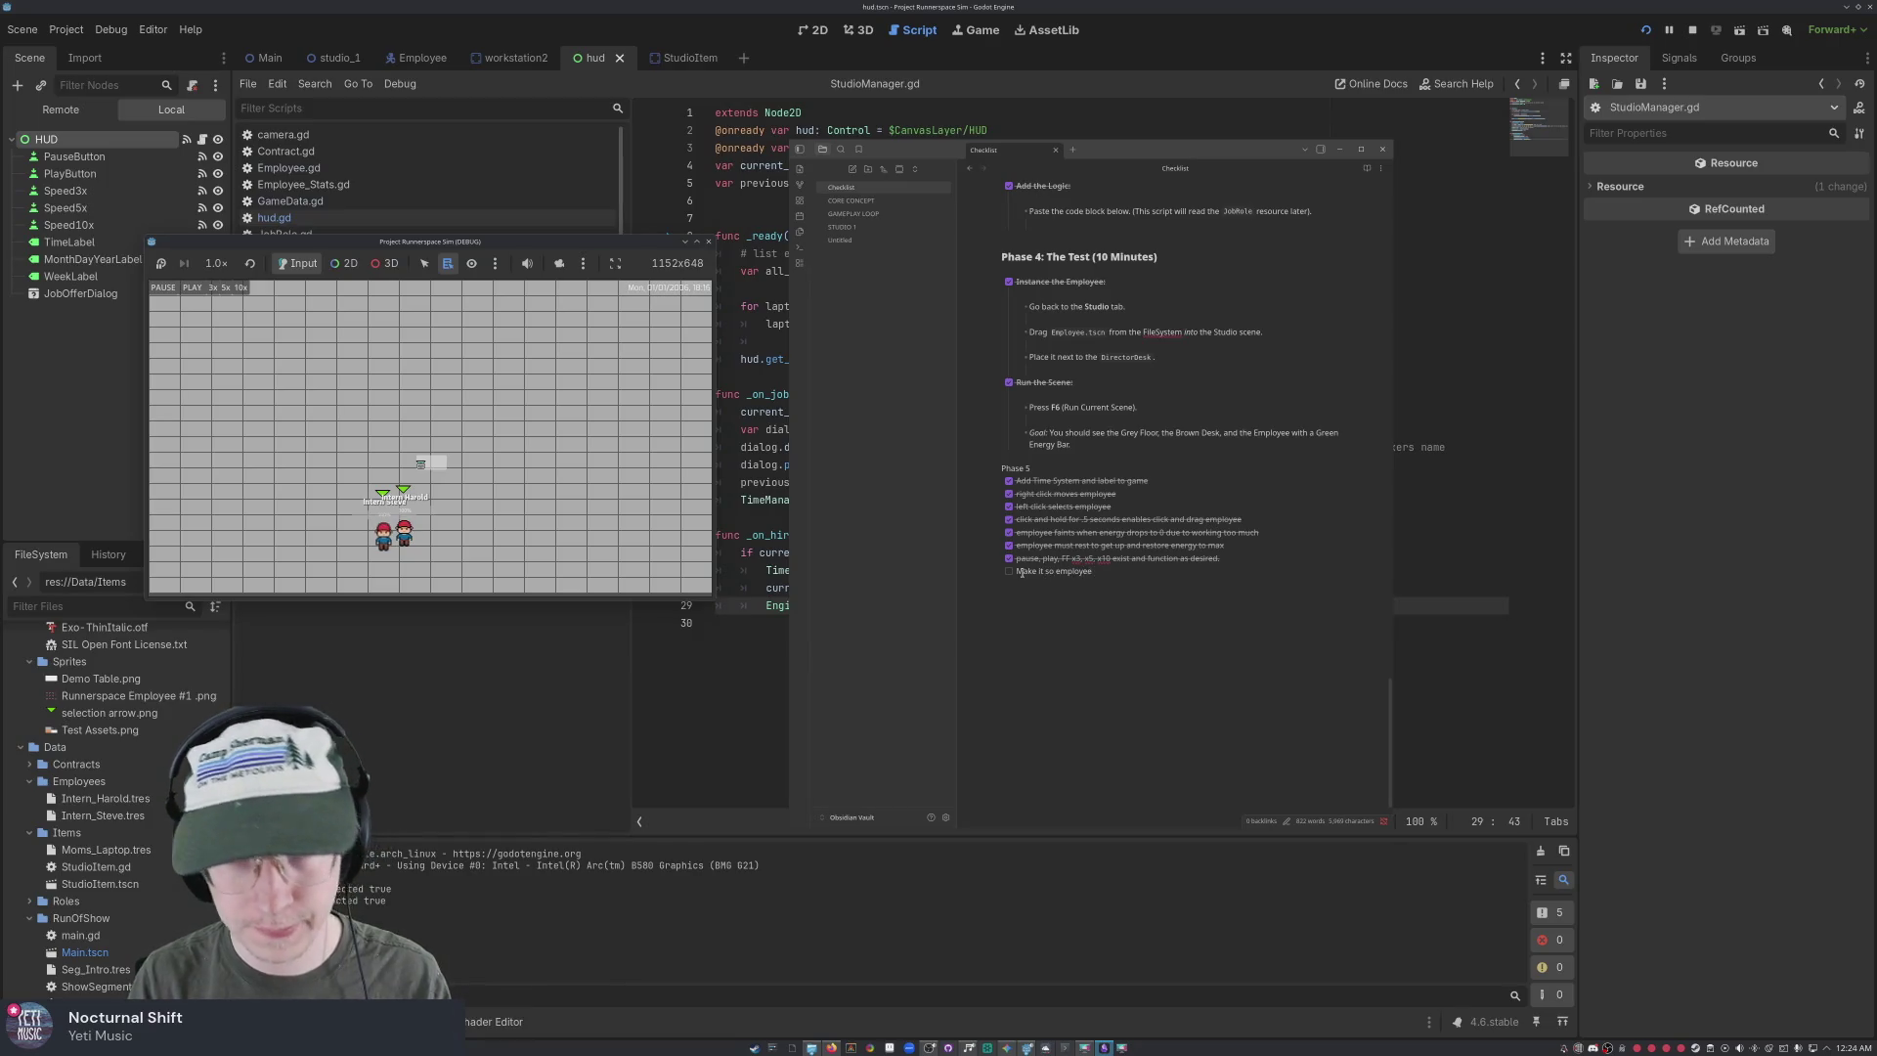
pyautogui.write(' stops')
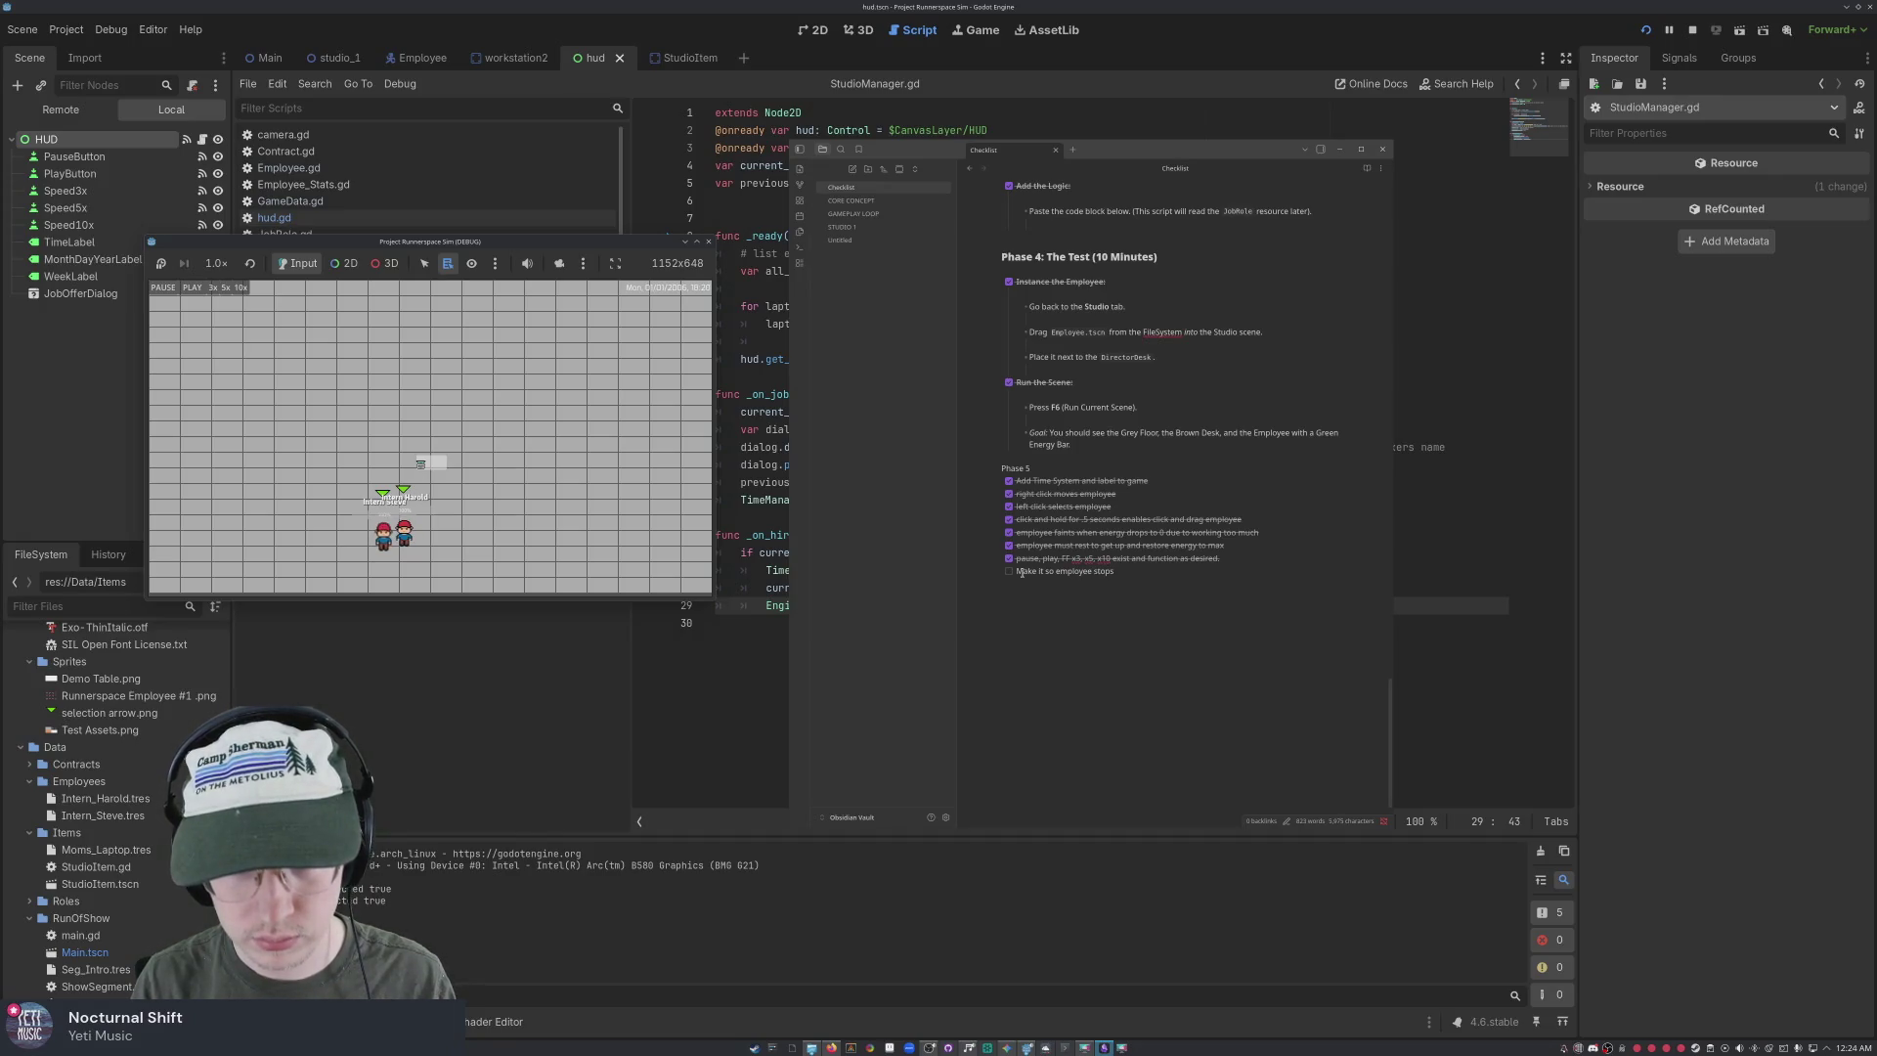
pyautogui.press('BackSpace')
pyautogui.press('BackSpace')
pyautogui.press('BackSpace')
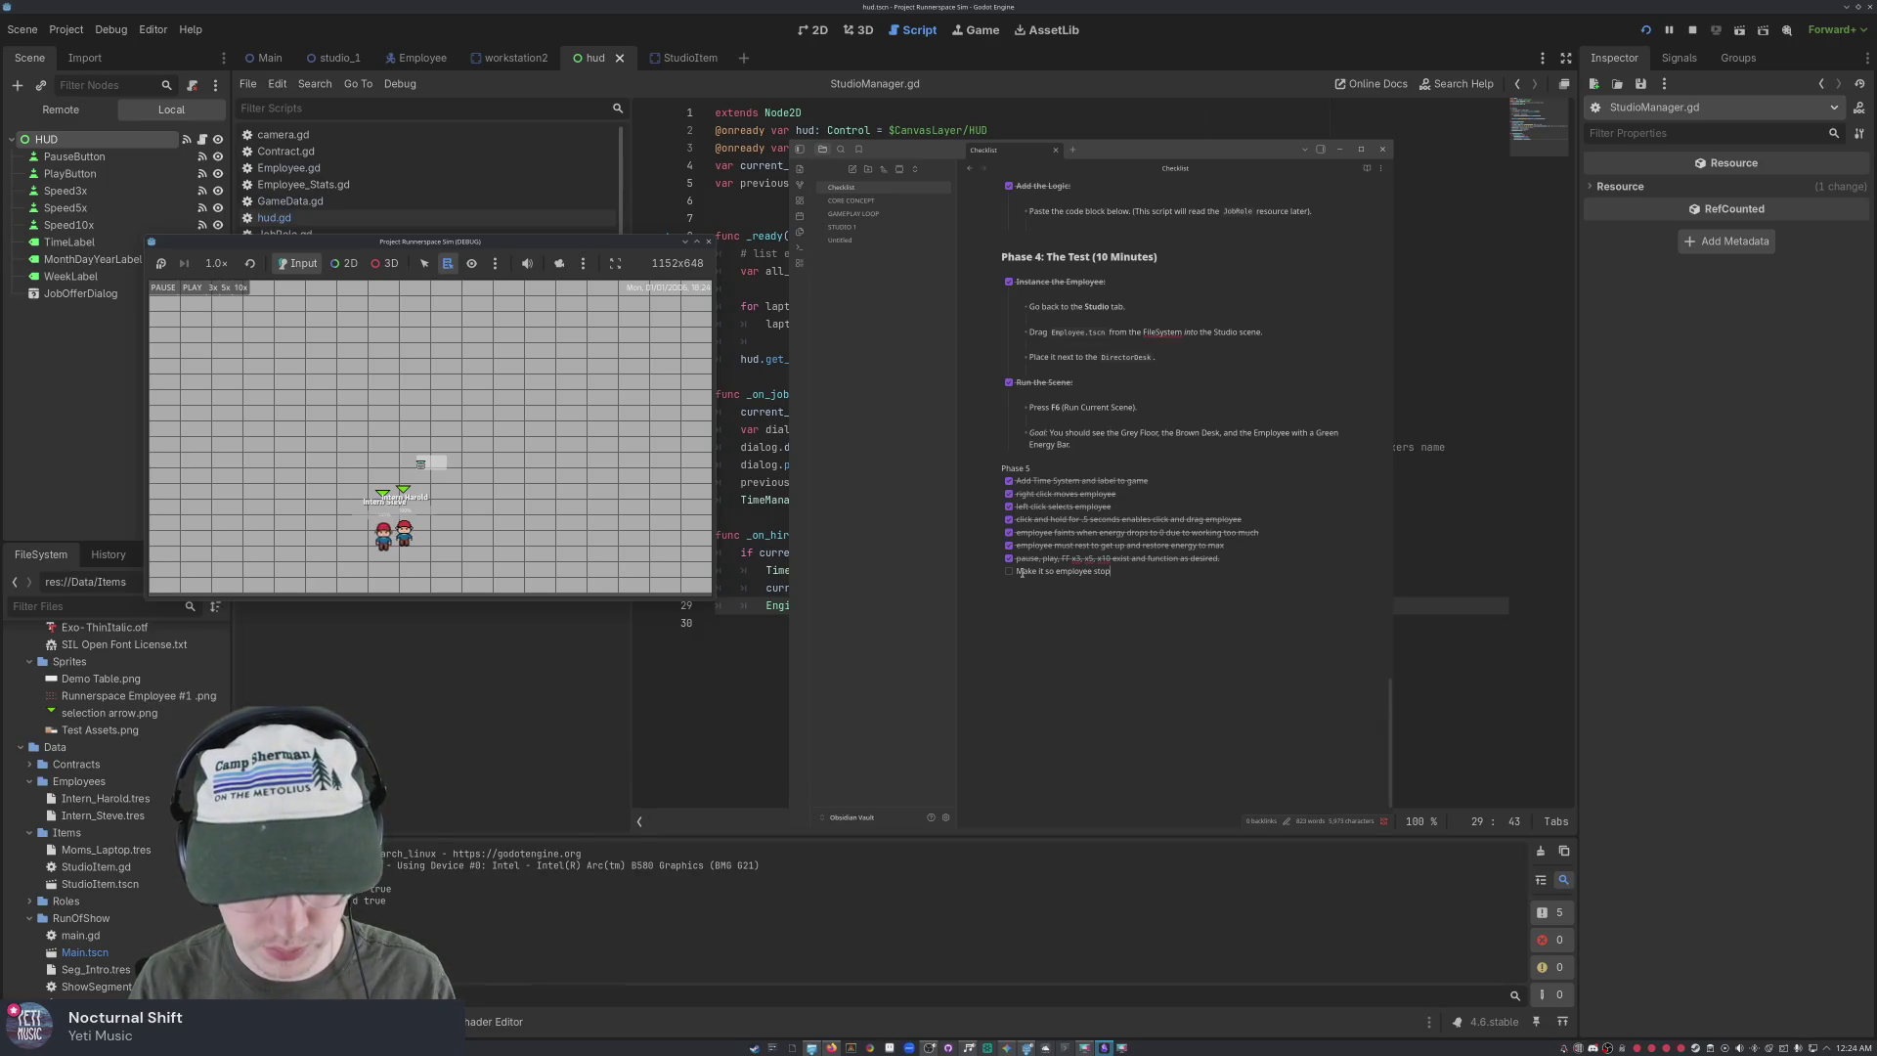
pyautogui.write('s being se')
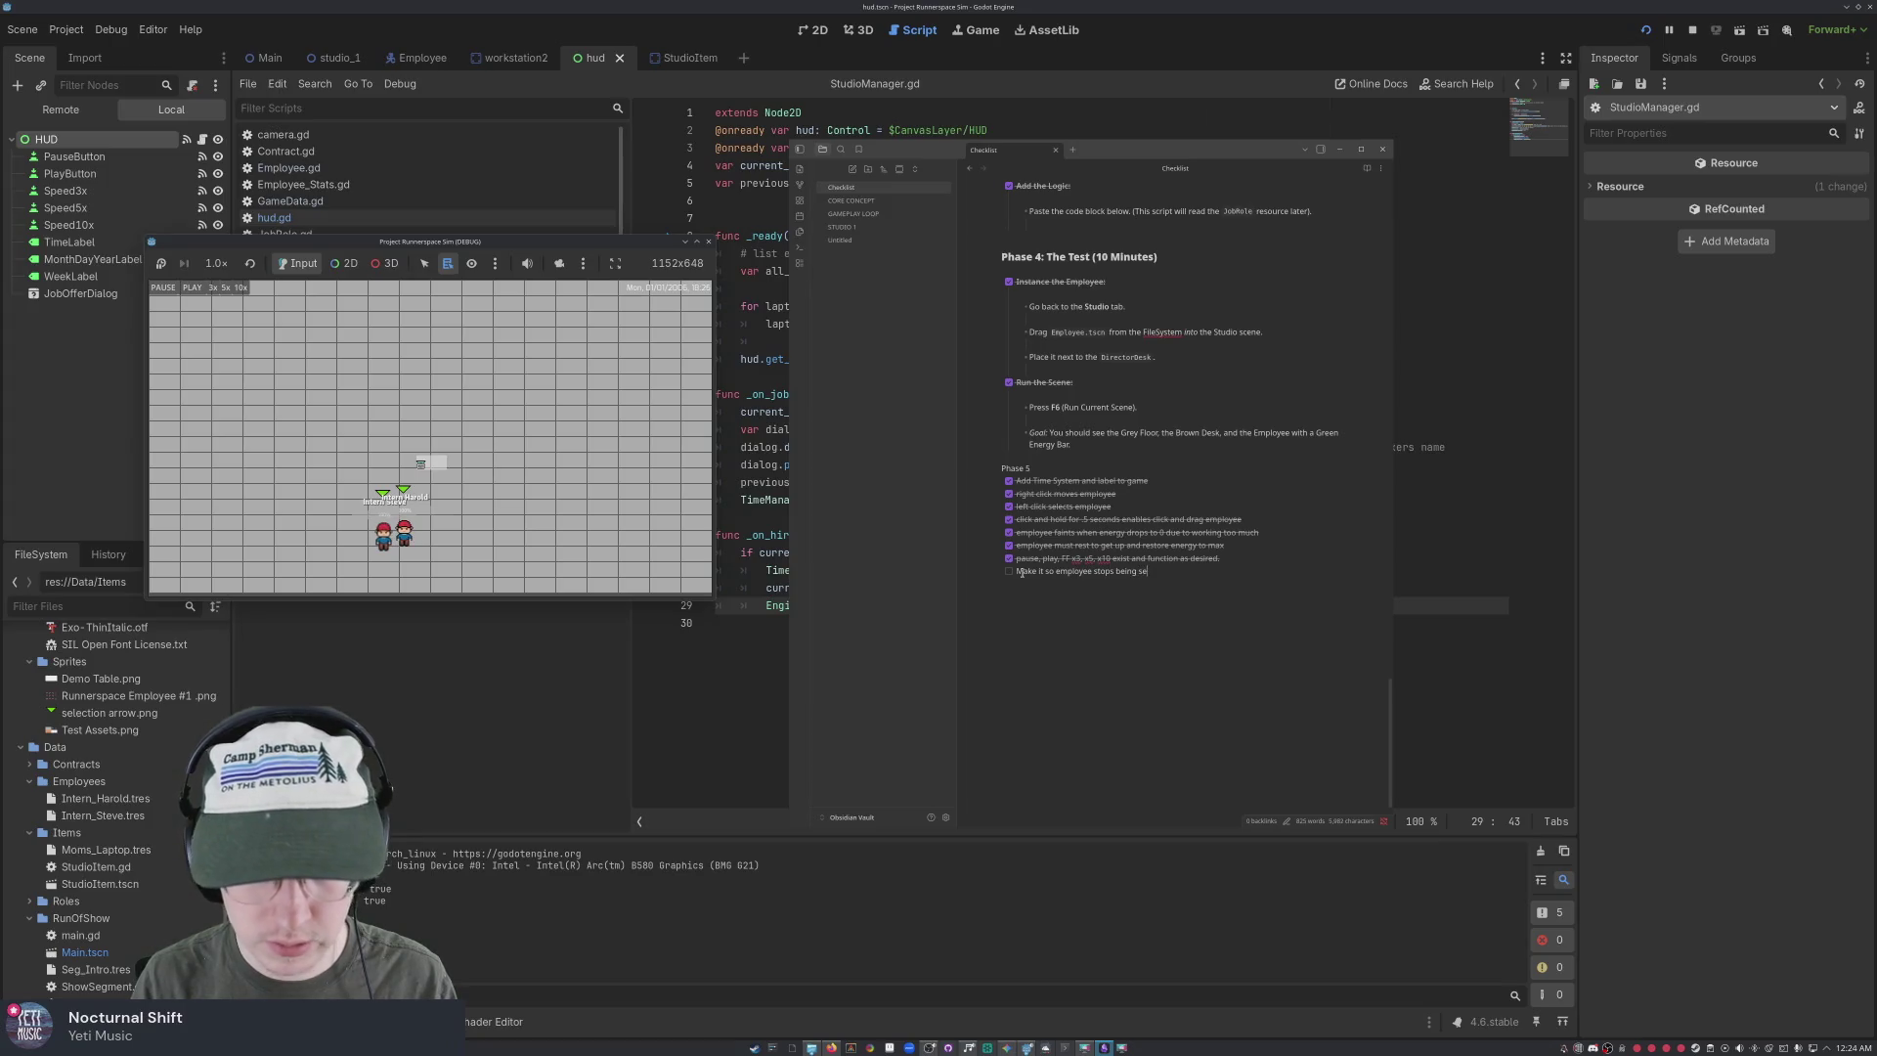
pyautogui.write('lected when')
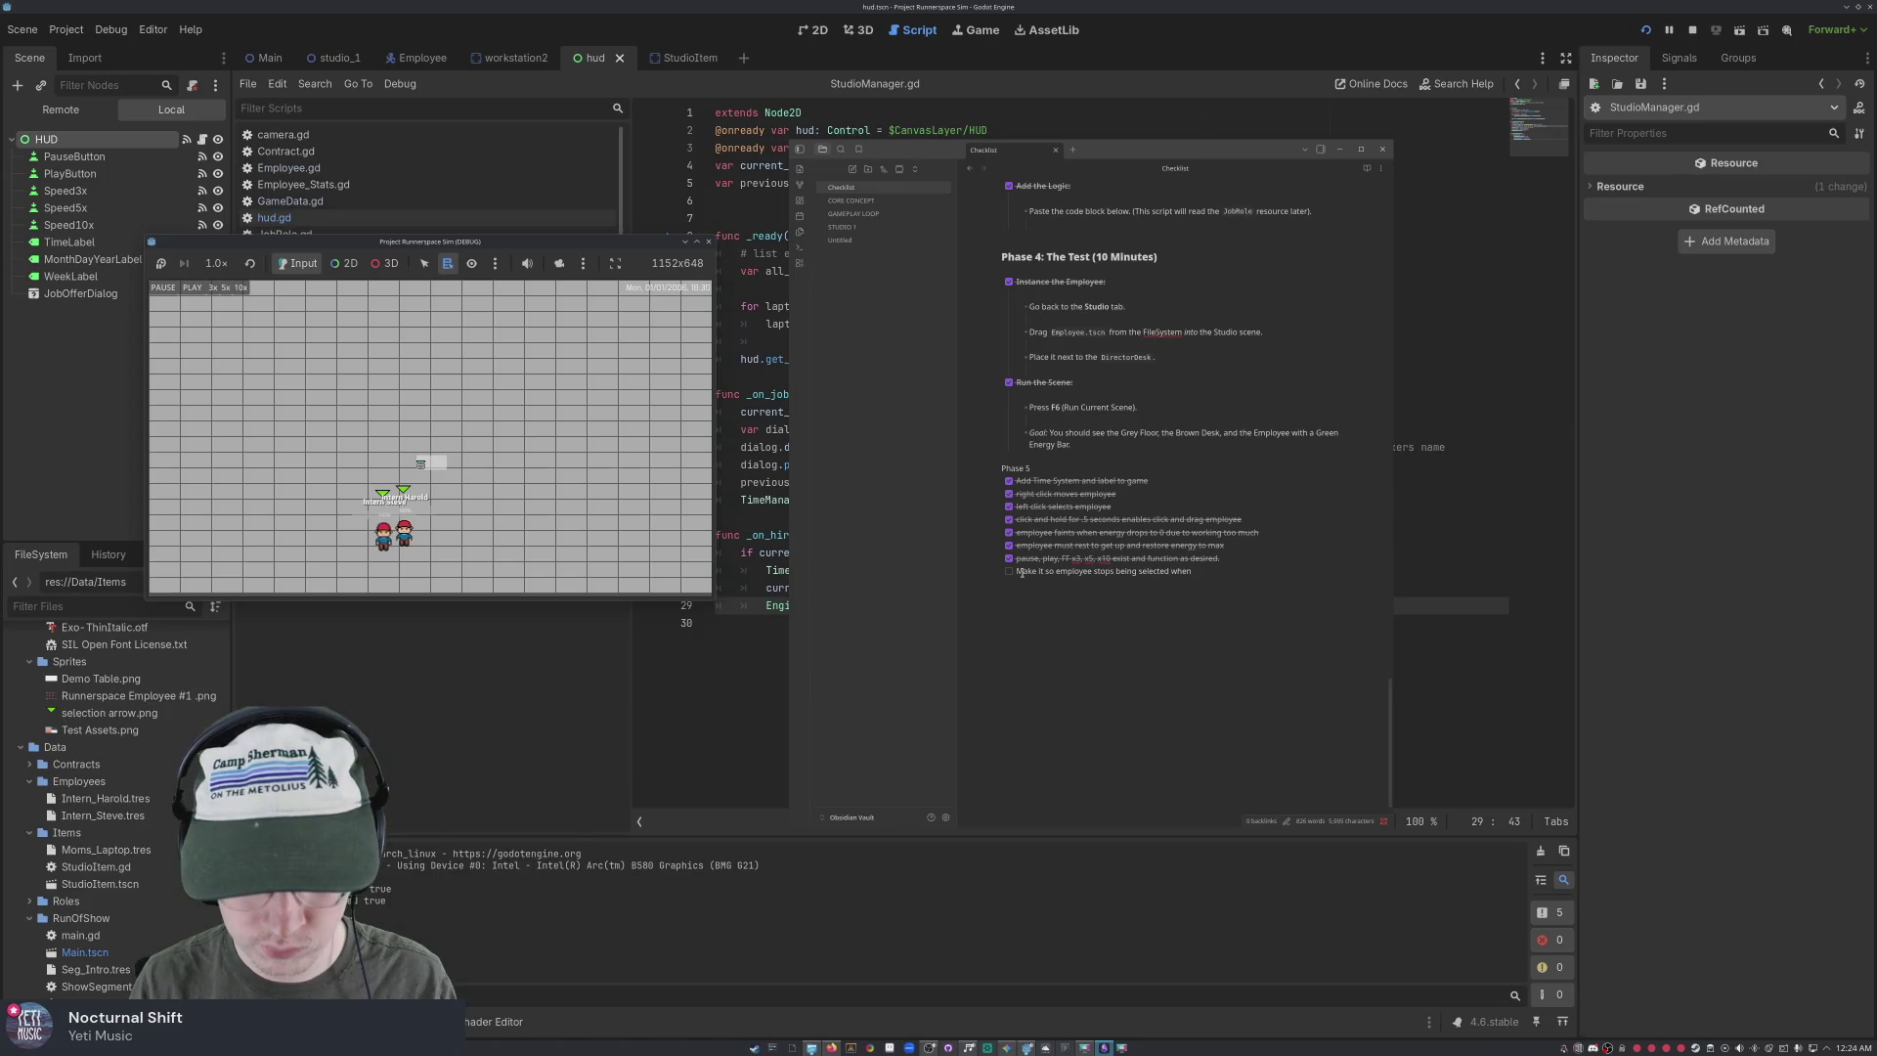
pyautogui.write(' they be')
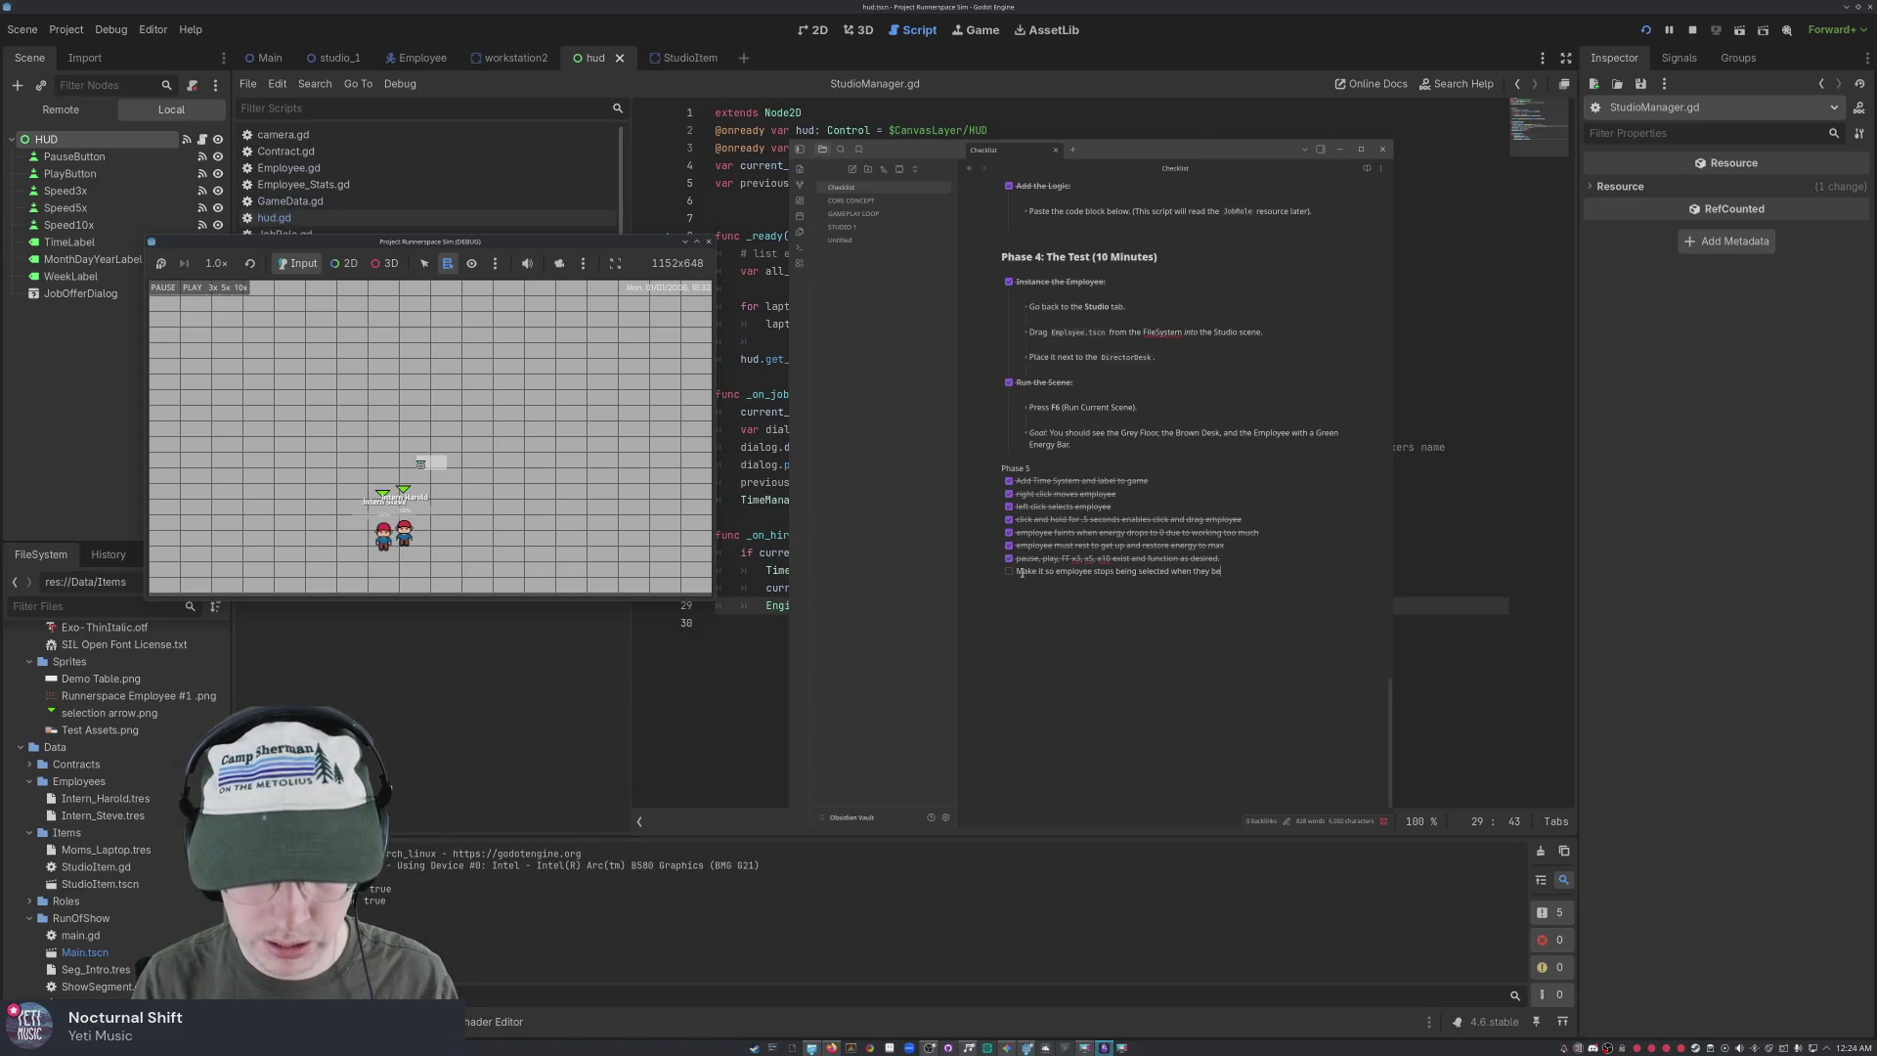
pyautogui.write('gin working.')
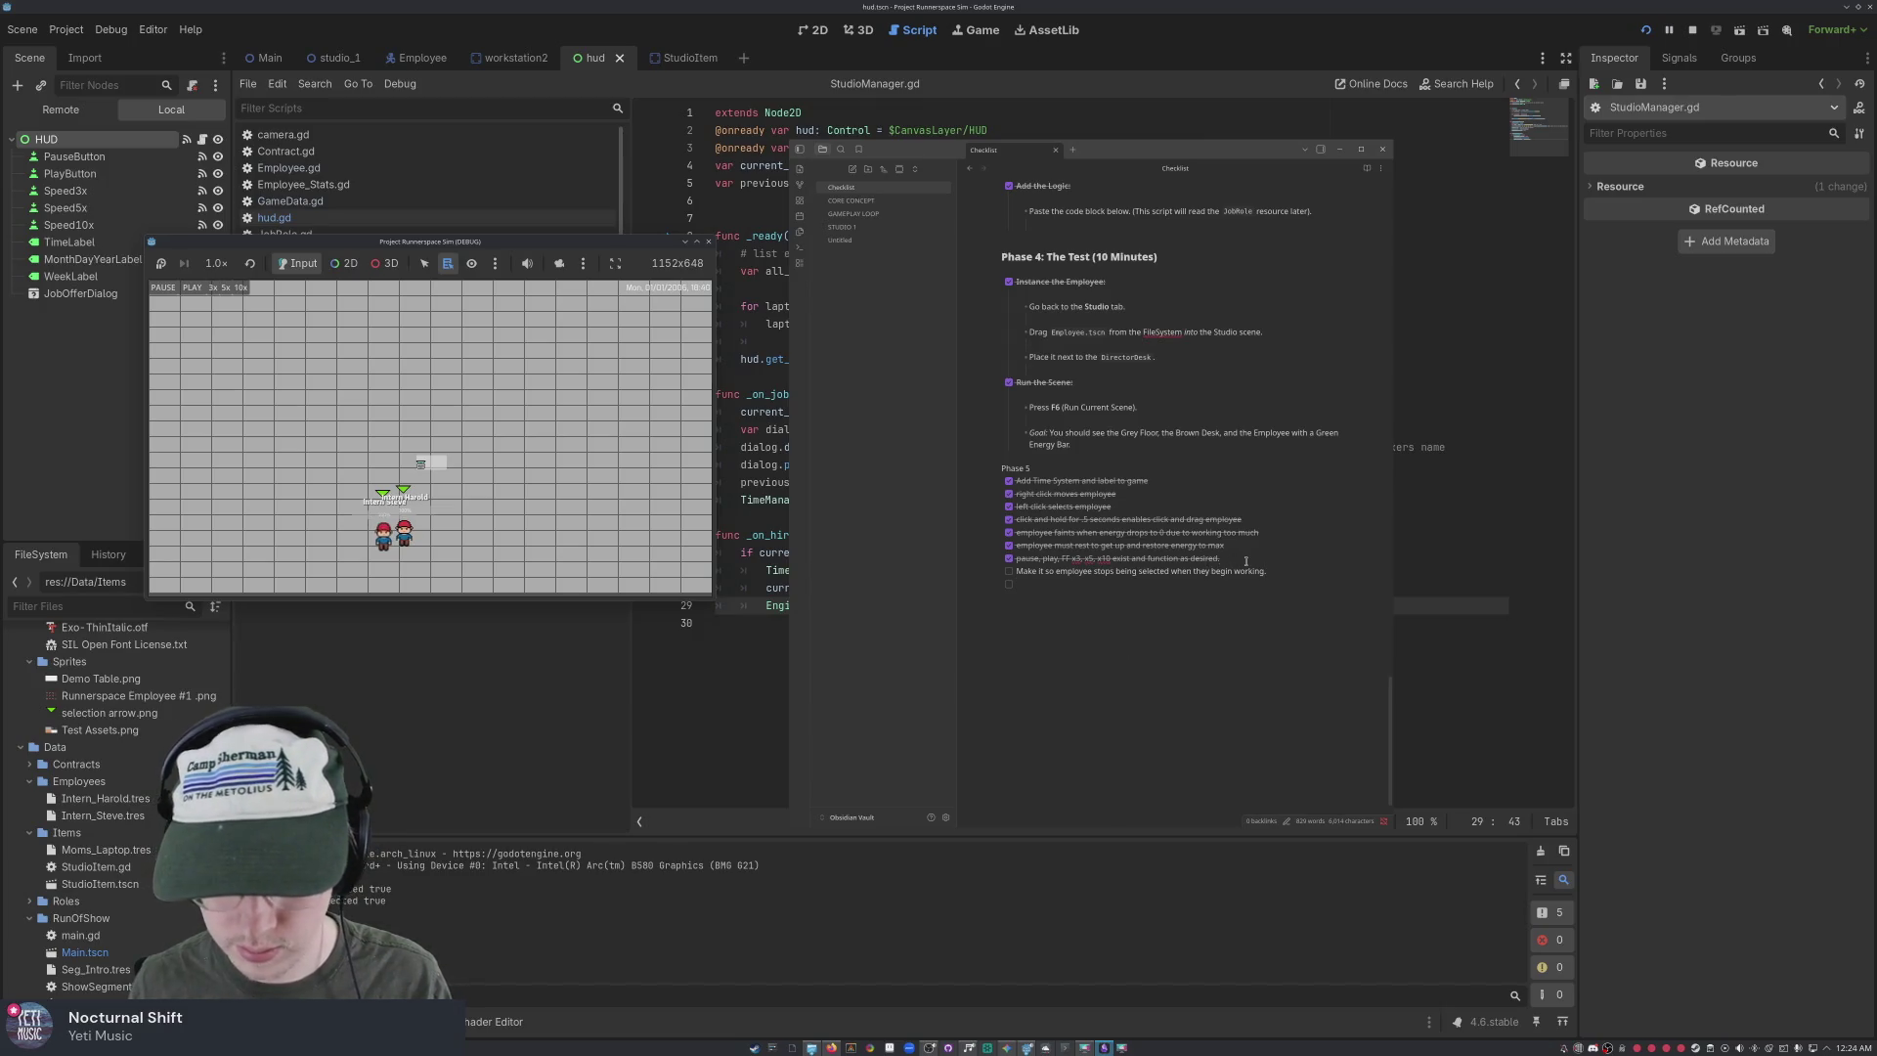
pyautogui.press('Return')
pyautogui.press('Return')
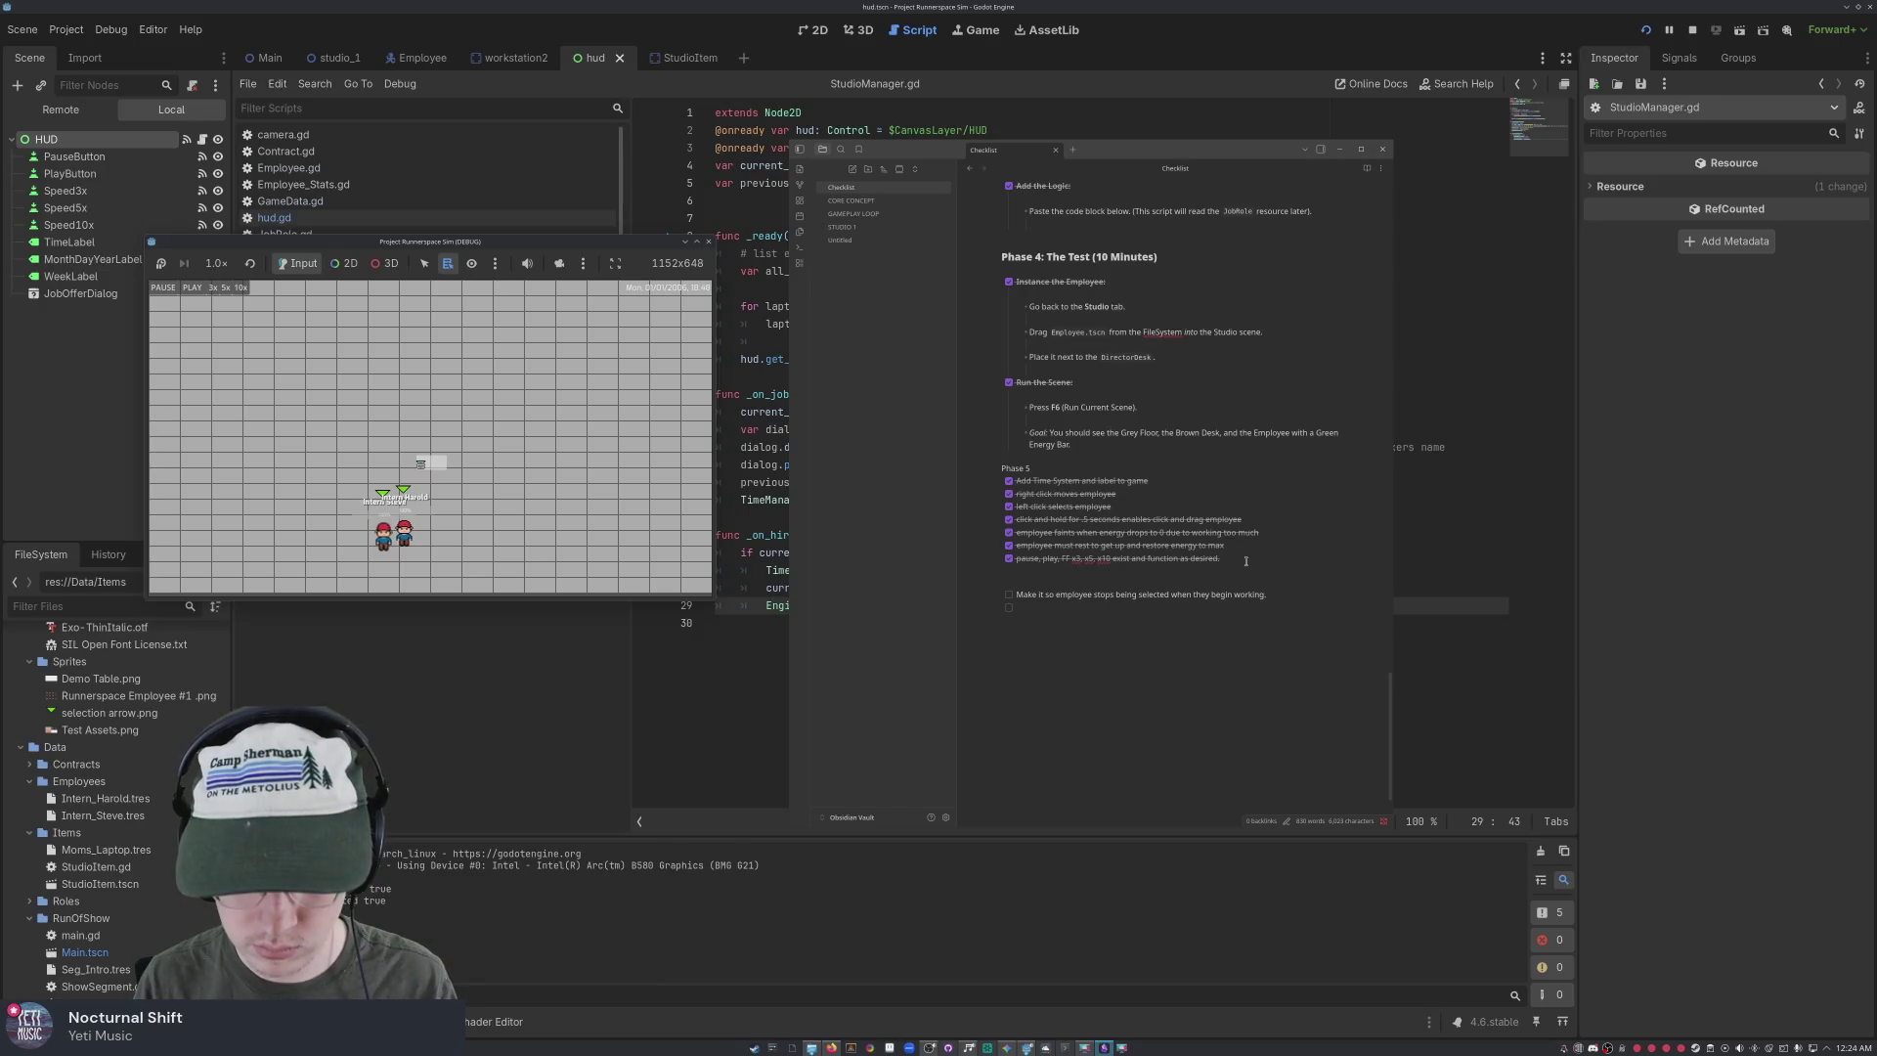
# Add a 'NEXT STREAM' list with unchecked items on employee selection and one employee per studio item
pyautogui.write('PoST')
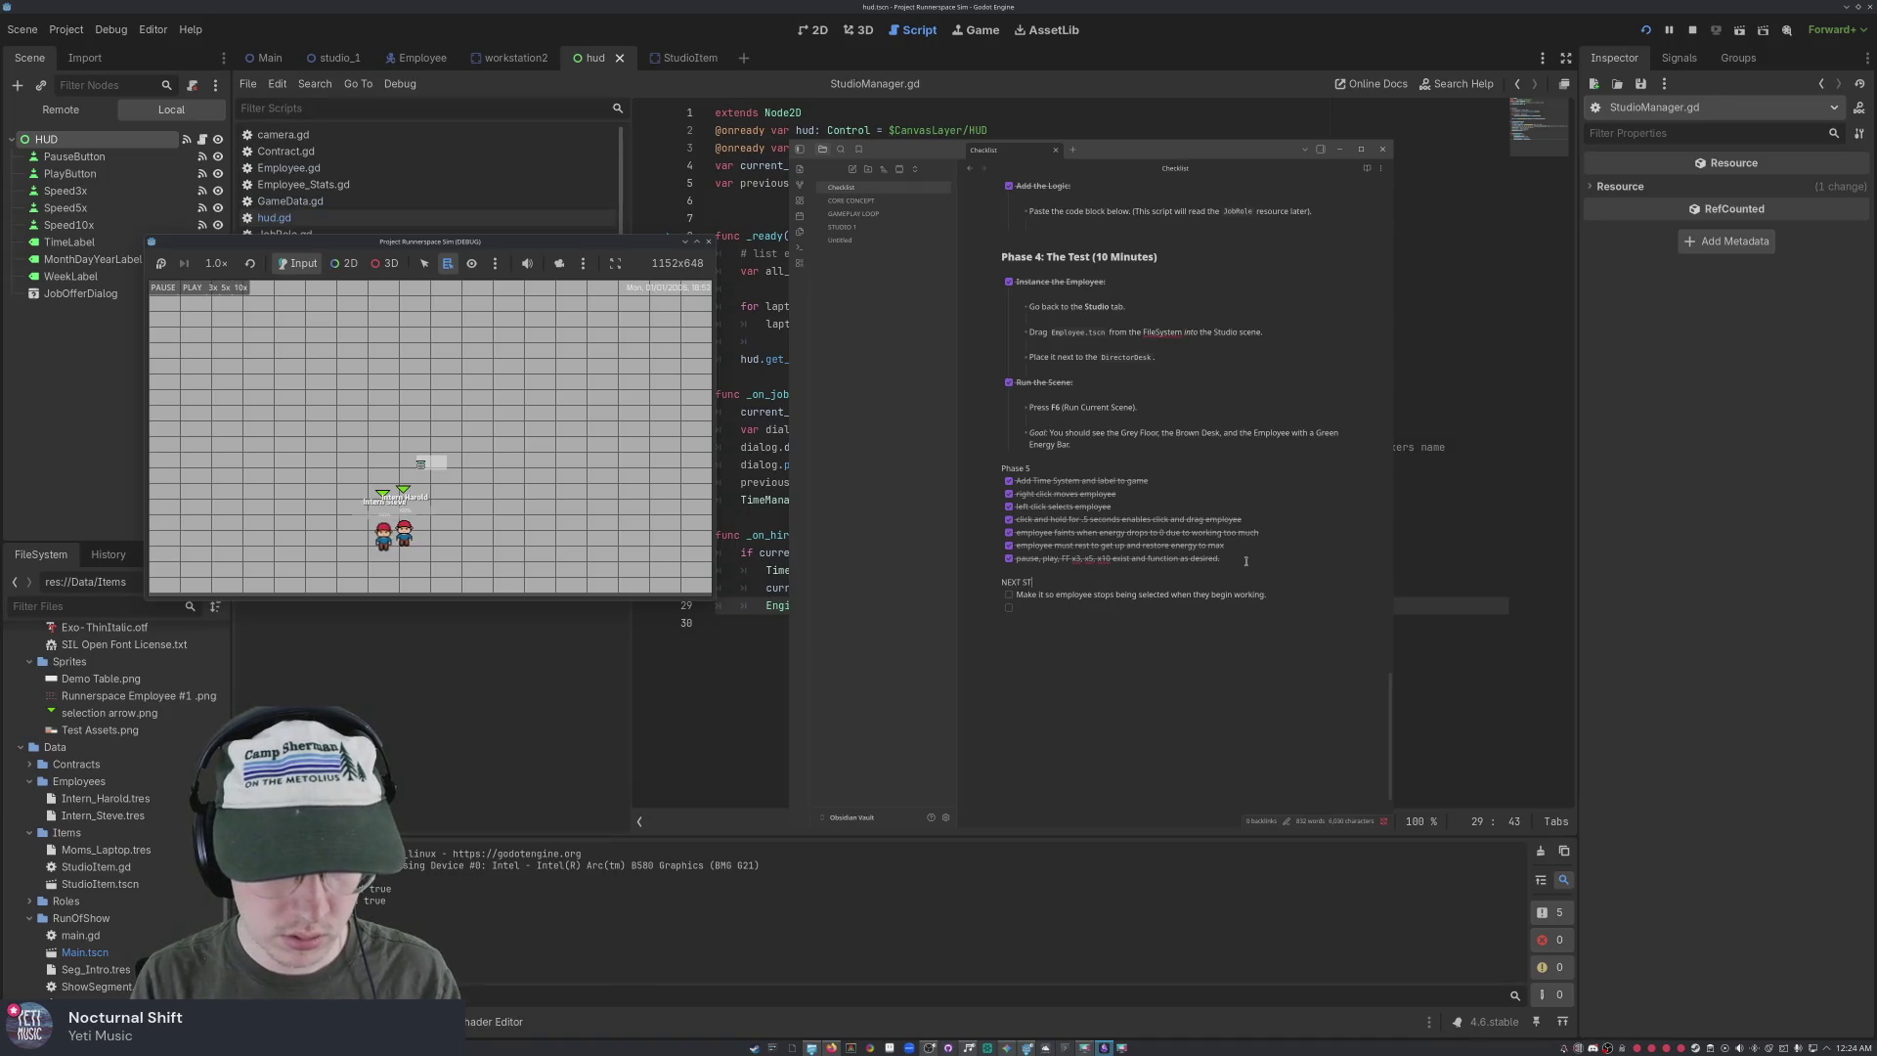
pyautogui.write('REAM:')
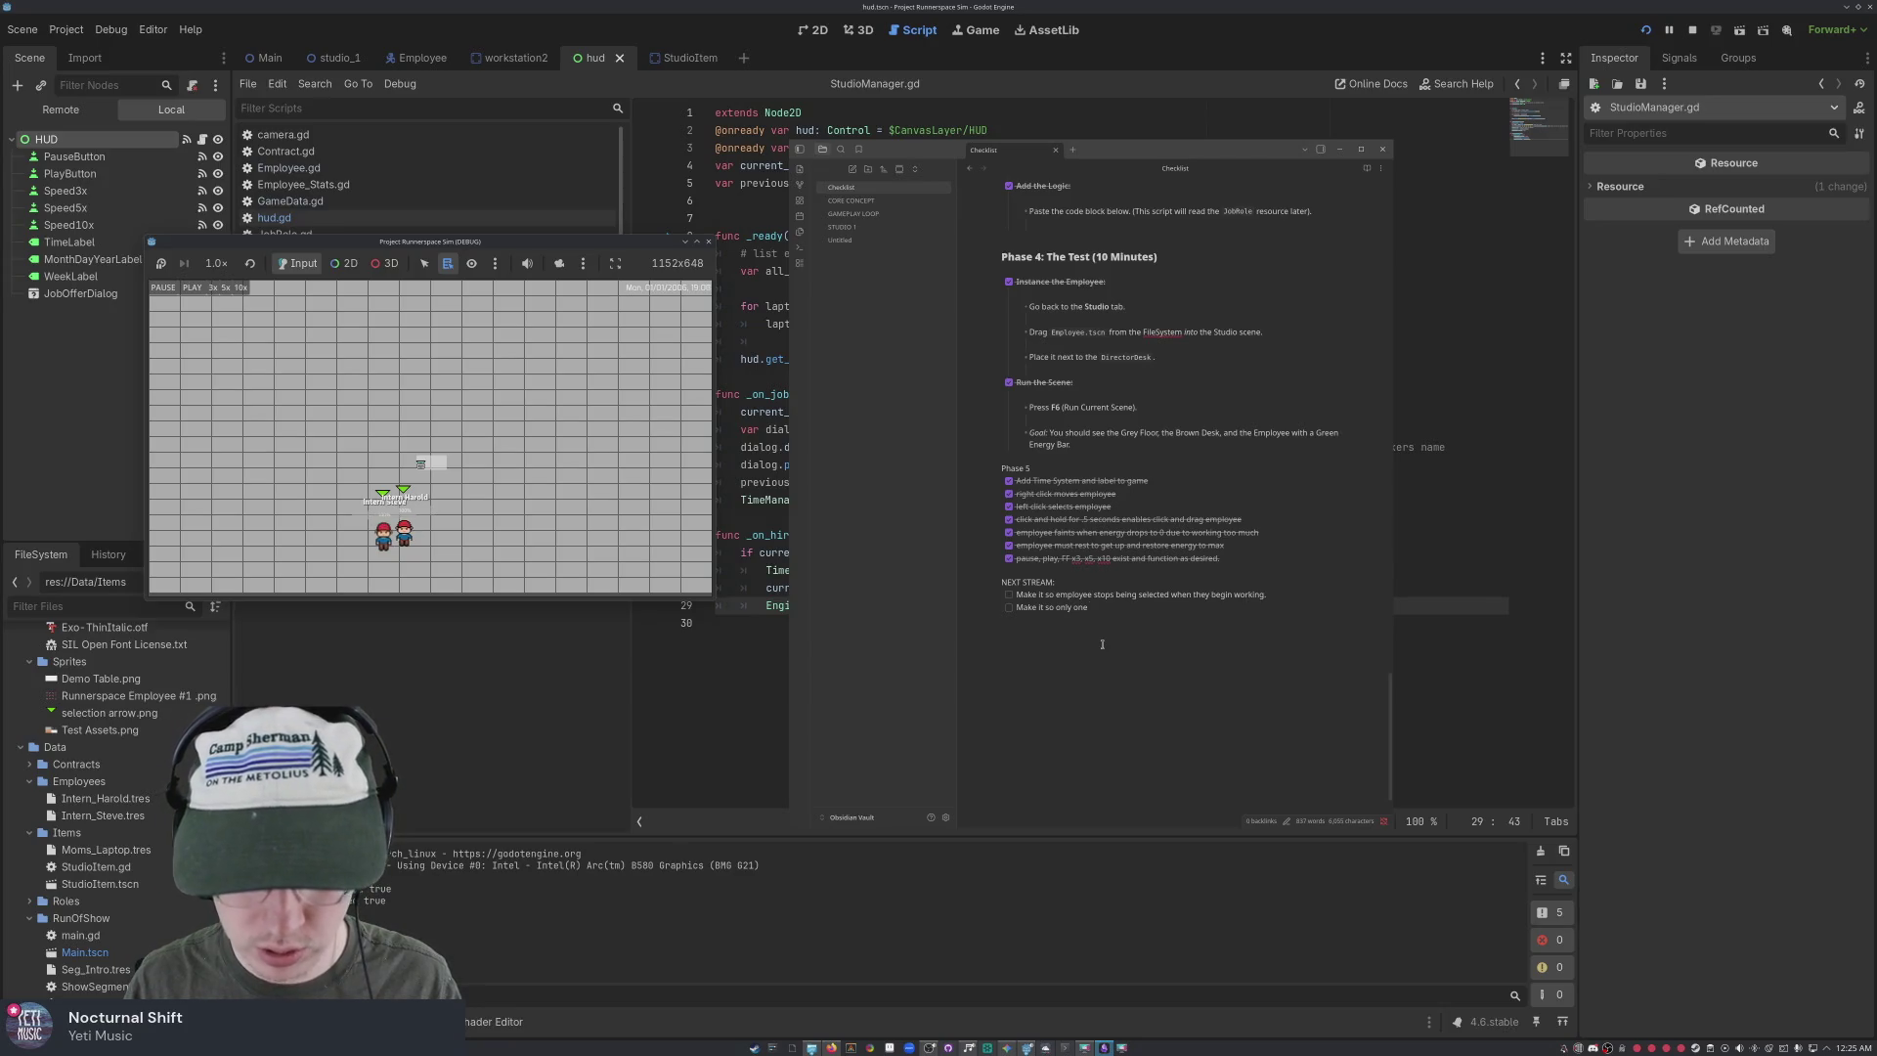
pyautogui.write('employee can use')
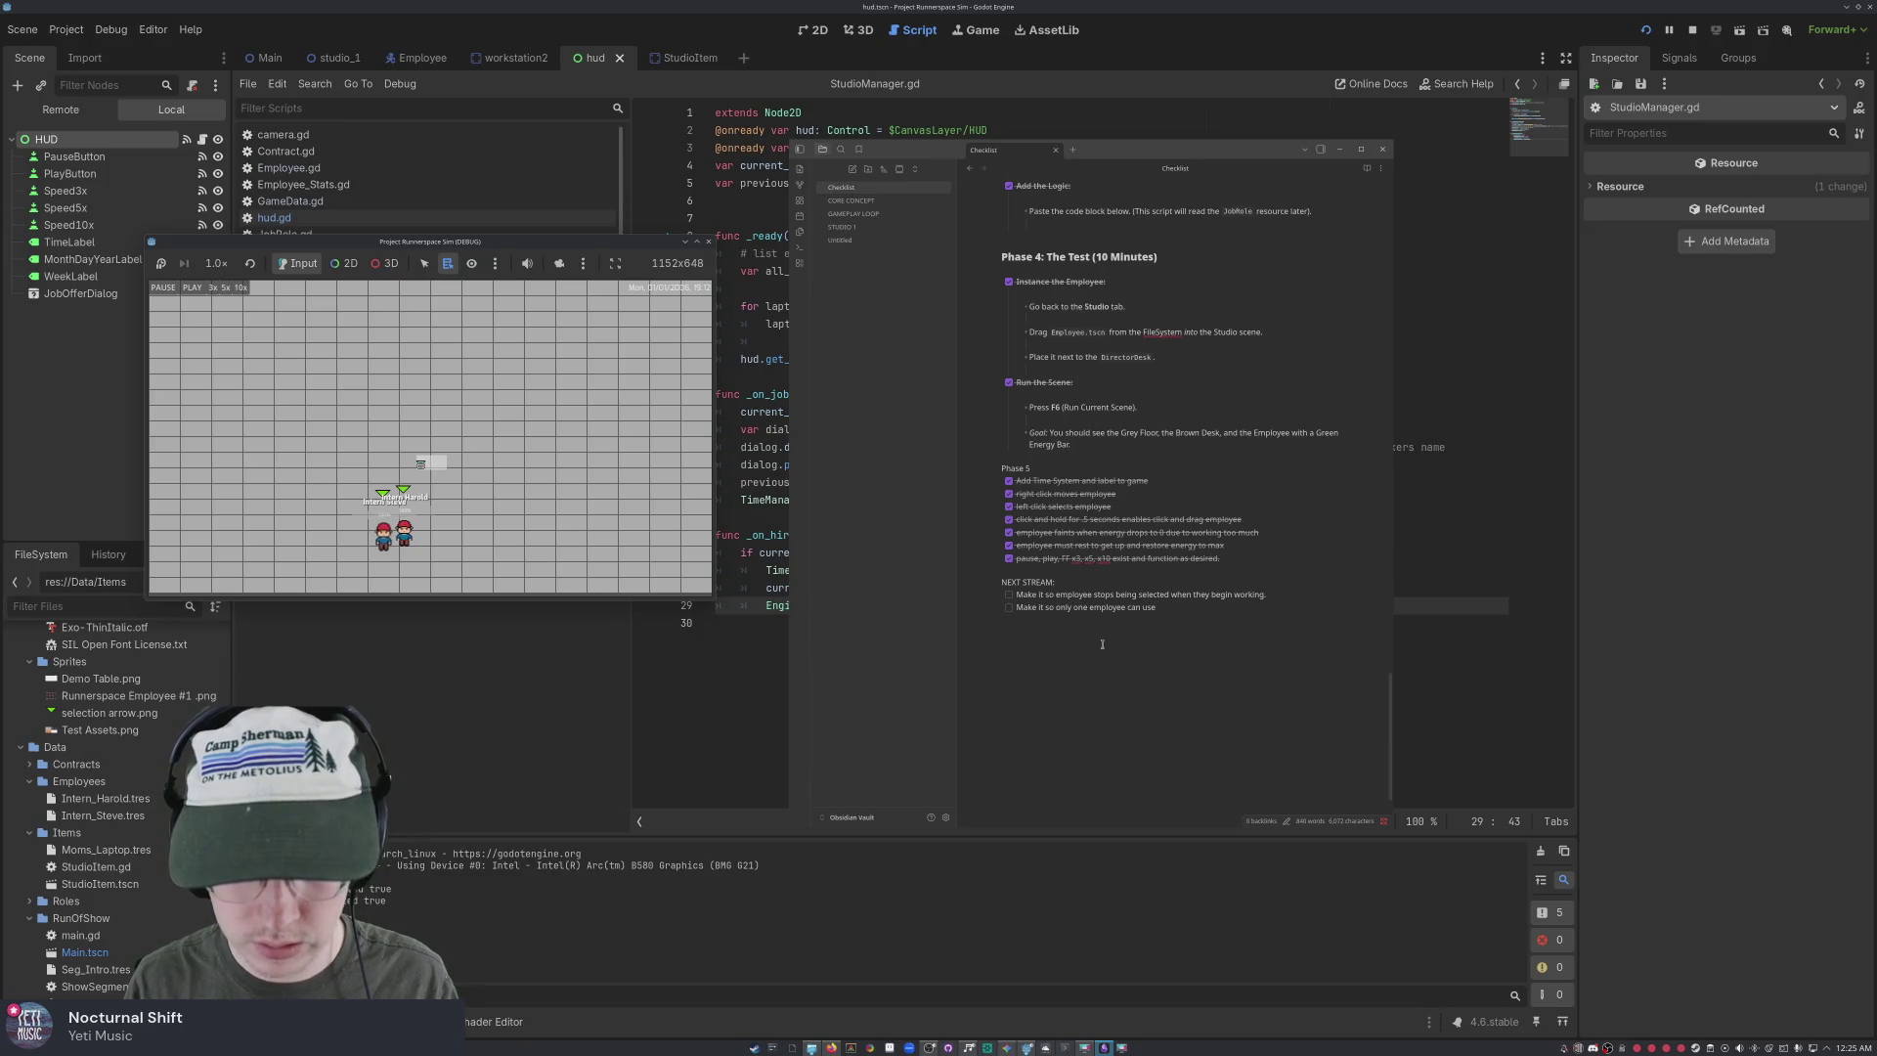
pyautogui.write('de')
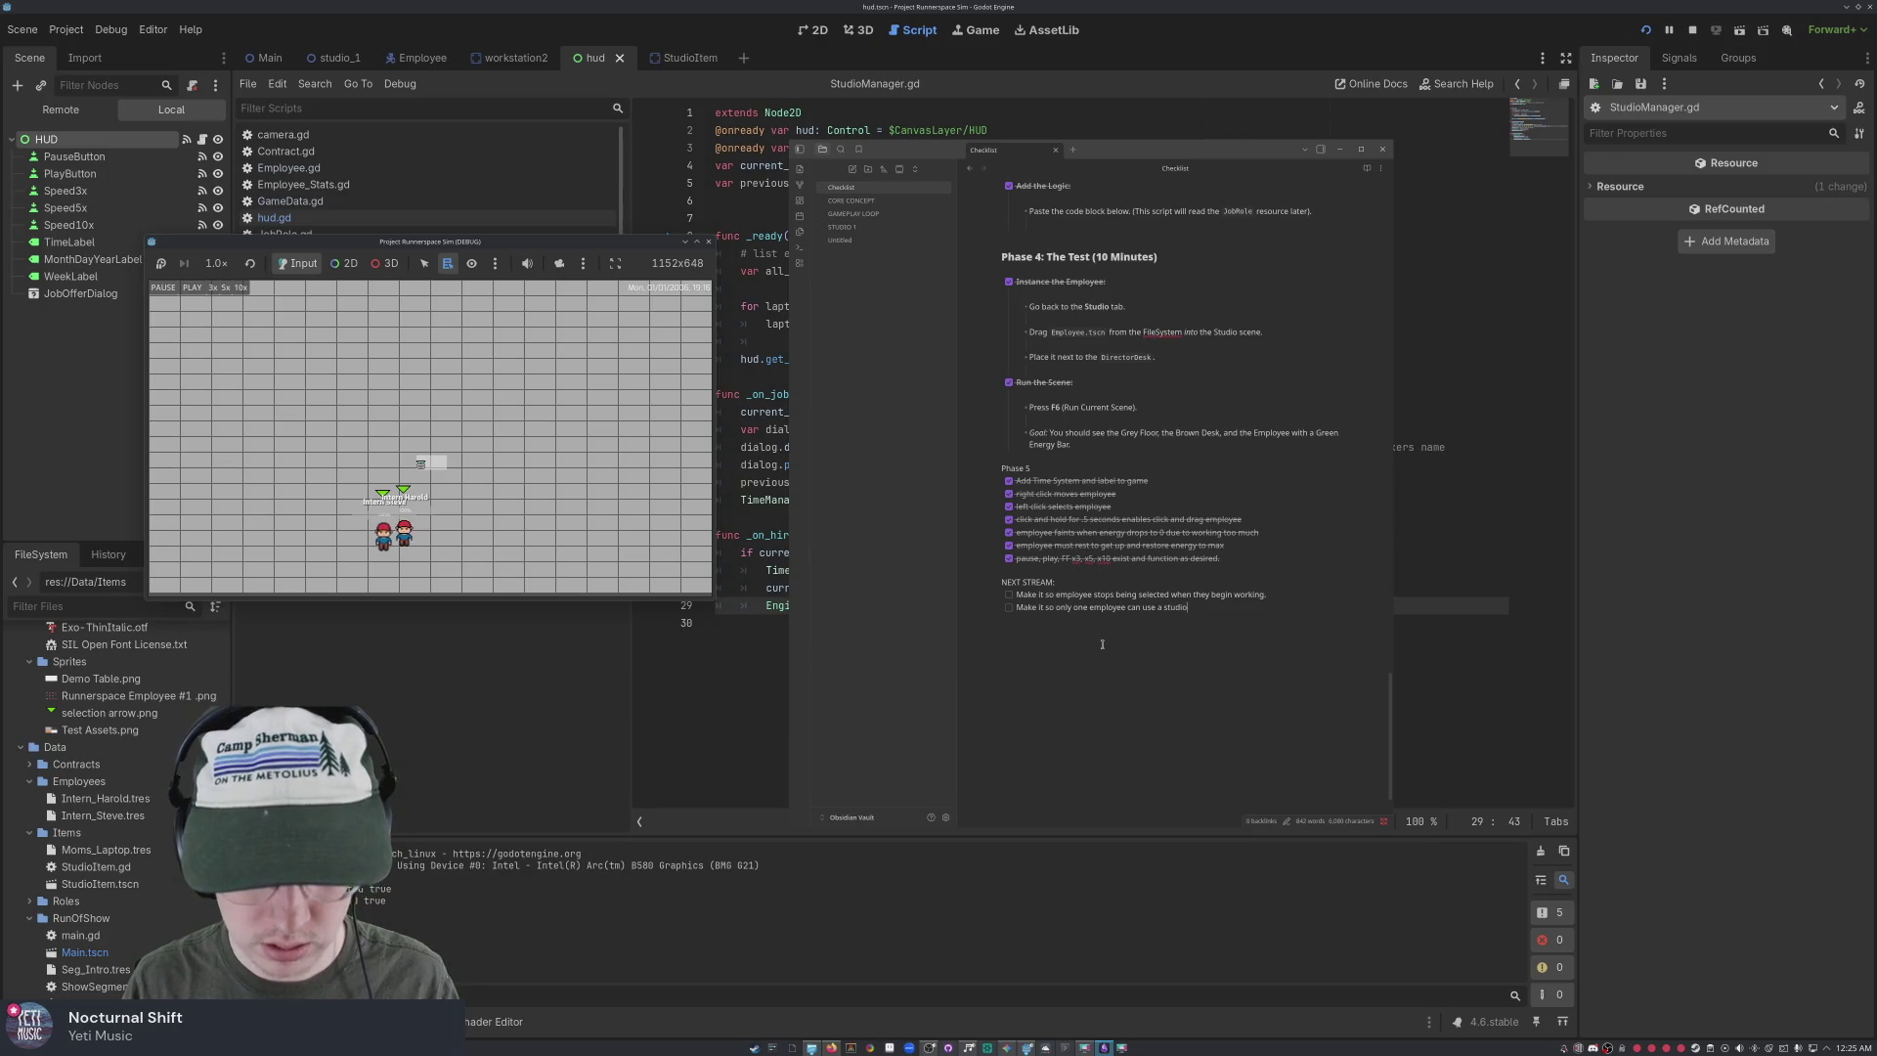
pyautogui.write('item at')
pyautogui.write('time')
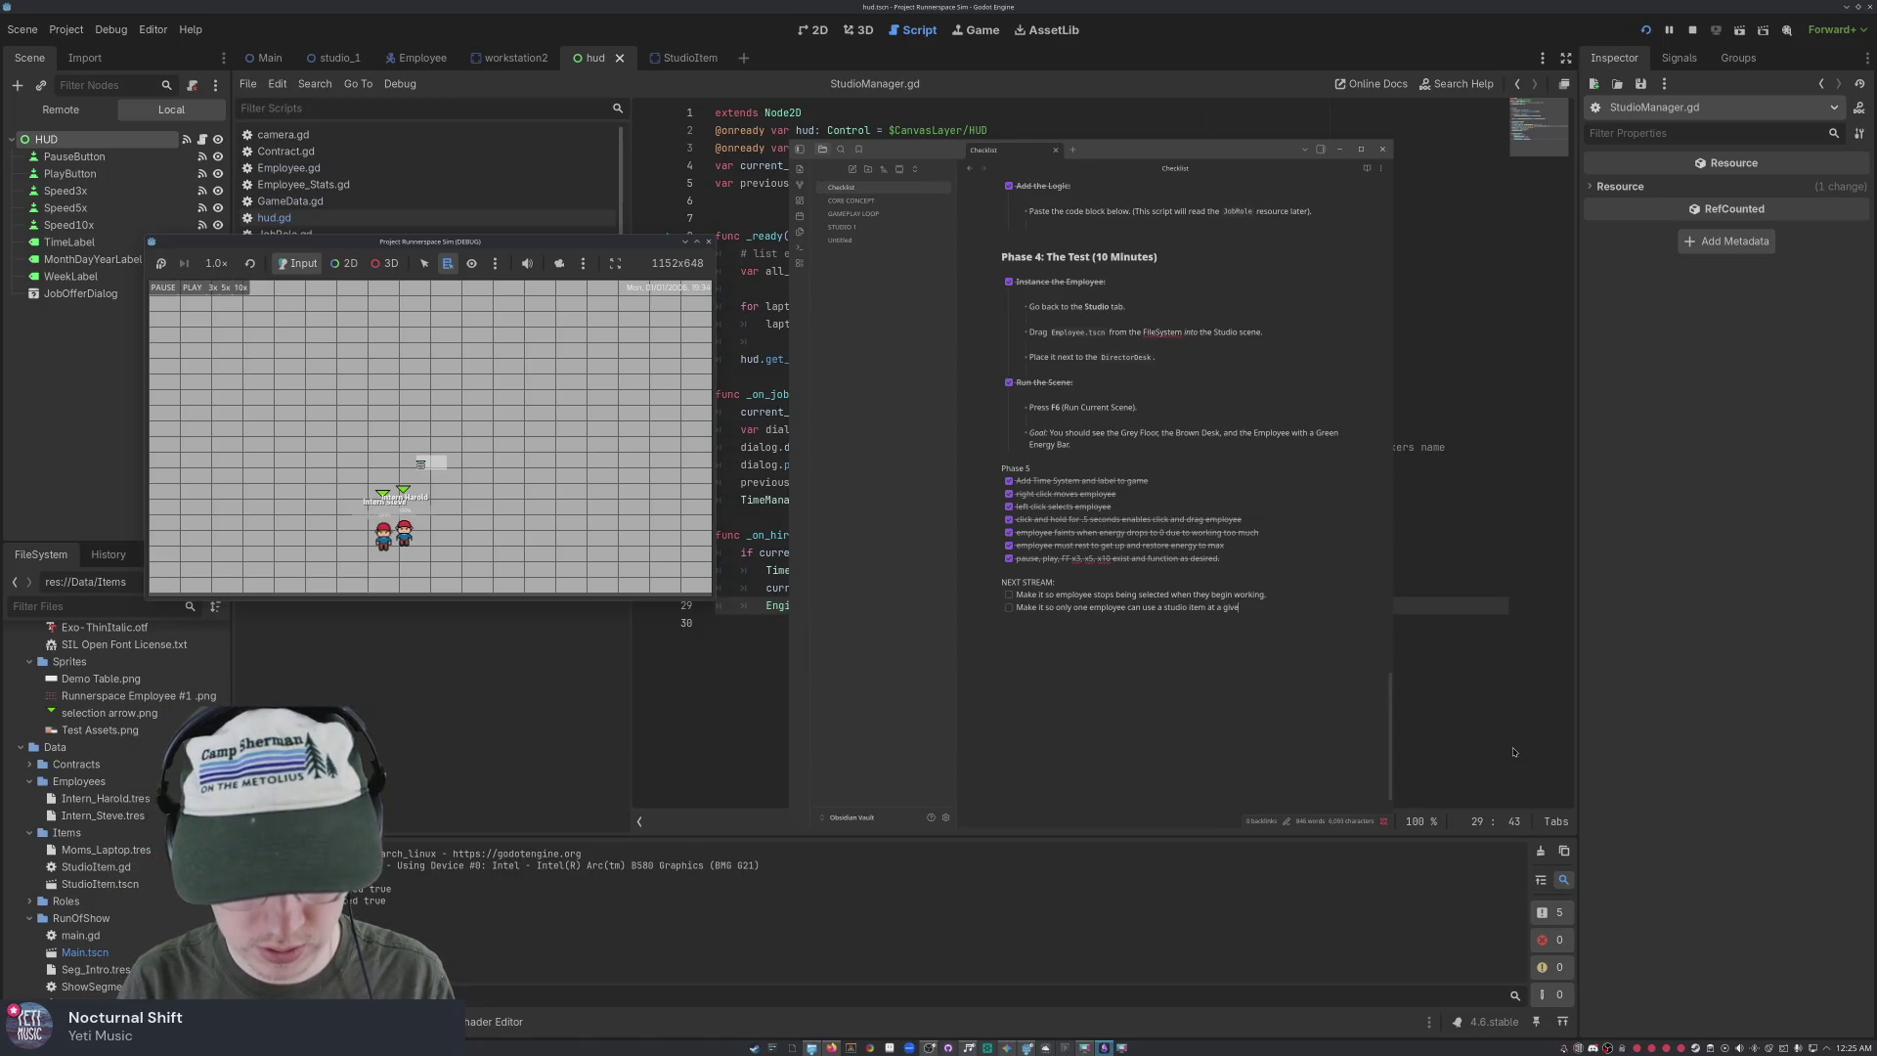
pyautogui.write('ime.')
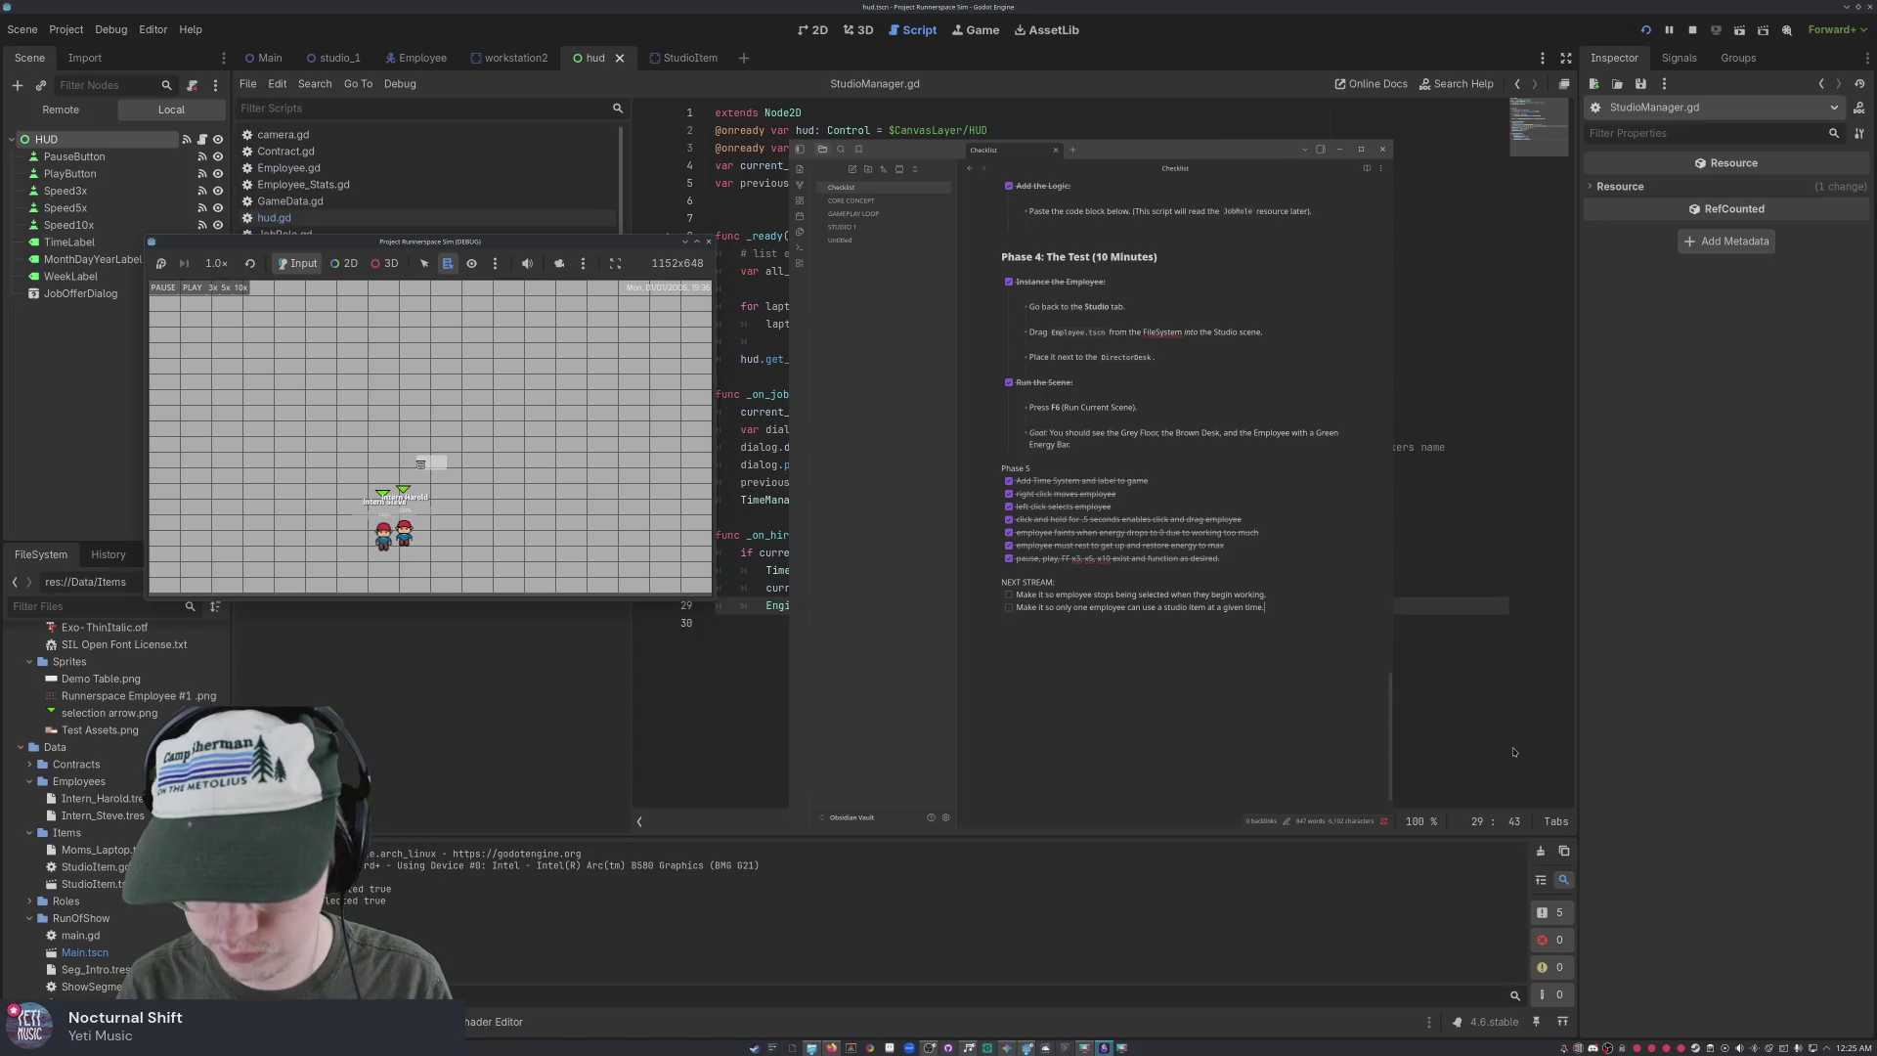
pyautogui.write(' Make it so')
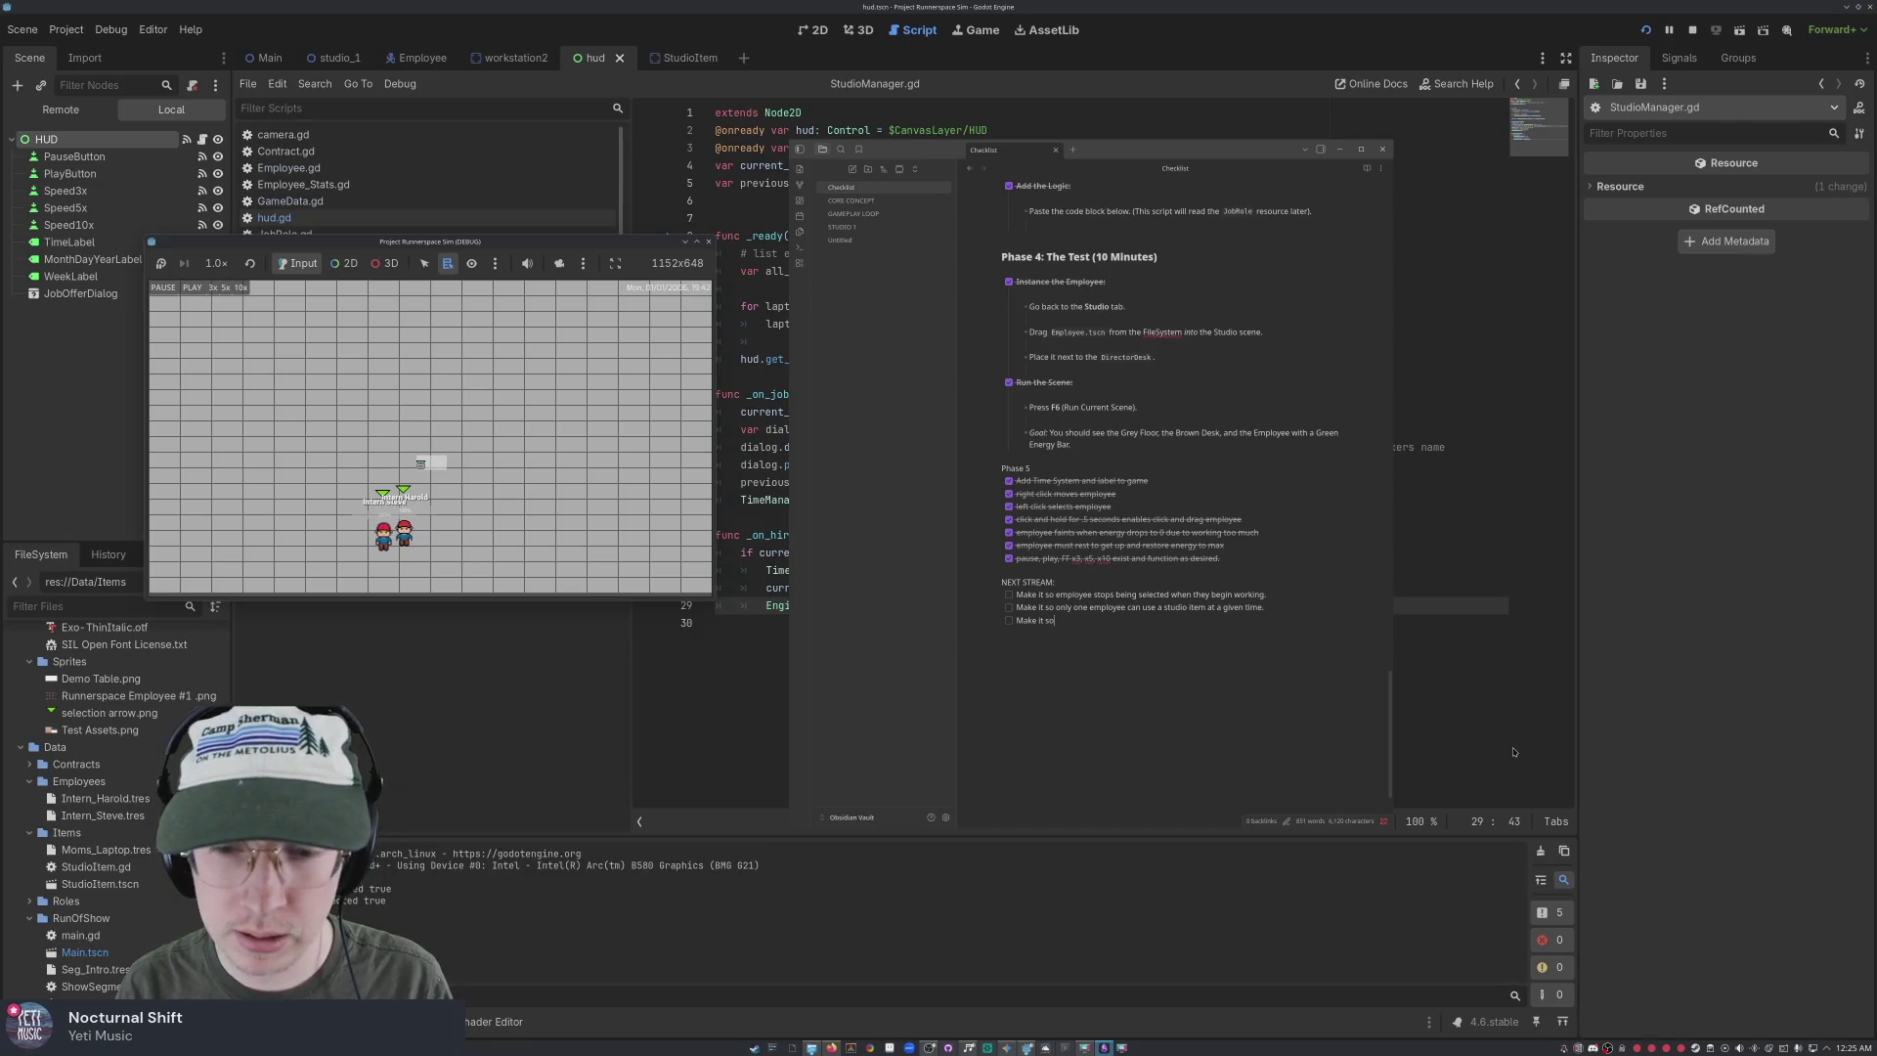
pyautogui.press('BackSpace')
pyautogui.press('BackSpace')
pyautogui.press('BackSpace')
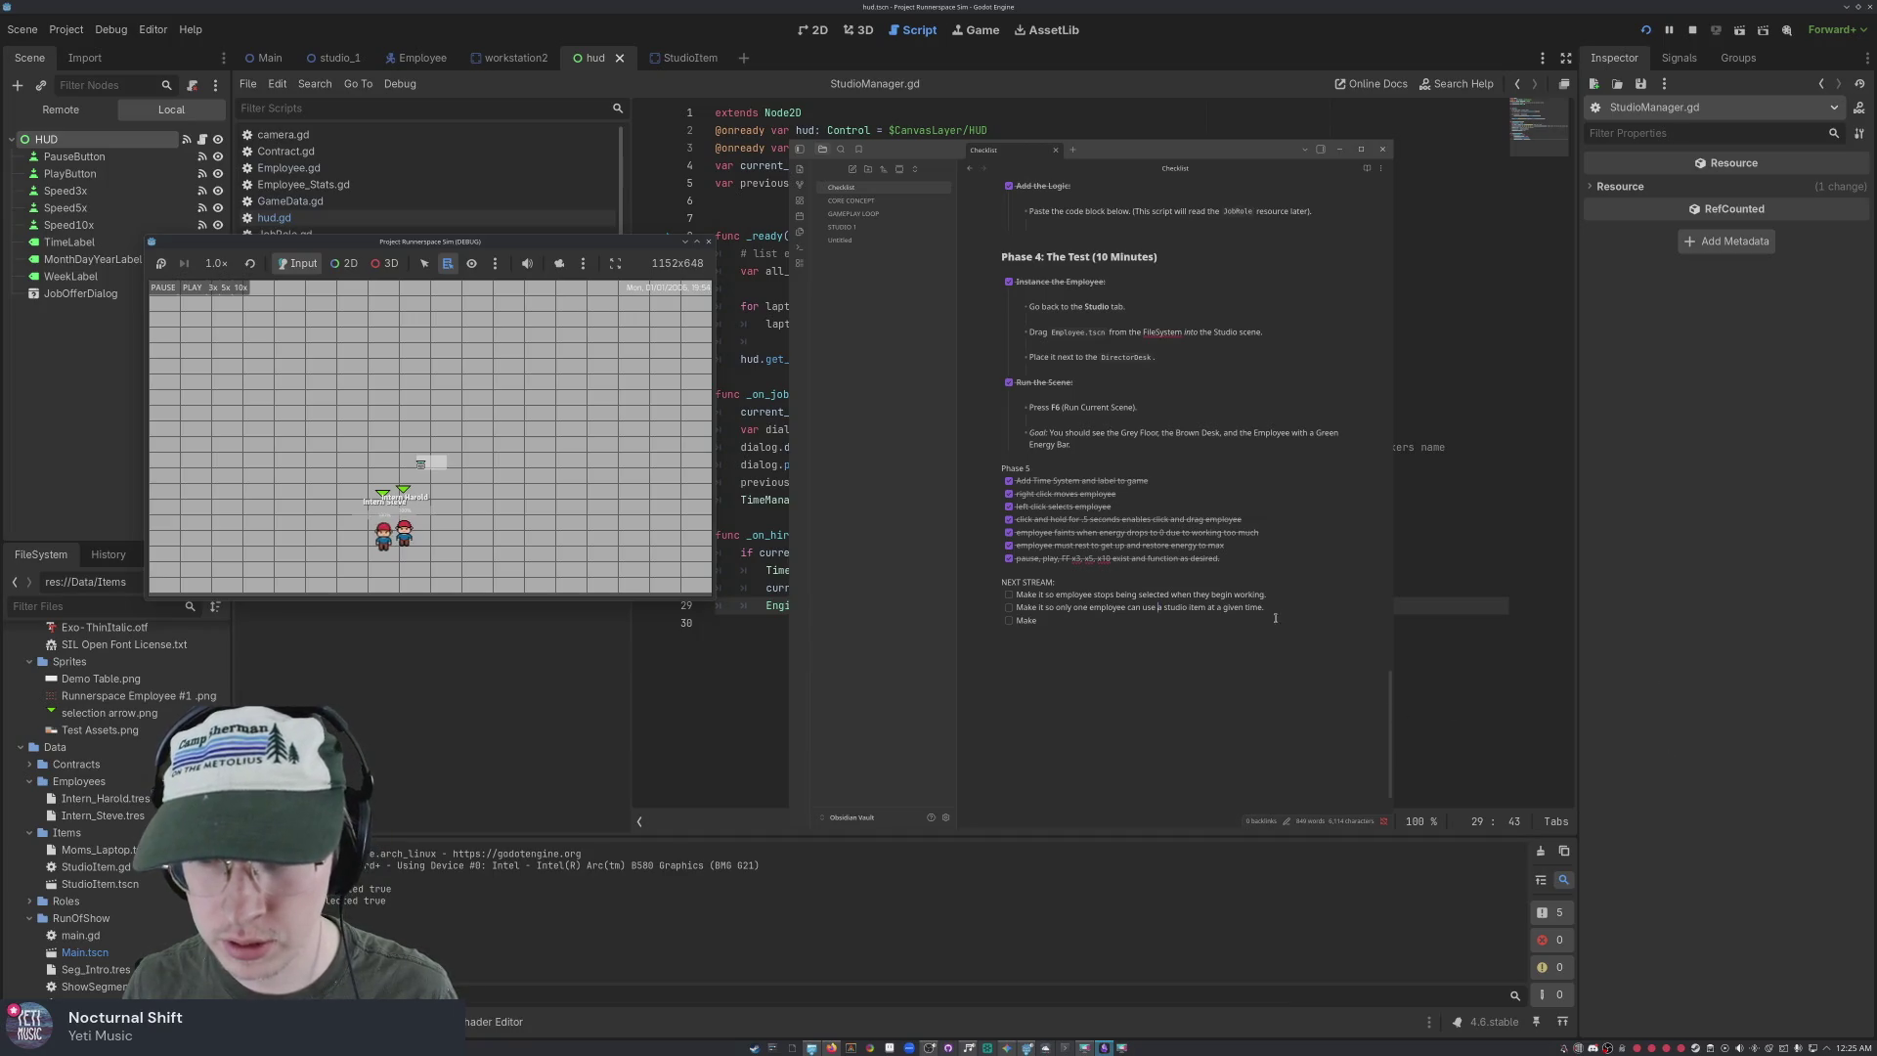
pyautogui.click(1064, 616)
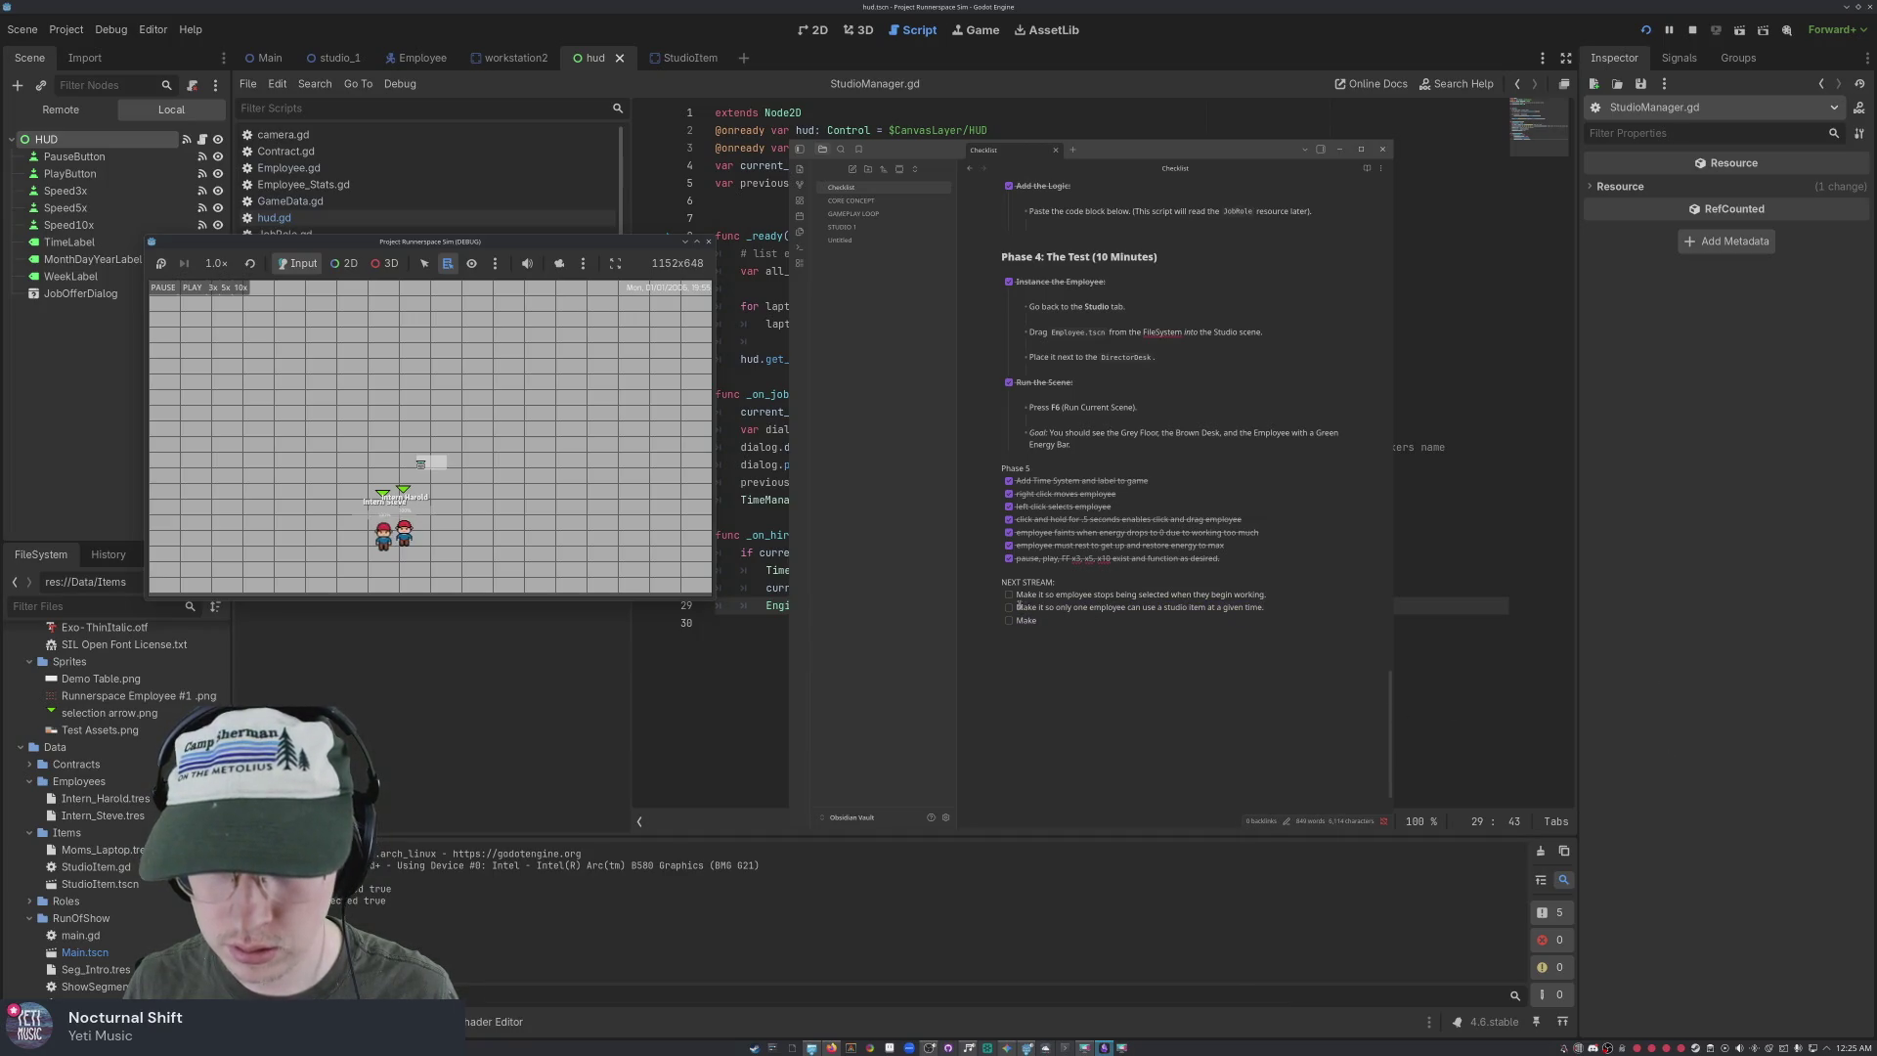
# Replace the studio item lines with 'Make the employee to item use ratio 1:1 rather than having multiple employees use said item…'
pyautogui.moveTo(1020, 606); pyautogui.dragTo(1268, 607)
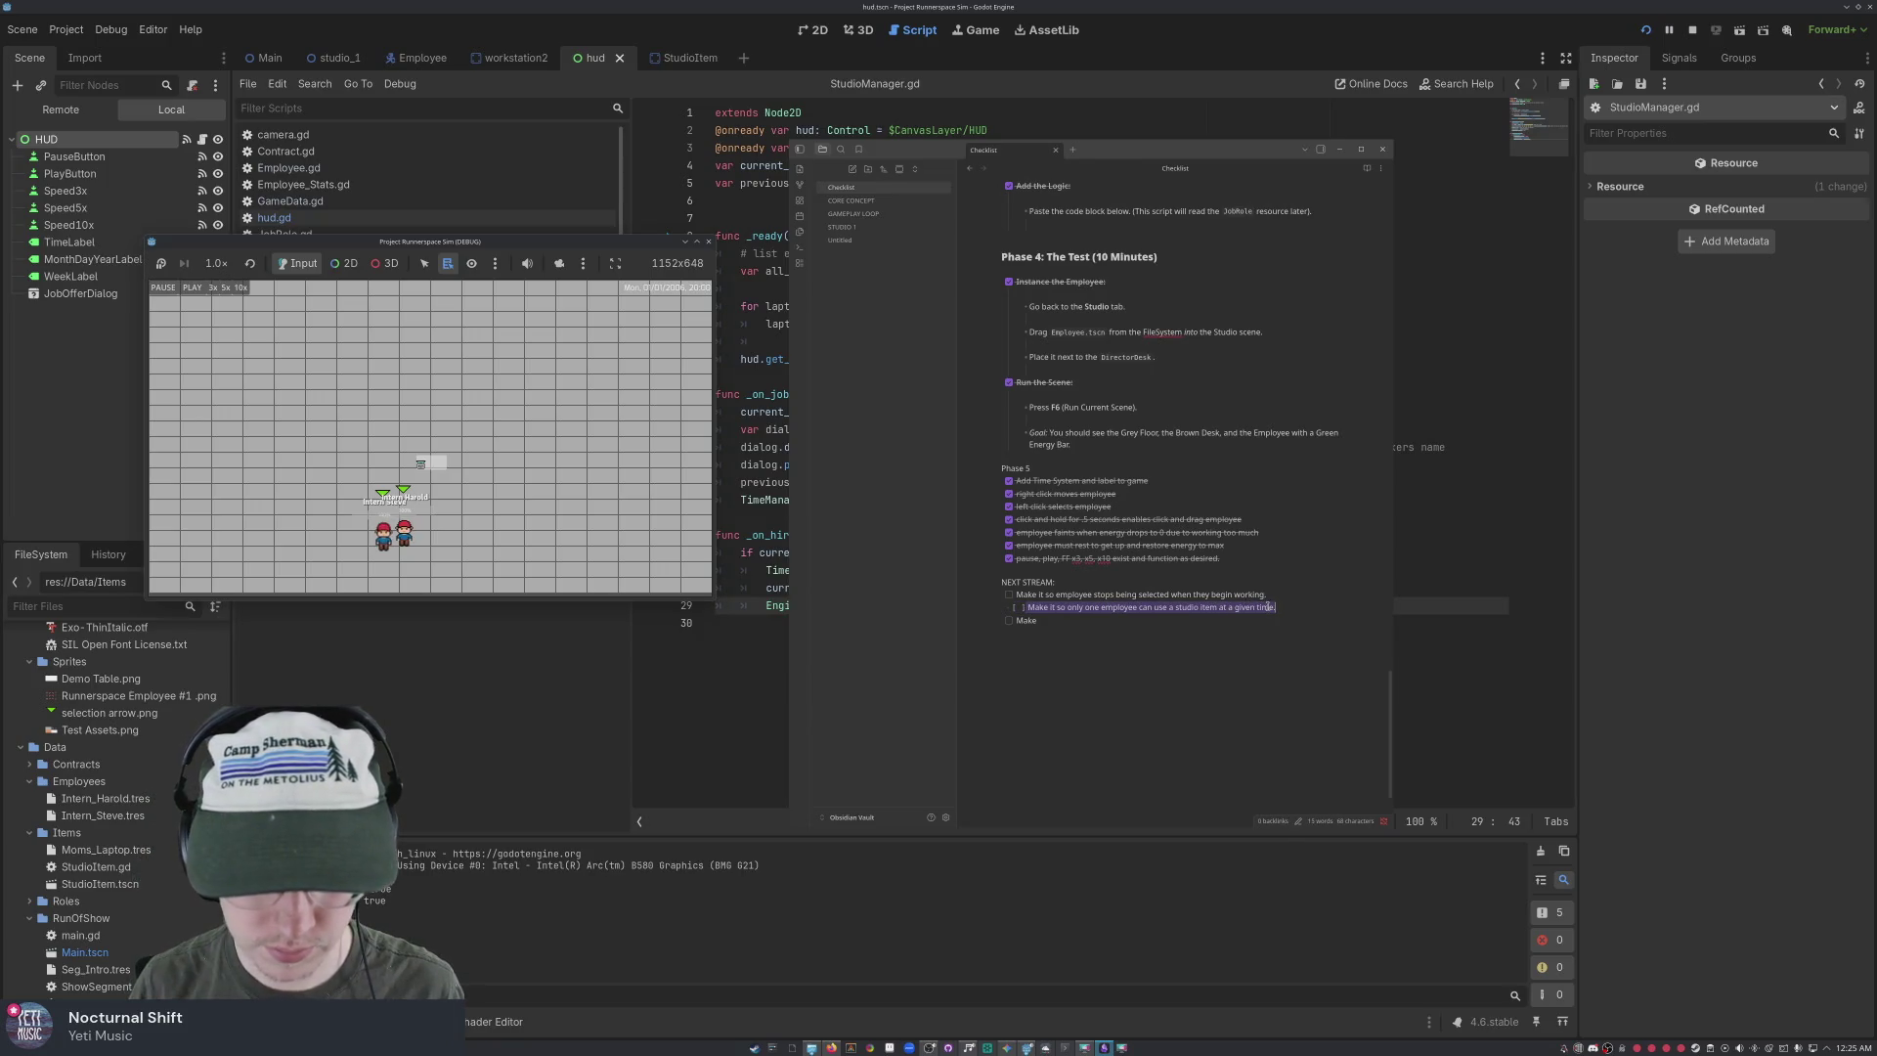
pyautogui.write('make')
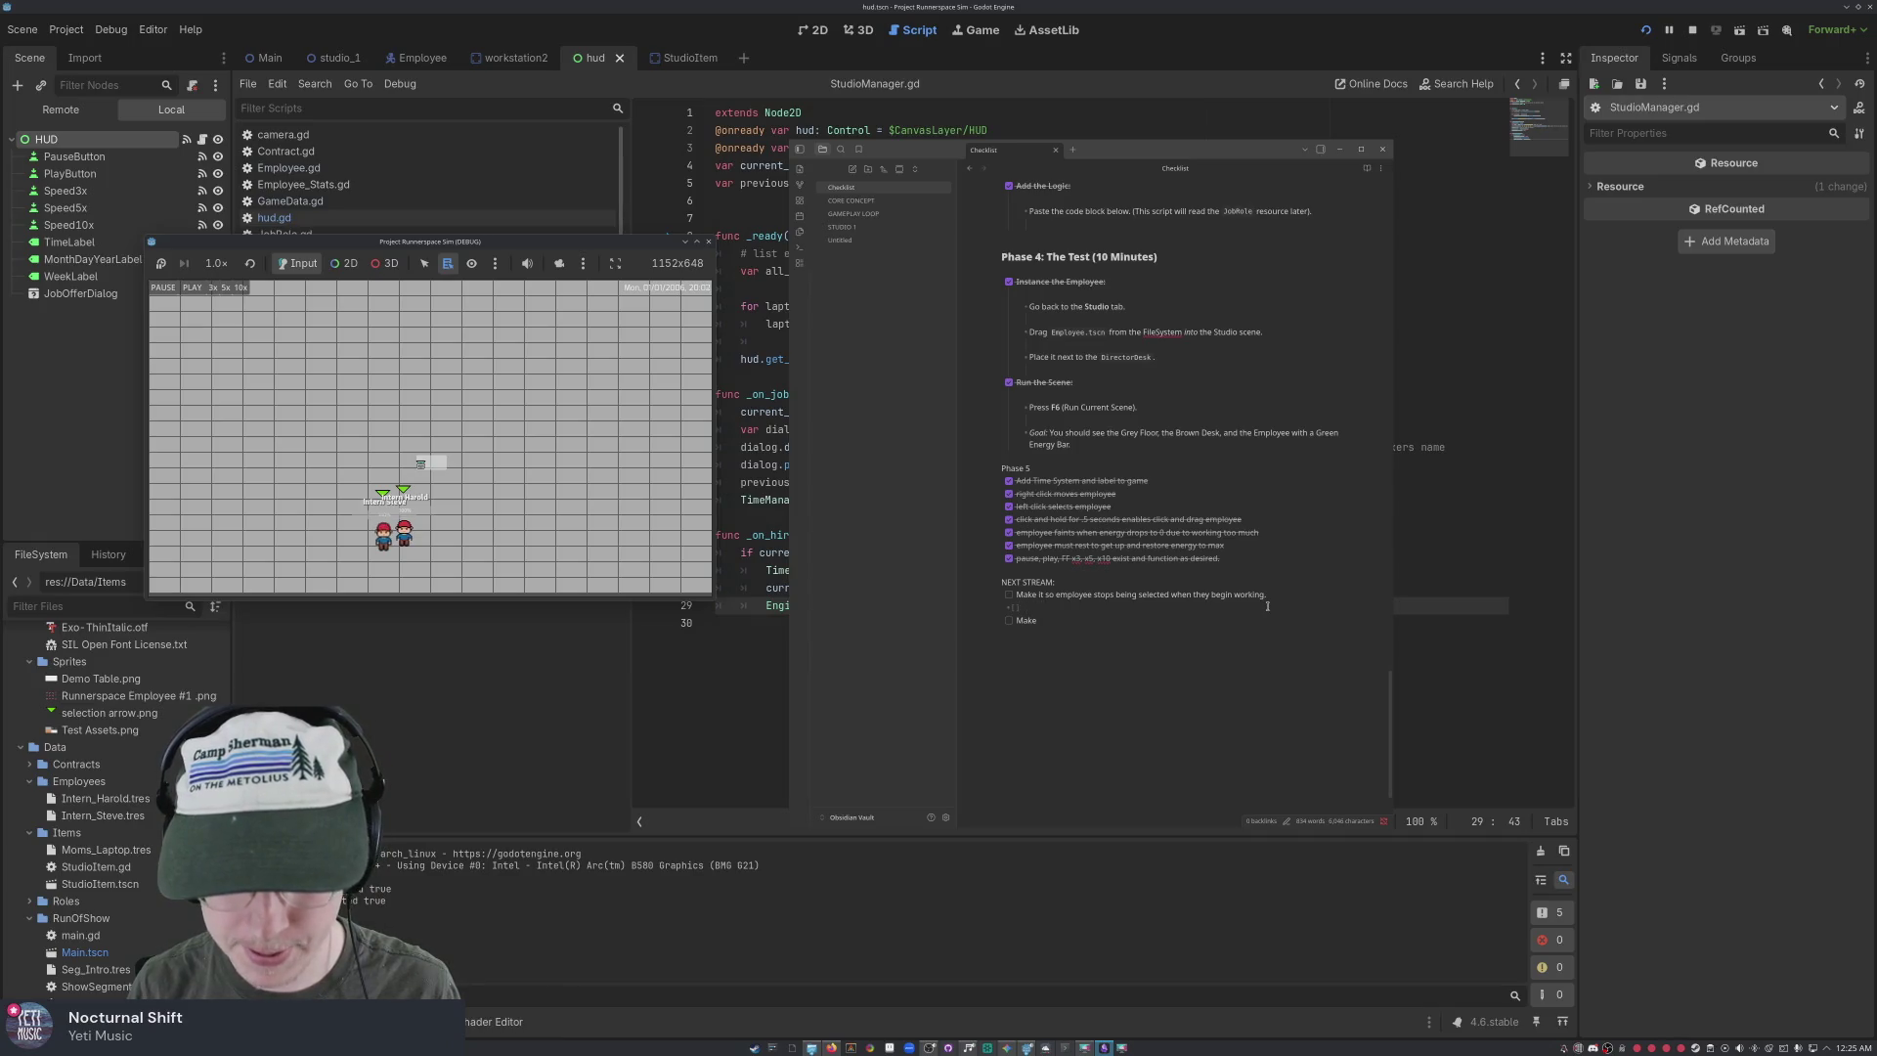
pyautogui.hotkey('ctrl', 'z')
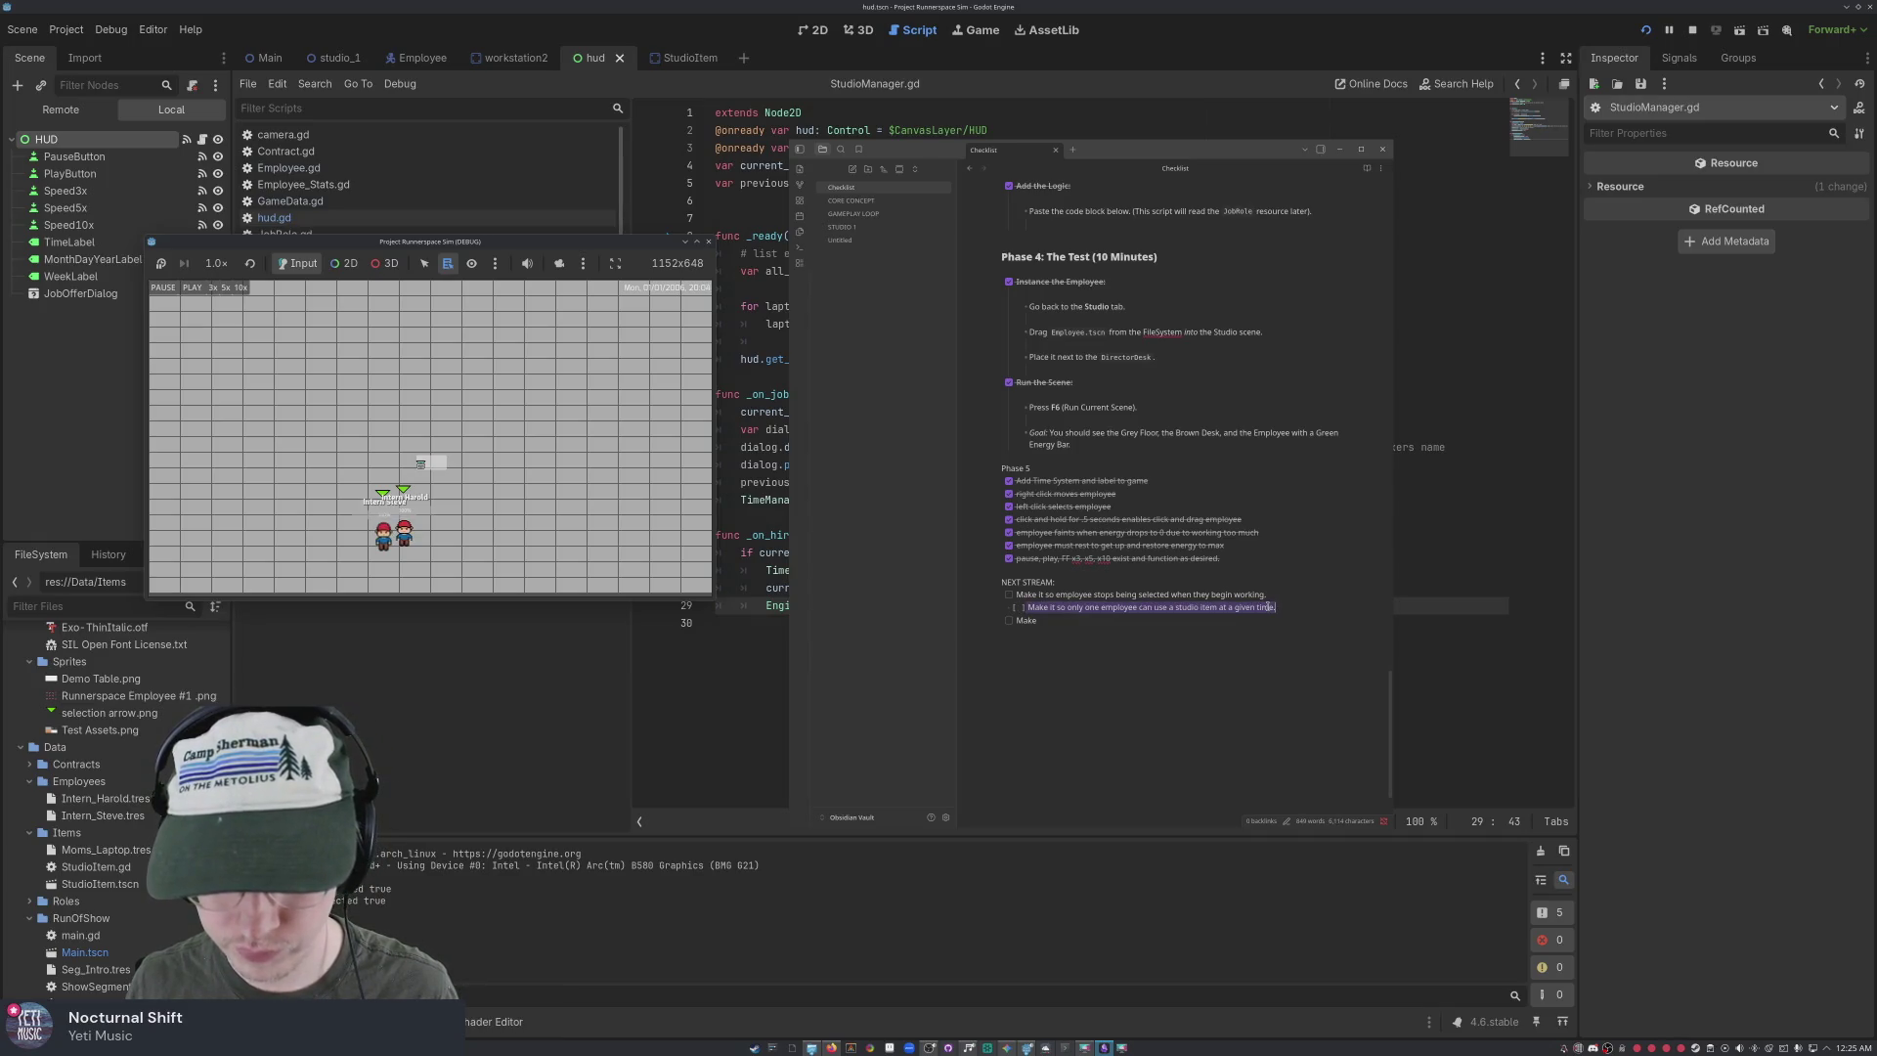
pyautogui.click(1029, 608)
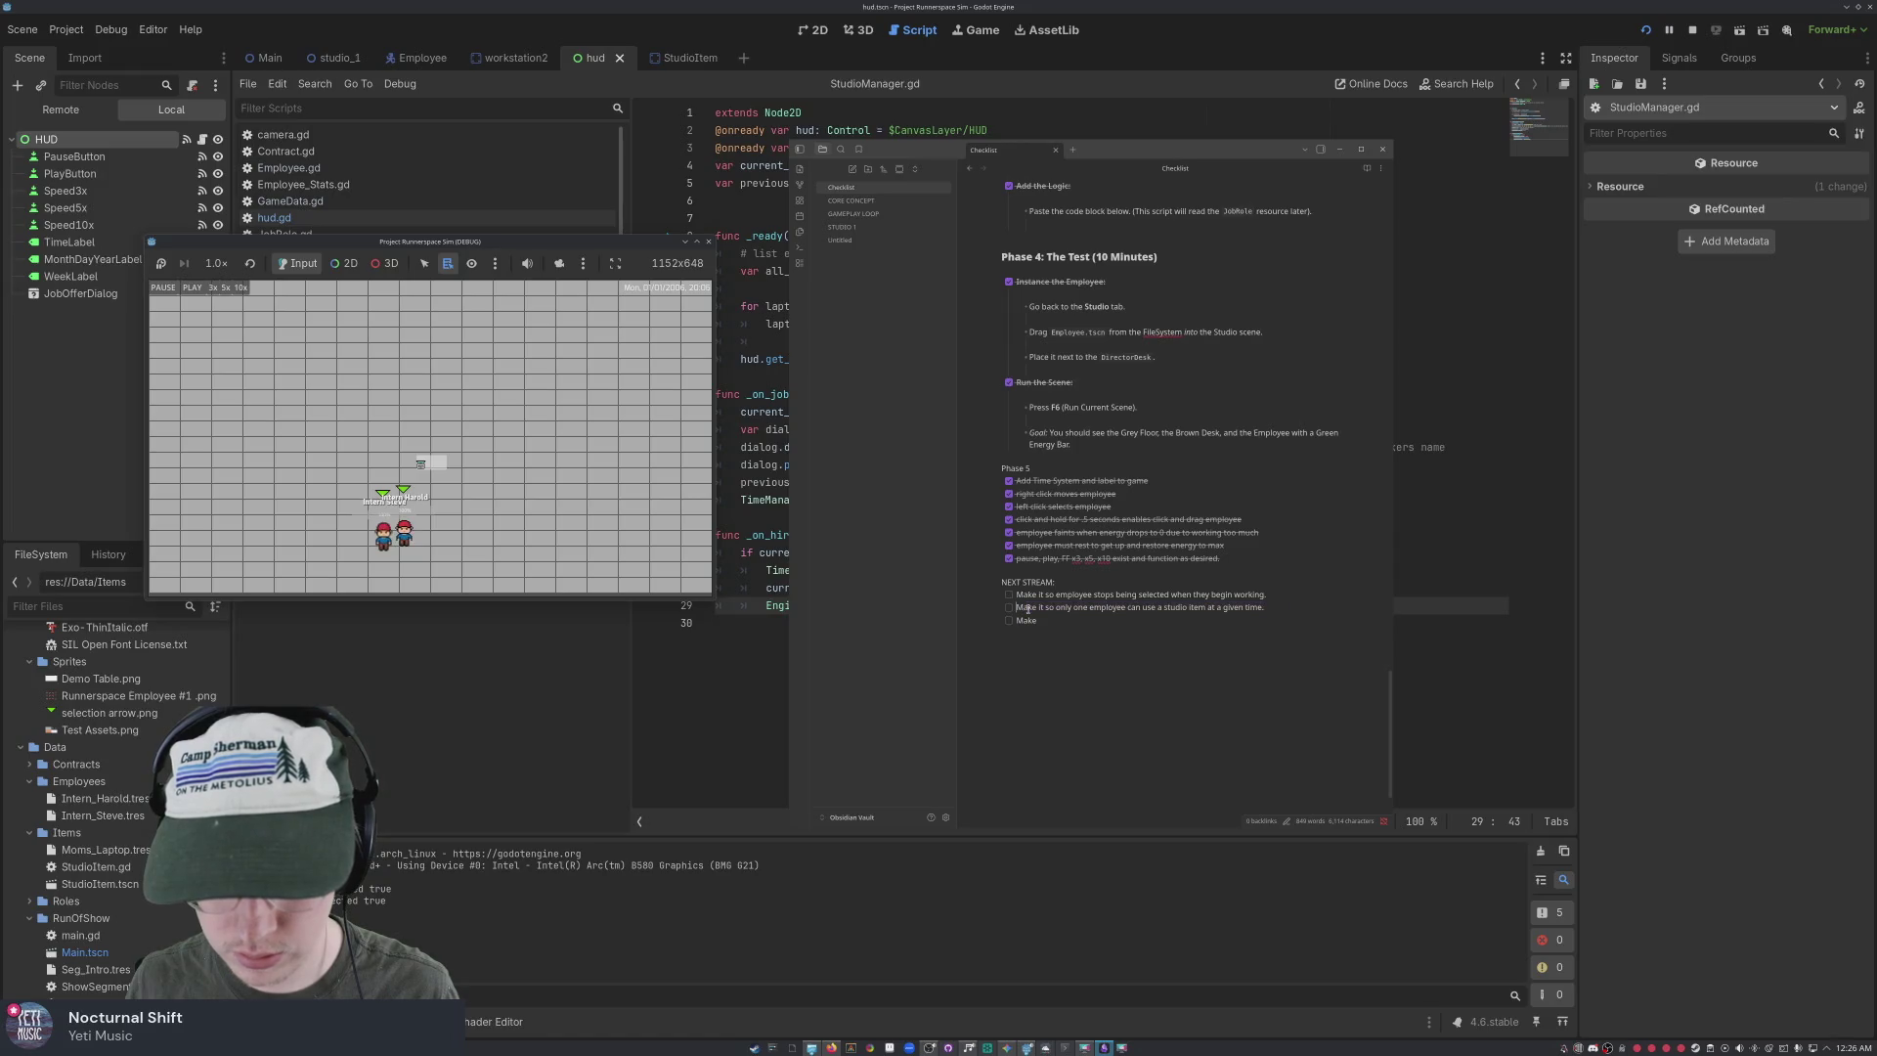
pyautogui.hotkey('shift', 'End')
pyautogui.hotkey('shift', 'Down')
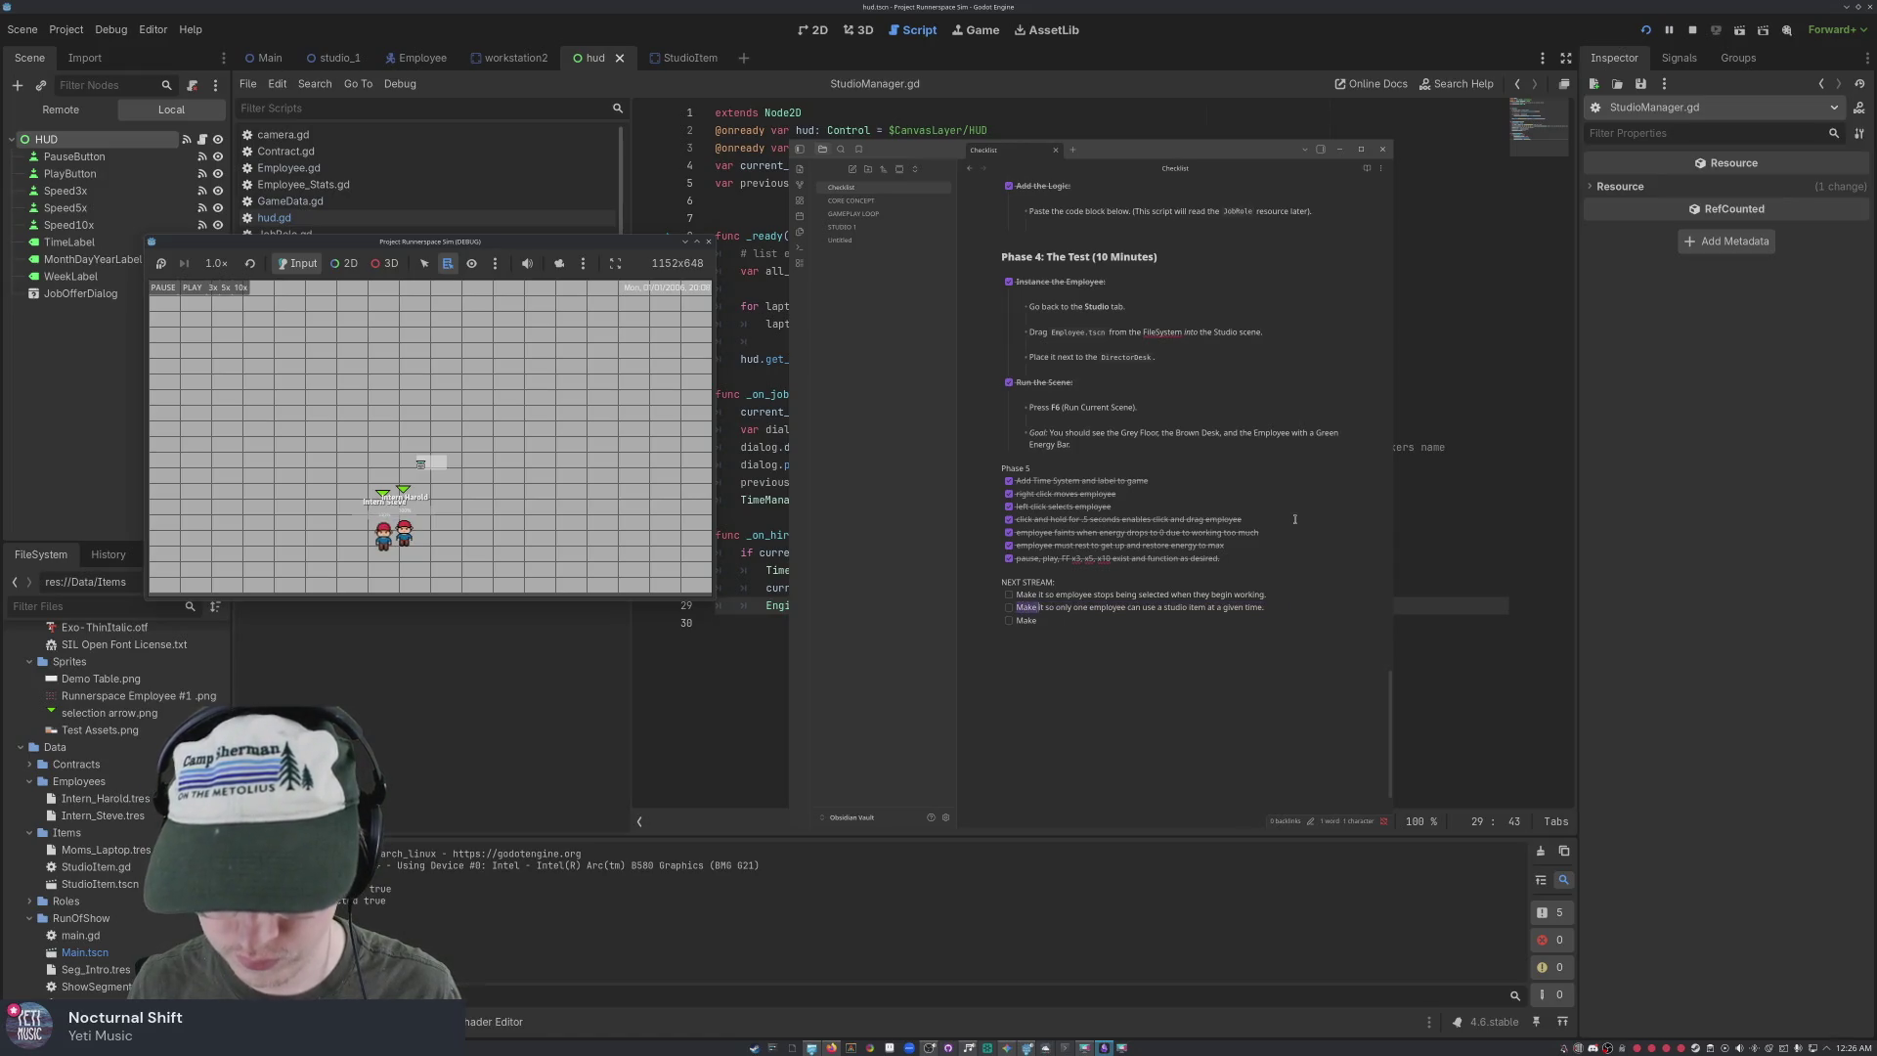
pyautogui.press('BackSpace')
pyautogui.write('the e')
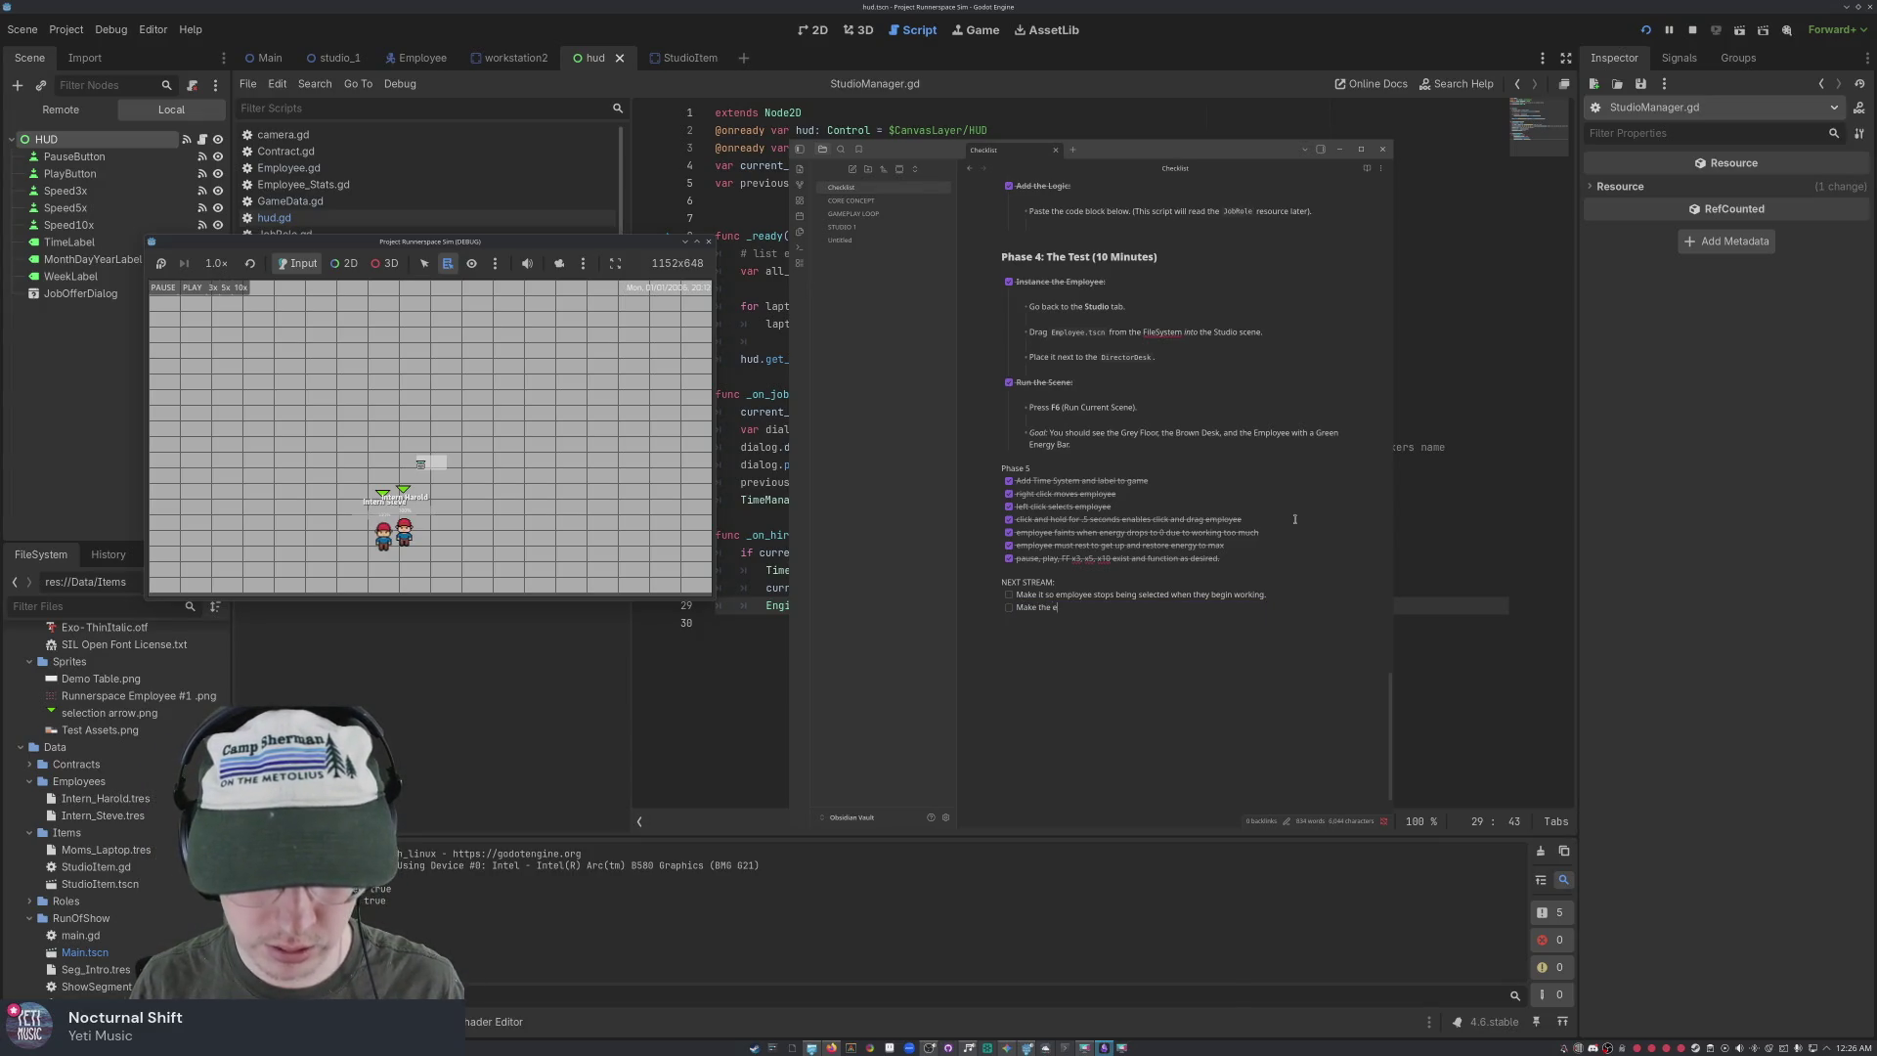
pyautogui.write('mployee to')
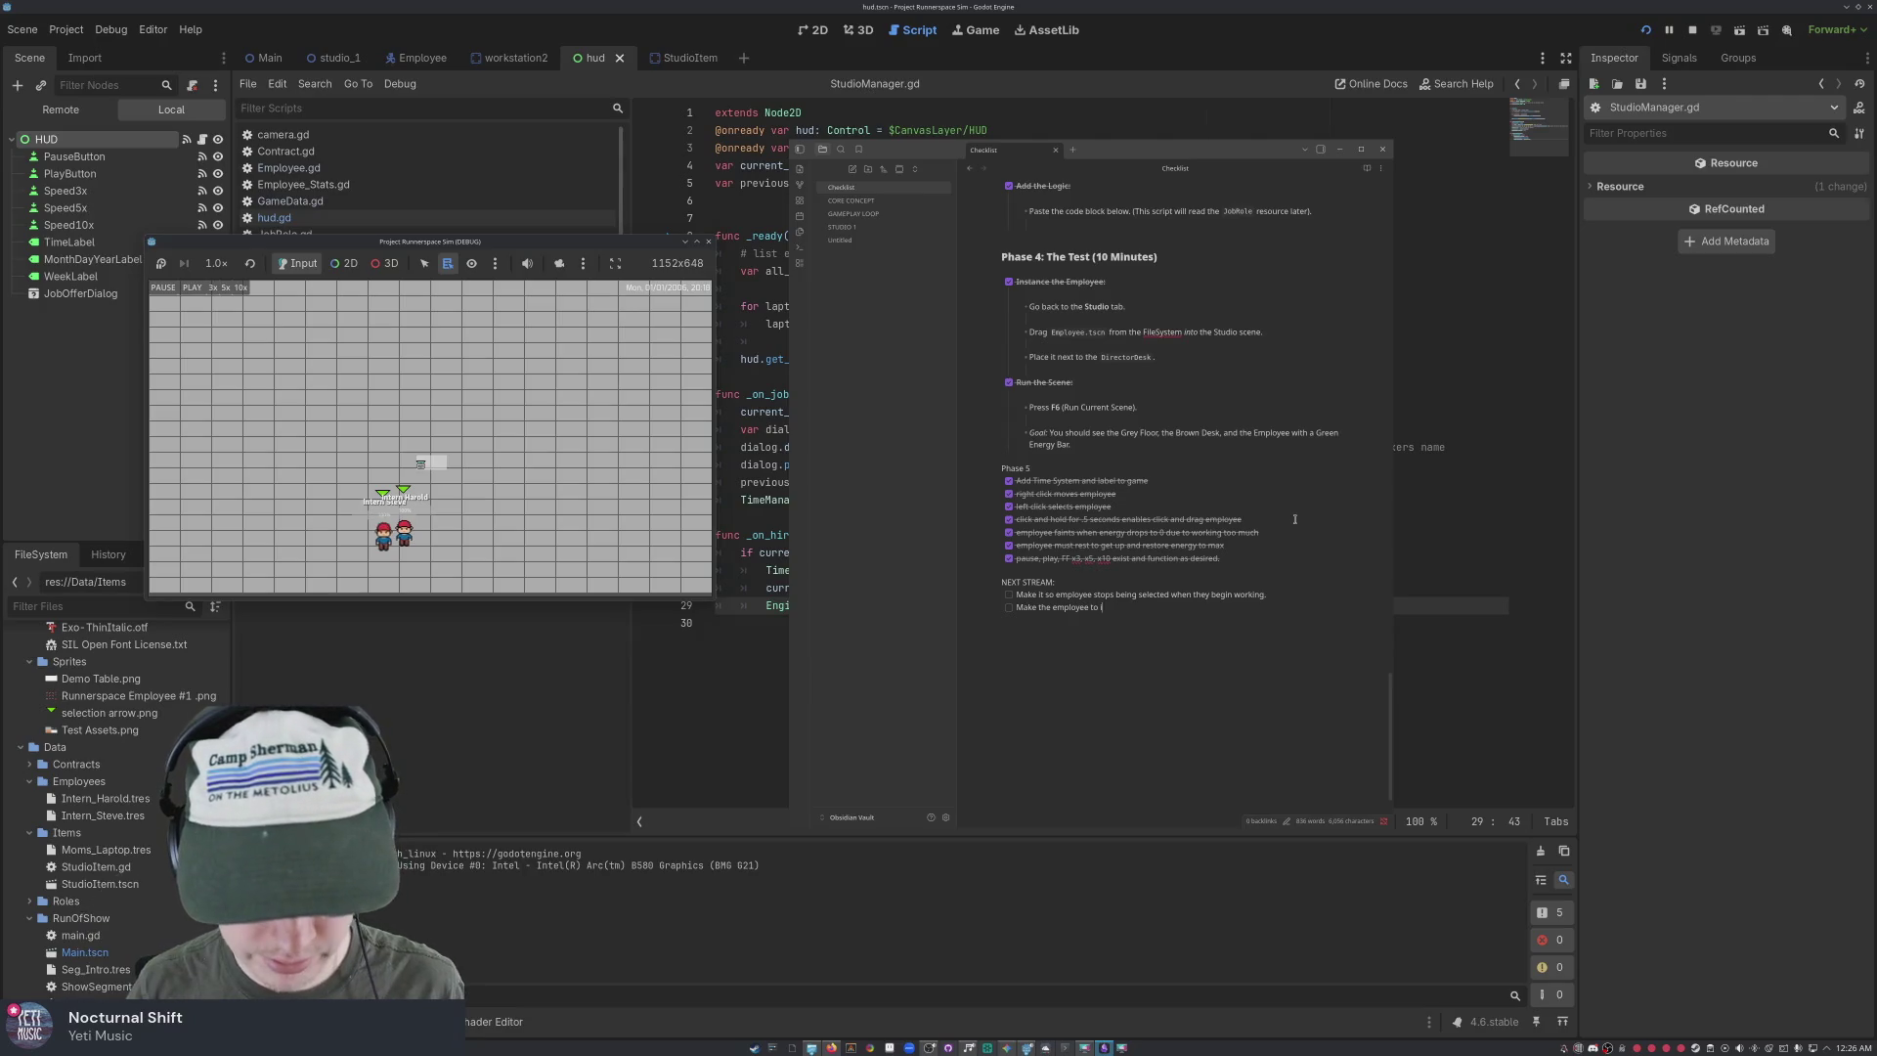
pyautogui.write('use ratio 1:1 rather than having multiple employees use sa')
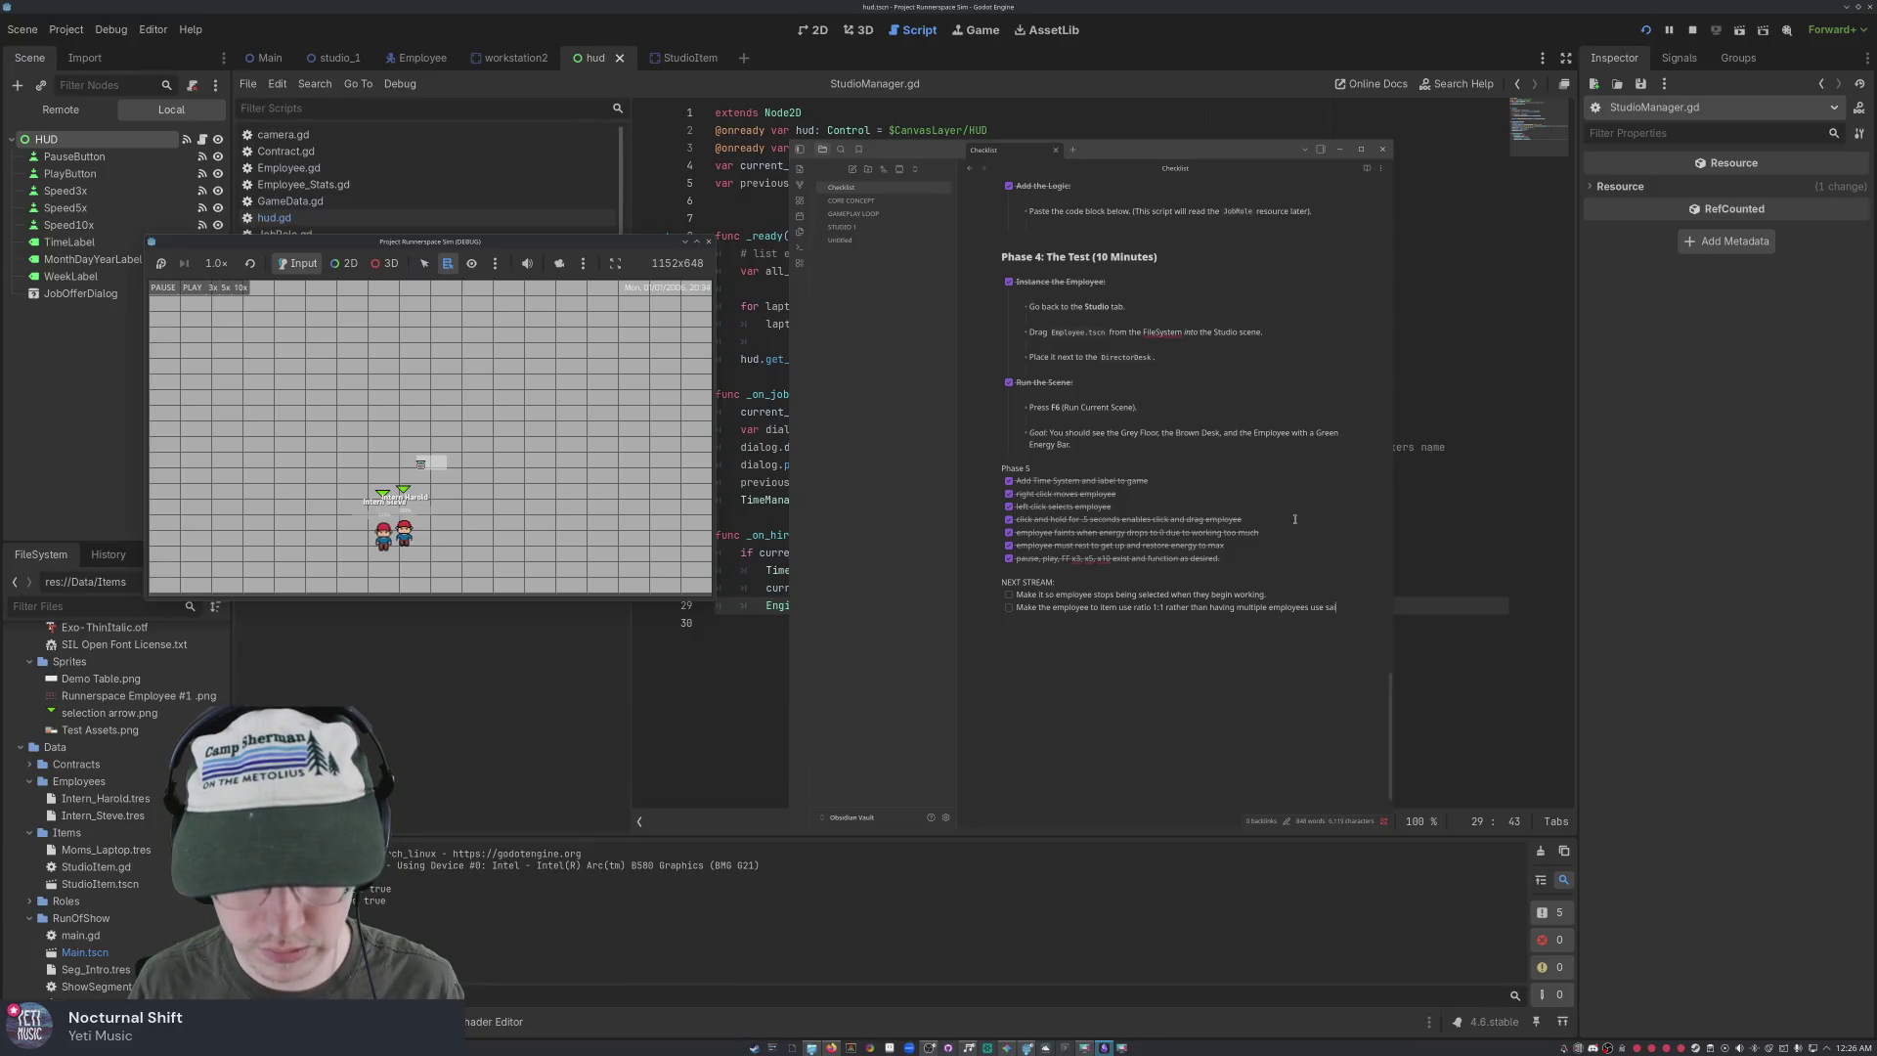
pyautogui.write('id item at one time')
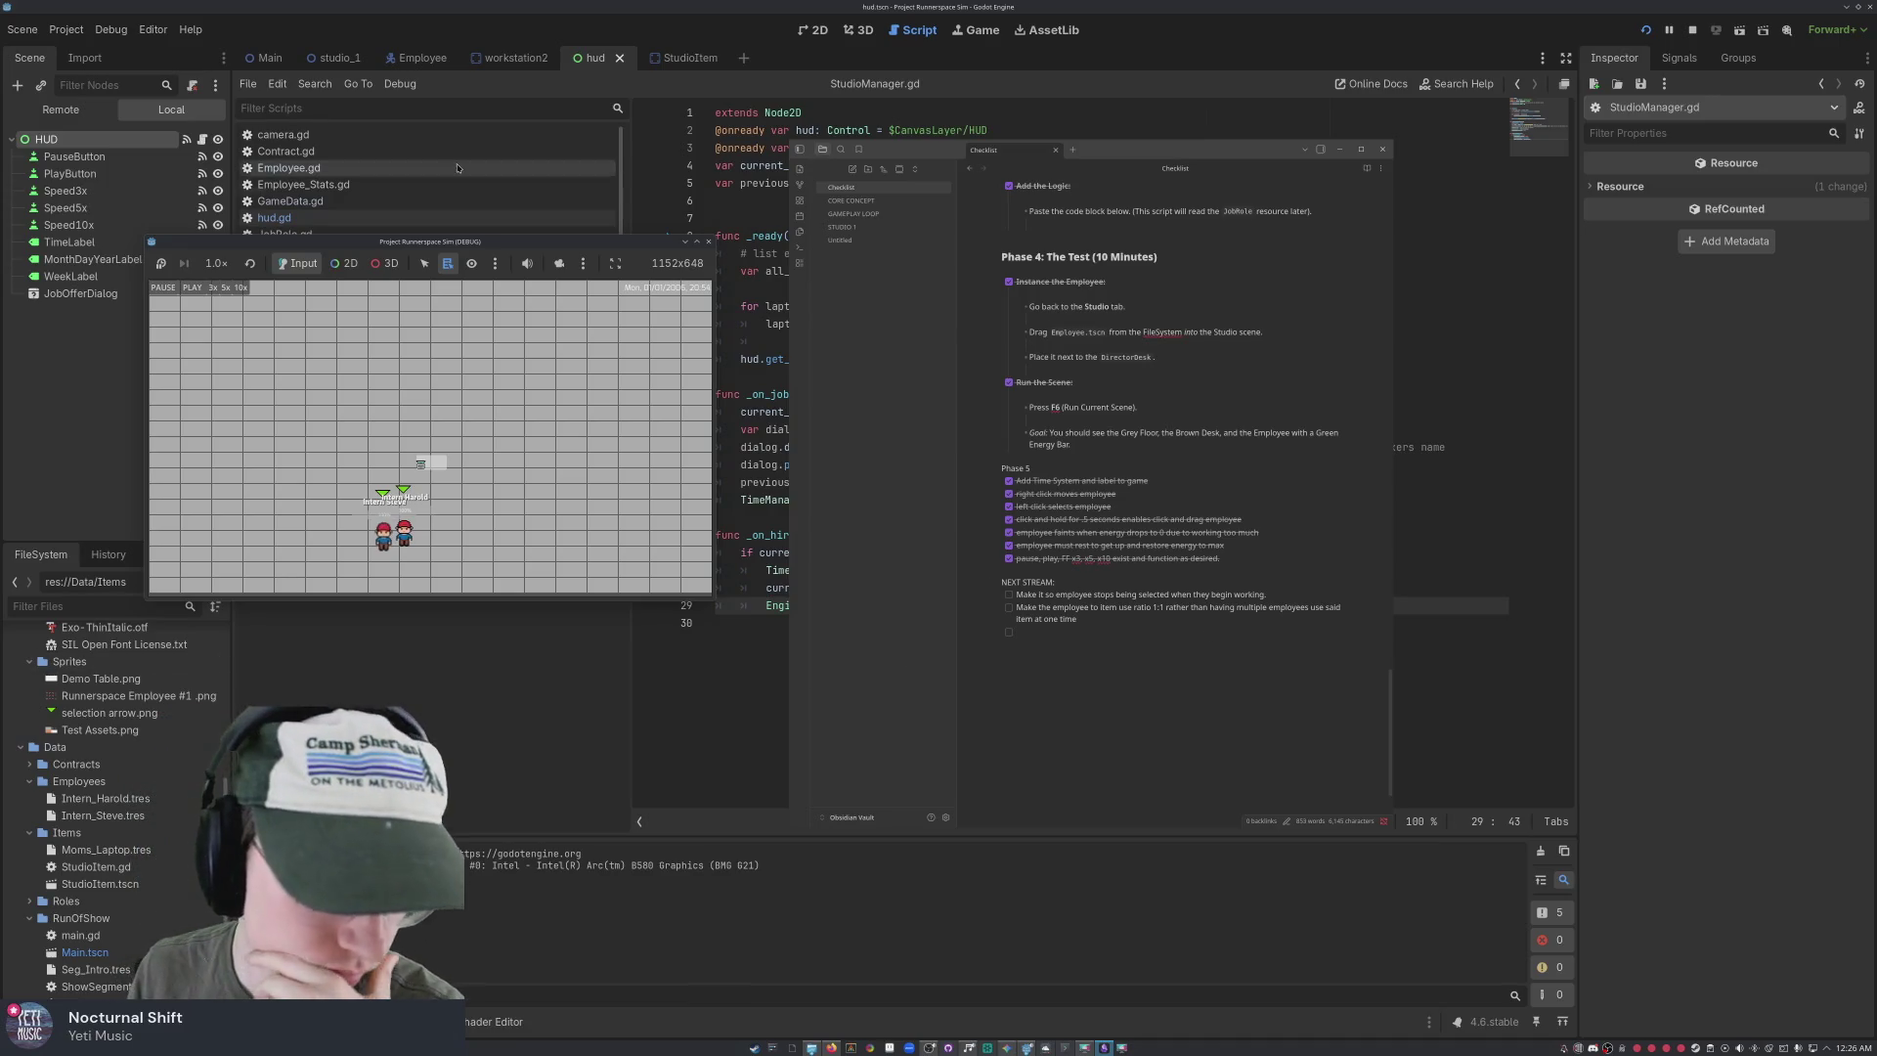
# Nudge the game window slightly left and return to the empty checklist item in Obsidian
pyautogui.click(494, 248)
pyautogui.moveTo(495, 247); pyautogui.dragTo(487, 248)
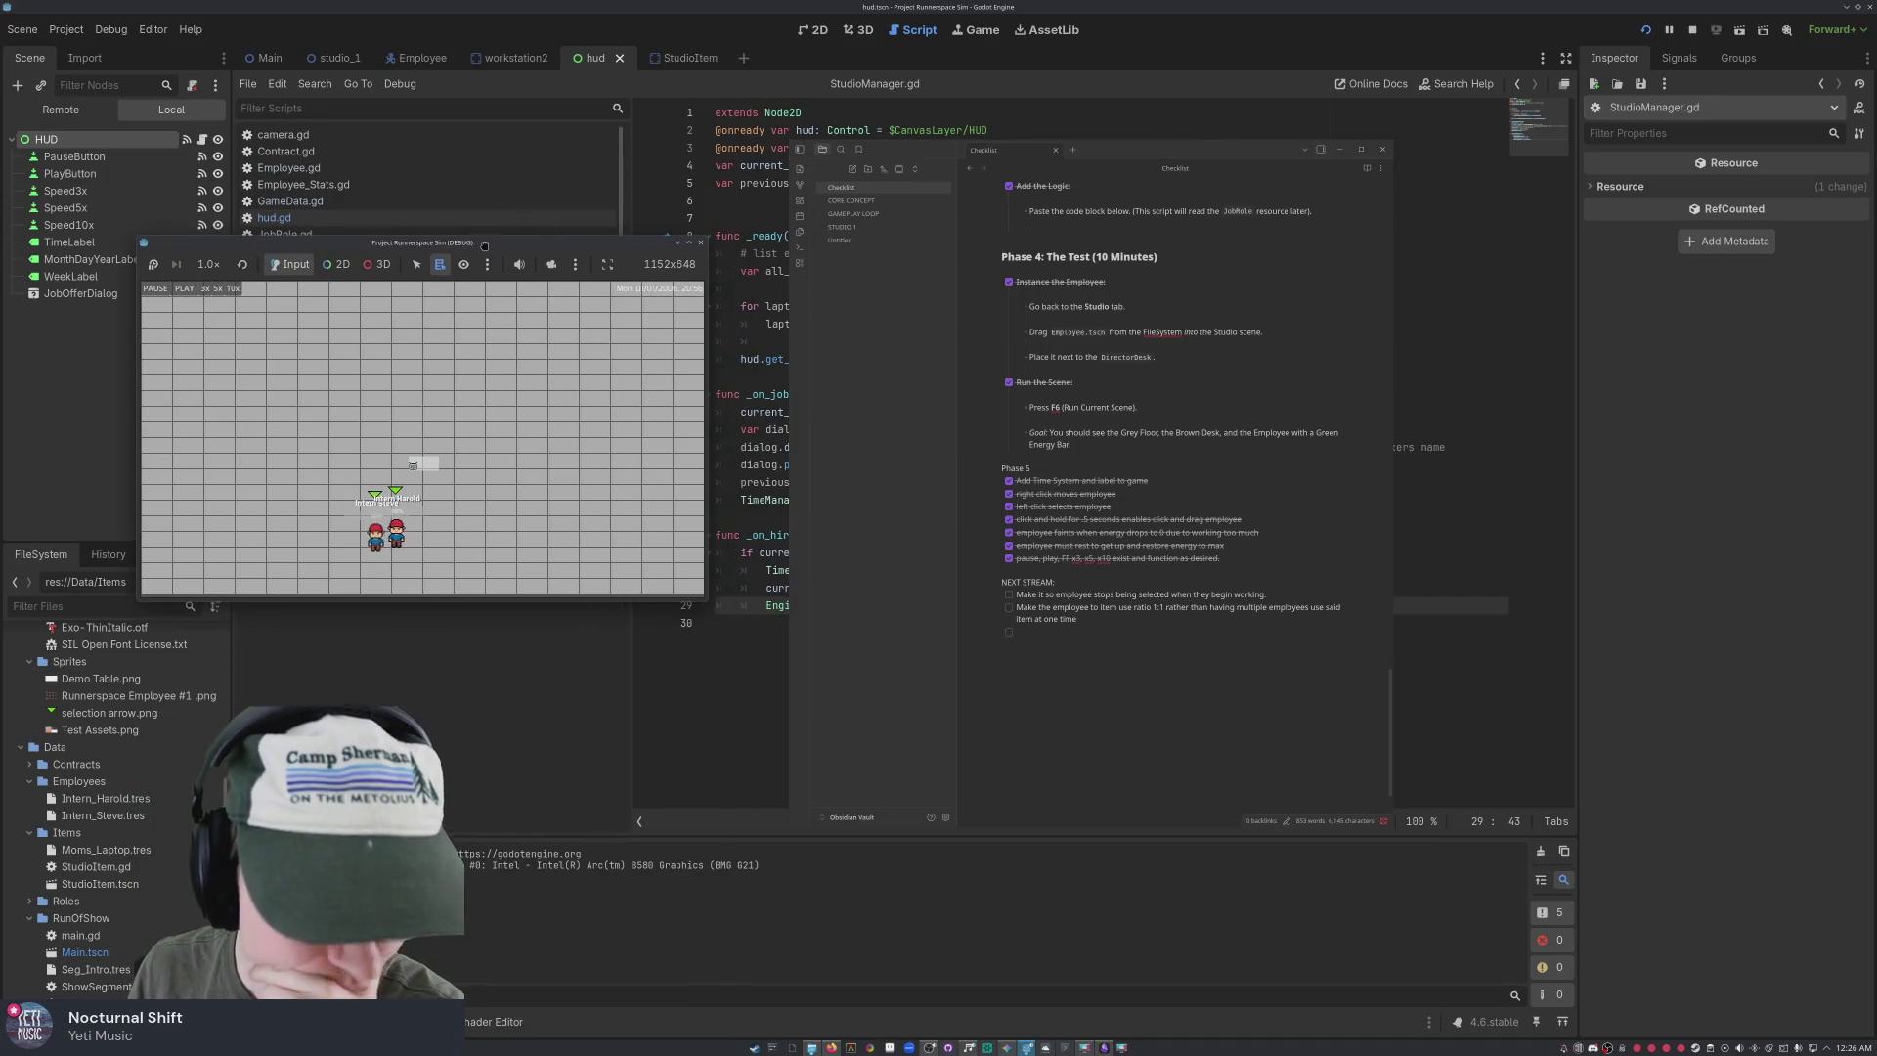
pyautogui.click(1040, 634)
pyautogui.write('Creat')
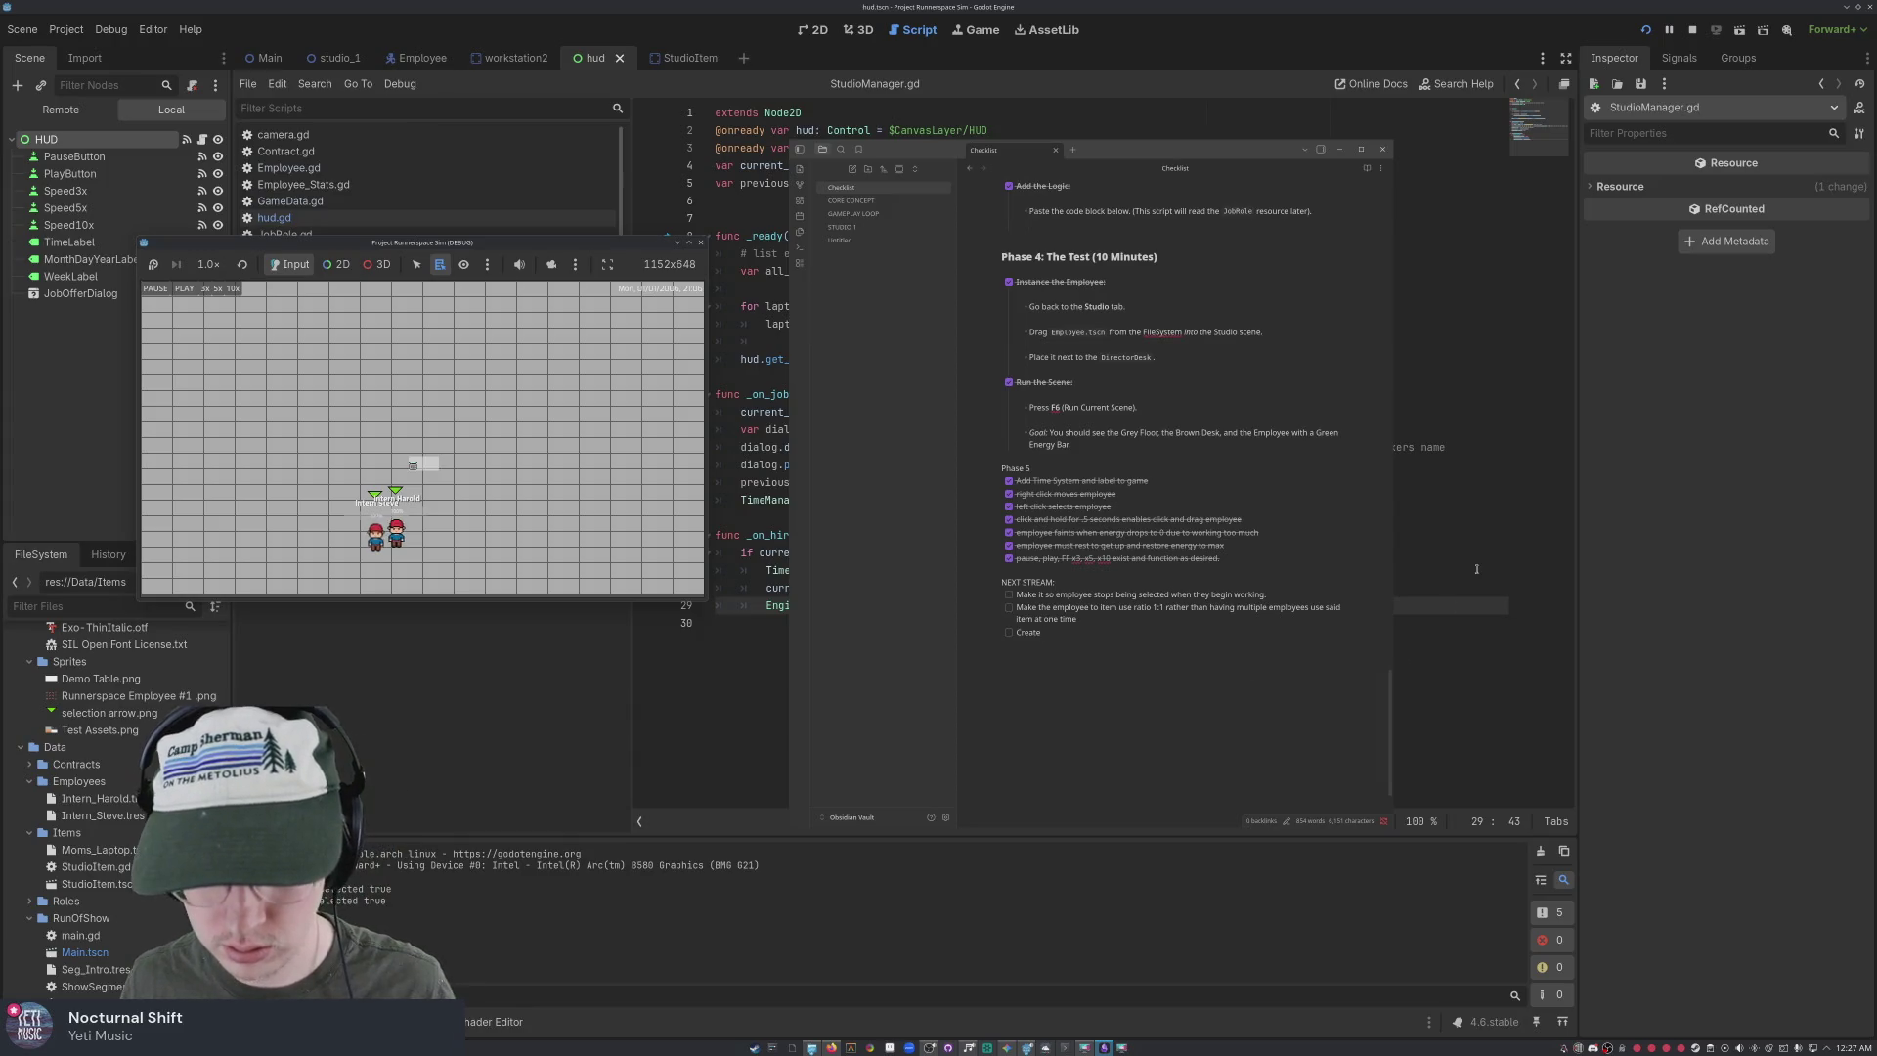
# Write 'Create a functioning editor attribute (experience gain when editing on studio device)' and begin 'give editing attribute'
pyautogui.write('employyee')
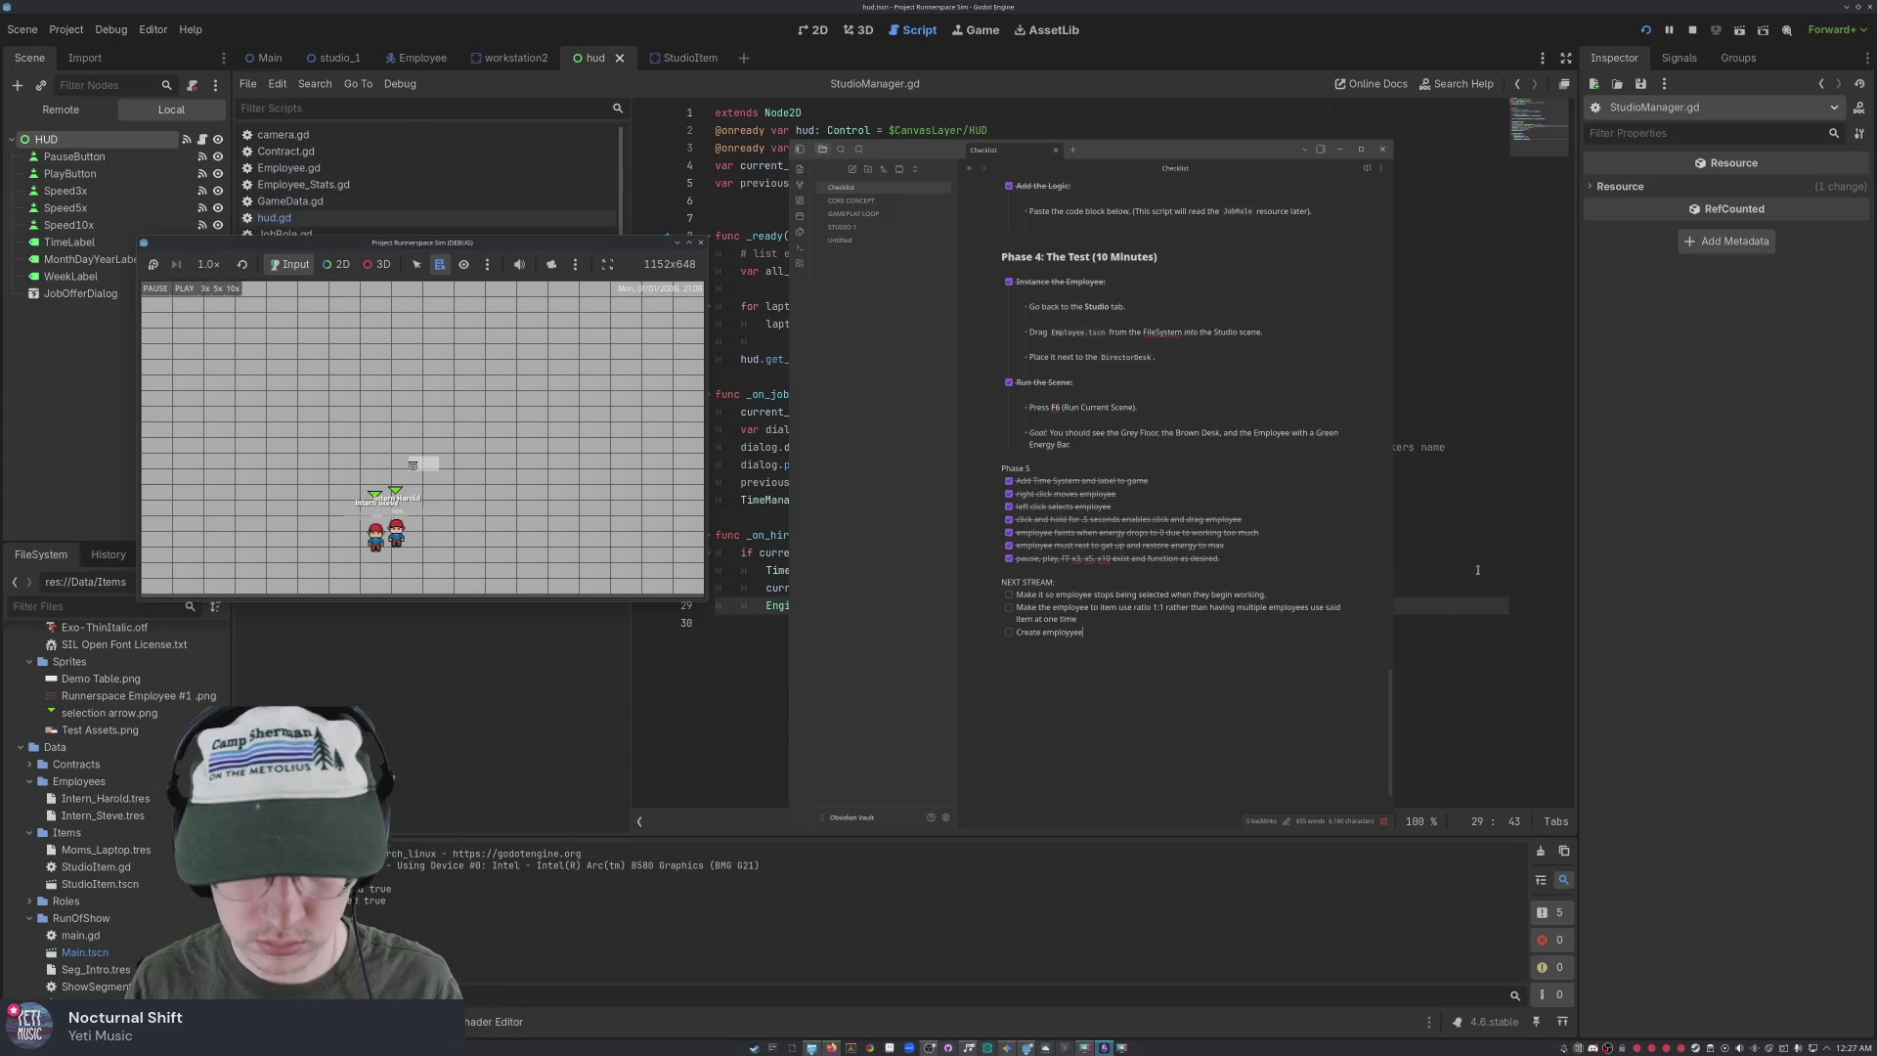
pyautogui.press('BackSpace')
pyautogui.press('BackSpace')
pyautogui.press('BackSpace')
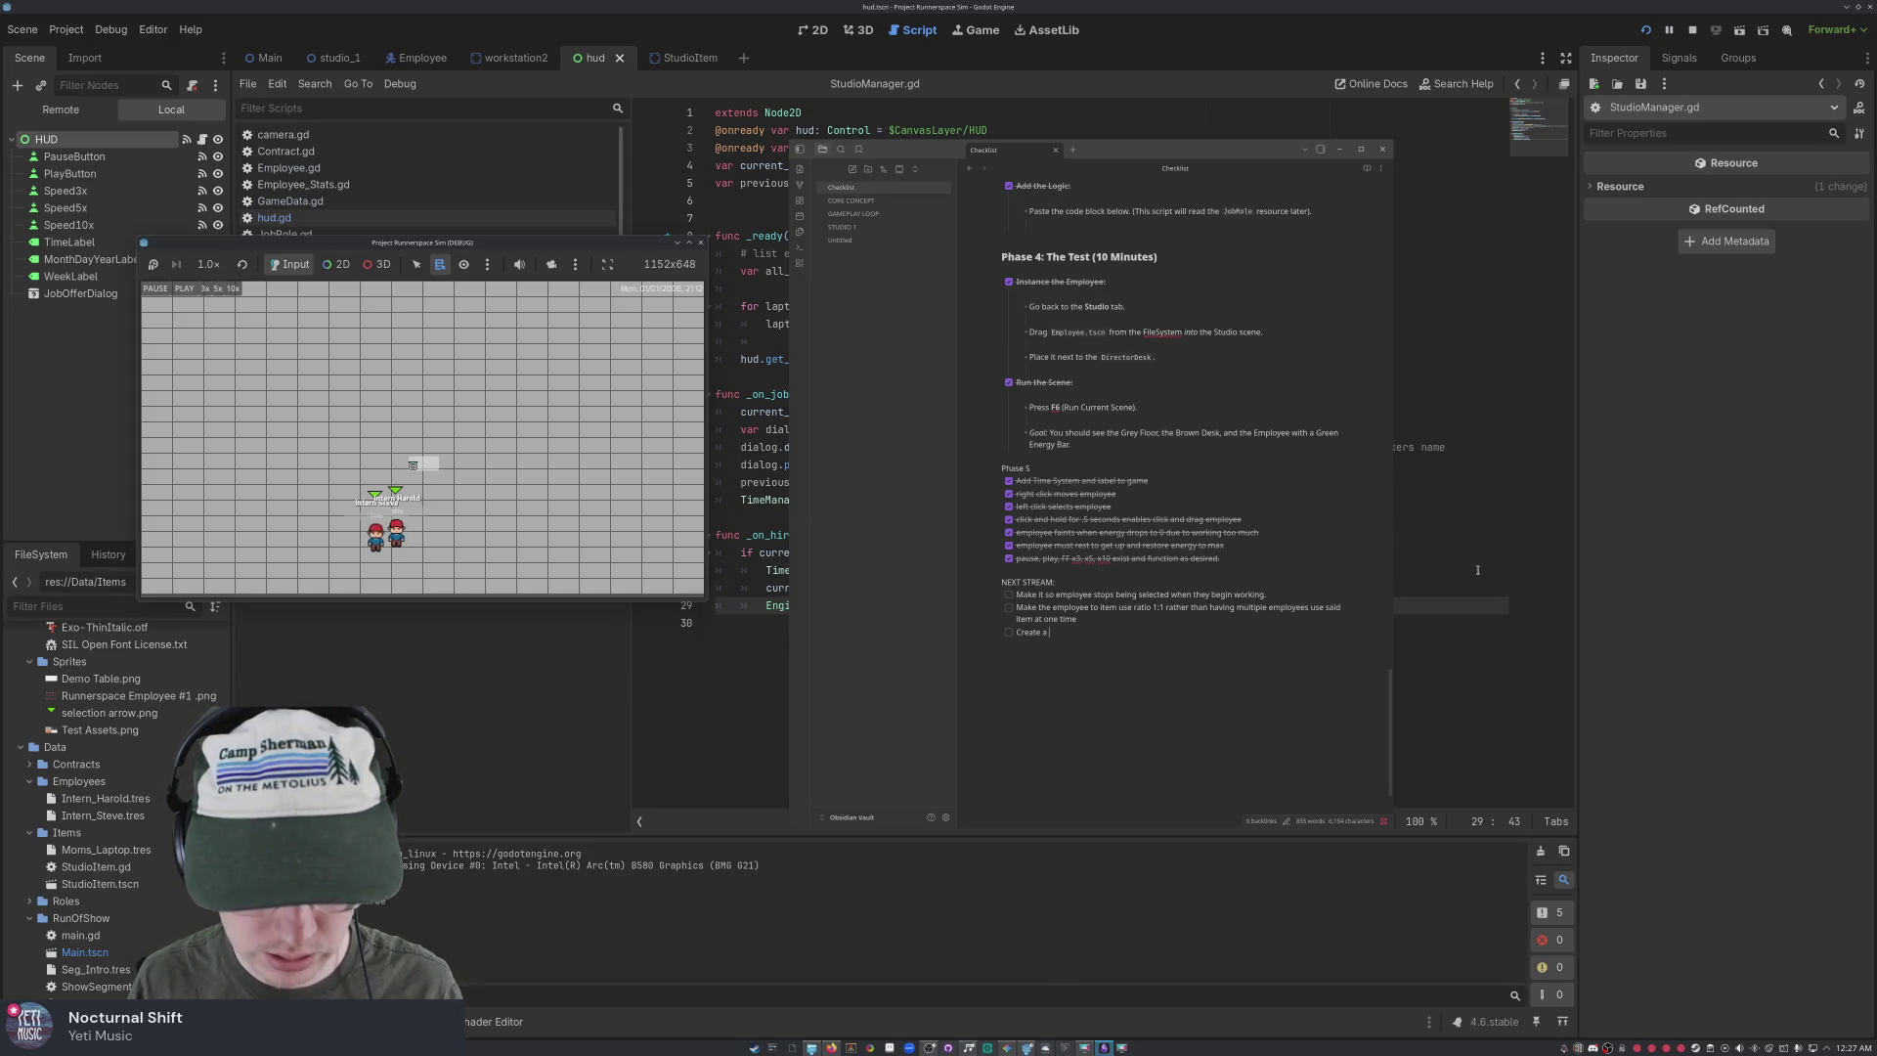
pyautogui.write('functioning attribute (experience')
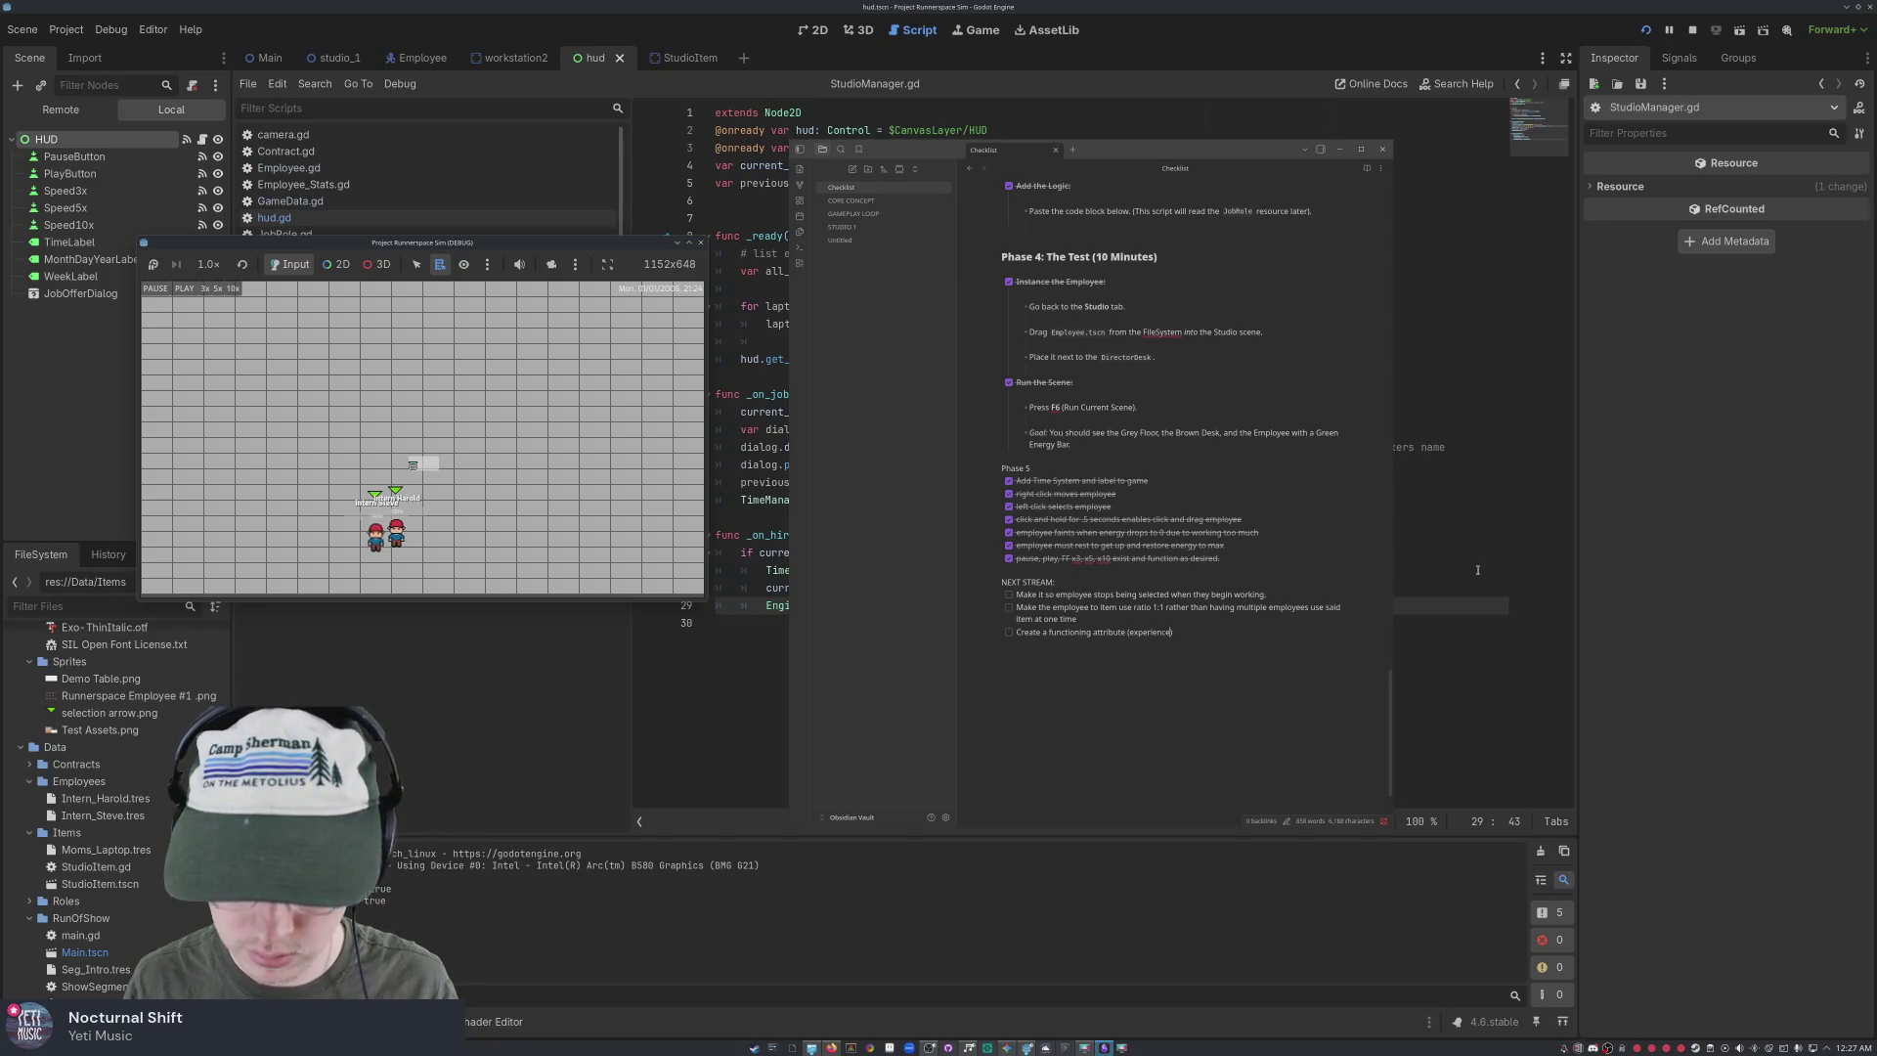
pyautogui.write('ain')
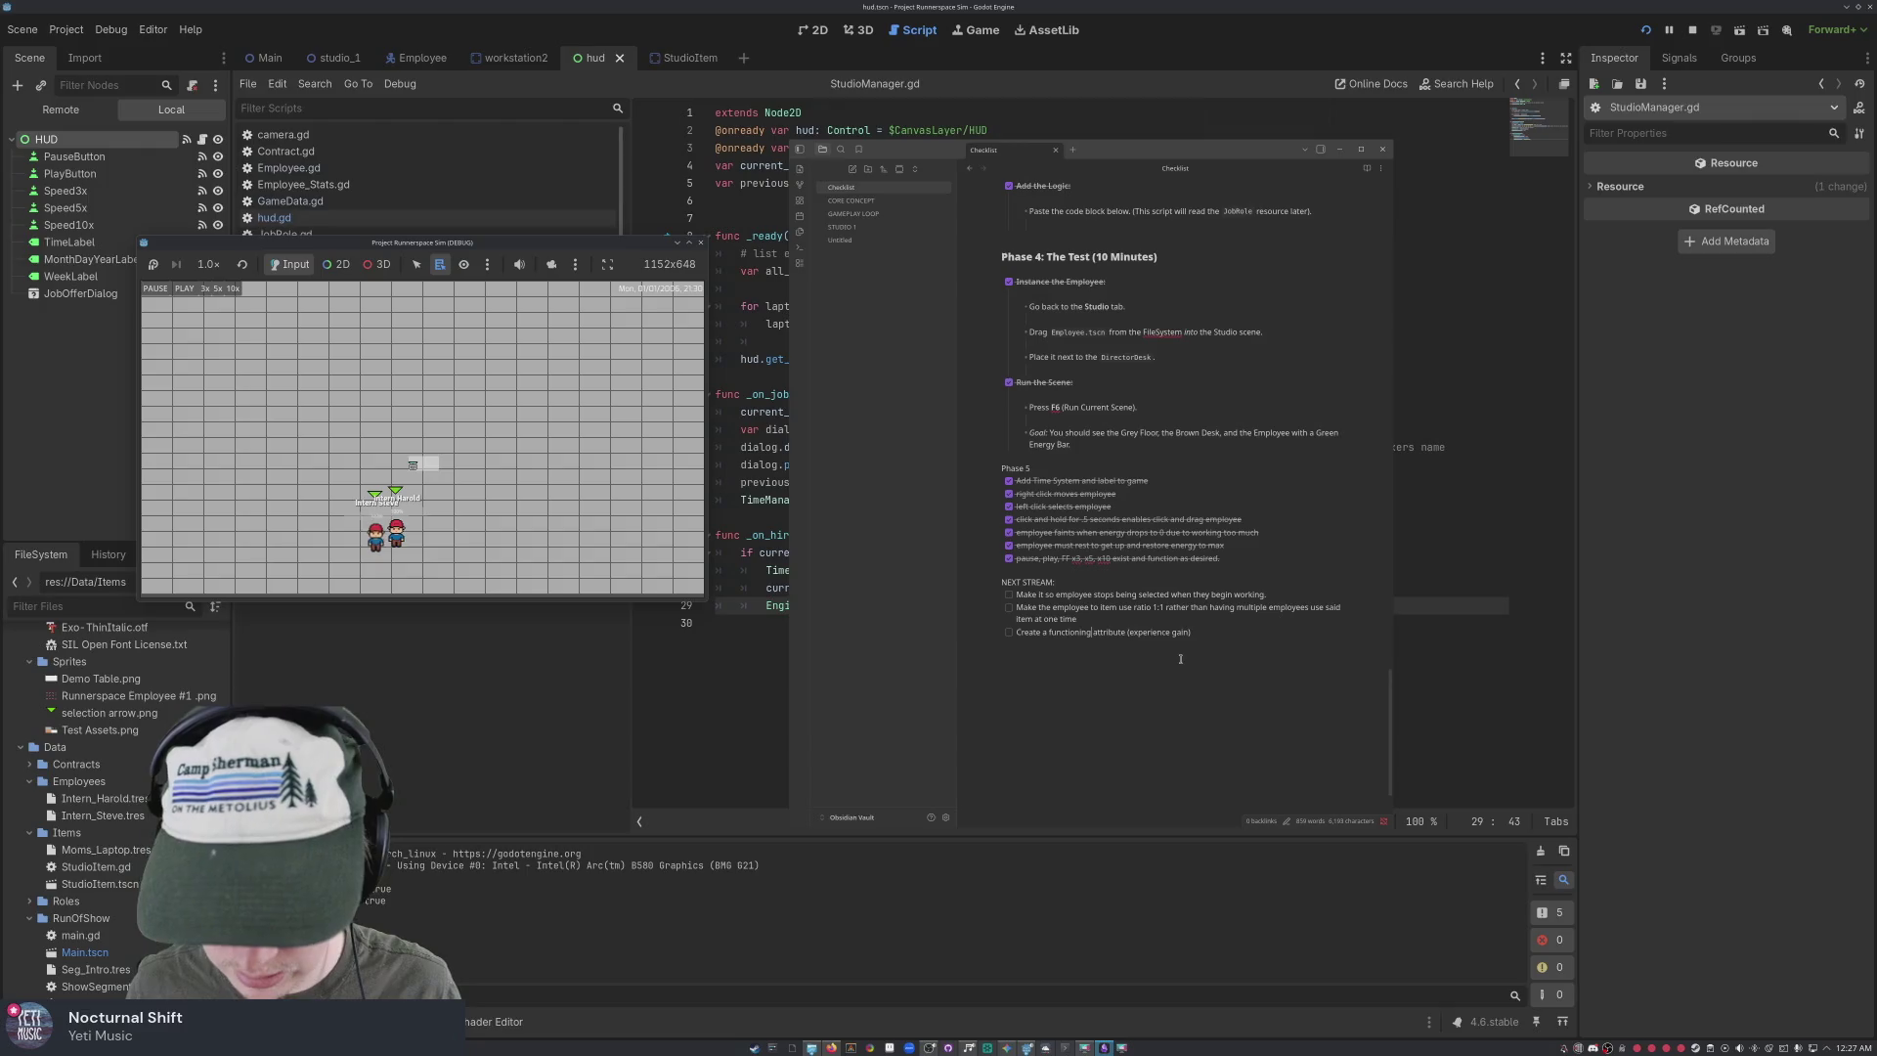
pyautogui.write('editor')
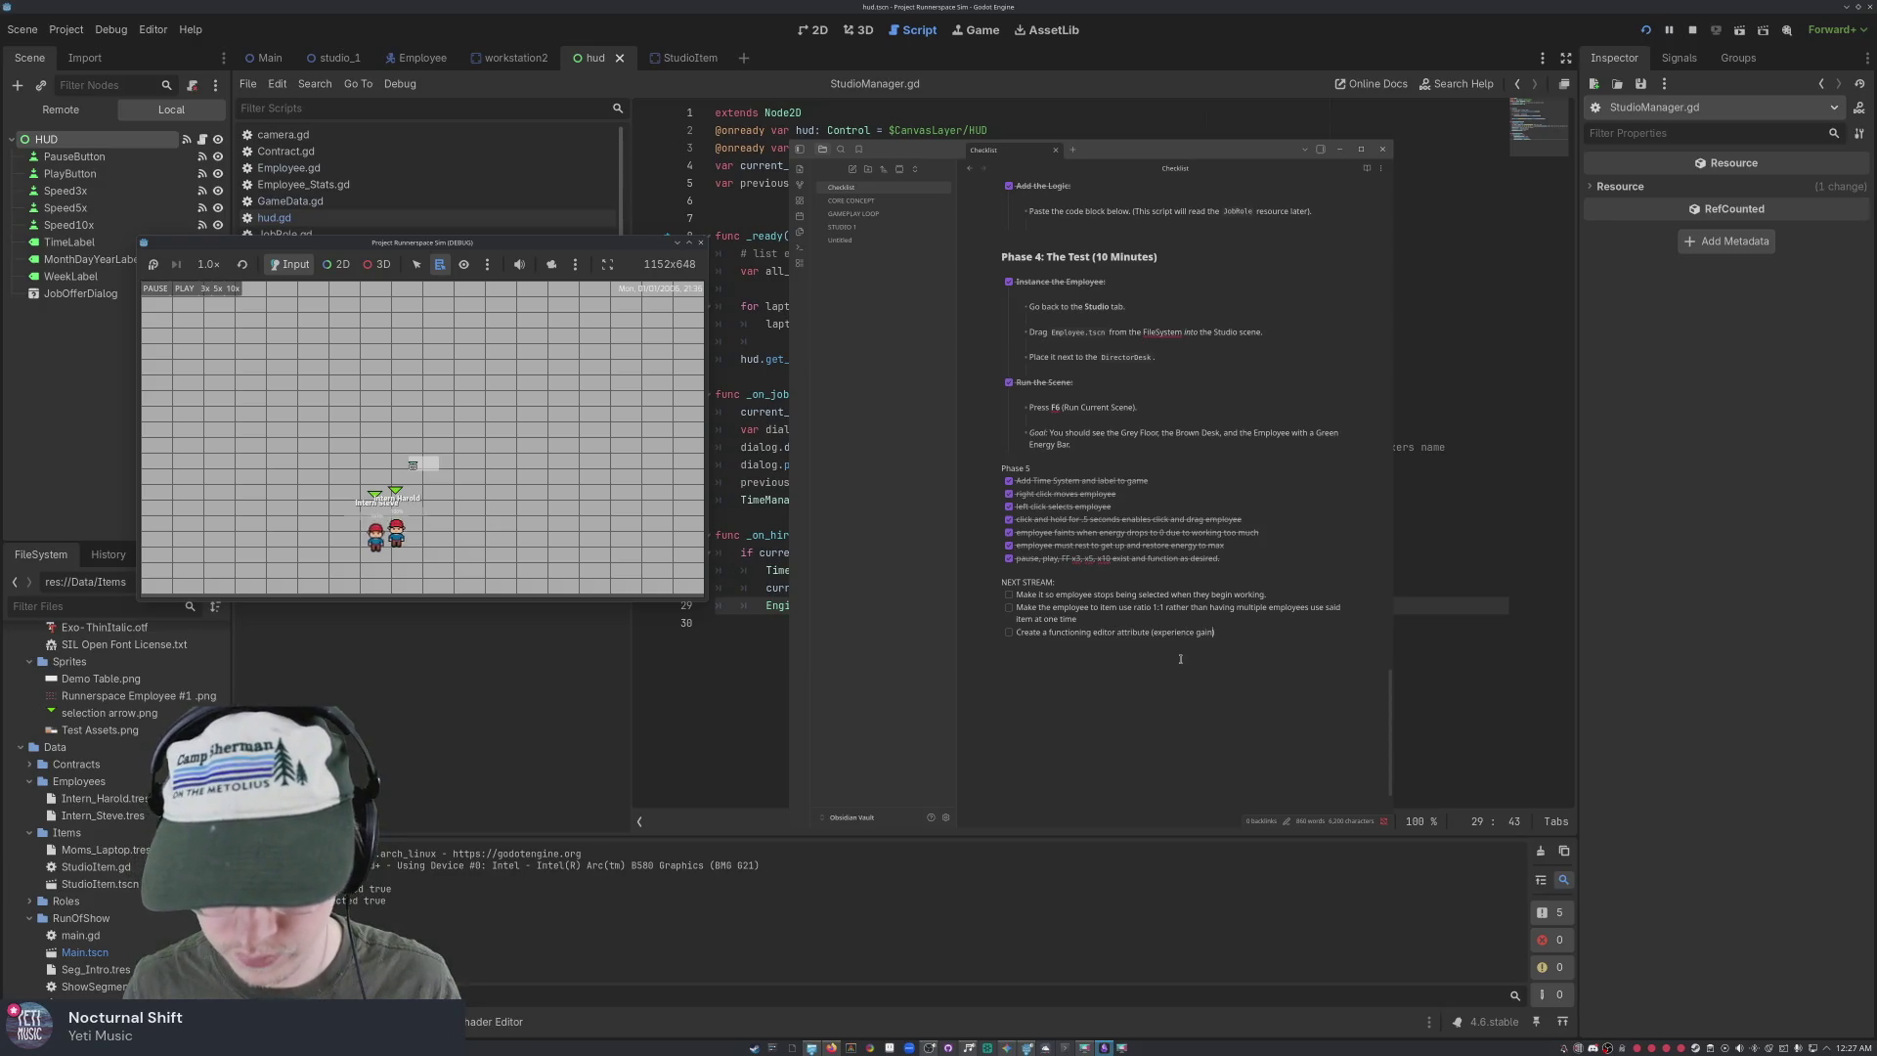
pyautogui.write('itin')
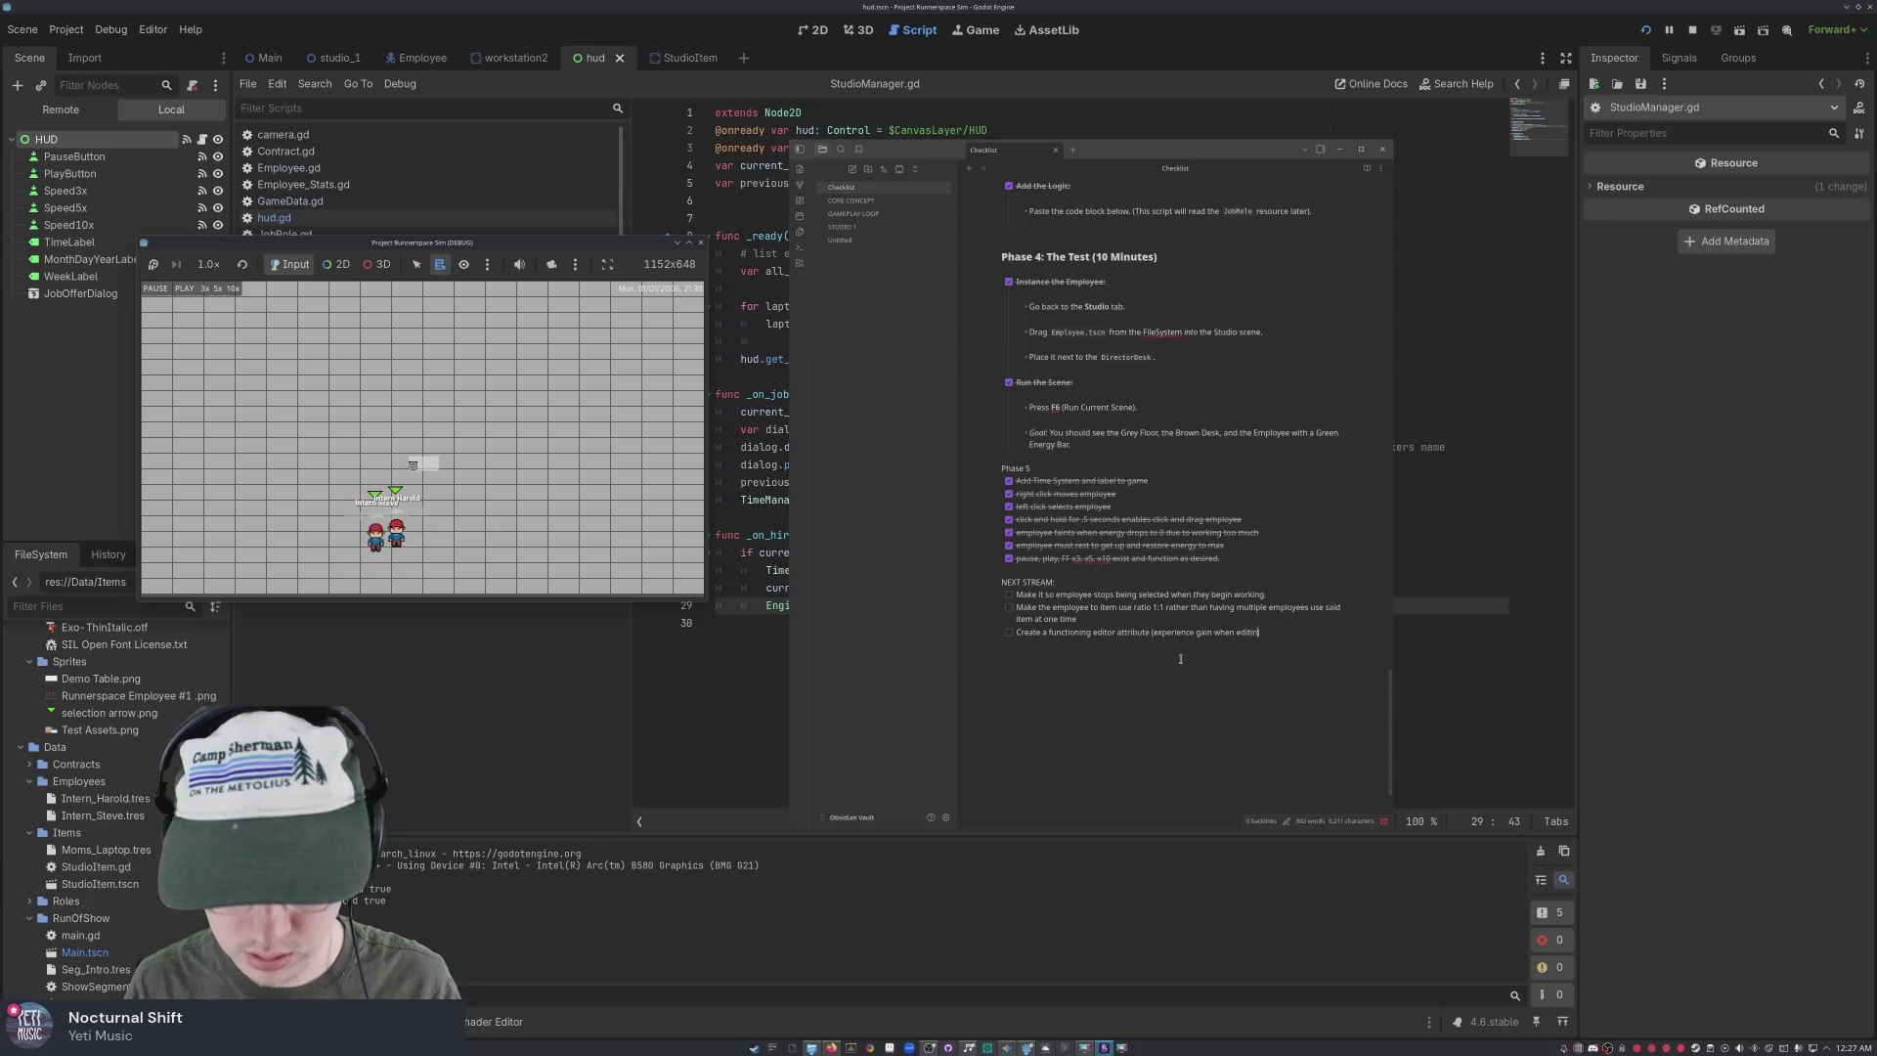
pyautogui.write('g on studi')
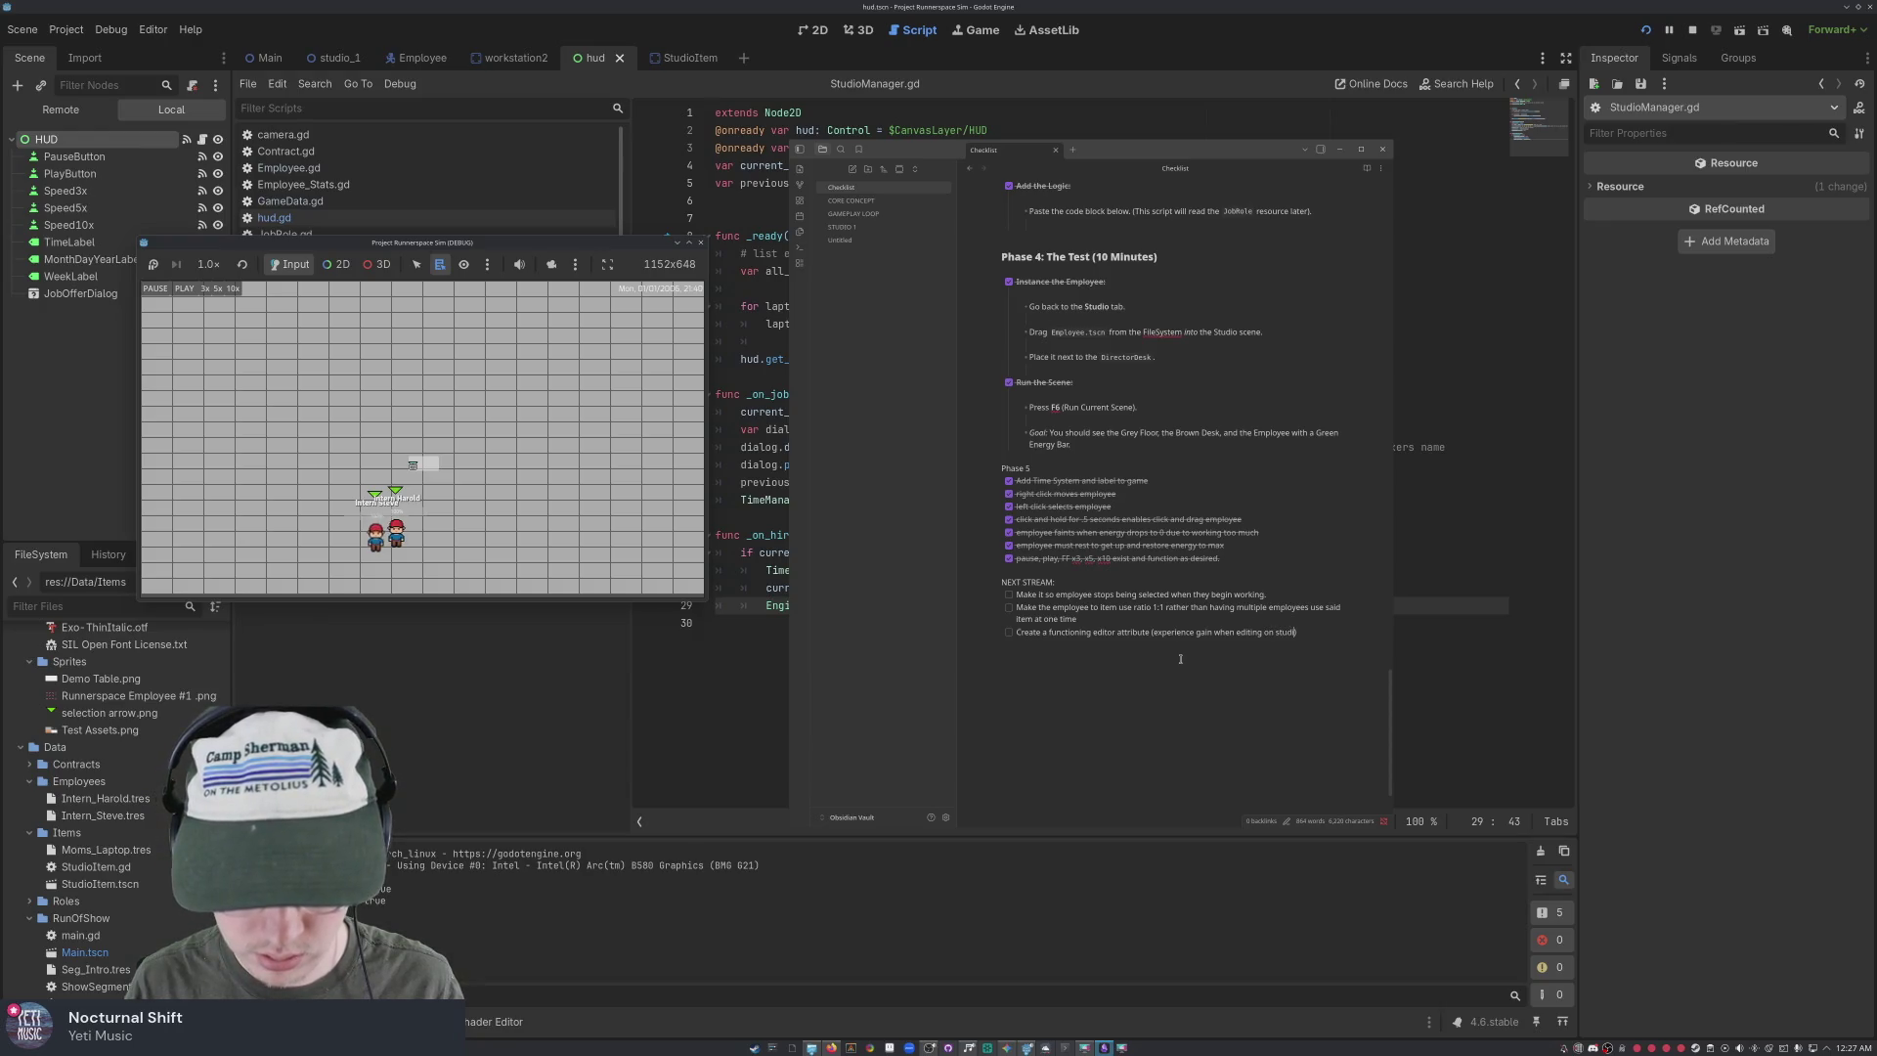
pyautogui.write('o device')
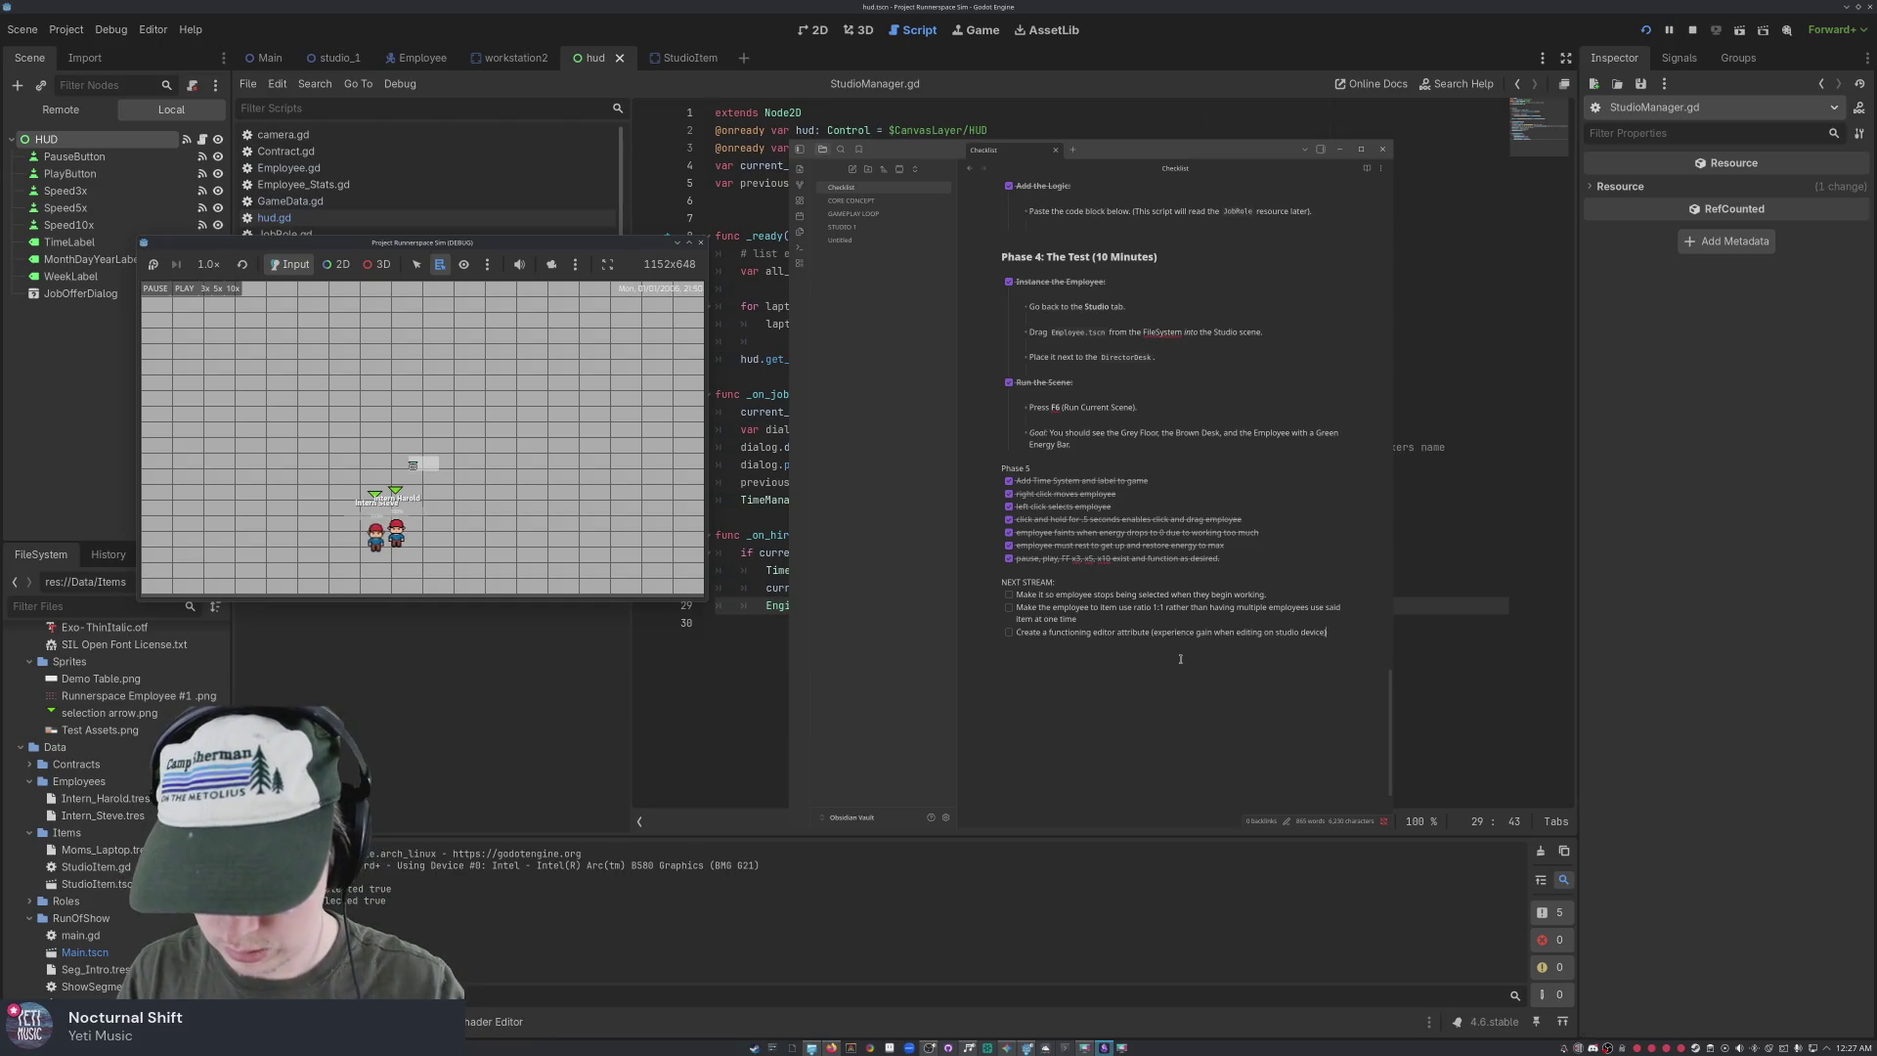
pyautogui.write('ive editing attribute')
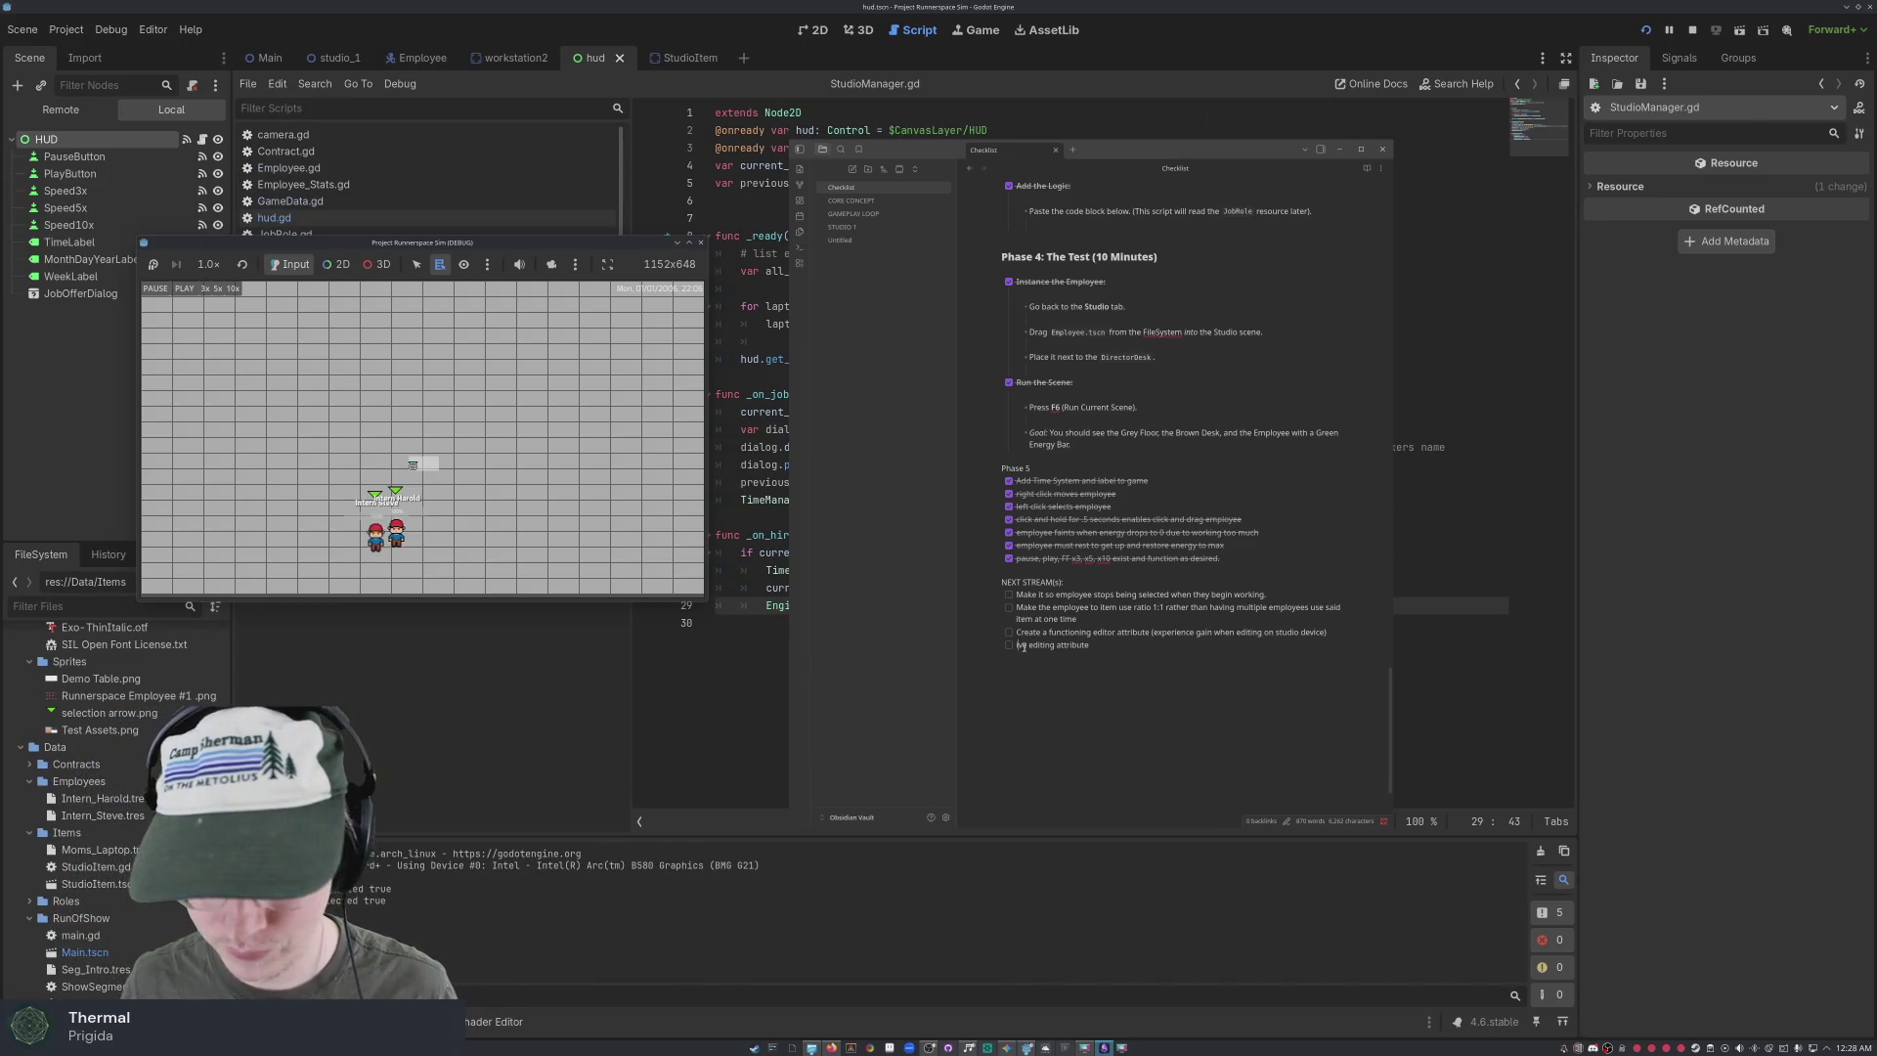
# Reword the last item to 'Give reason to edit (Report card with grade and views on edit, given the next day when an edit is complete)'
pyautogui.write('G')
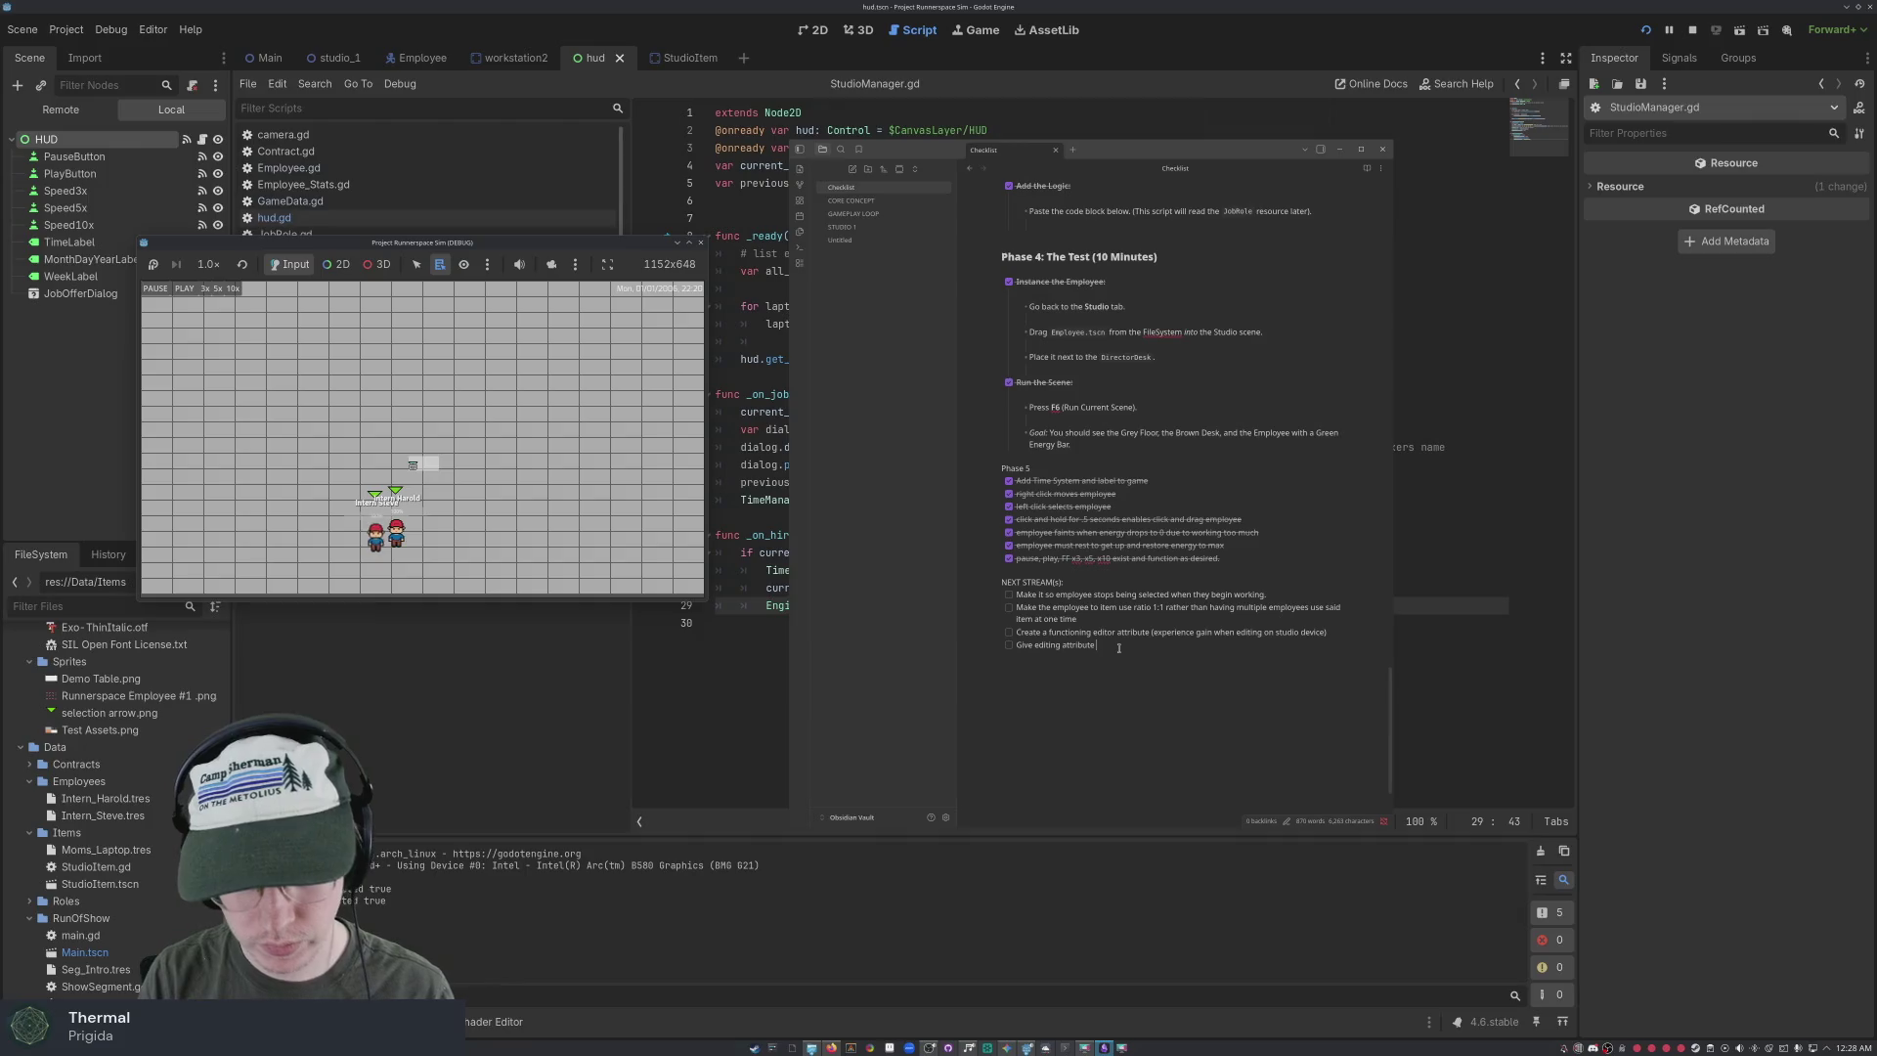
pyautogui.write('meaning')
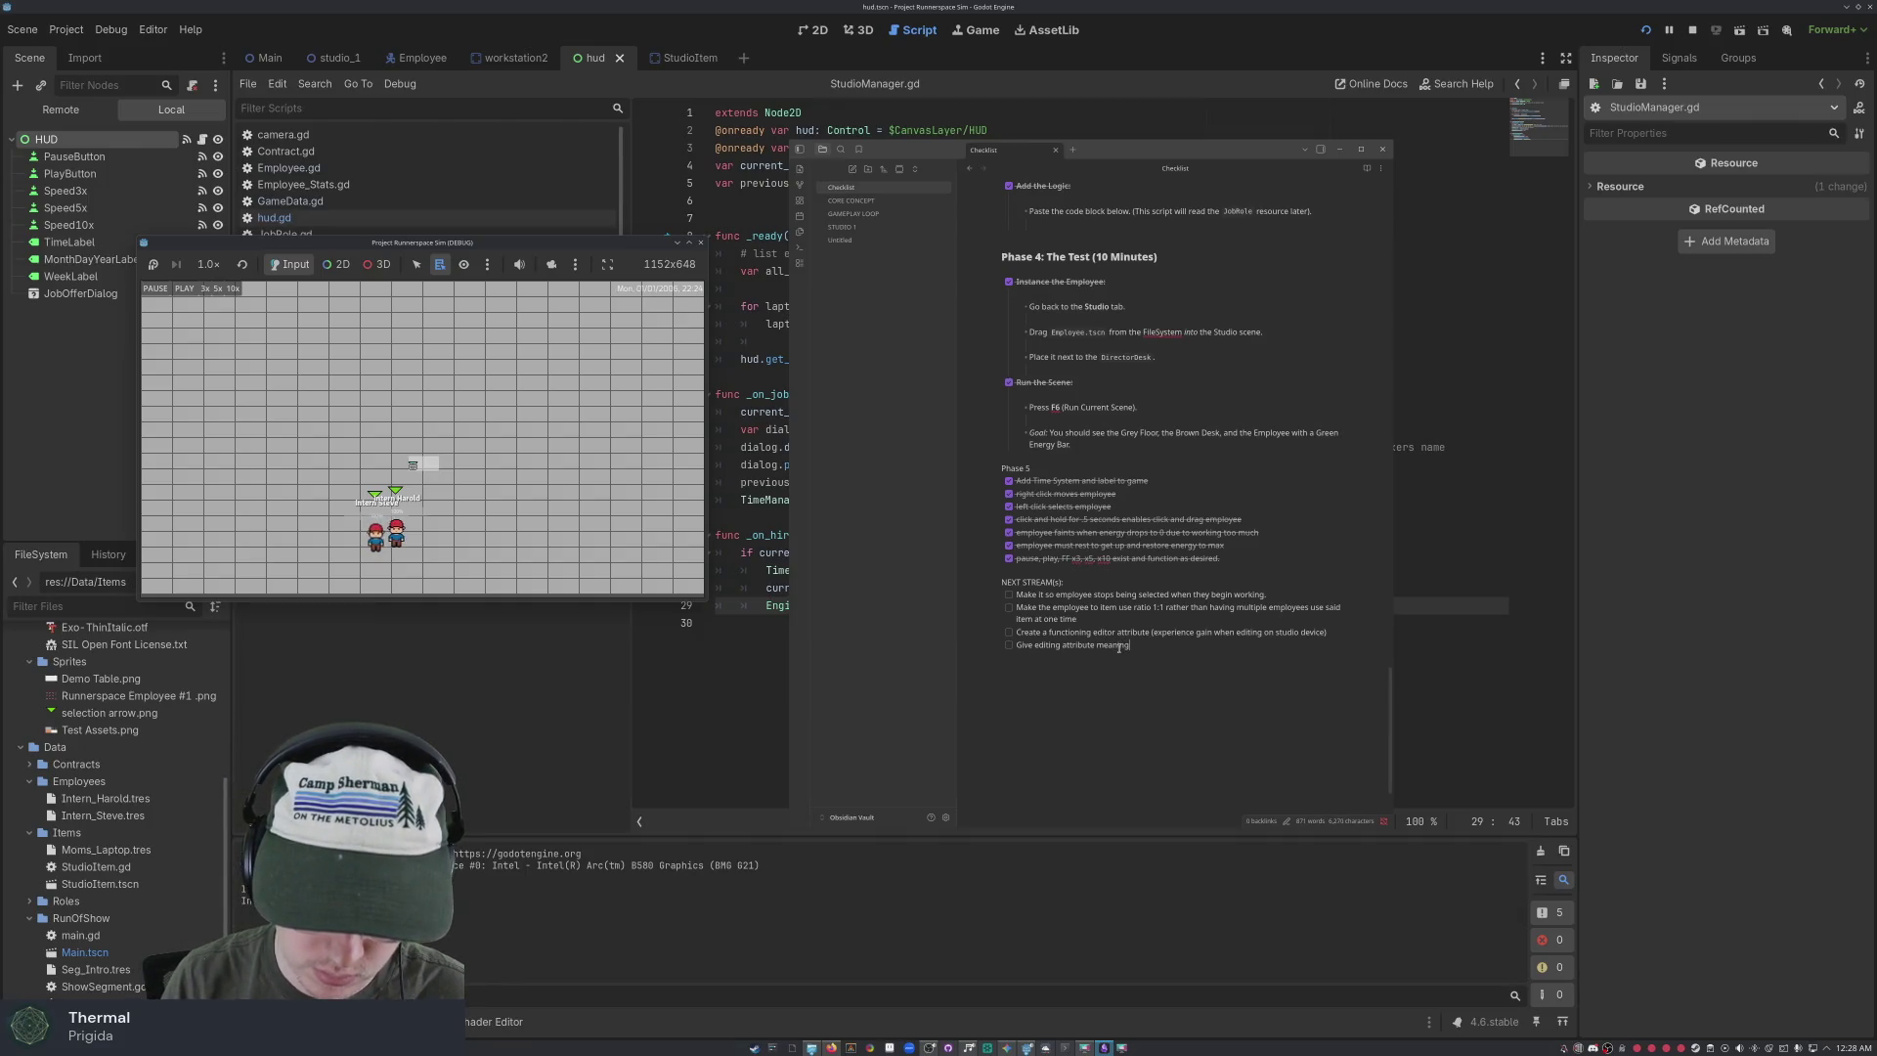
pyautogui.press('BackSpace')
pyautogui.press('BackSpace')
pyautogui.press('BackSpace')
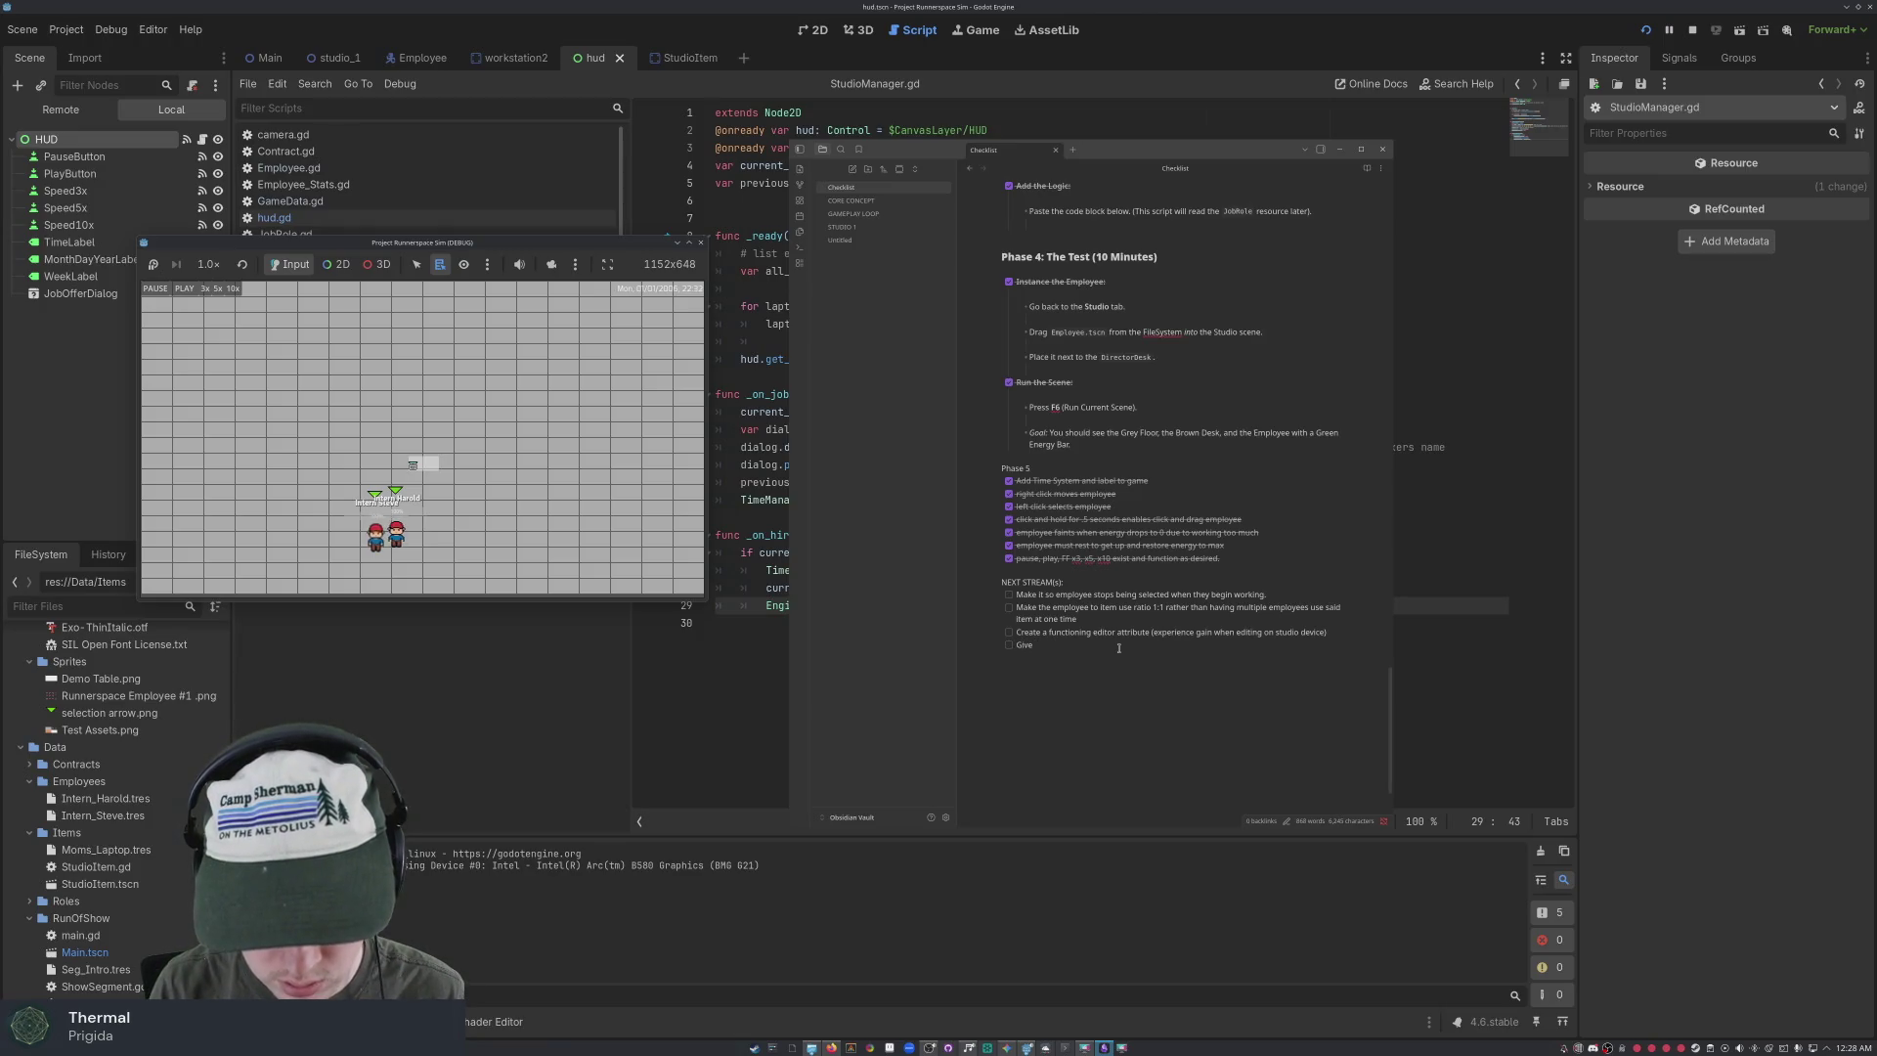
pyautogui.write(' reason to edit (')
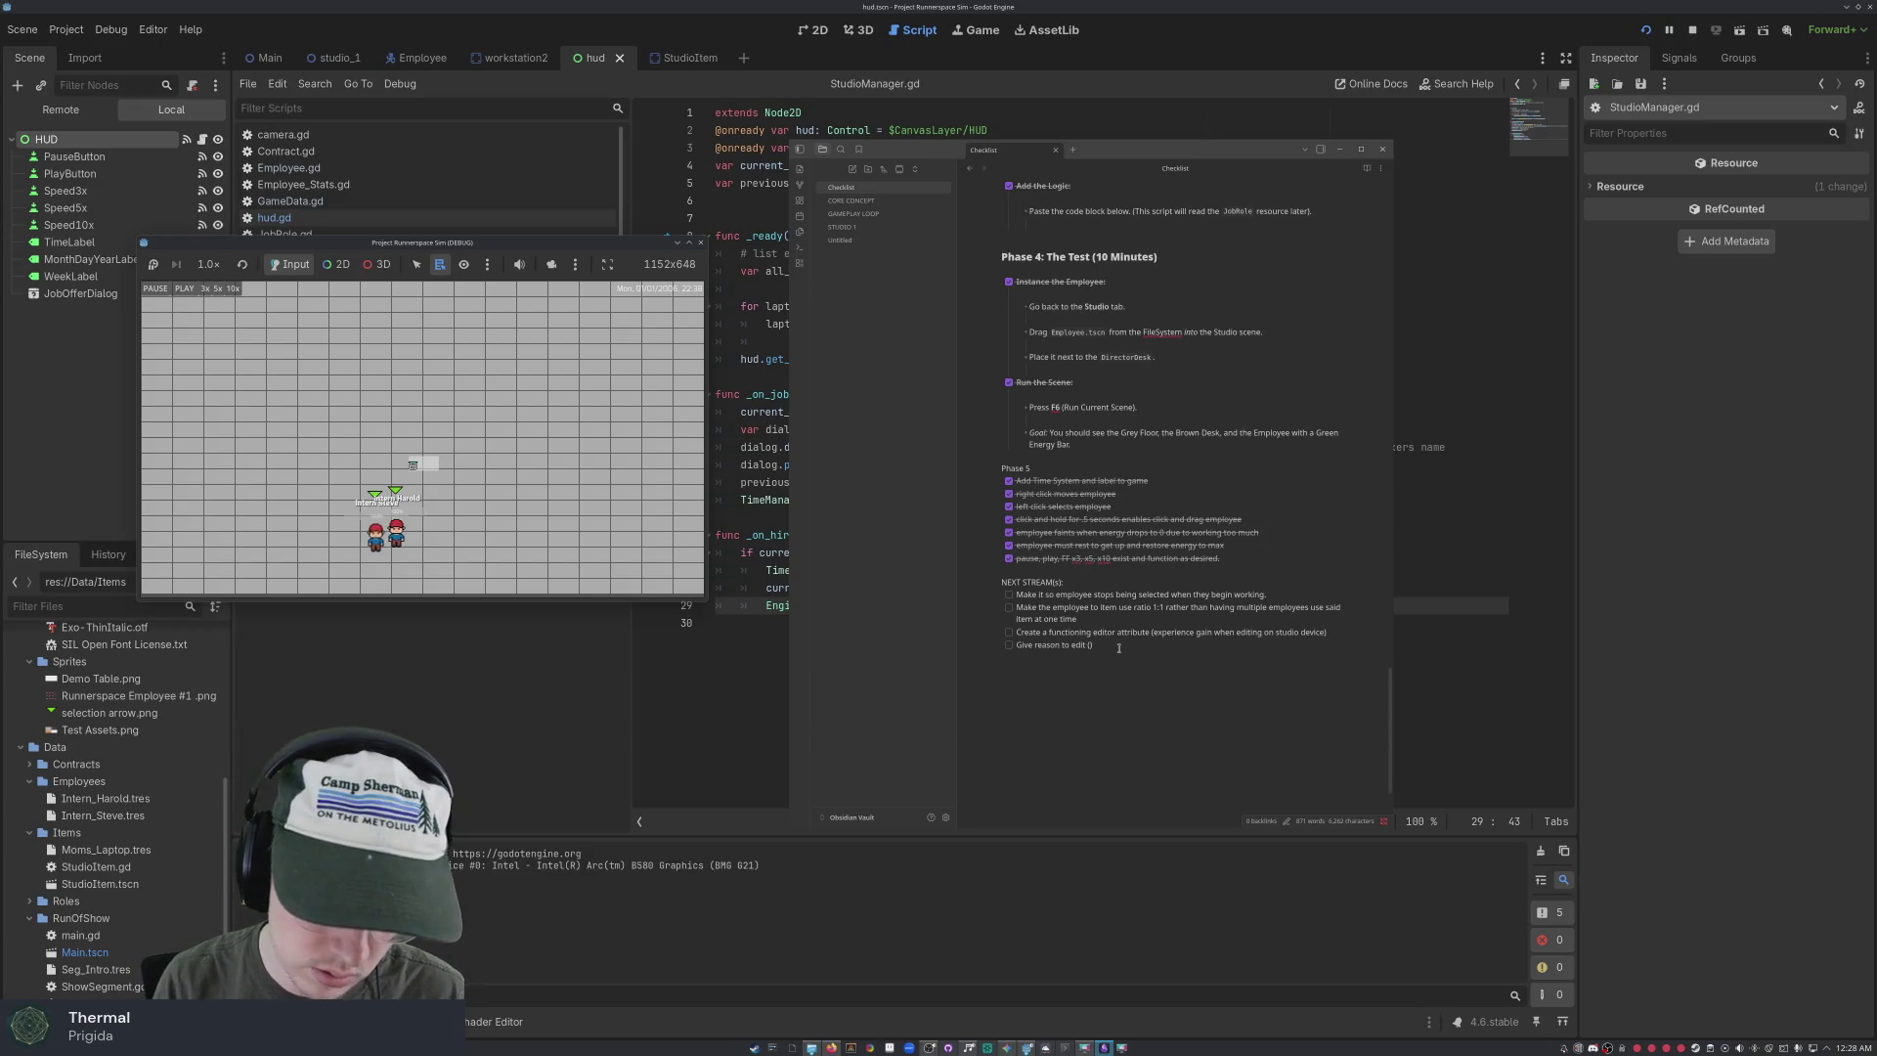
pyautogui.write('eport car')
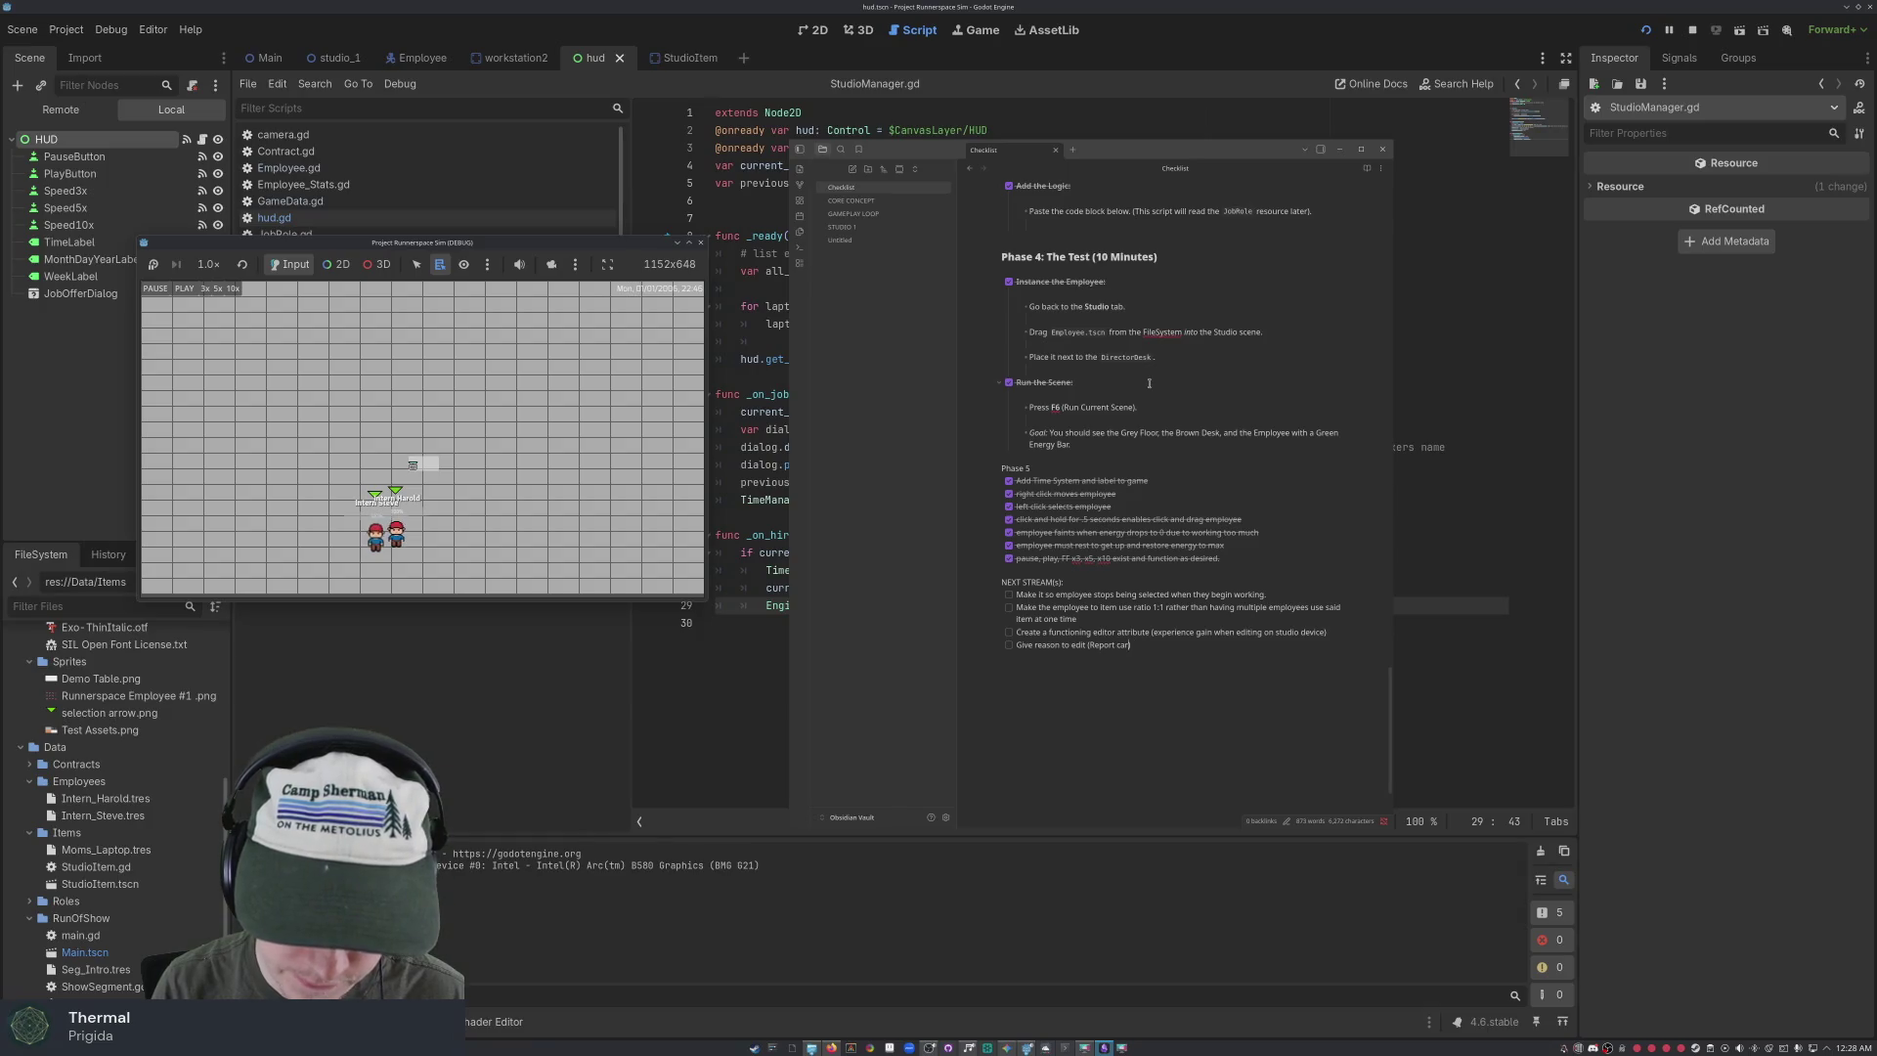
pyautogui.press('BackSpace')
pyautogui.press('BackSpace')
pyautogui.press('BackSpace')
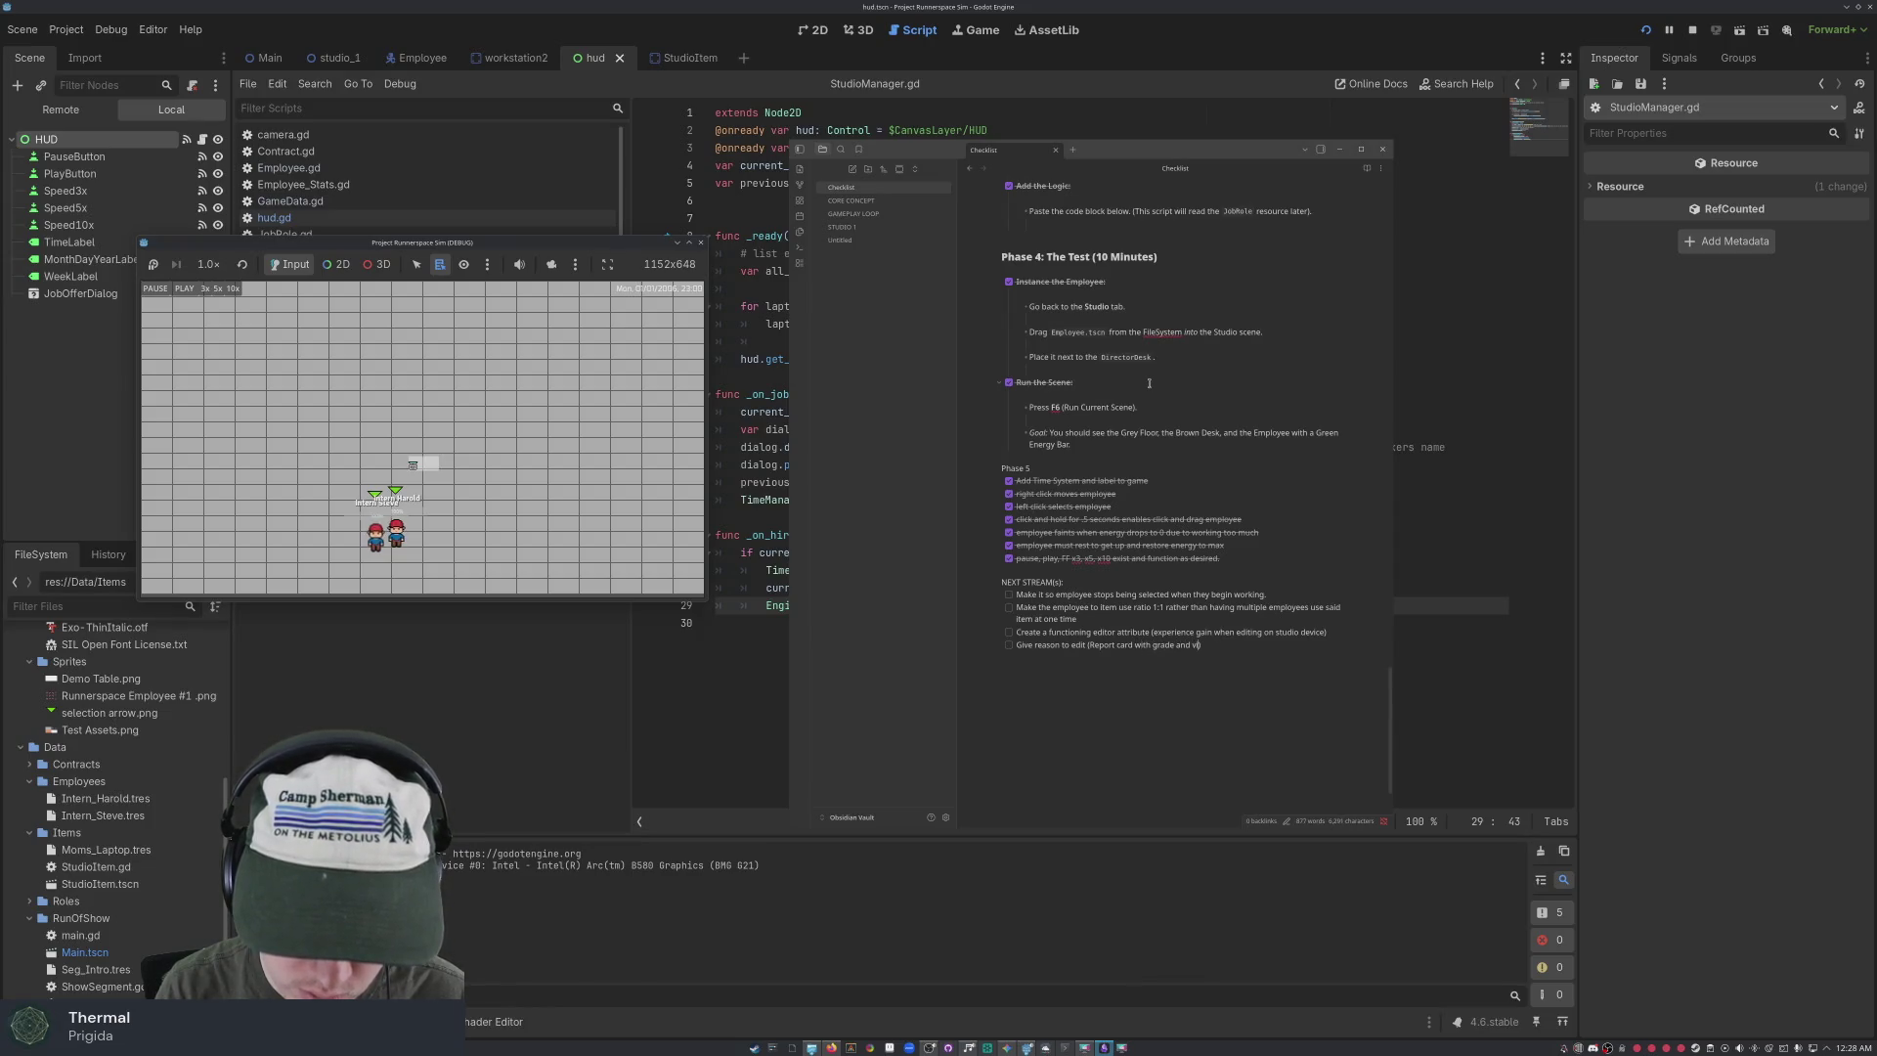
pyautogui.write('edit, g')
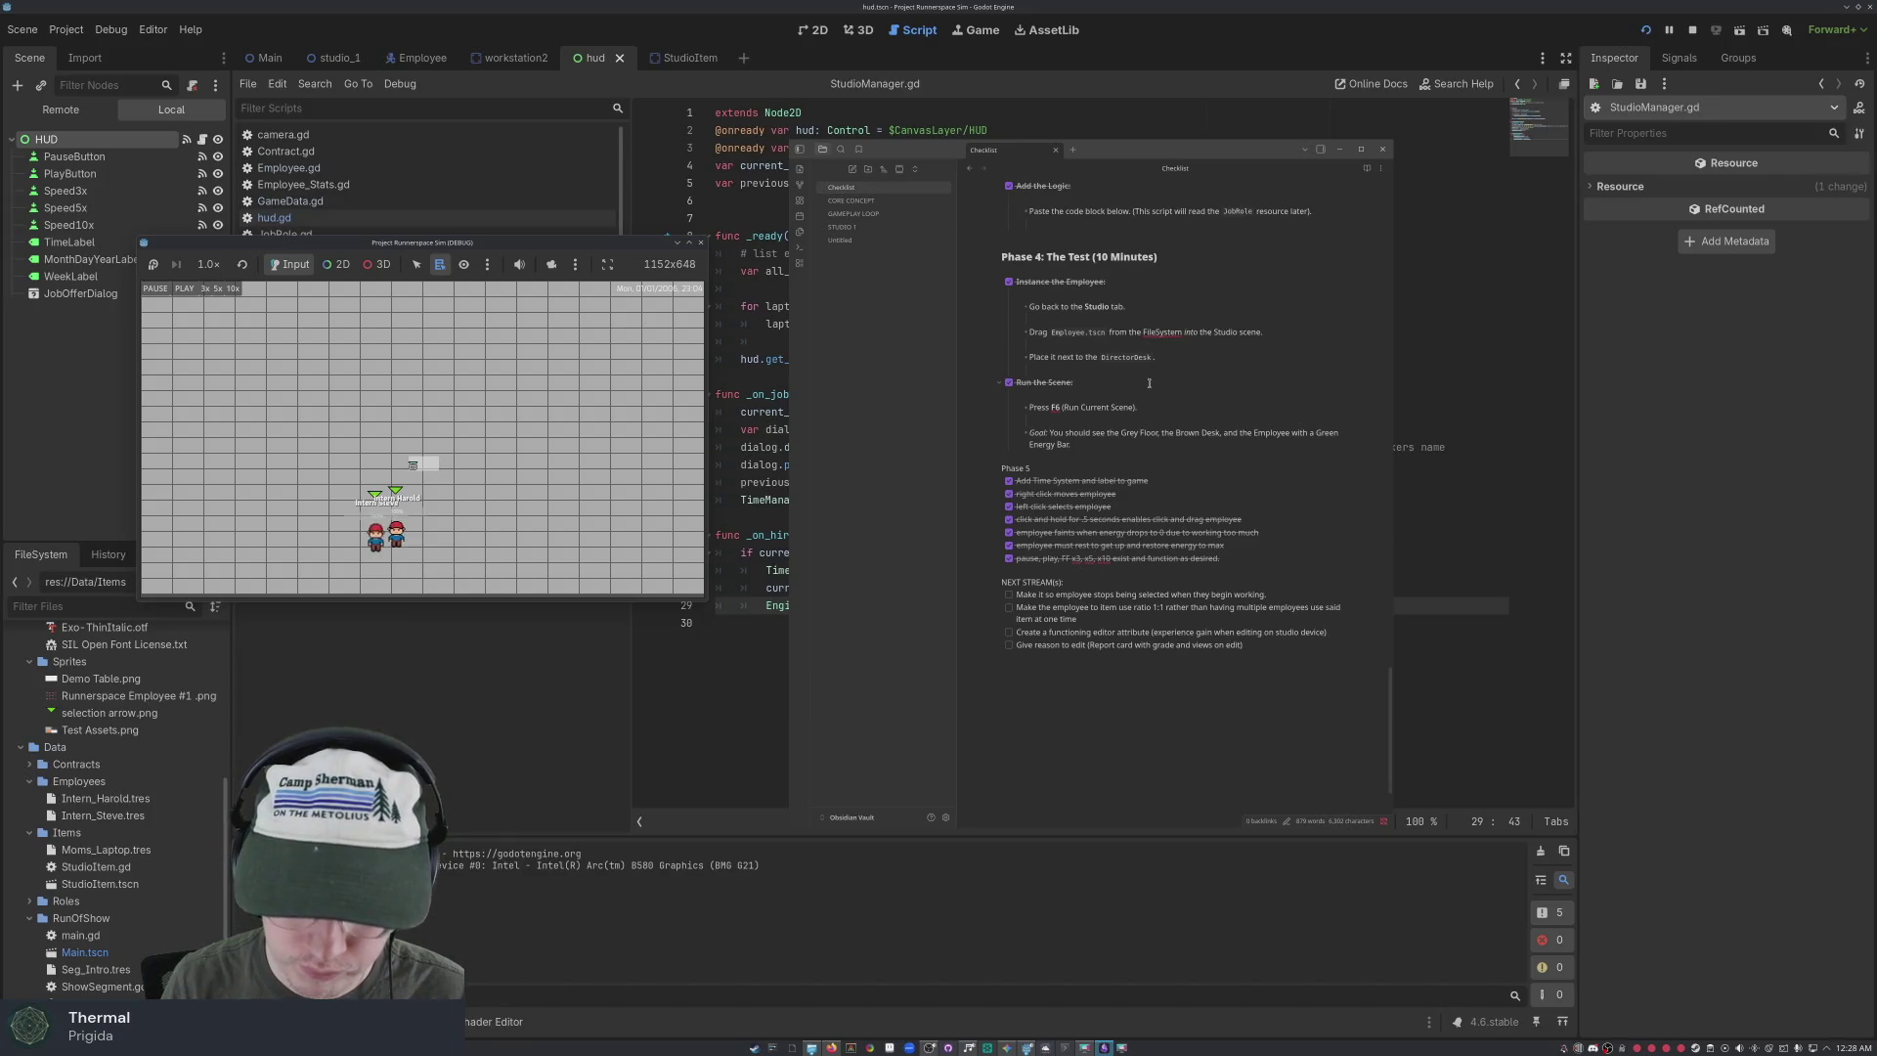
pyautogui.write('iven')
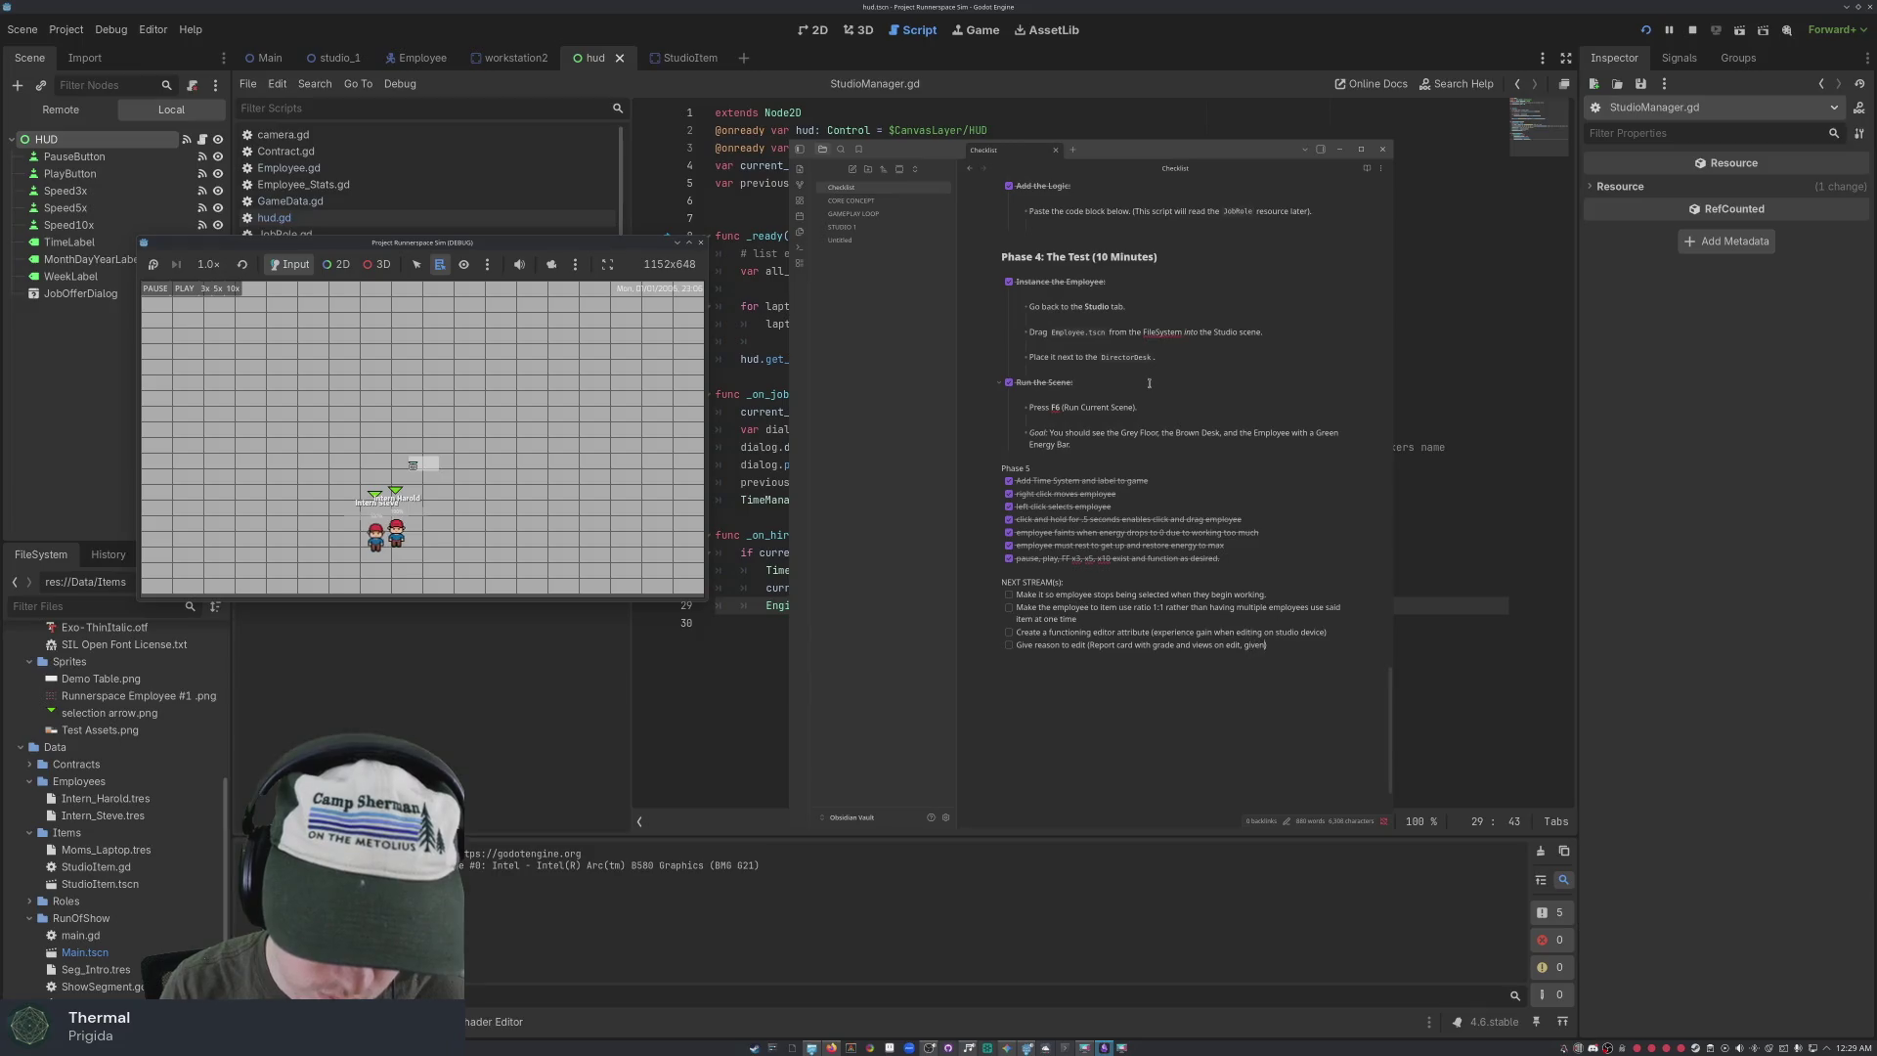
pyautogui.write(' the next day')
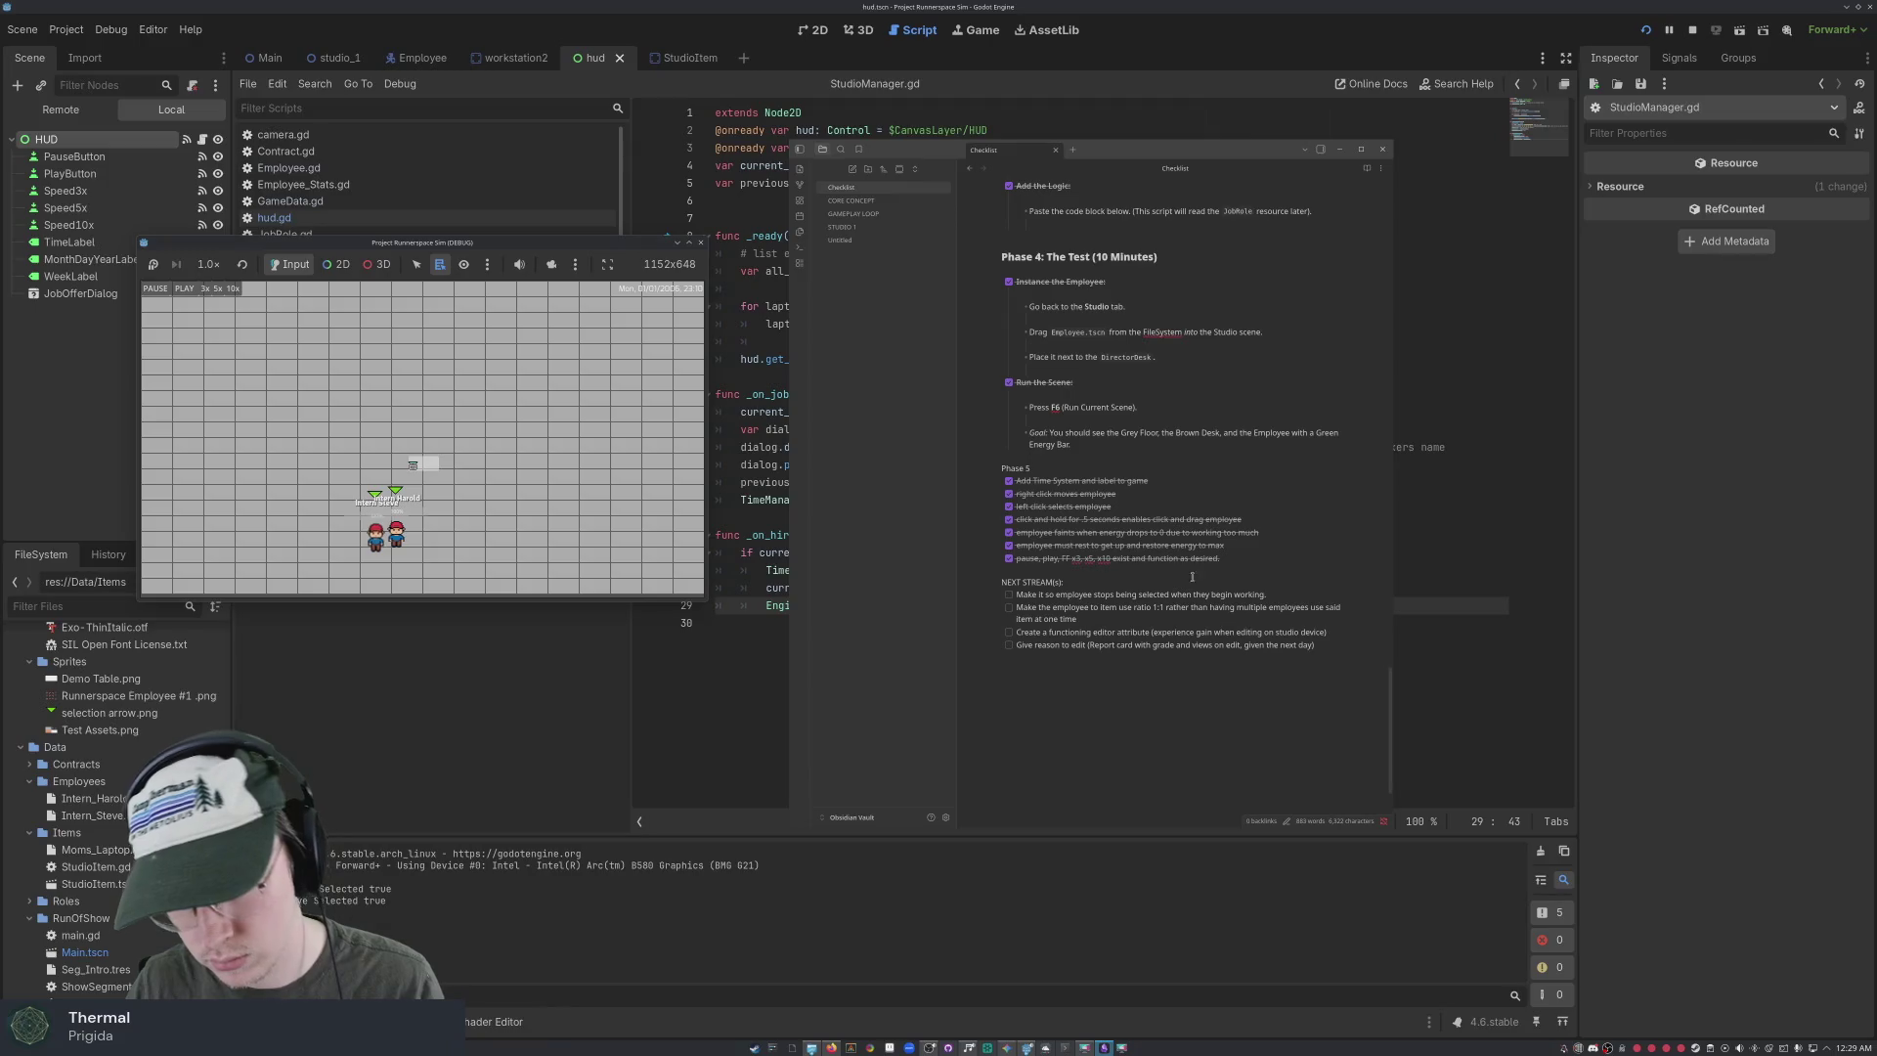
pyautogui.write(' when an ed')
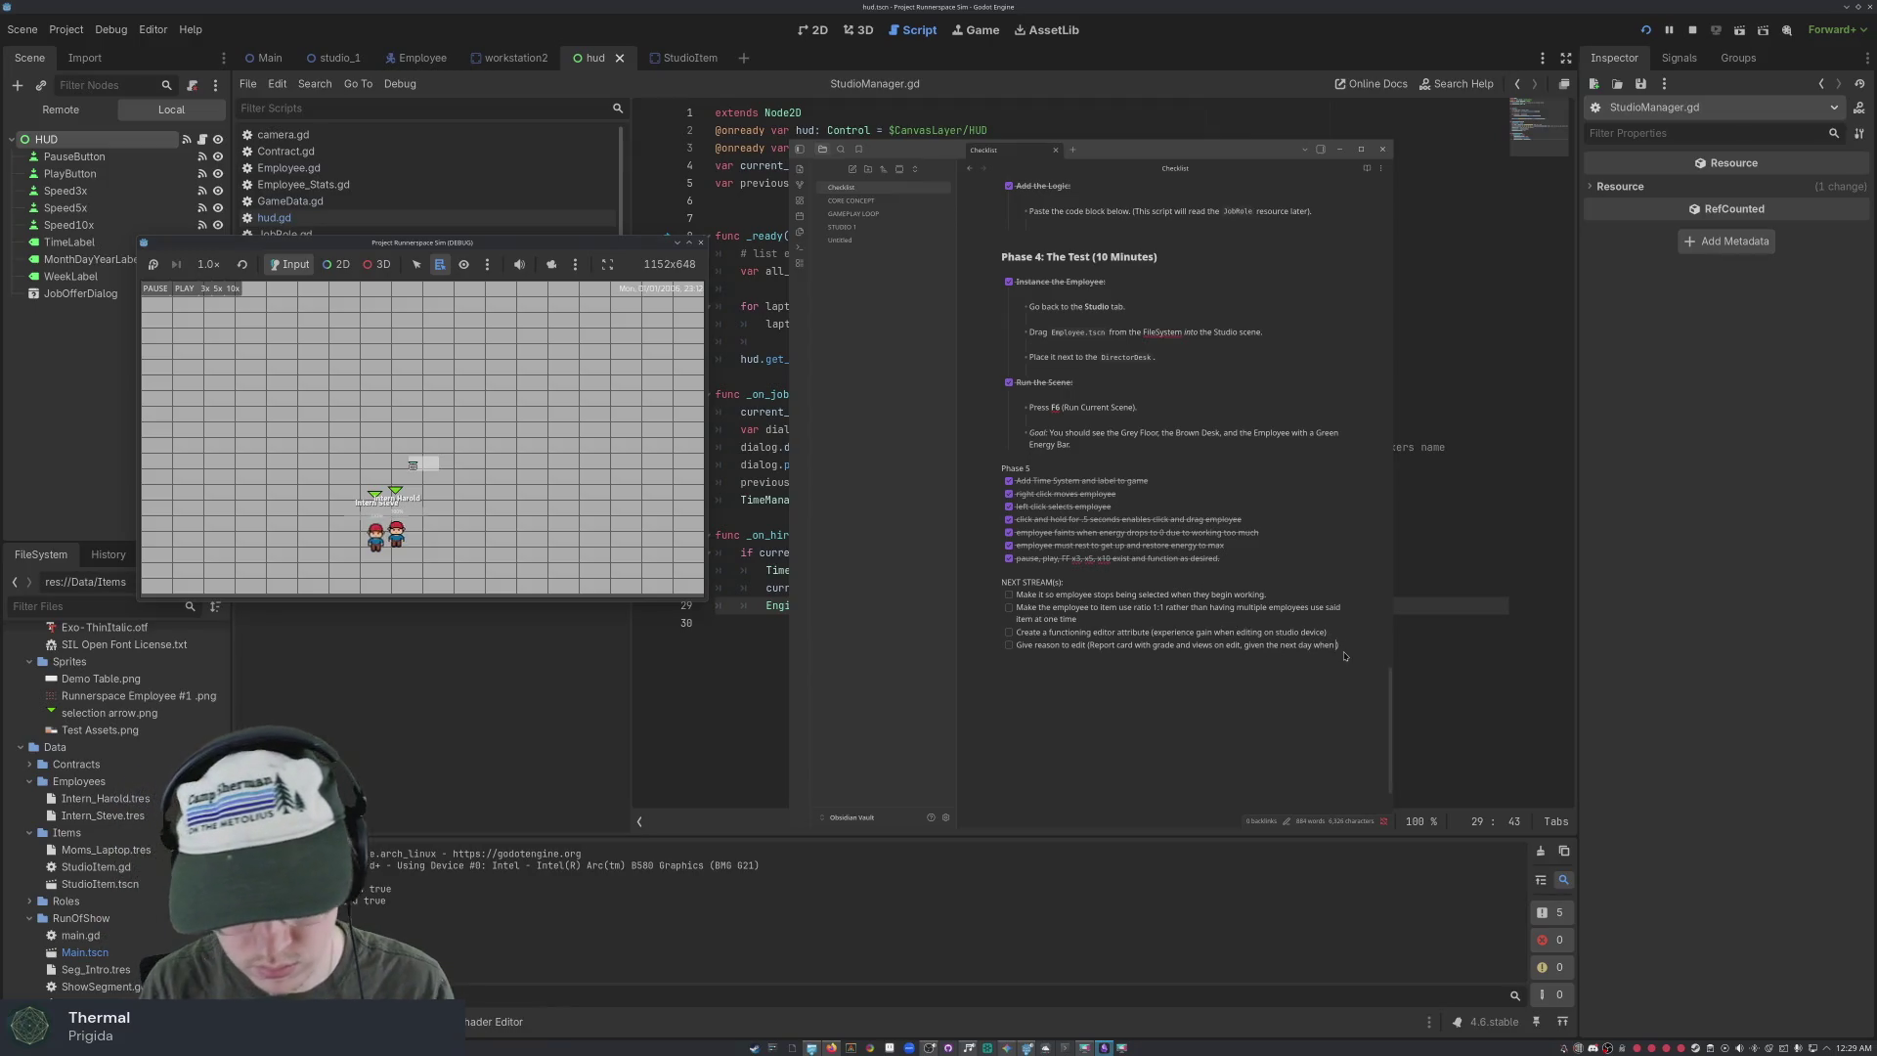
pyautogui.write('it is complete')
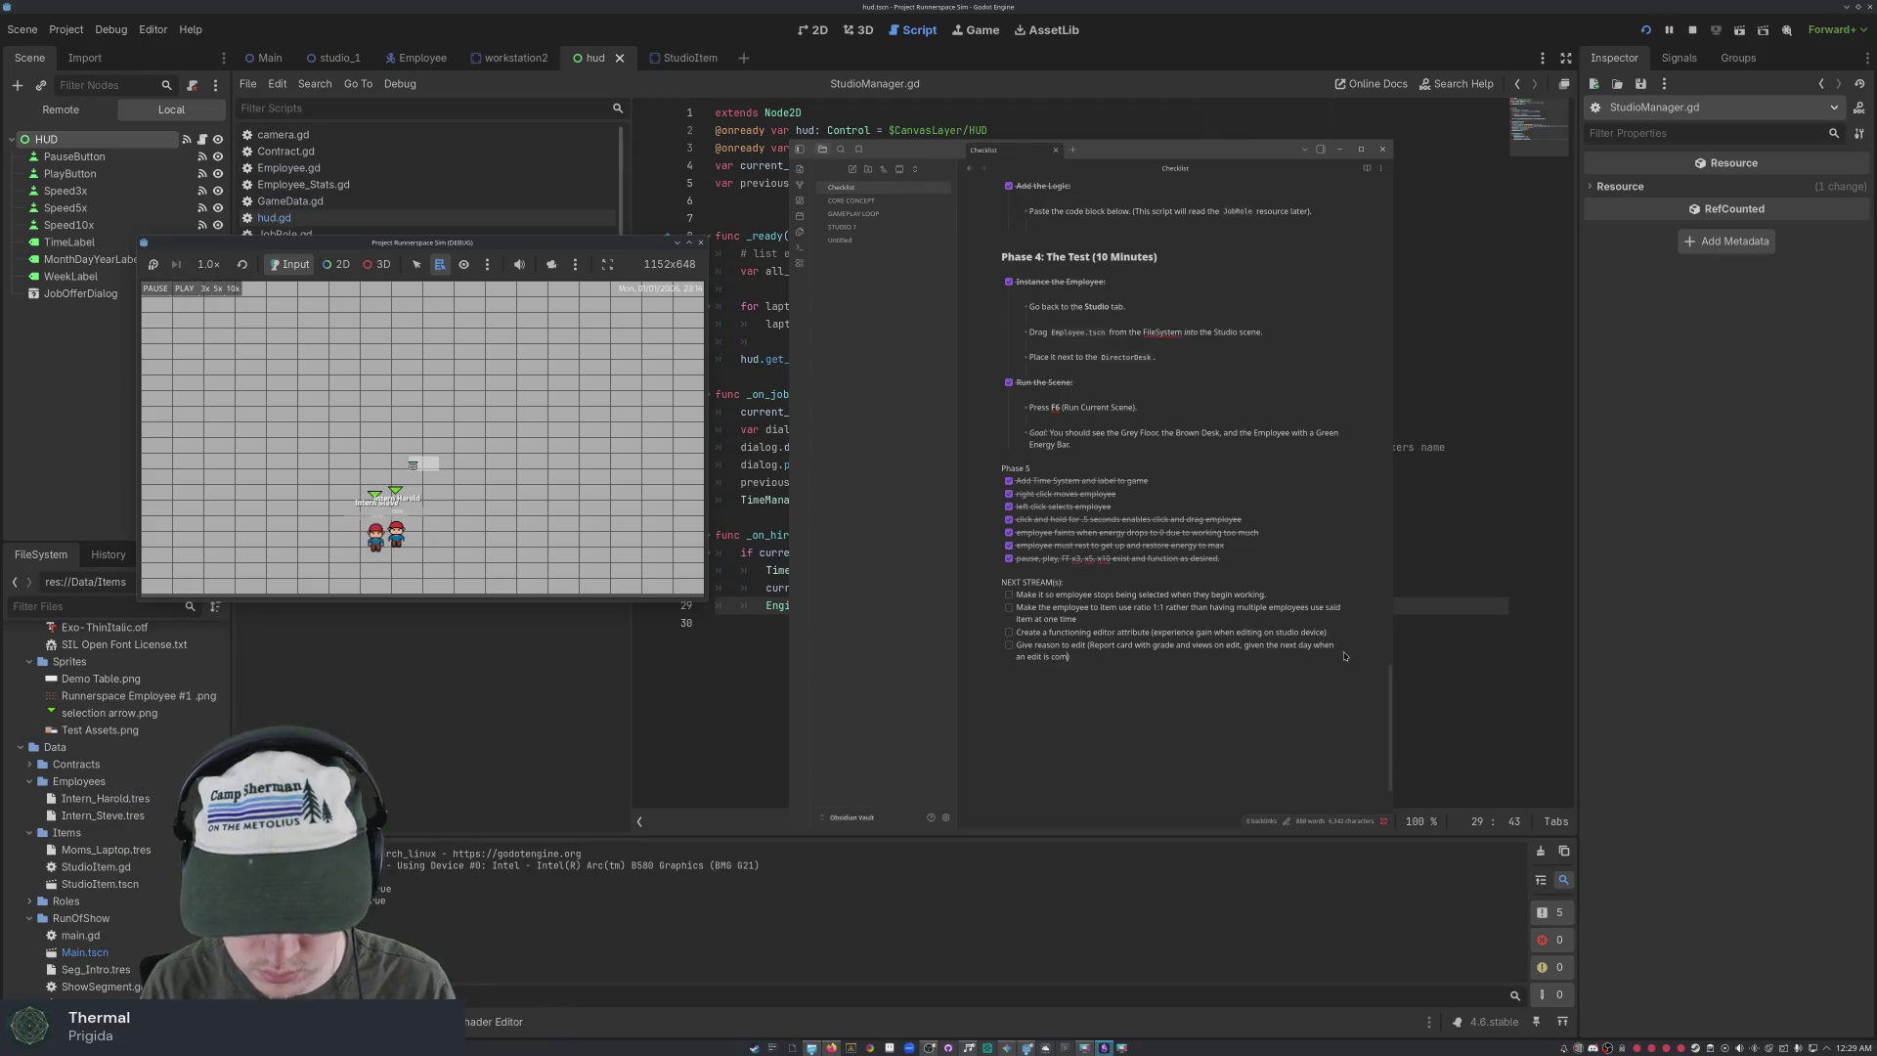
# Add a new checklist item 'Make the laptop device an editor' below the employee-ratio item
pyautogui.click(1077, 619)
pyautogui.press('Return')
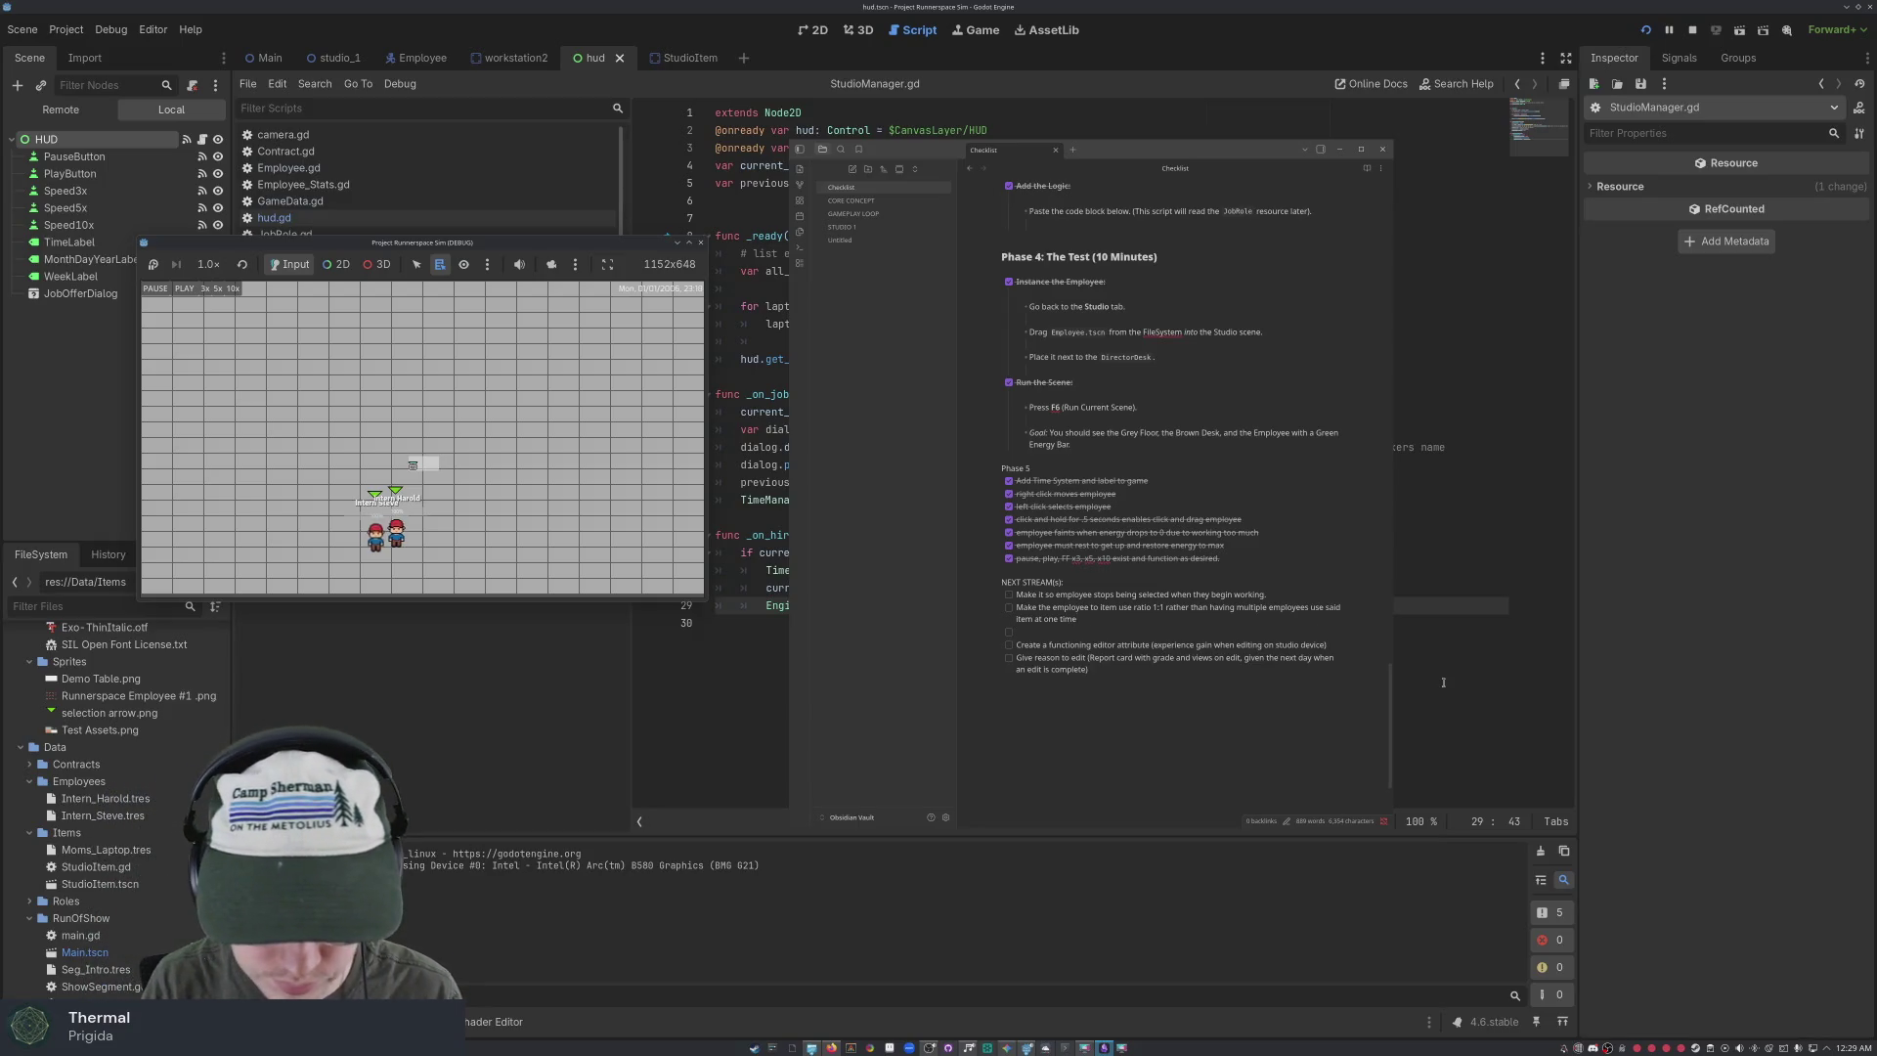
pyautogui.write('make the laptop')
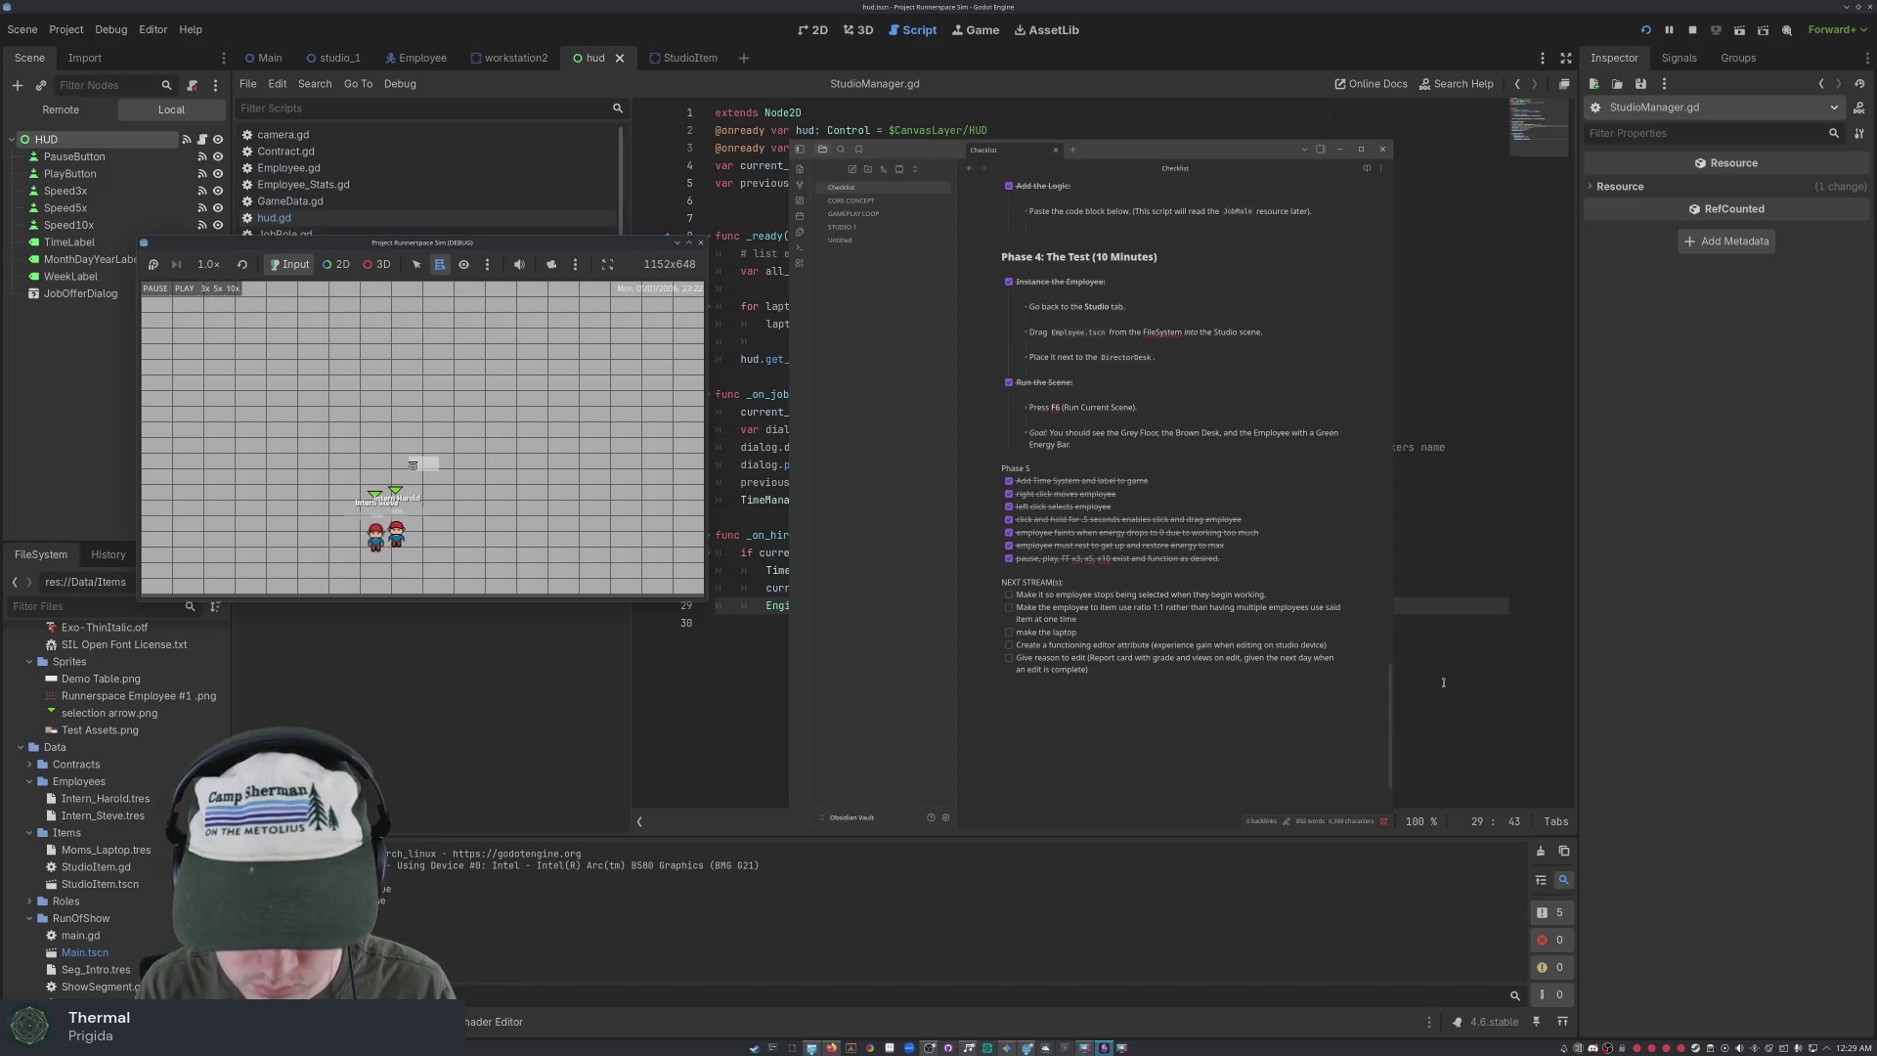
pyautogui.press('BackSpace')
pyautogui.press('BackSpace')
pyautogui.press('BackSpace')
pyautogui.write('Make the laptop device an edit')
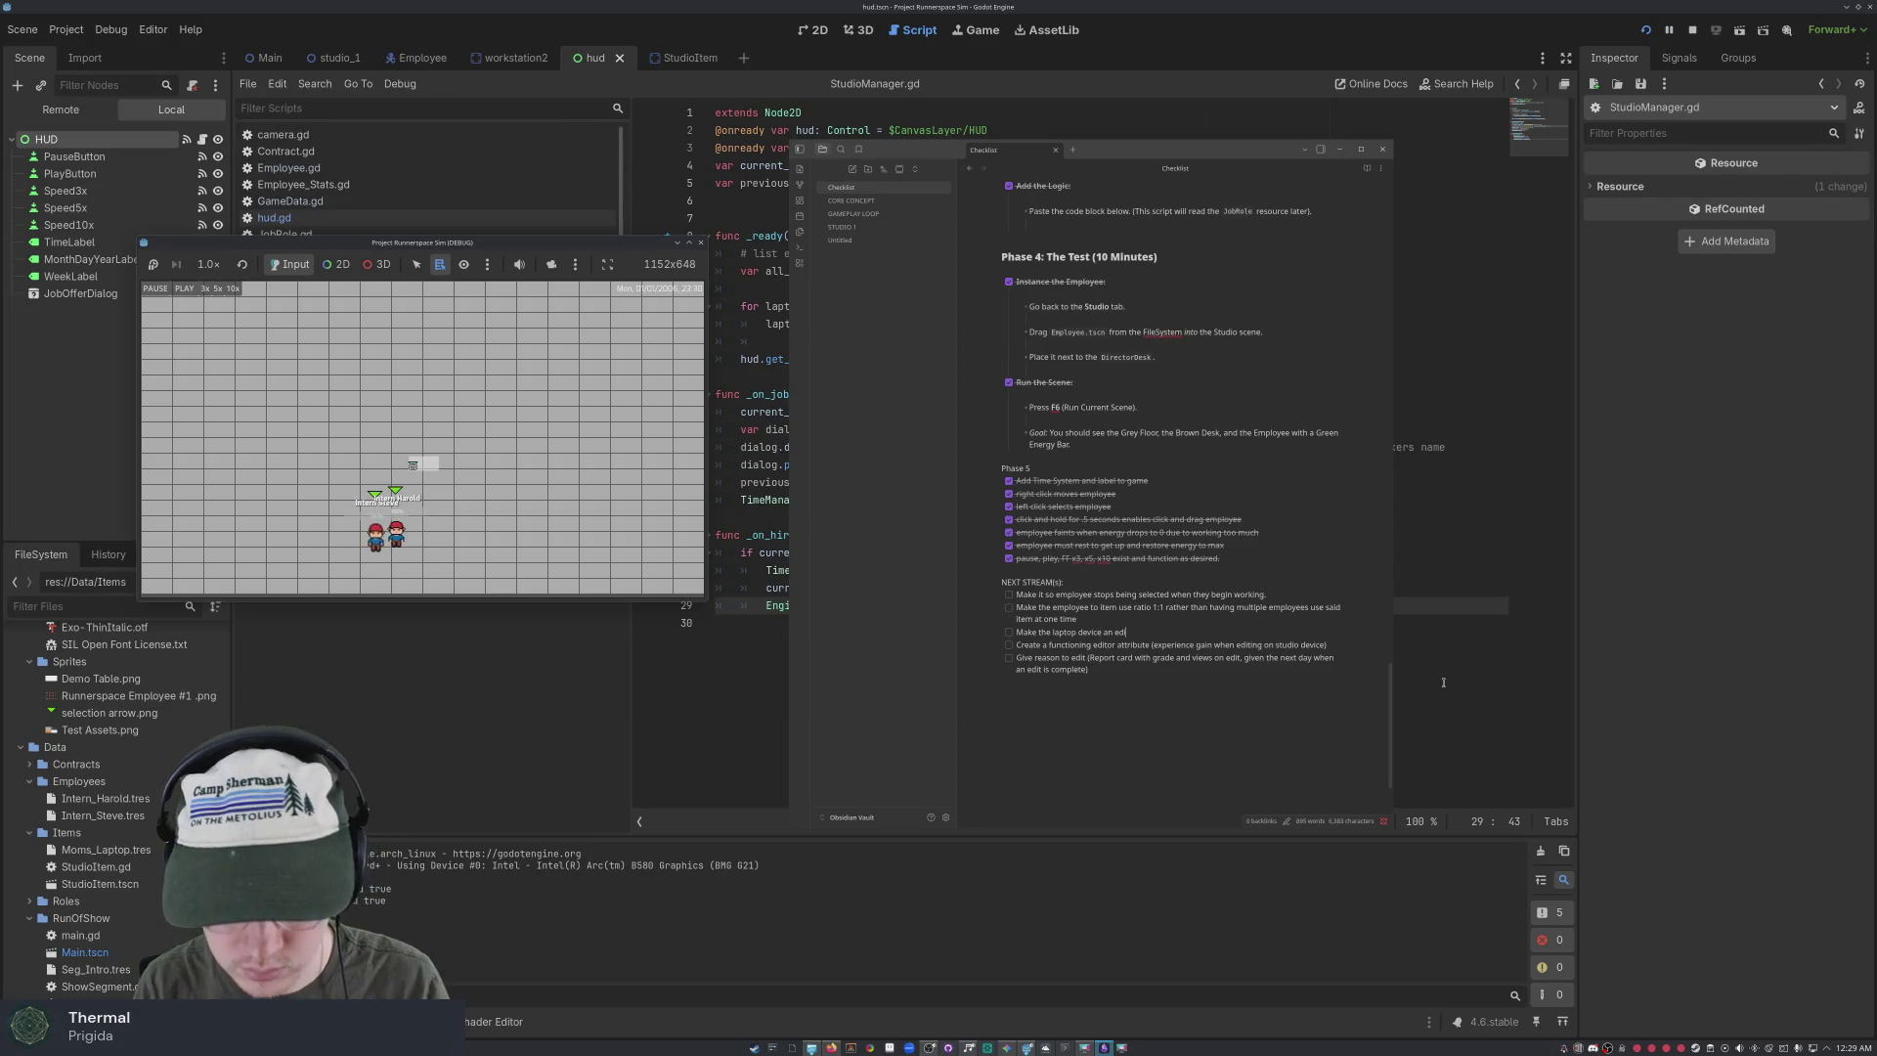
pyautogui.write('or (')
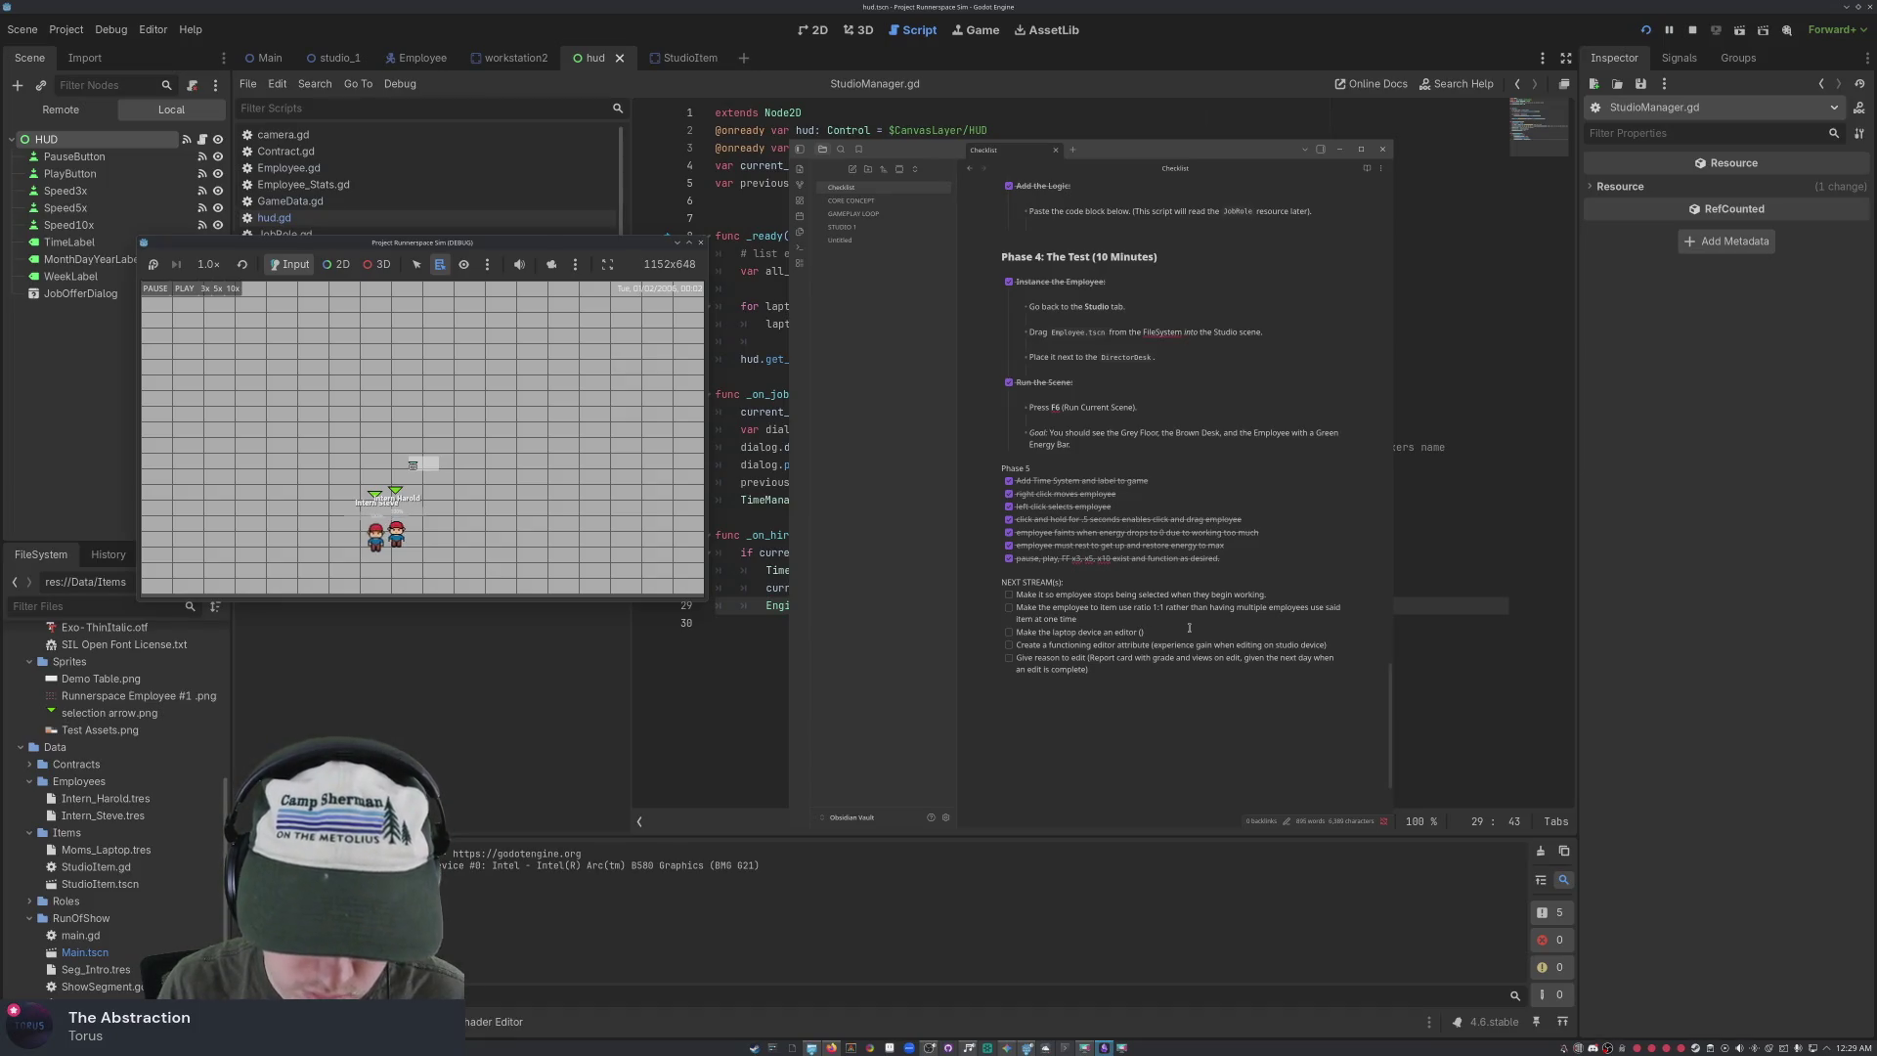
# Add the note '(create an editing bar when using the laptop)' to the laptop item
pyautogui.write('create a')
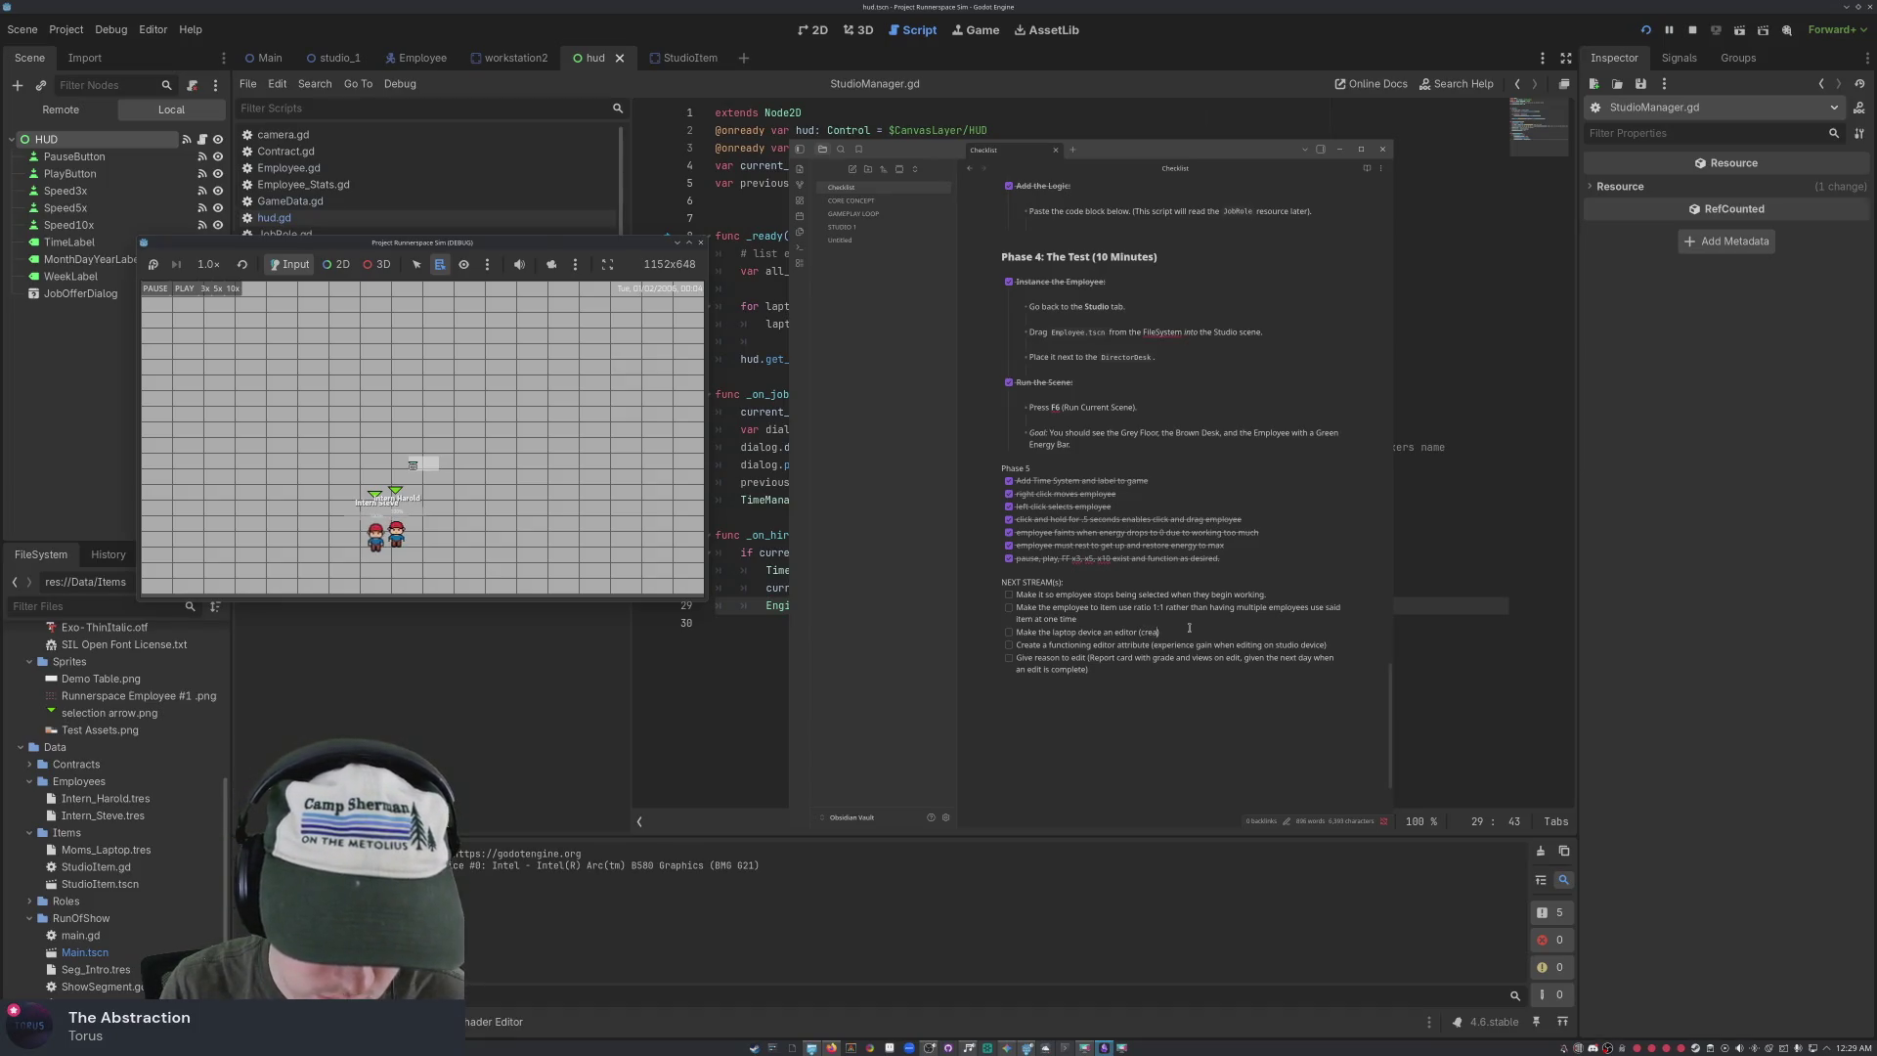
pyautogui.write(' reasonabl')
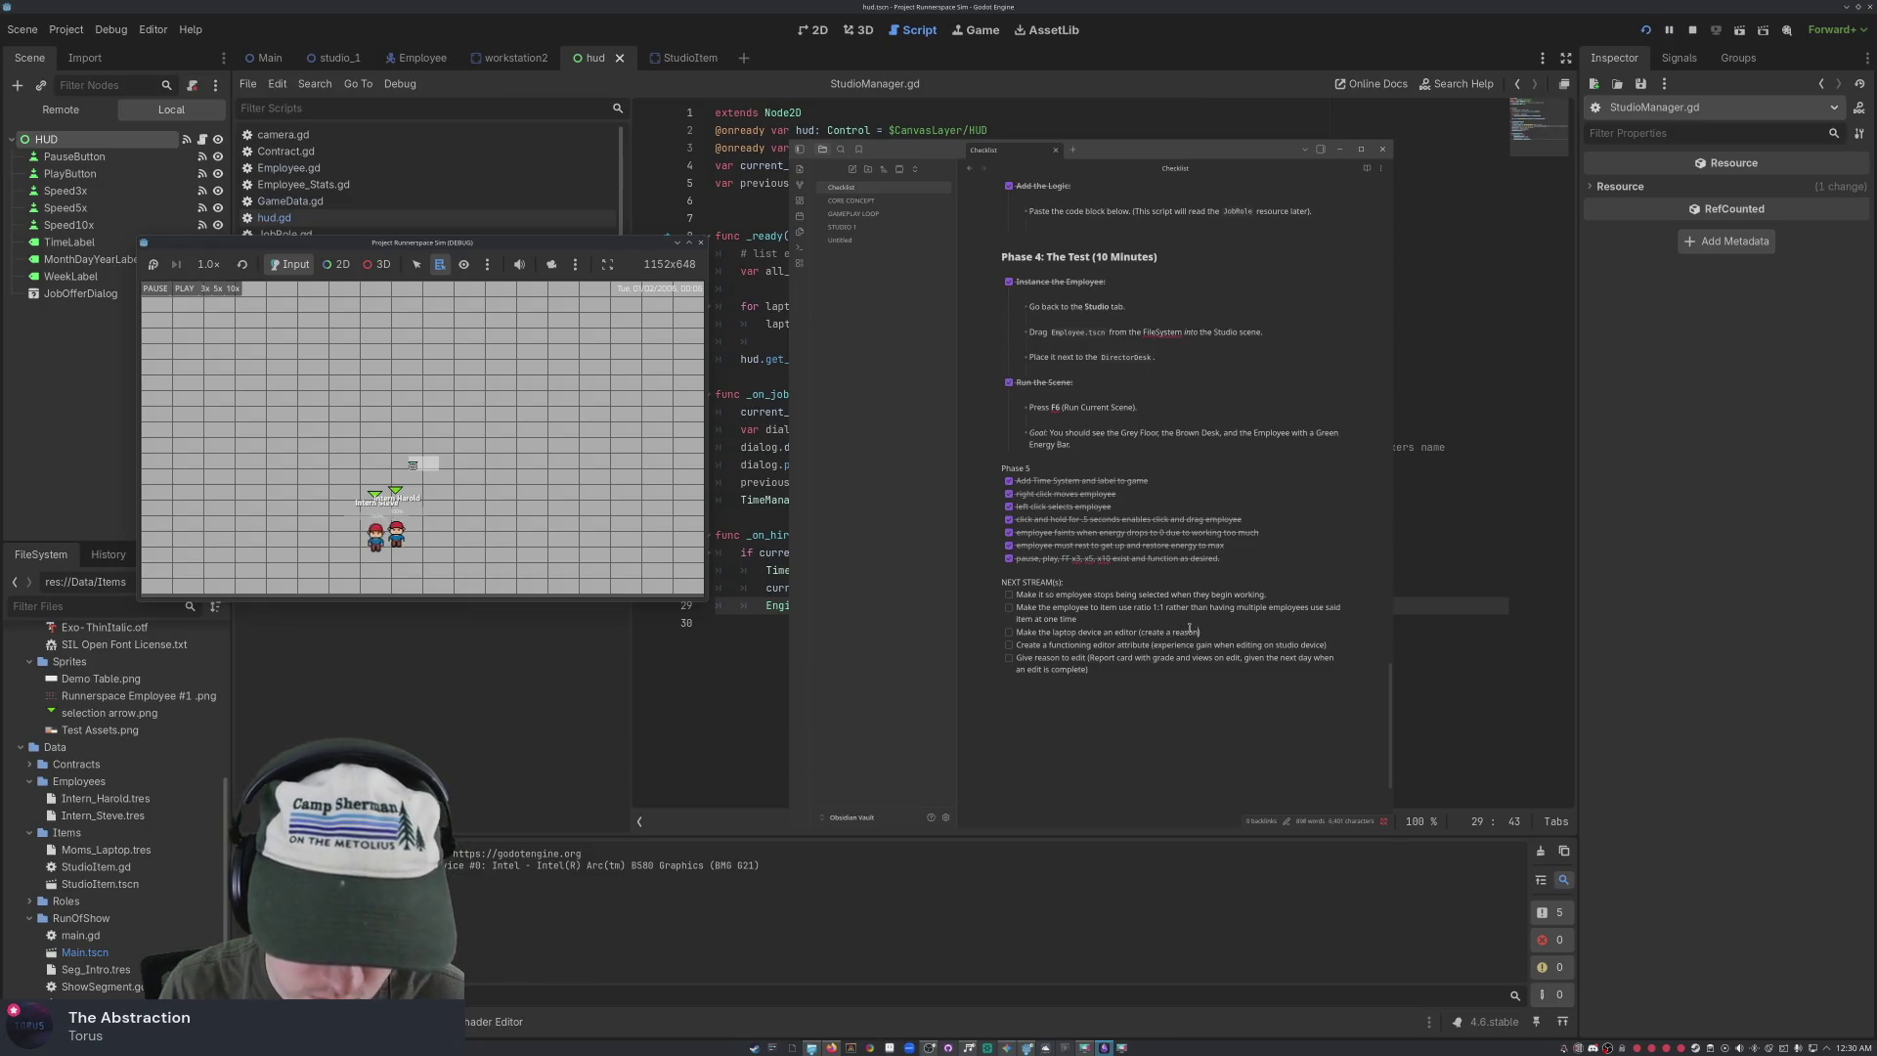
pyautogui.write('e use to editing when t')
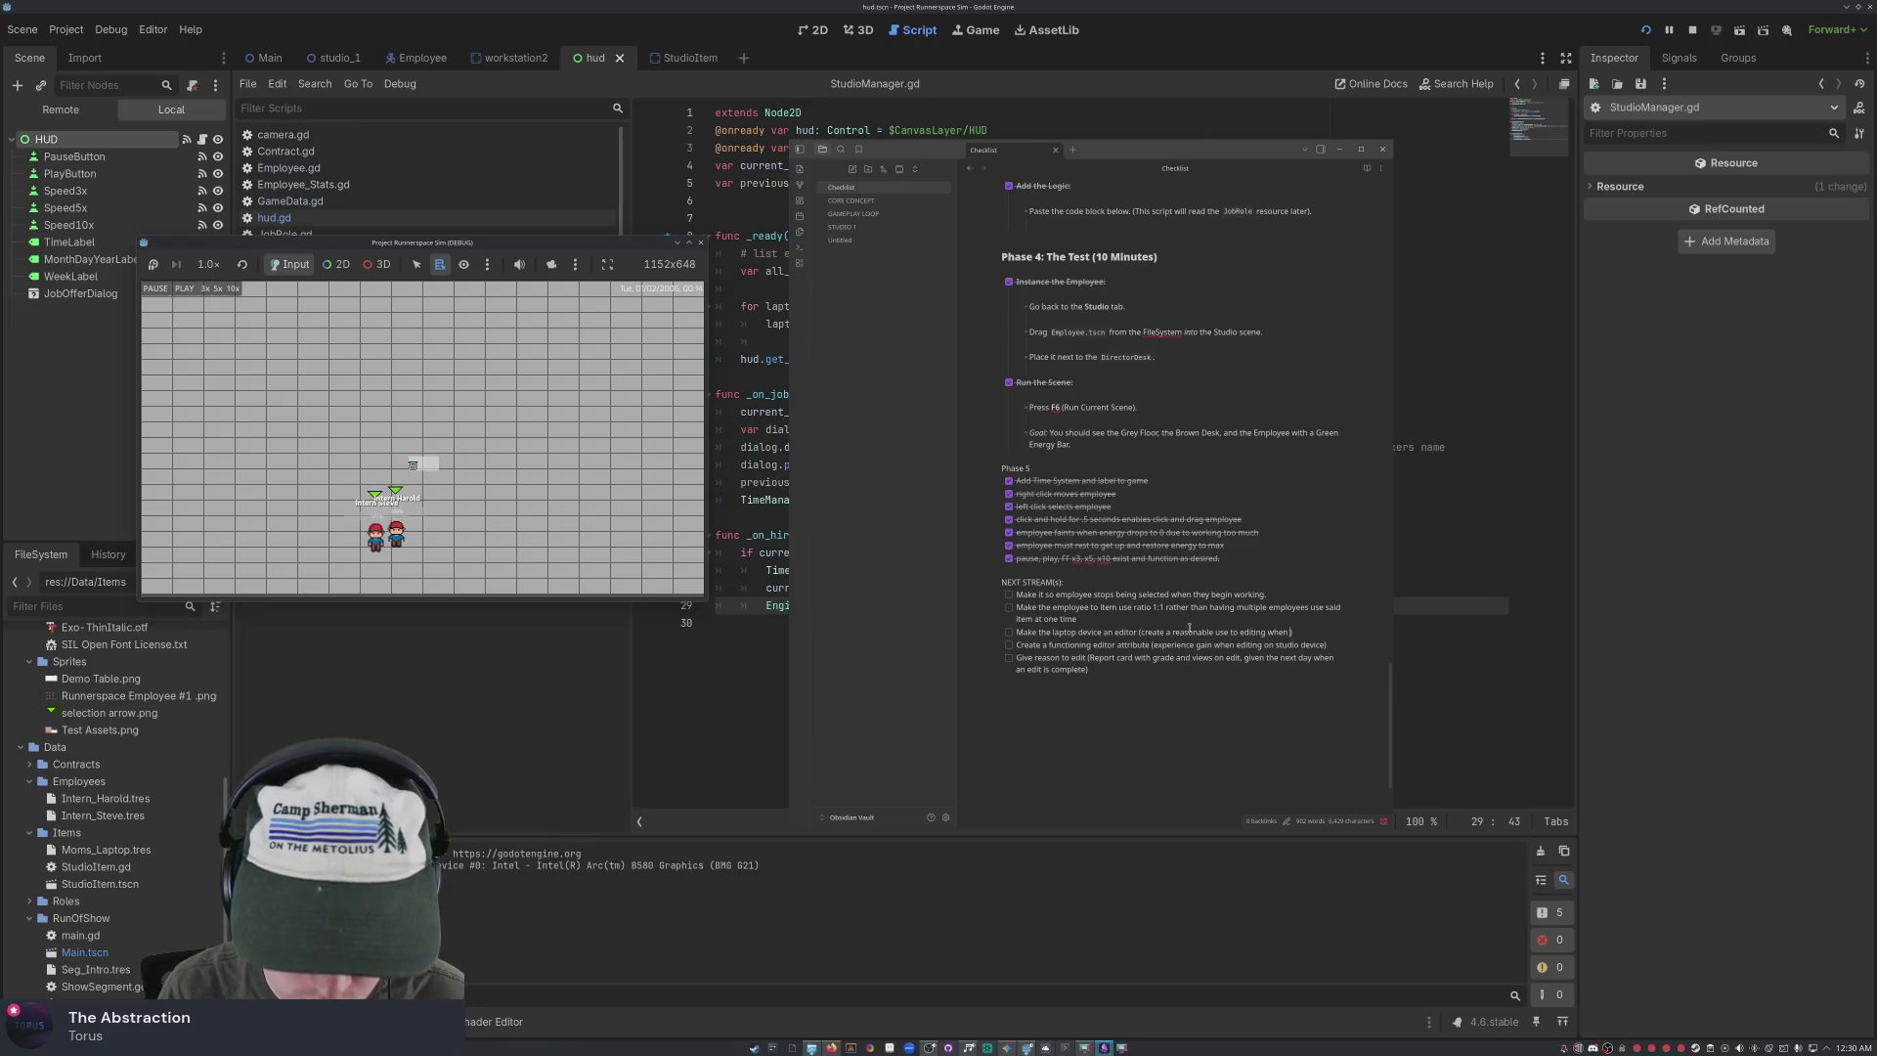
pyautogui.write('he')
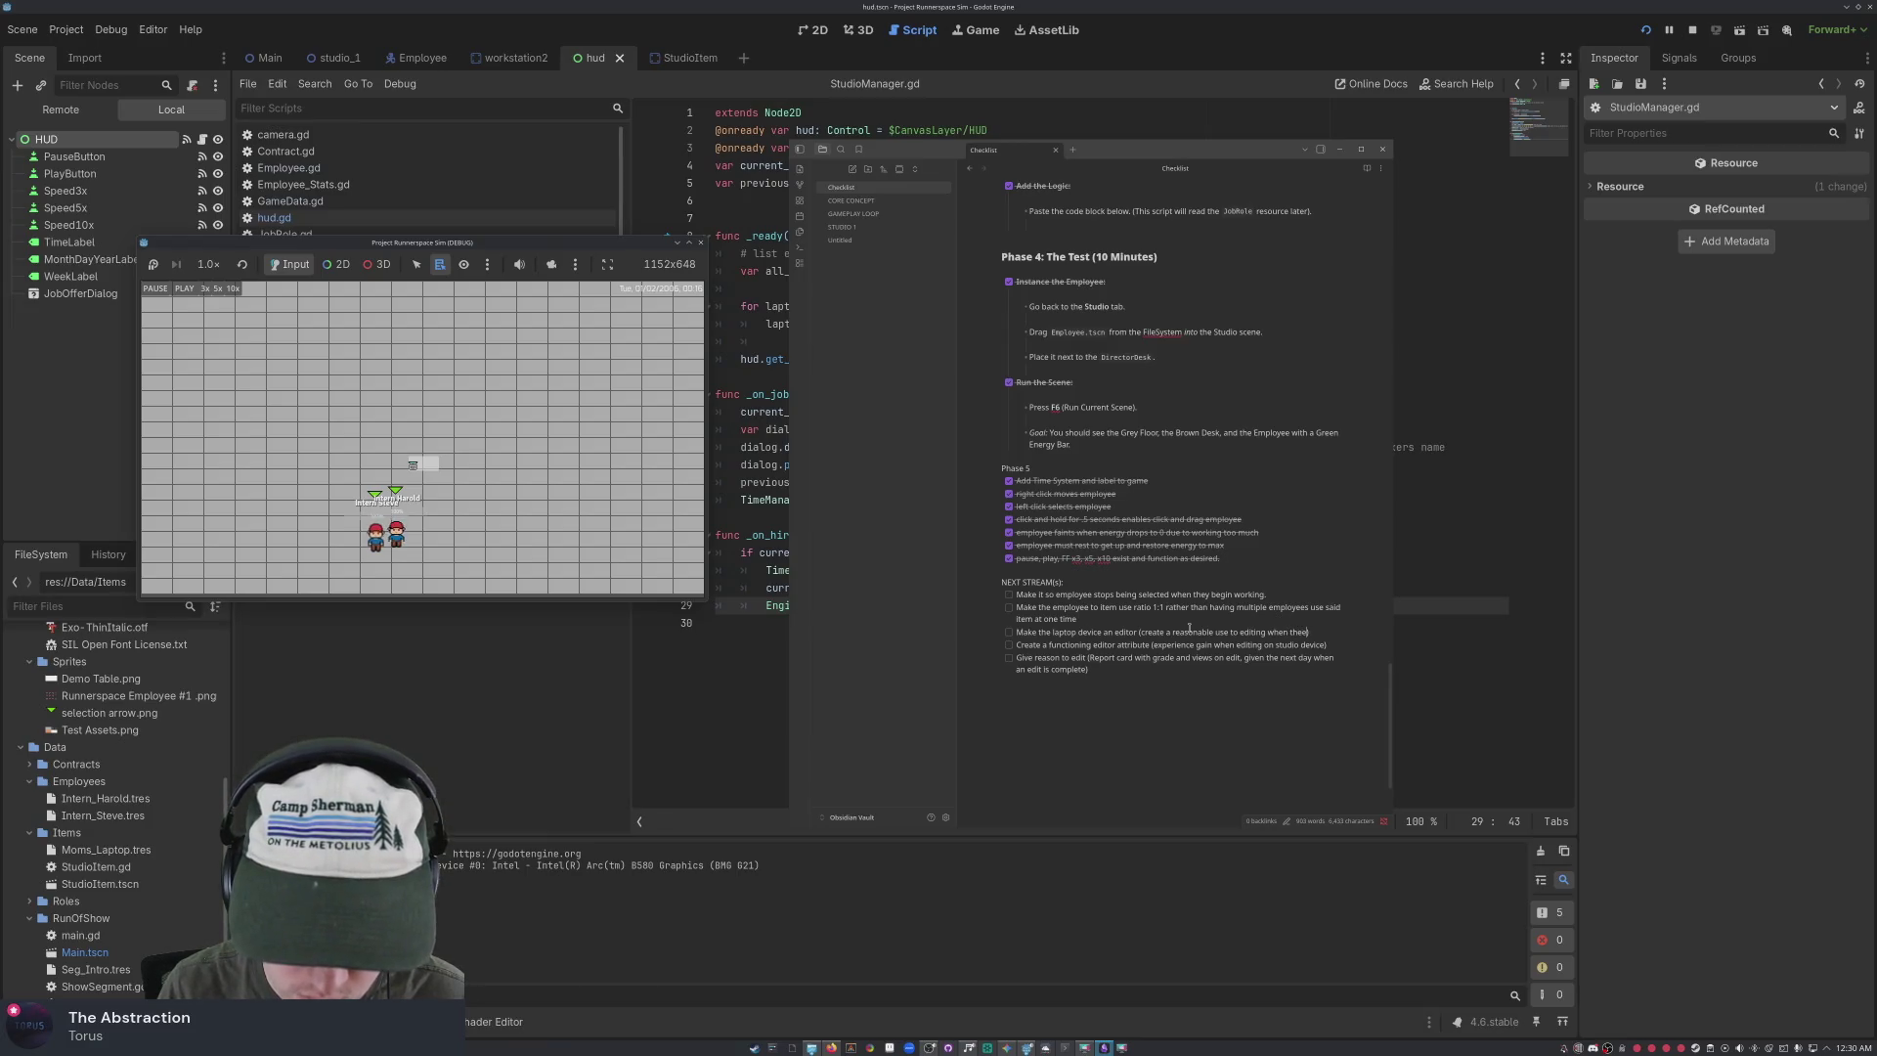
pyautogui.press('BackSpace')
pyautogui.press('BackSpace')
pyautogui.press('BackSpace')
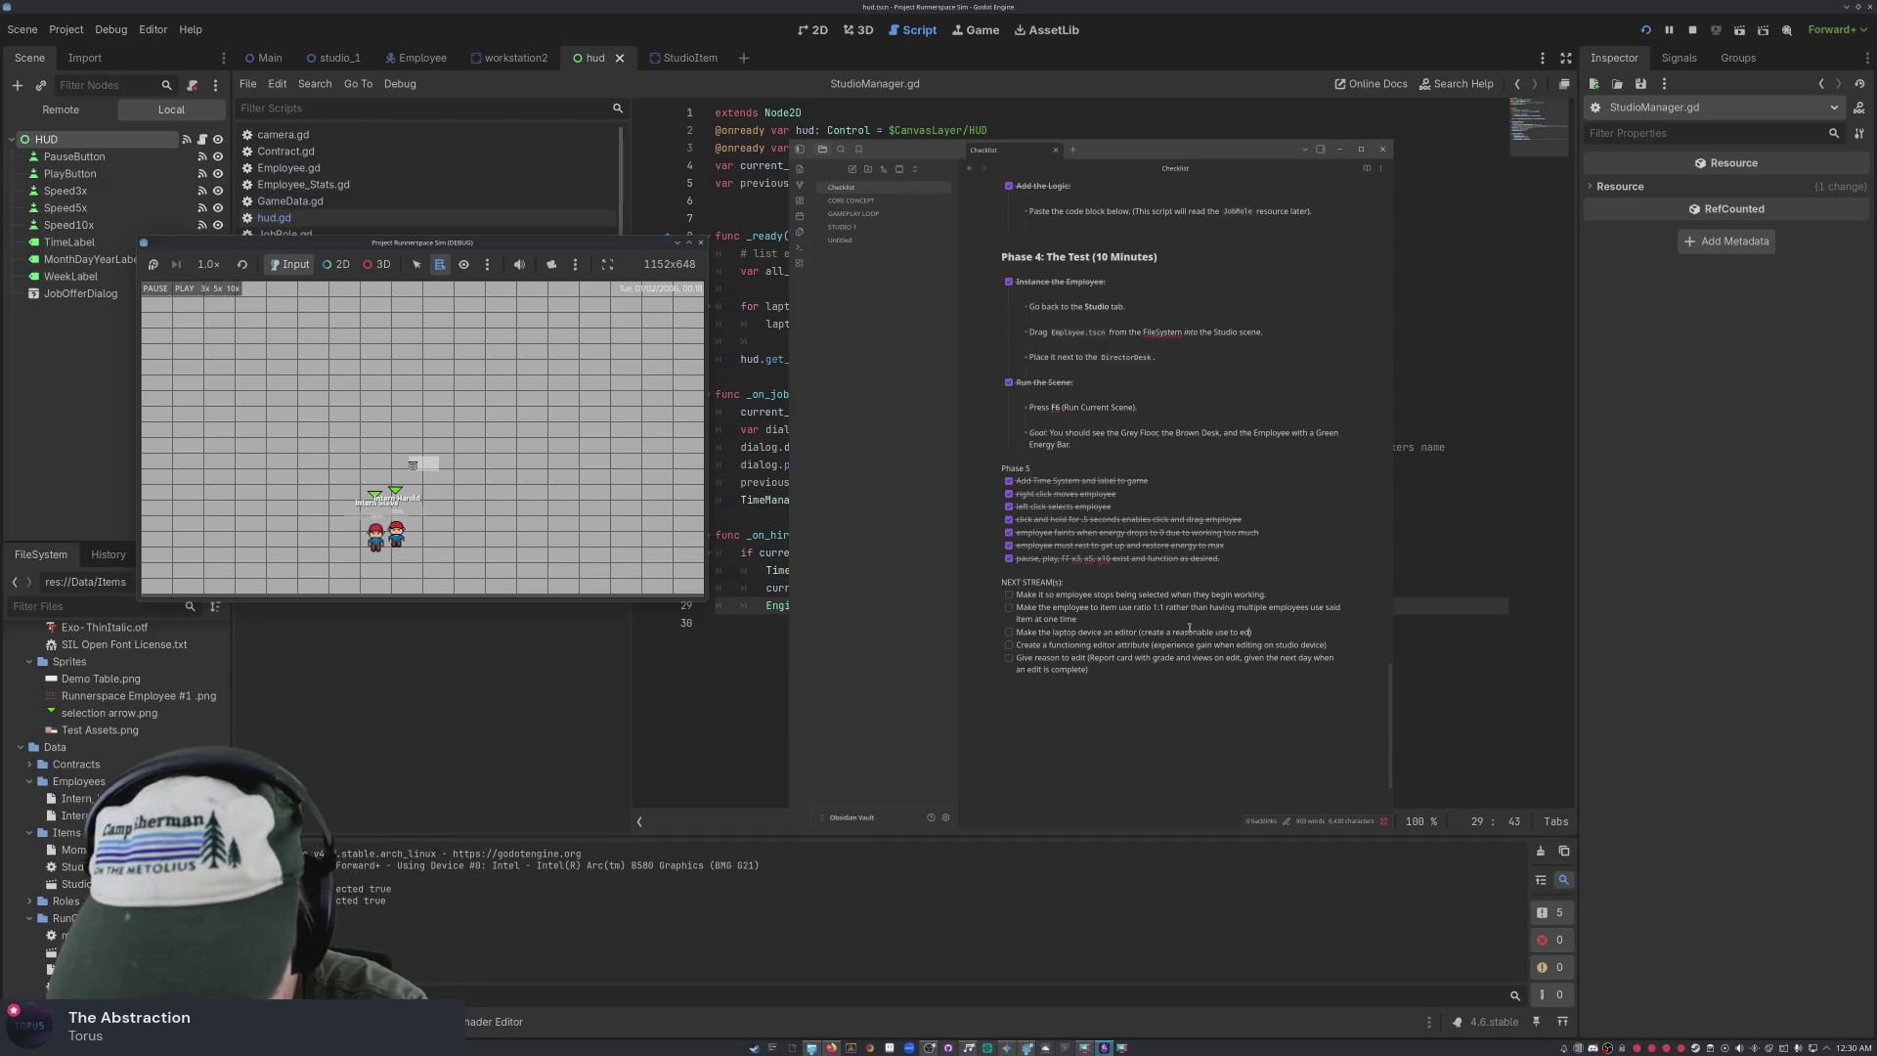
pyautogui.press('BackSpace')
pyautogui.press('BackSpace')
pyautogui.press('BackSpace')
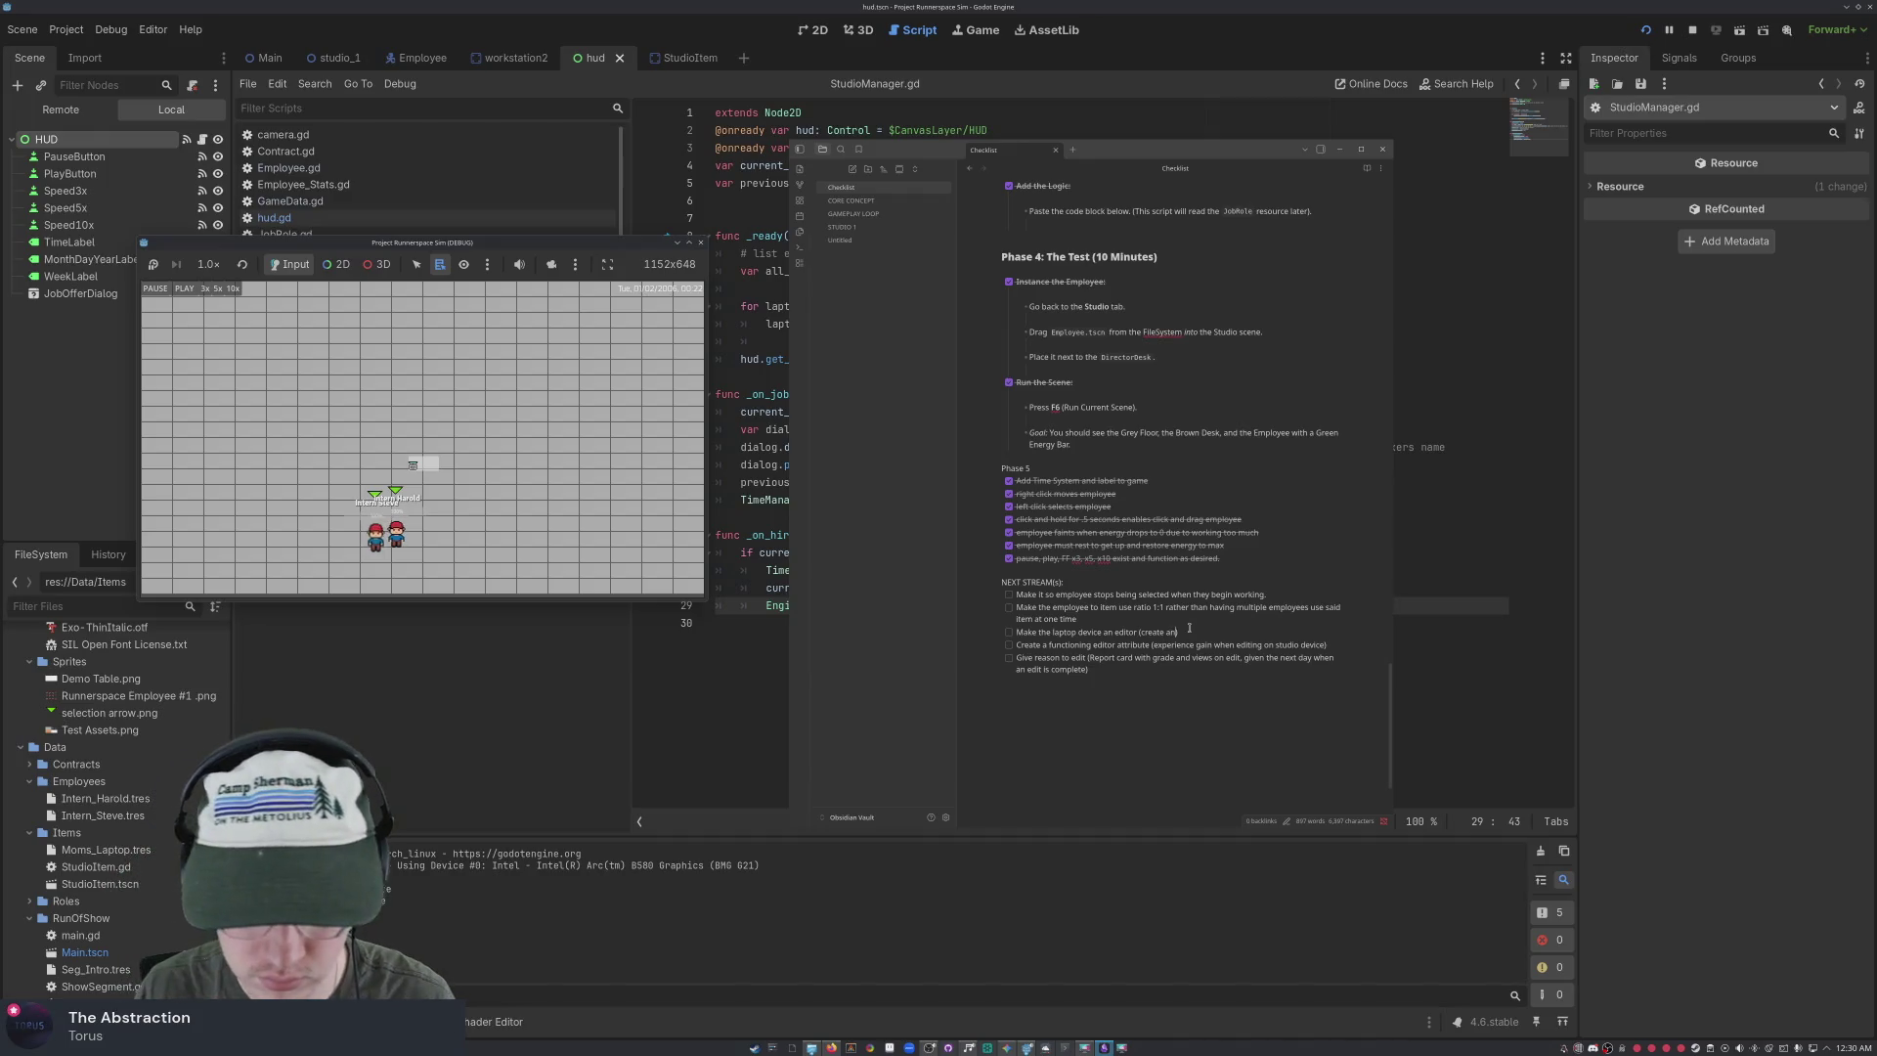
pyautogui.write('n editing ')
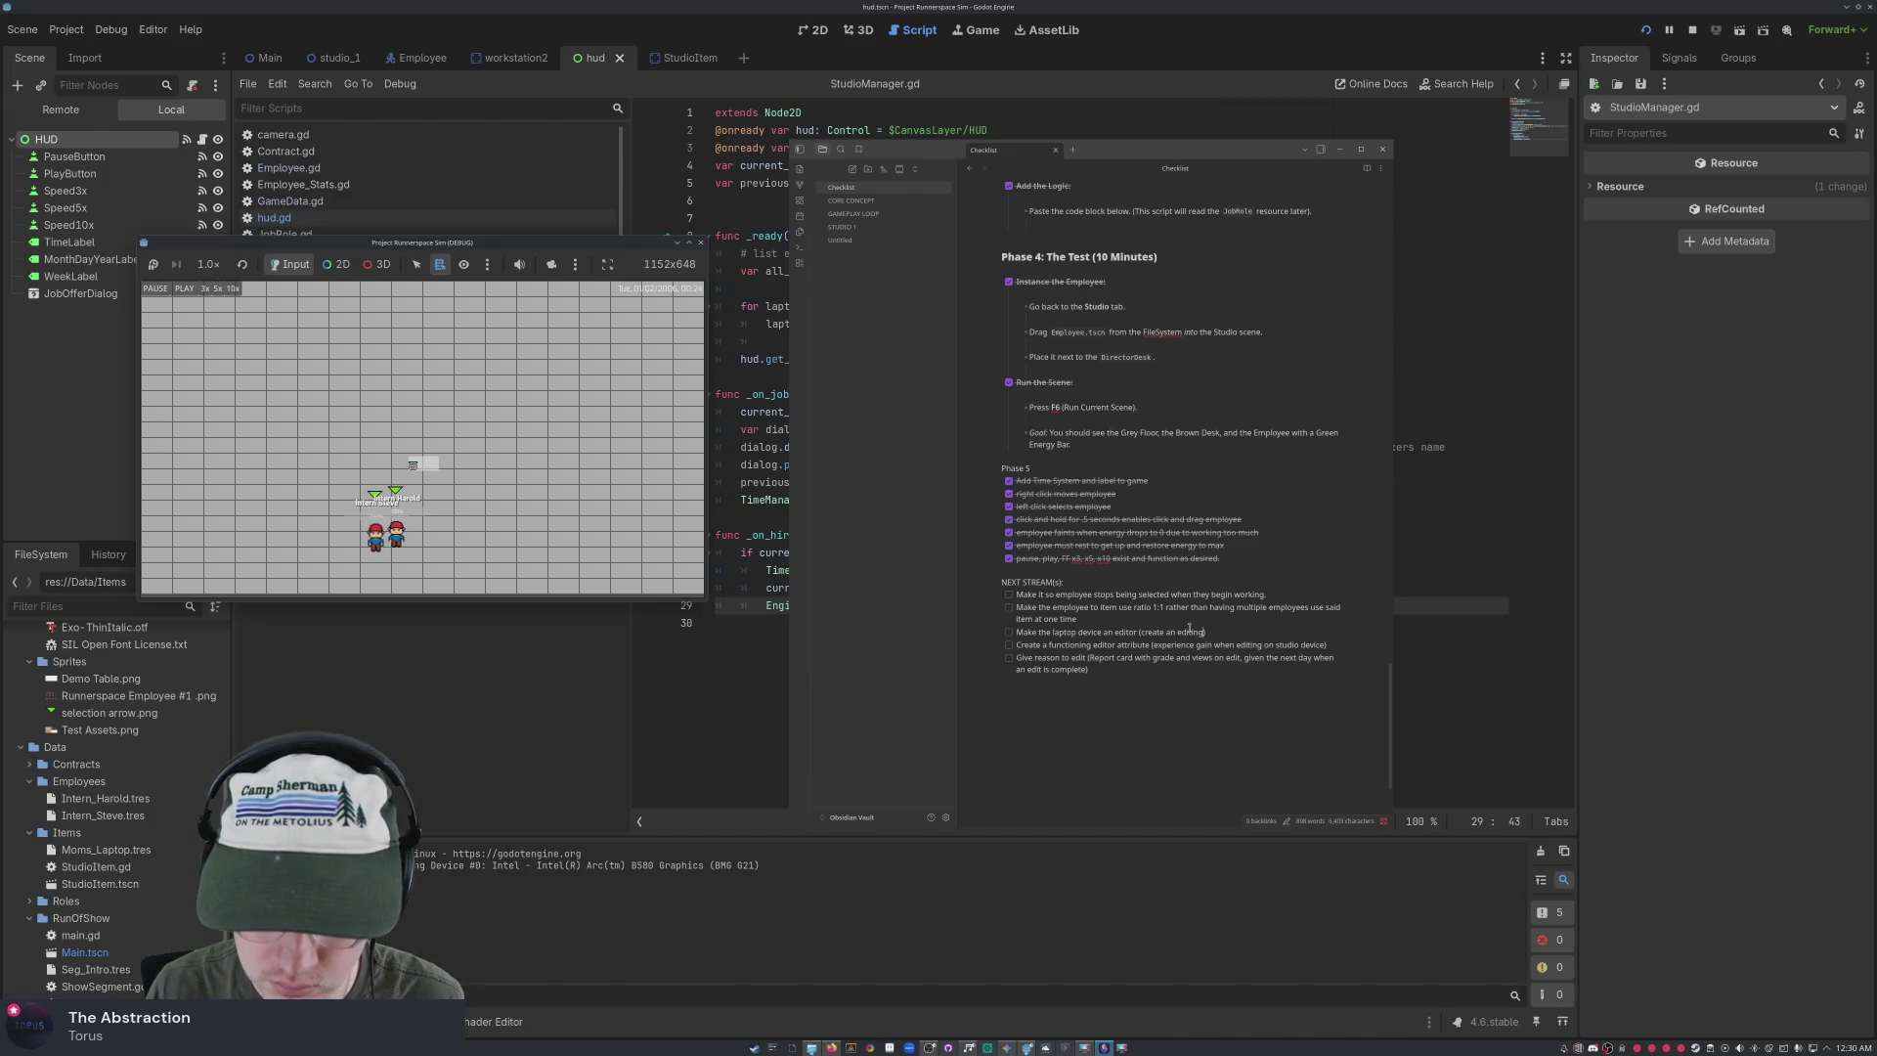
pyautogui.write('bar when ')
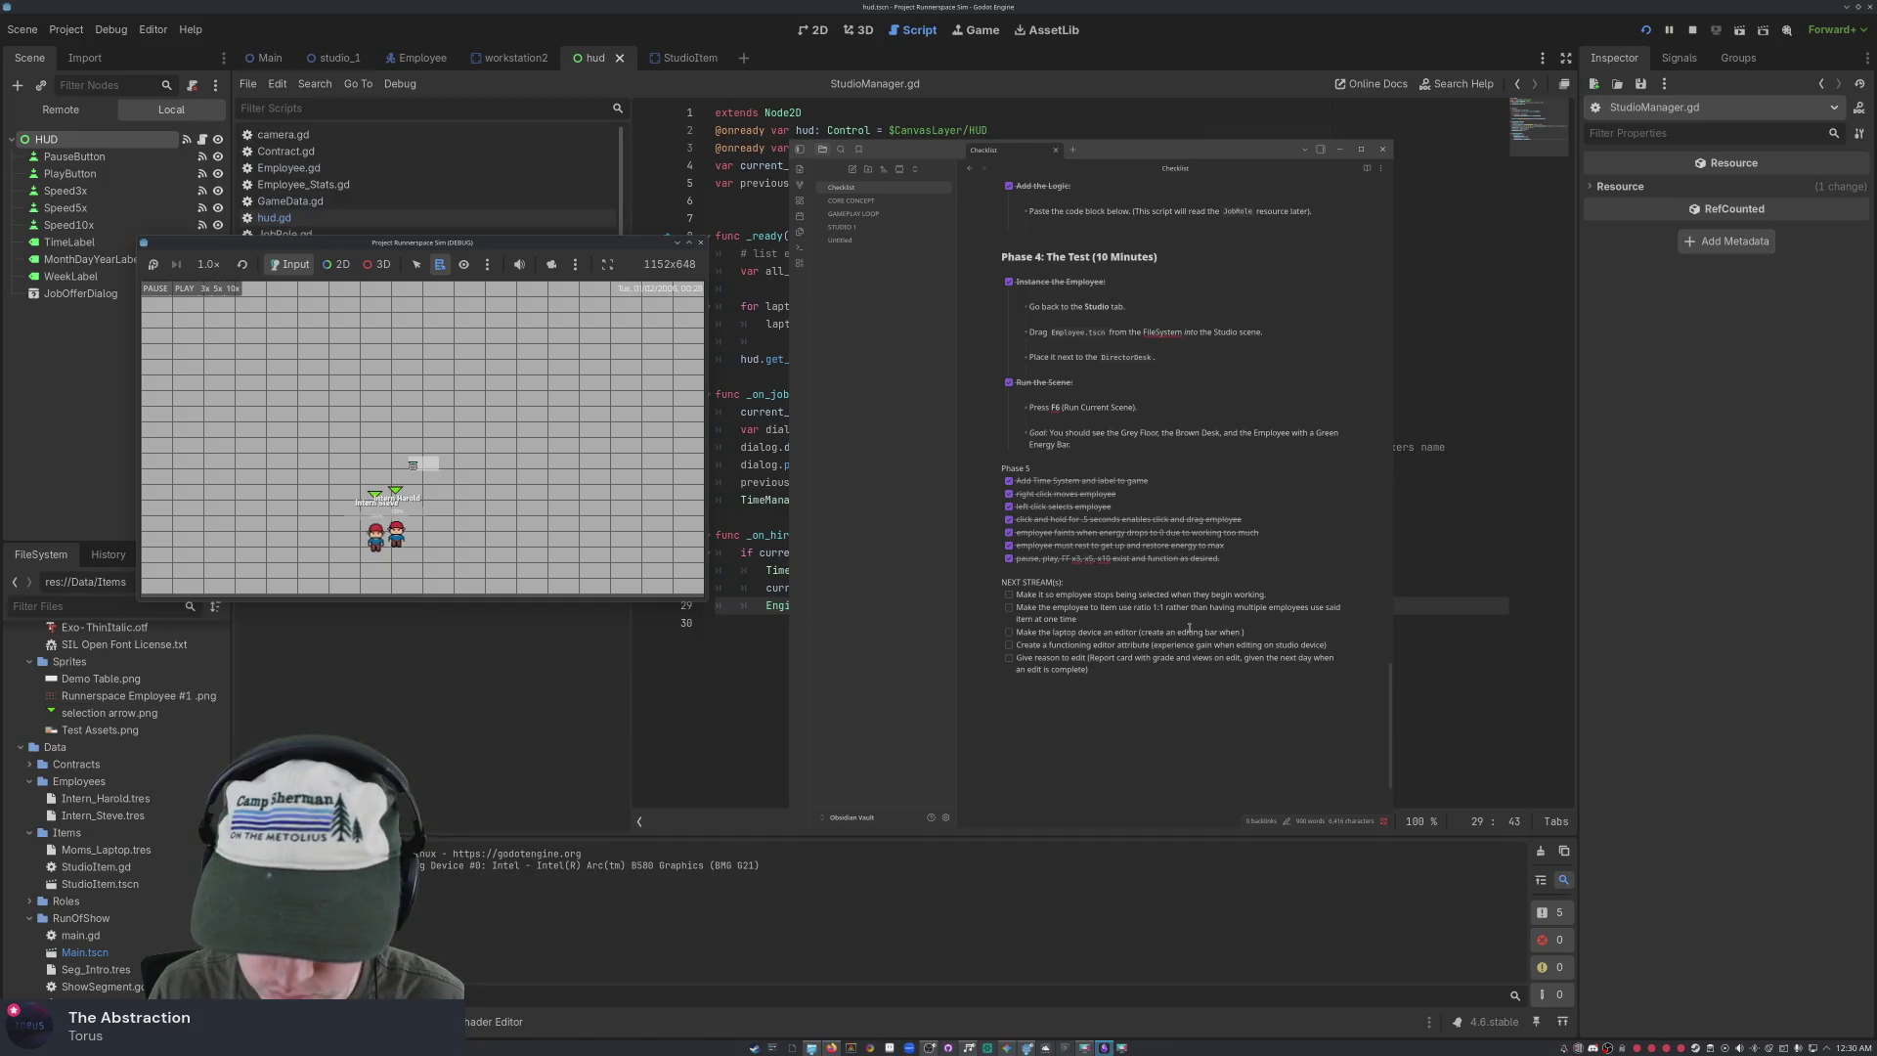
pyautogui.write('using')
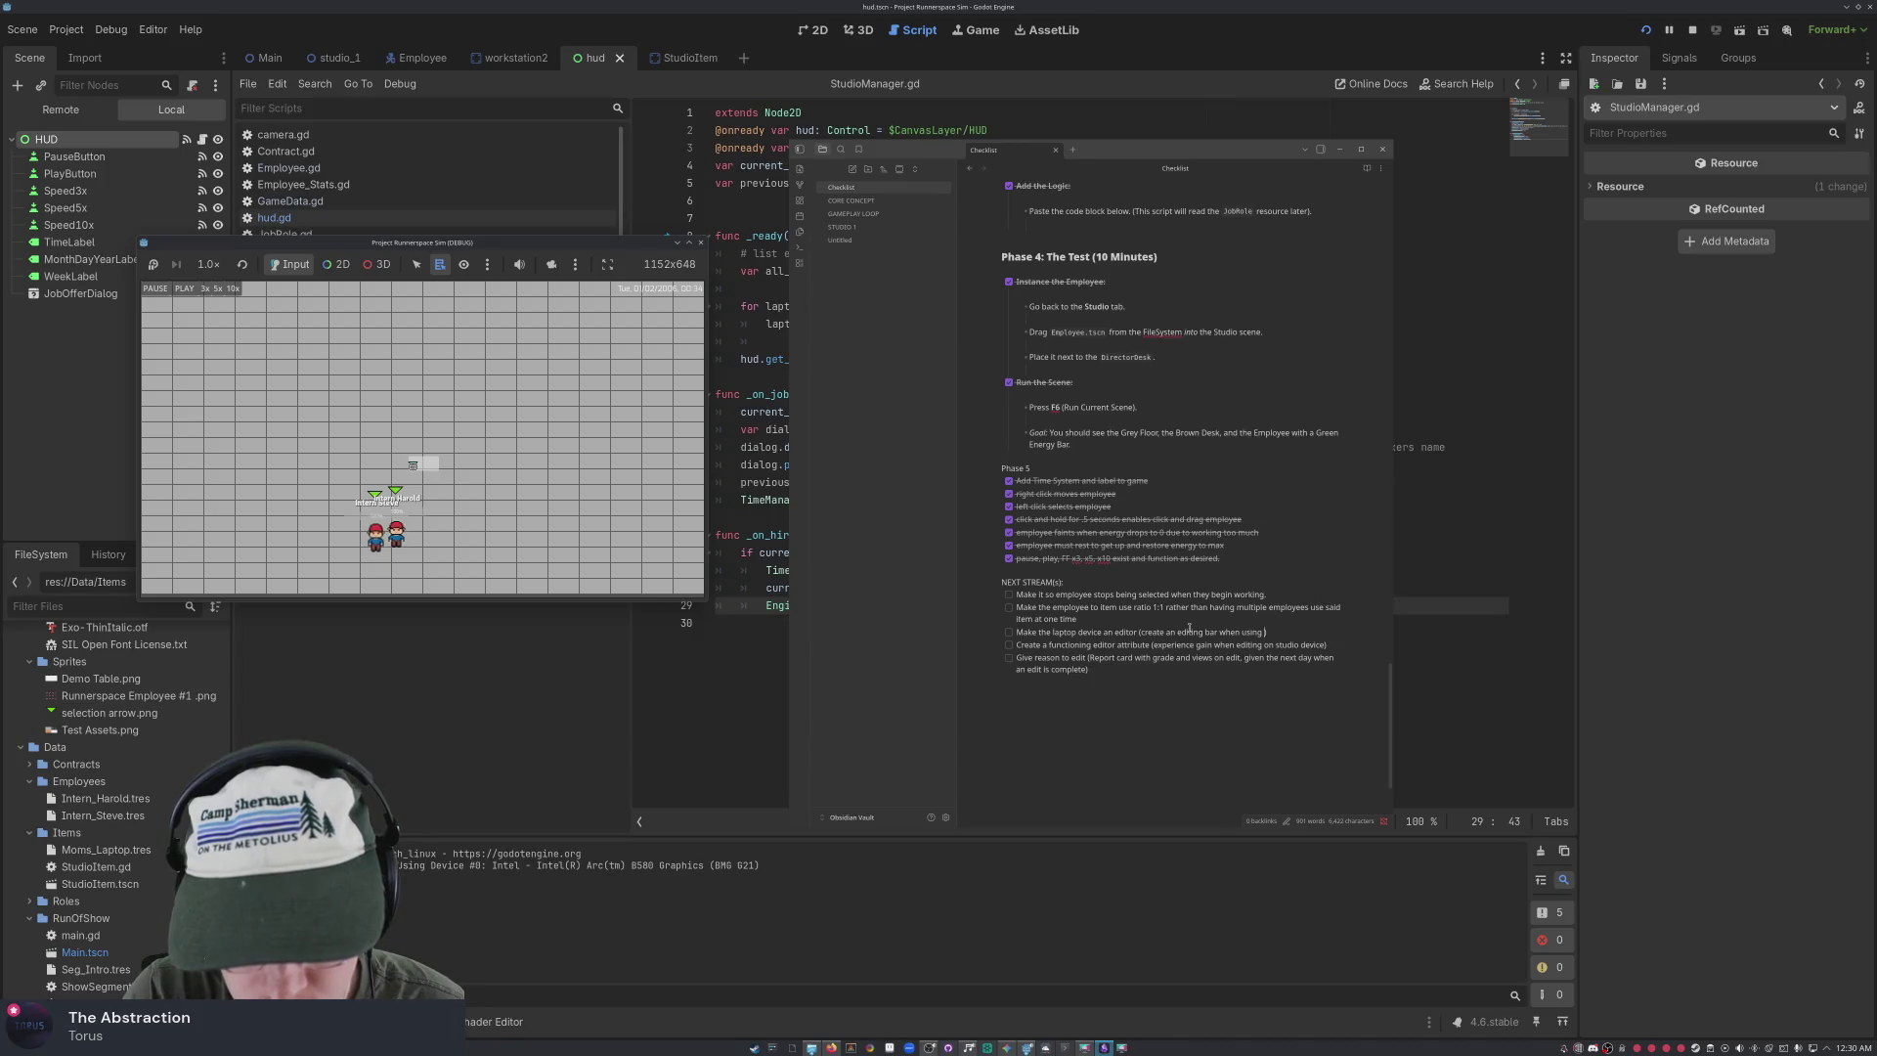
pyautogui.write('op')
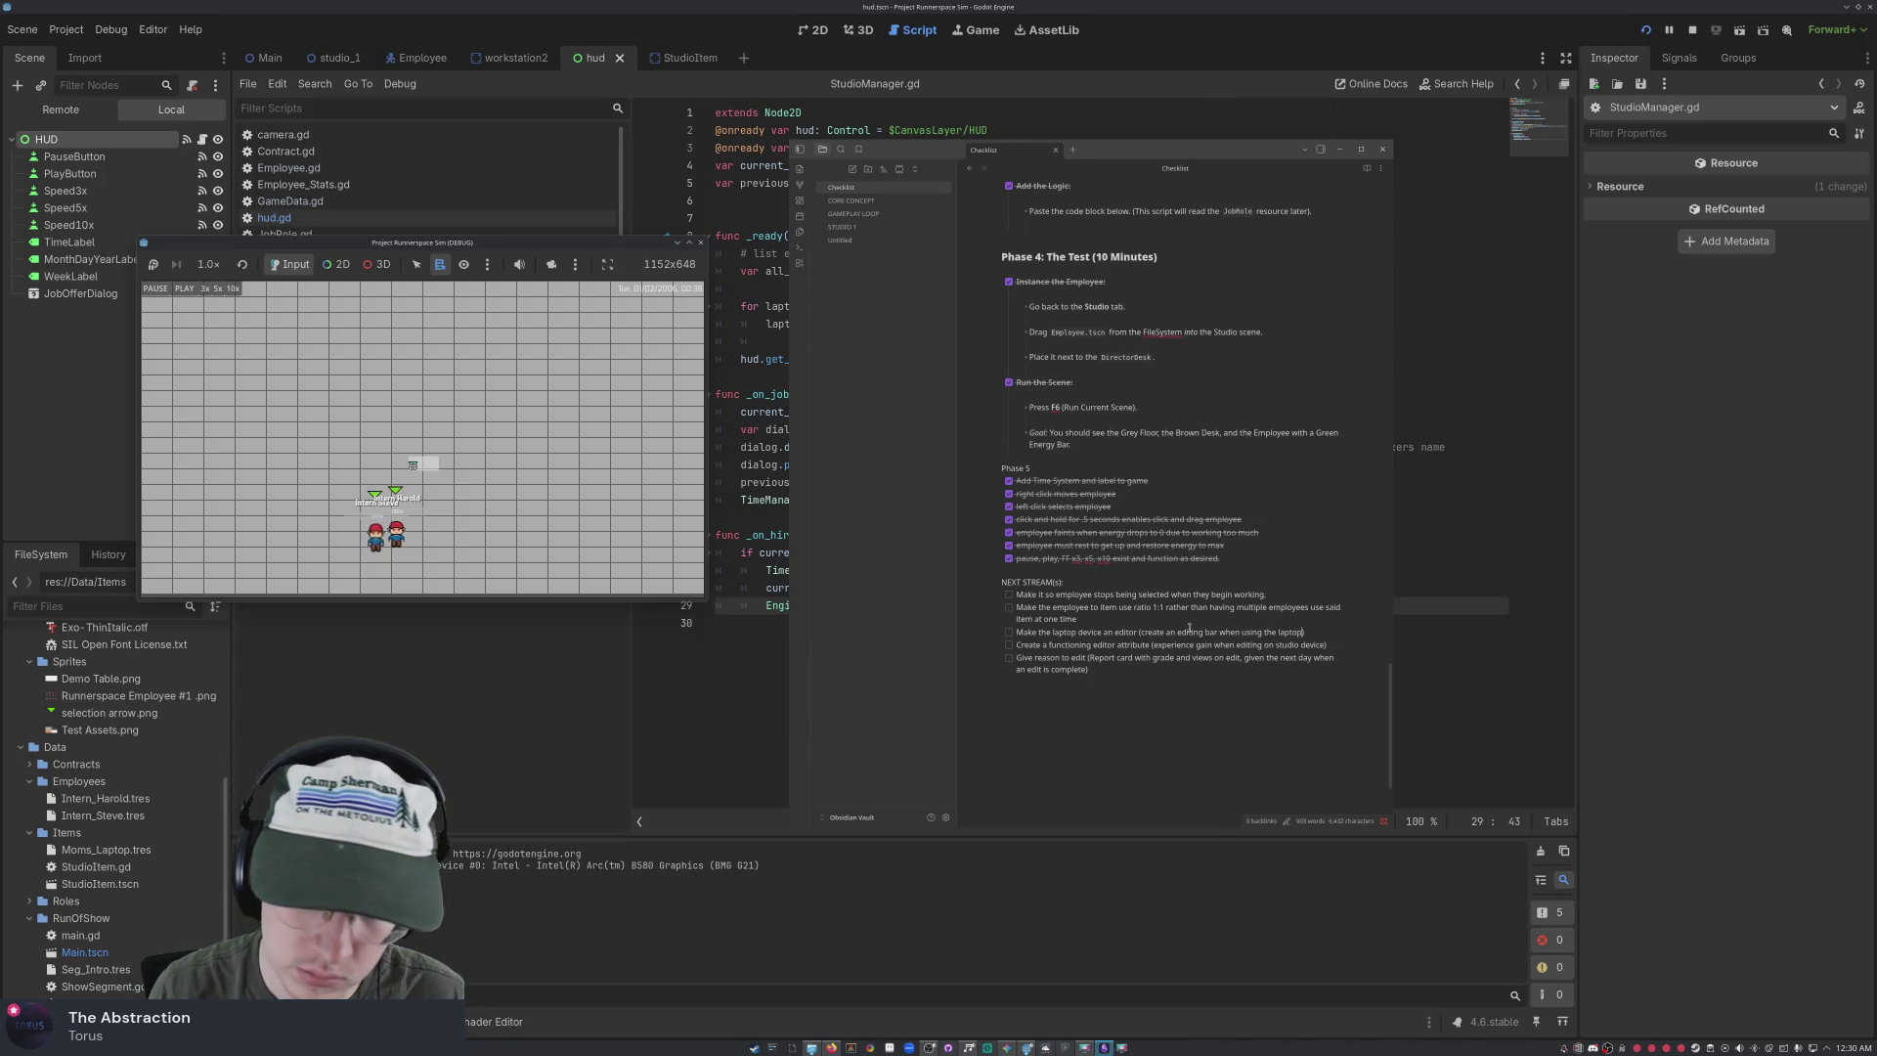
pyautogui.write(' and ')
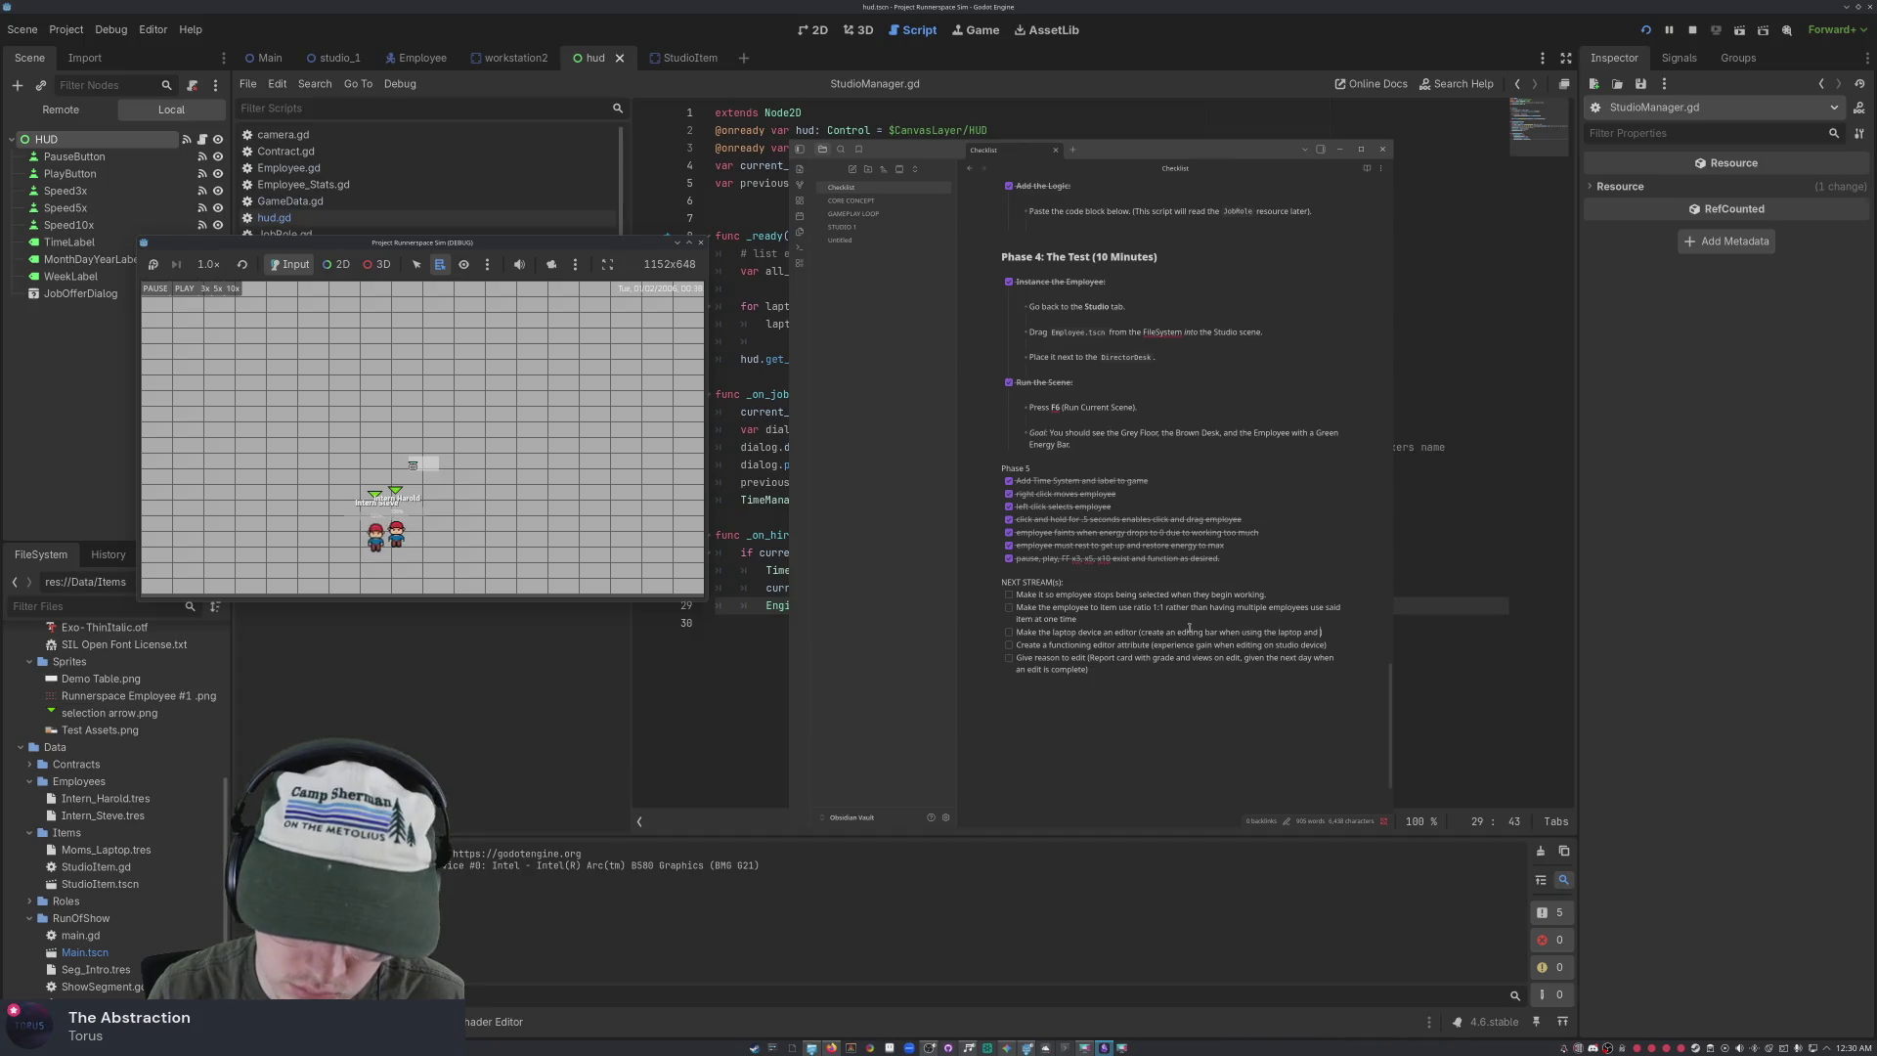
pyautogui.write('classify')
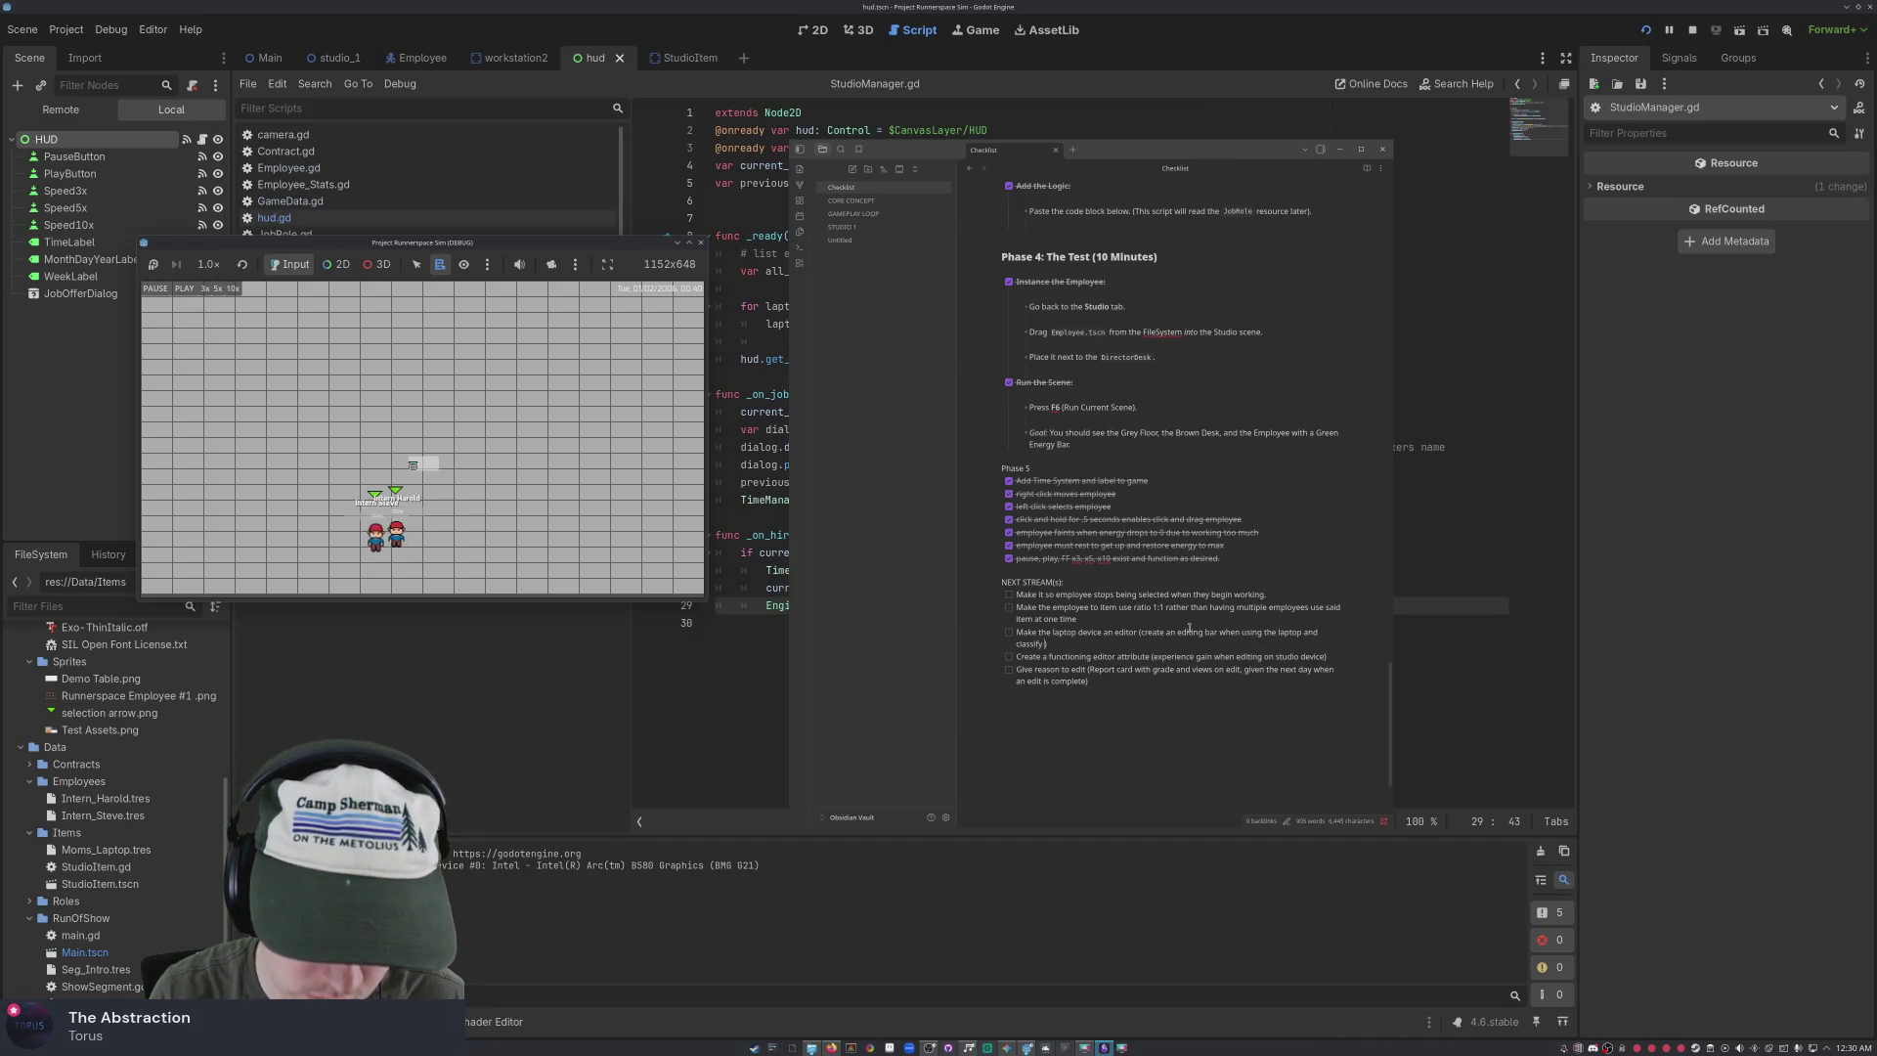
pyautogui.write(' as an')
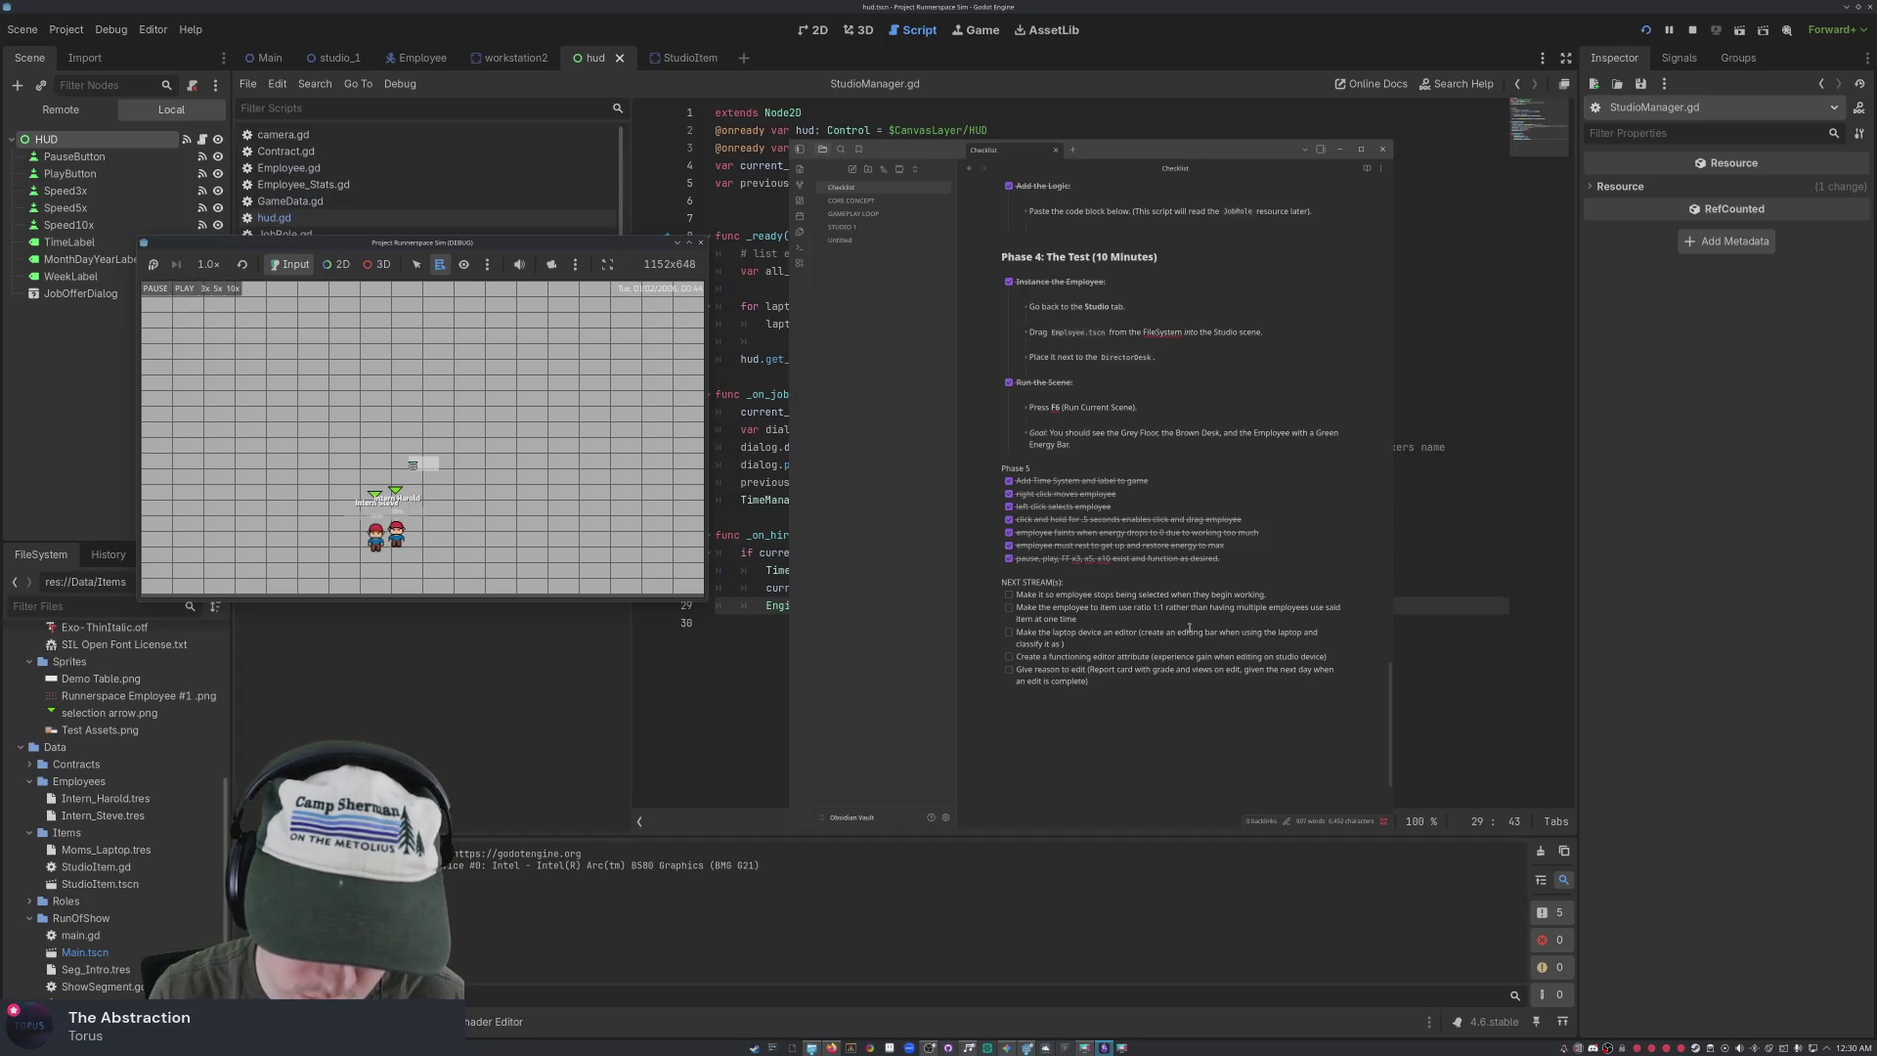
pyautogui.write('editing')
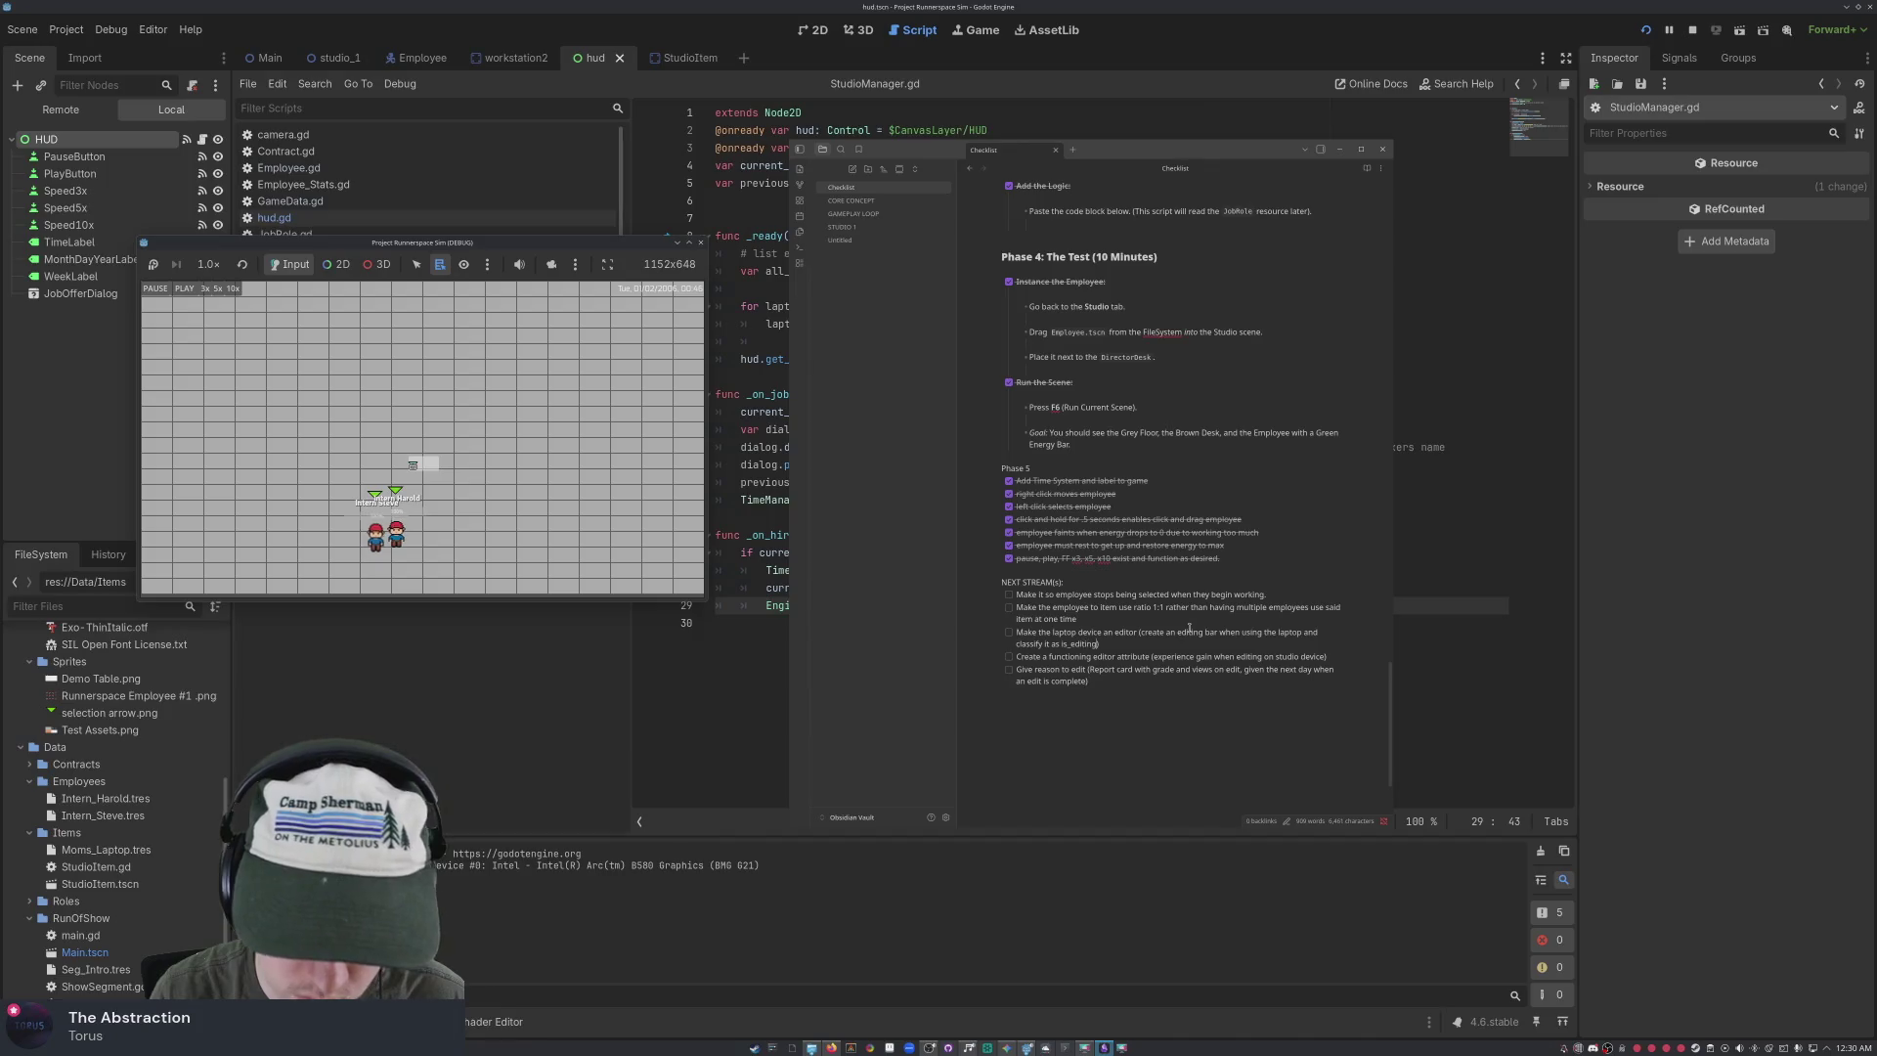
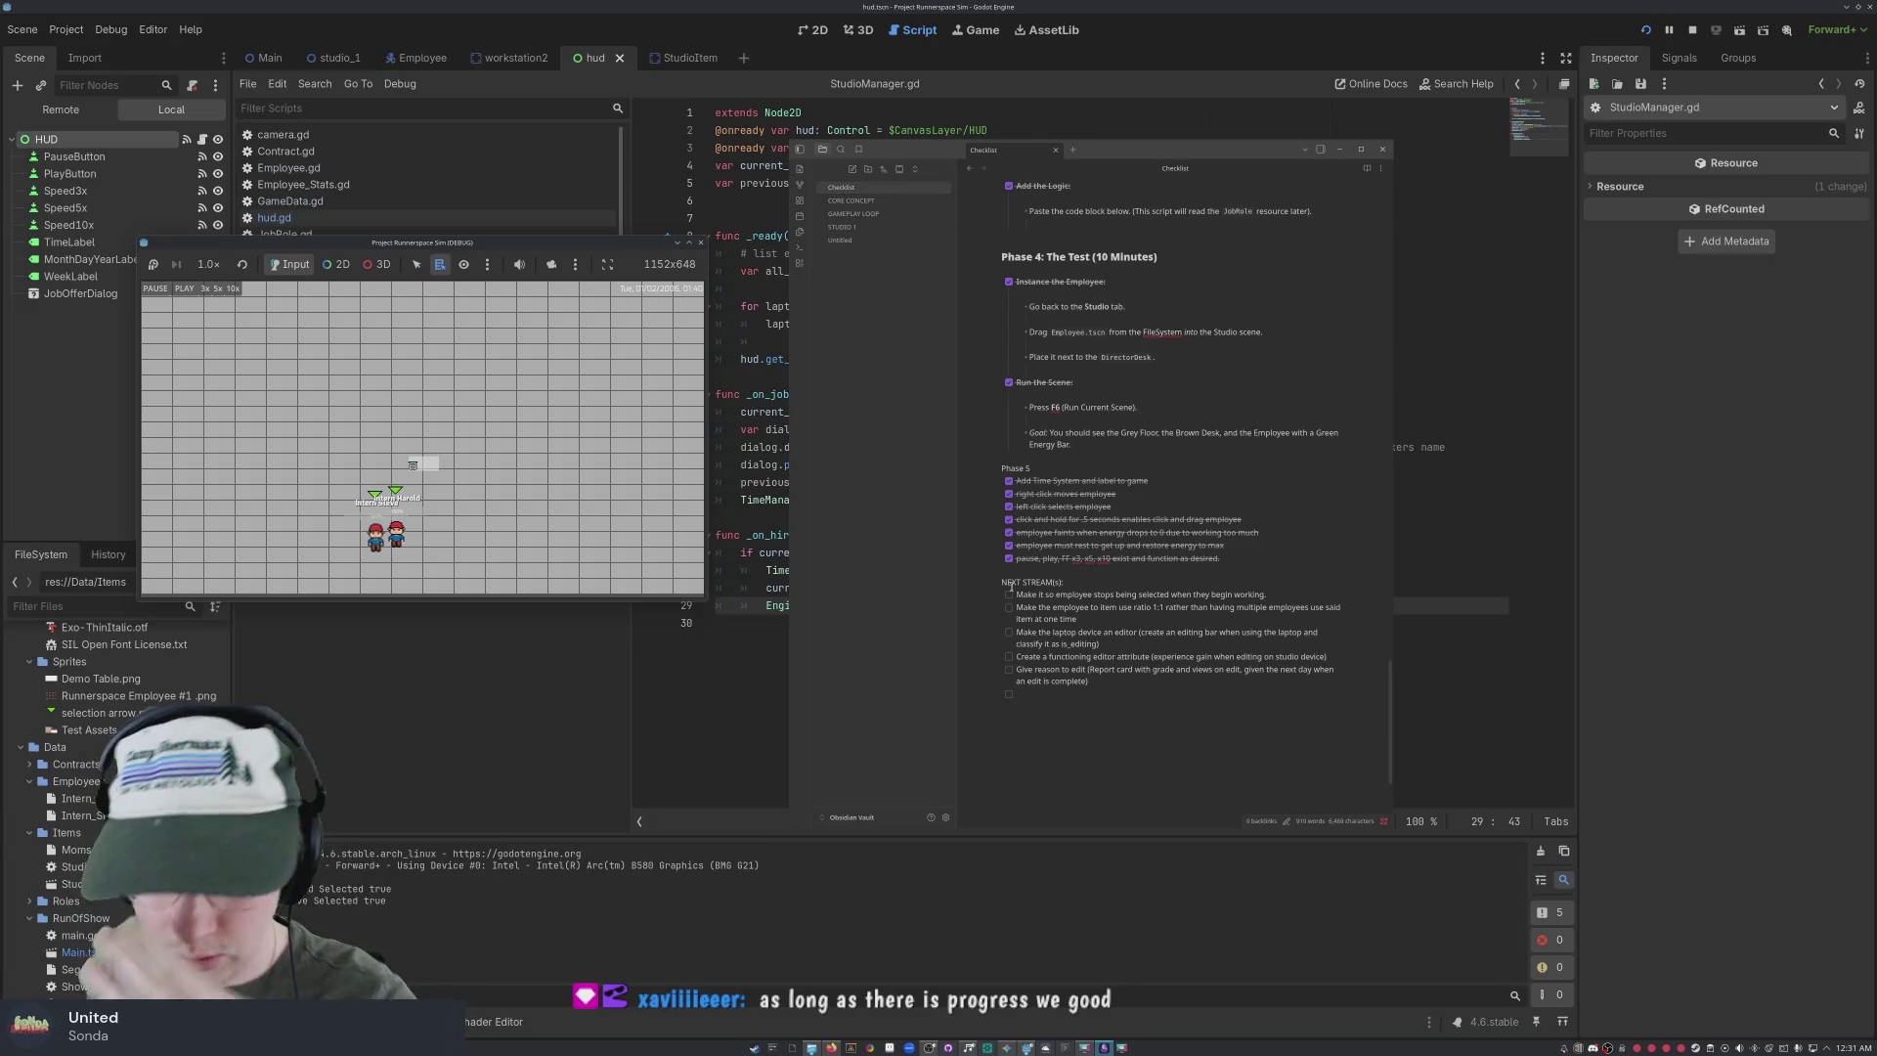
# Move the running game window aside and bring the Obsidian checklist note into focus
pyautogui.scroll(3, 1010, 585)
pyautogui.scroll(-4, 1010, 585)
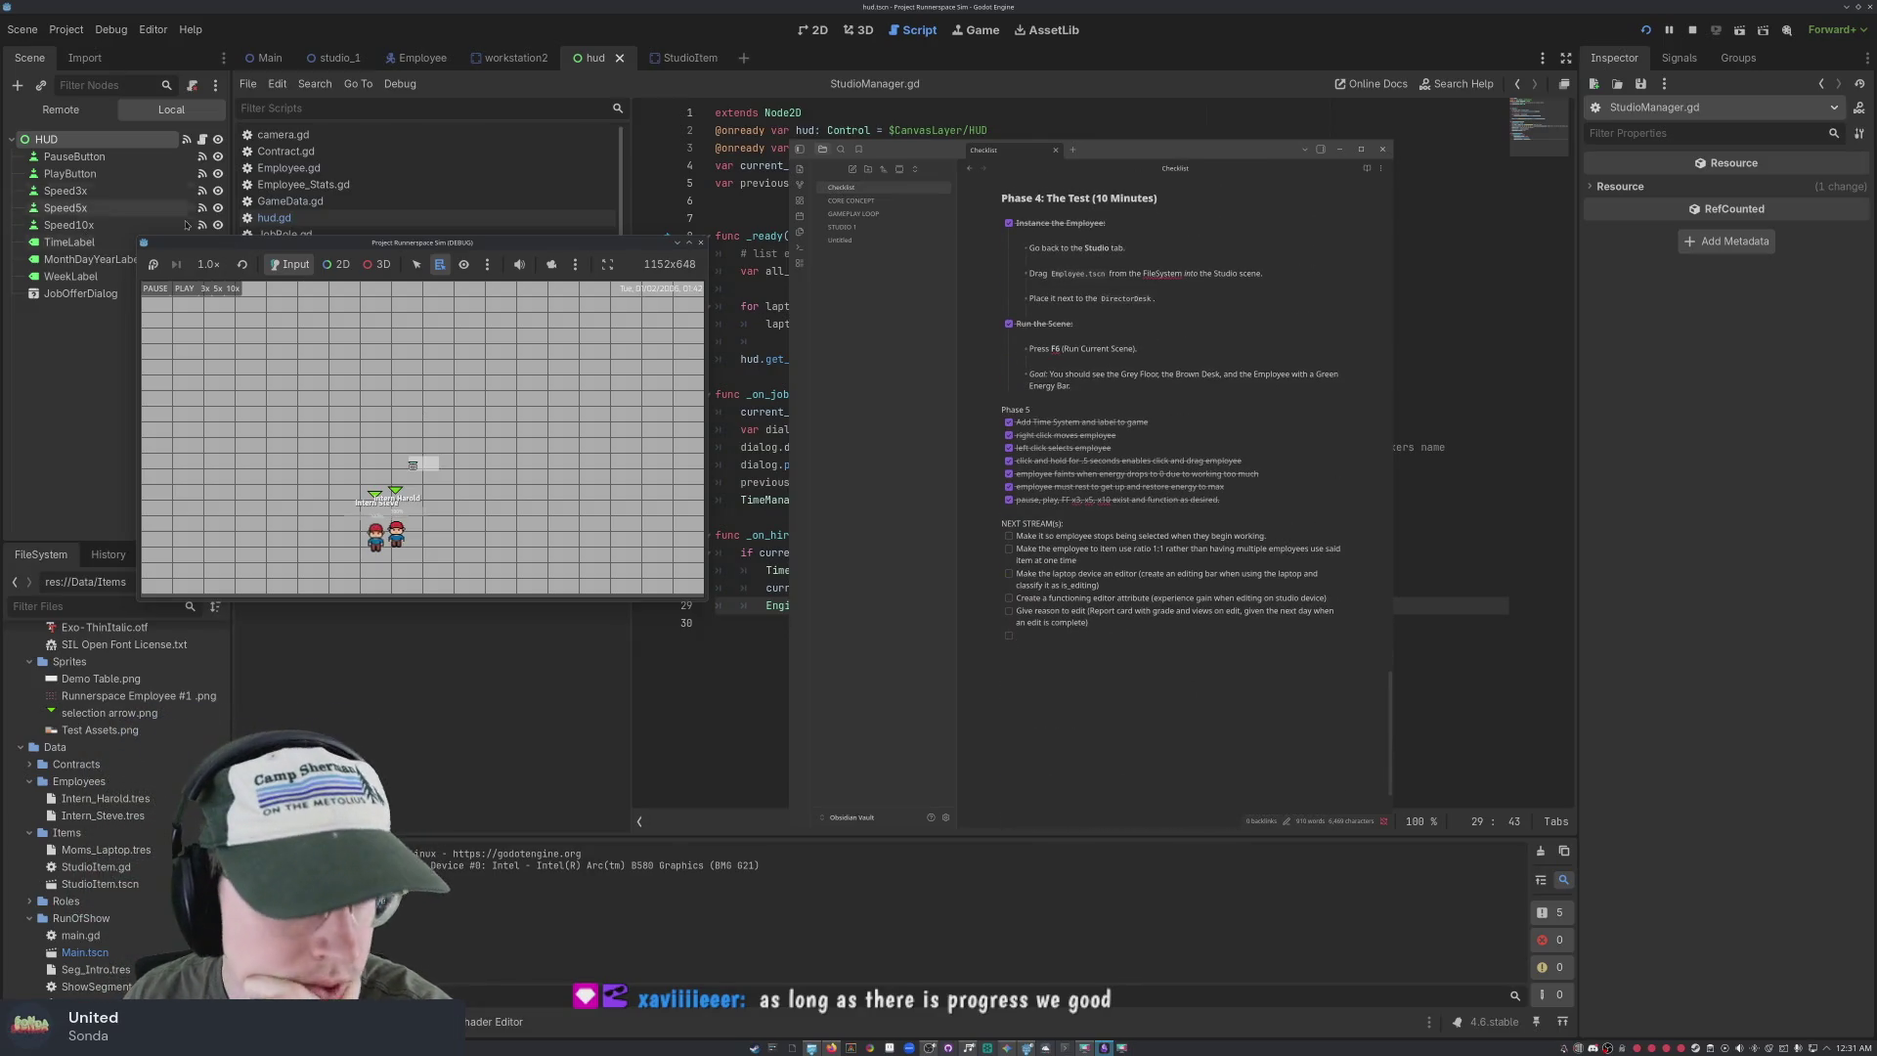
pyautogui.moveTo(514, 243); pyautogui.dragTo(468, 246)
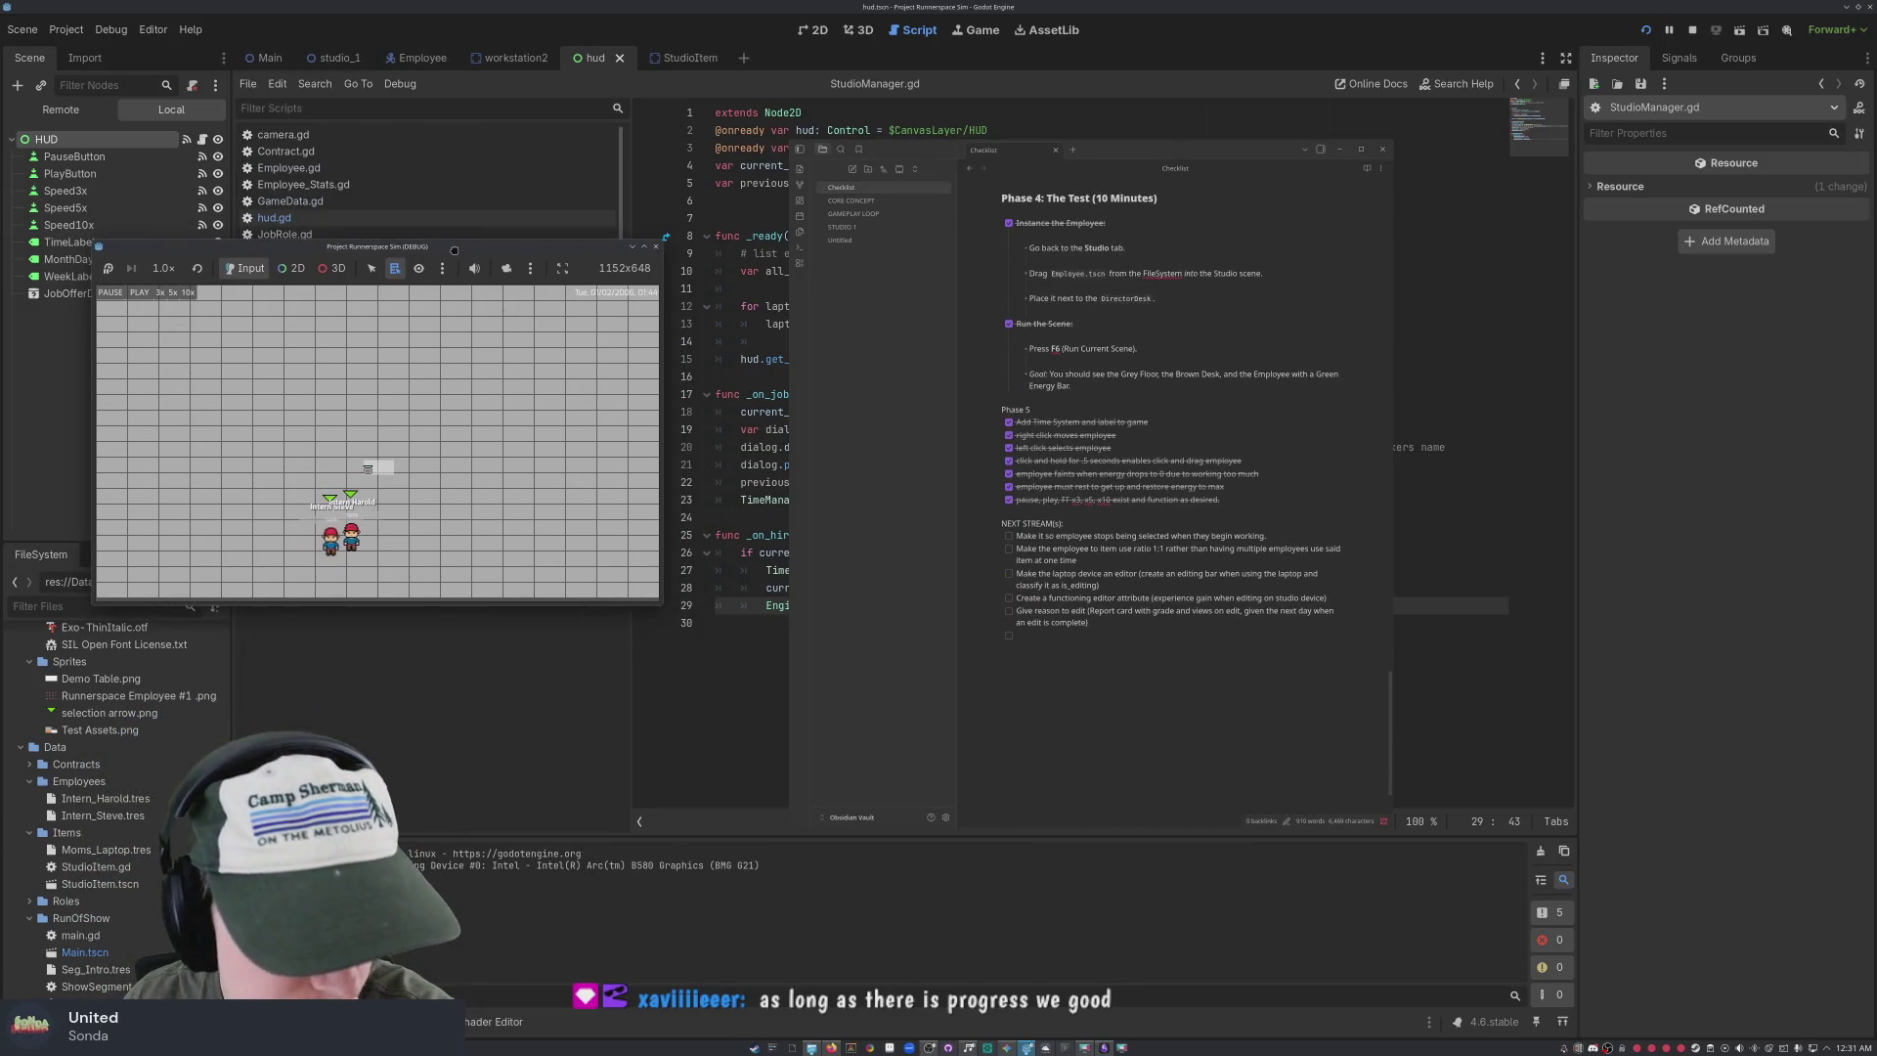
pyautogui.click(1210, 637)
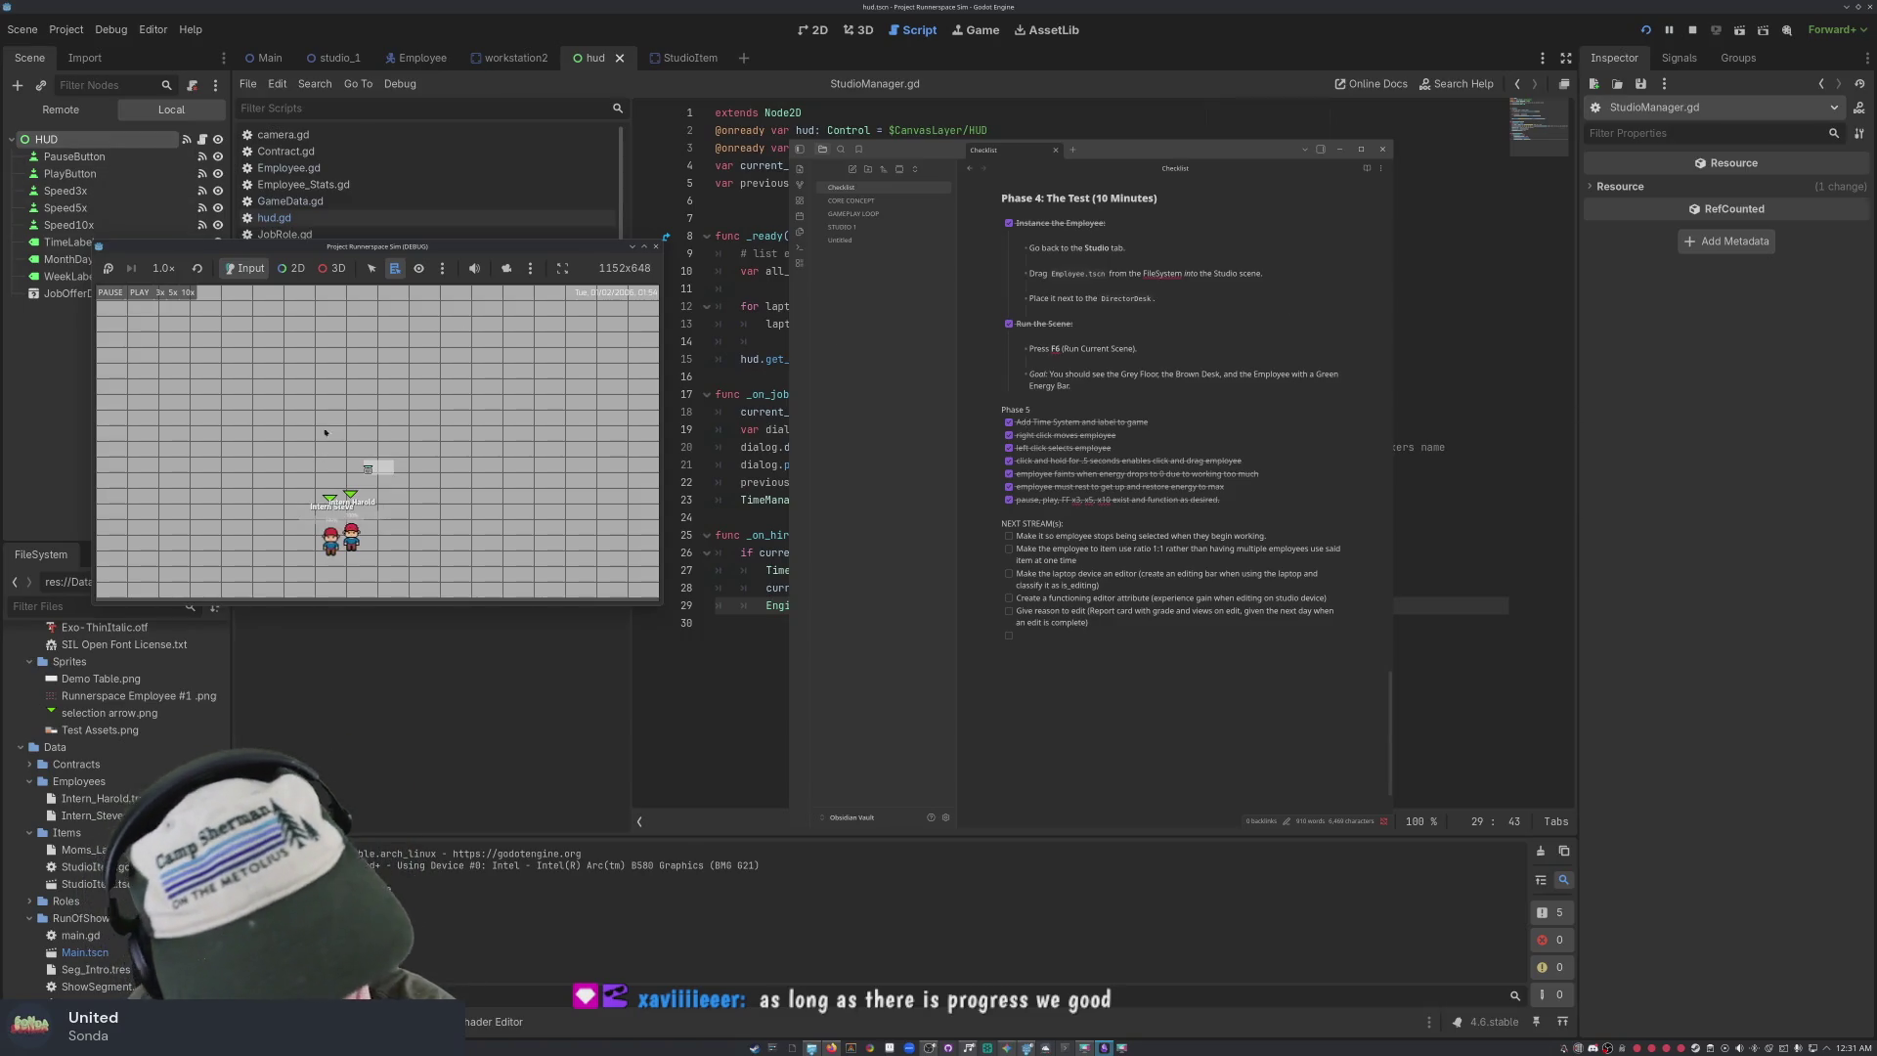
pyautogui.moveTo(398, 247); pyautogui.dragTo(467, 301)
pyautogui.scroll(5, 1308, 509)
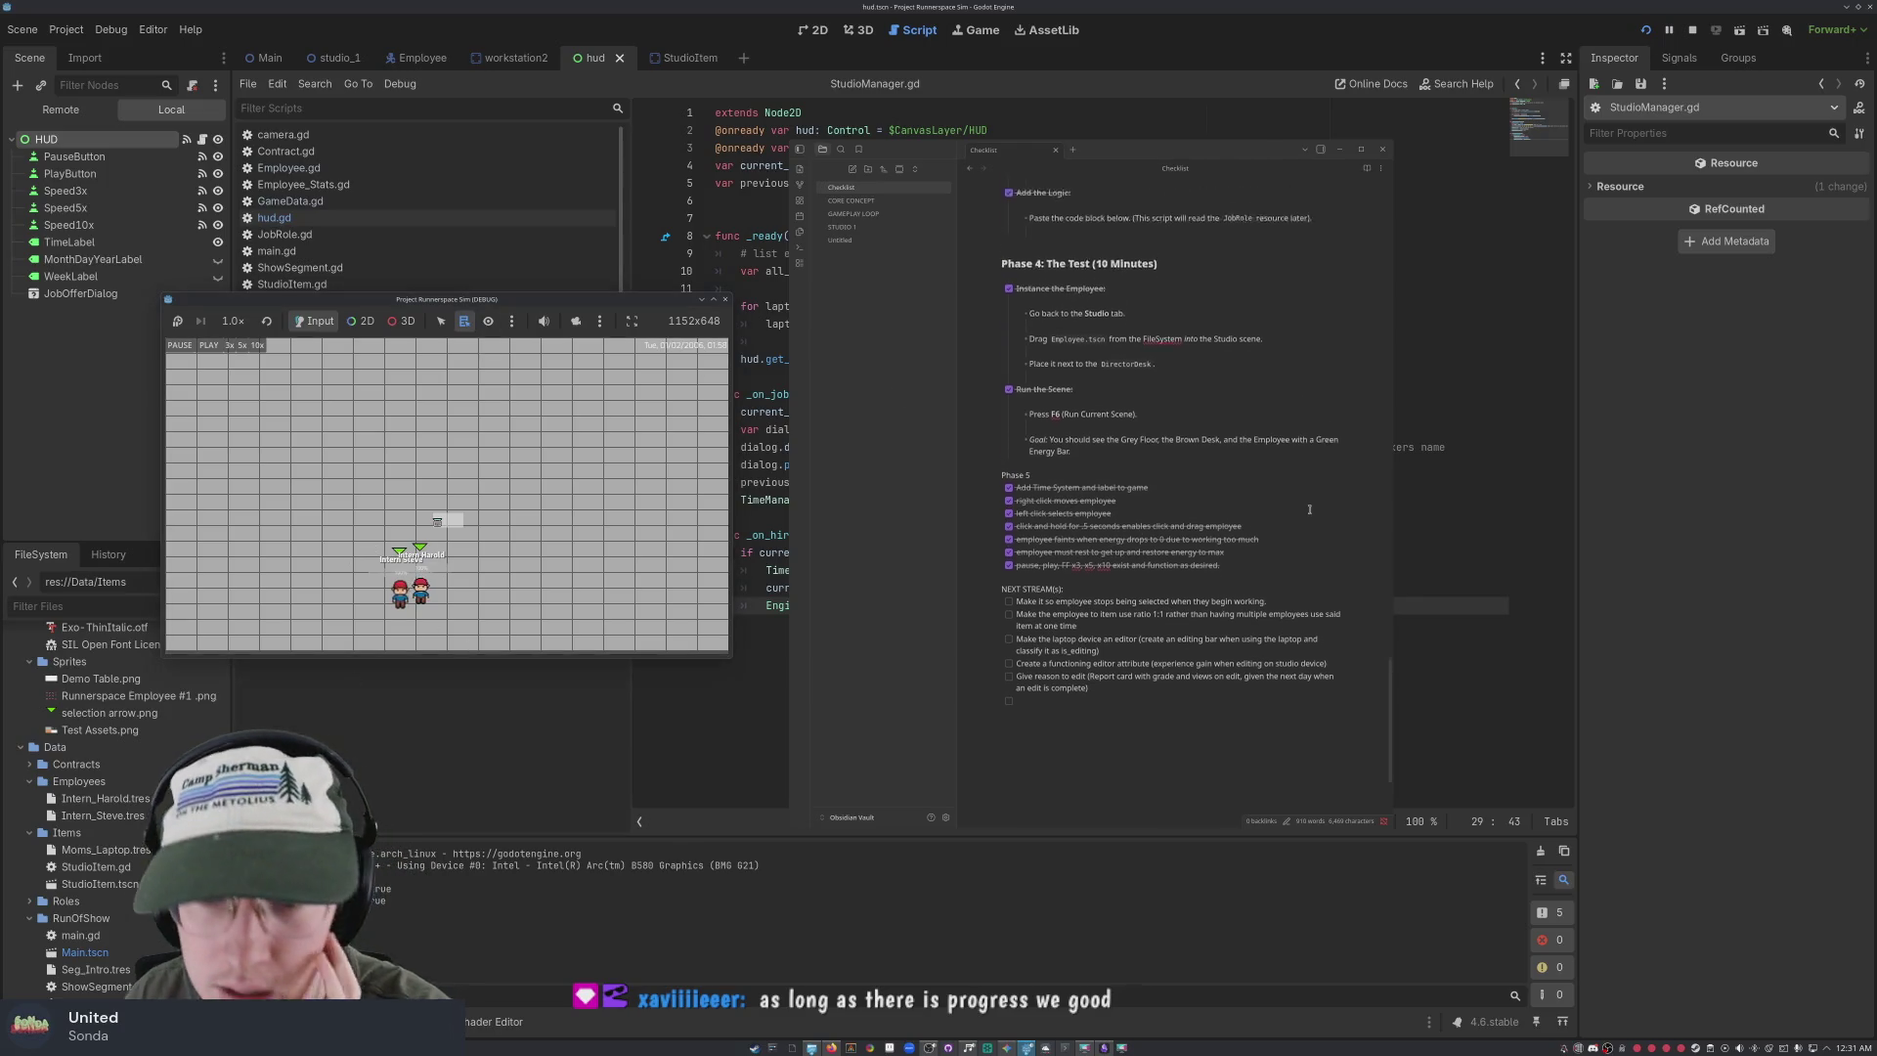
pyautogui.scroll(-3, 1308, 509)
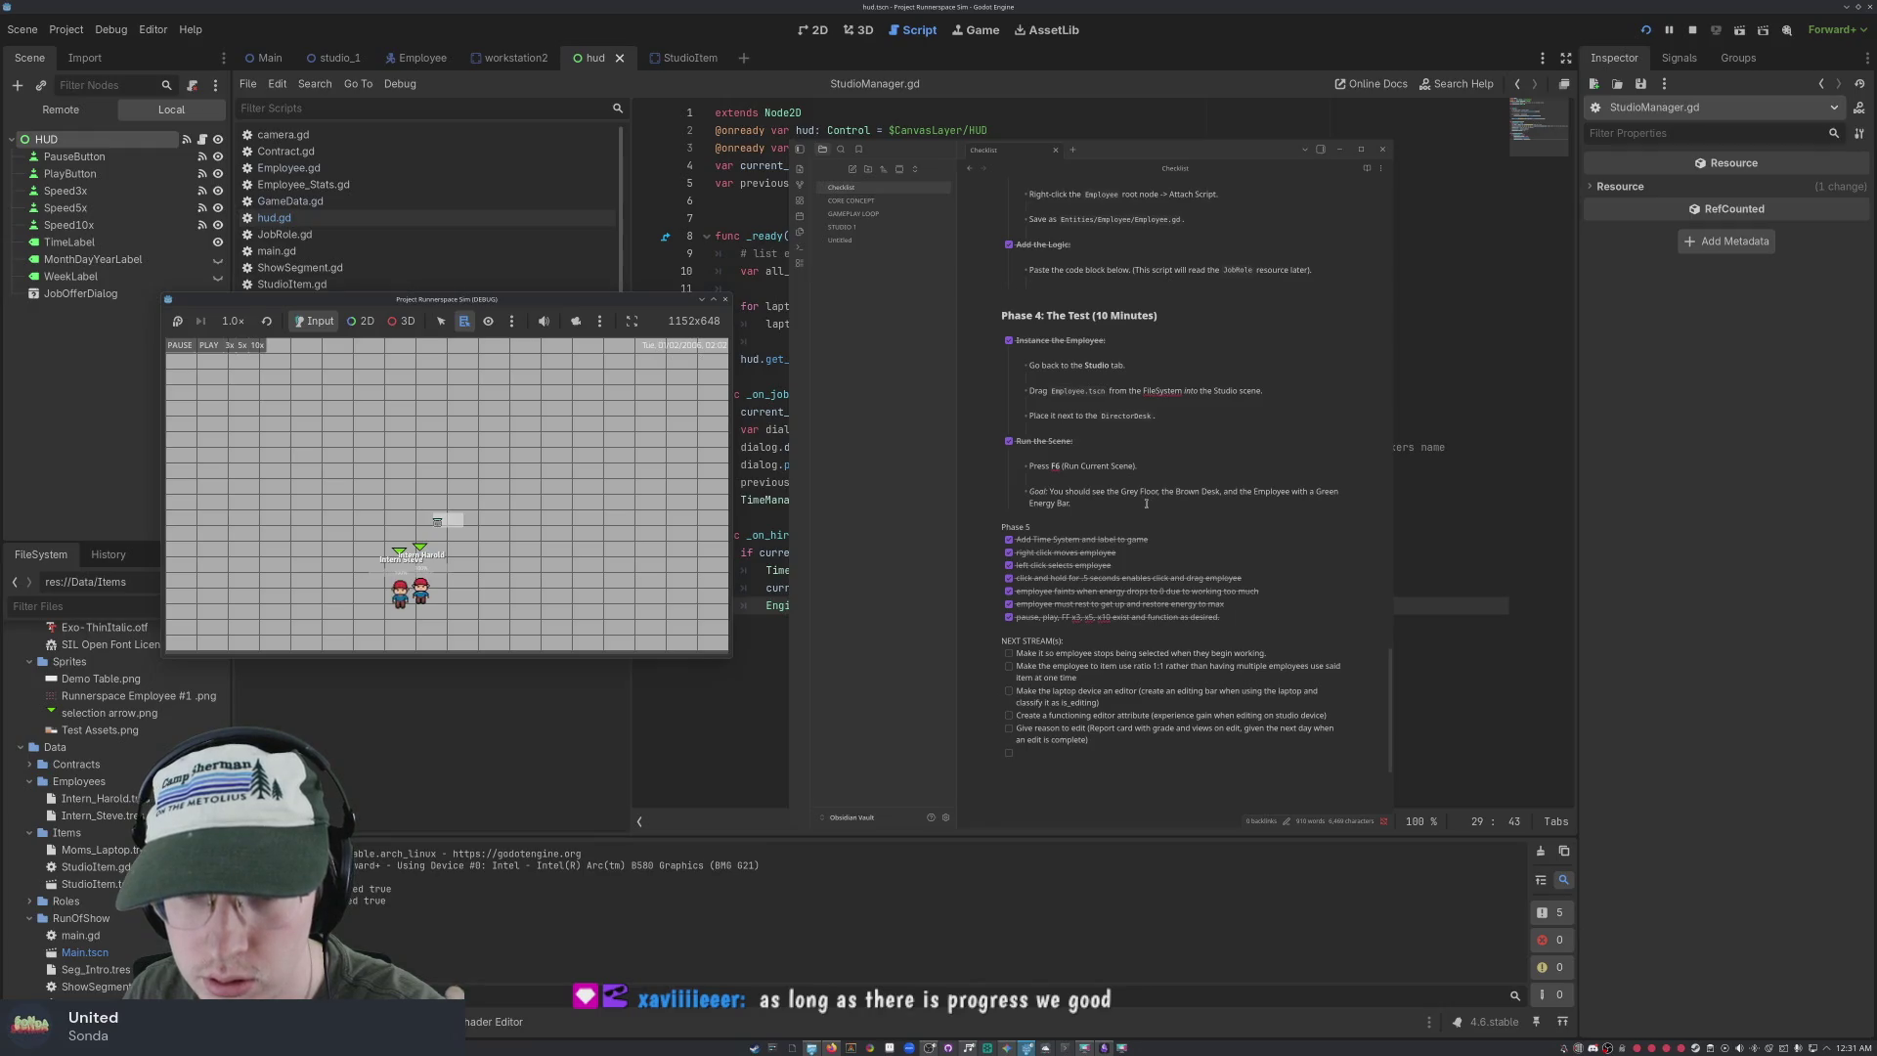
# Add a new 'Create employee sprite' item at the end of Phase 5
pyautogui.press('Return')
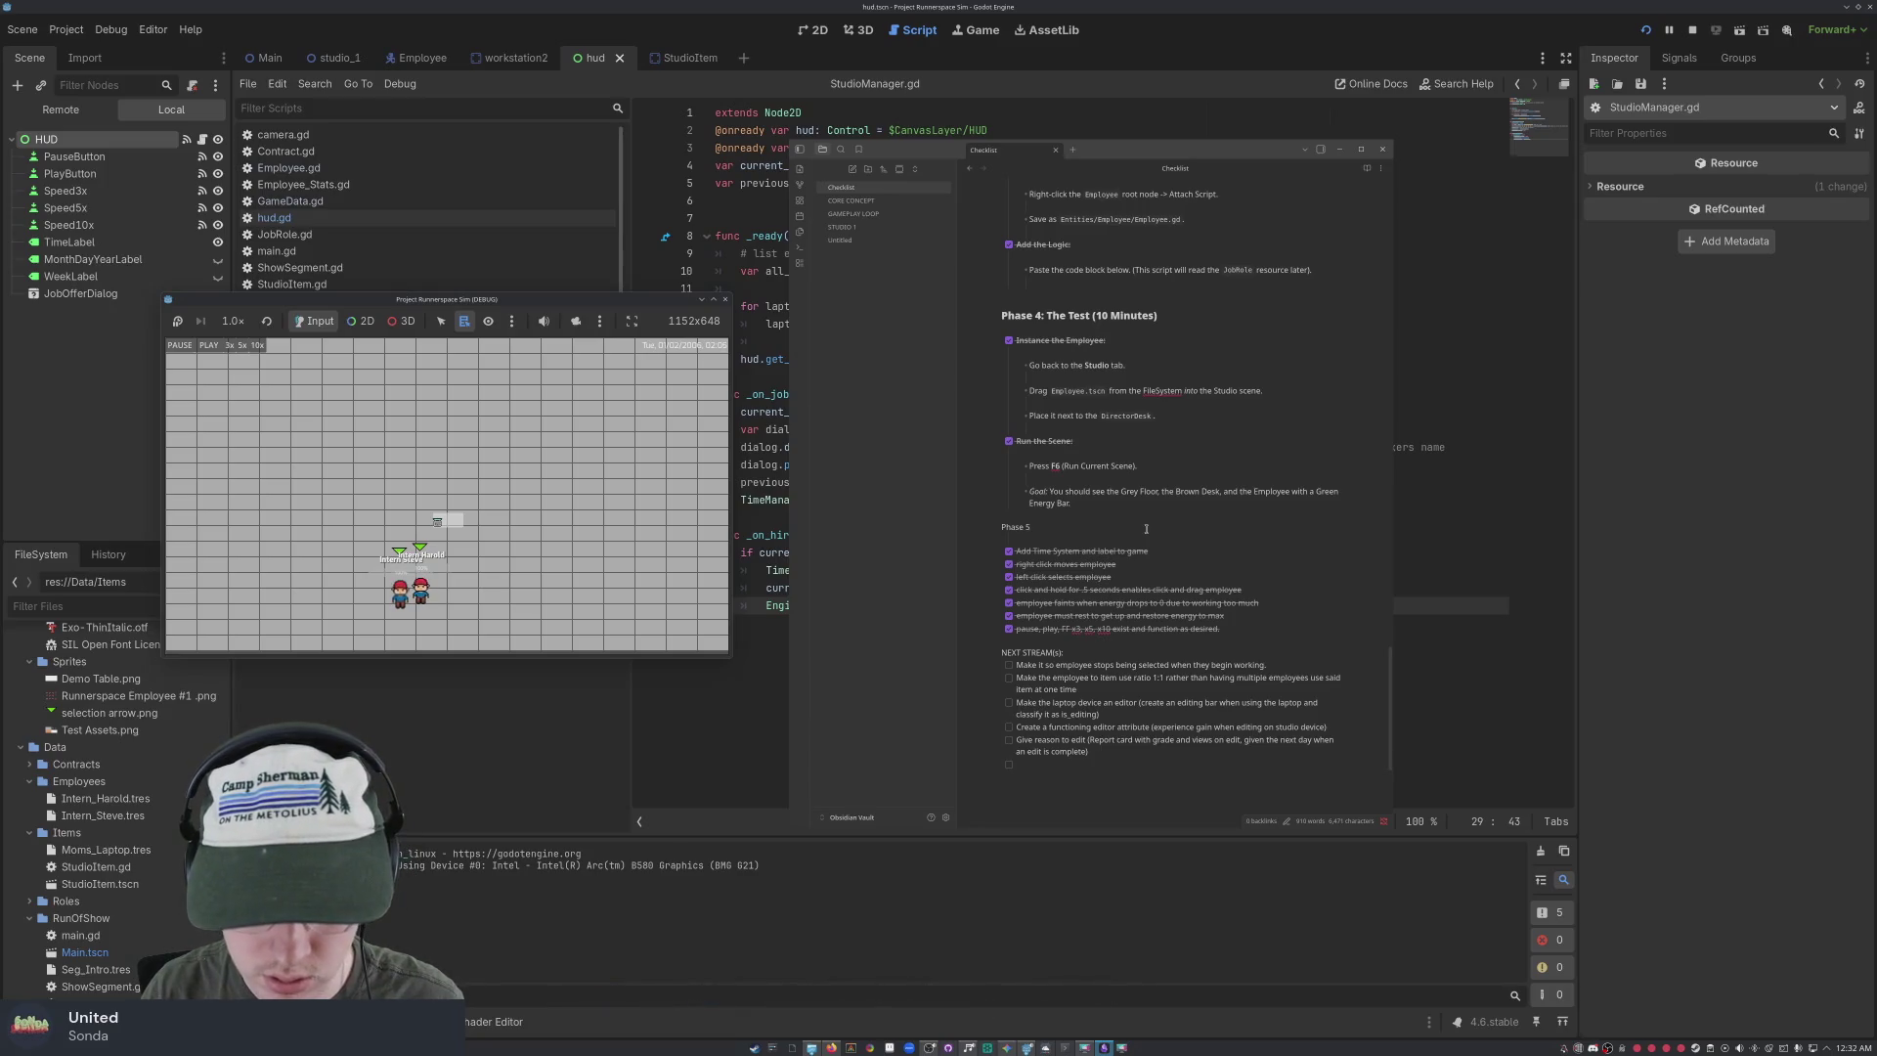
pyautogui.press('BackSpace')
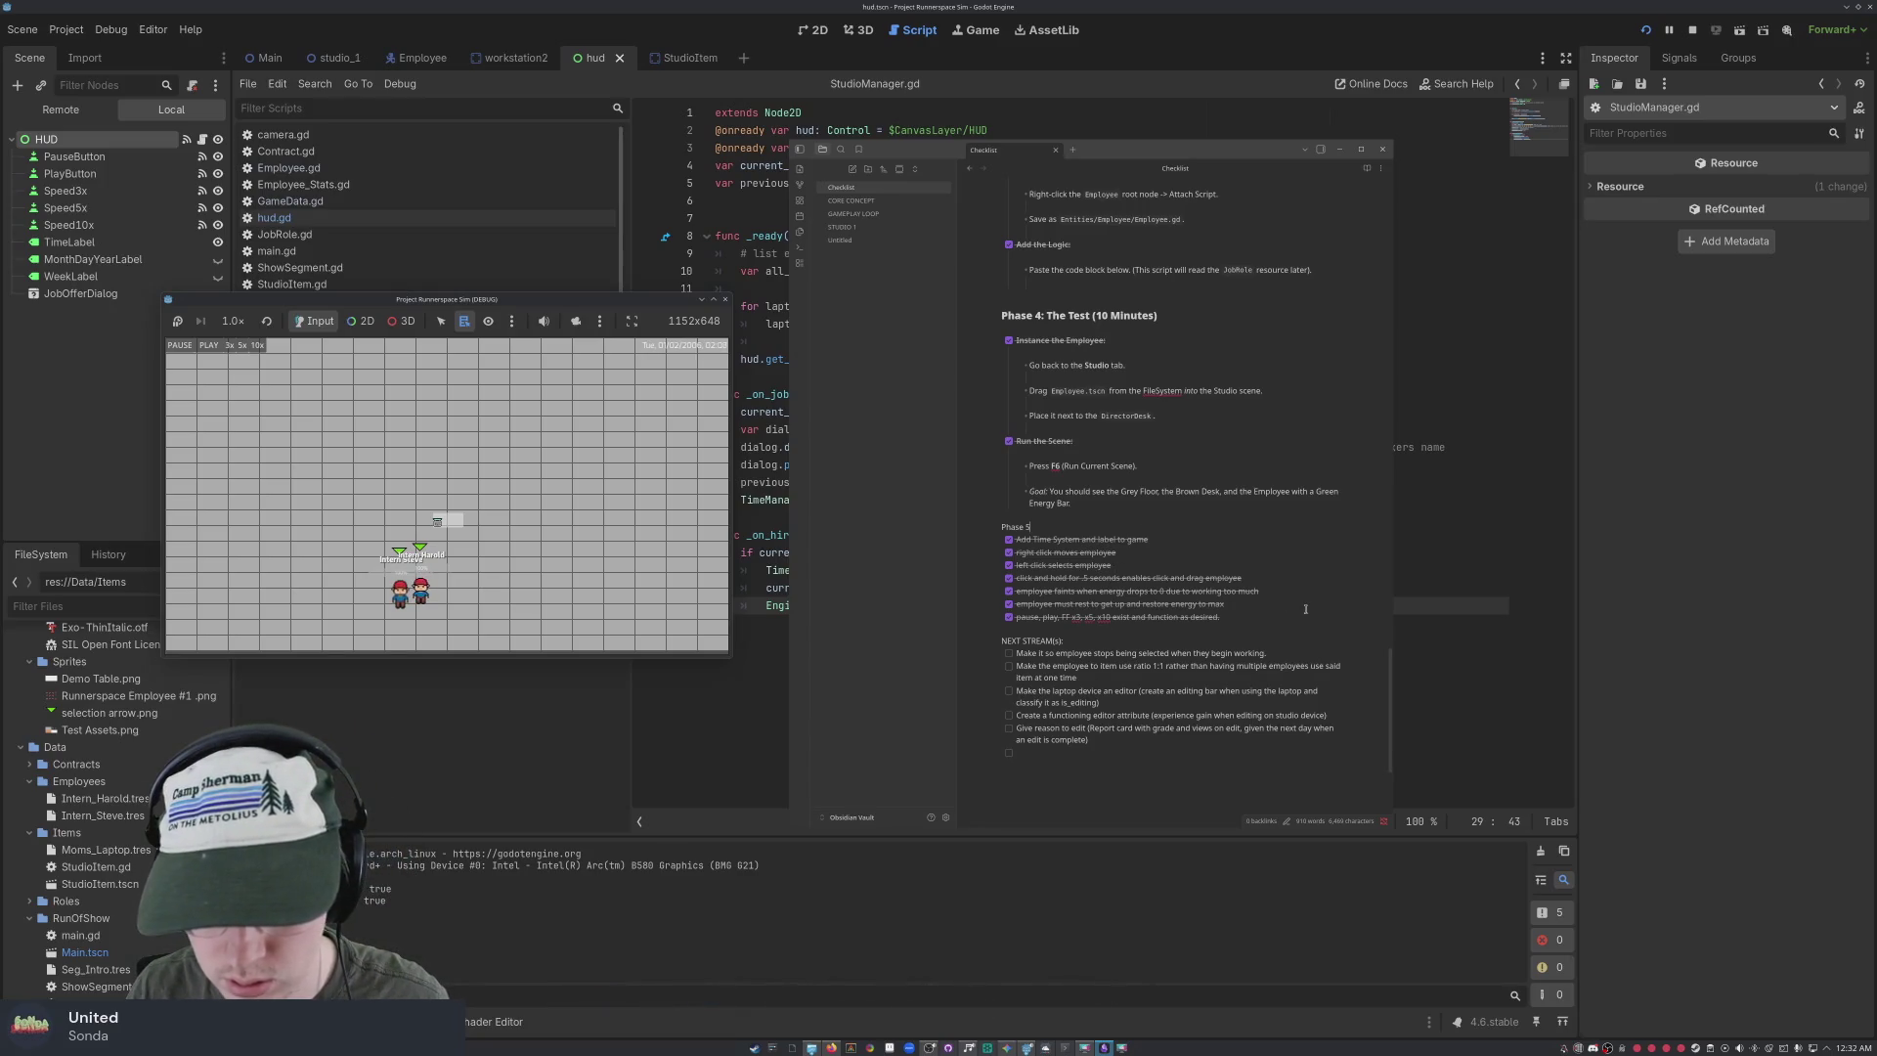
pyautogui.click(1246, 615)
pyautogui.press('Return')
pyautogui.write('Creat')
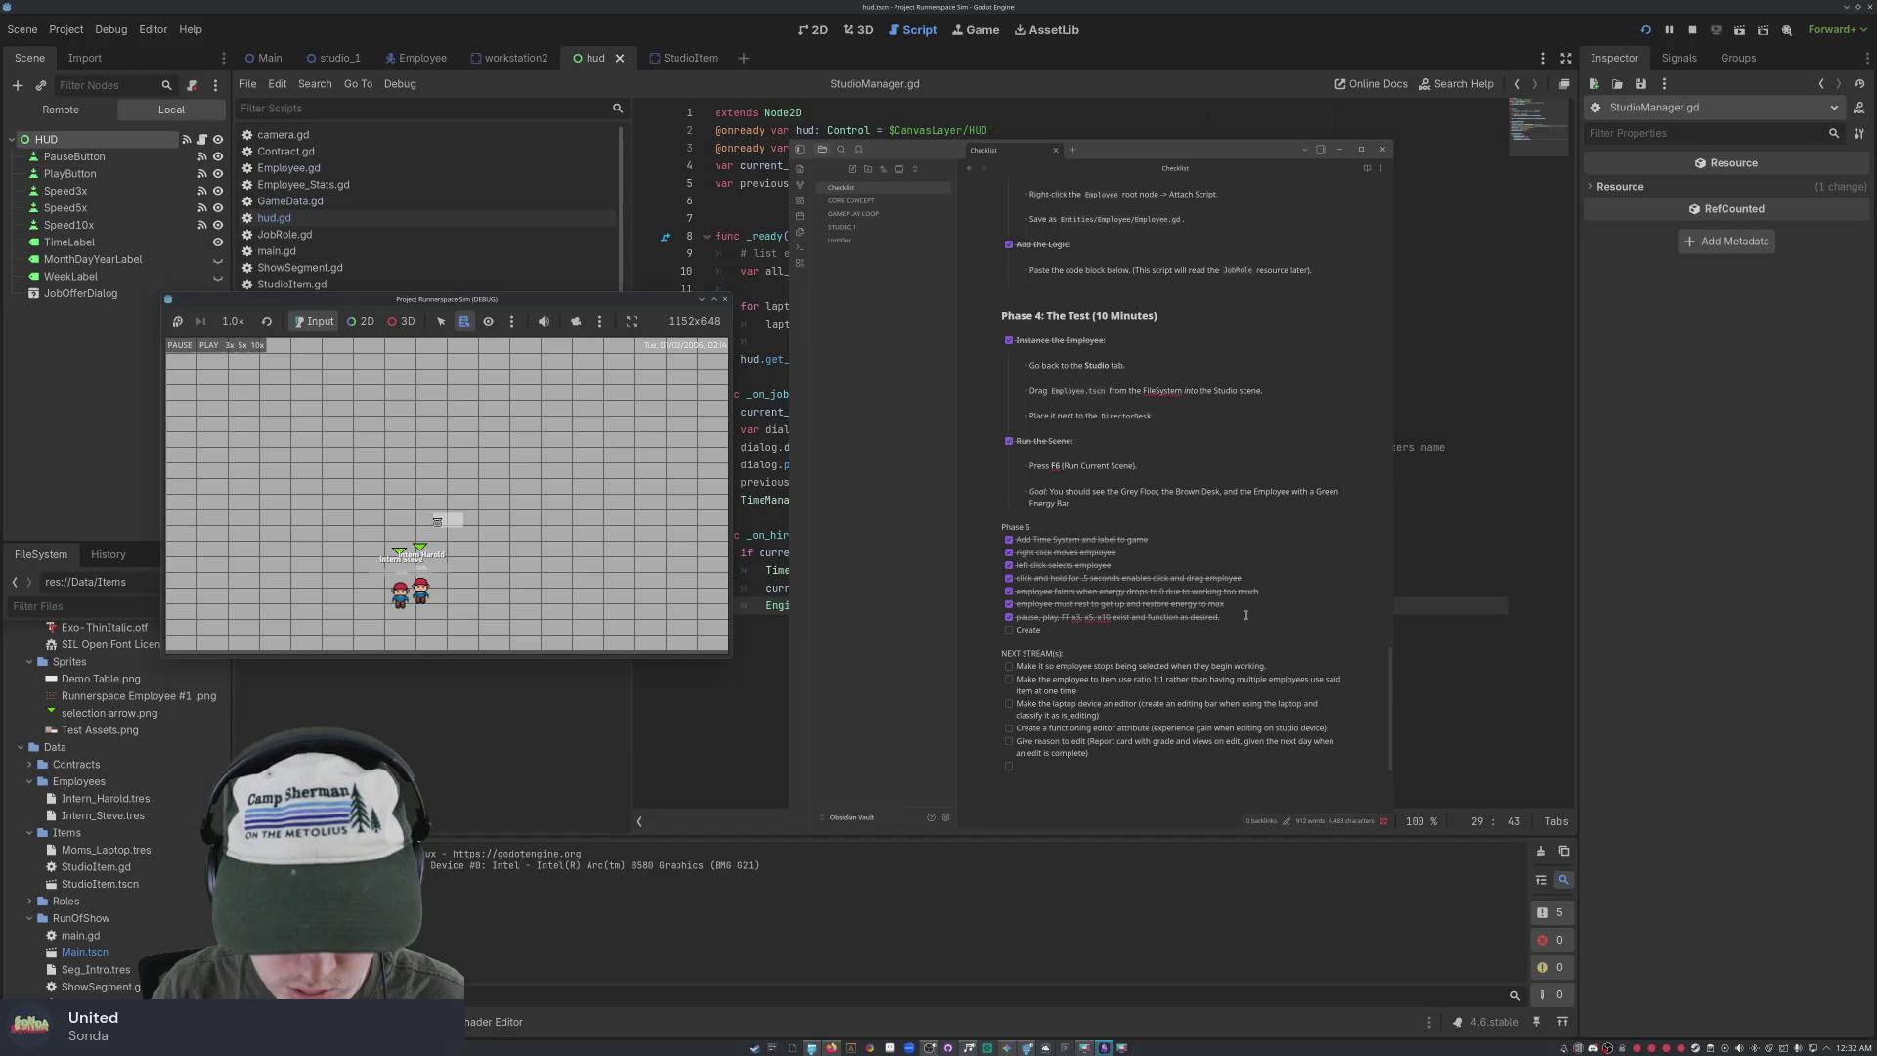
pyautogui.write('employee sprite')
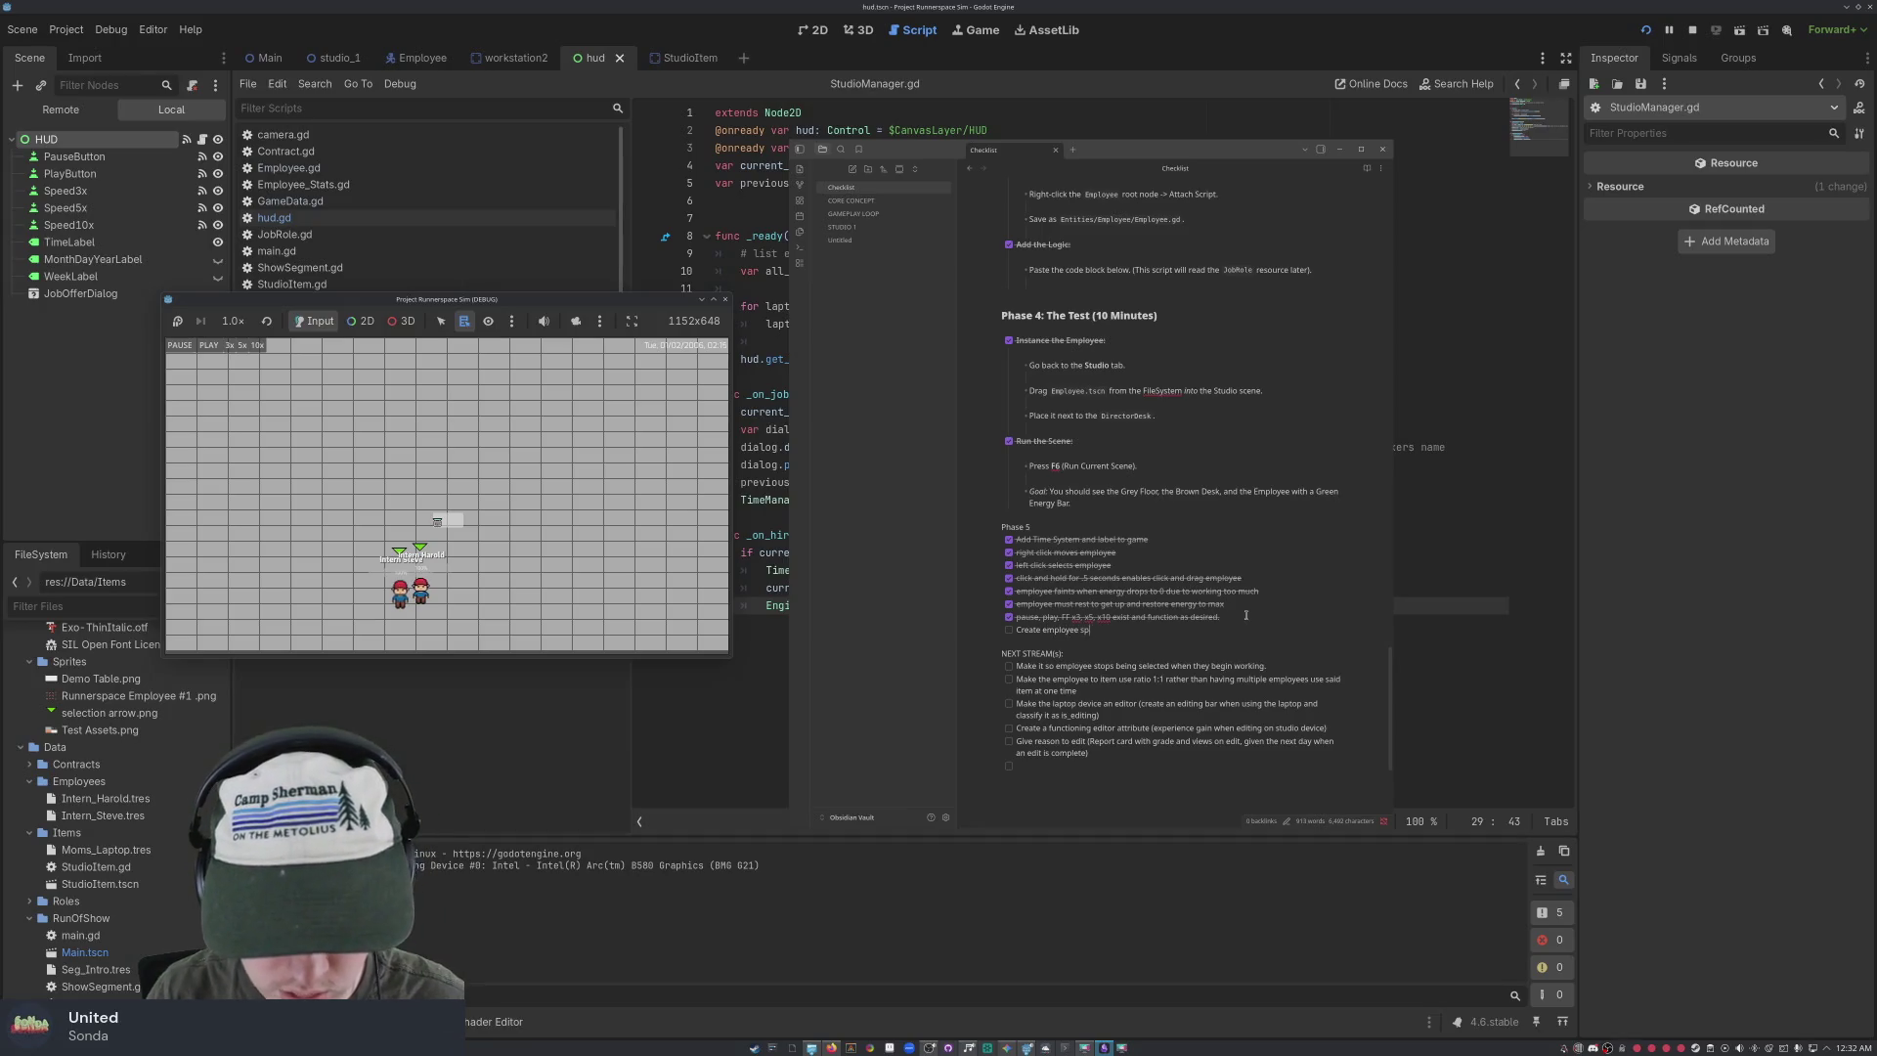
# Tick off 'Create employee sprite', undoing an accidental tick on the item below
pyautogui.click(1009, 630)
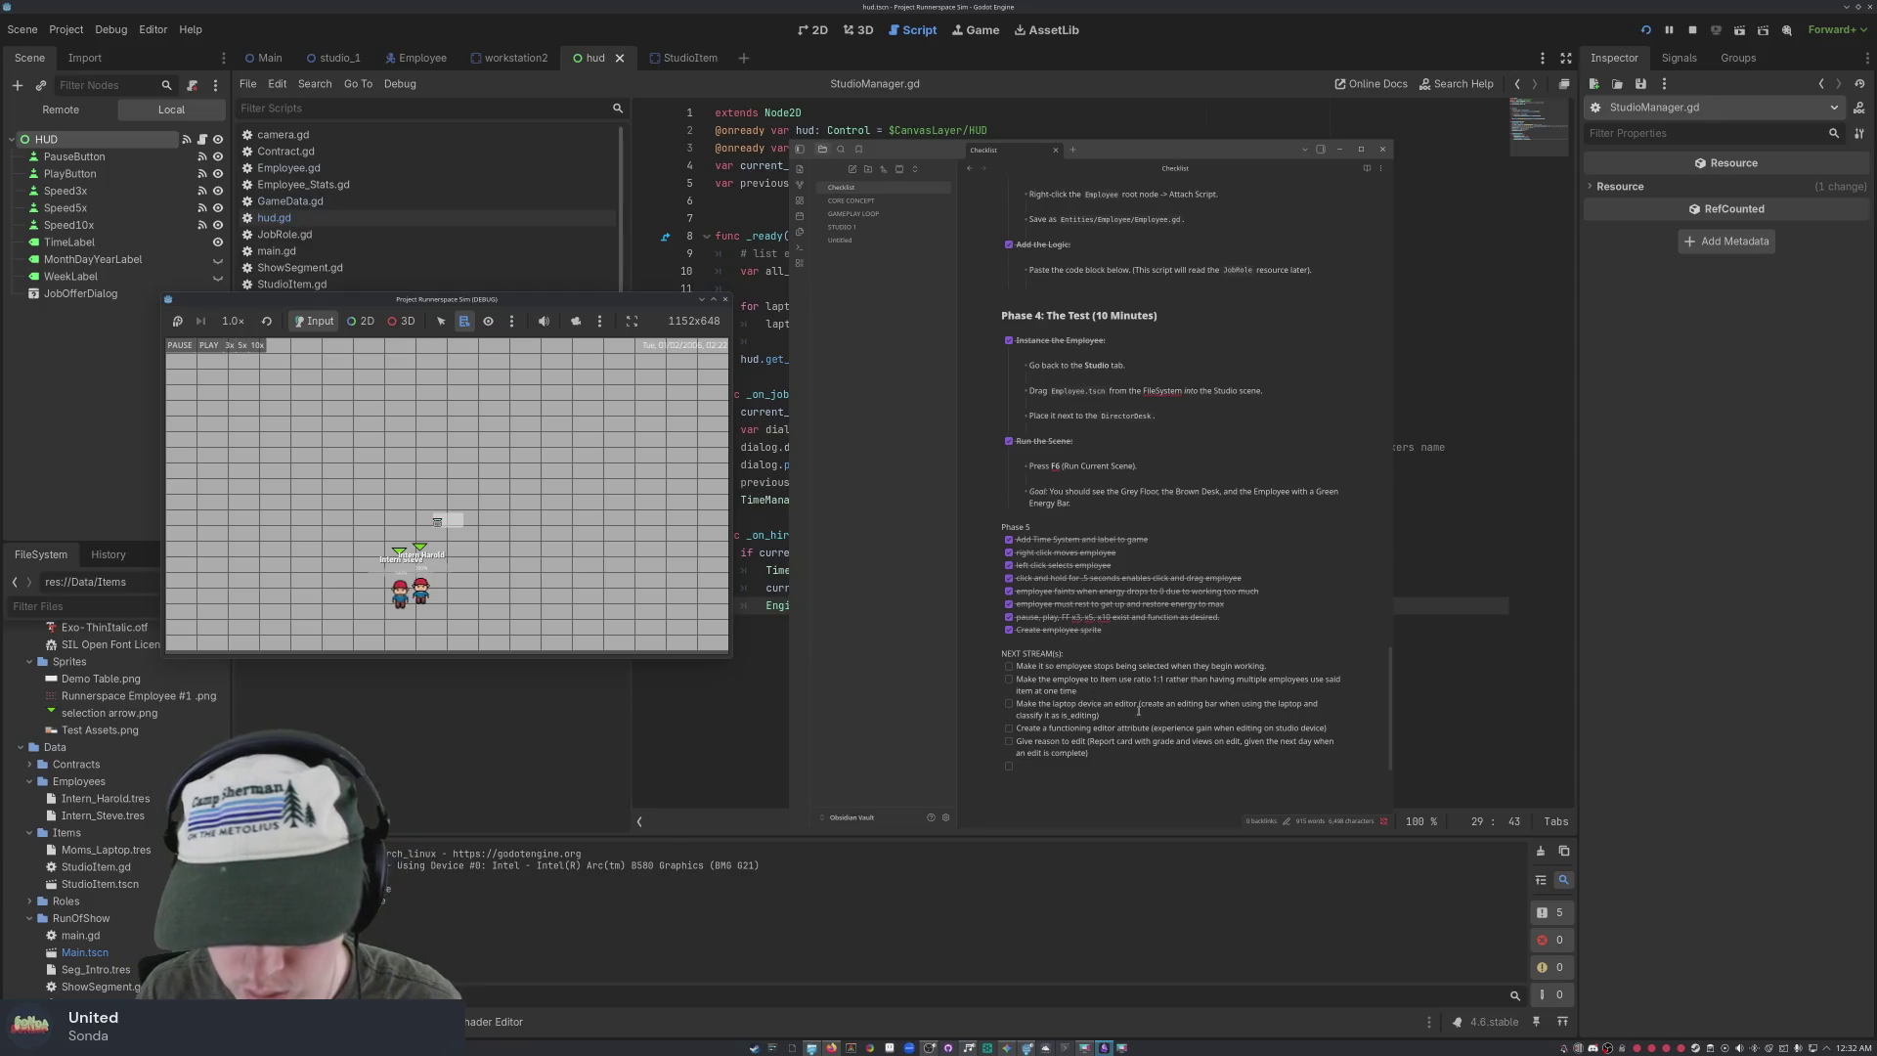
pyautogui.click(1009, 666)
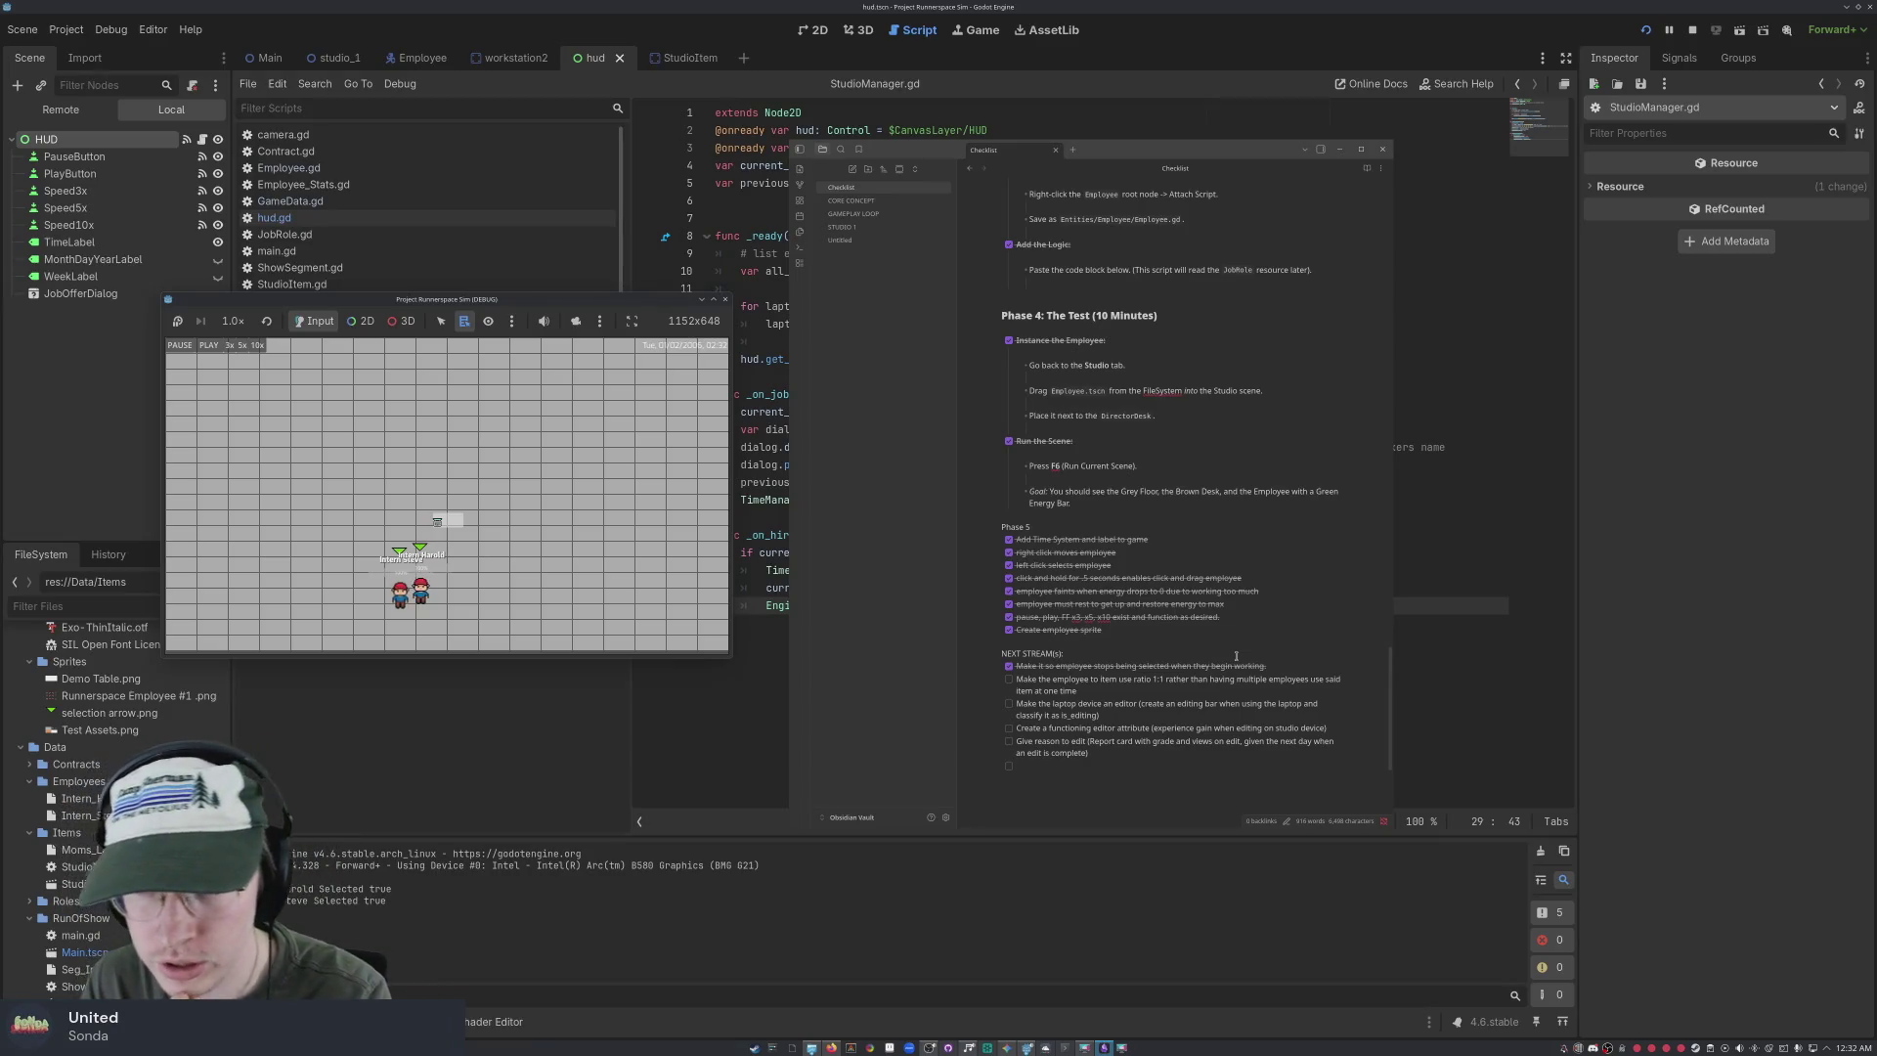
pyautogui.hotkey('ctrl', 'z')
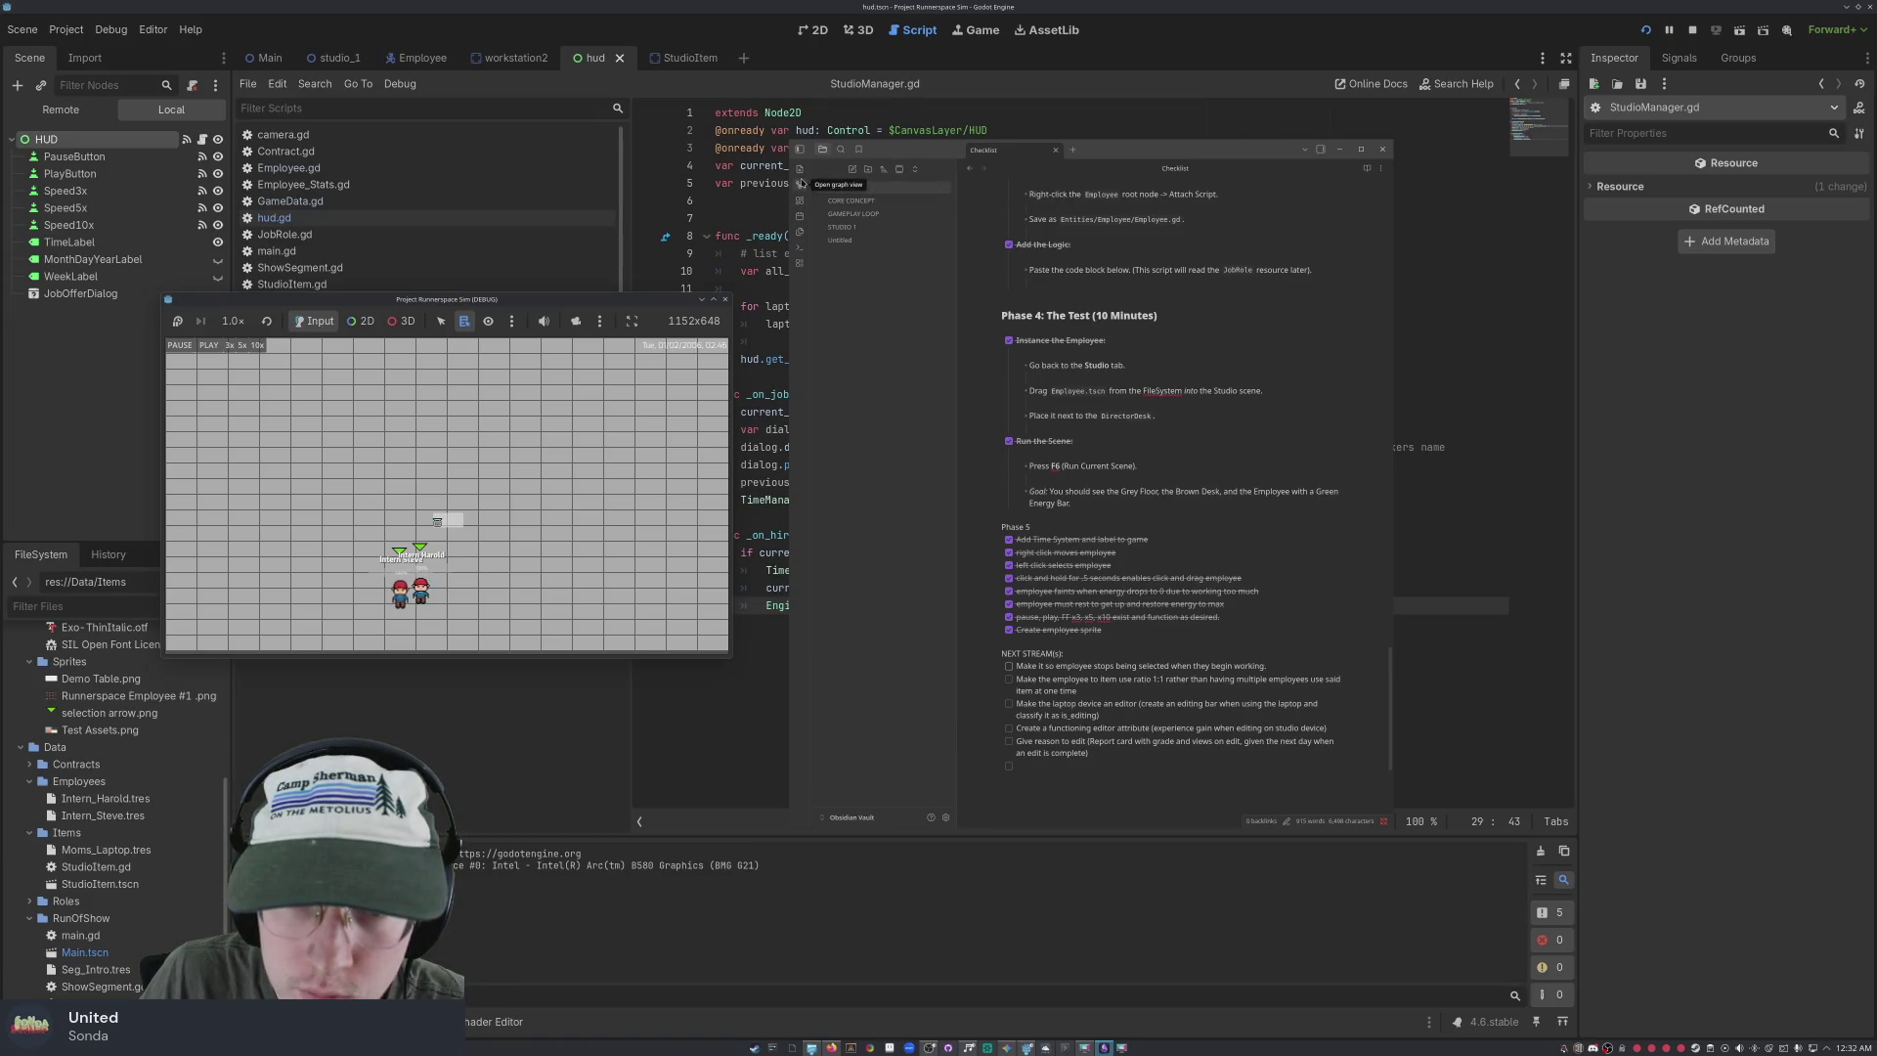
# View the note graph, then return to the Checklist note
pyautogui.click(800, 184)
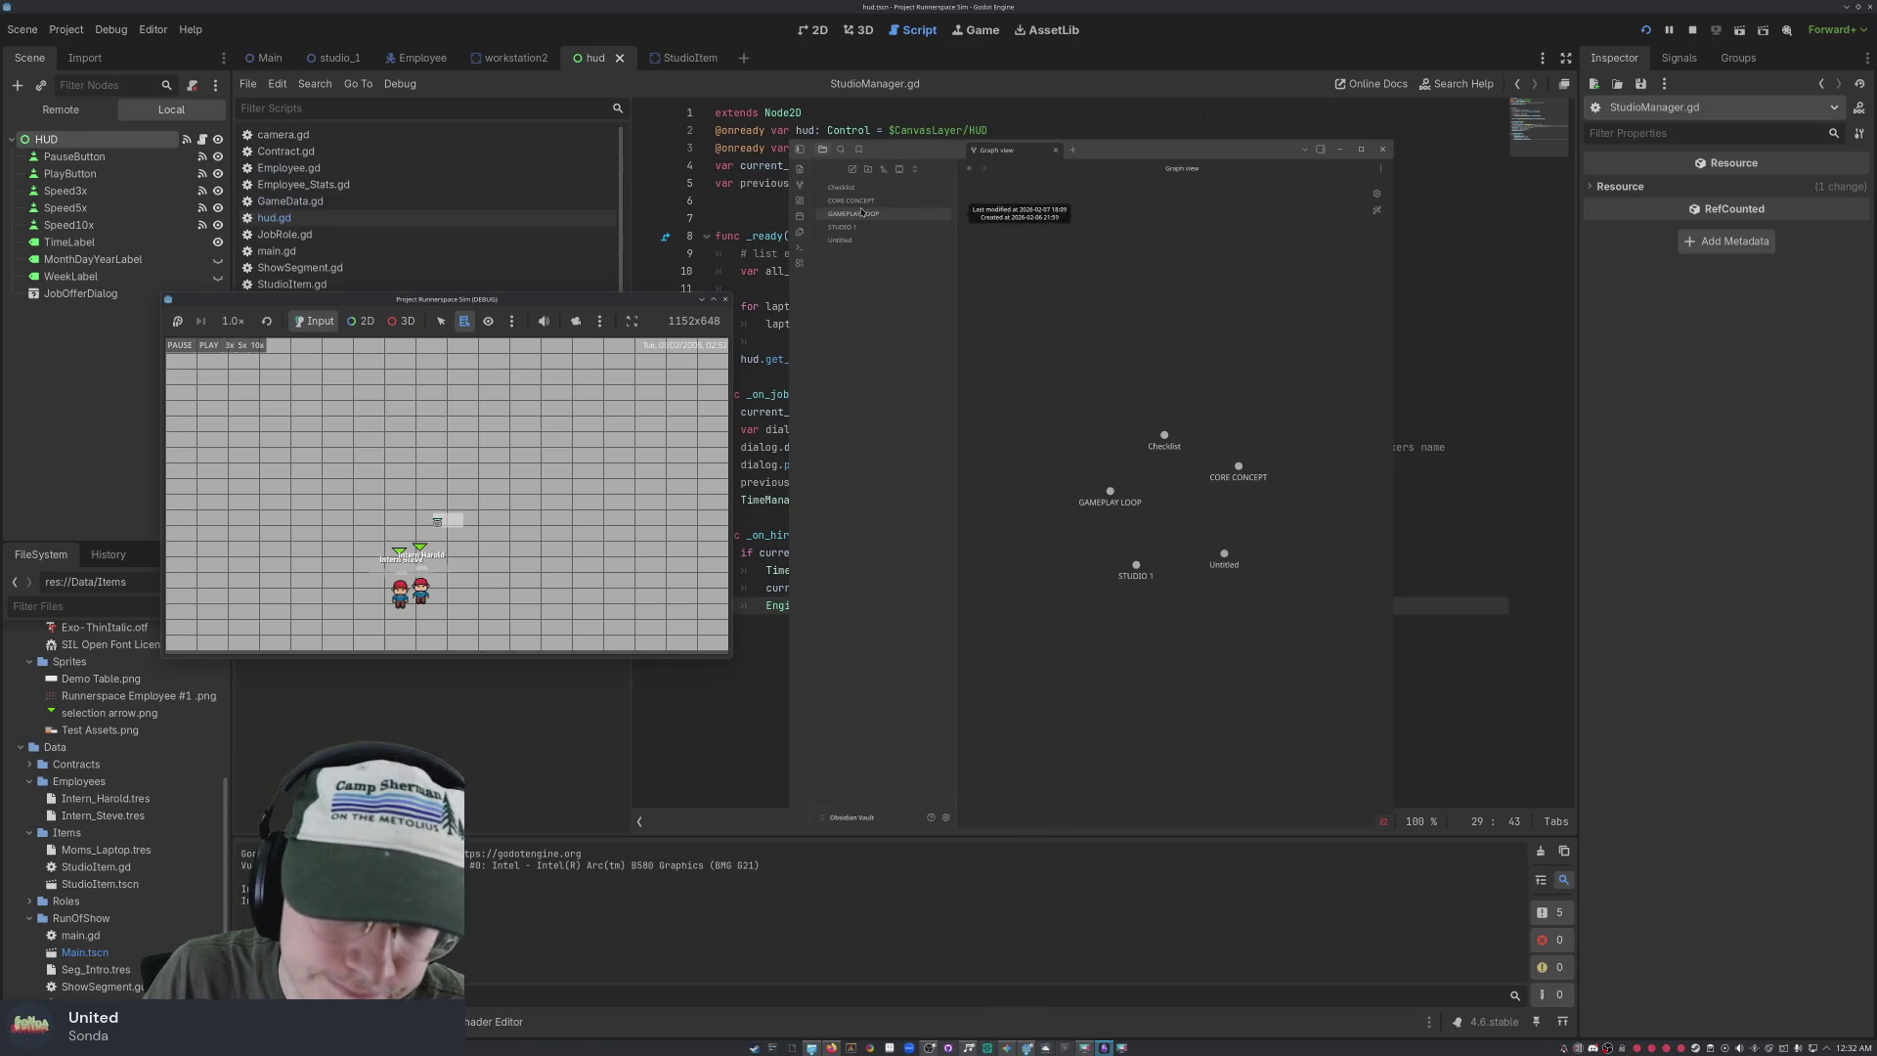
pyautogui.click(843, 188)
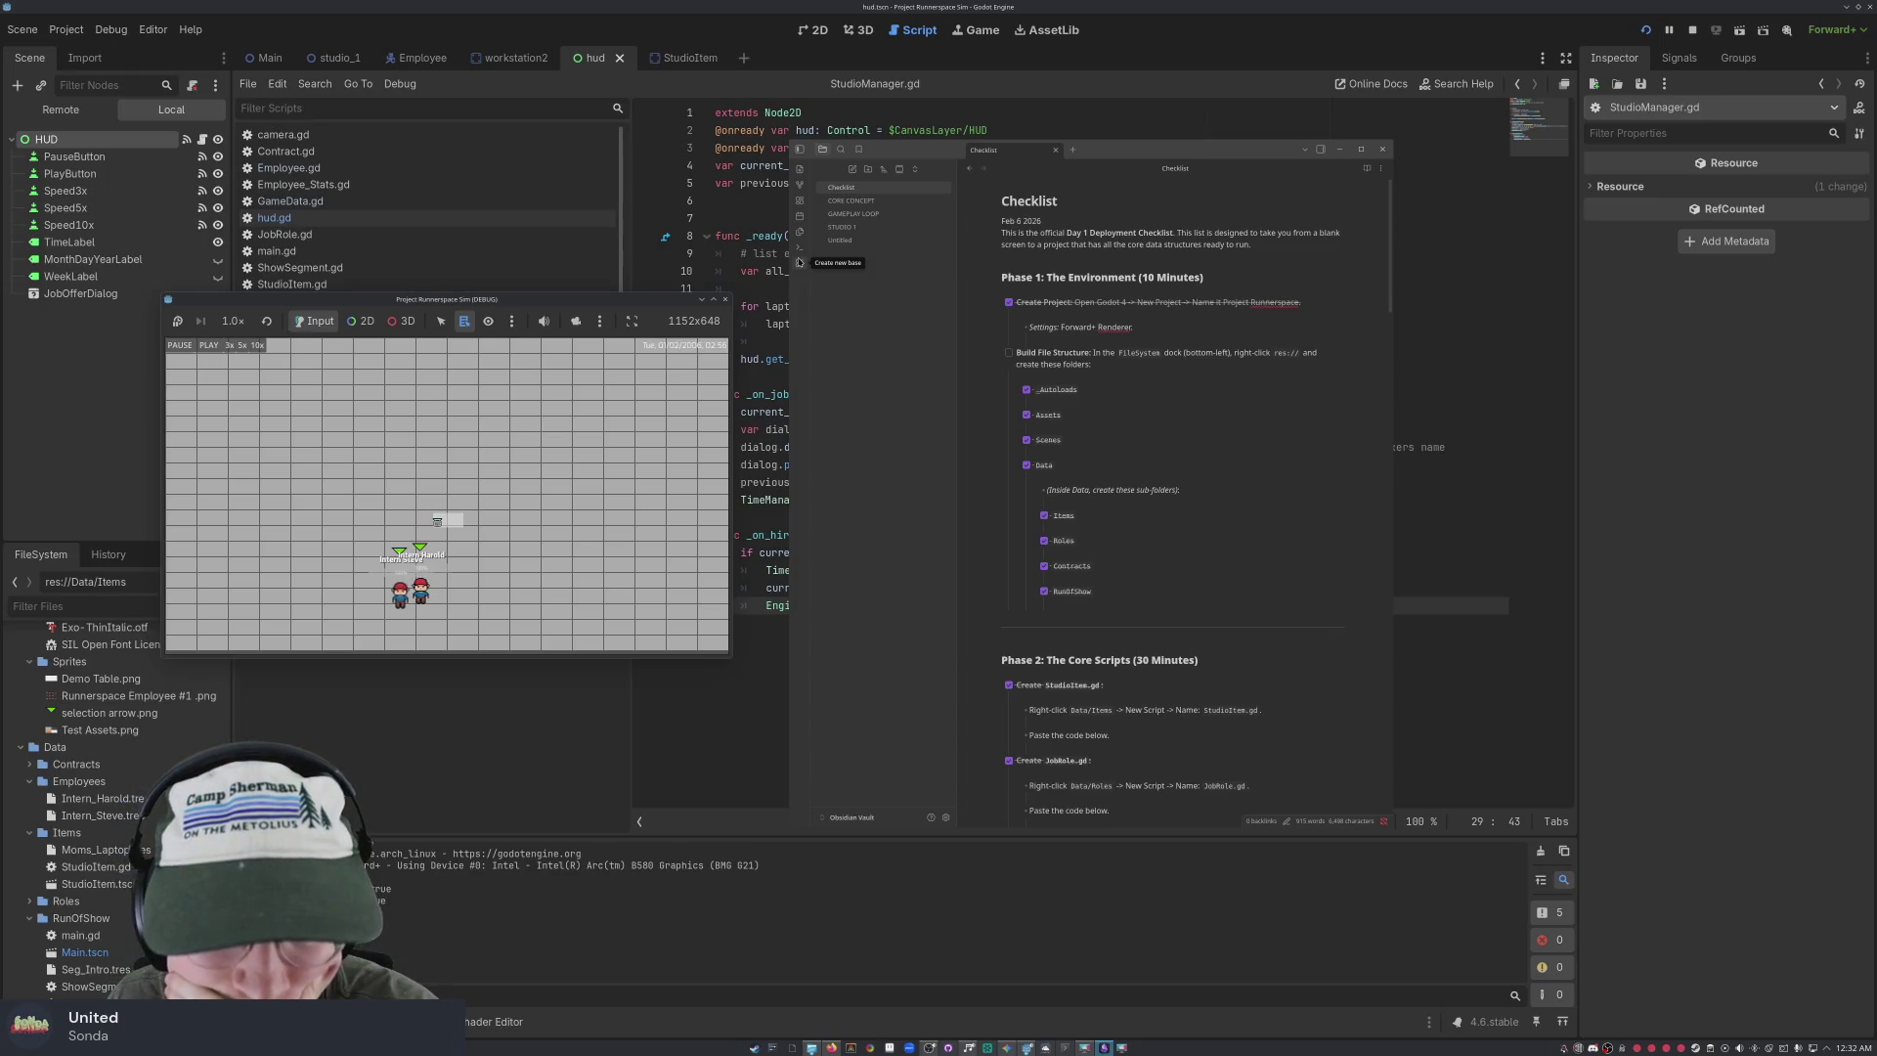
pyautogui.scroll(-15, 1068, 579)
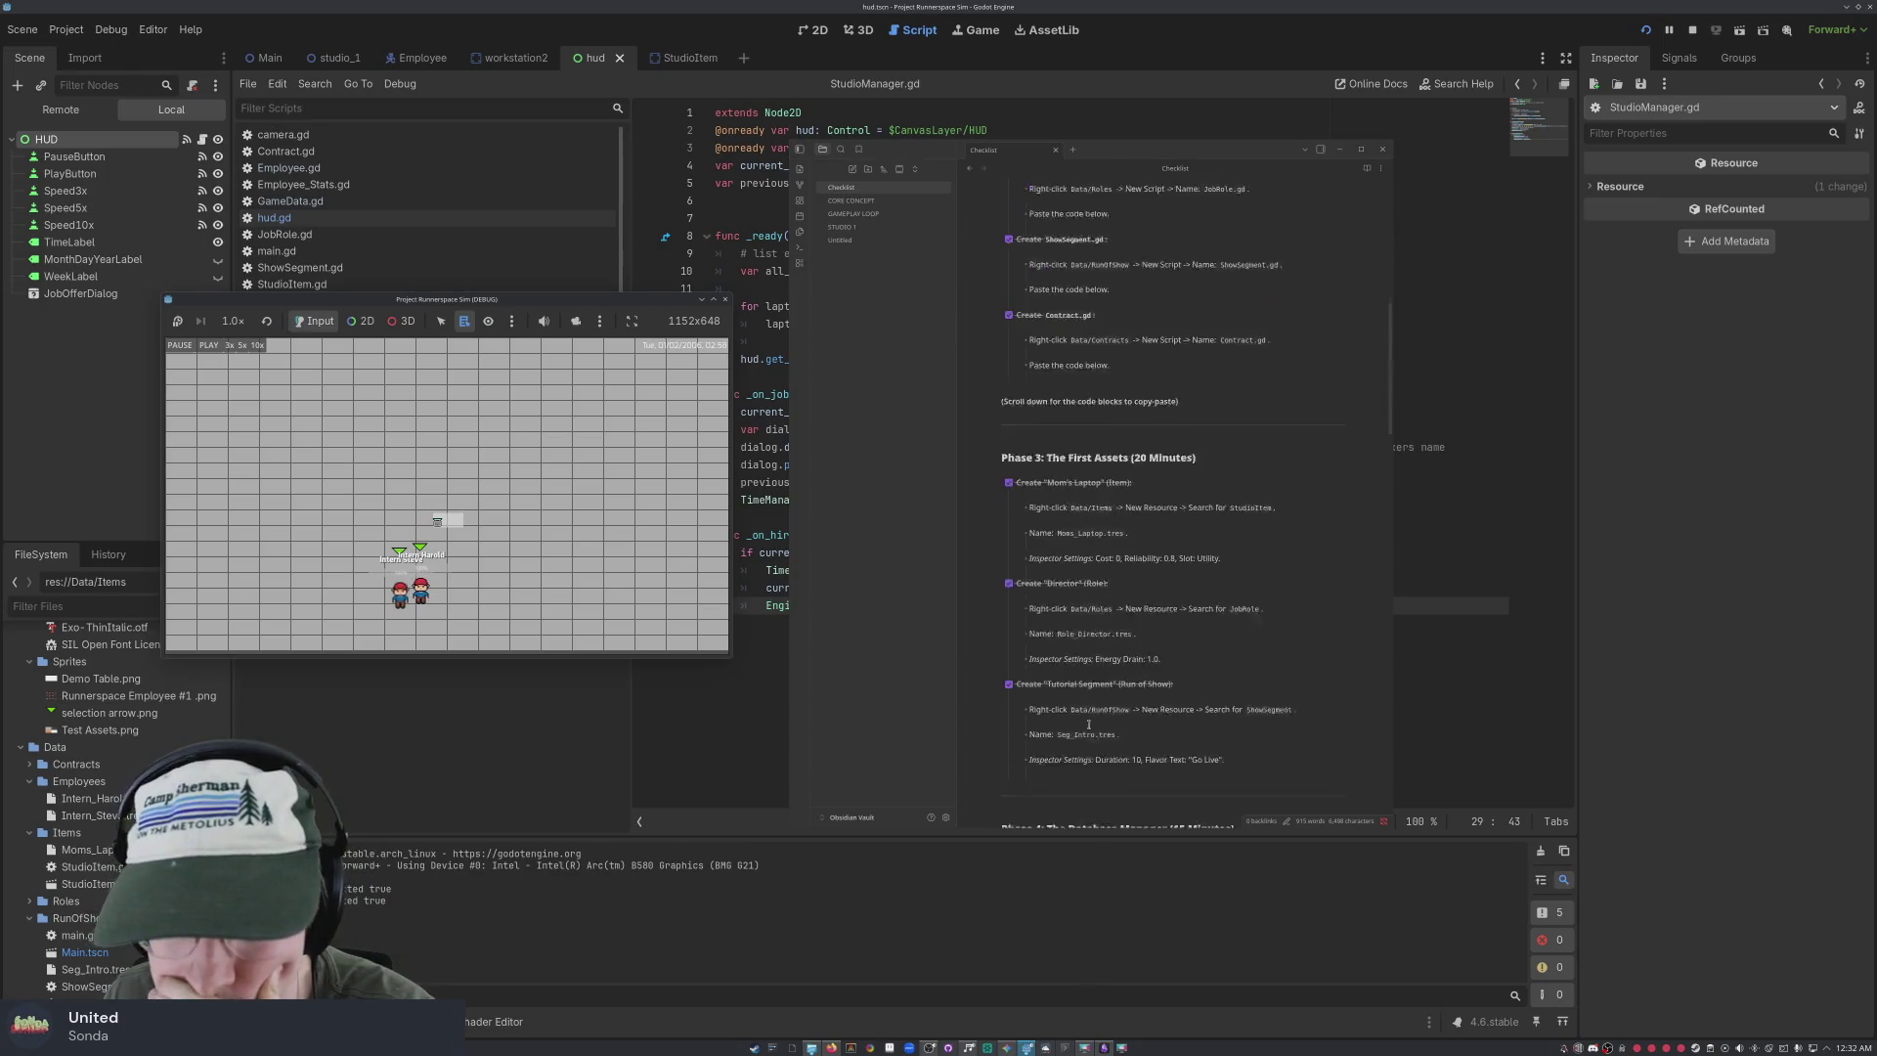
pyautogui.scroll(-2, 1056, 719)
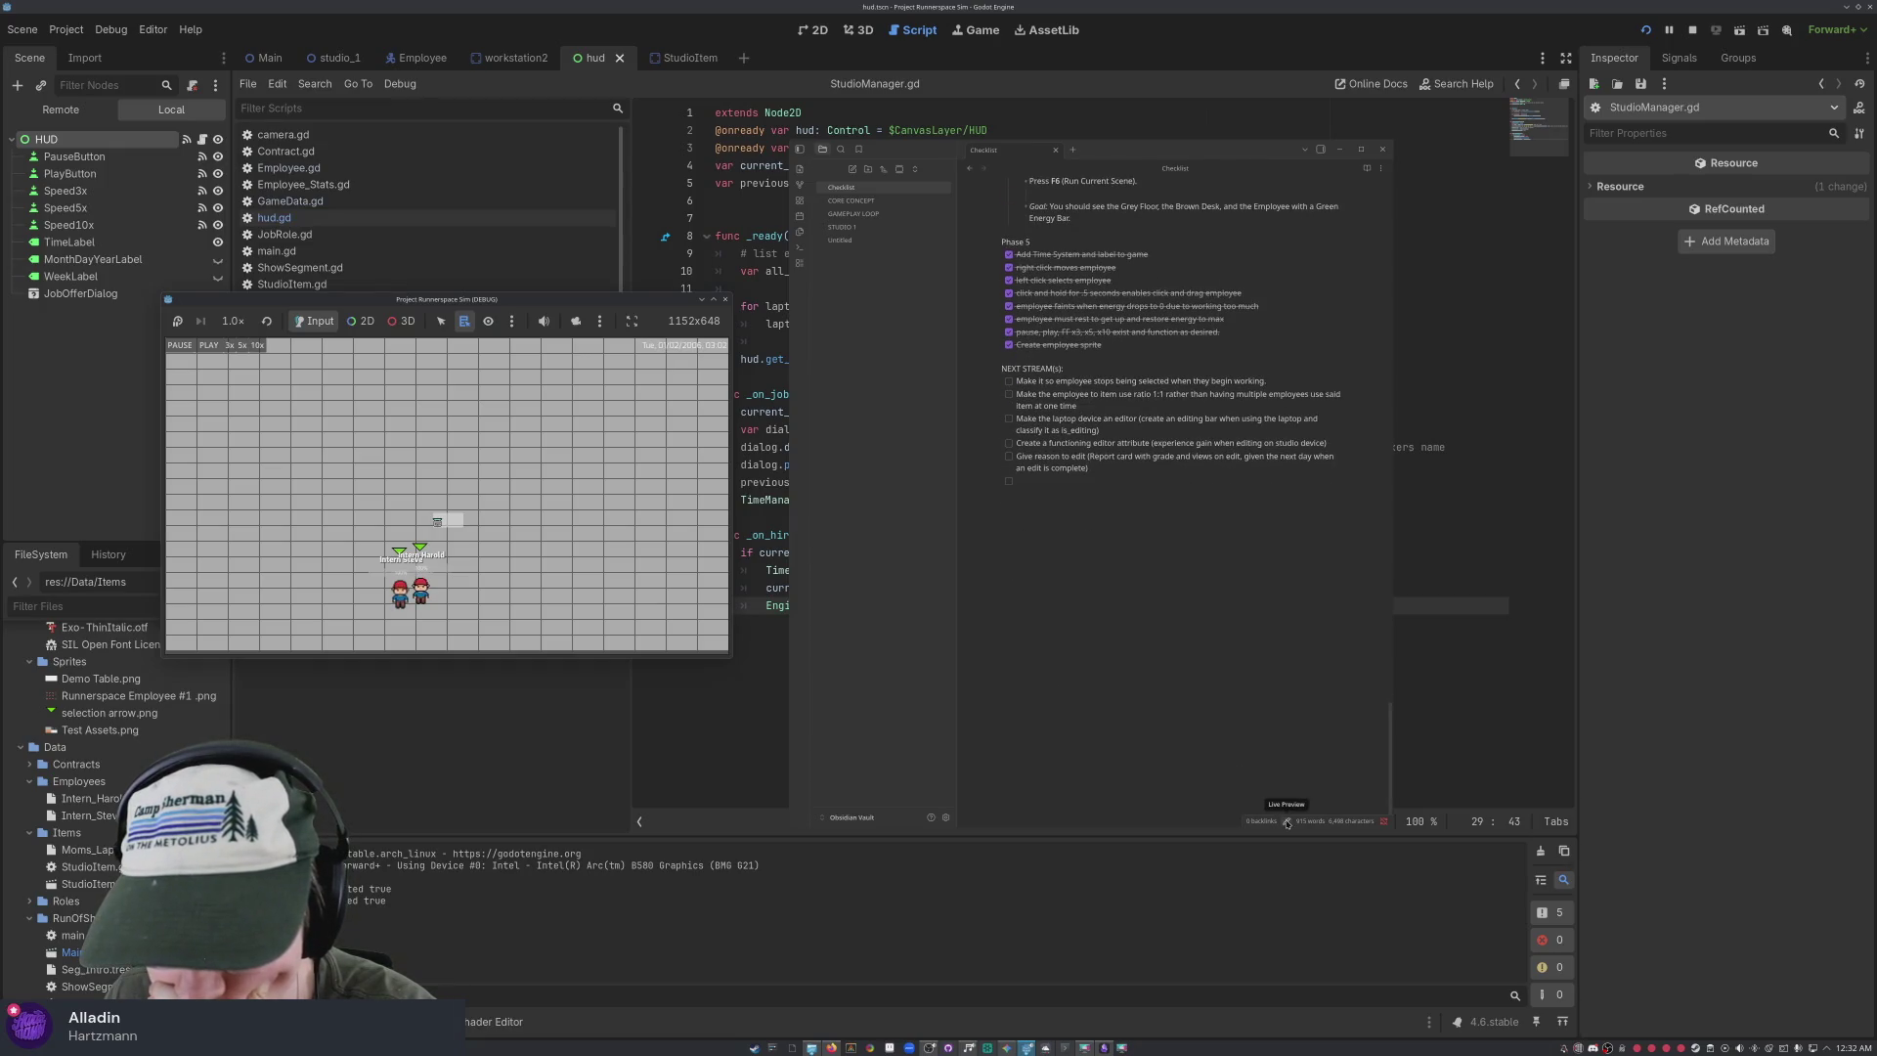
# Create a new Untitled base, reopen Checklist, and bring up its More options menu
pyautogui.click(800, 247)
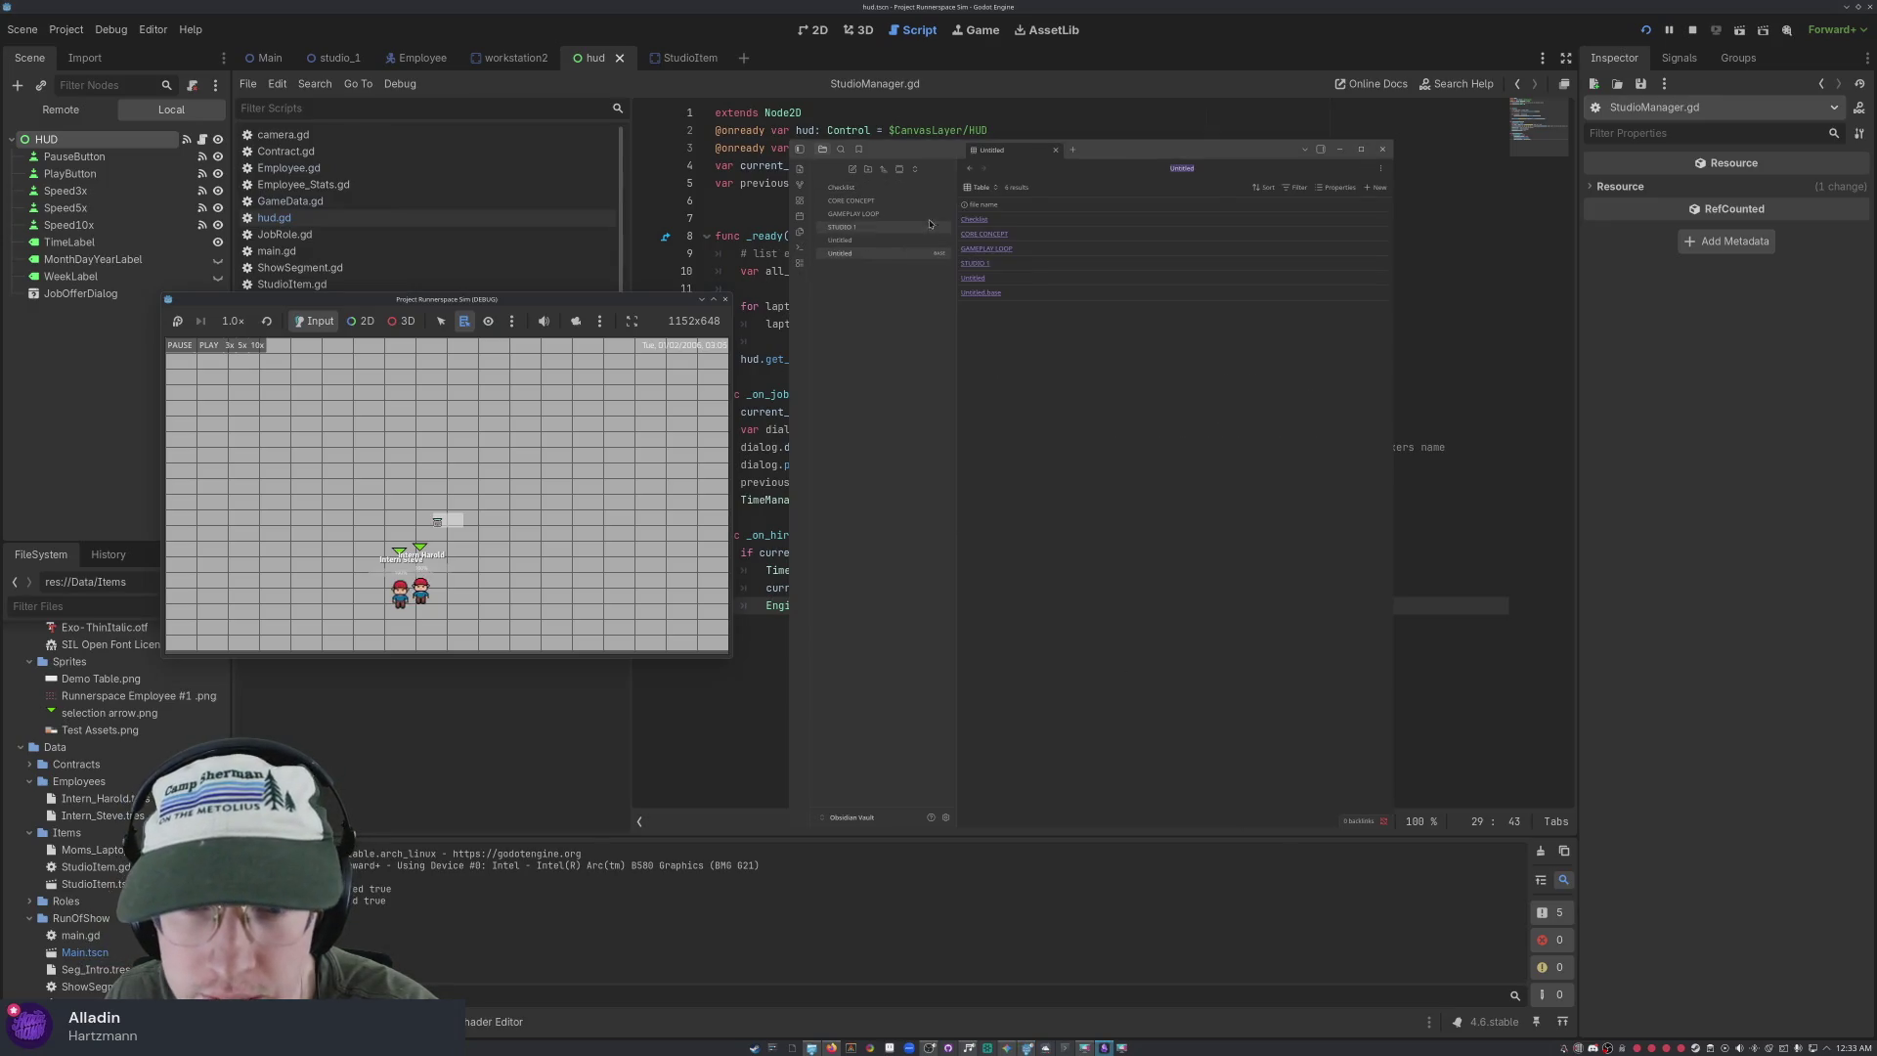
pyautogui.click(974, 219)
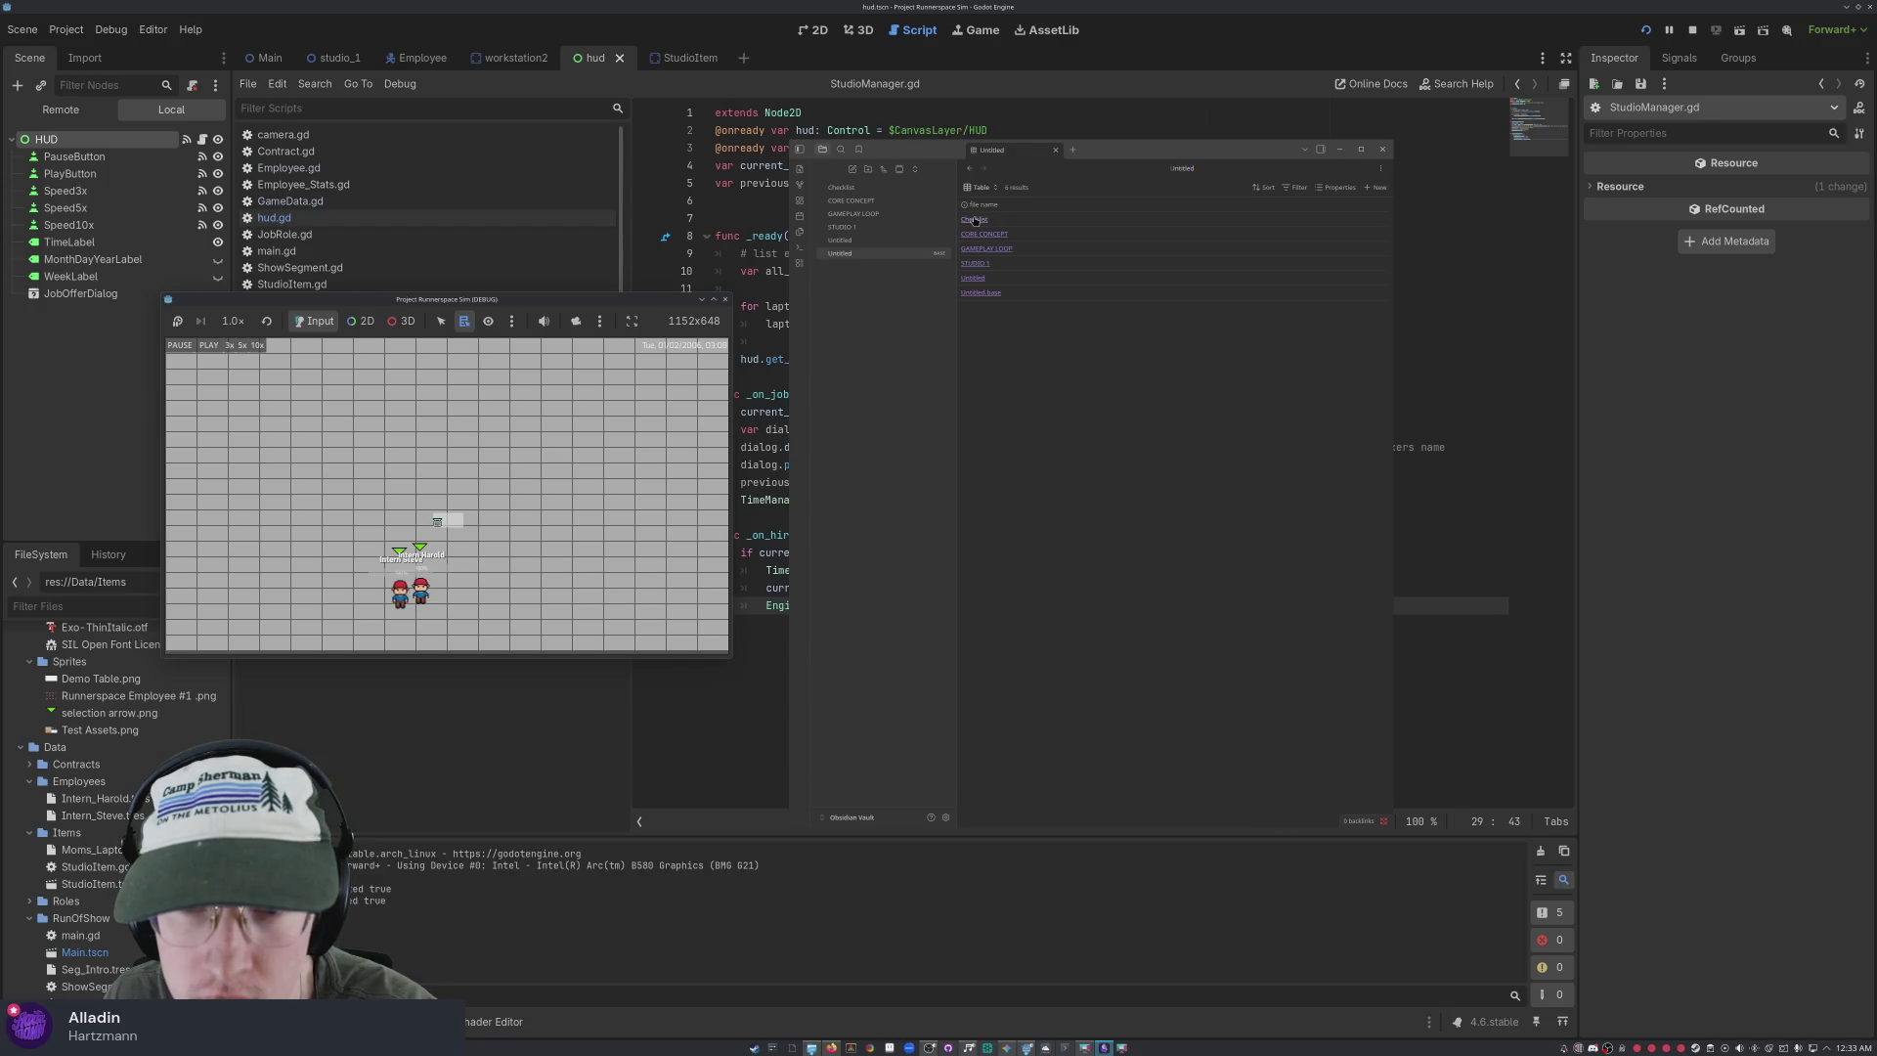
pyautogui.click(1380, 168)
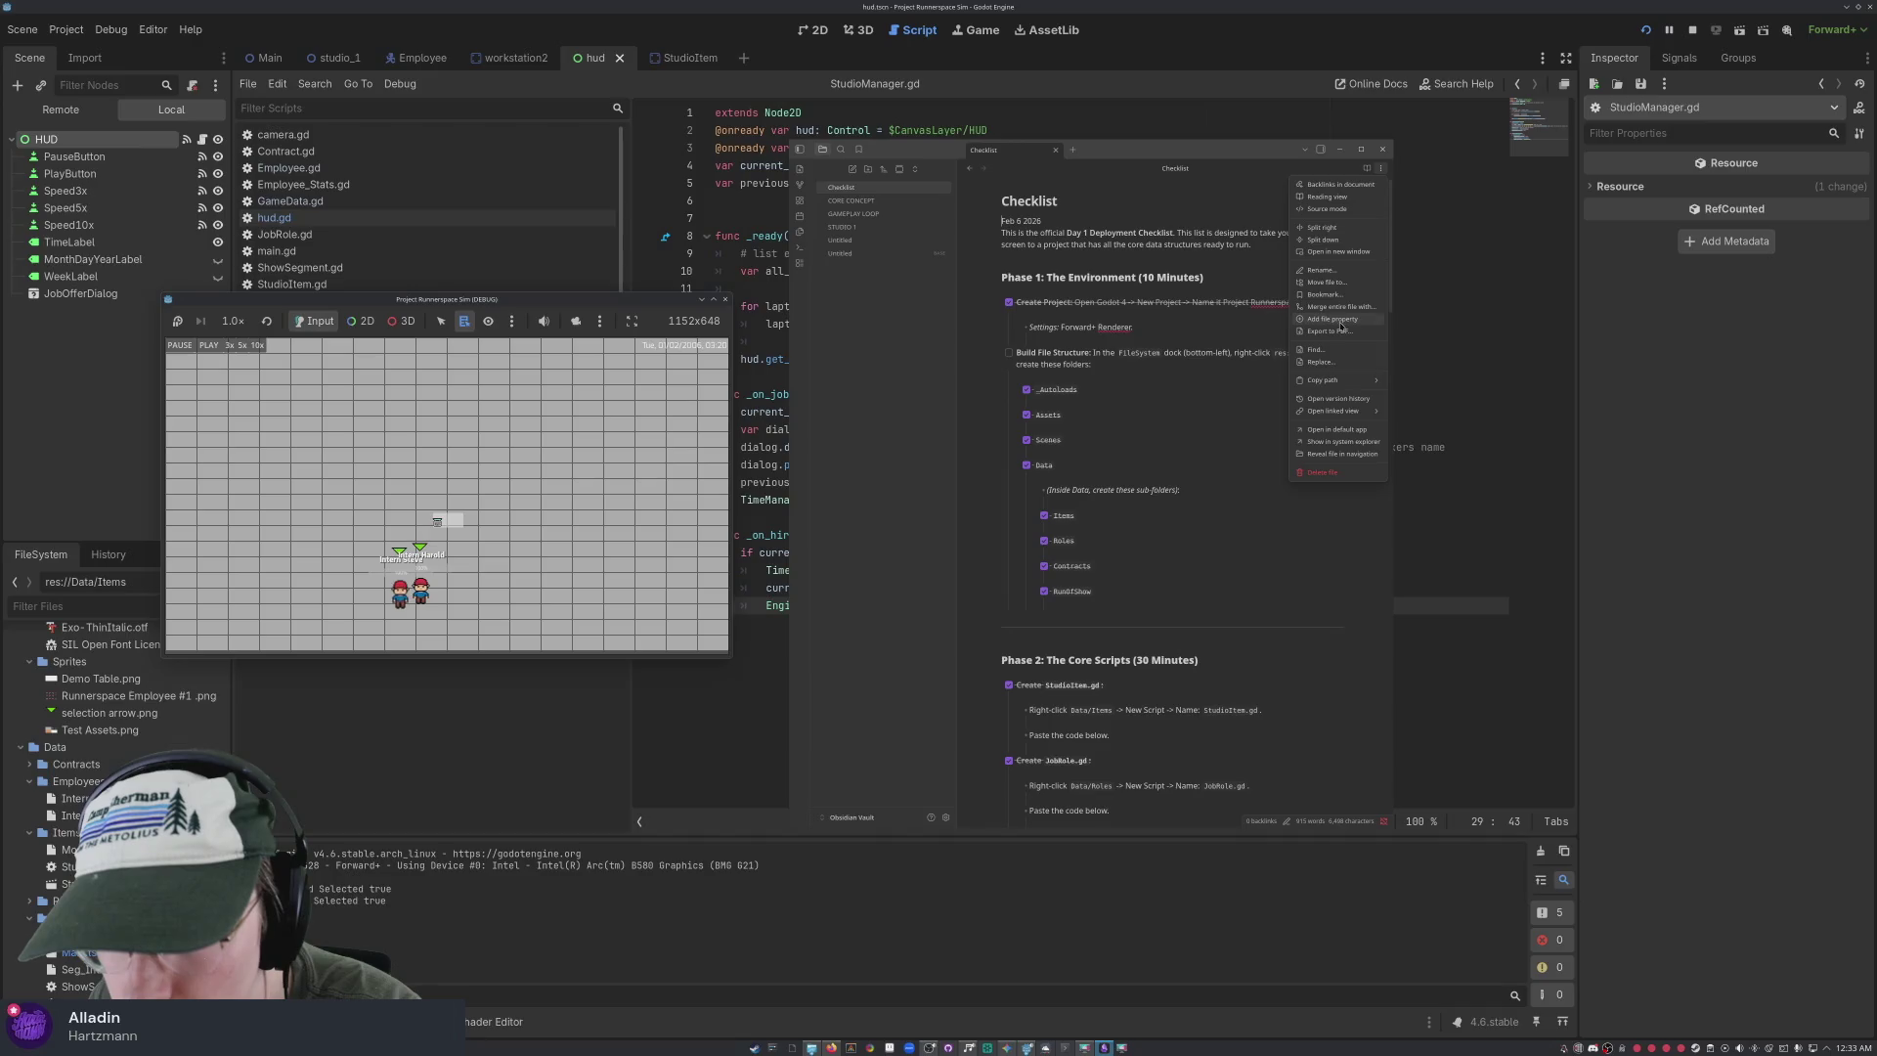
# Add a cssclasses file property to the Checklist note
pyautogui.click(1337, 319)
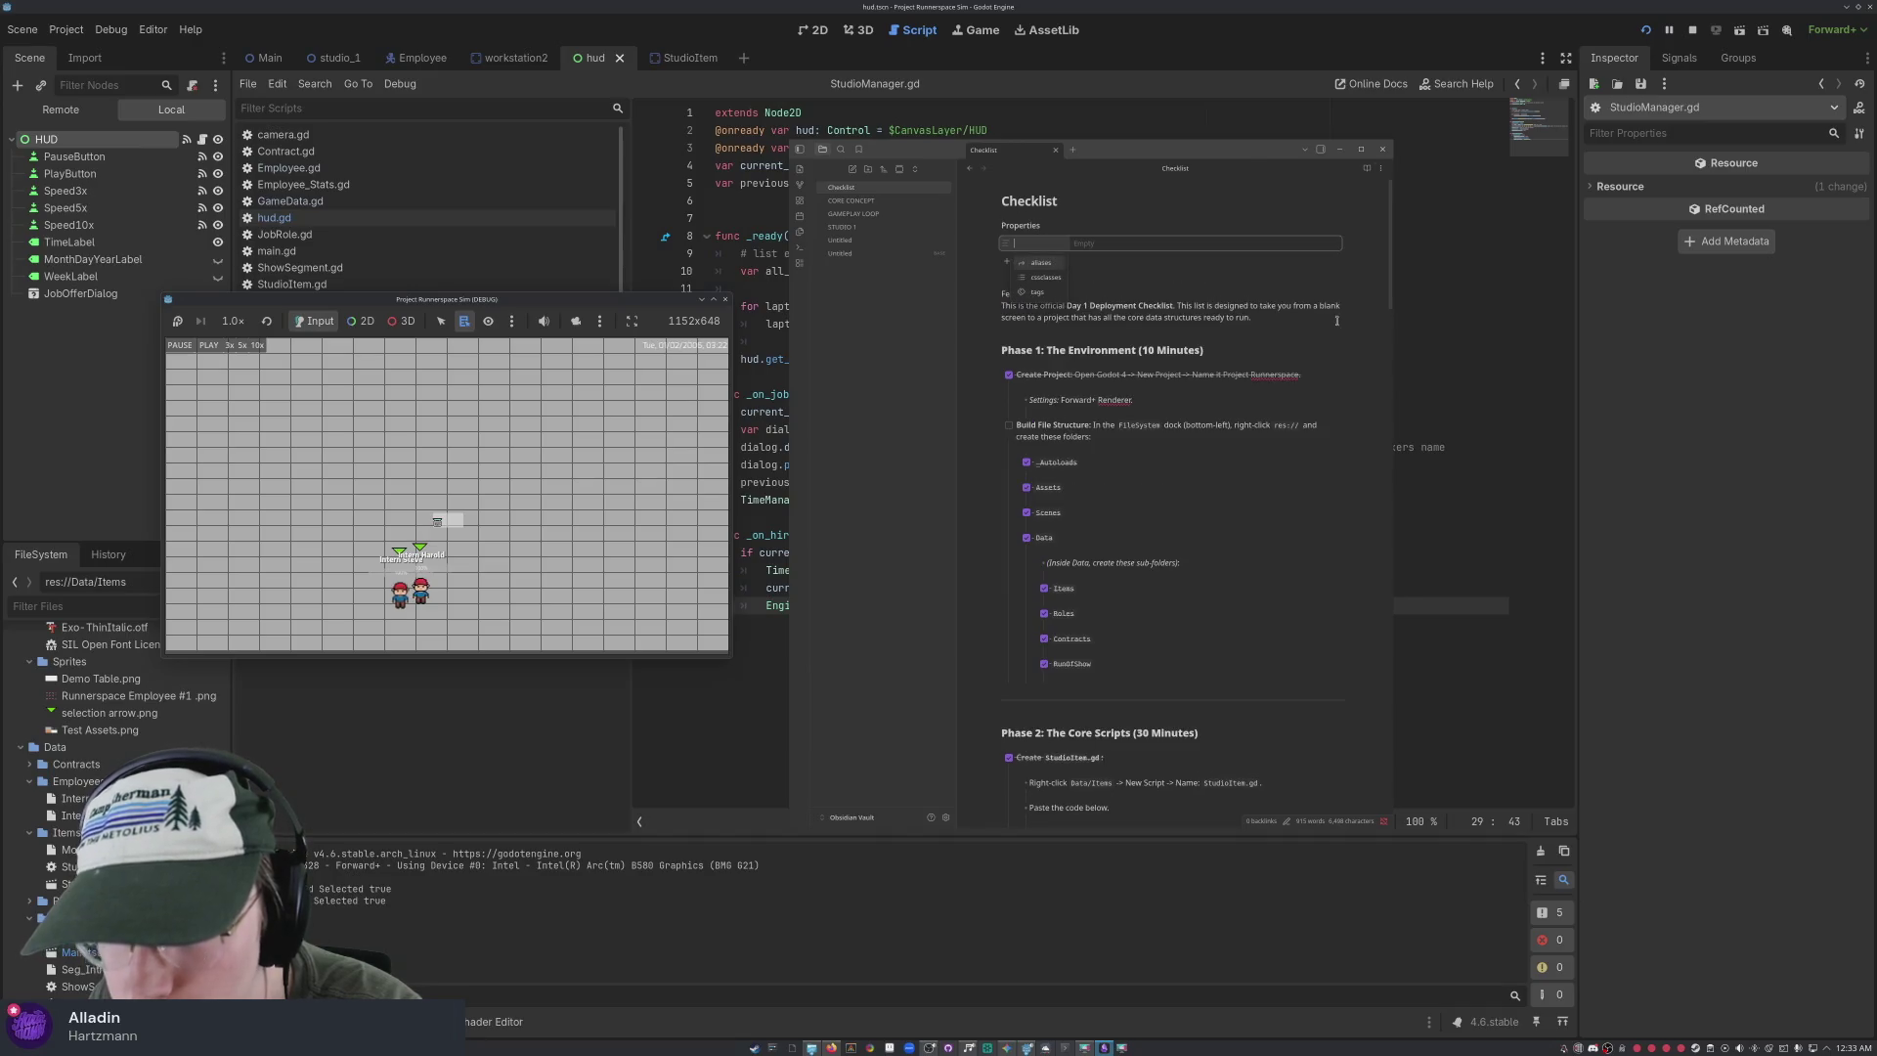
pyautogui.click(1034, 278)
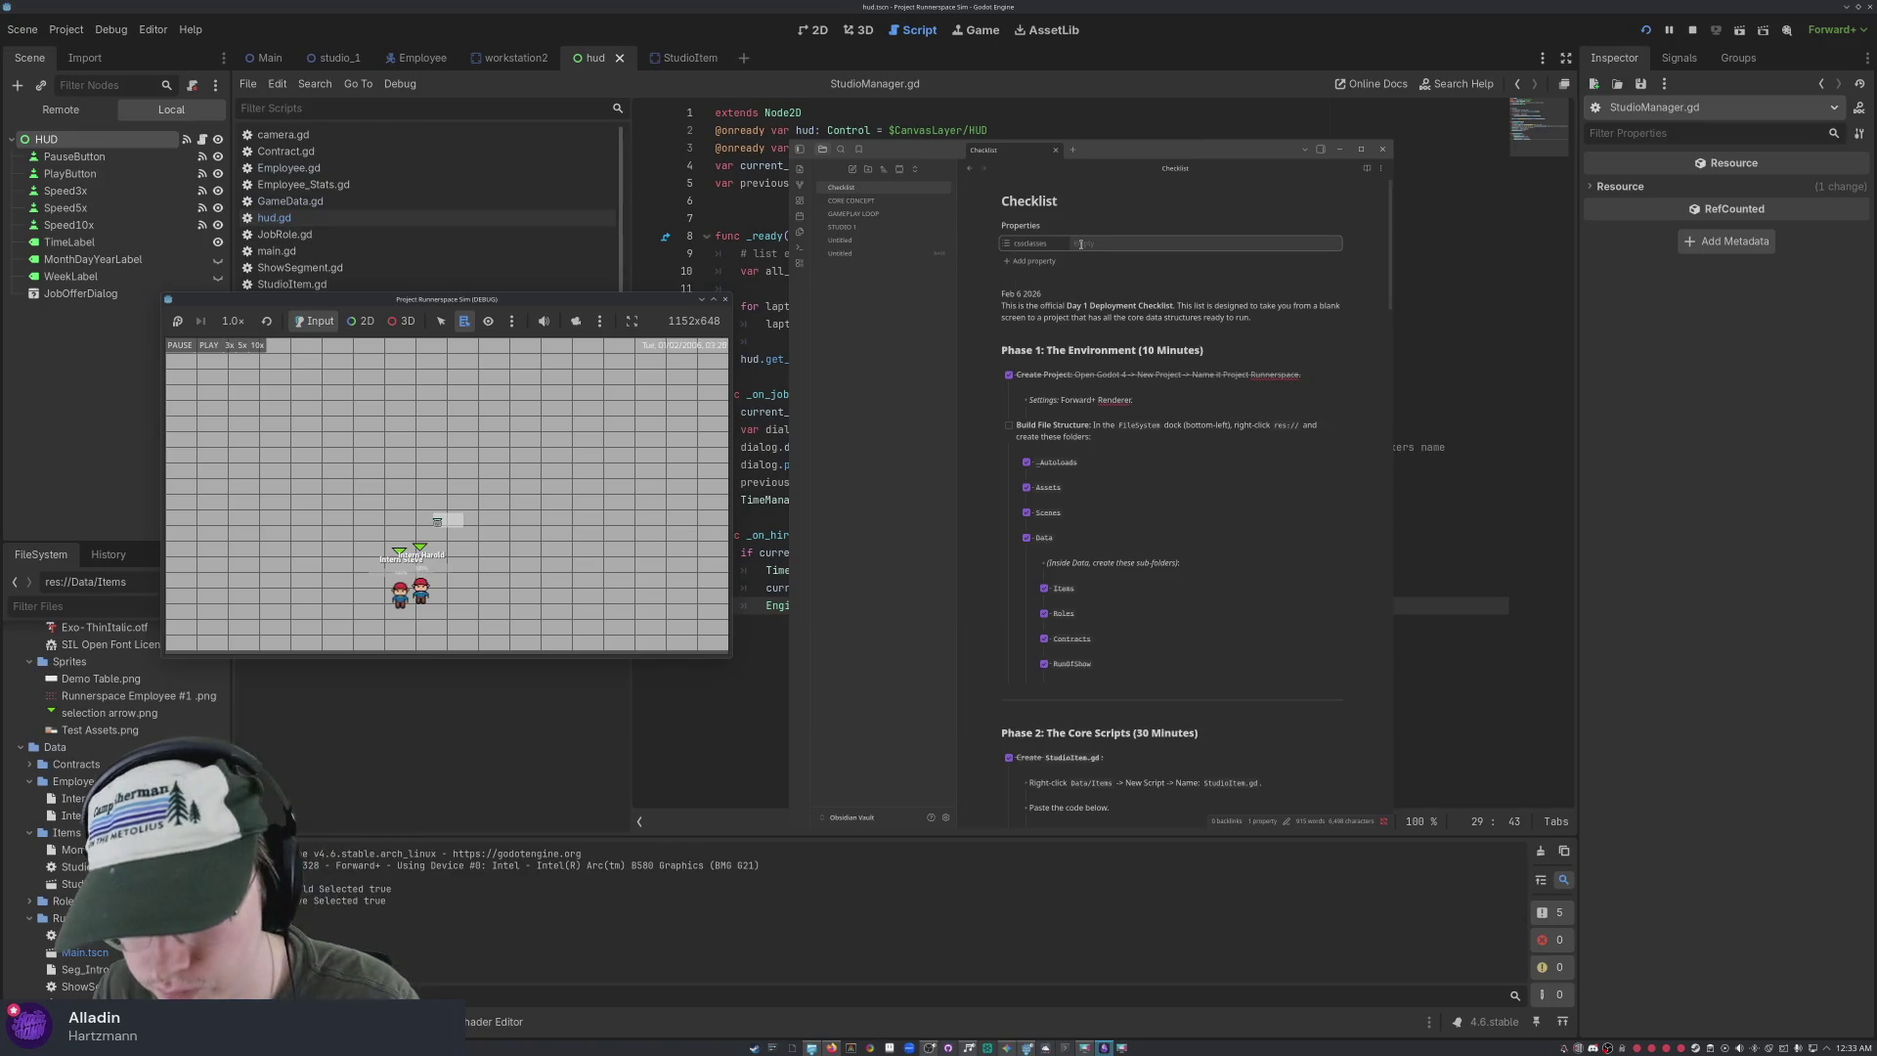
pyautogui.click(1012, 246)
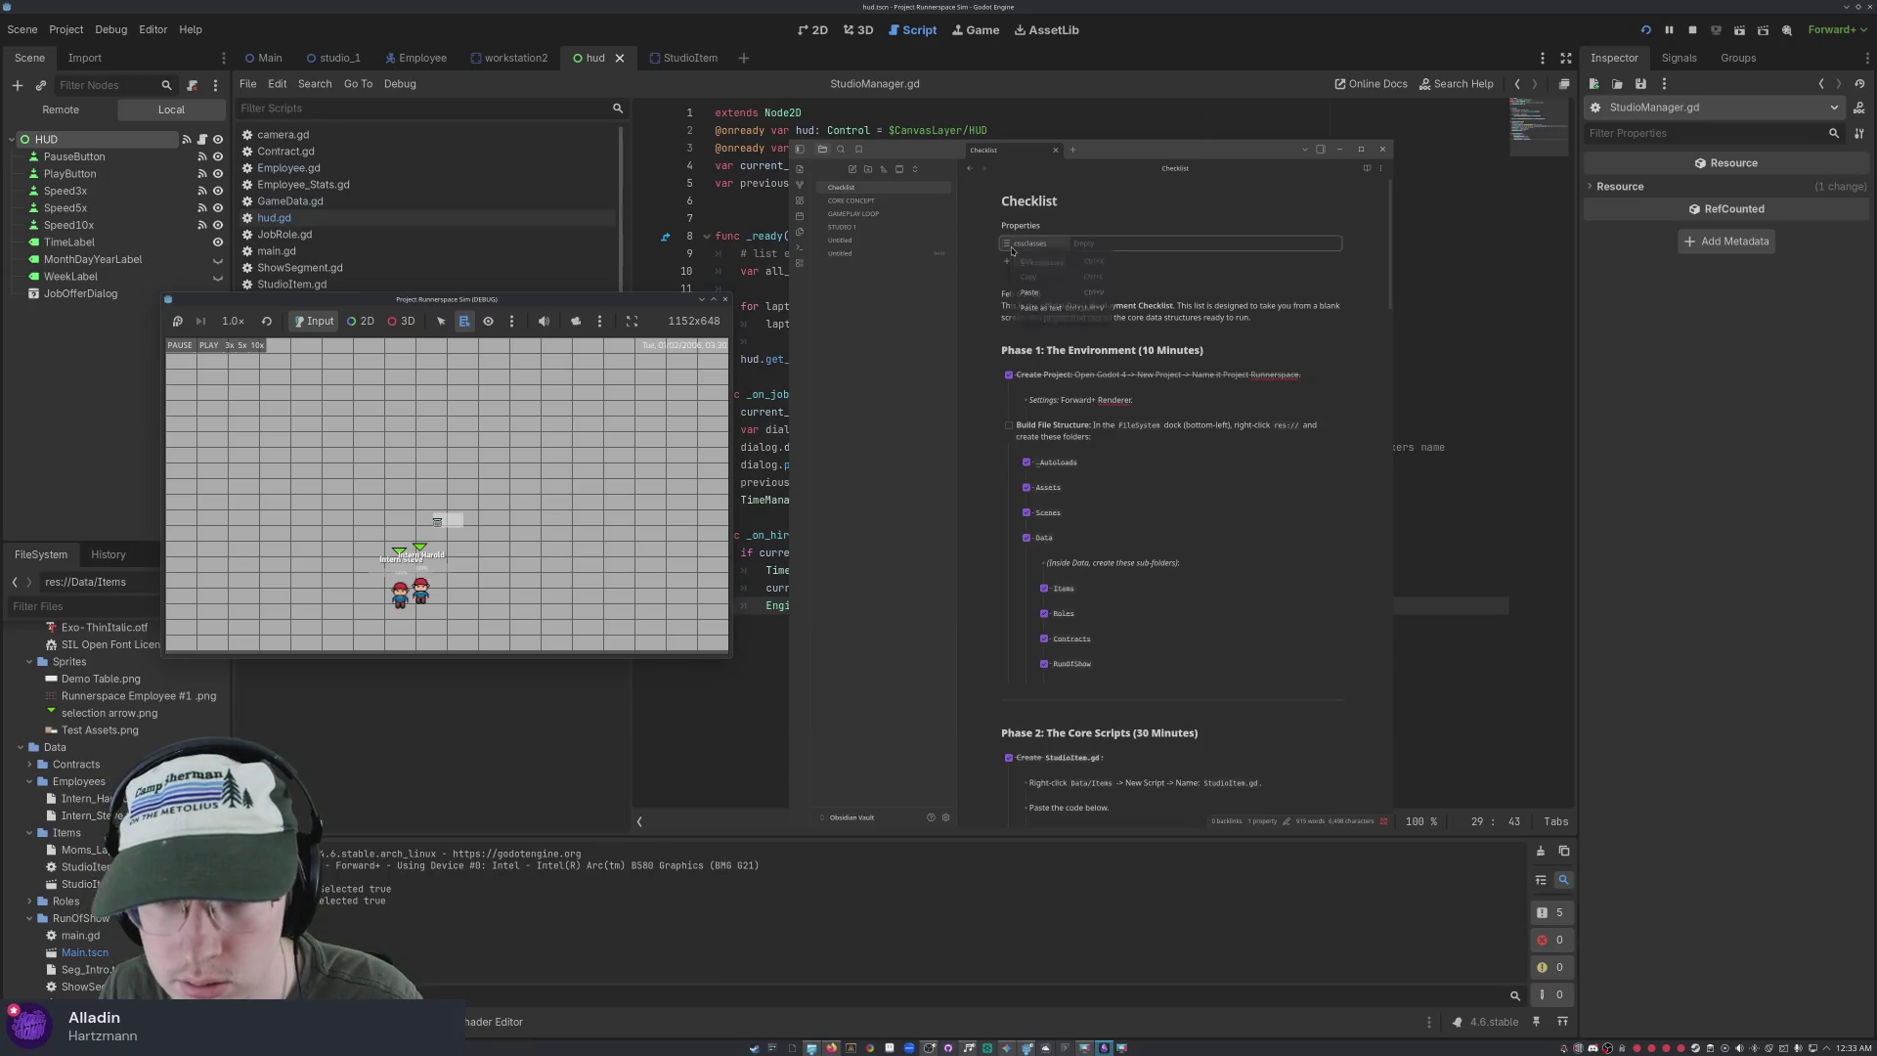
pyautogui.scroll(-20, 1178, 345)
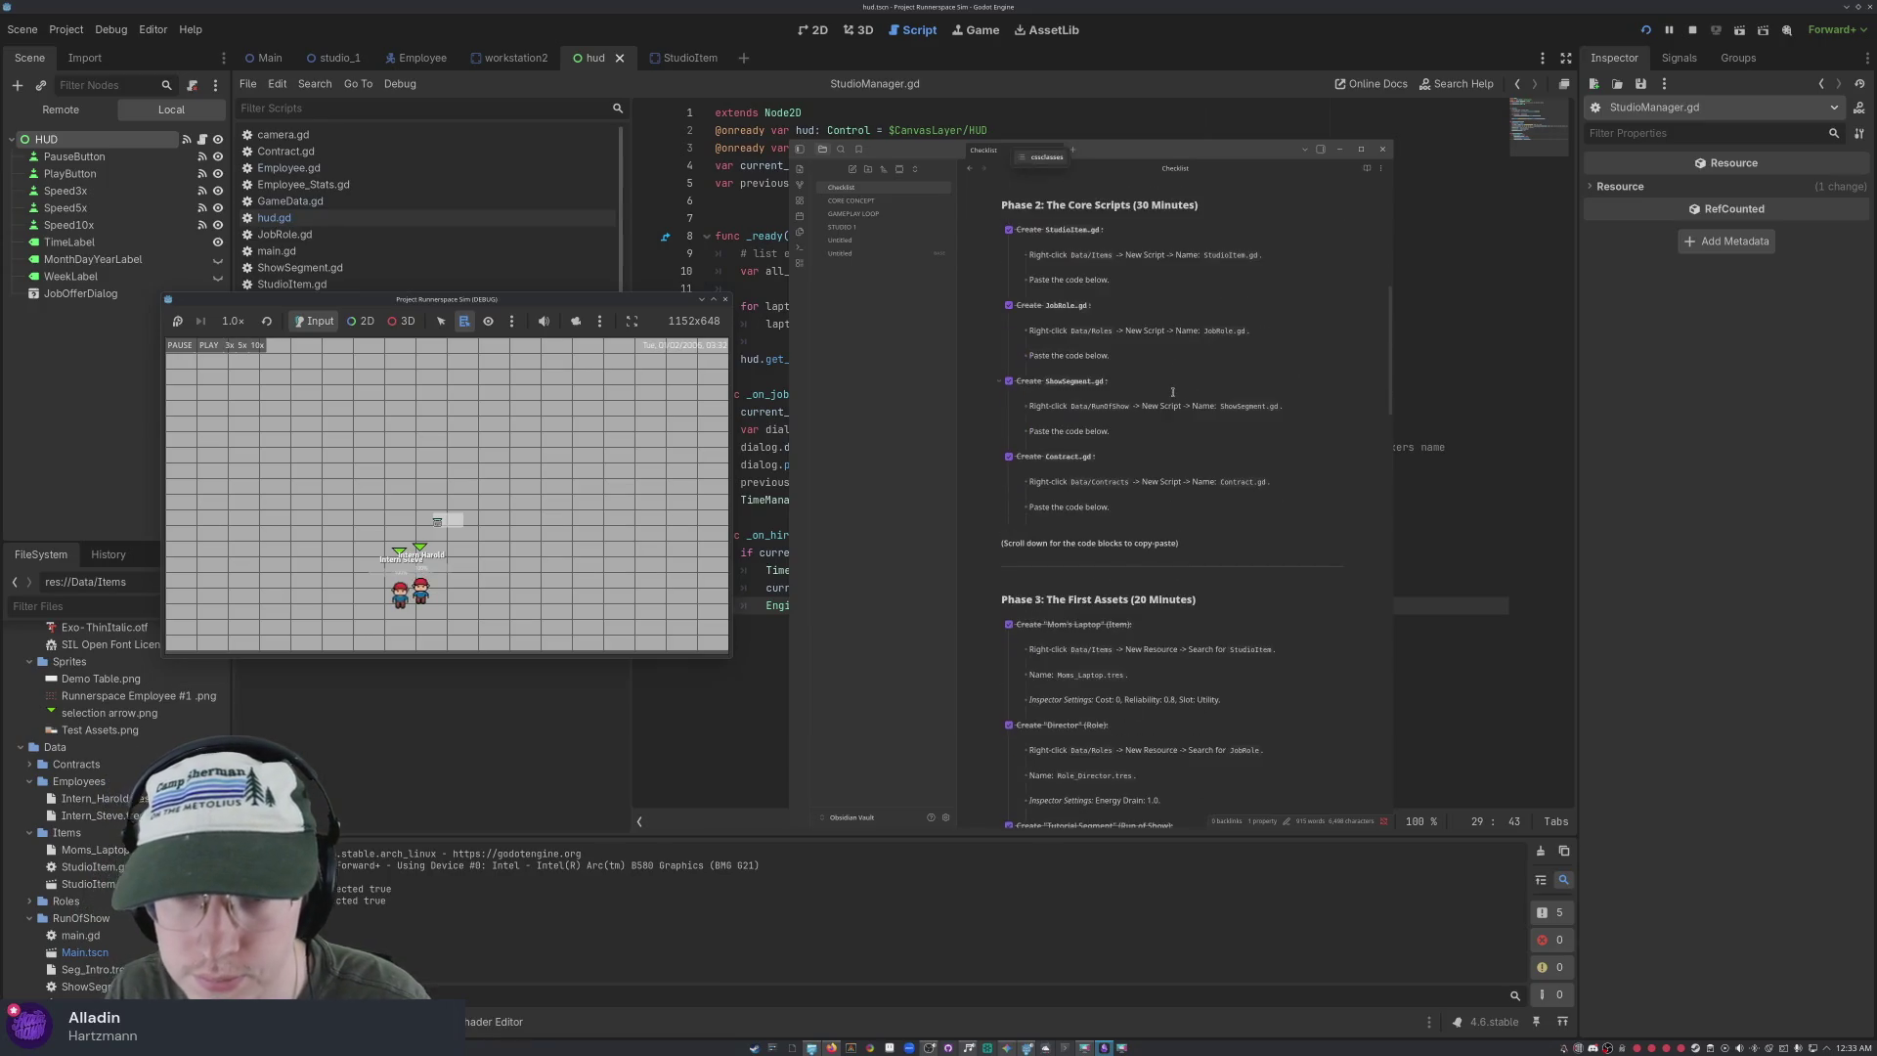
pyautogui.scroll(-1, 1113, 489)
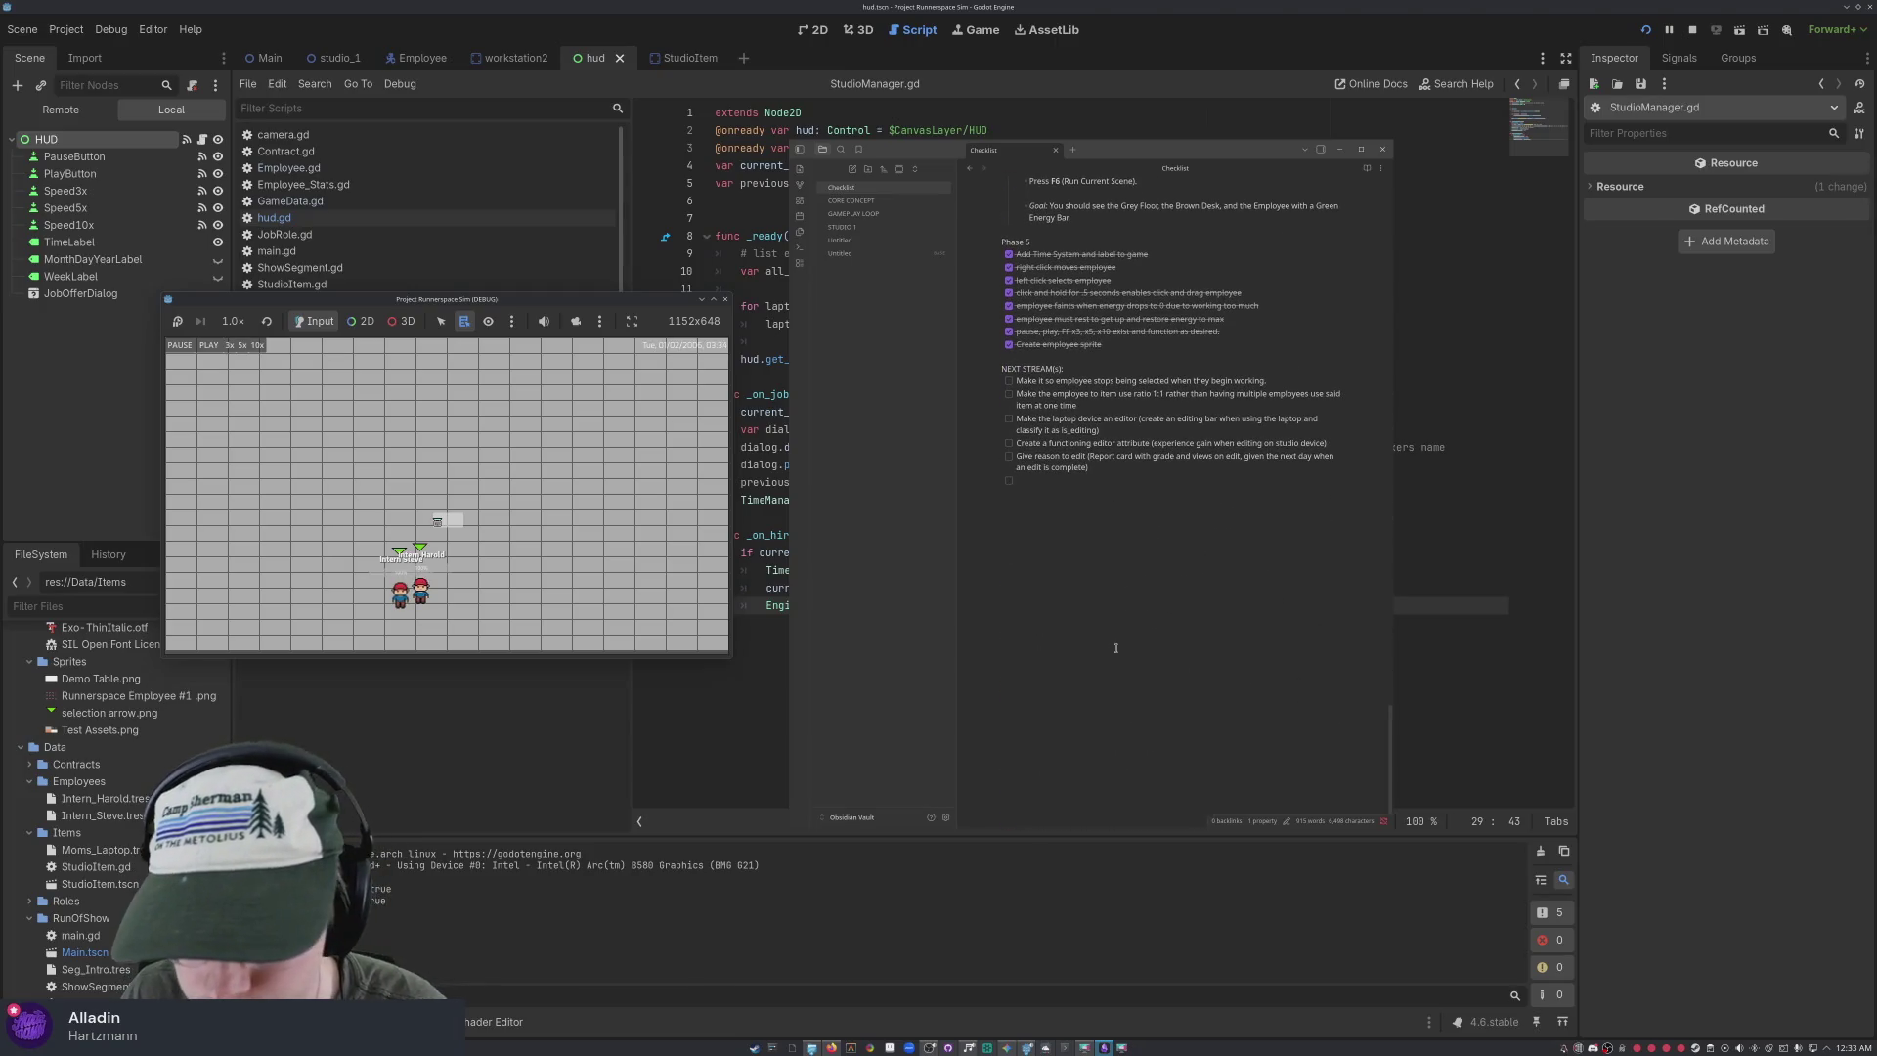
# In the properties side panel, rename the property to aliases, then remove it
pyautogui.click(1321, 149)
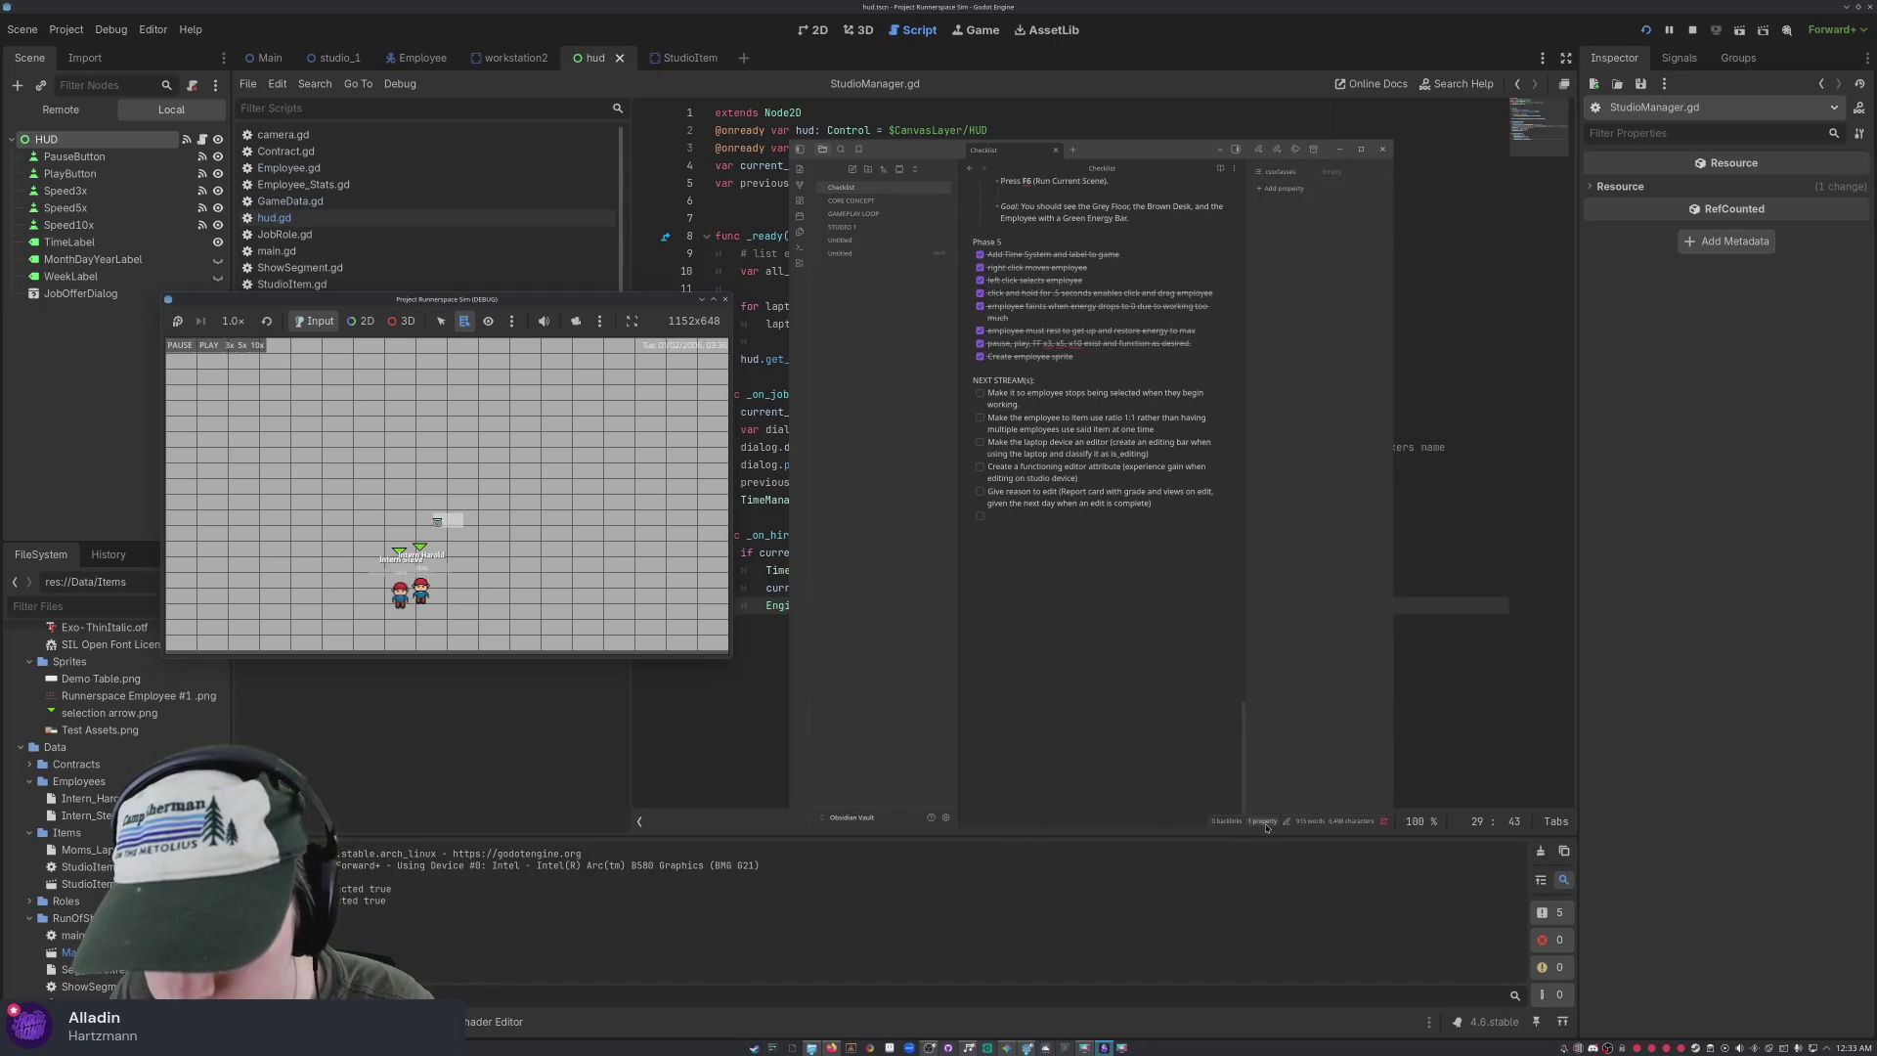
pyautogui.click(1281, 171)
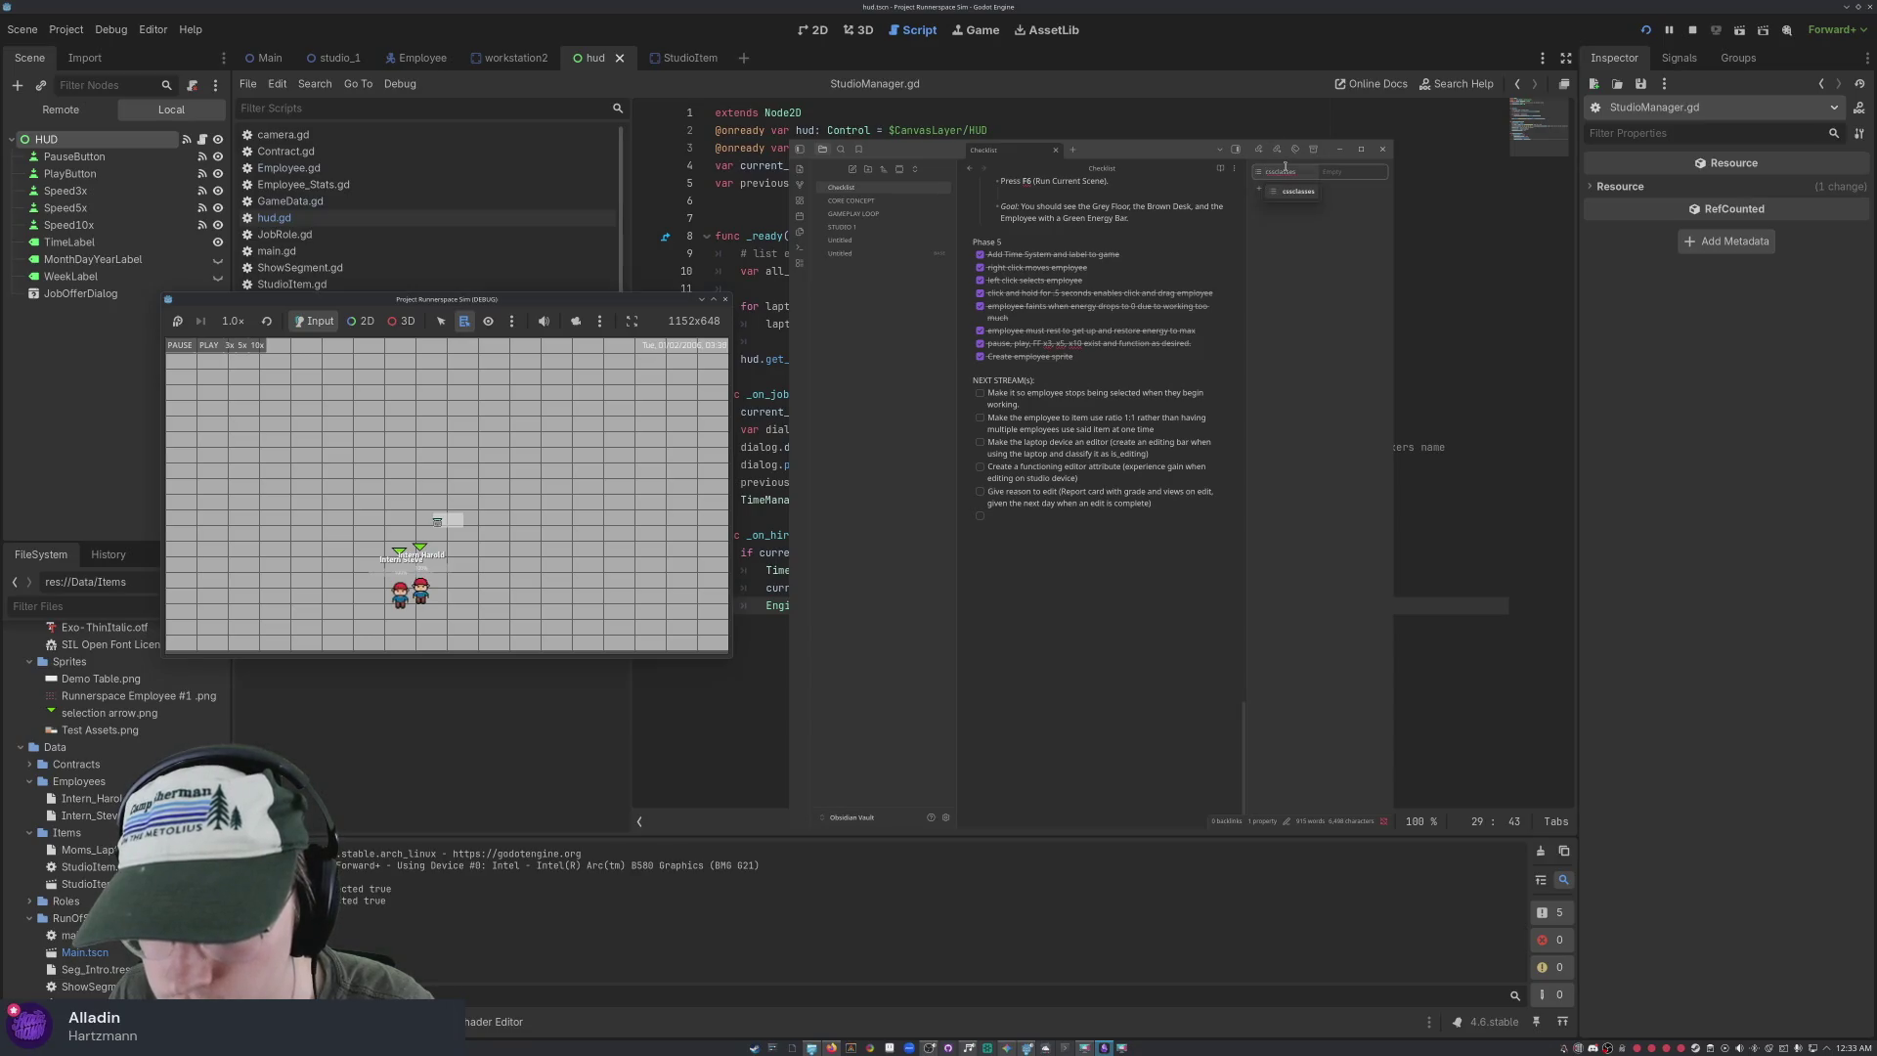
pyautogui.hotkey('ctrl', 'a')
pyautogui.press('BackSpace')
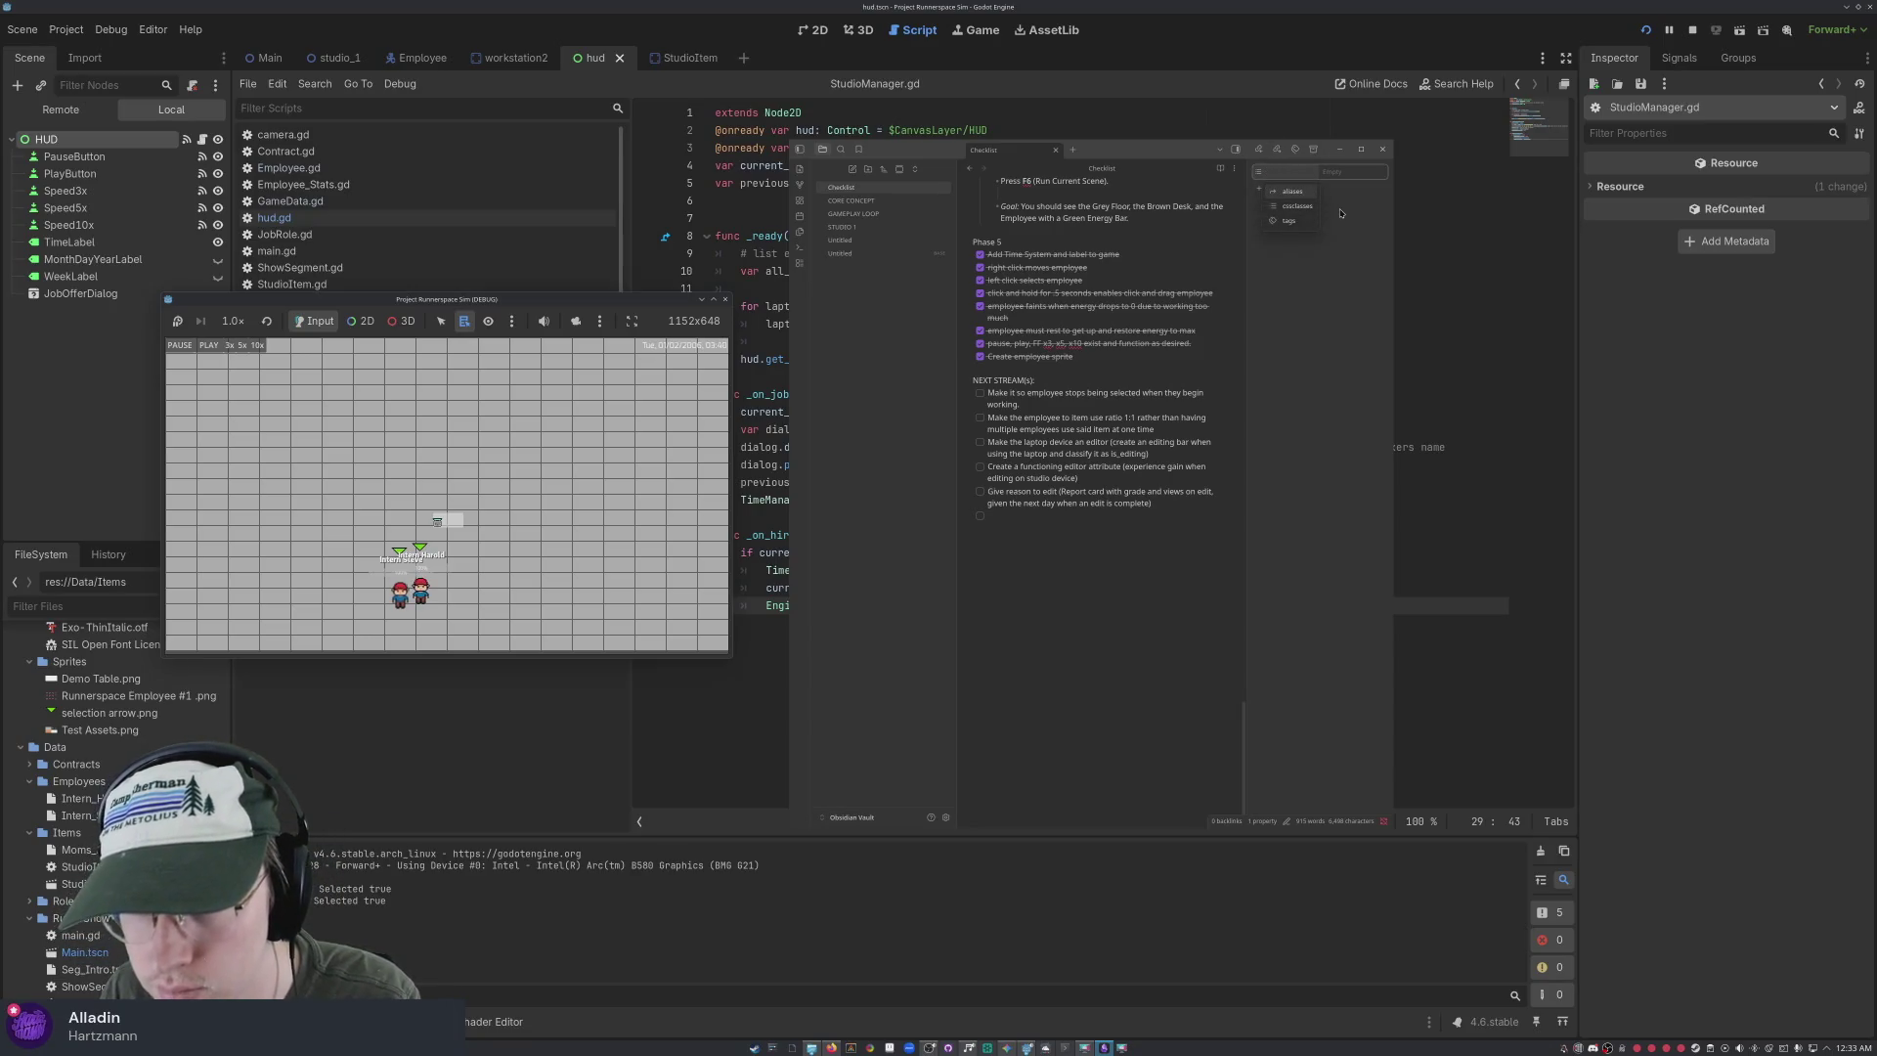
pyautogui.press('Return')
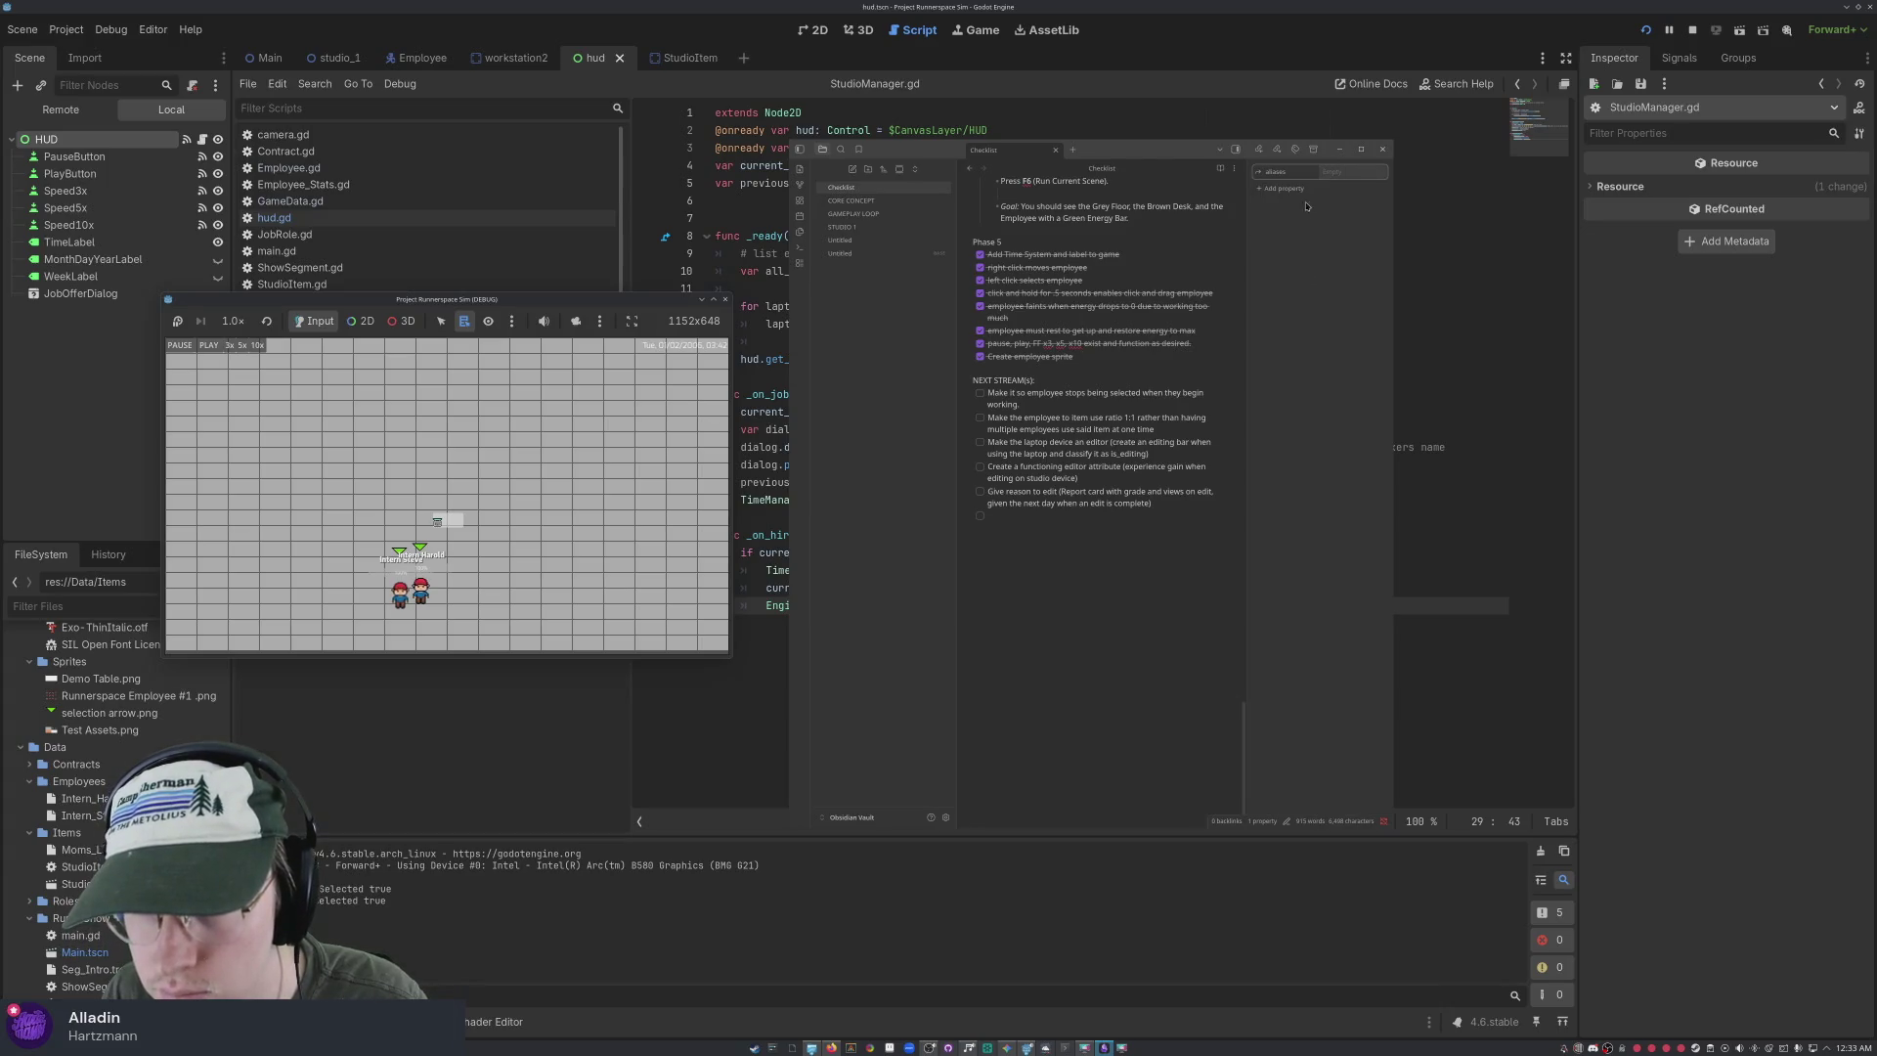
pyautogui.click(1259, 173)
pyautogui.click(1285, 238)
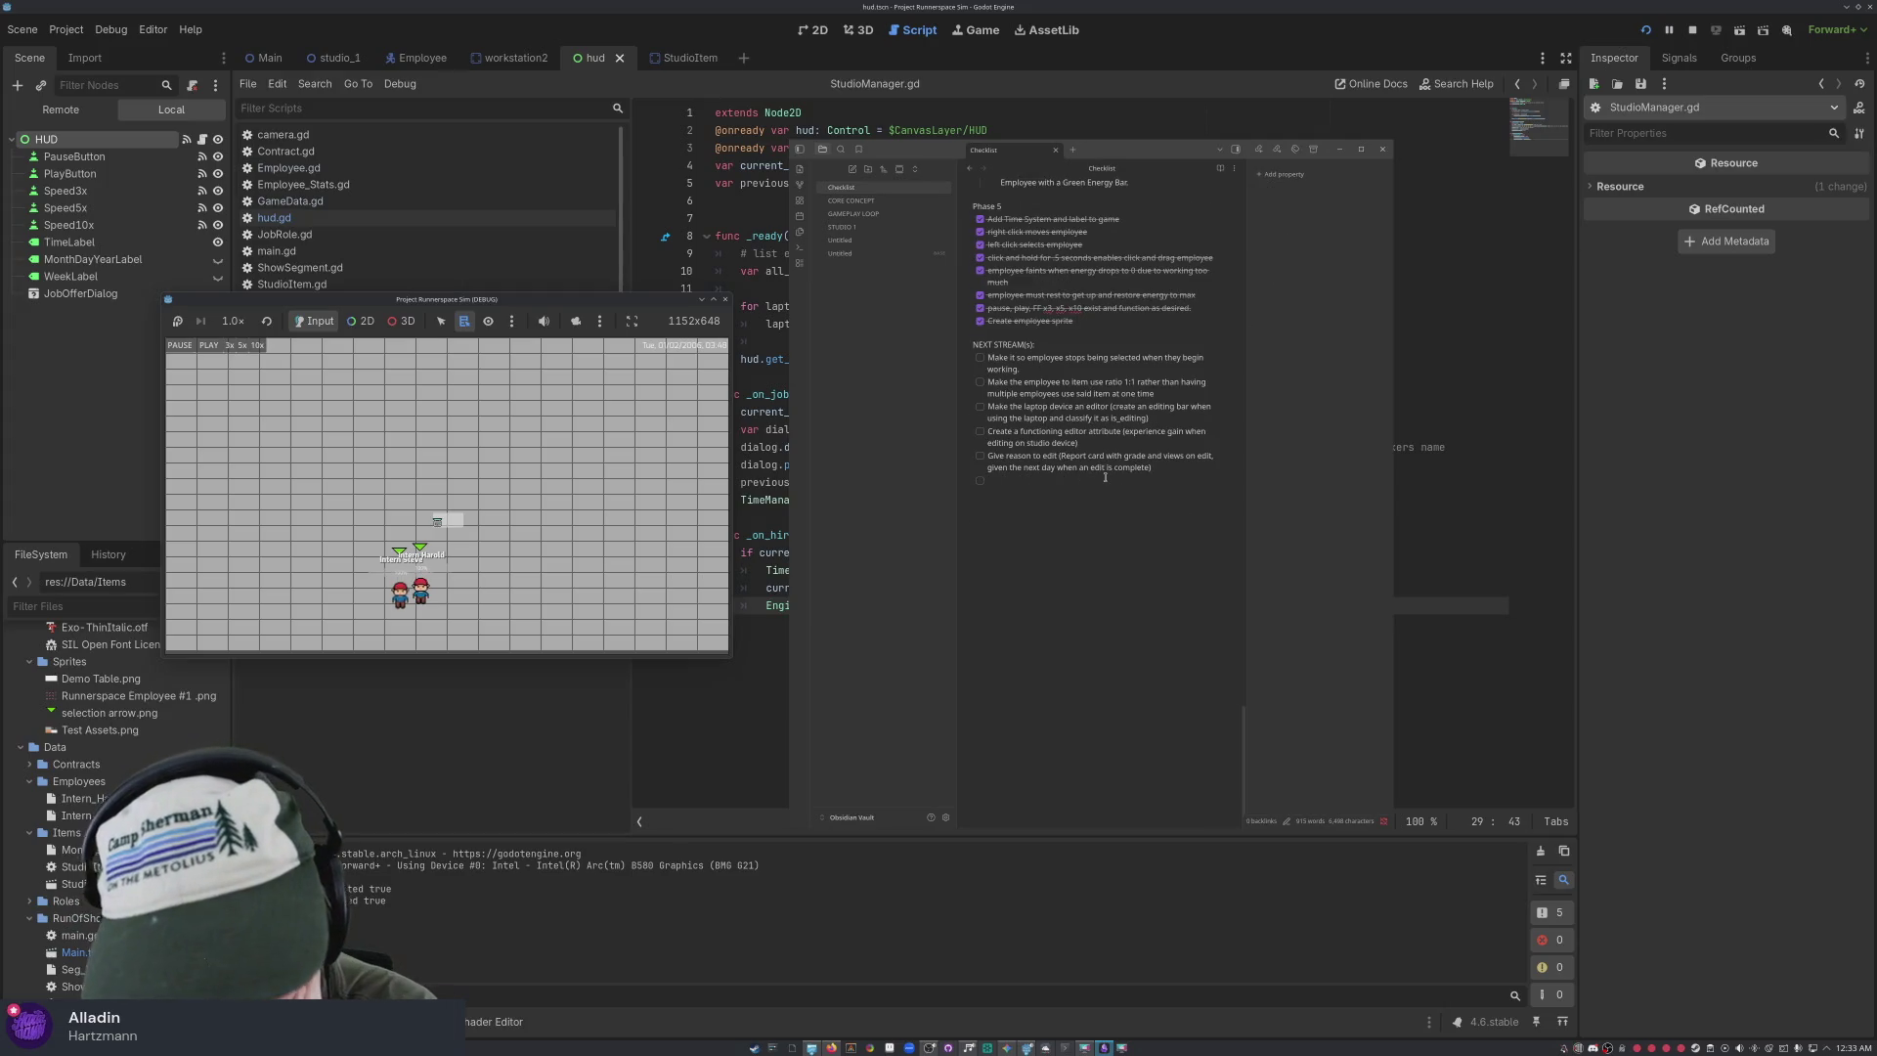
pyautogui.scroll(2, 1105, 478)
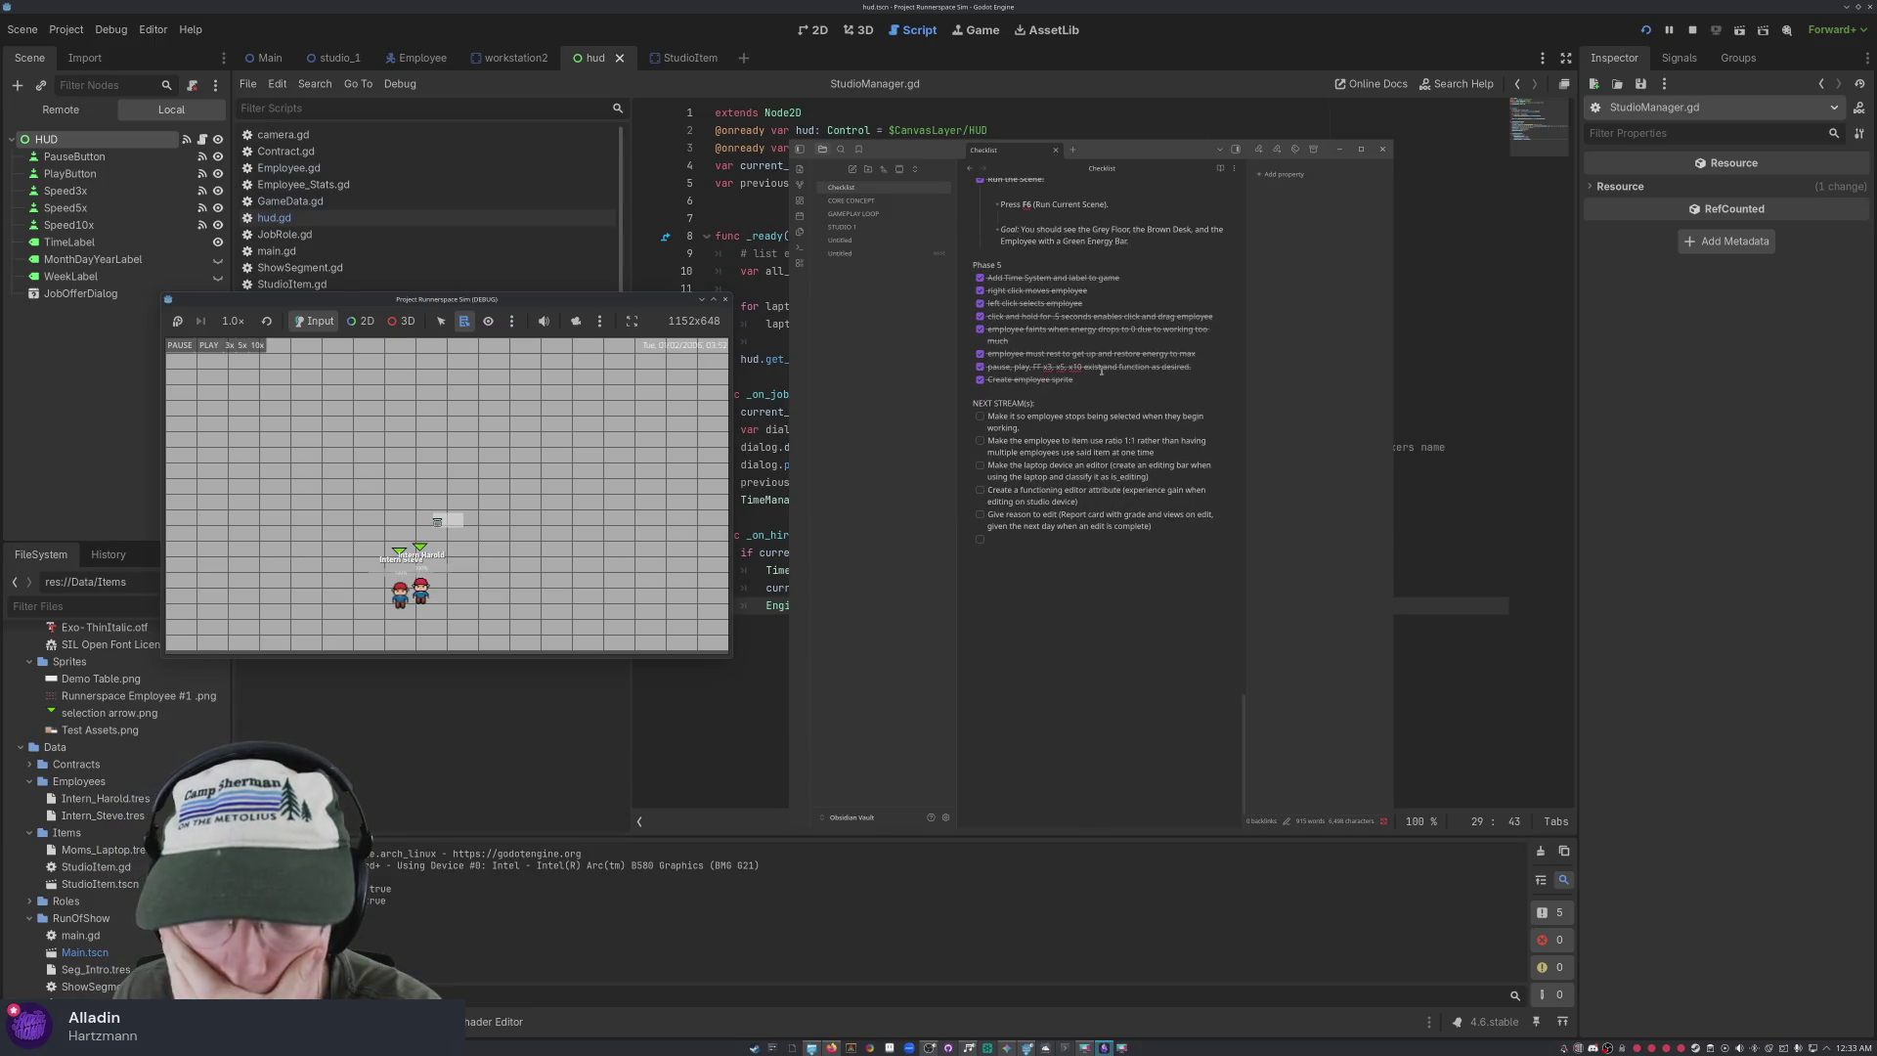
pyautogui.click(508, 563)
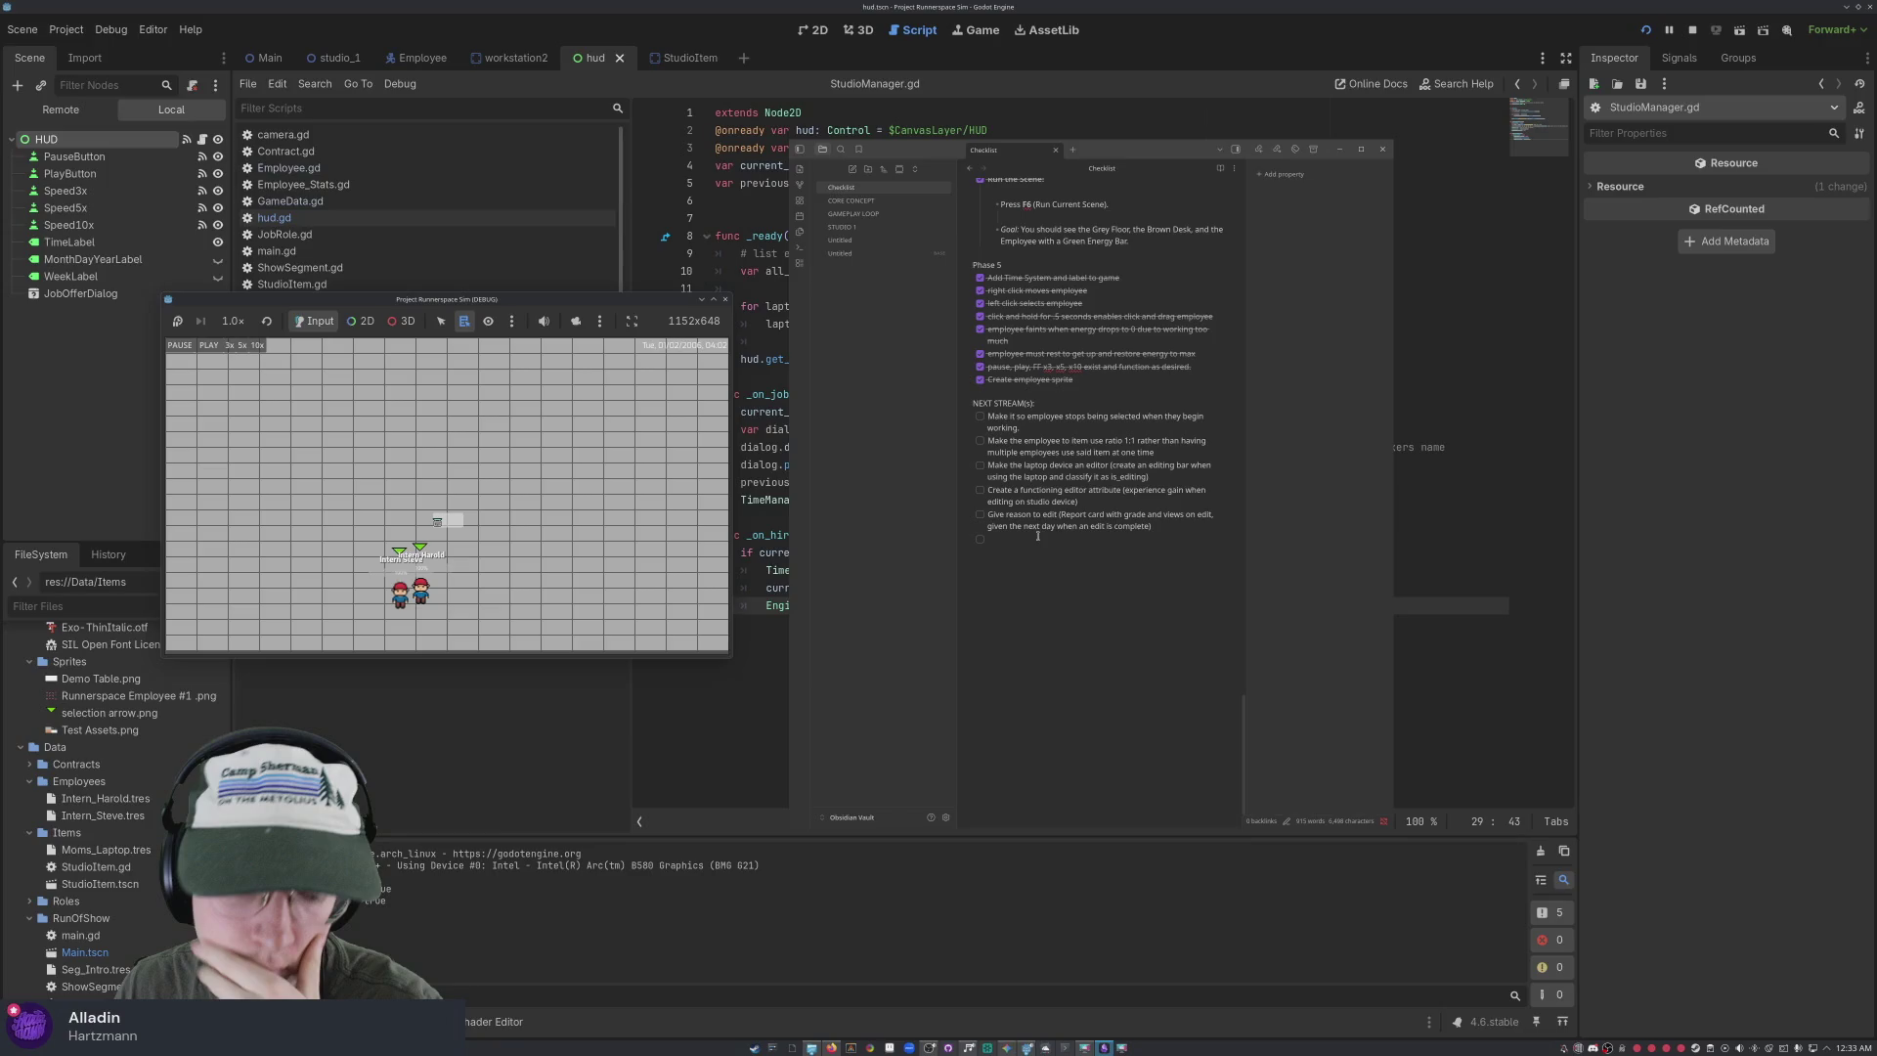
# Write the 'Add item shop and inventory' checklist line with sub-item 'Insert SEVERAL Steps here'
pyautogui.write('Add item')
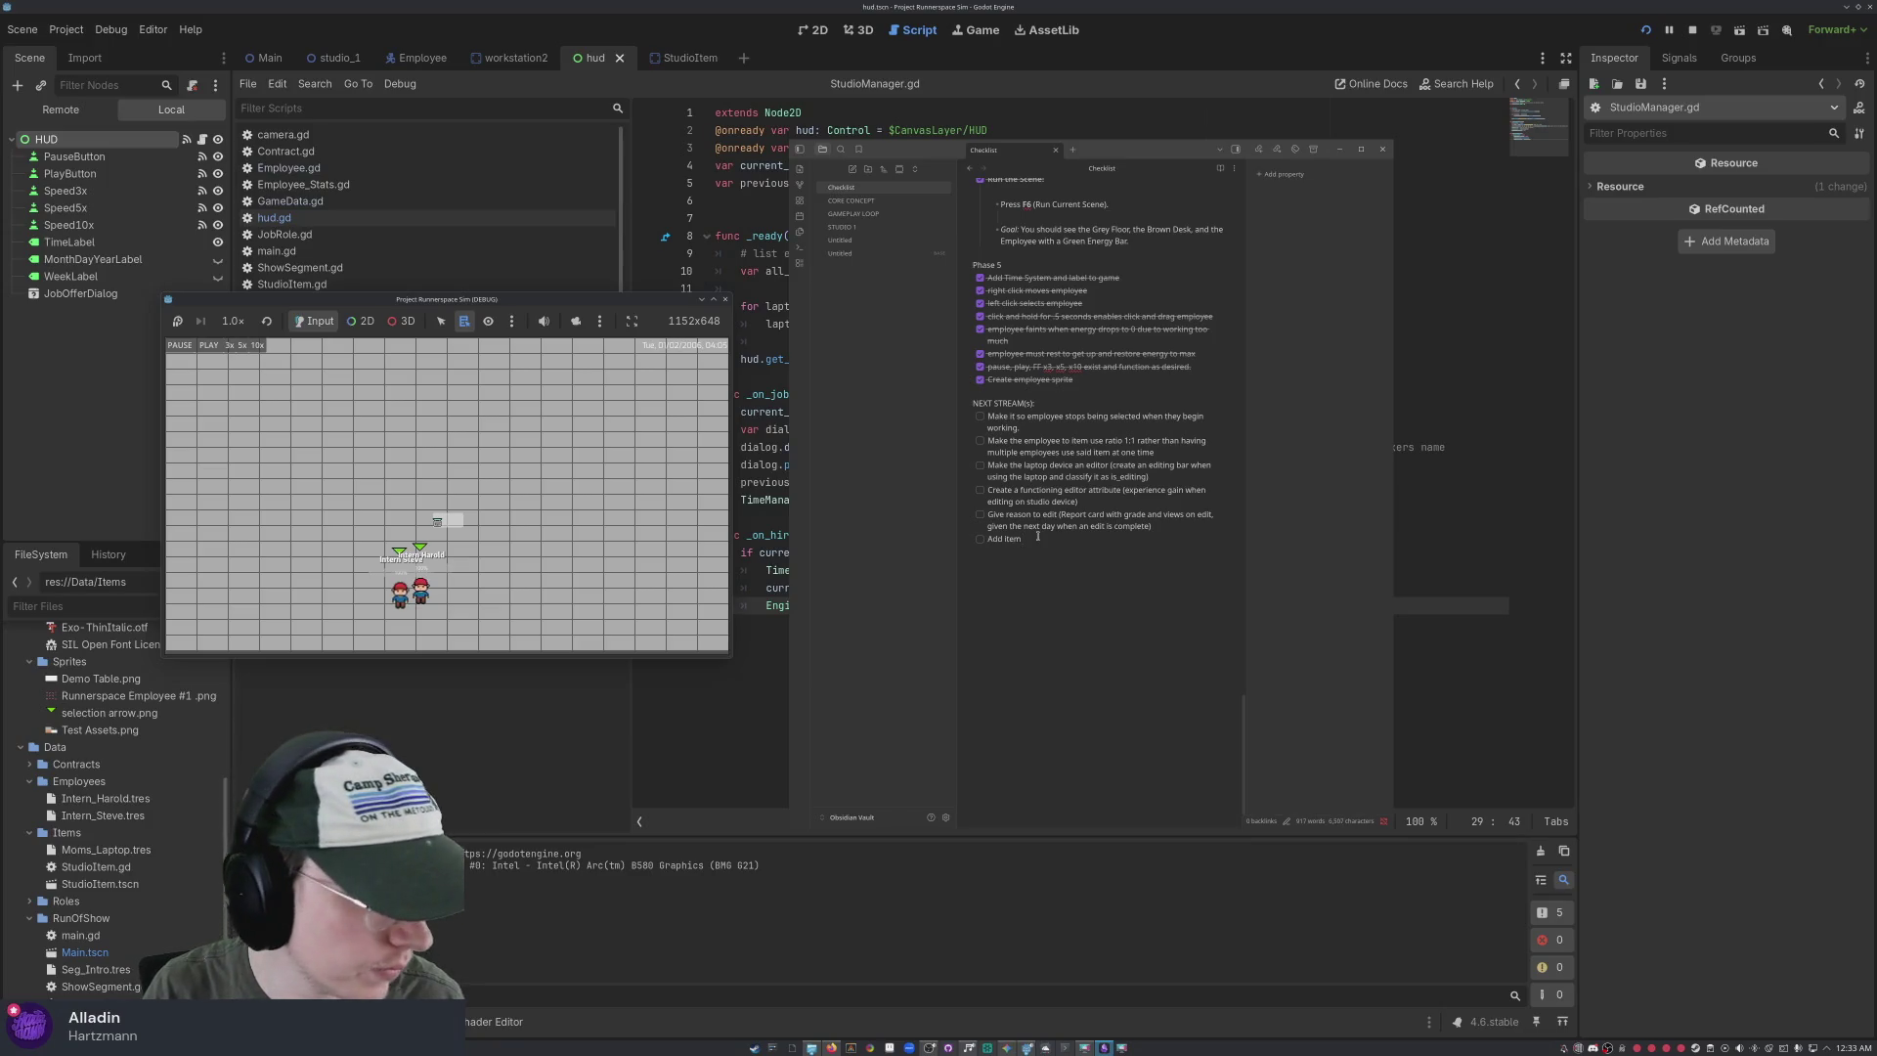
pyautogui.write(' inventory')
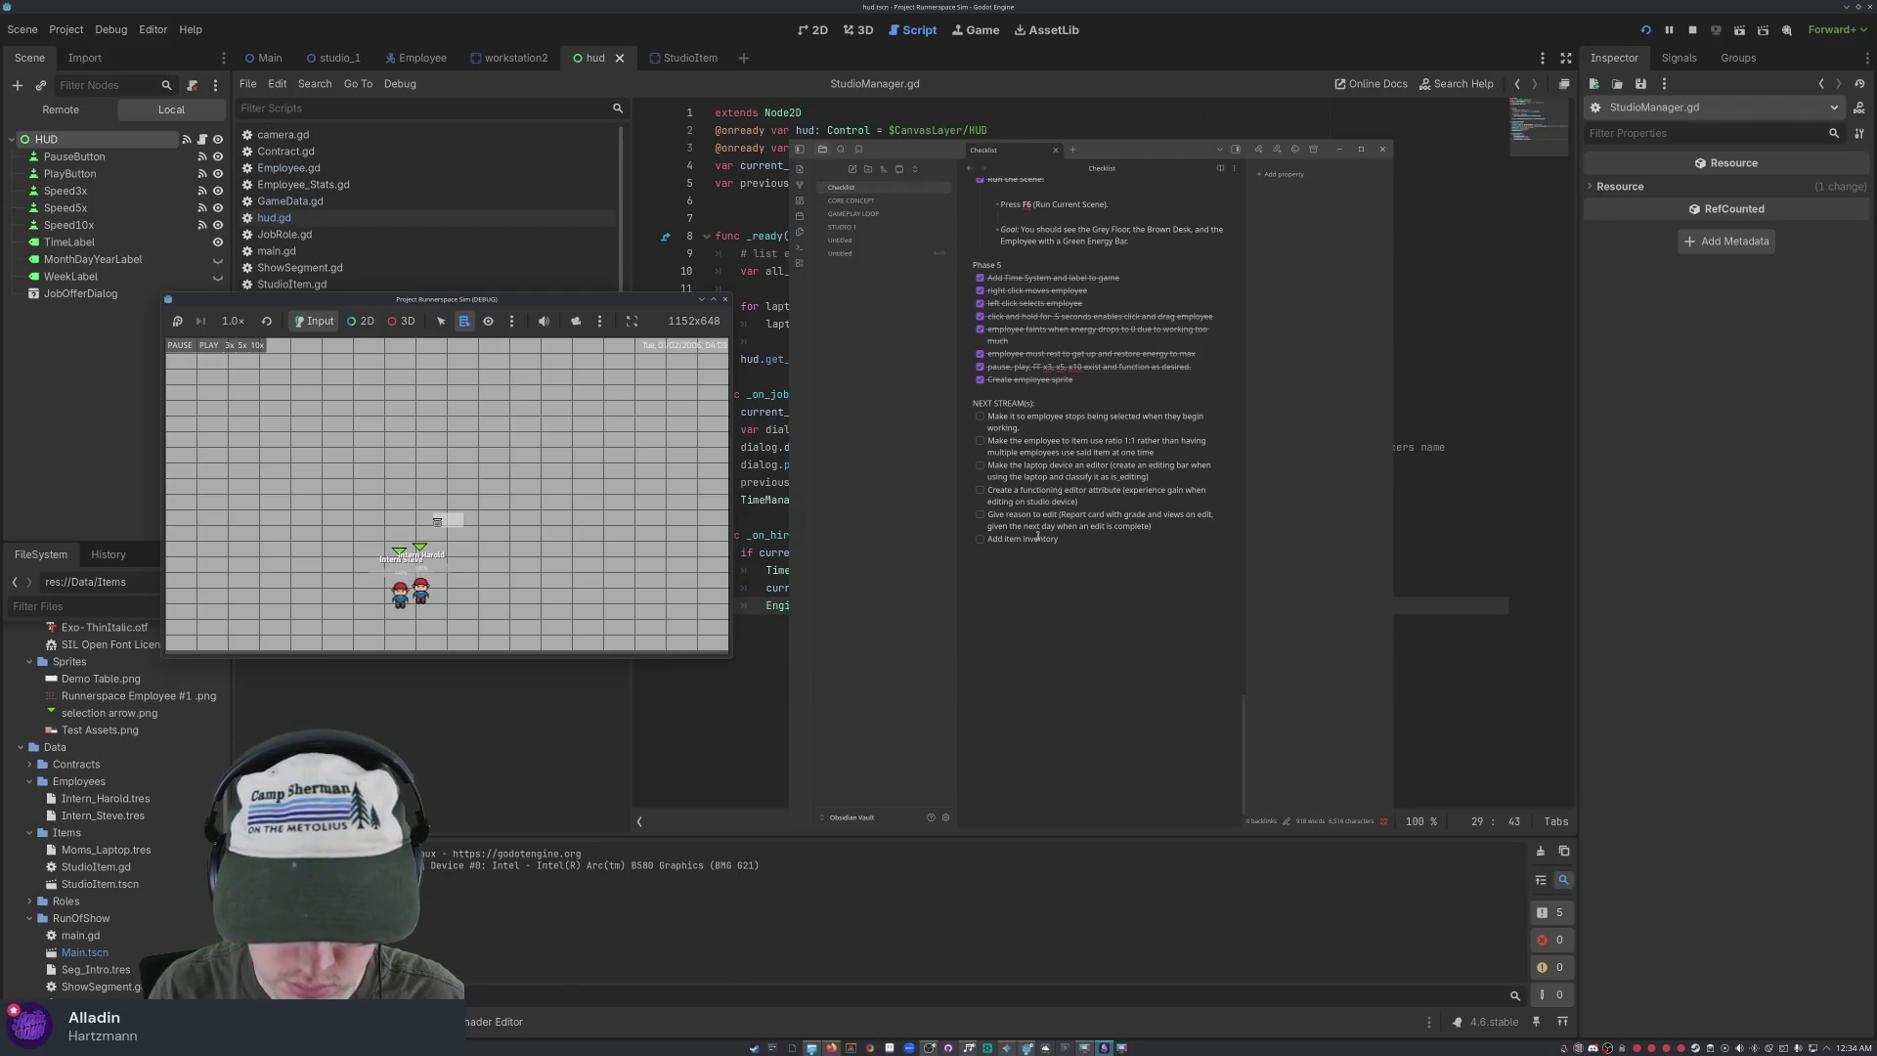
pyautogui.write('dd')
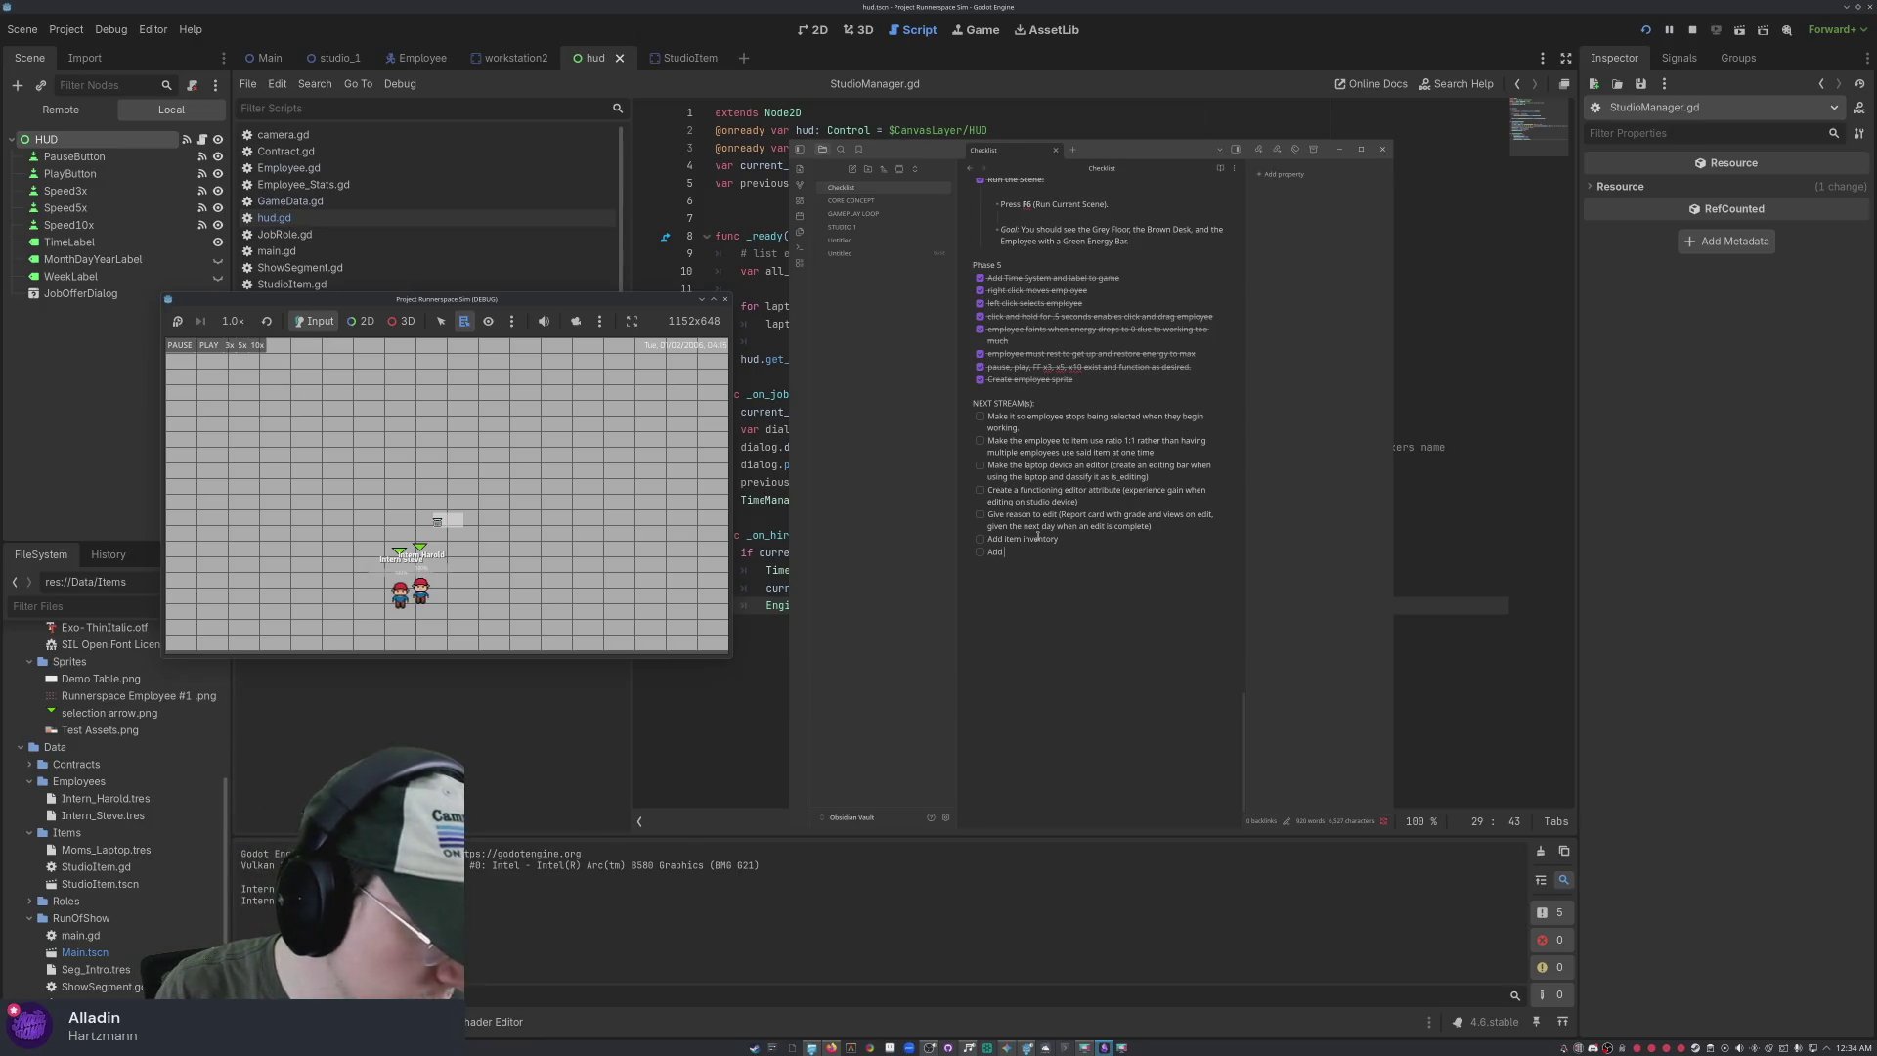
pyautogui.press('BackSpace')
pyautogui.press('BackSpace')
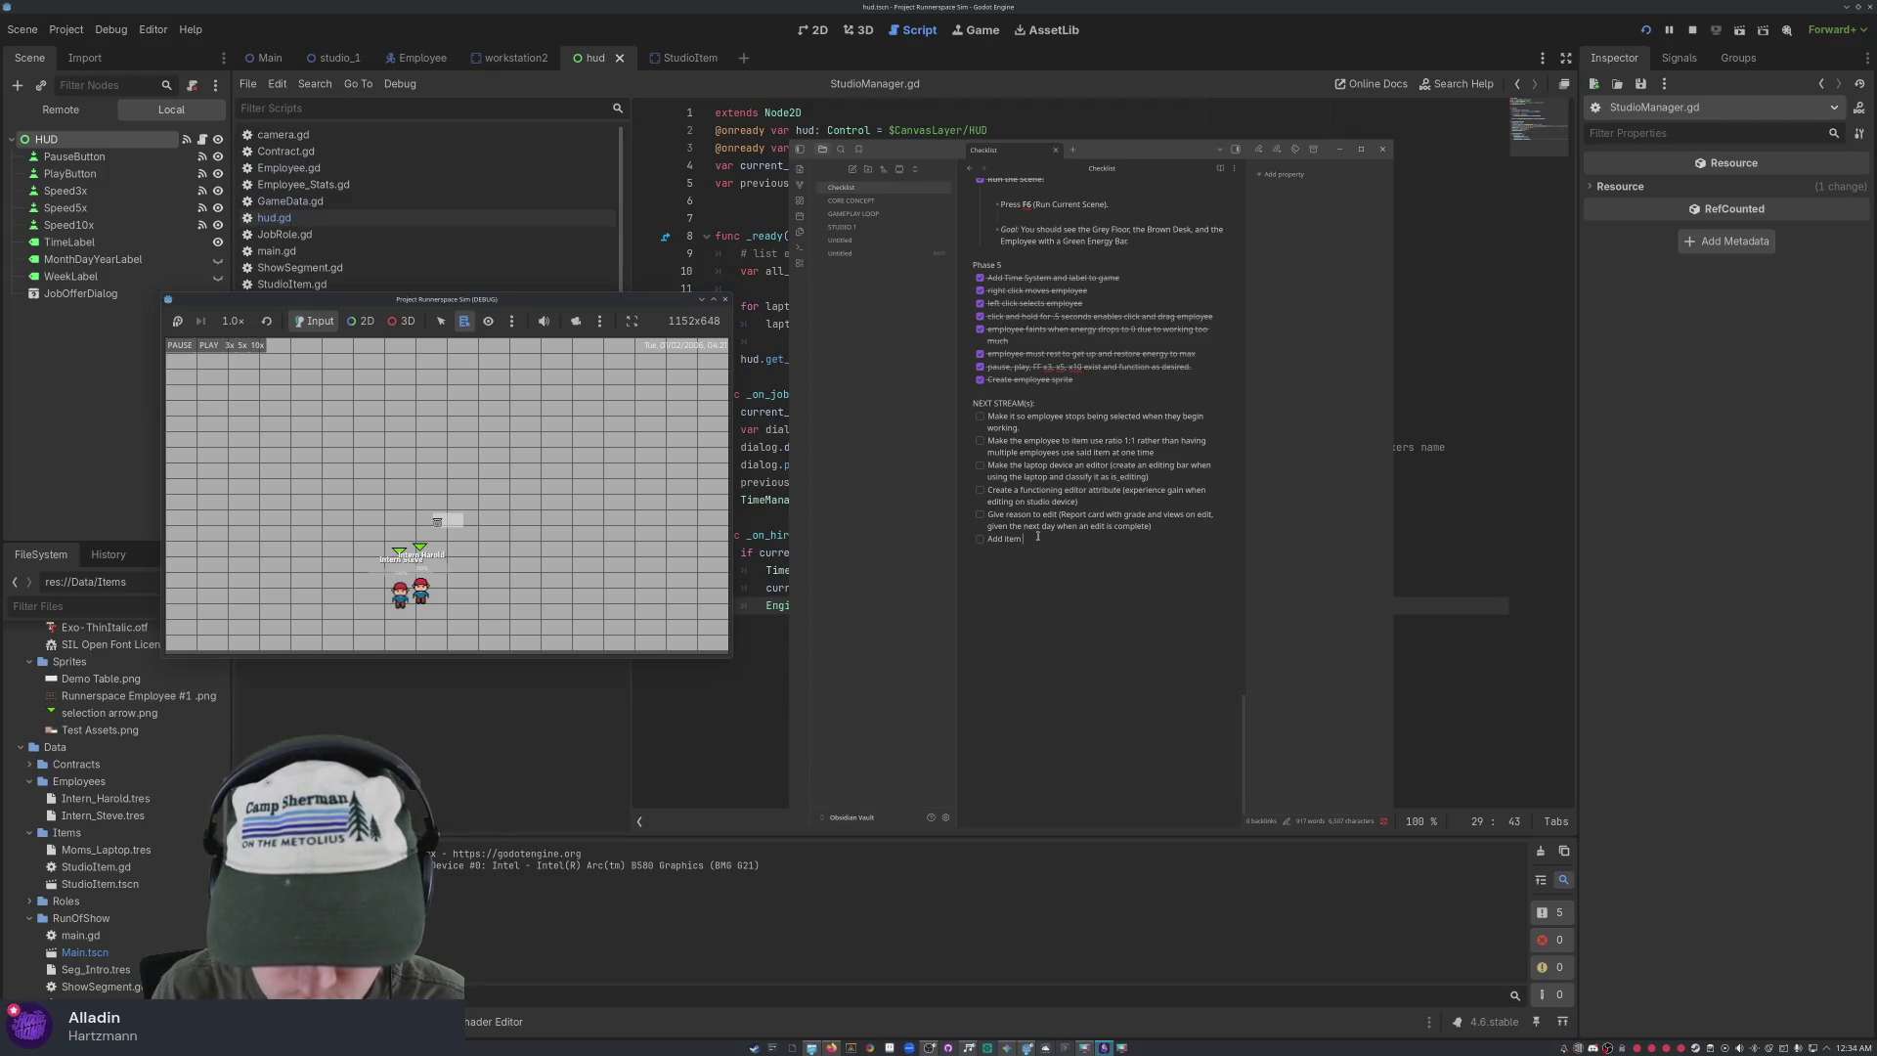
pyautogui.write(' shop and inventory')
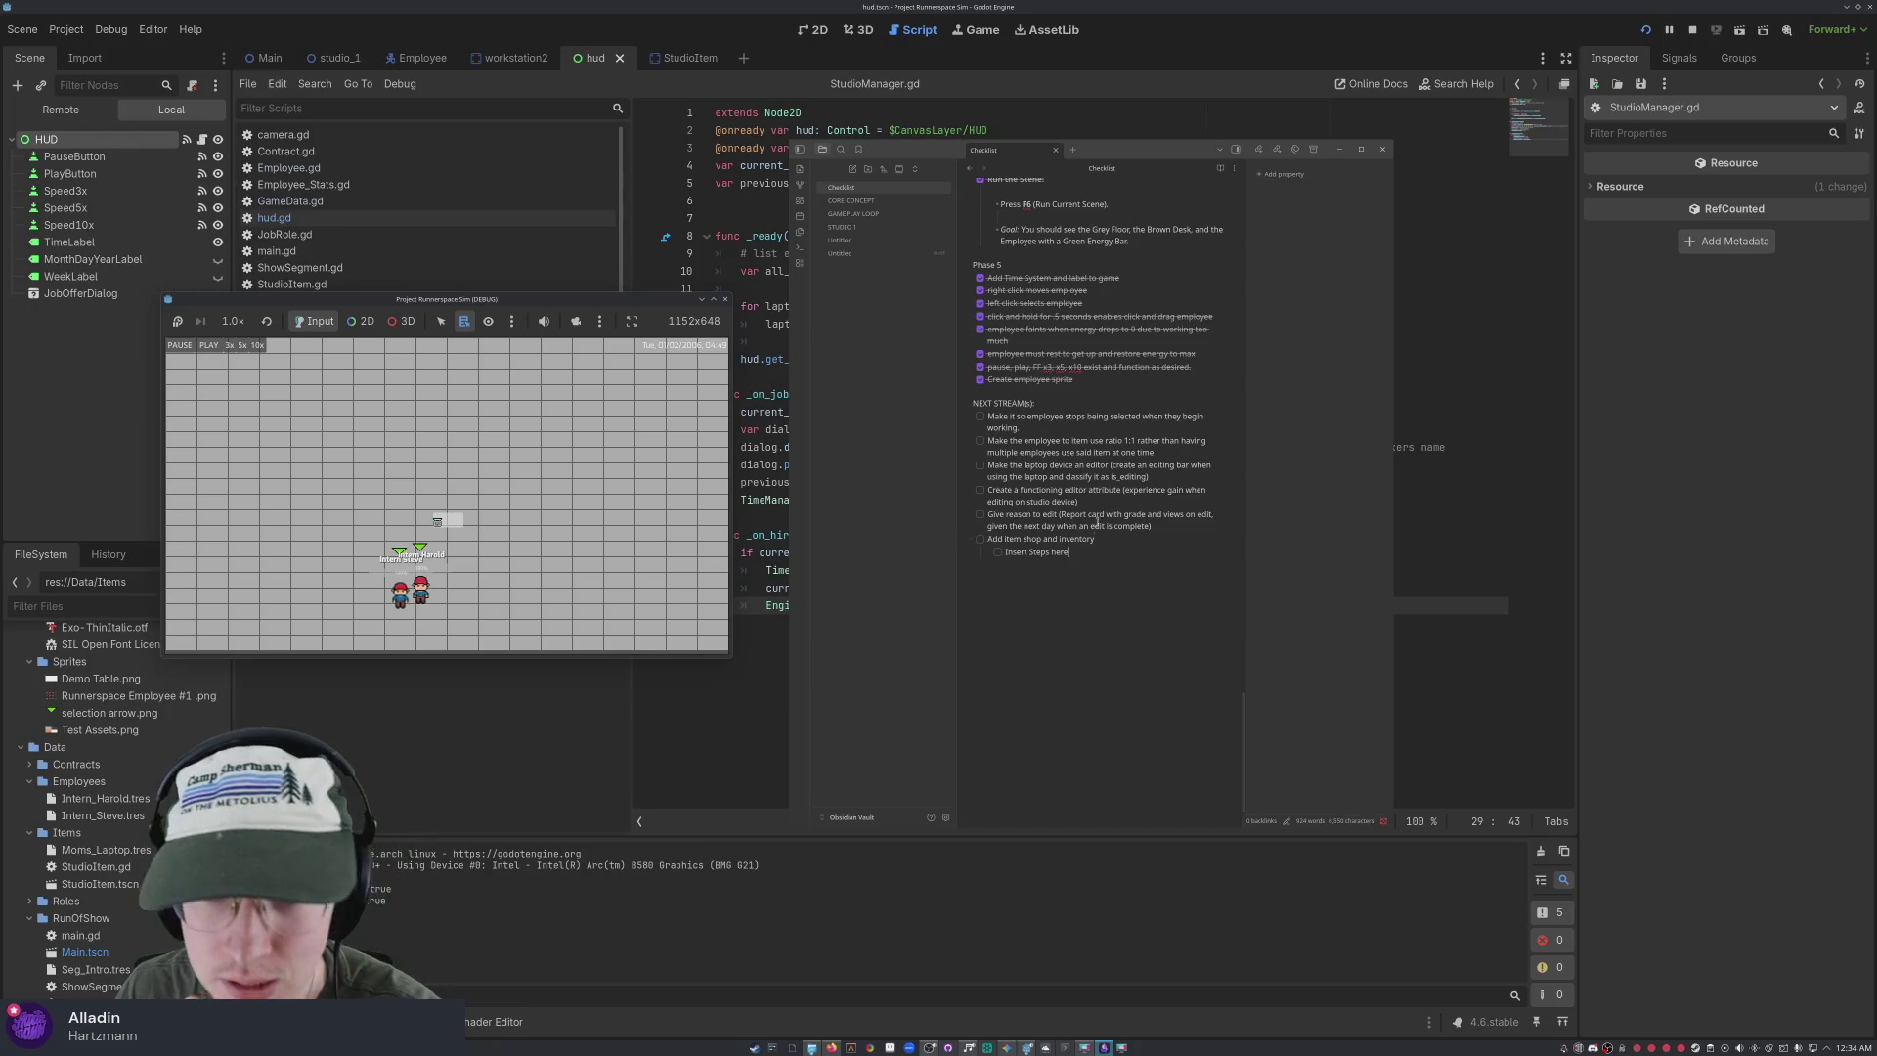
pyautogui.click(1102, 539)
pyautogui.write('day)')
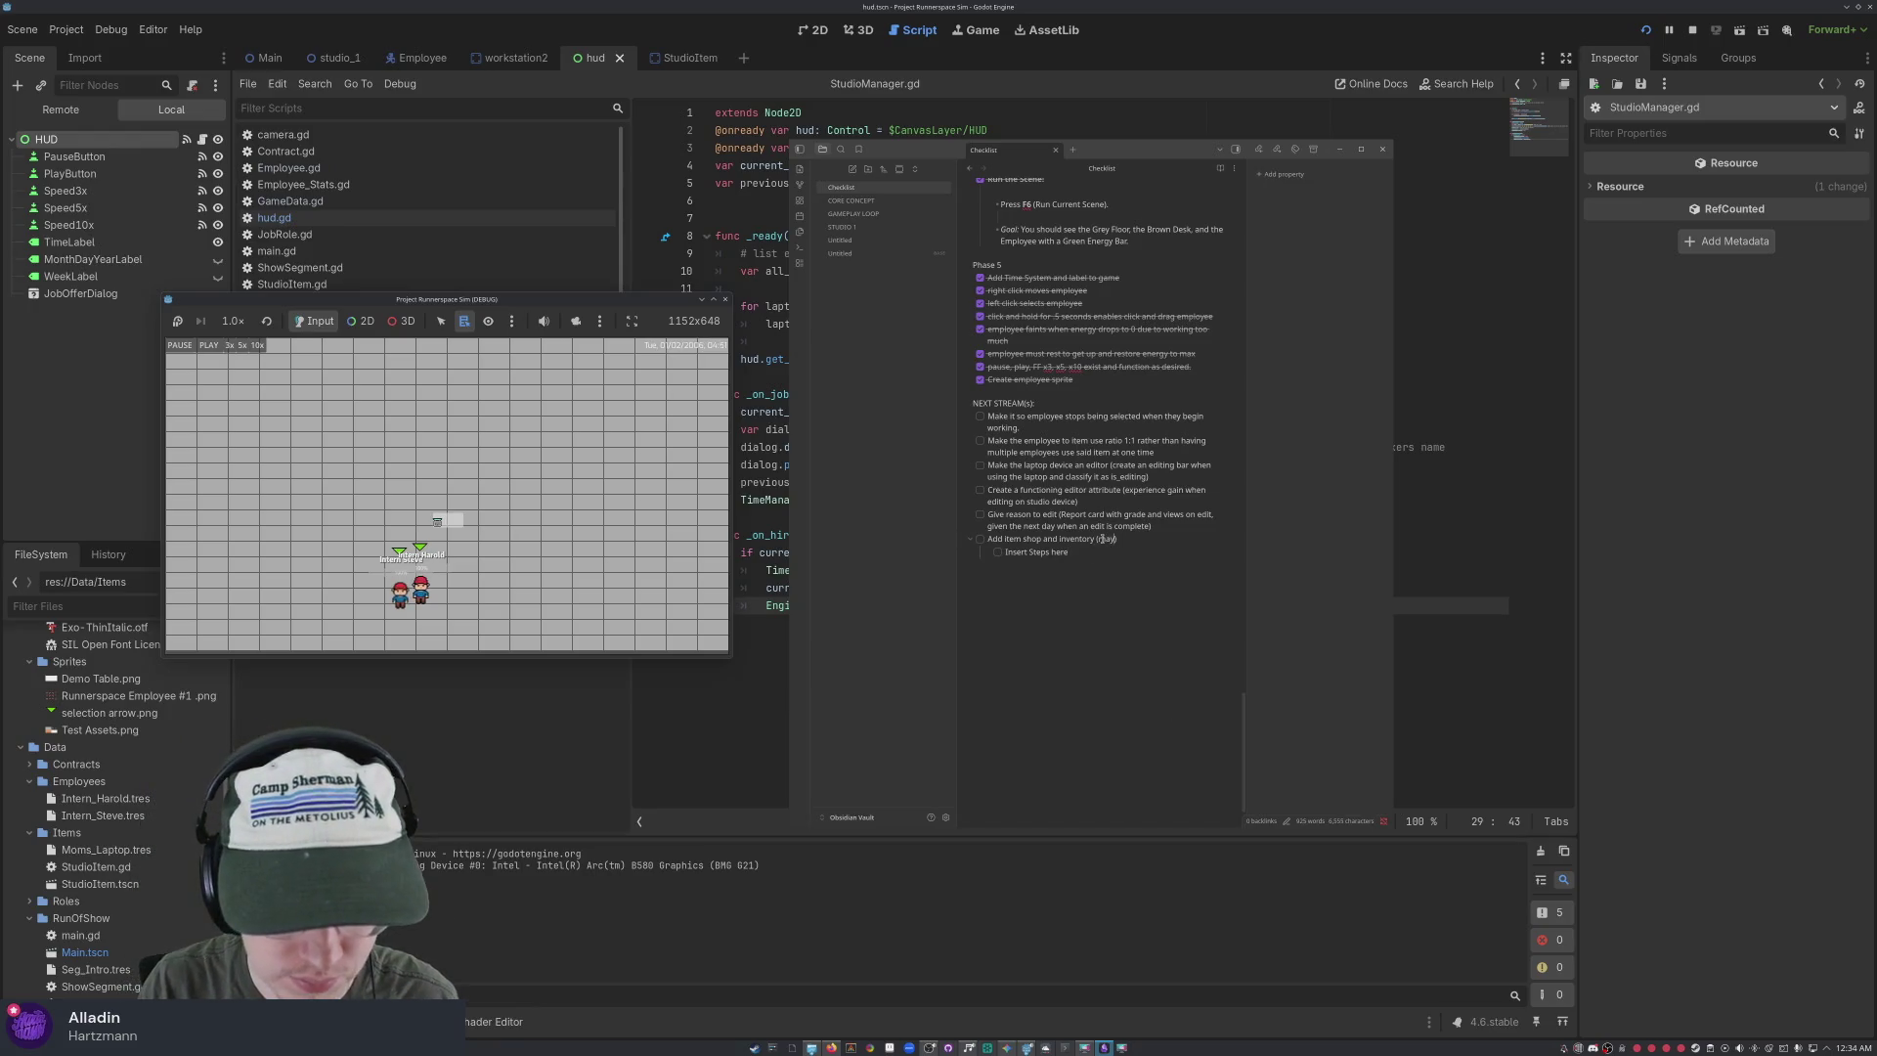
pyautogui.write('ke m')
pyautogui.write('ultiple ')
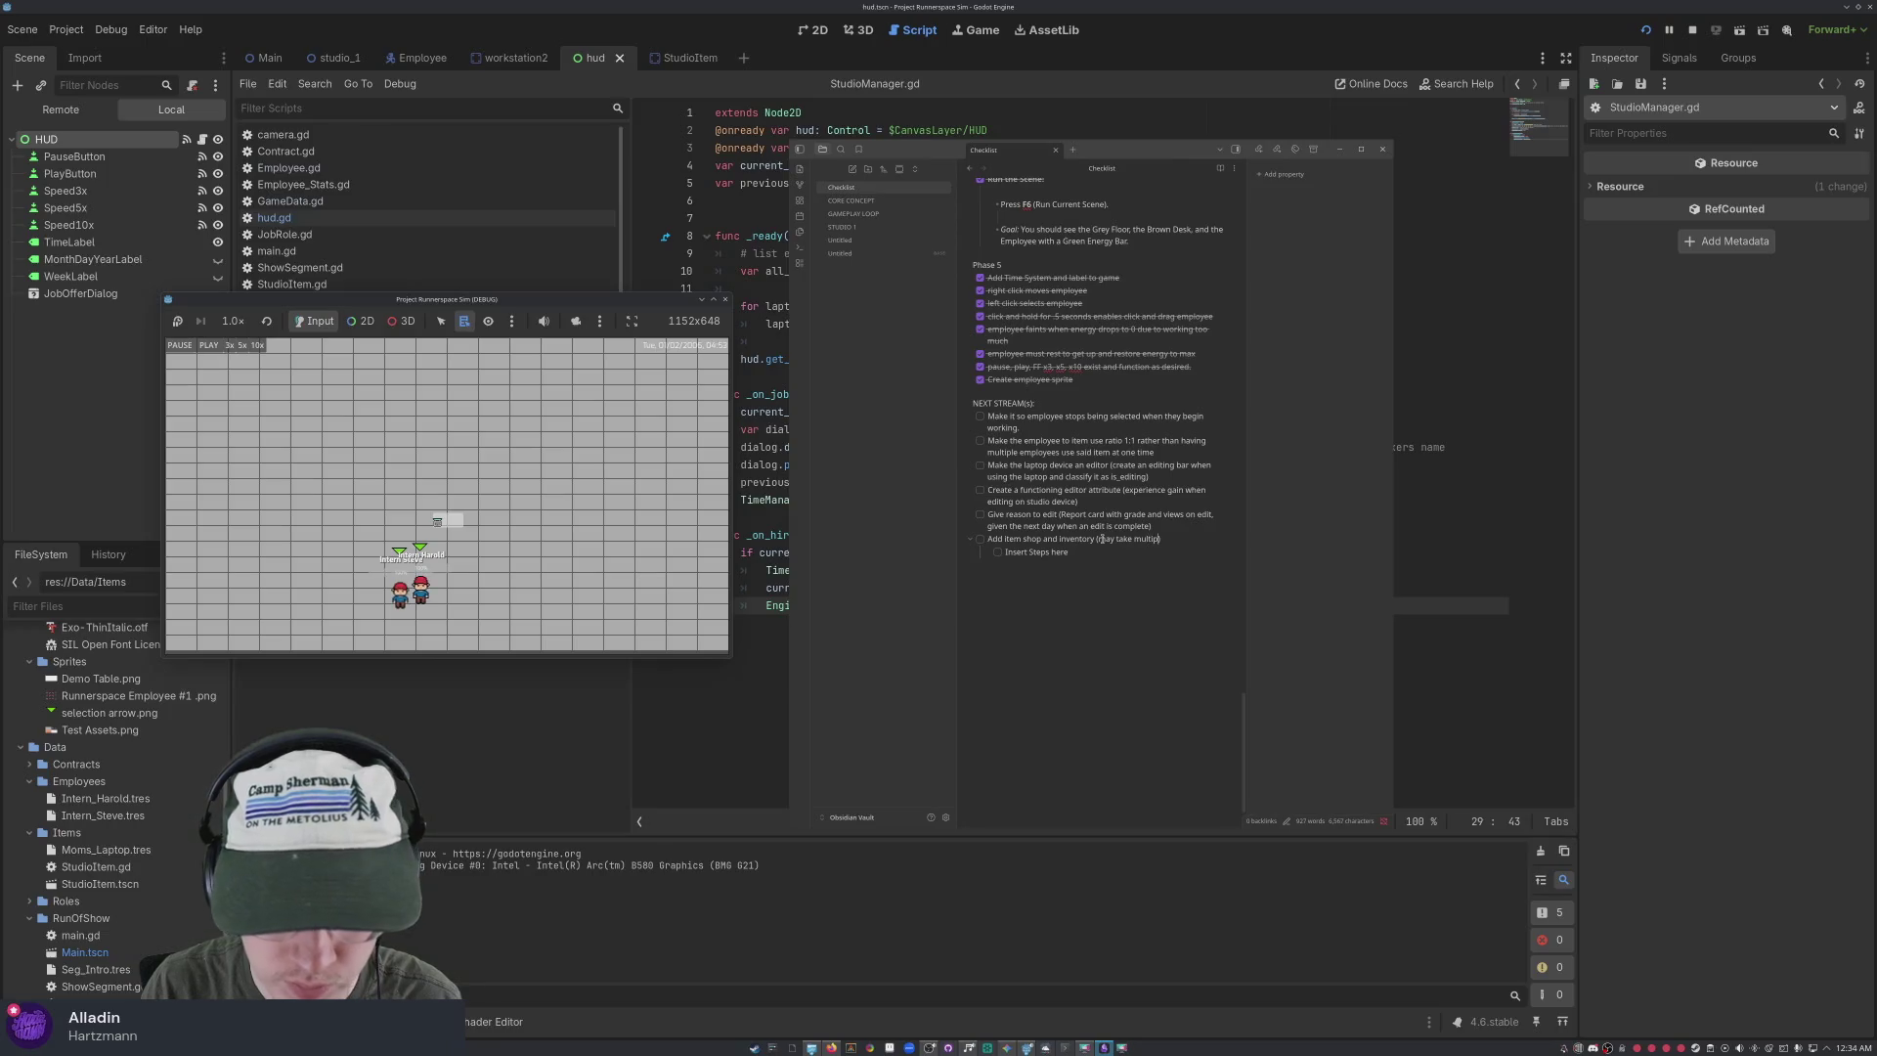
pyautogui.write('stream')
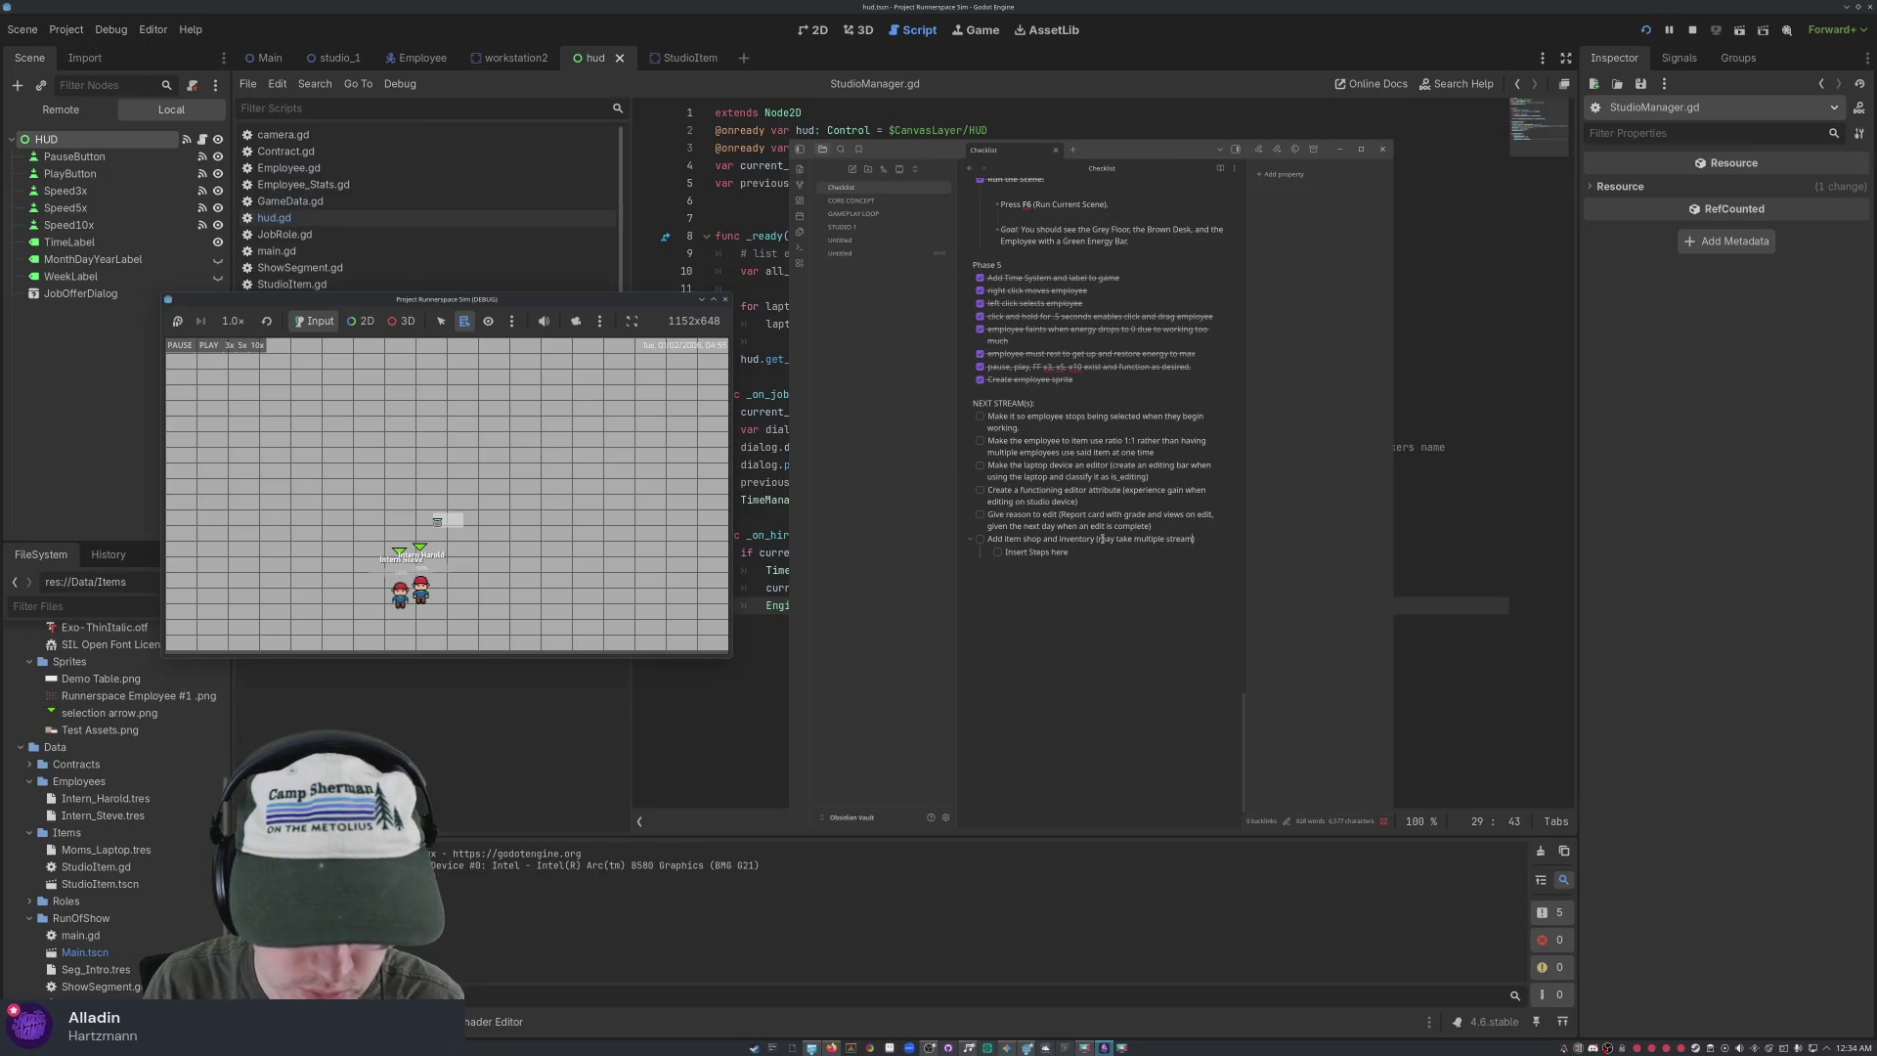
pyautogui.write(' to ge')
pyautogui.write('t i')
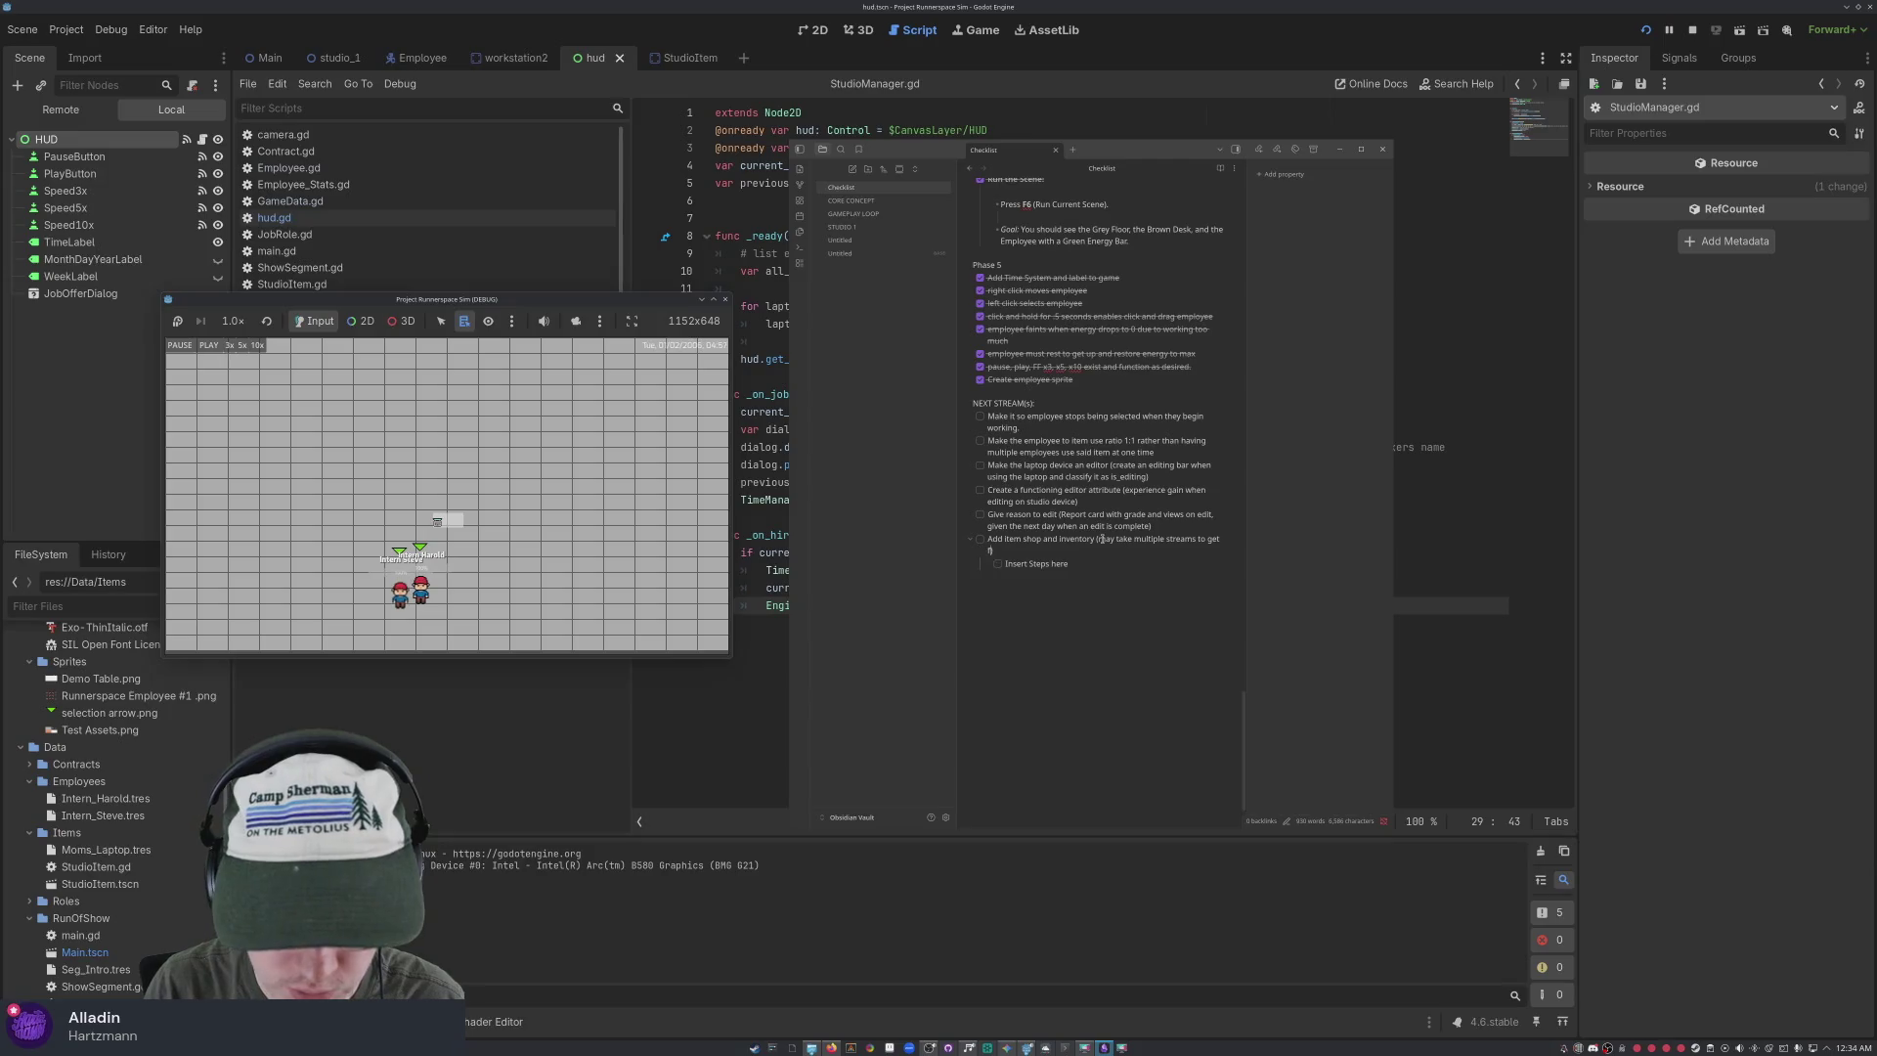
pyautogui.write('ctioning and th')
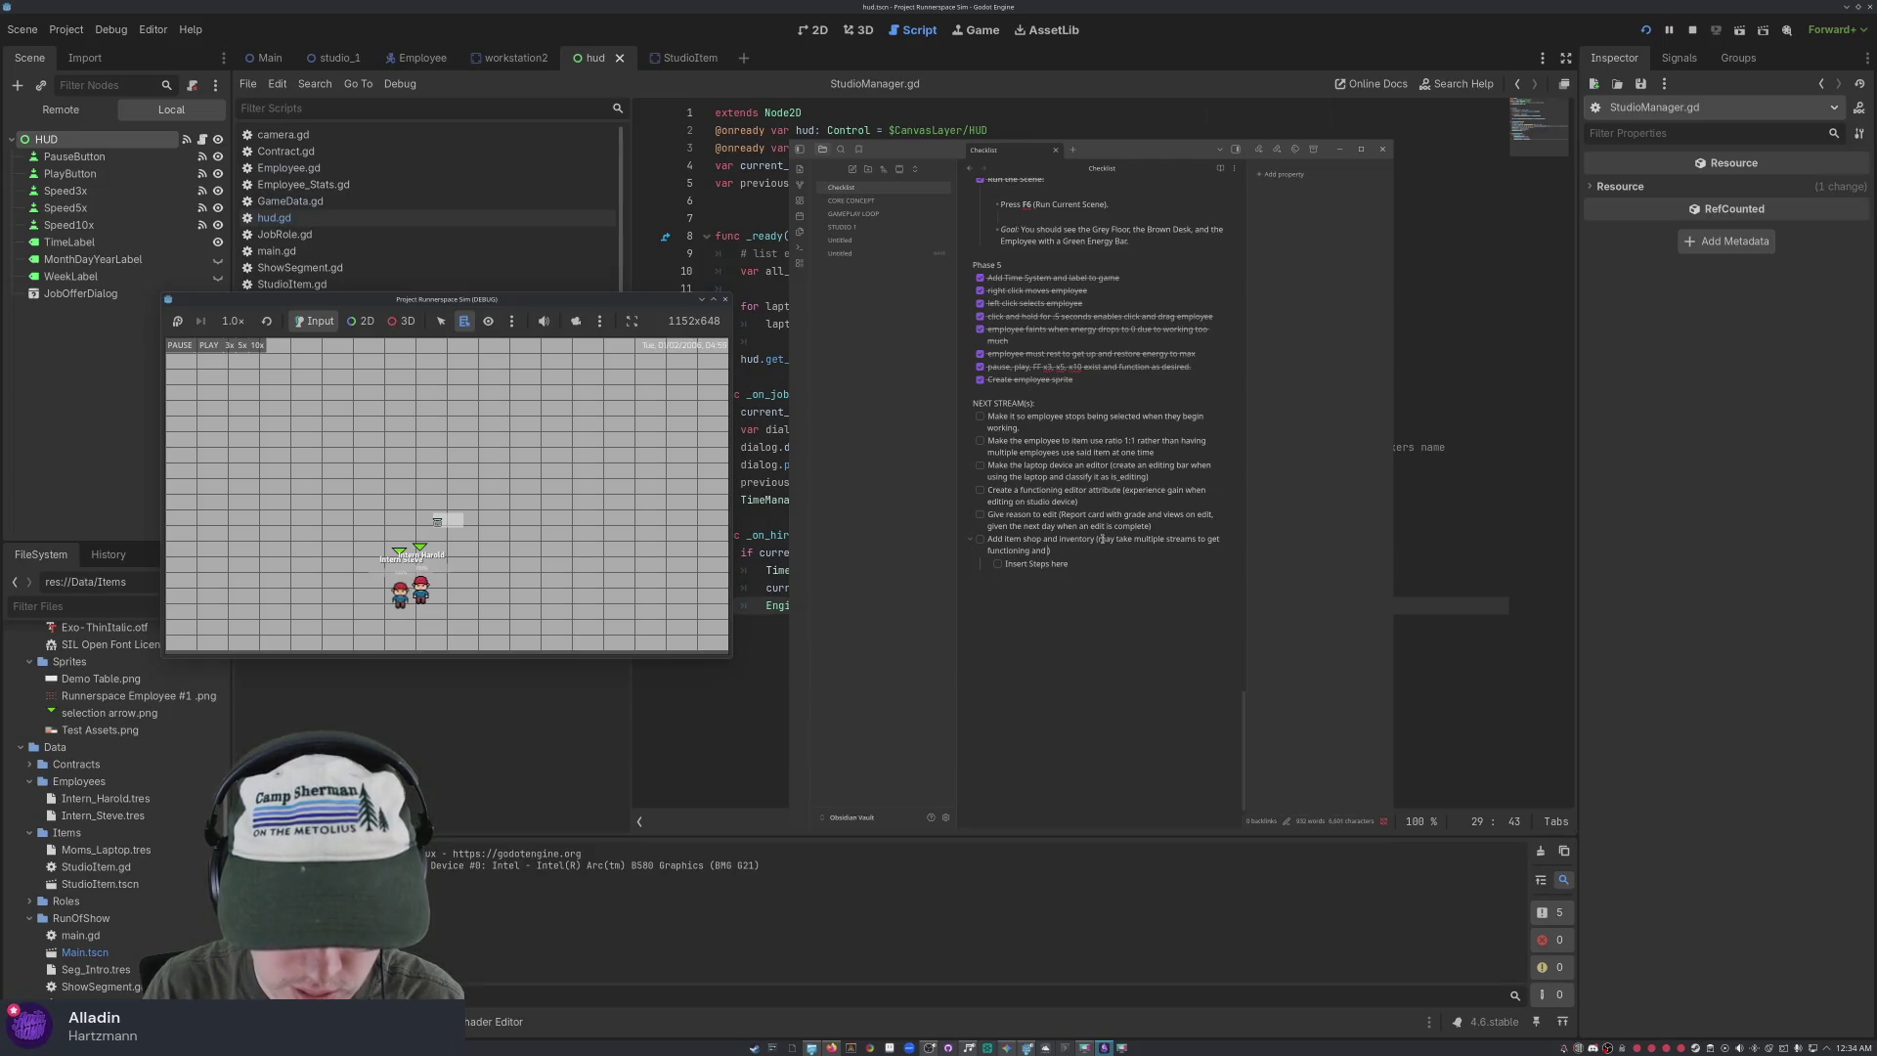
pyautogui.write('ATS')
pyautogui.write(' OKAY :D')
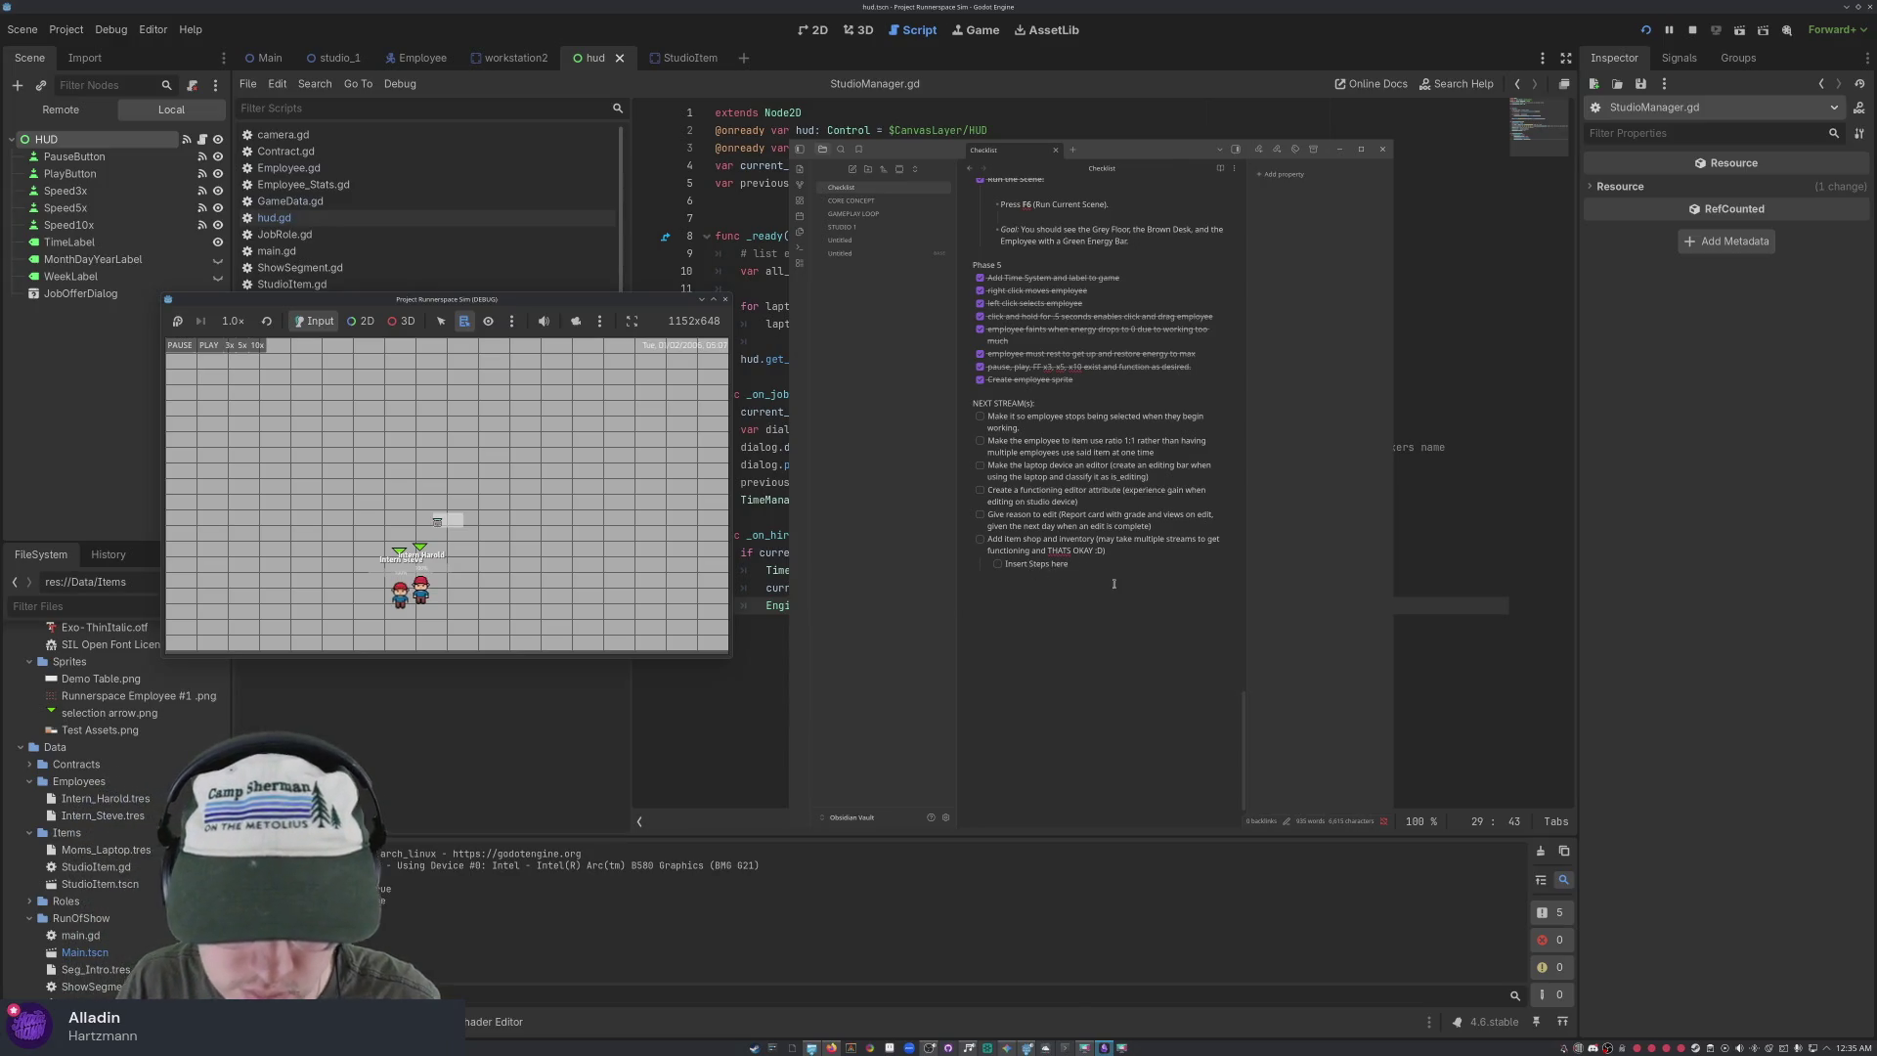
pyautogui.write('SEVERAL')
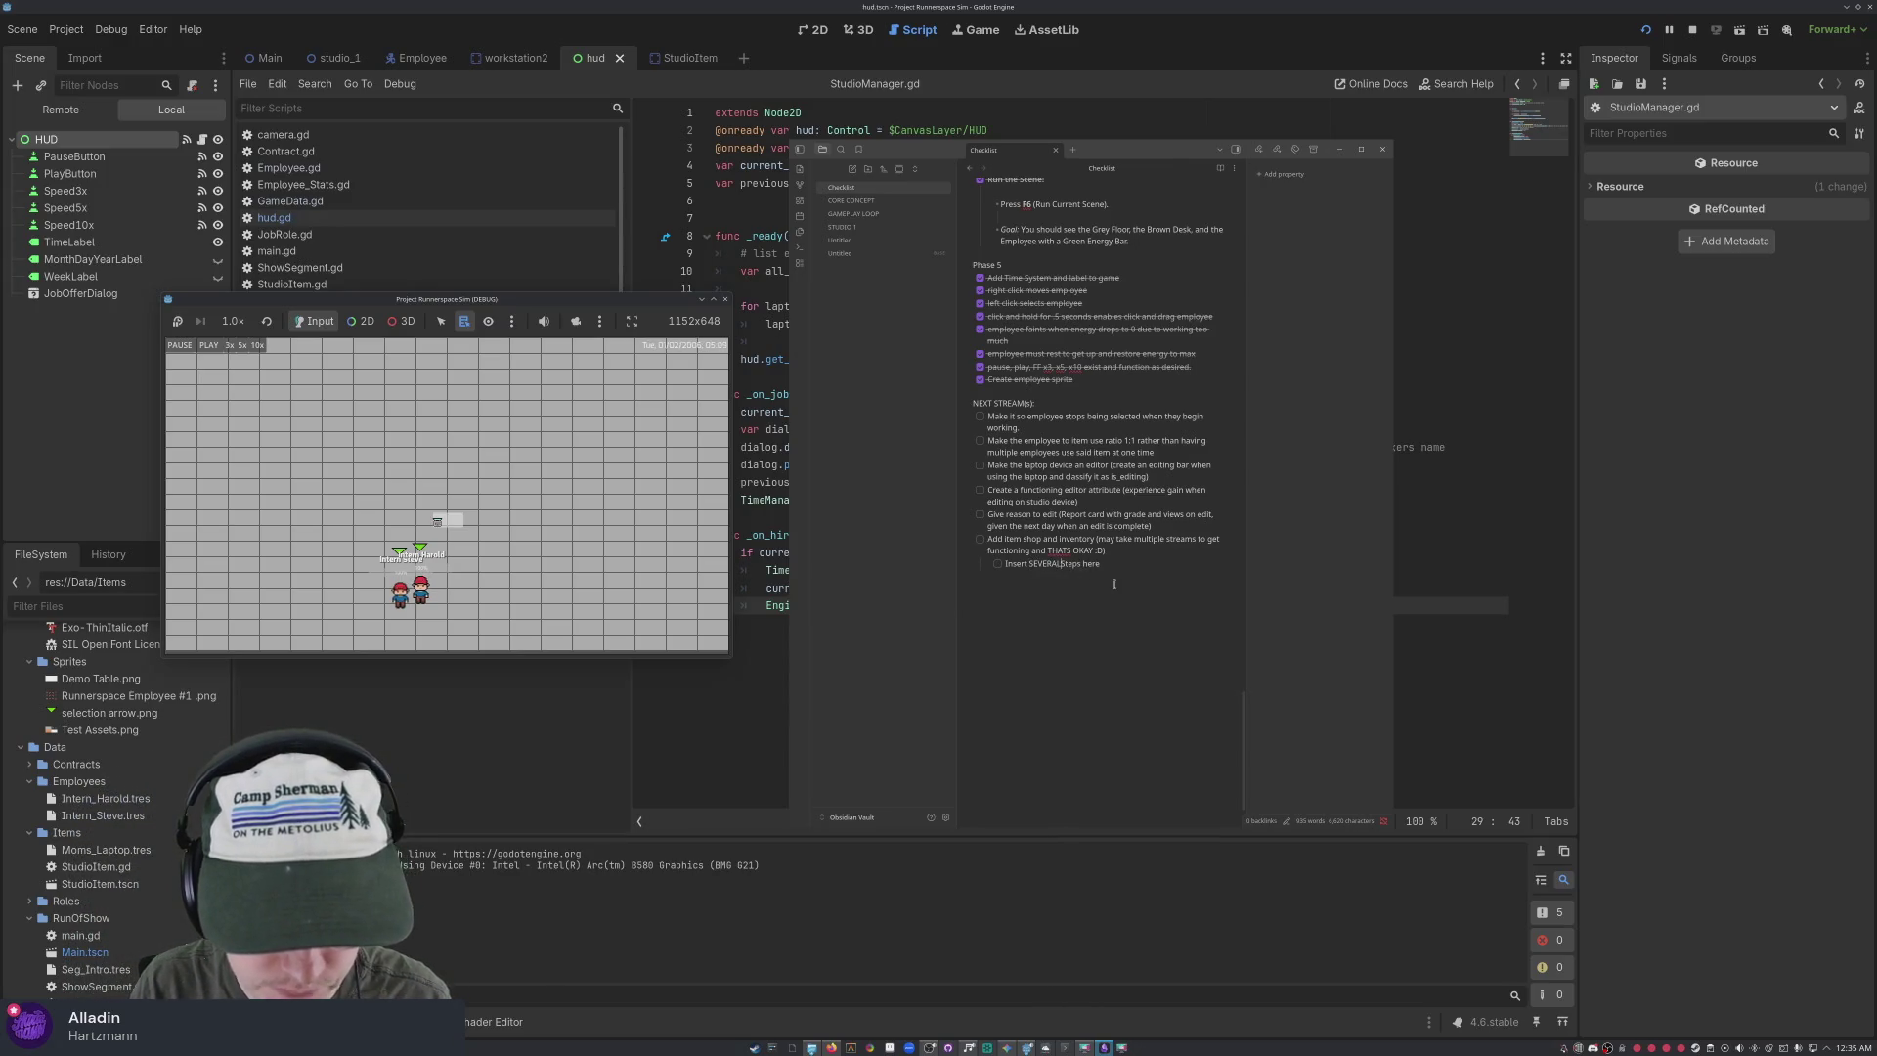
pyautogui.scroll(-2, 1113, 584)
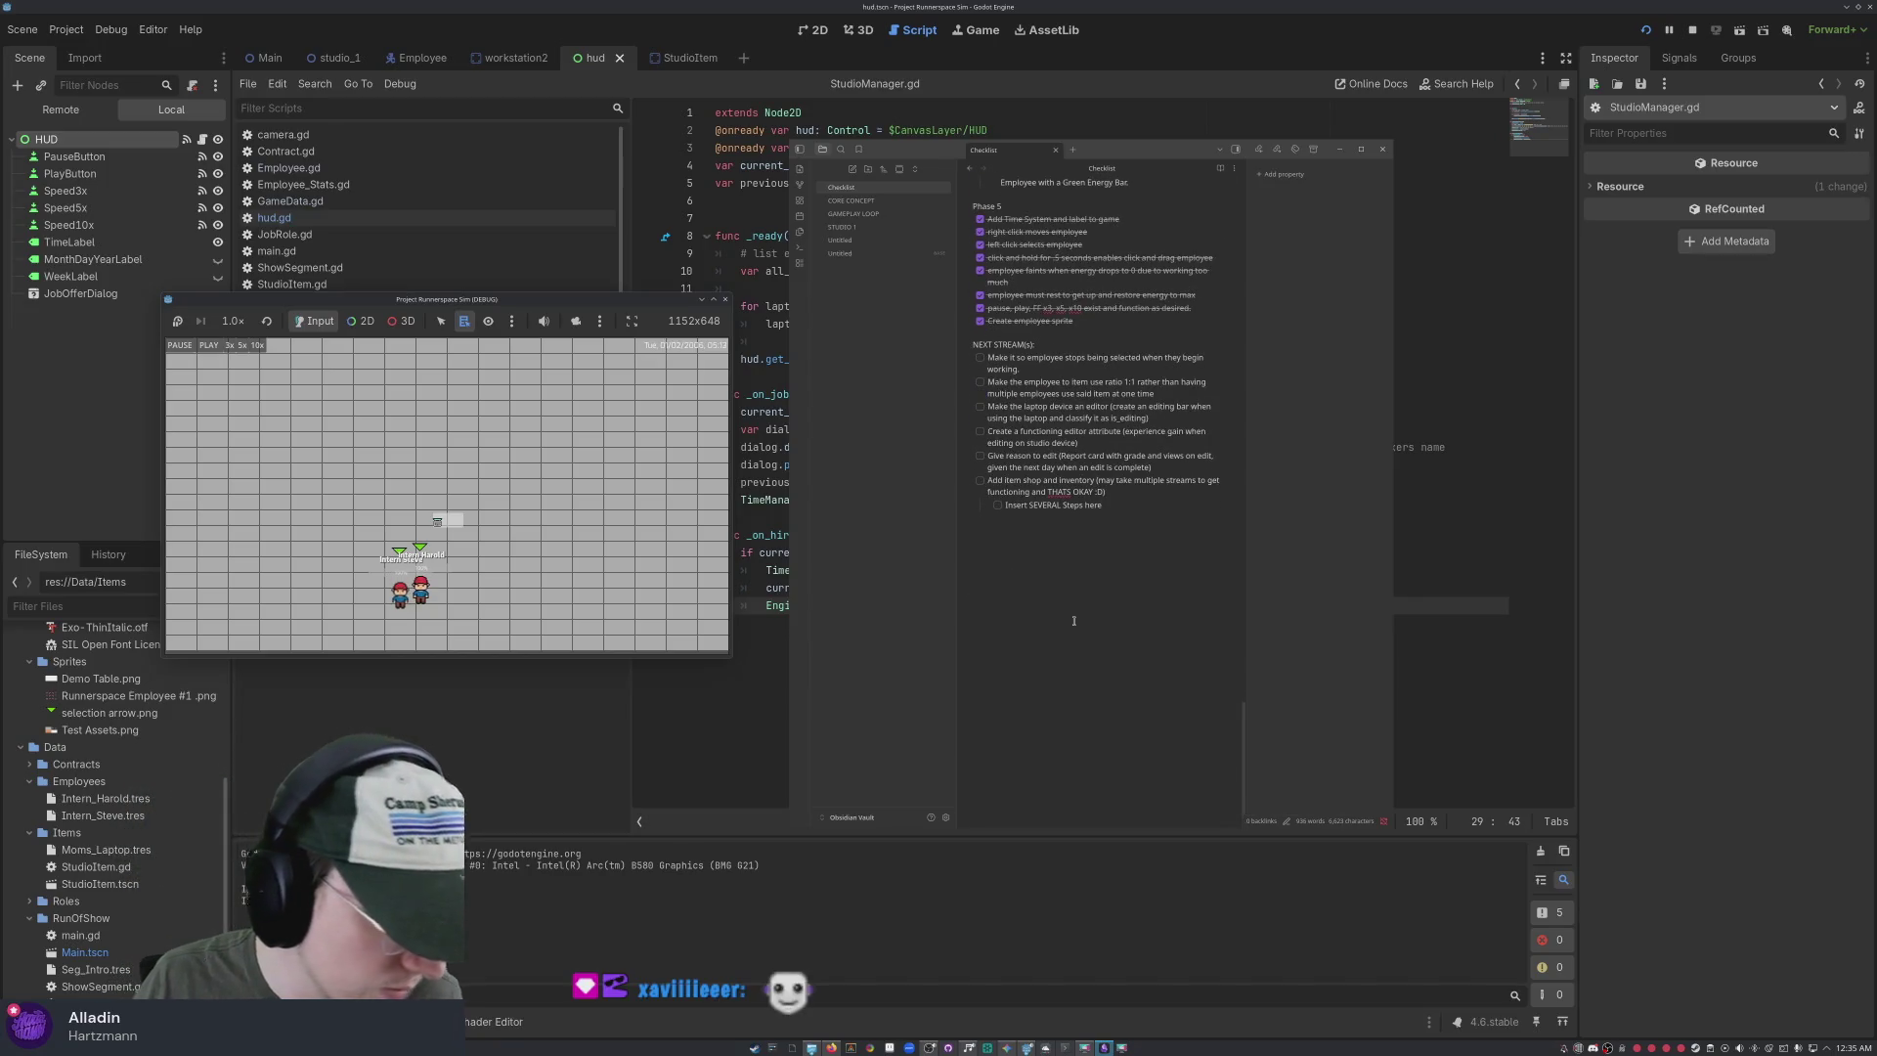
# Check the spelling suggestions for THATS, then send both game employees to the laptop
pyautogui.rightClick(1065, 493)
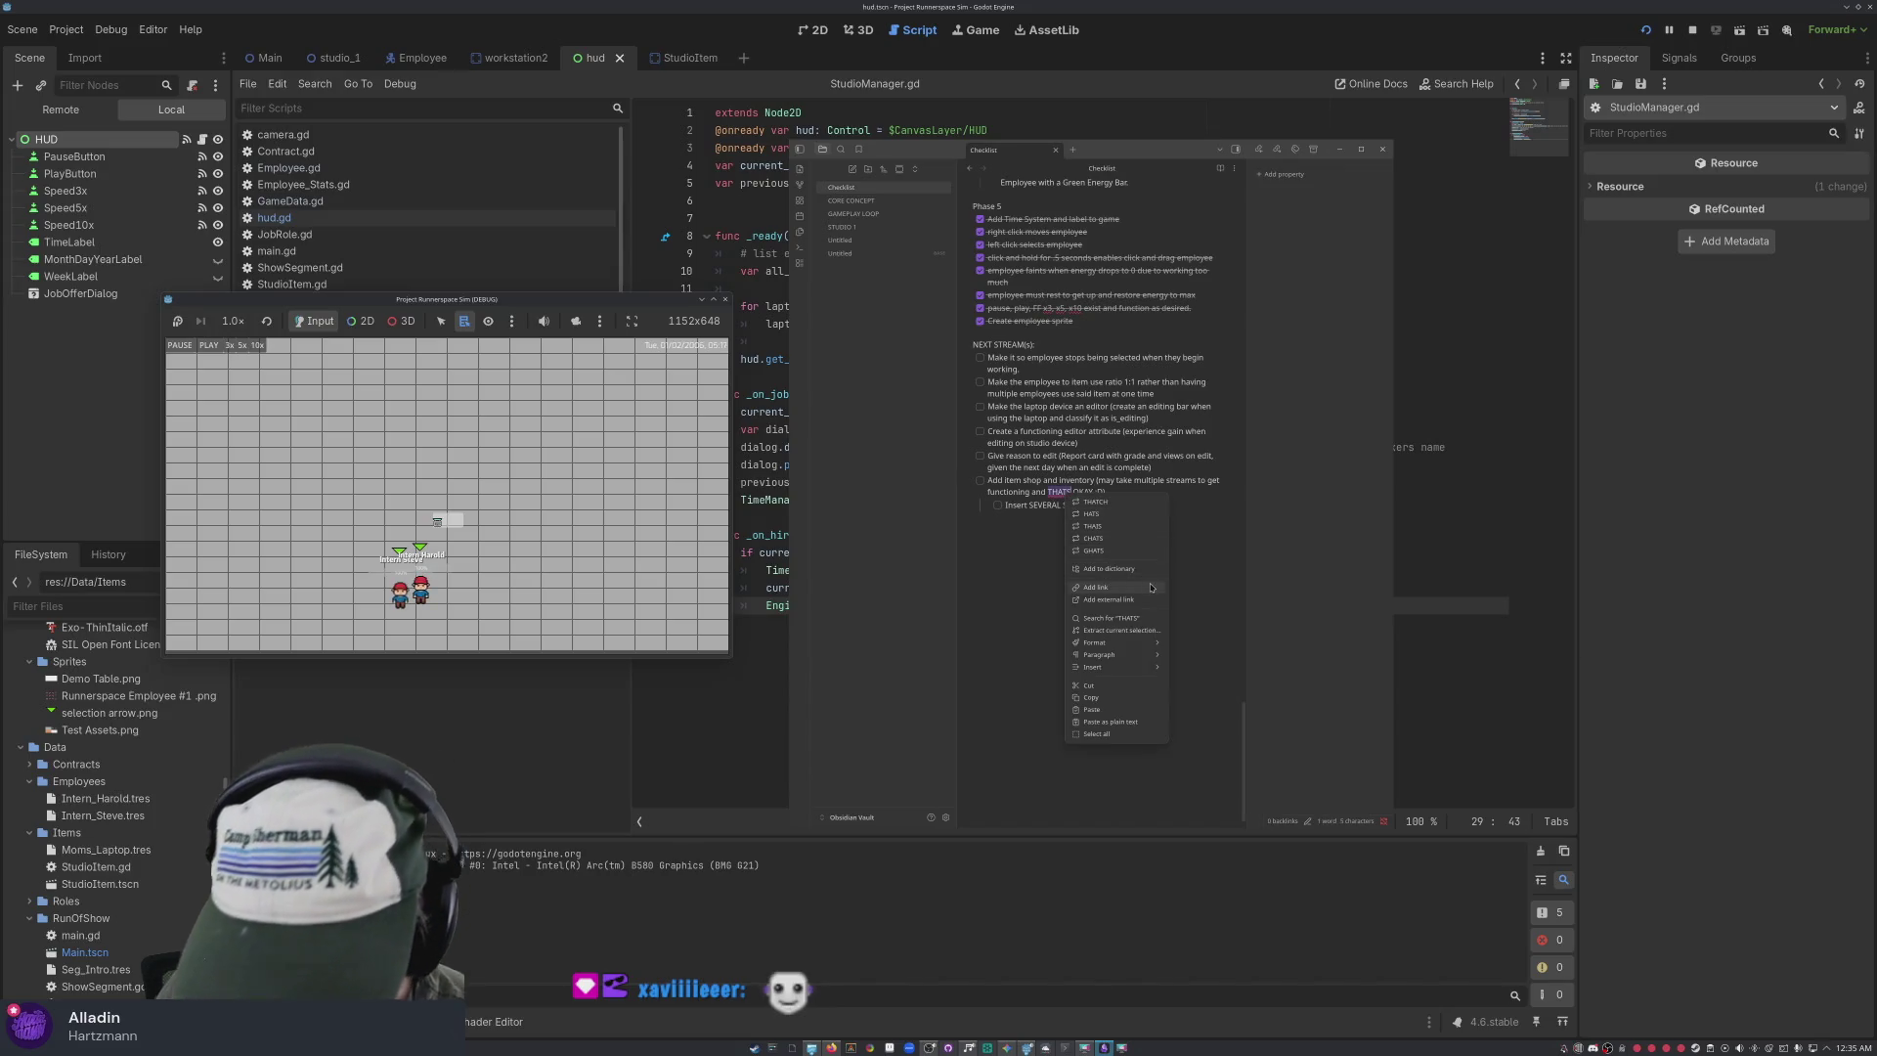
pyautogui.click(1199, 522)
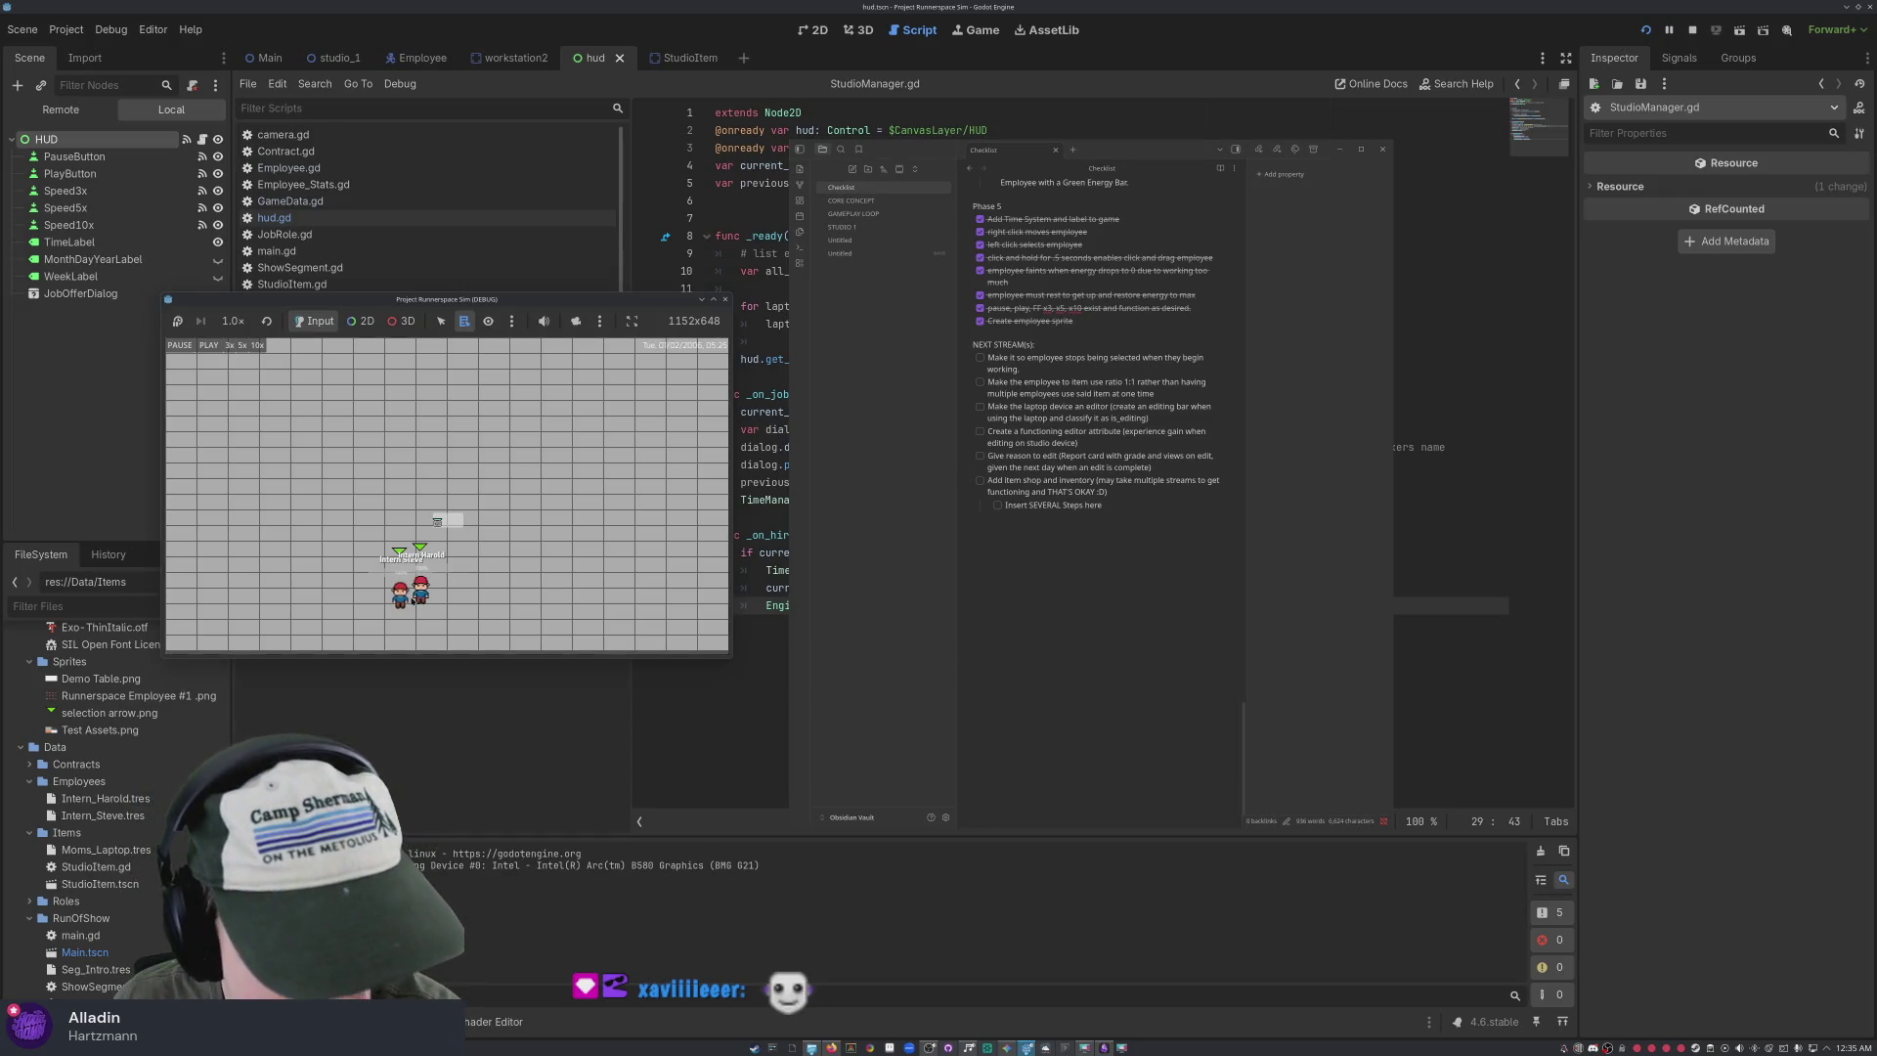
pyautogui.rightClick(271, 529)
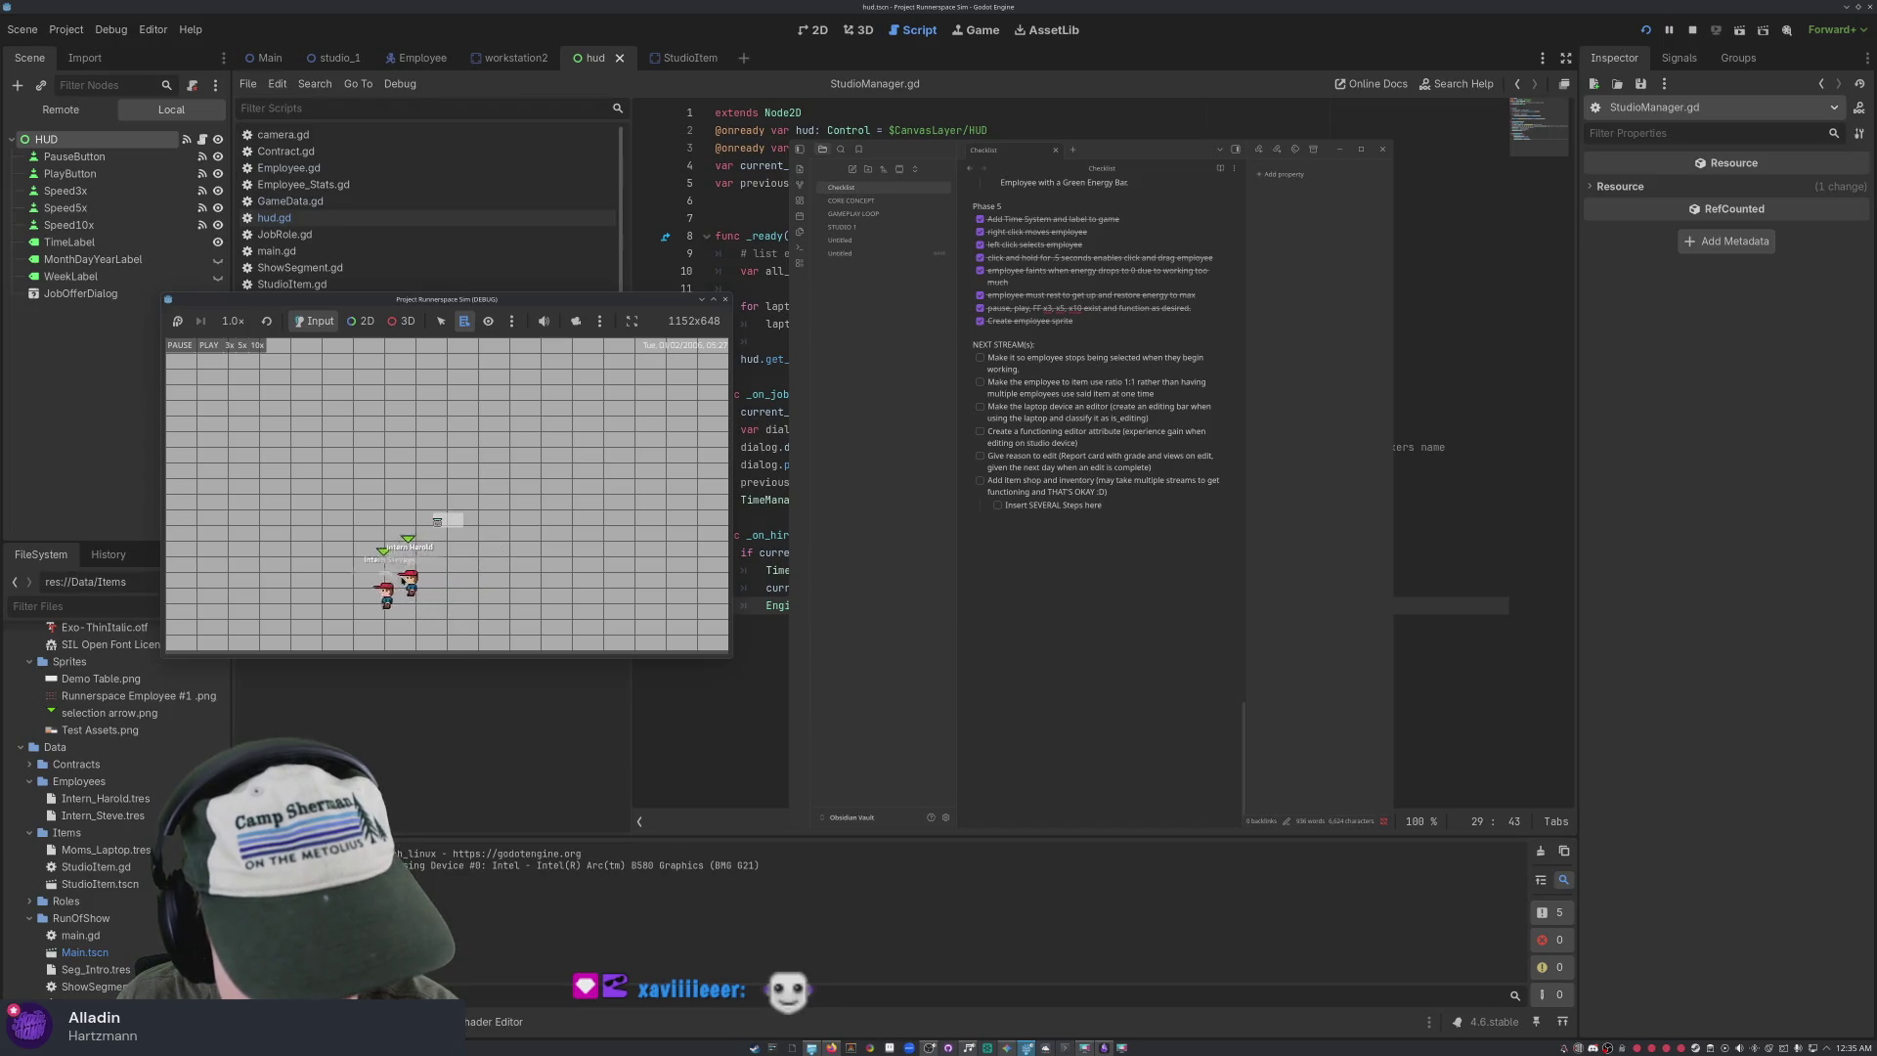
pyautogui.rightClick(483, 426)
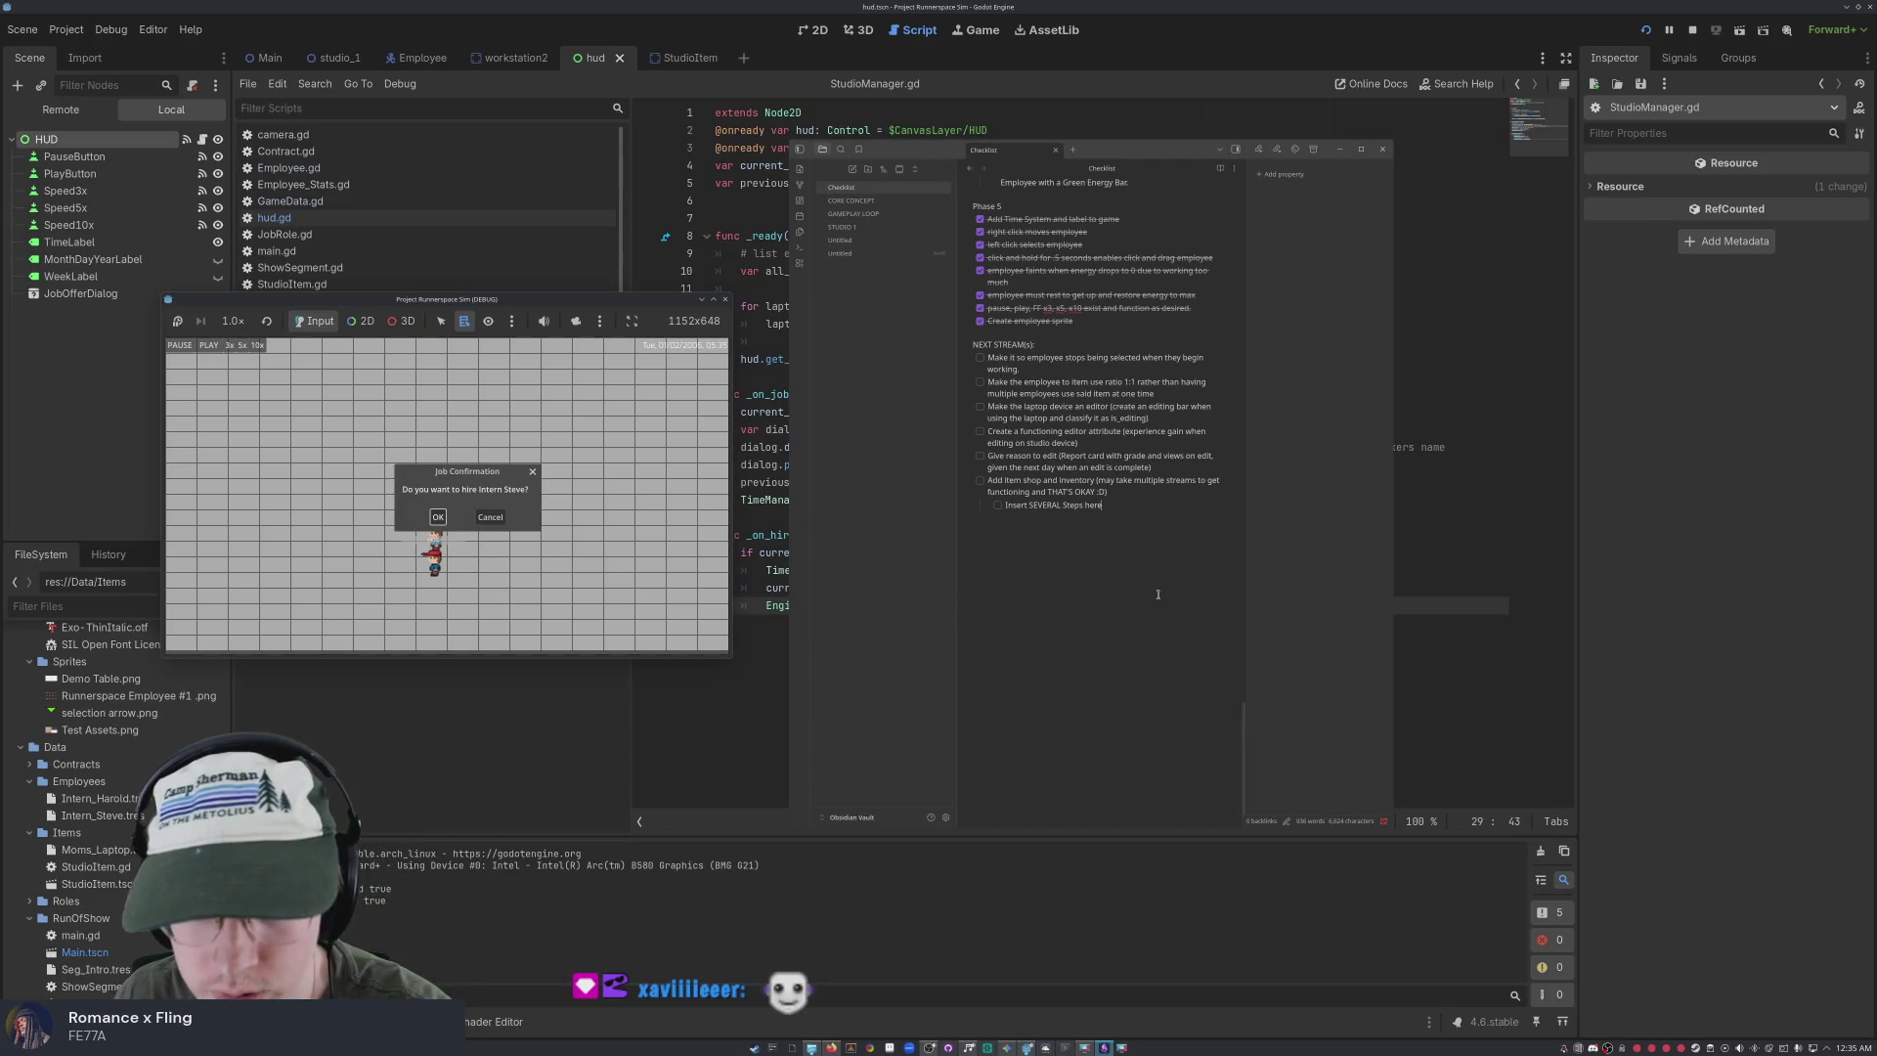
# Confirm hiring Intern Steve and Intern Harold, then stop the running game
pyautogui.click(446, 521)
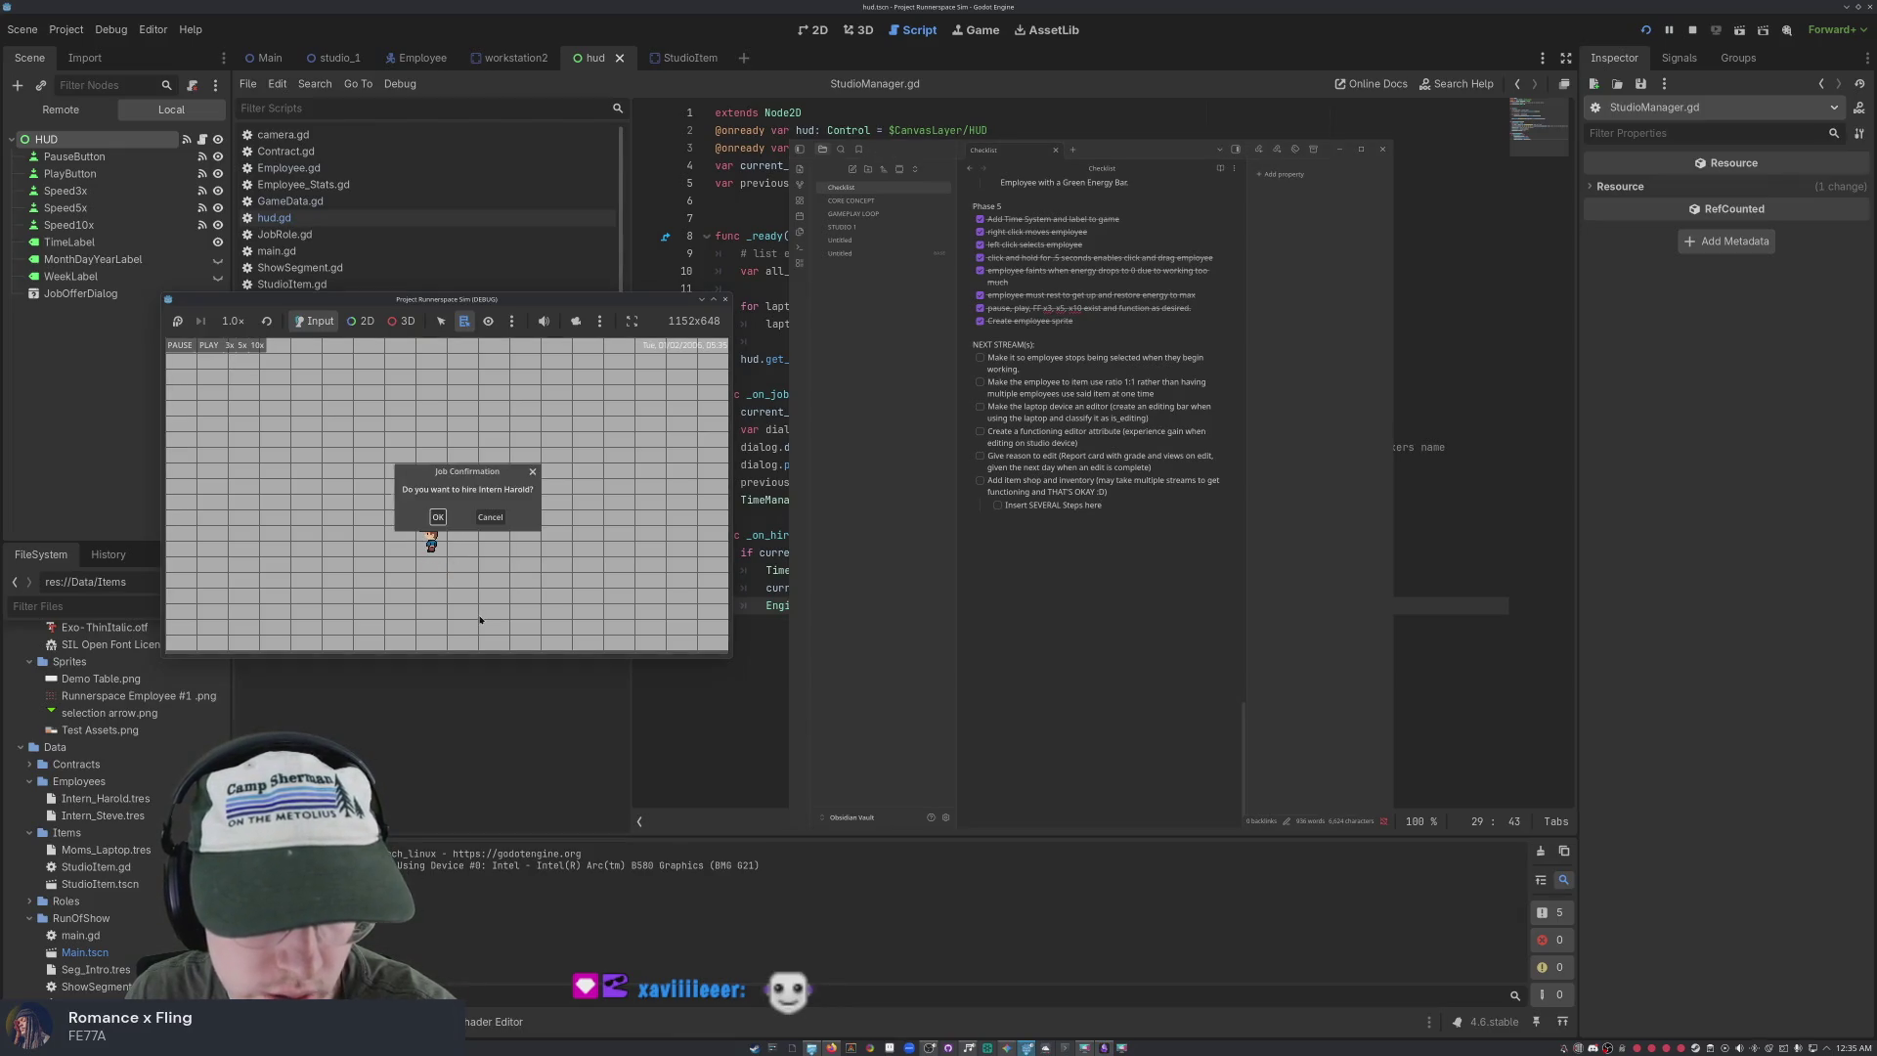
pyautogui.click(438, 518)
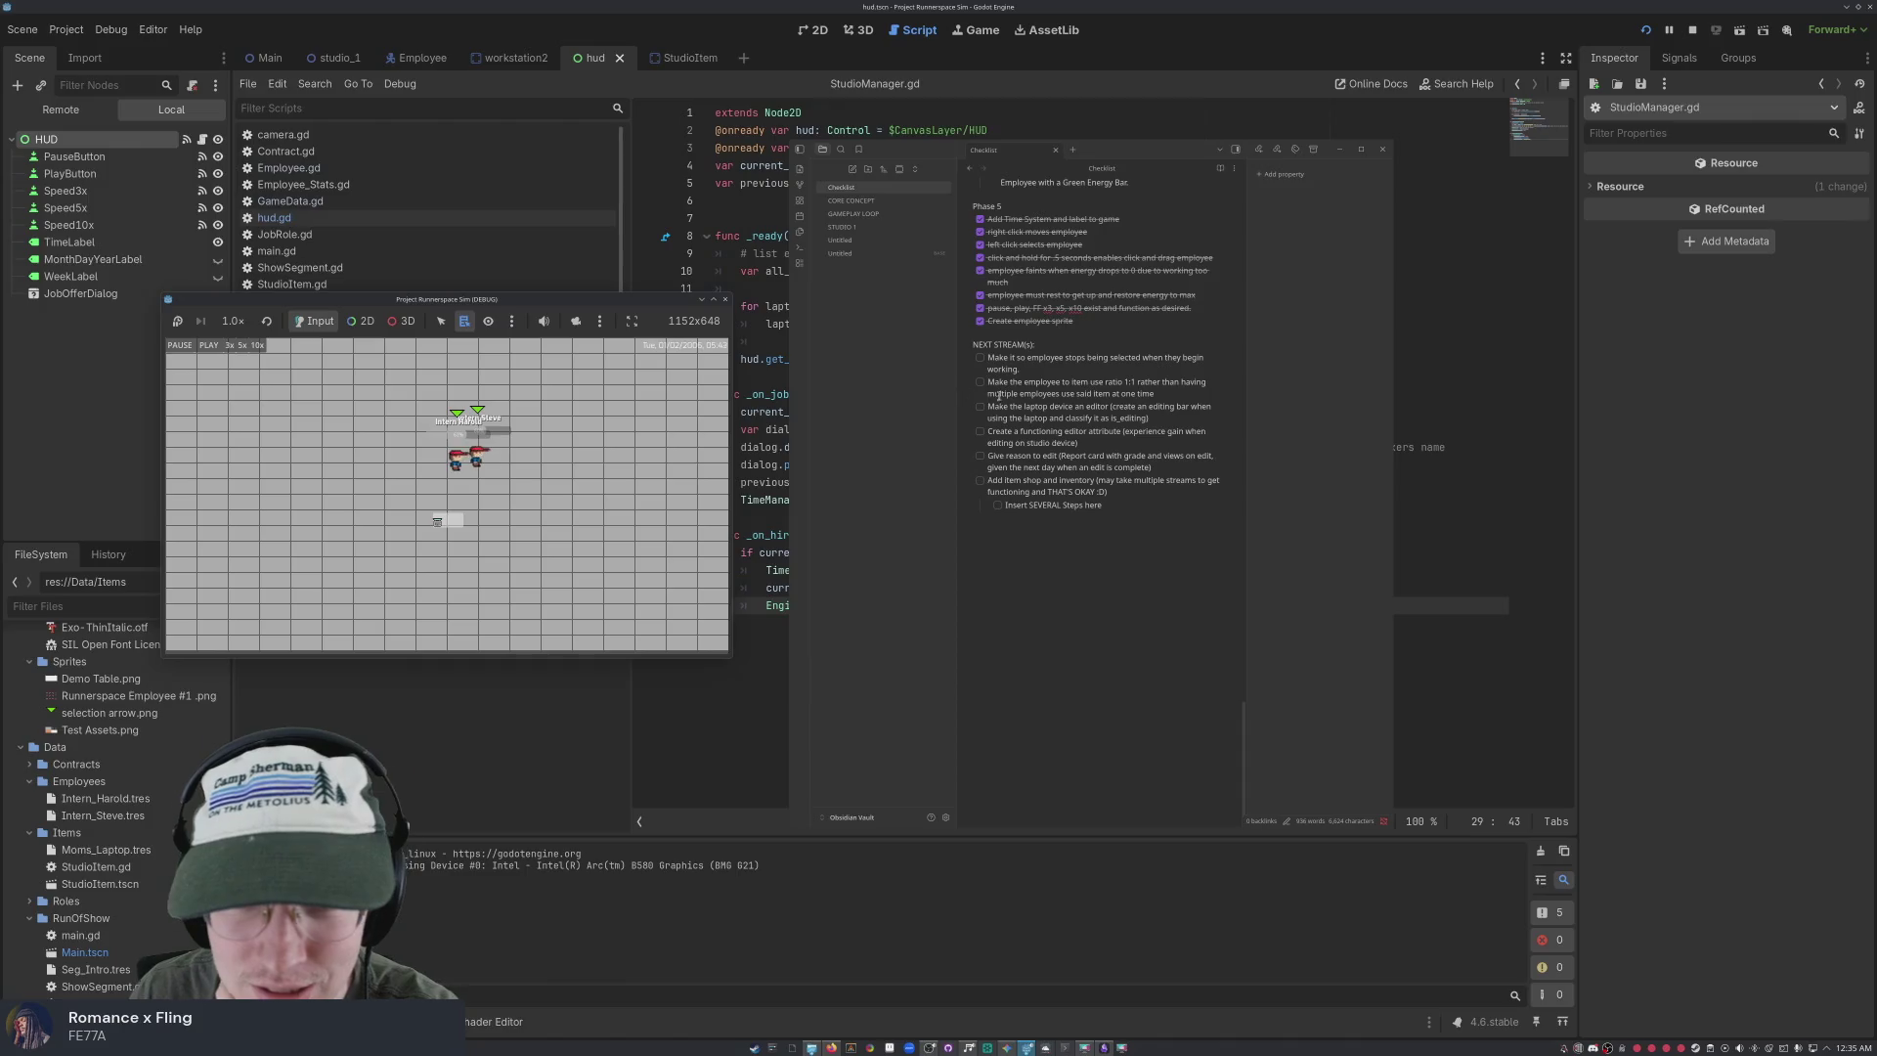
pyautogui.click(1138, 371)
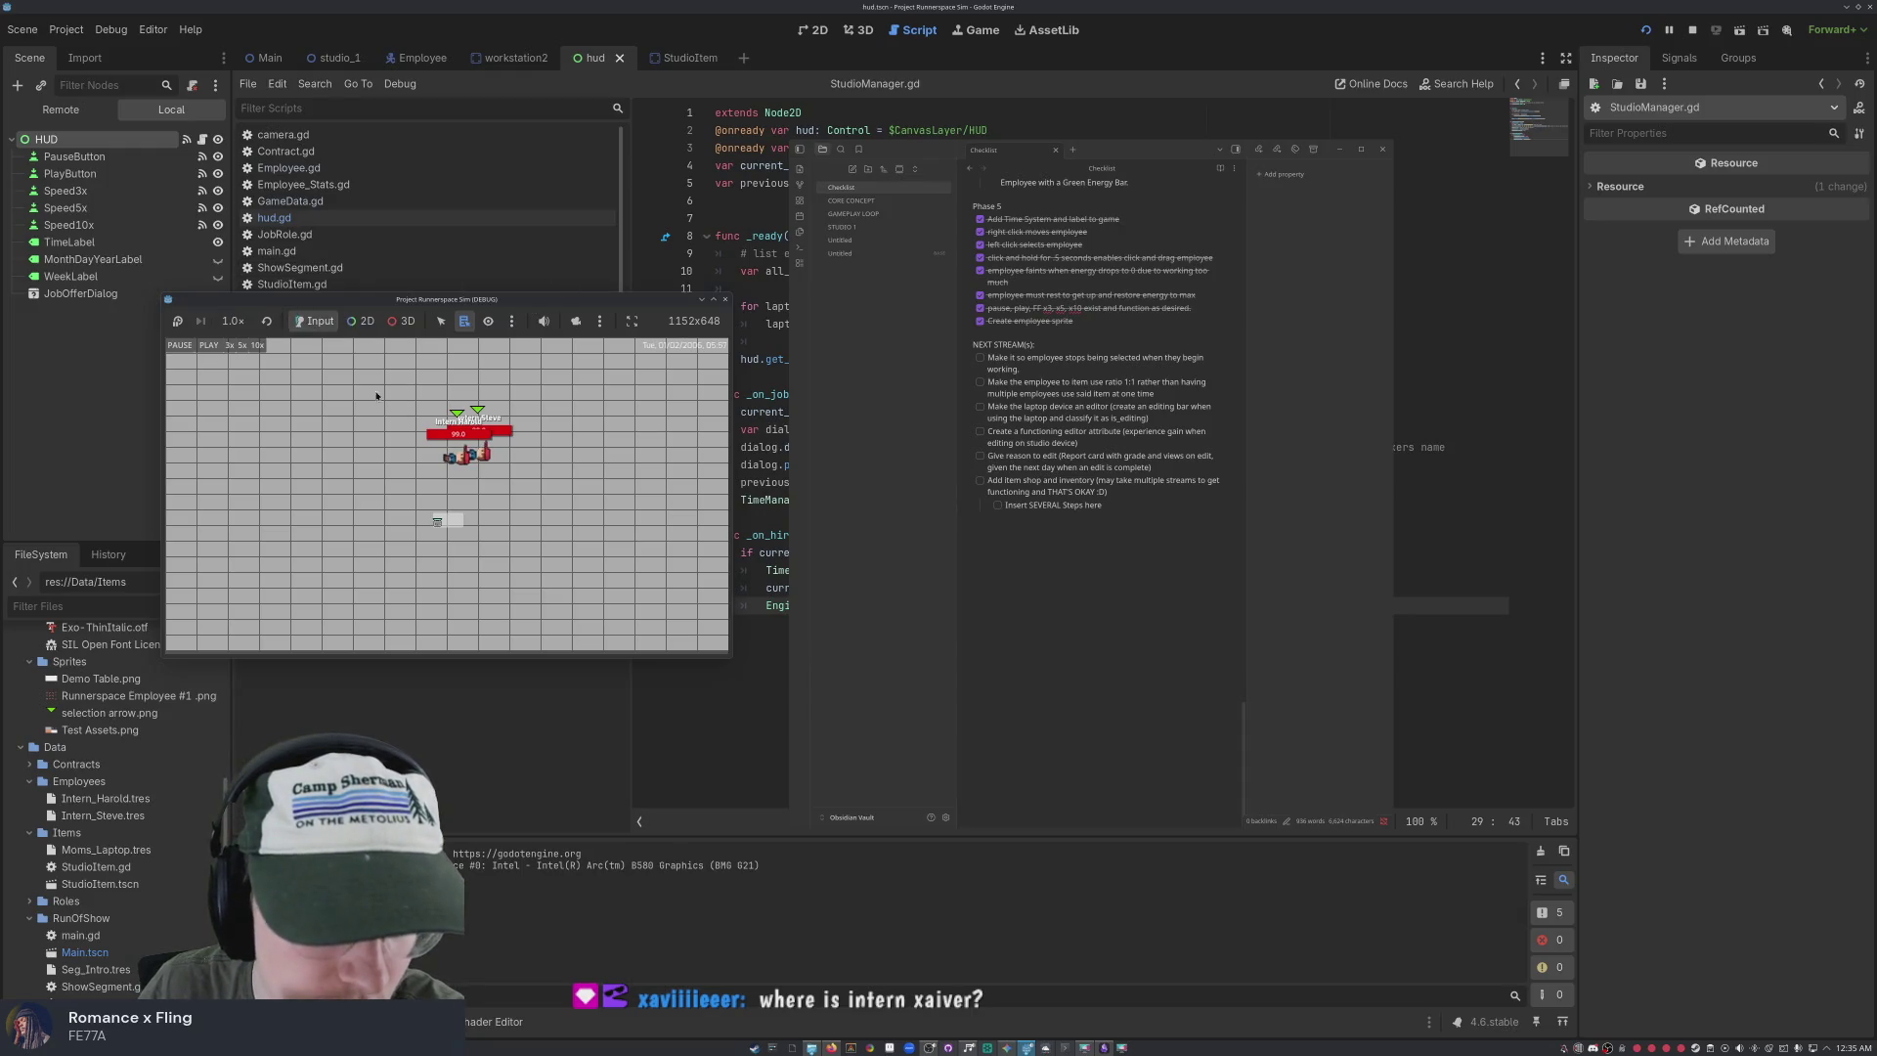
pyautogui.click(726, 299)
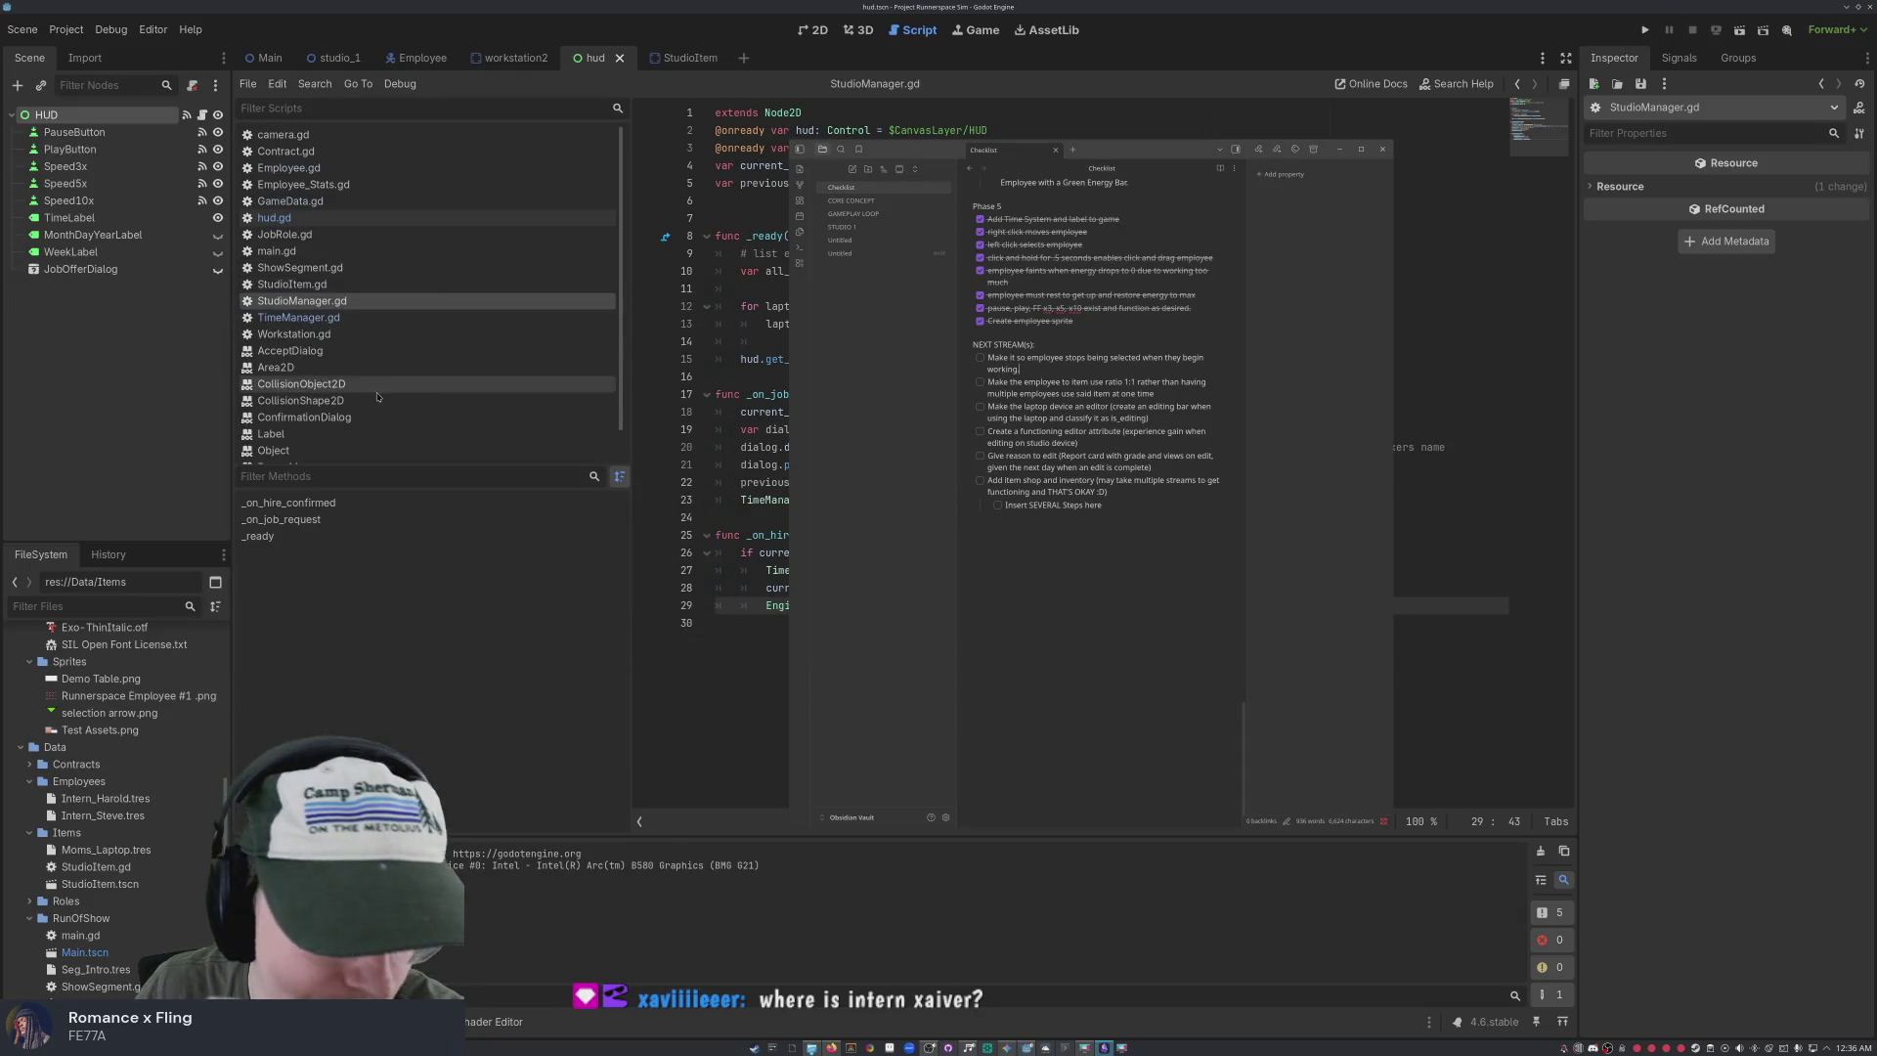
# In the Main scene, inspect Employee2's Intern_Harold stats resource
pyautogui.click(266, 58)
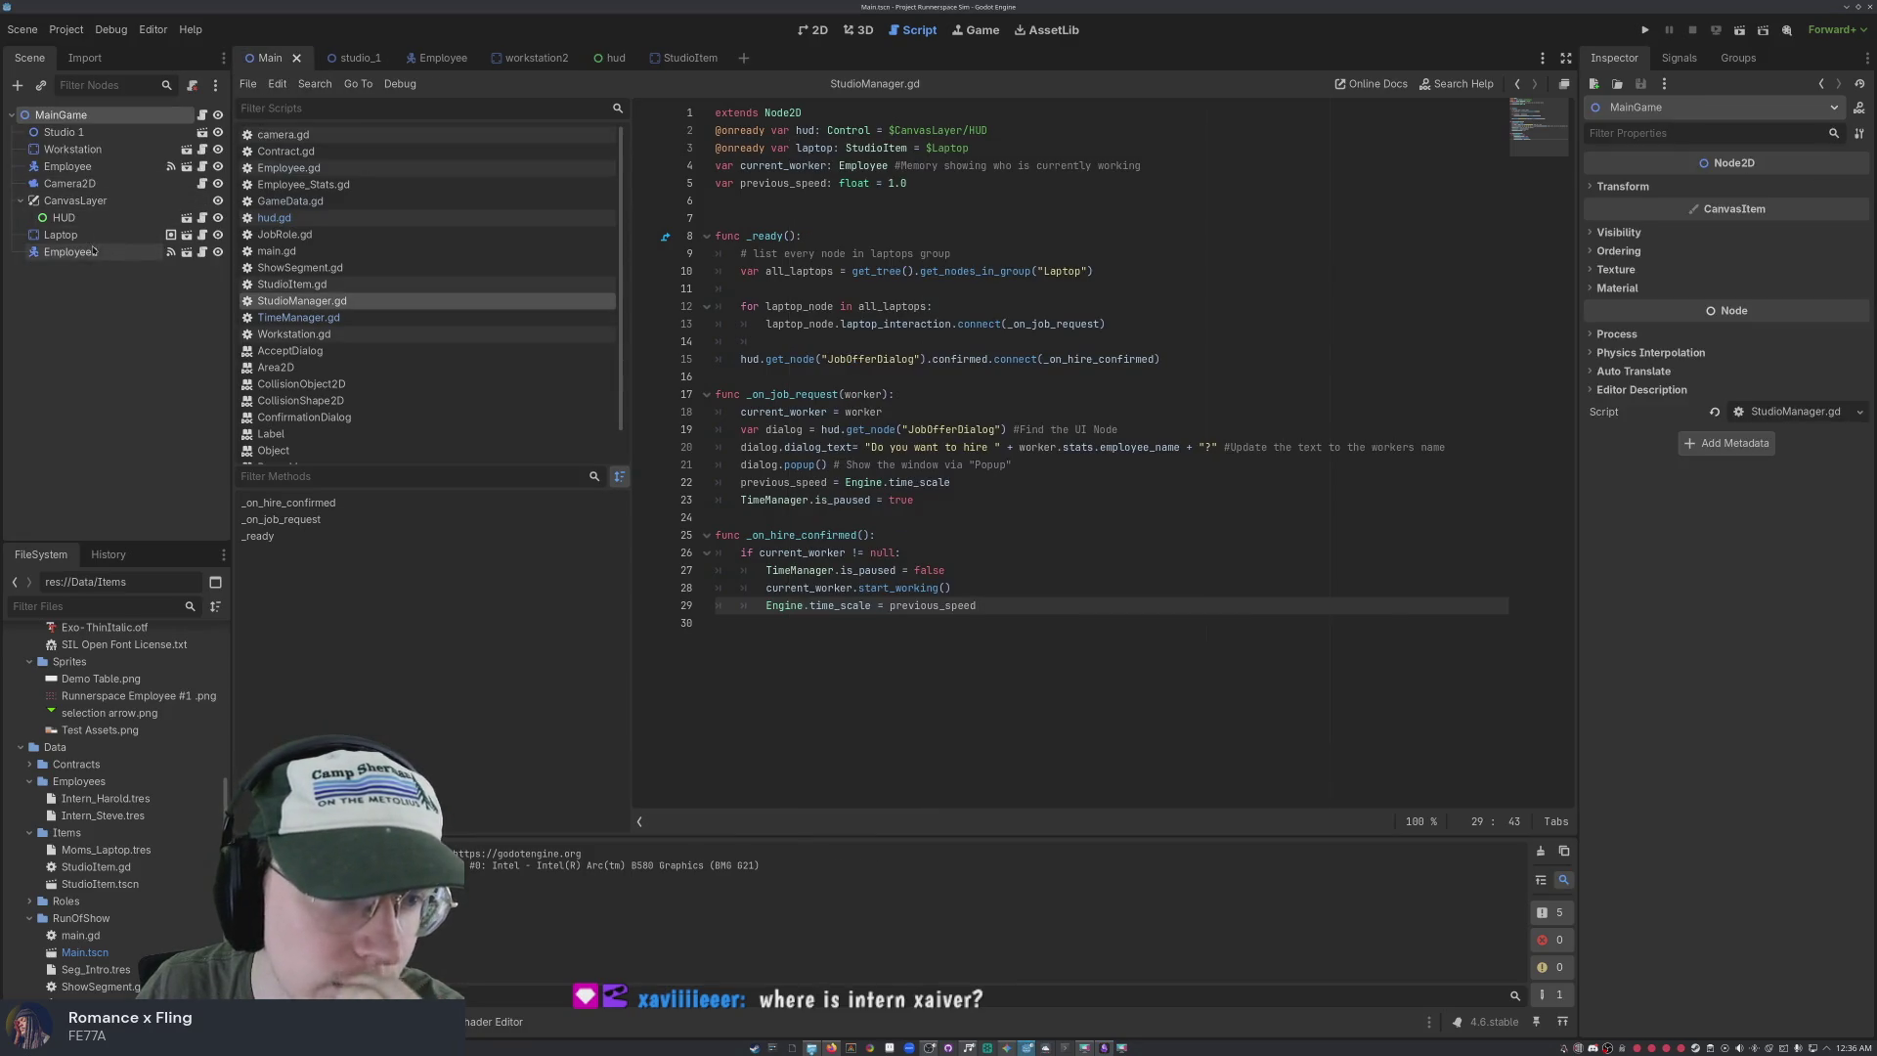
pyautogui.click(89, 252)
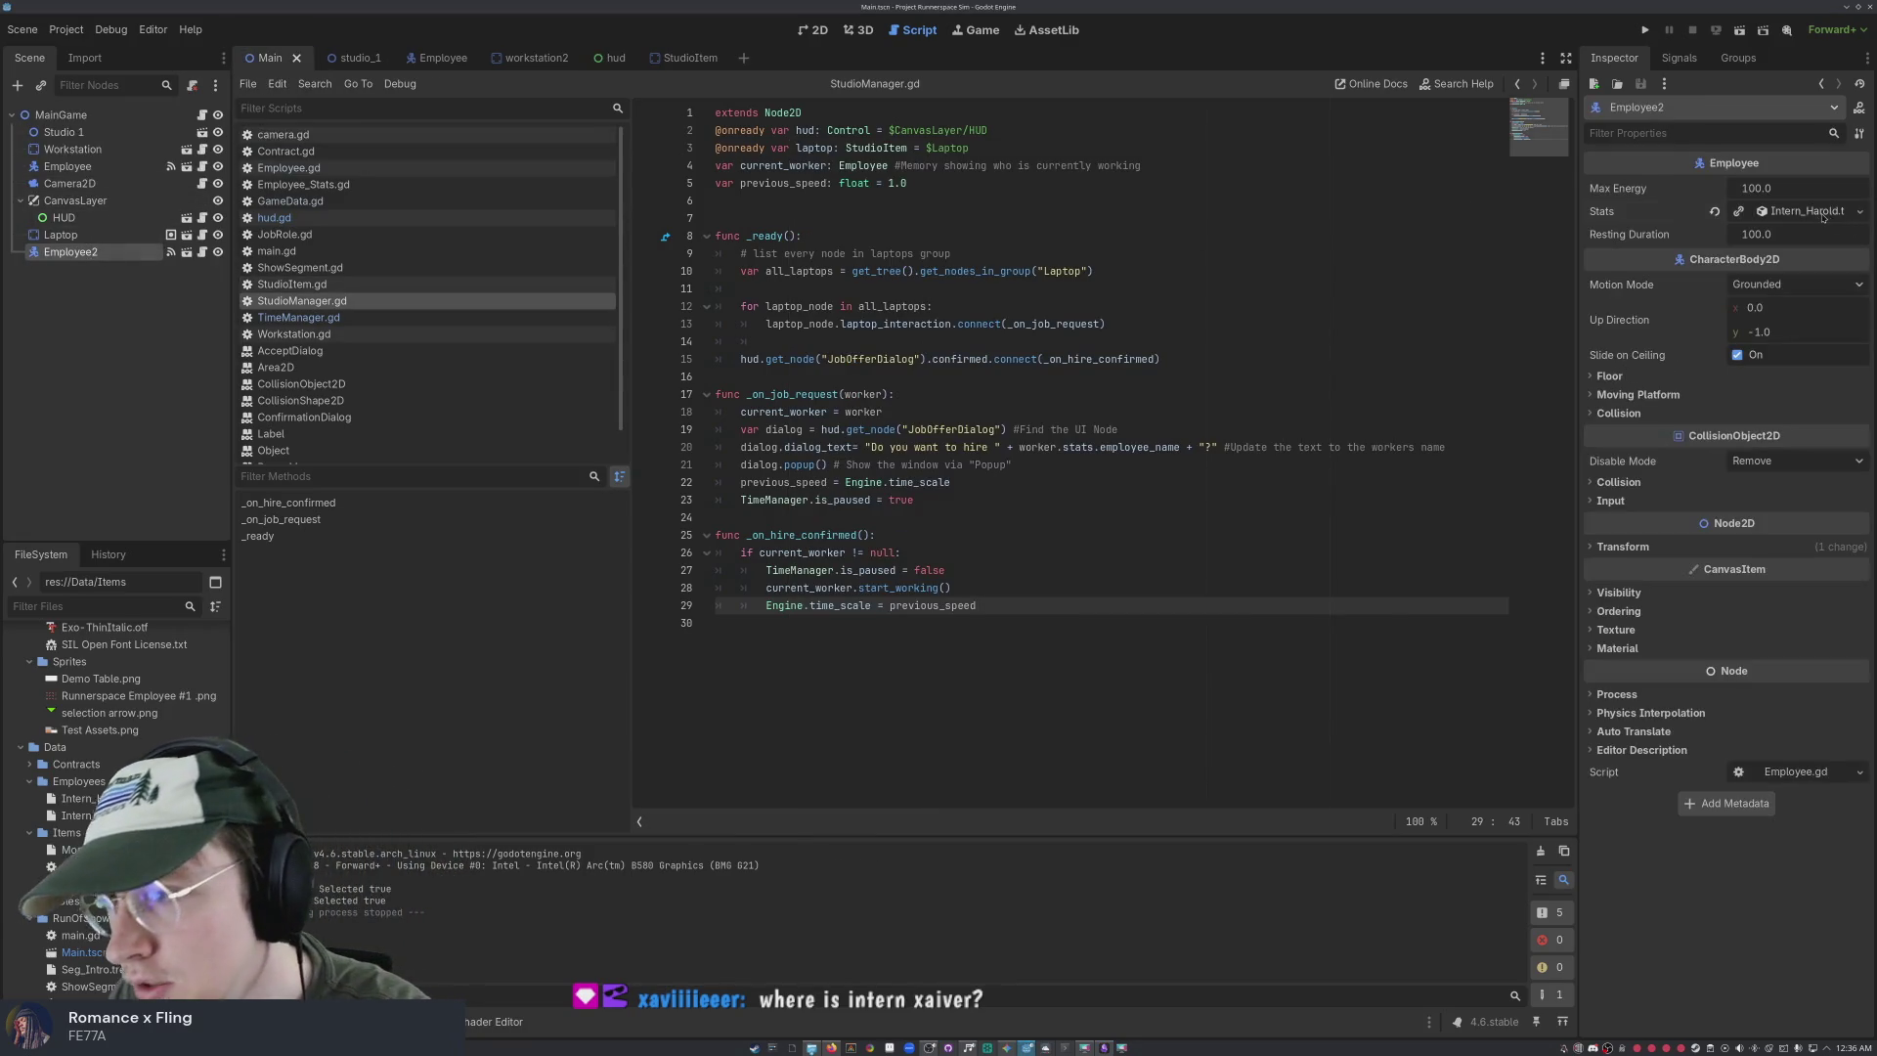
pyautogui.click(1762, 211)
pyautogui.doubleClick(1780, 253)
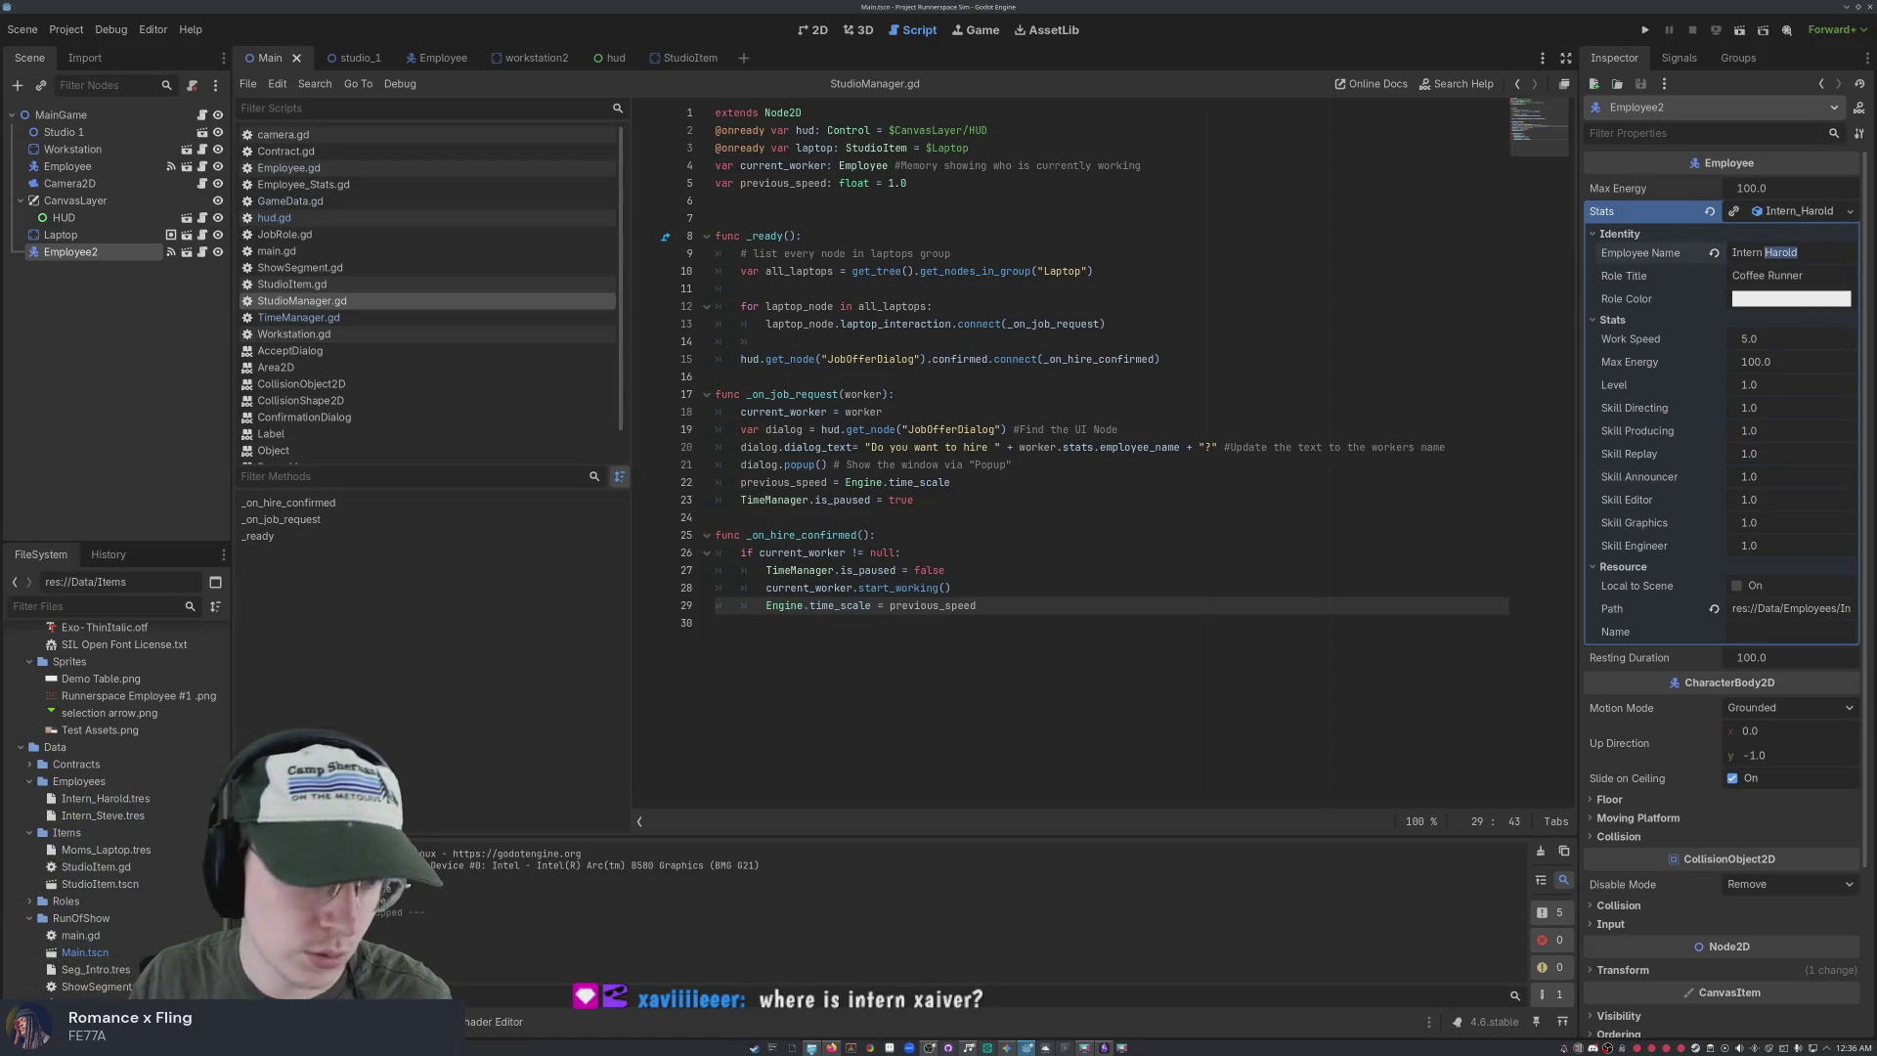
pyautogui.click(42, 323)
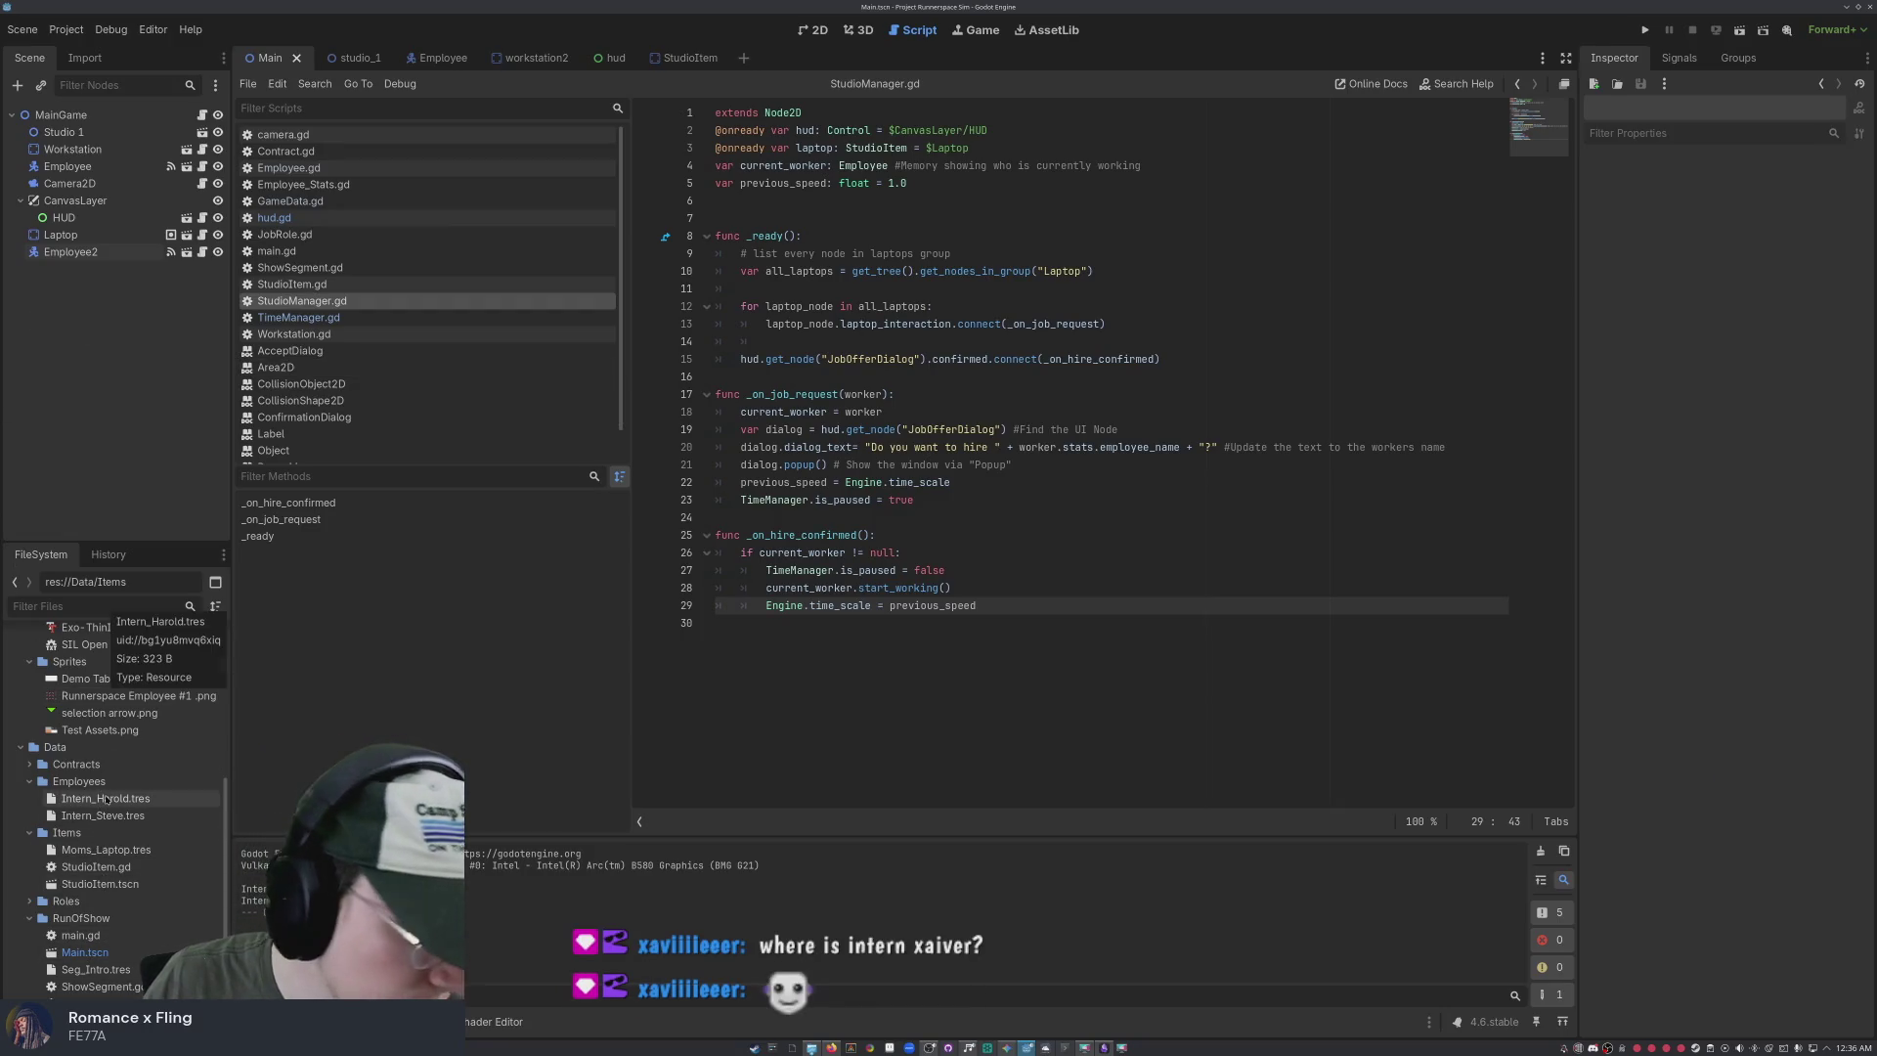
# Select Intern_Steve.tres in the FileSystem and undo an accidental Laptop2 paste
pyautogui.scroll(1, 108, 787)
pyautogui.scroll(-1, 107, 777)
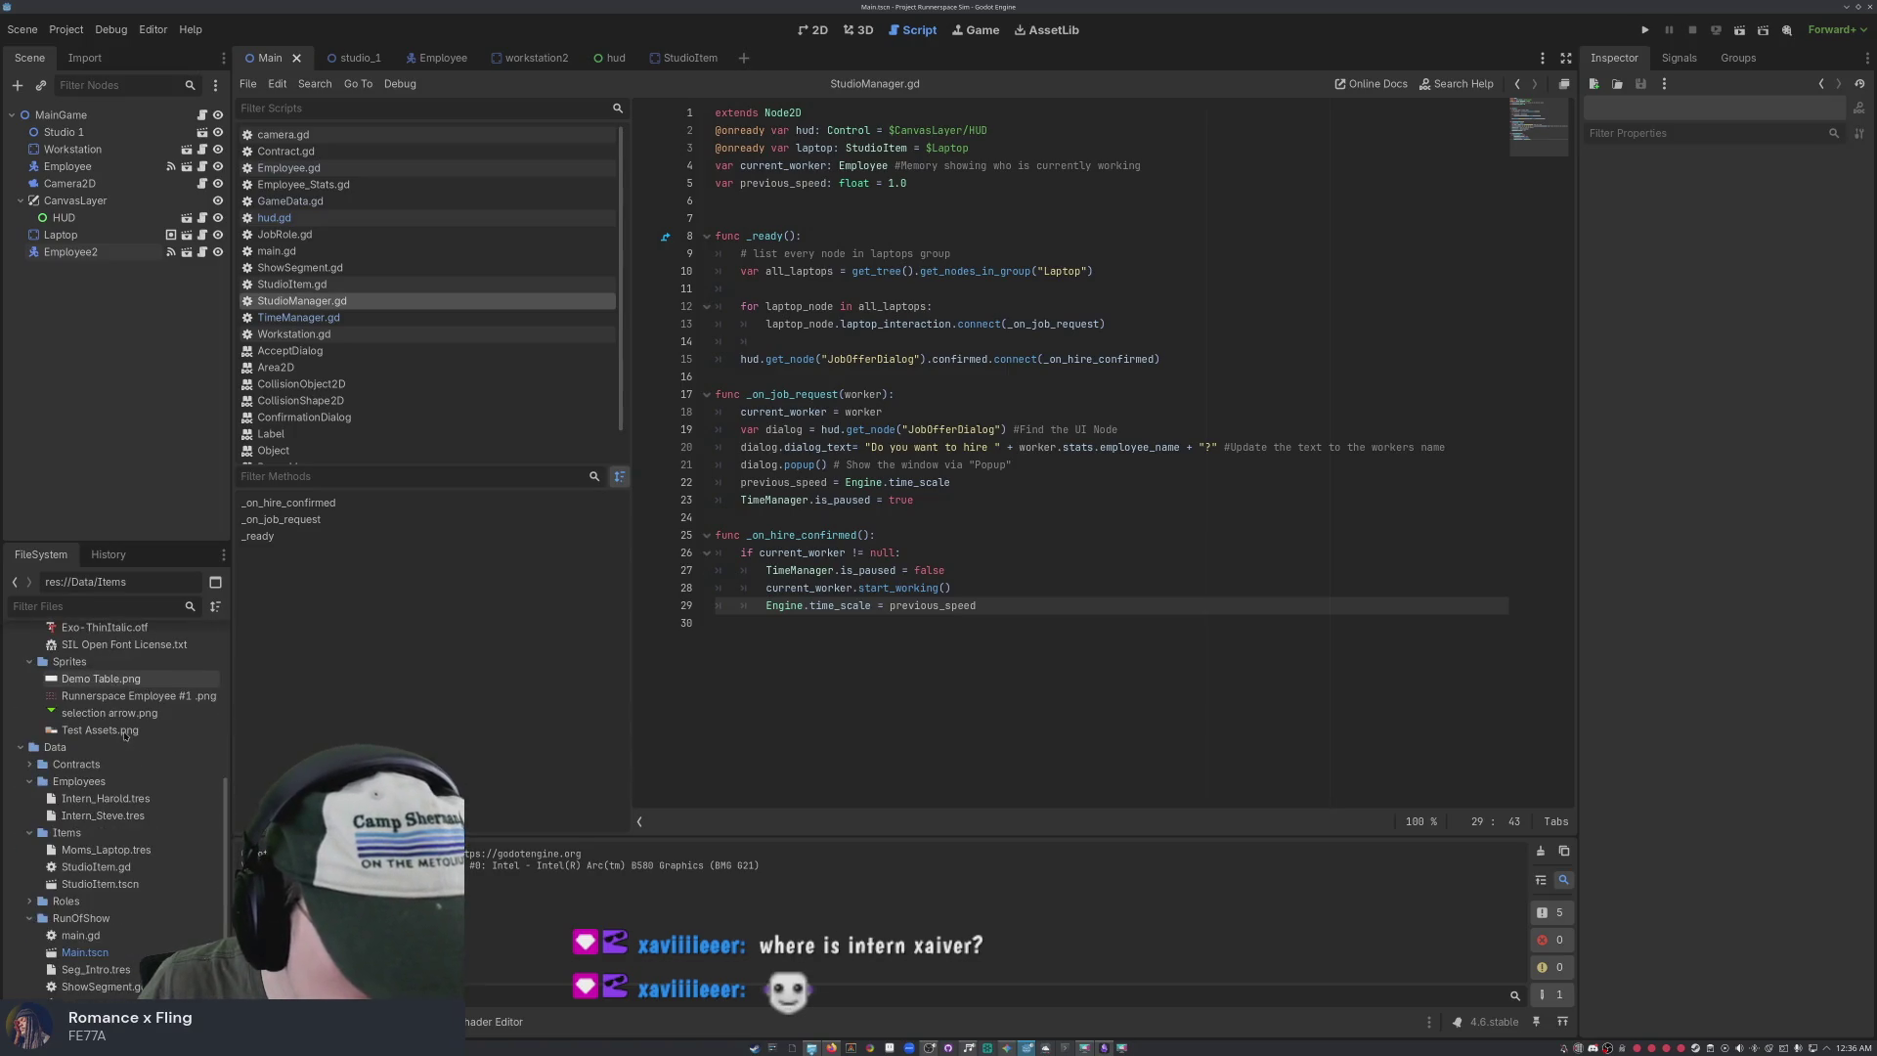
pyautogui.click(99, 816)
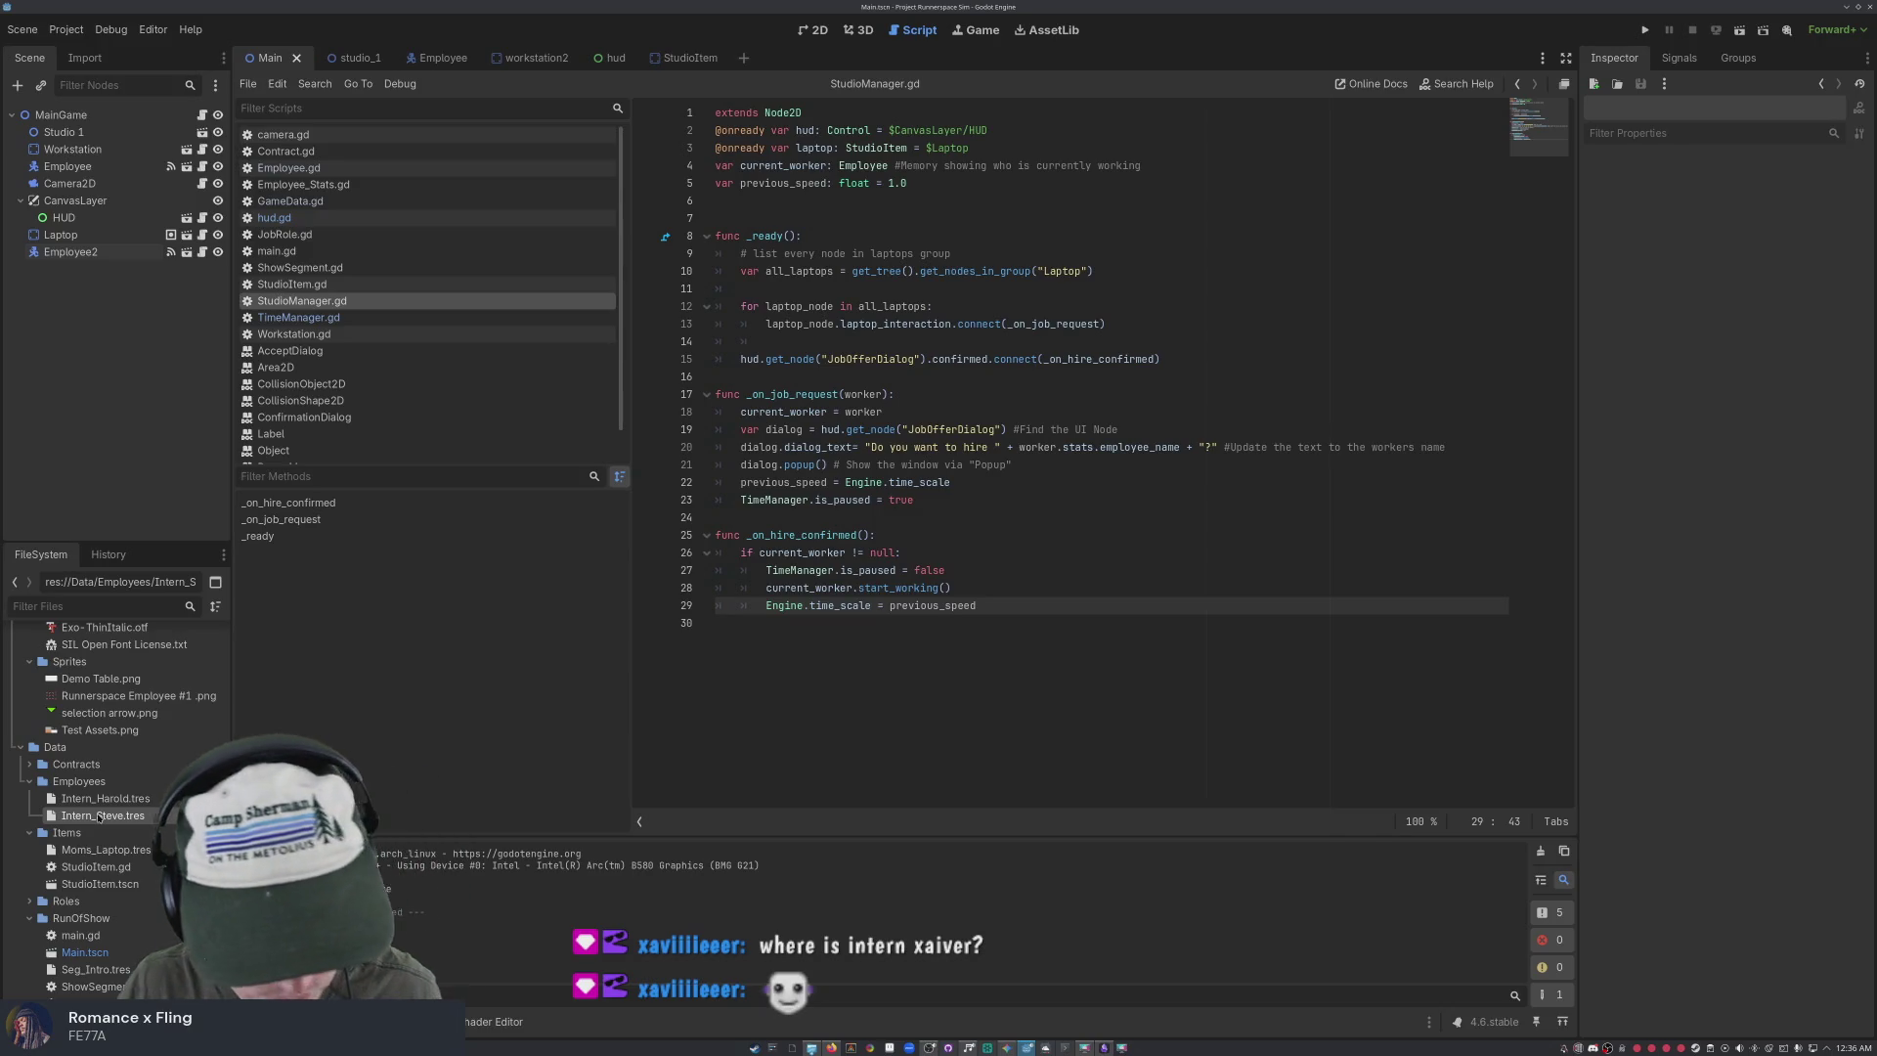
pyautogui.hotkey('ctrl', 'v')
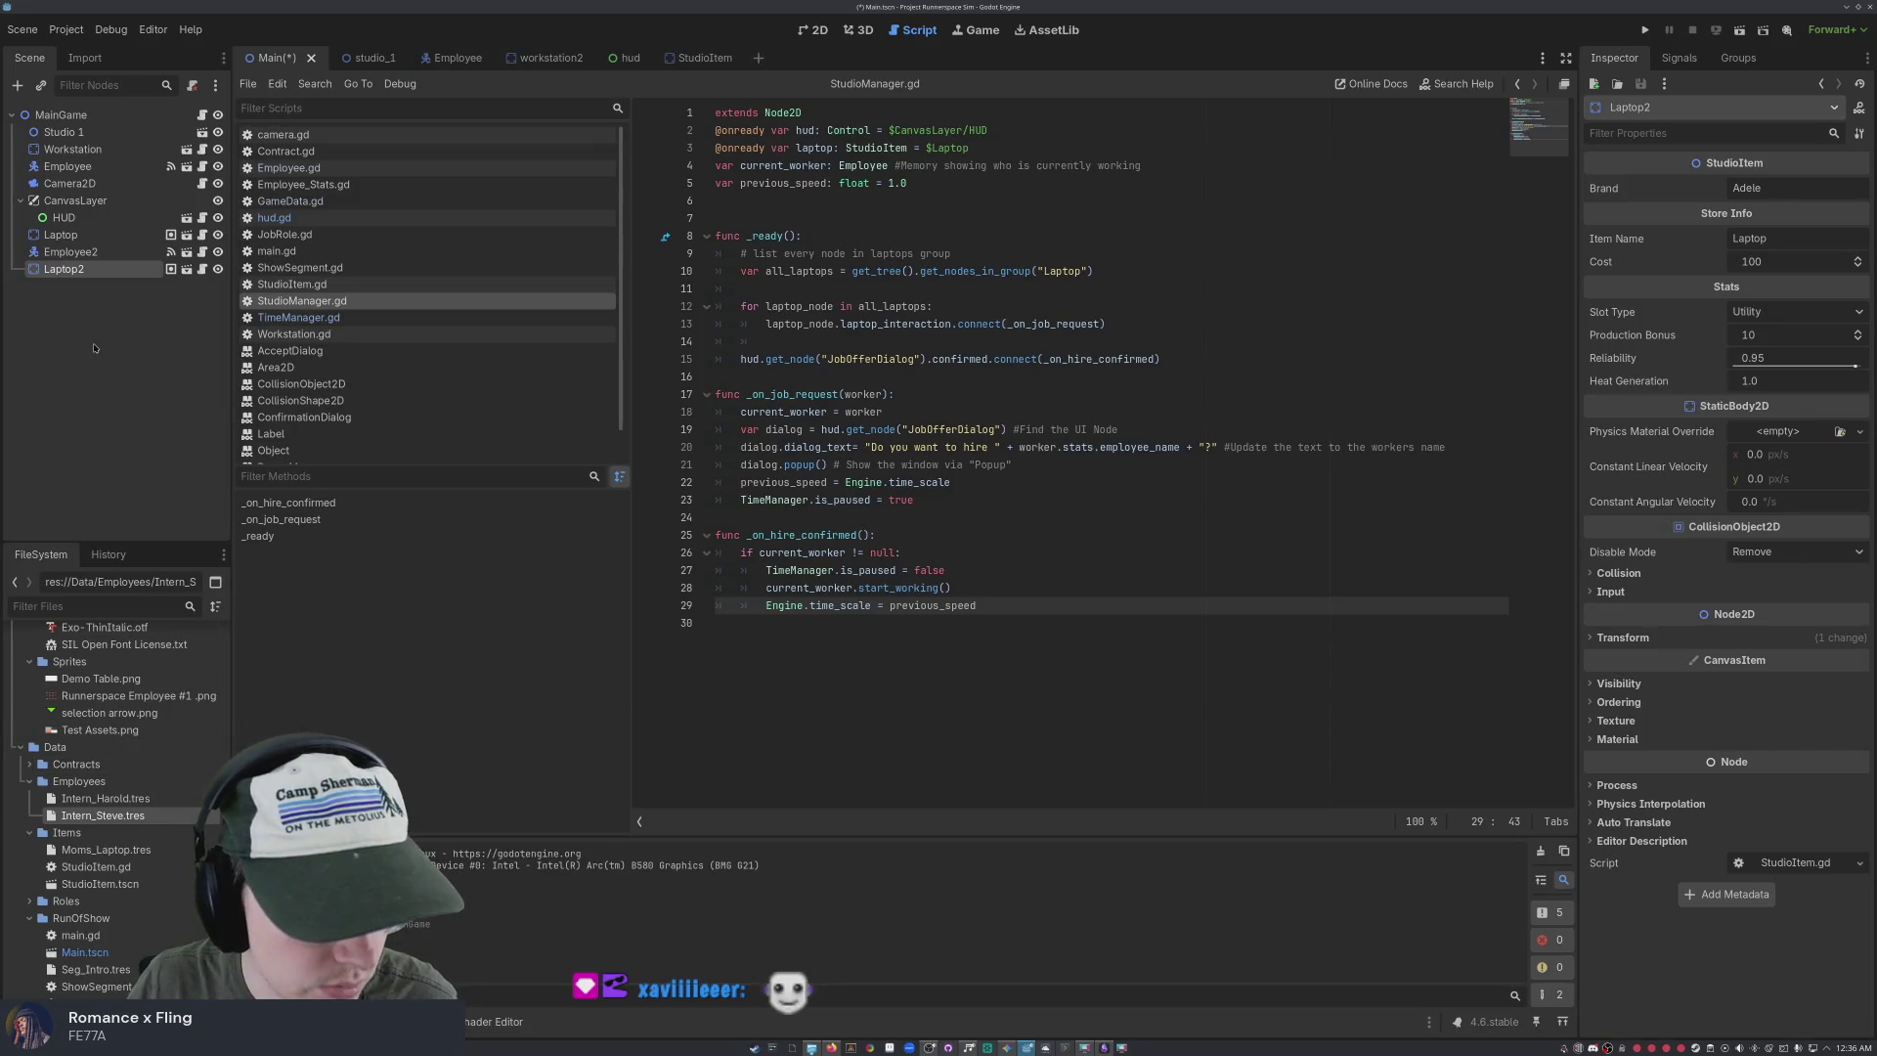
pyautogui.hotkey('ctrl', 'z')
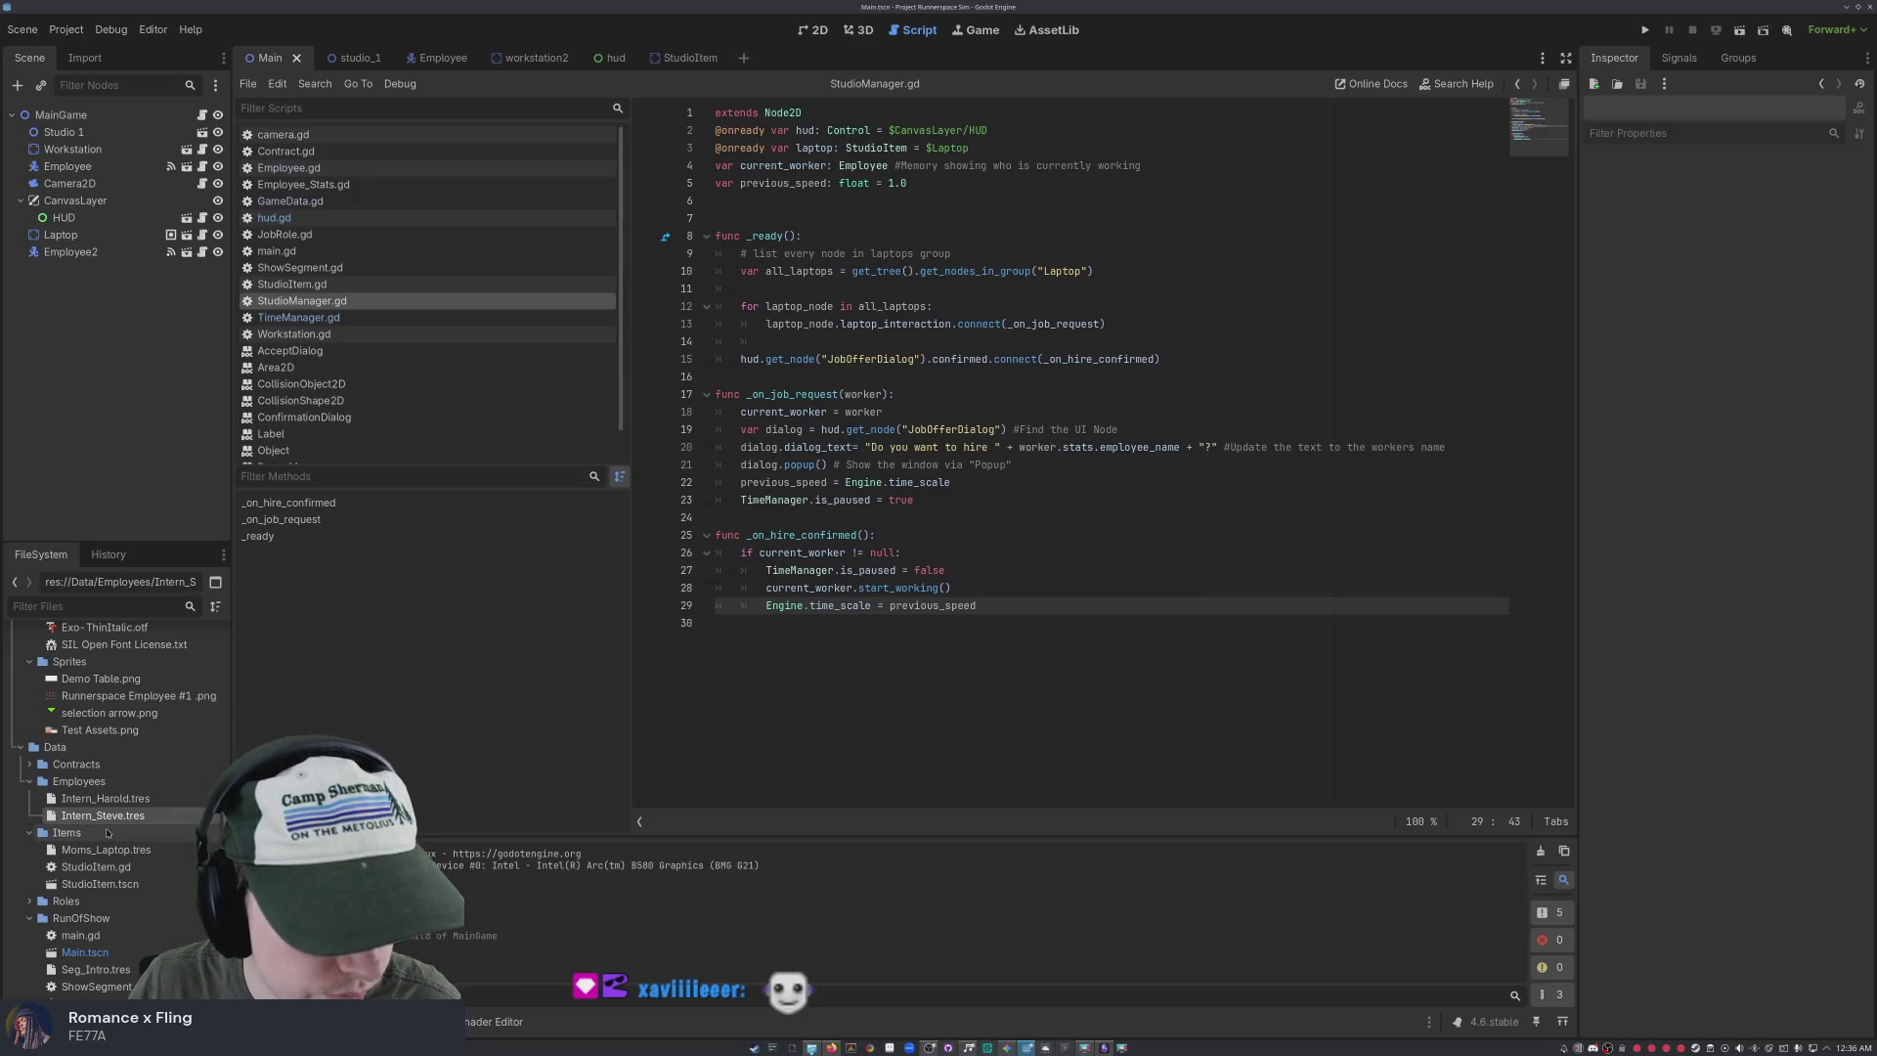
pyautogui.rightClick(100, 818)
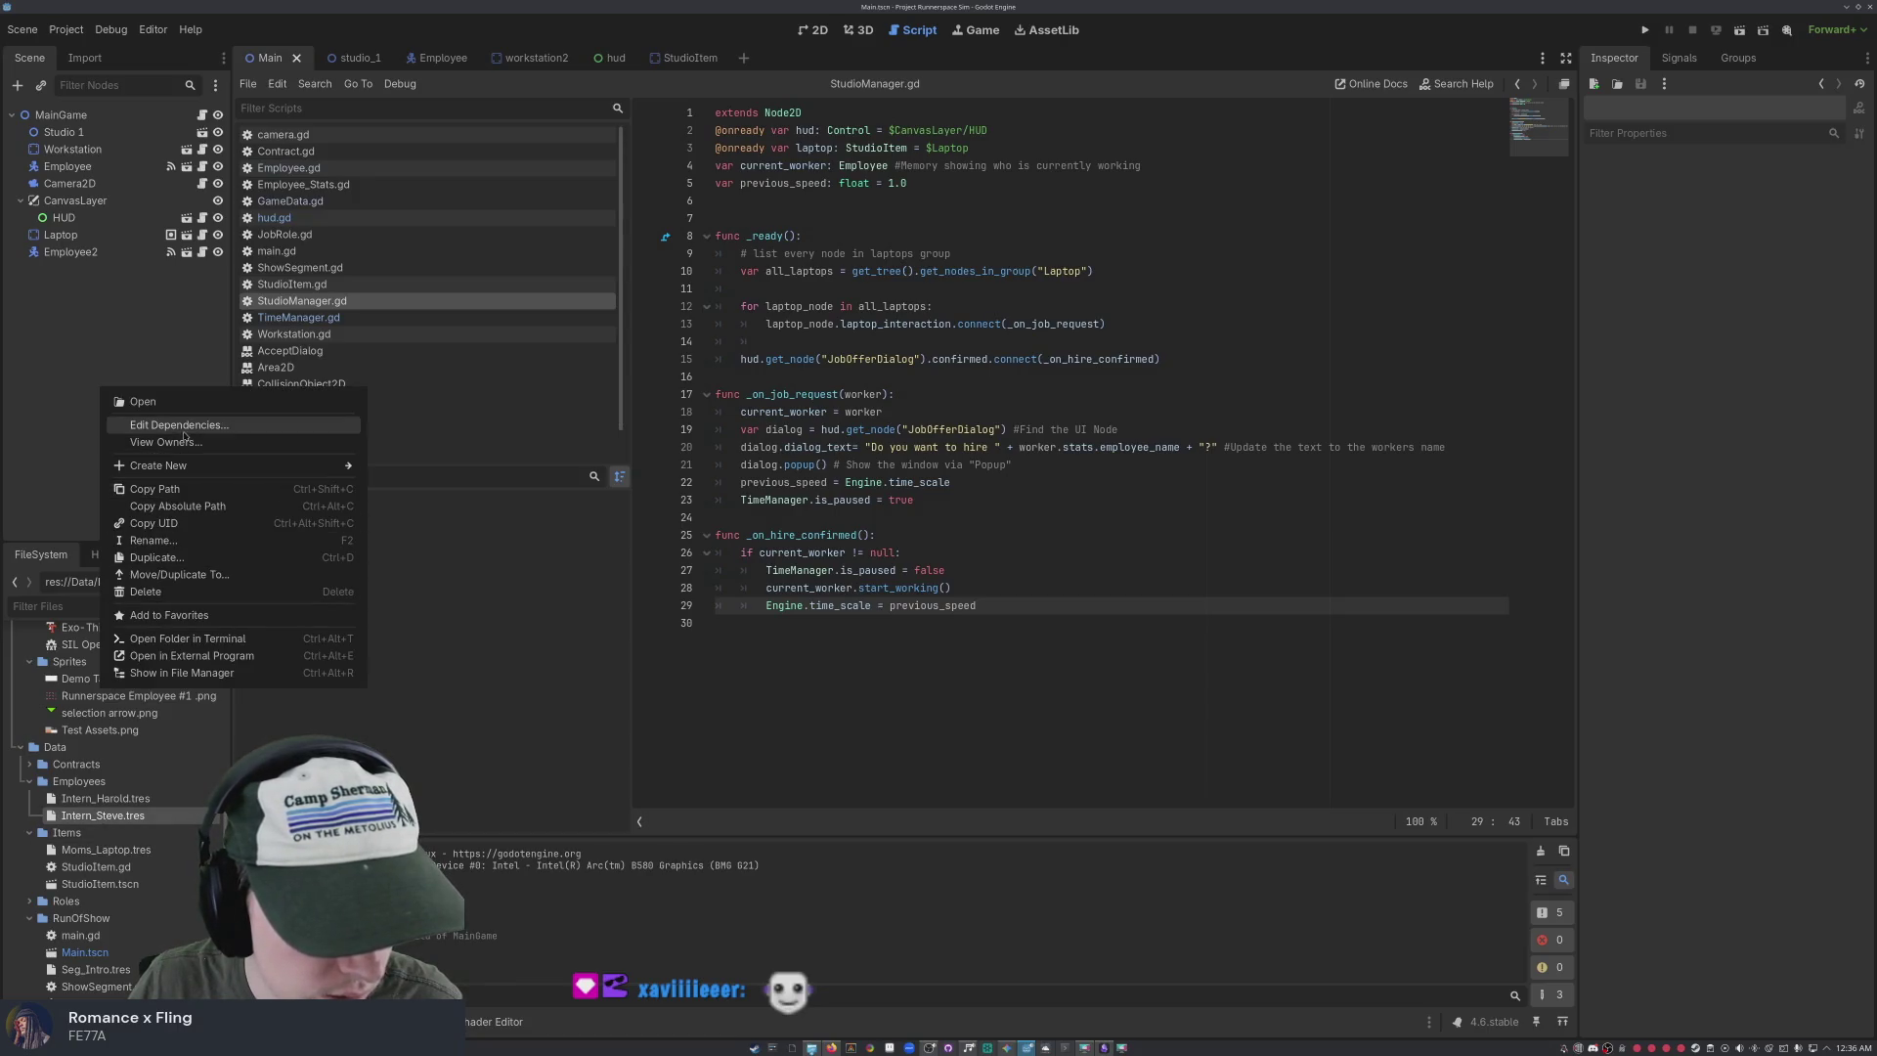
# Duplicate Intern_Steve.tres as Intern_Xavier.tres
pyautogui.click(179, 558)
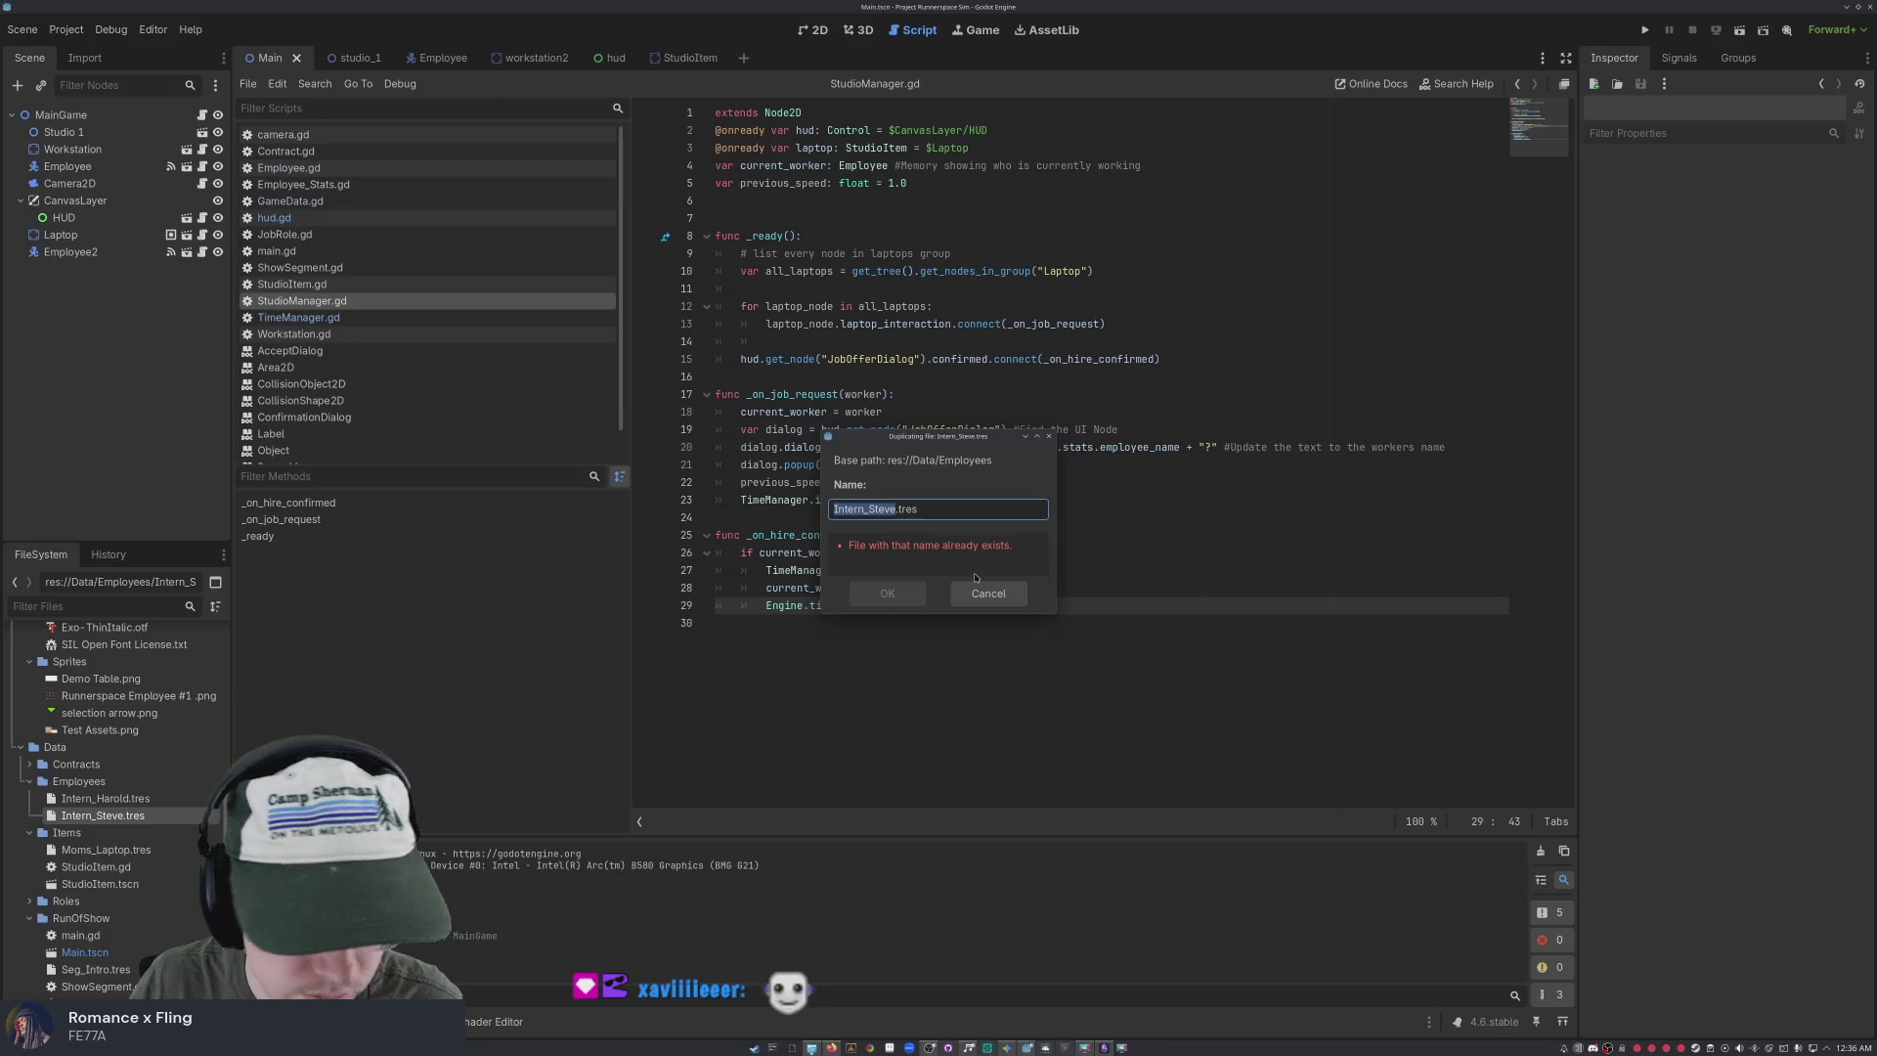
pyautogui.click(897, 509)
pyautogui.press('BackSpace')
pyautogui.press('BackSpace')
pyautogui.press('BackSpace')
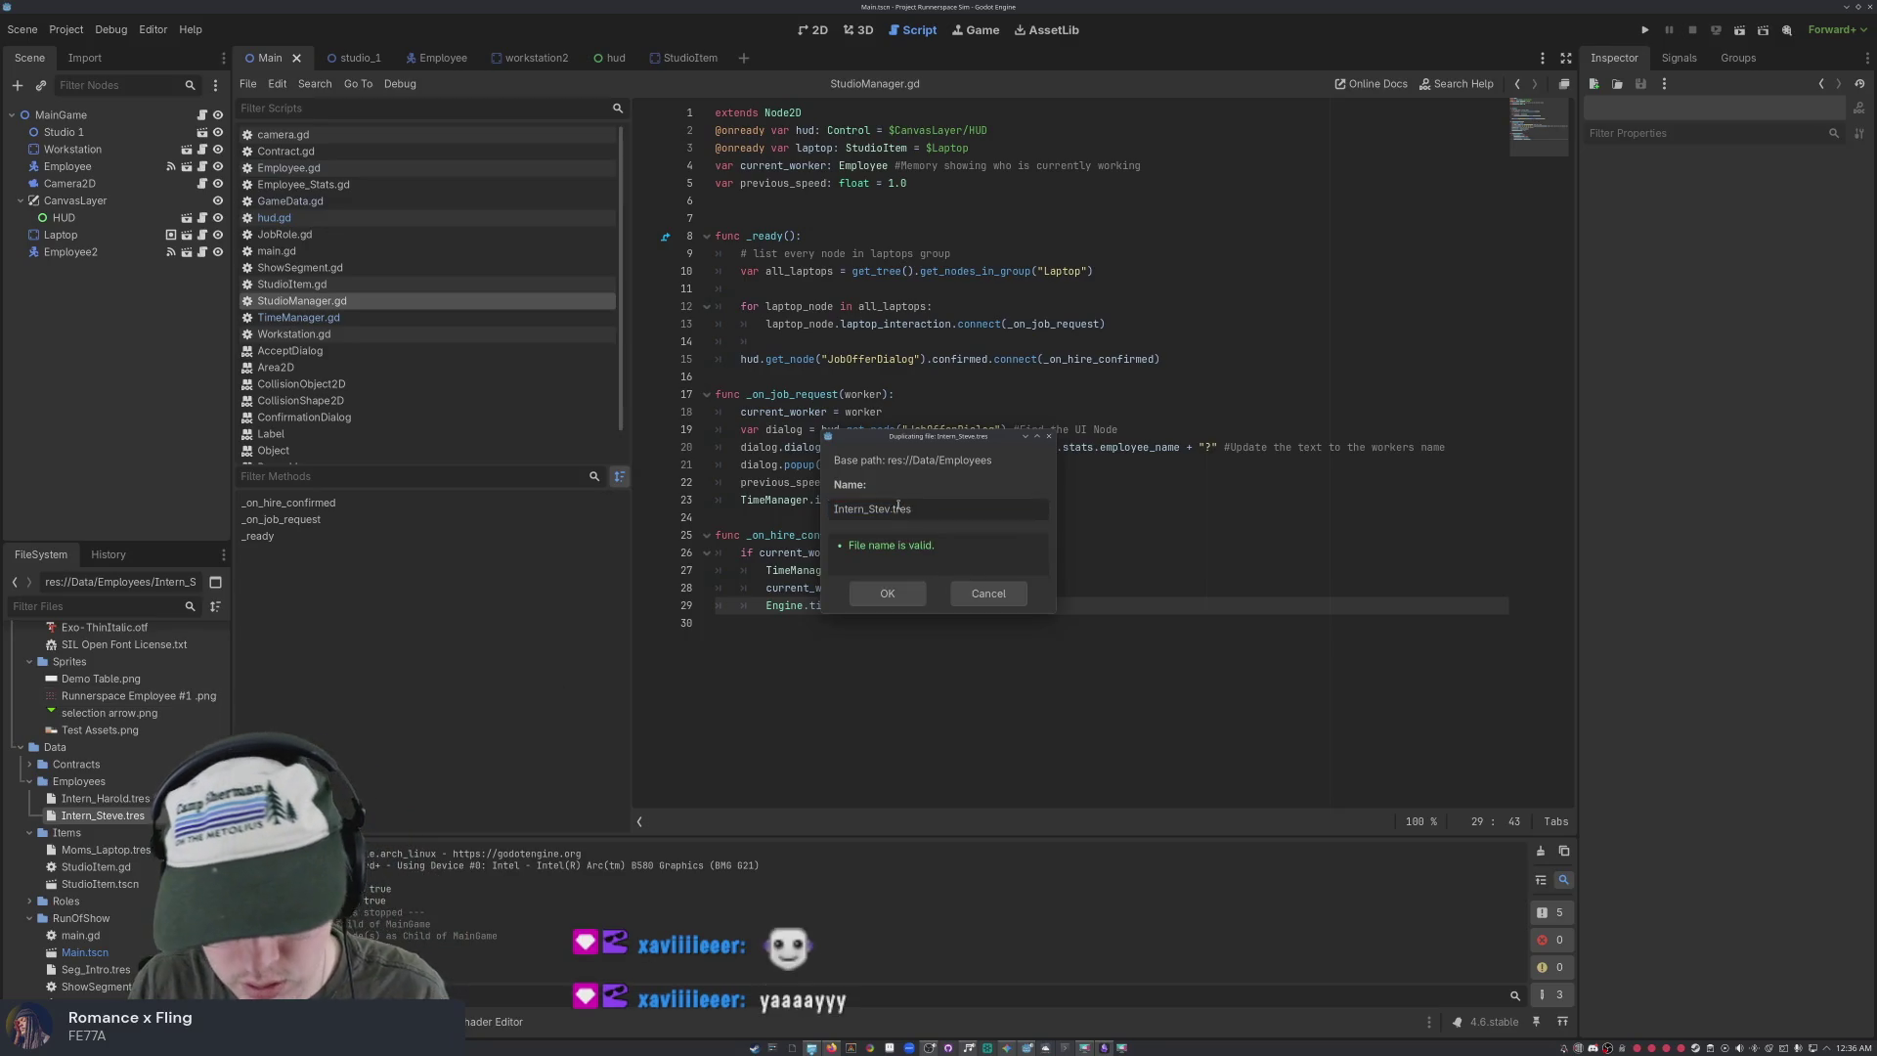
pyautogui.write('Xavier')
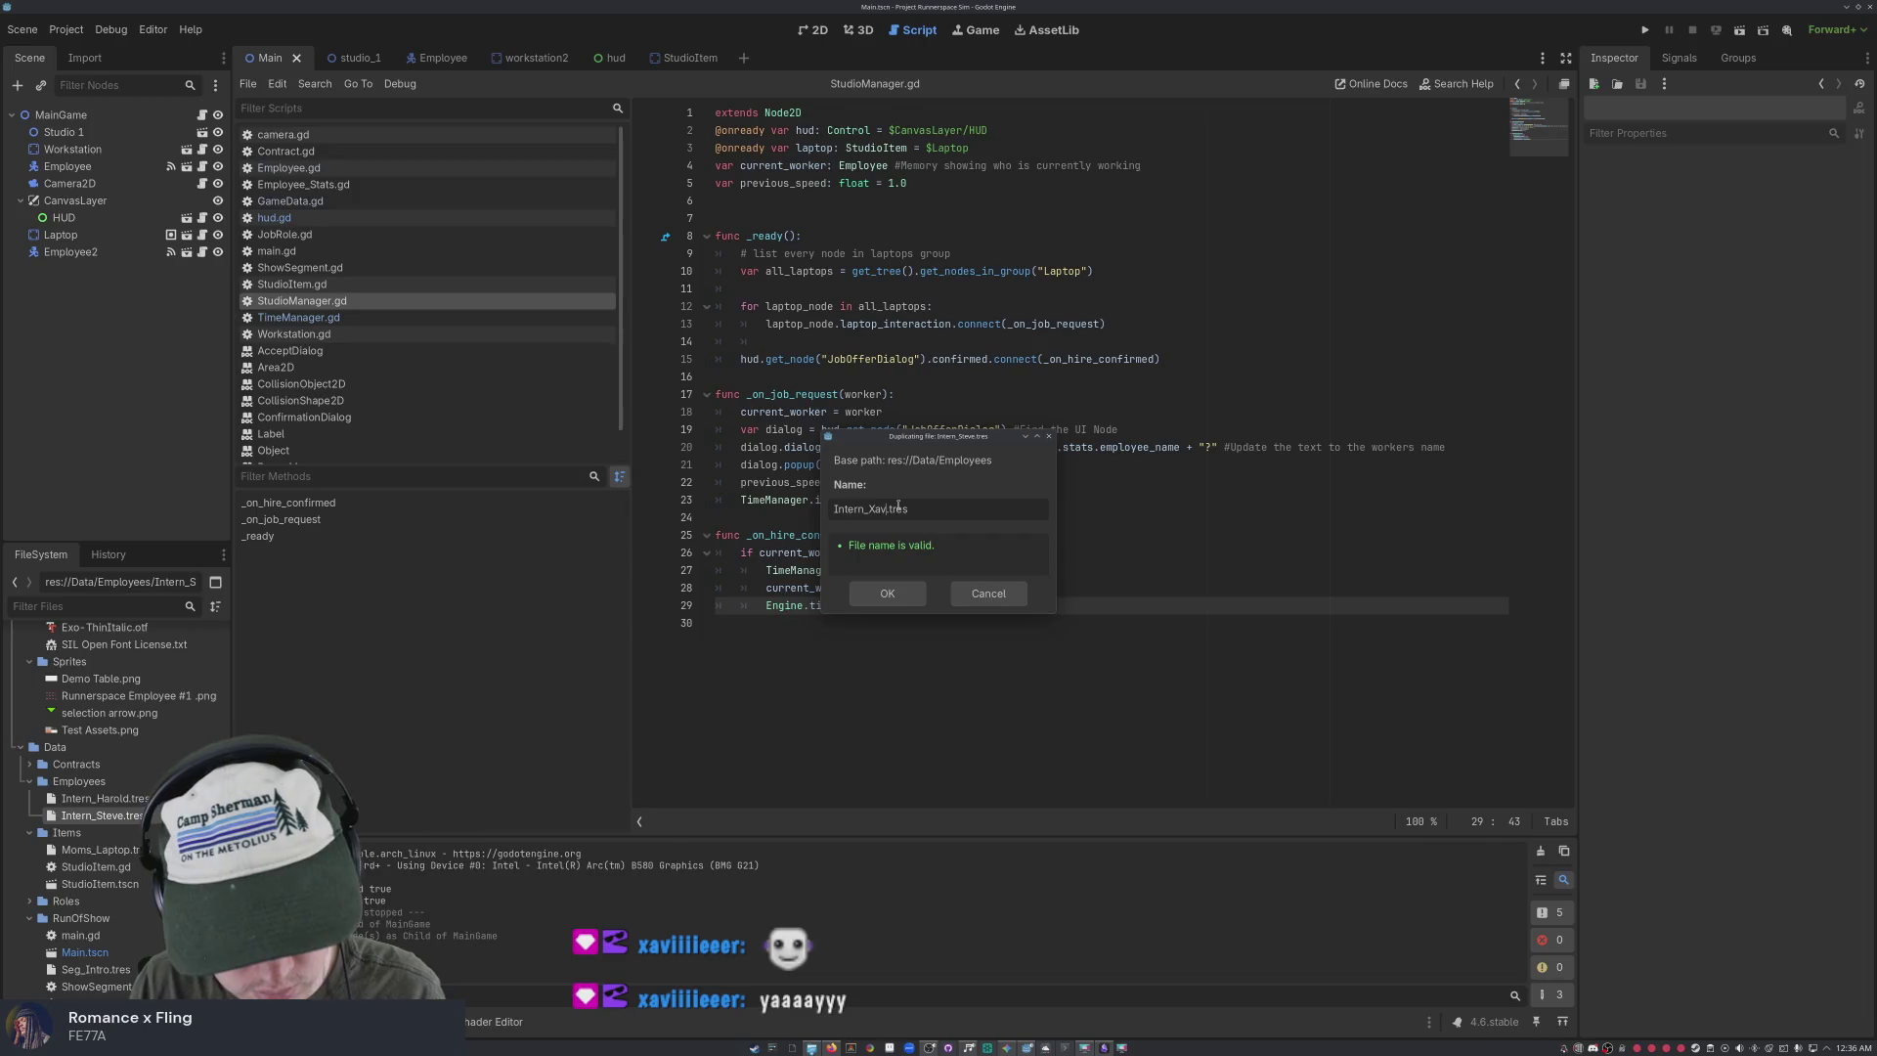
pyautogui.click(887, 594)
# Set Intern_Xavier.tres Employee Name to 'Intern Xavier' and save with Ctrl+S
pyautogui.click(148, 834)
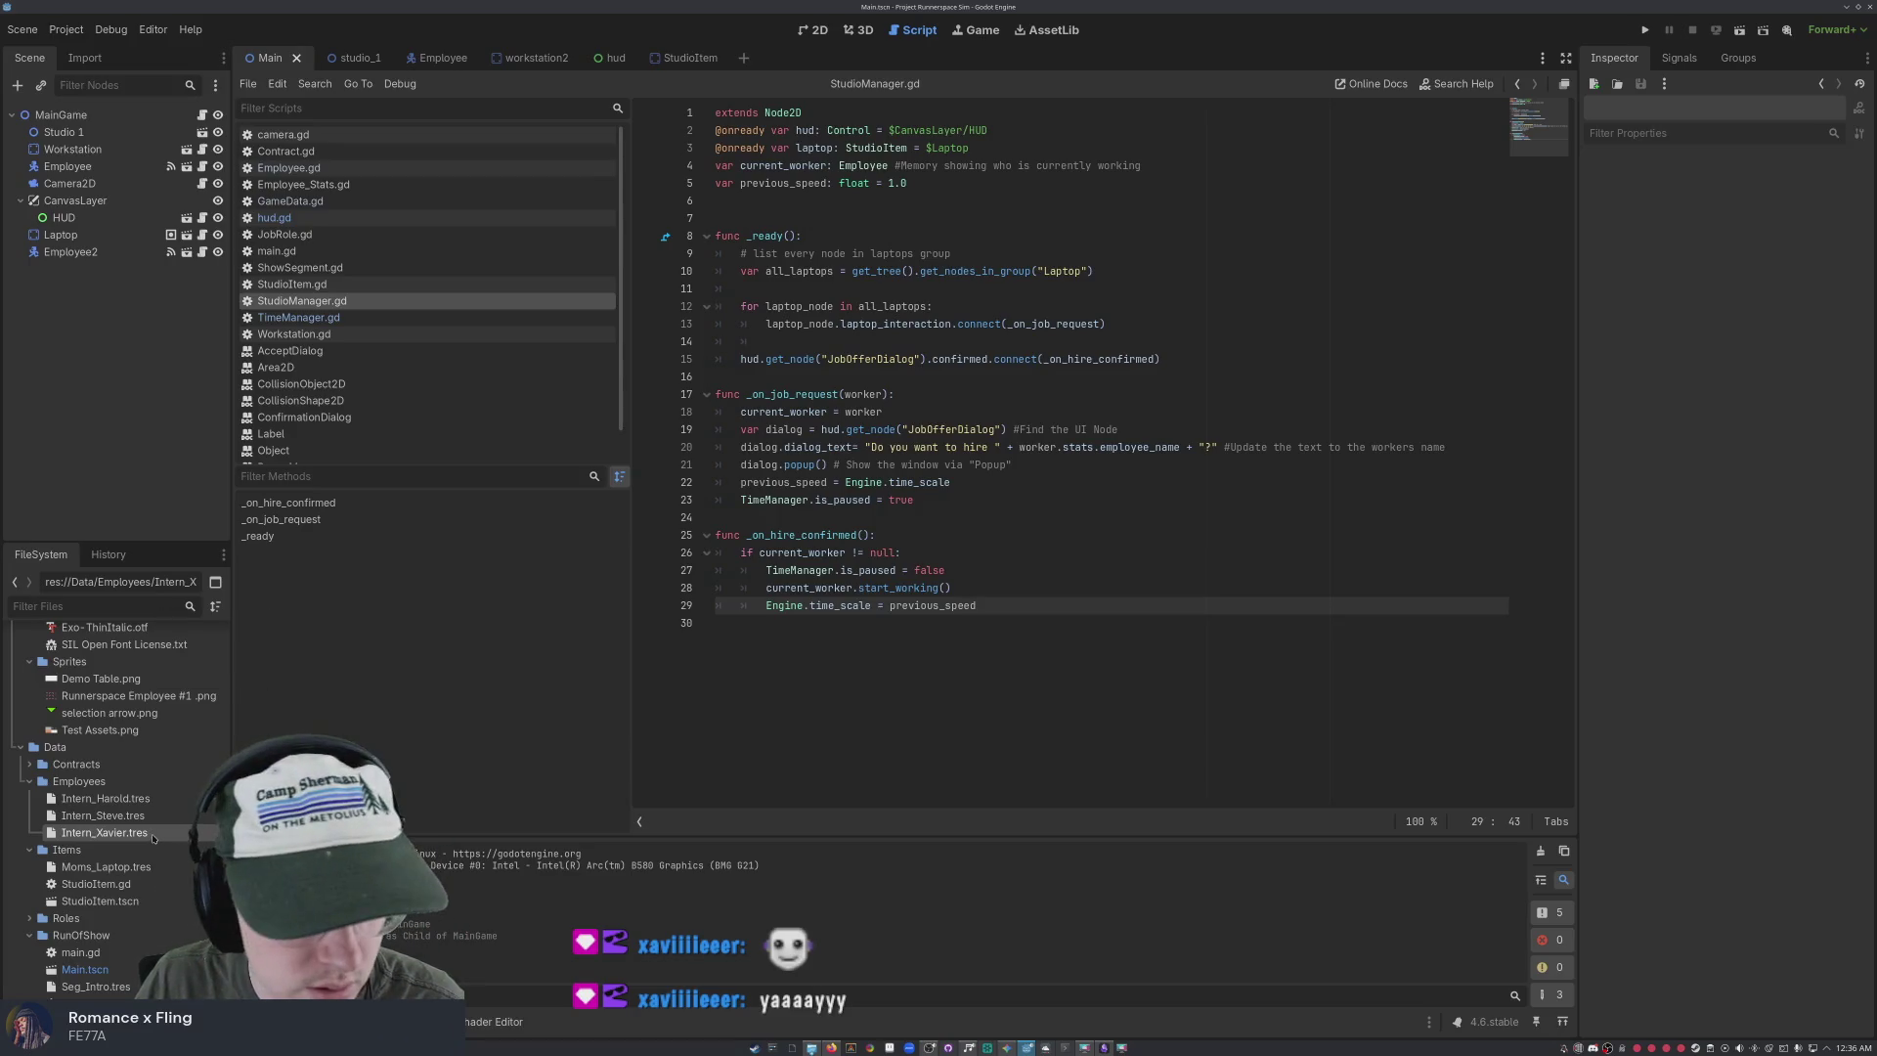
pyautogui.doubleClick(152, 834)
pyautogui.doubleClick(1783, 206)
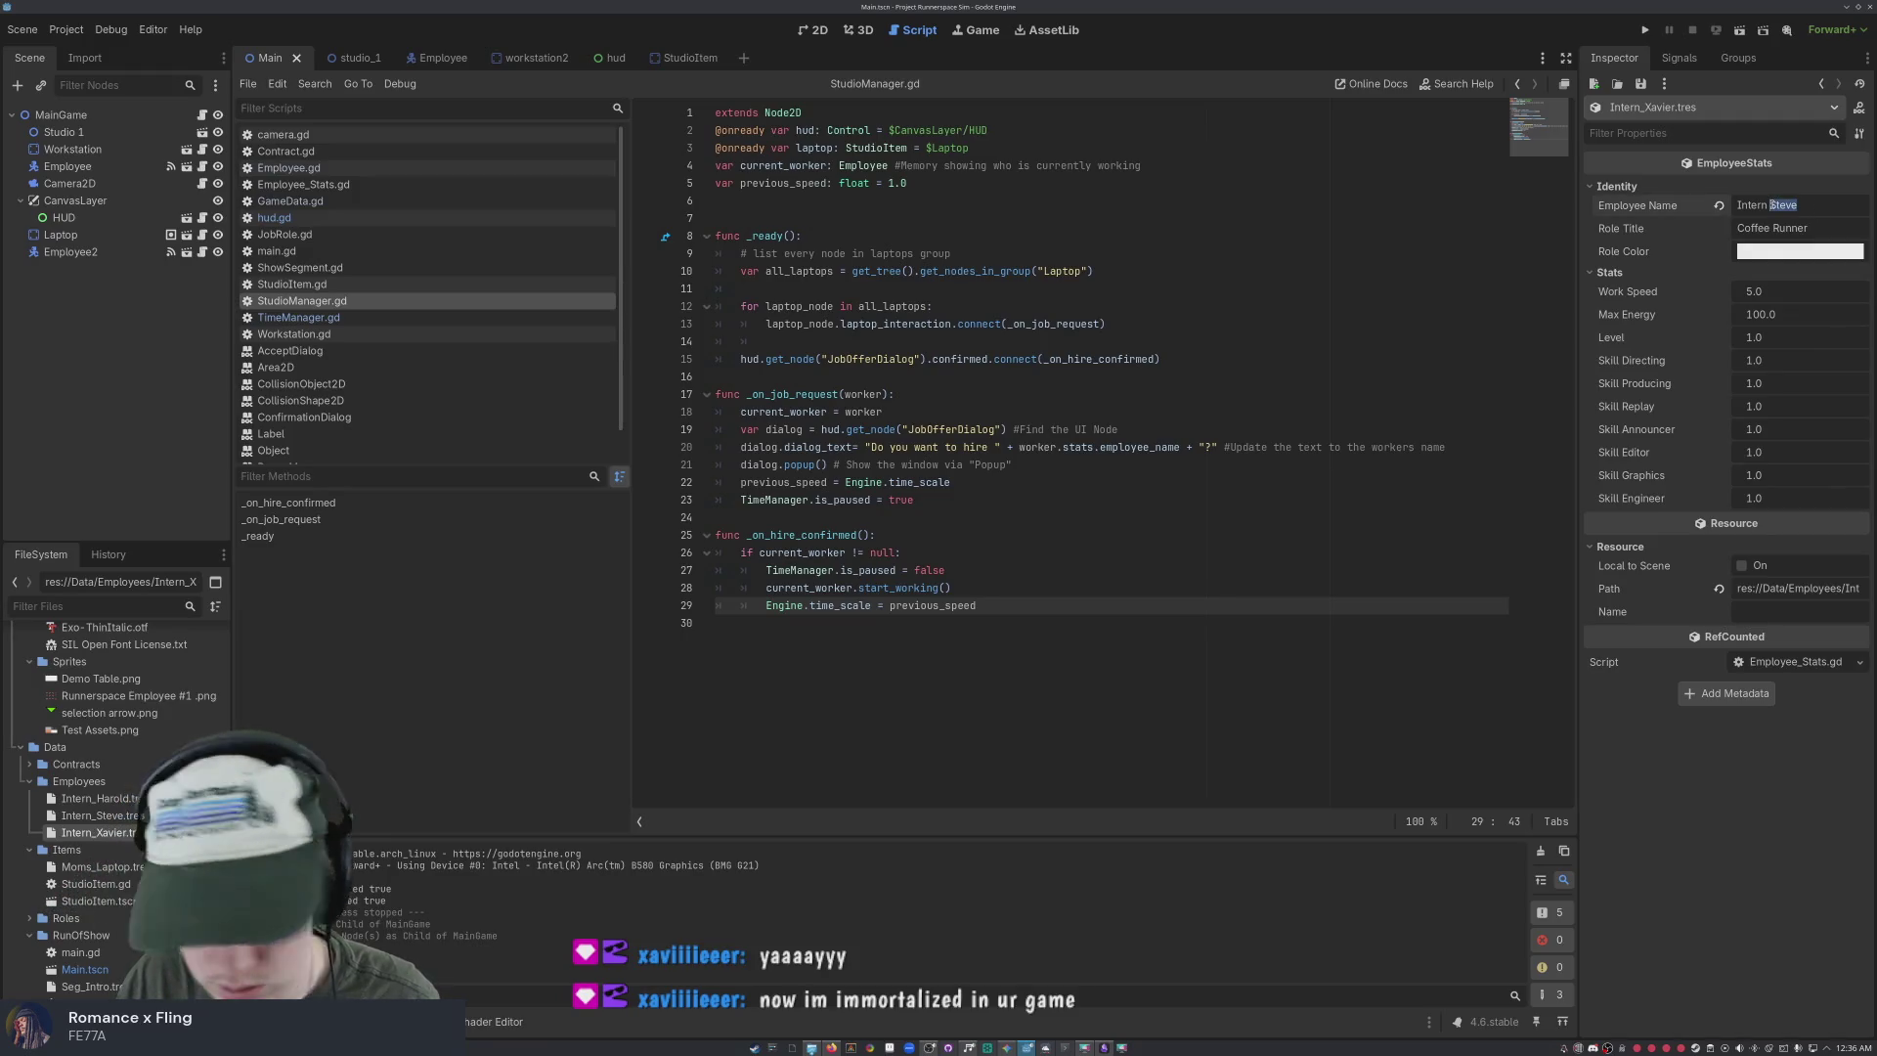
pyautogui.write('Xavier')
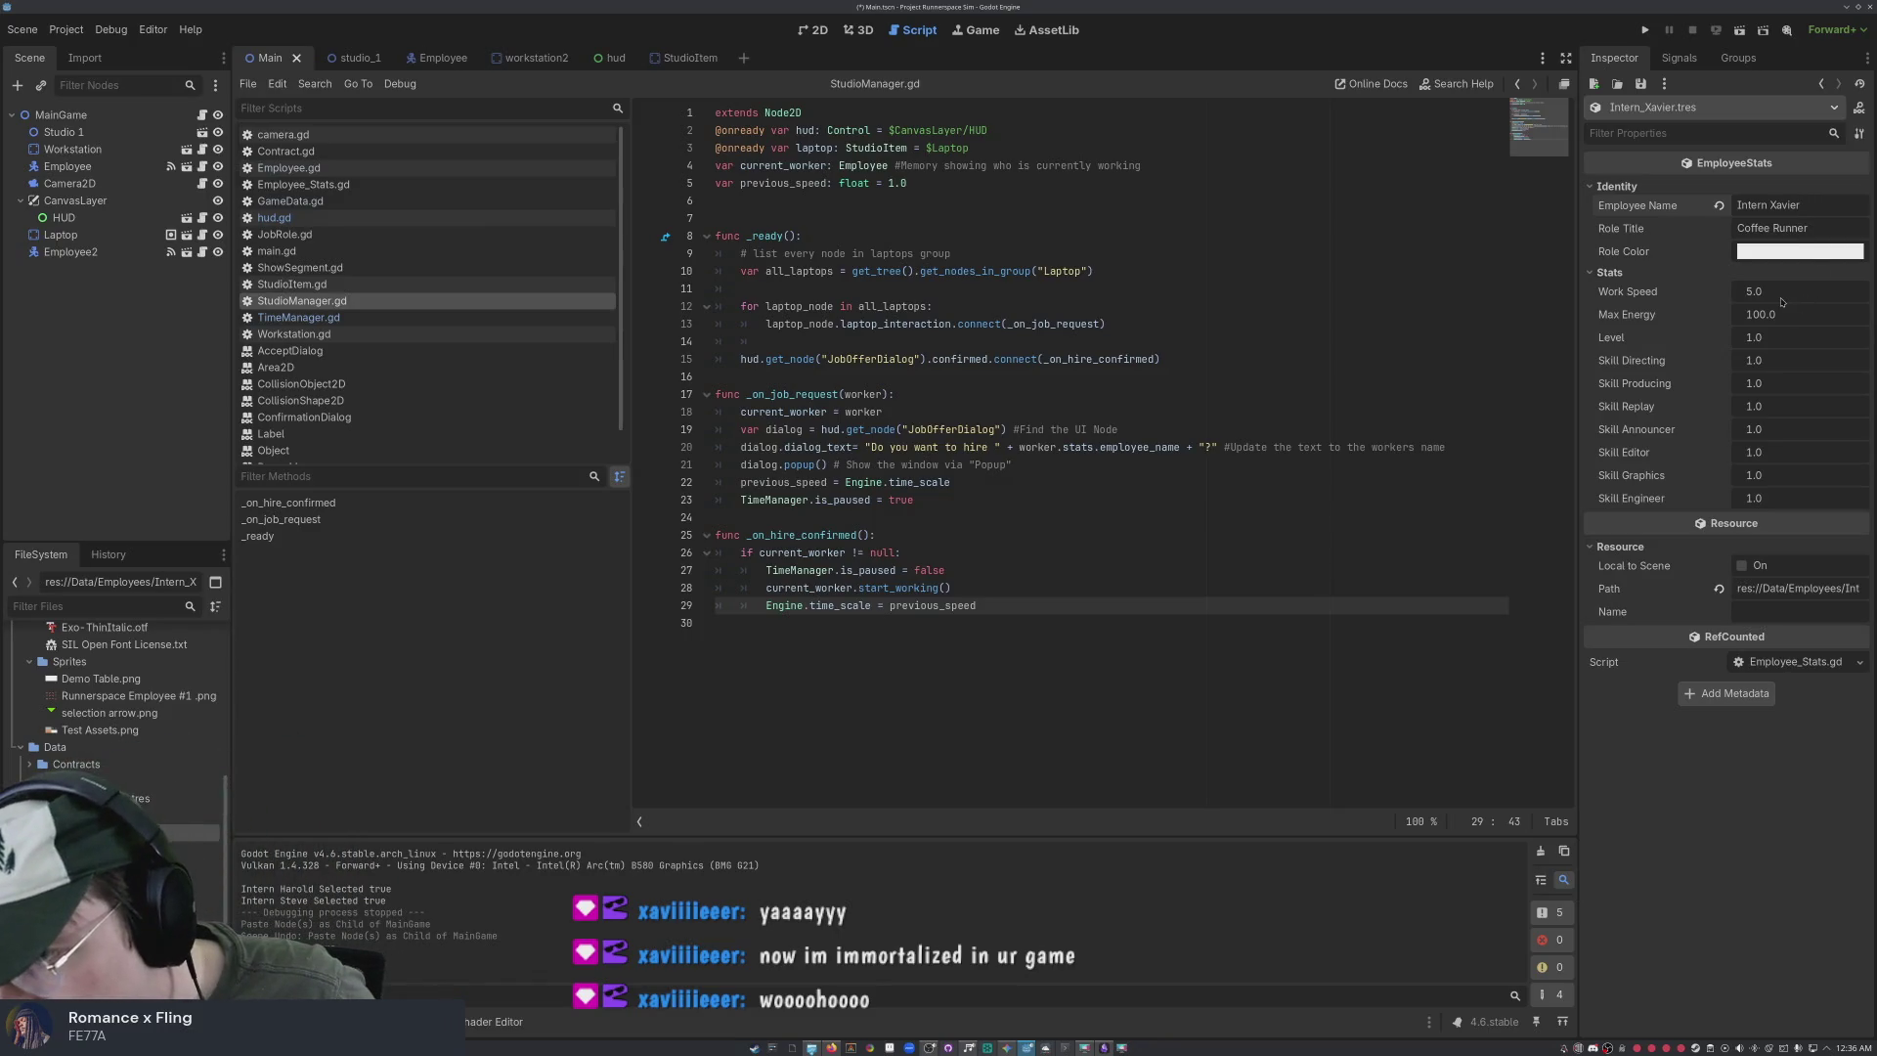
pyautogui.click(1782, 298)
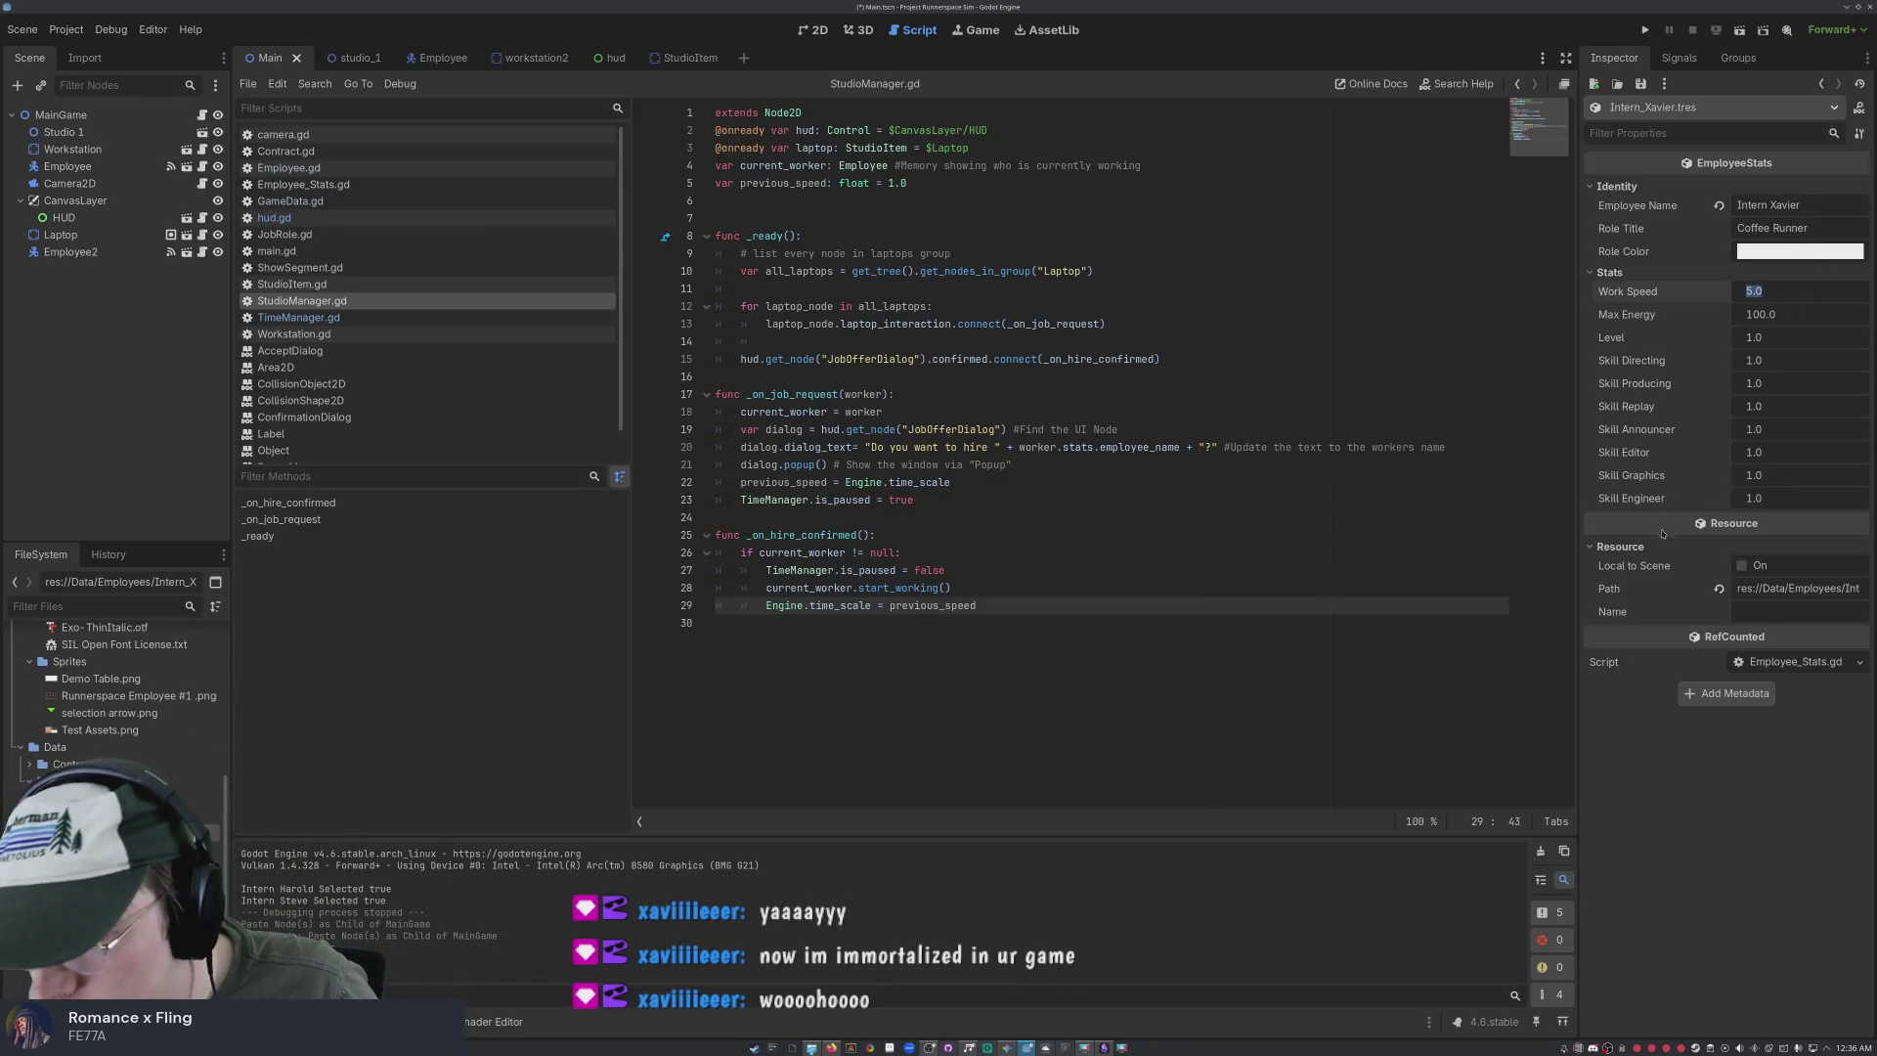
pyautogui.click(1676, 569)
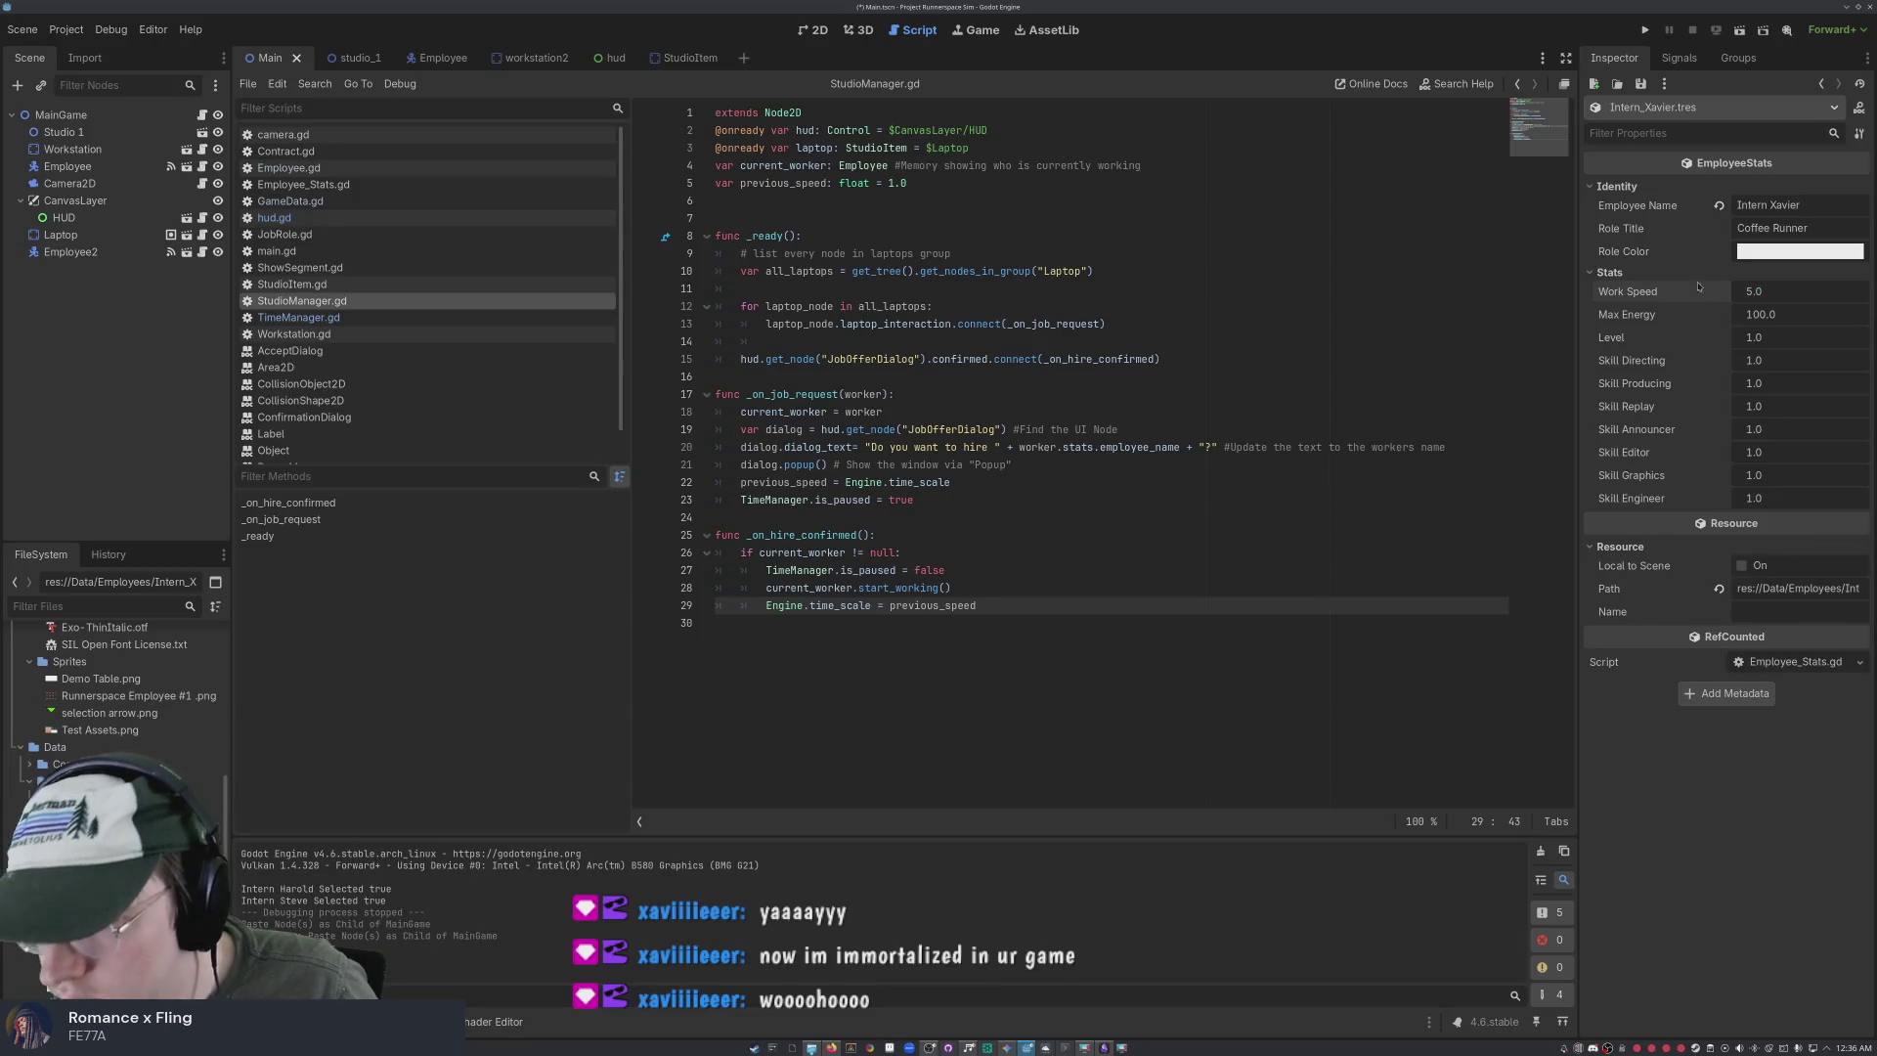
pyautogui.rightClick(1617, 339)
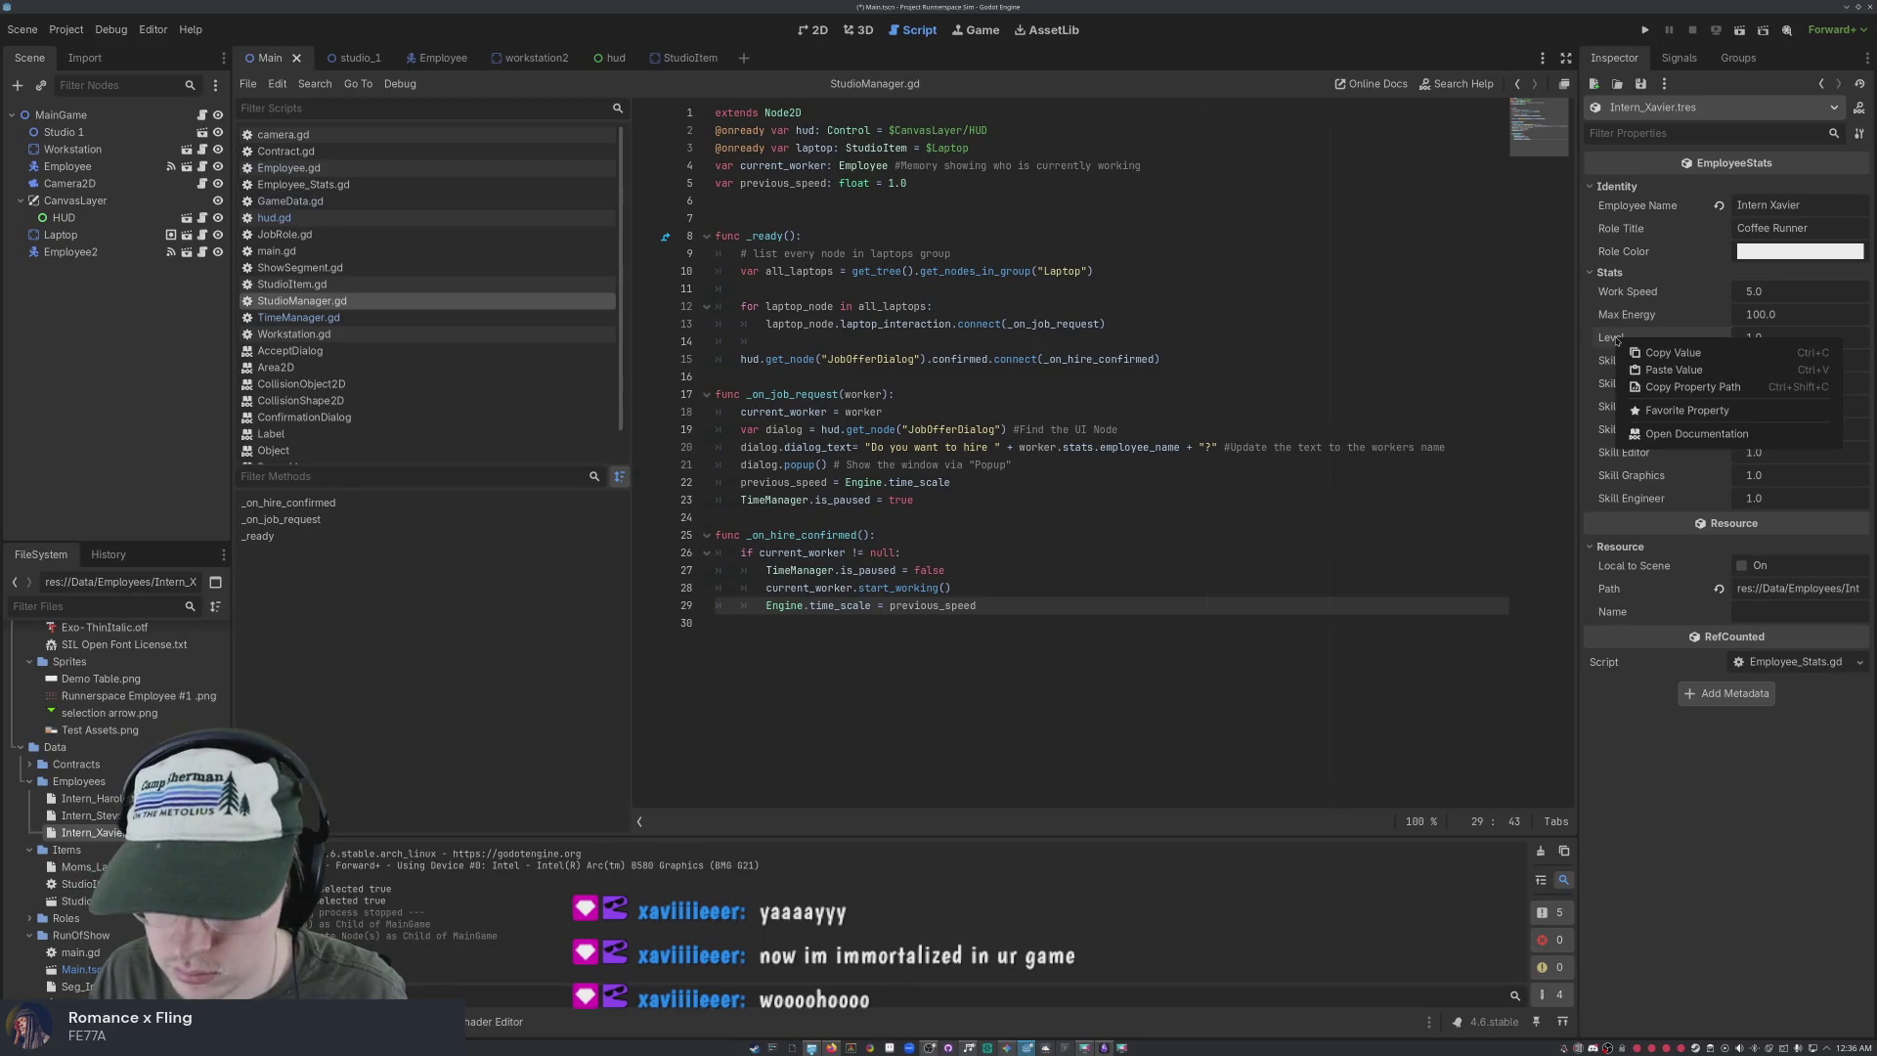
pyautogui.click(1613, 340)
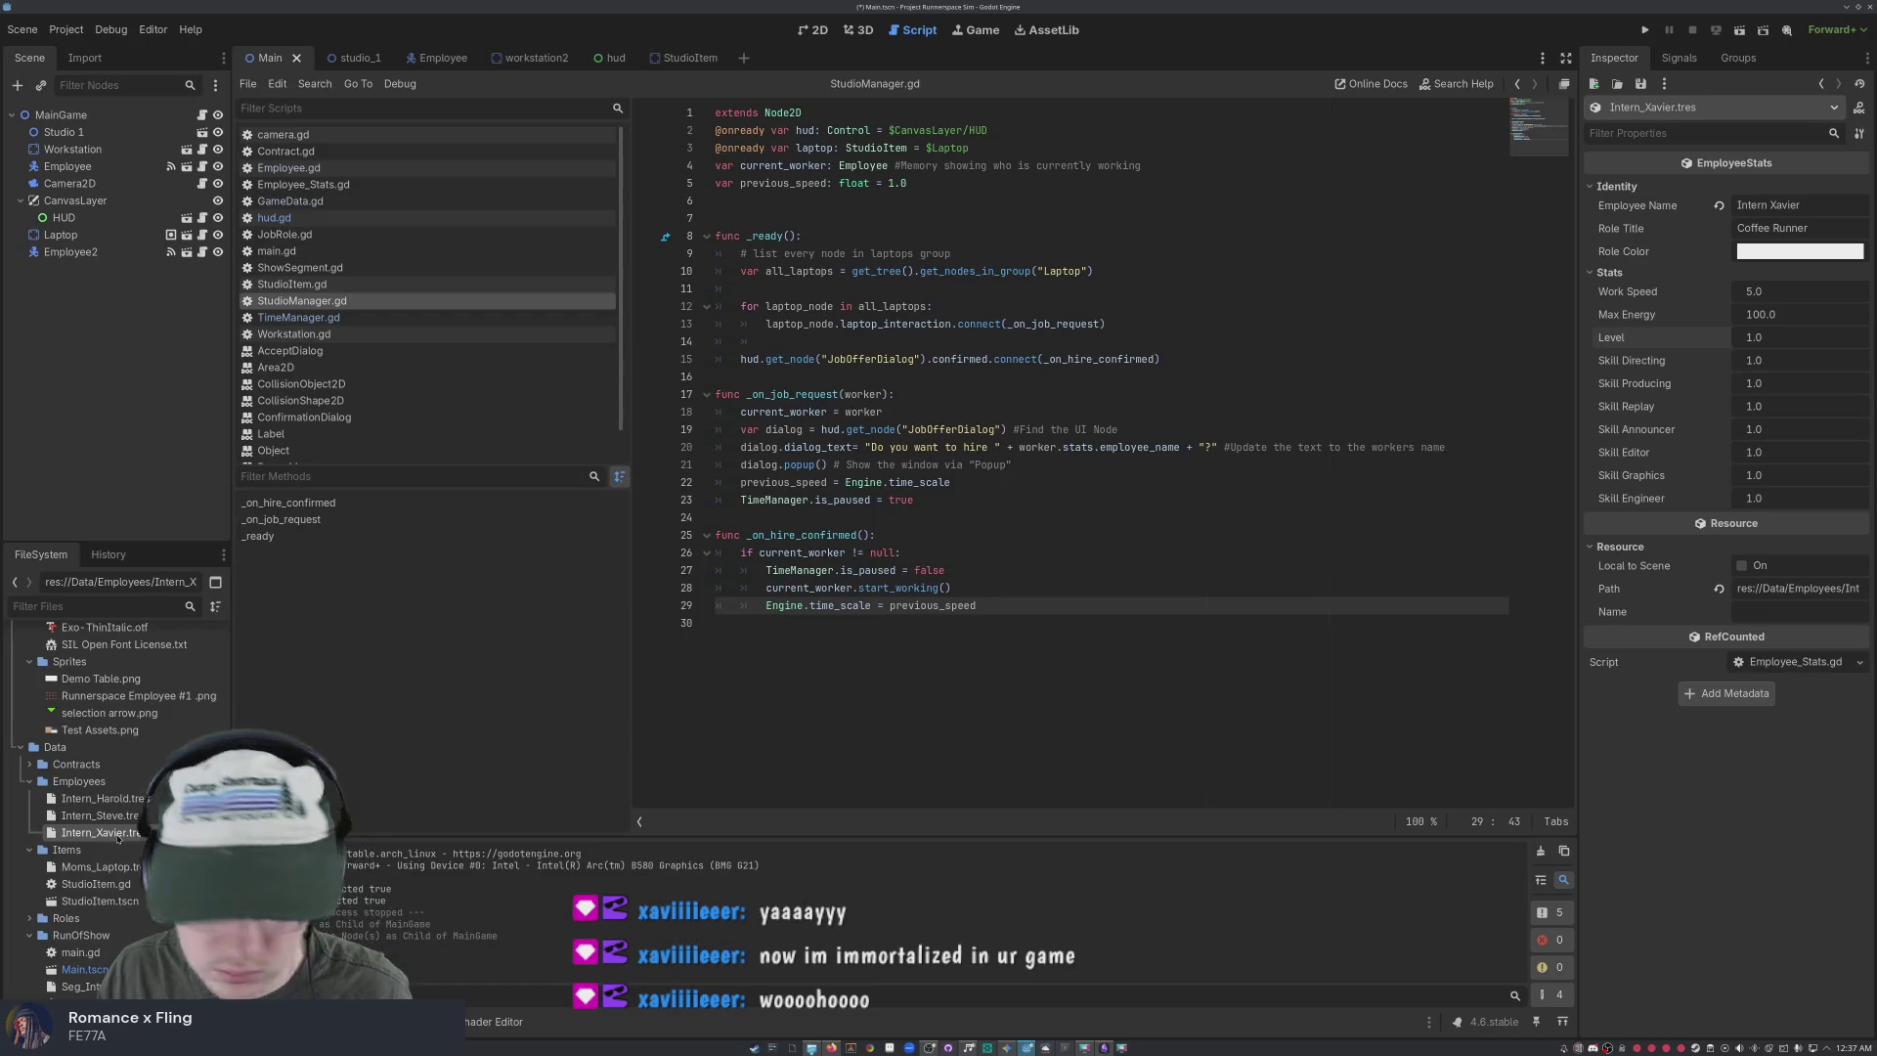
pyautogui.hotkey('ctrl', 's')
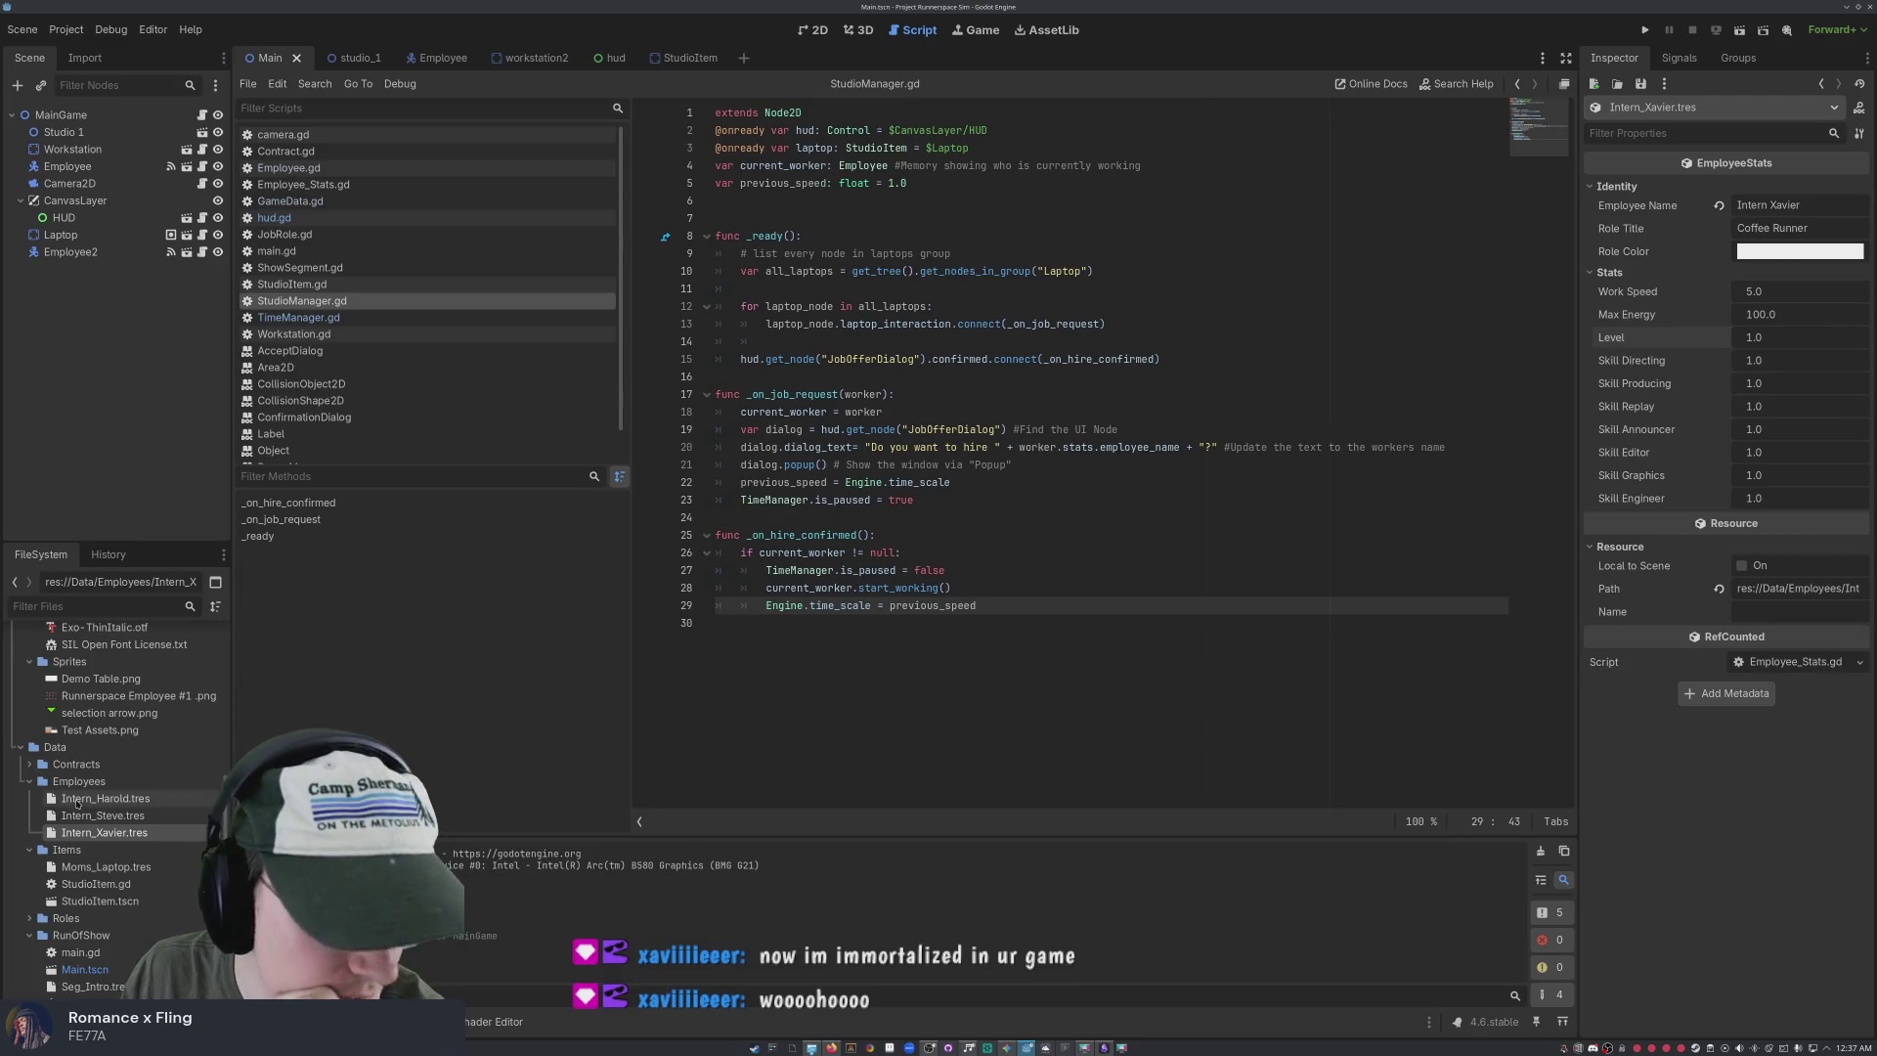
# Select Employee.tscn in the FileSystem and start dragging it into the scene
pyautogui.scroll(-5, 101, 843)
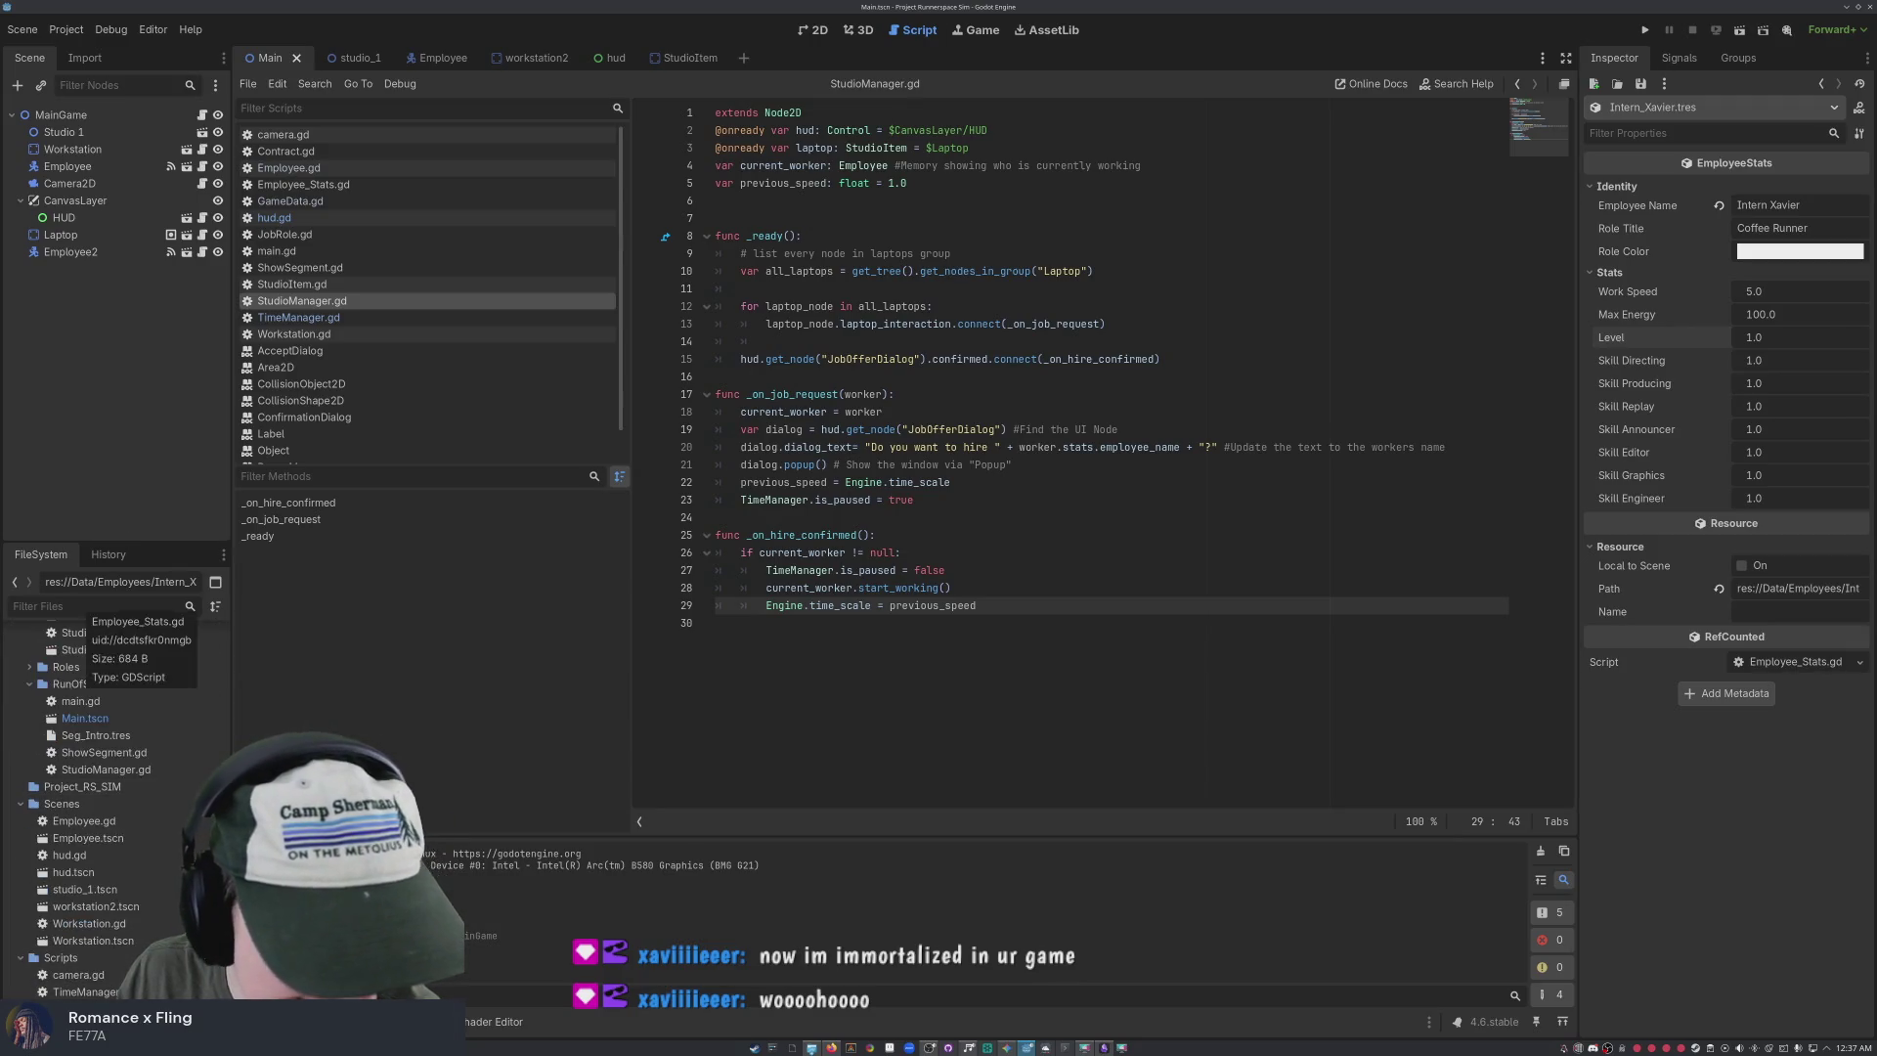
pyautogui.scroll(3, 95, 958)
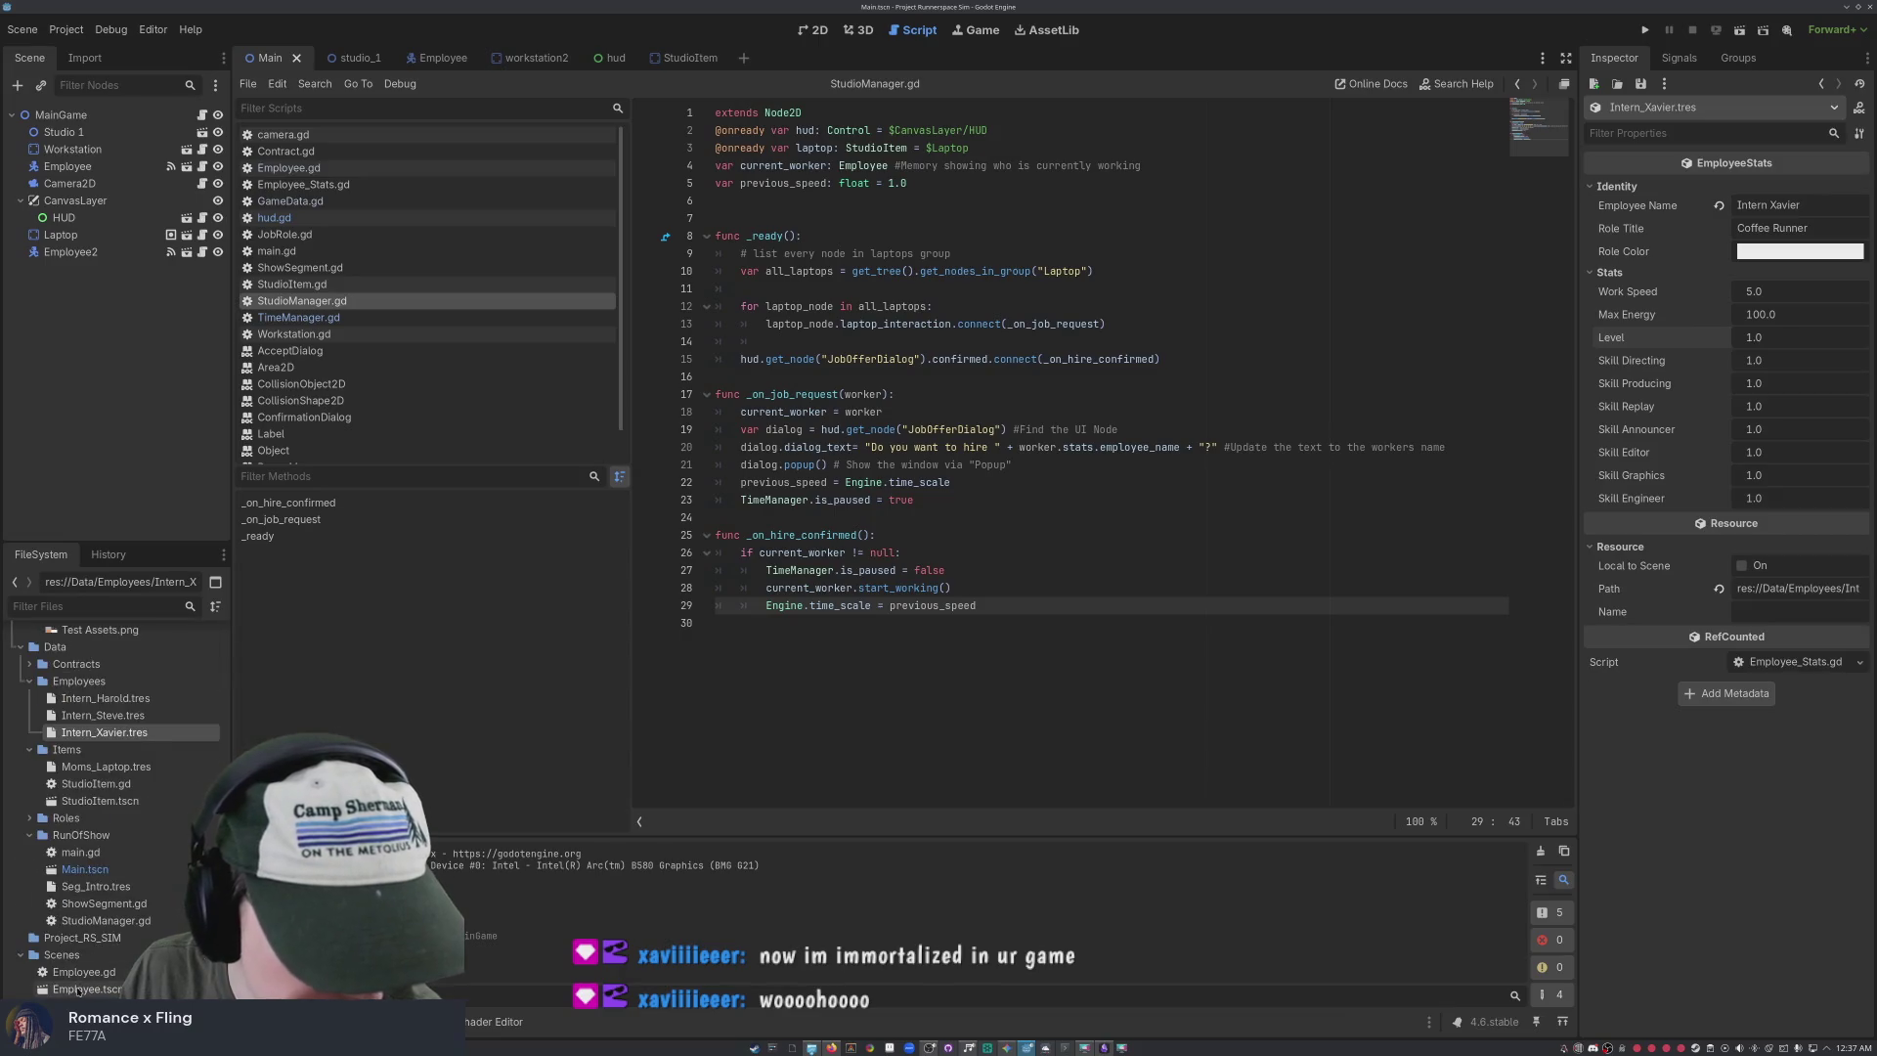
pyautogui.click(82, 973)
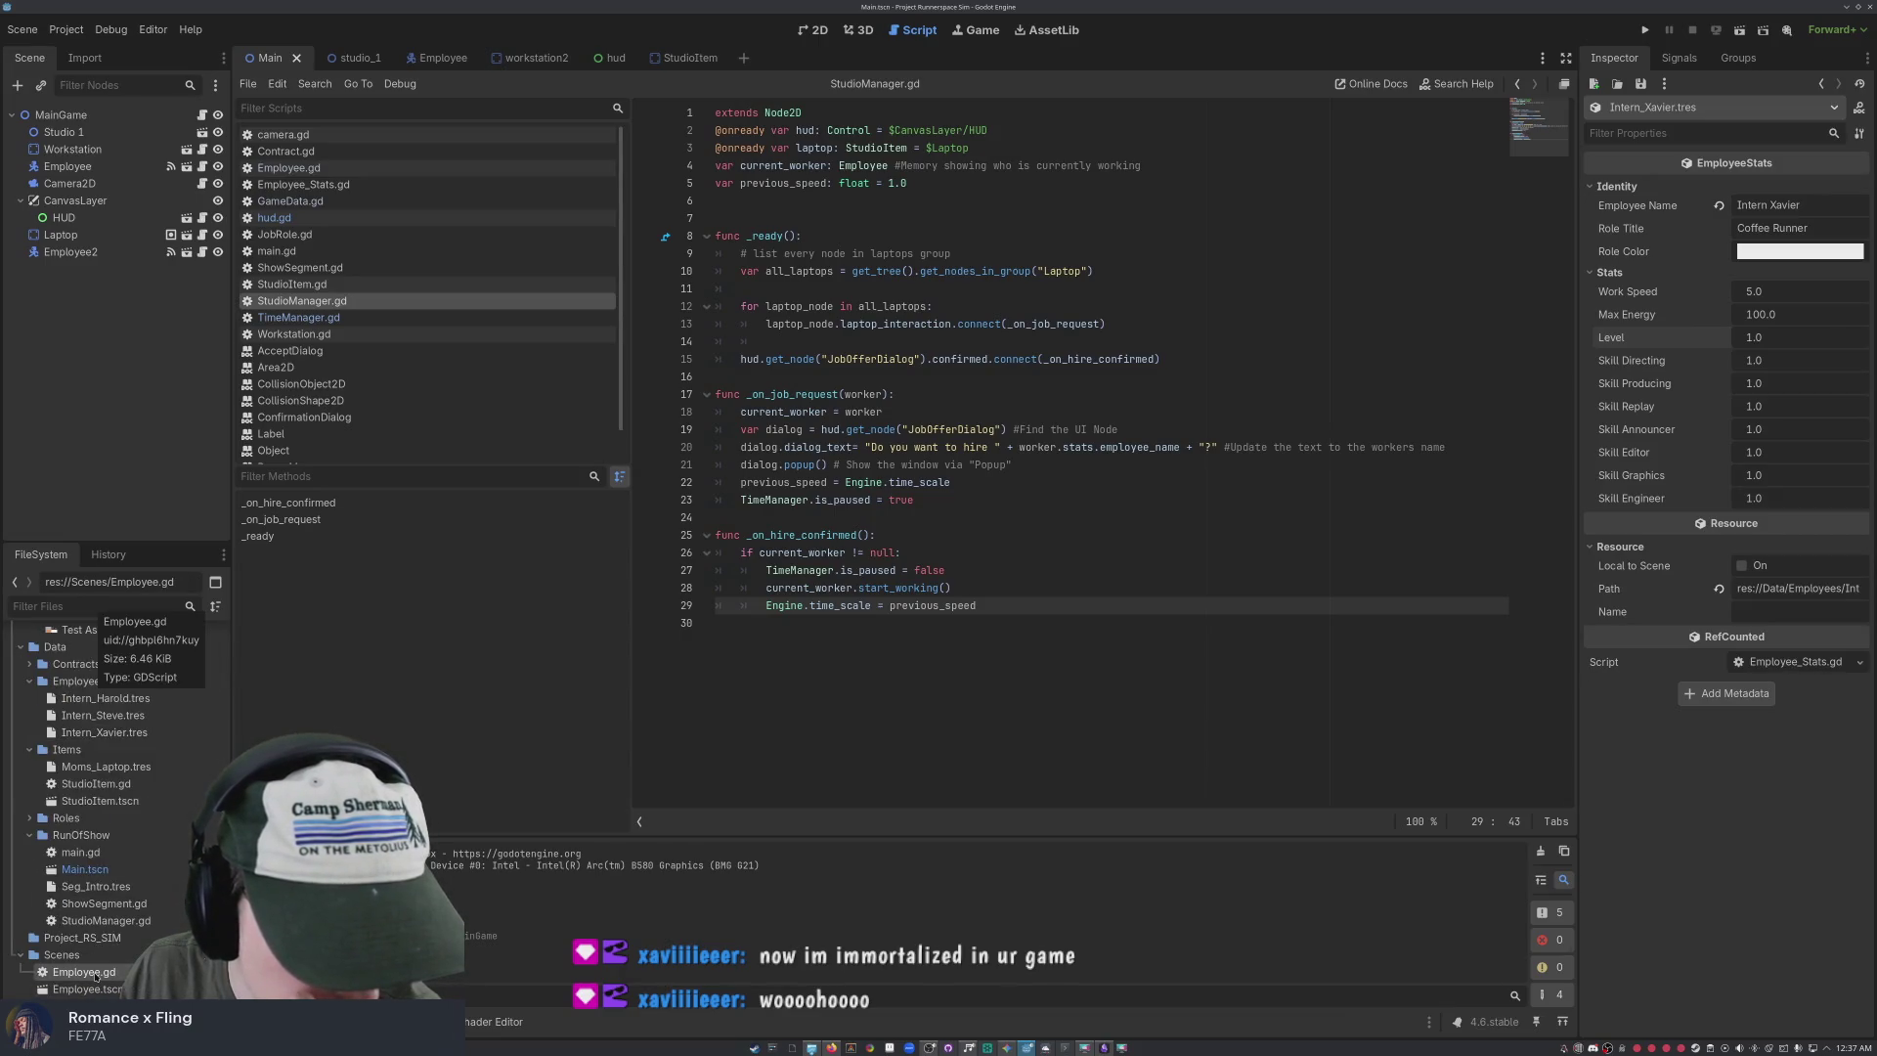
pyautogui.click(101, 991)
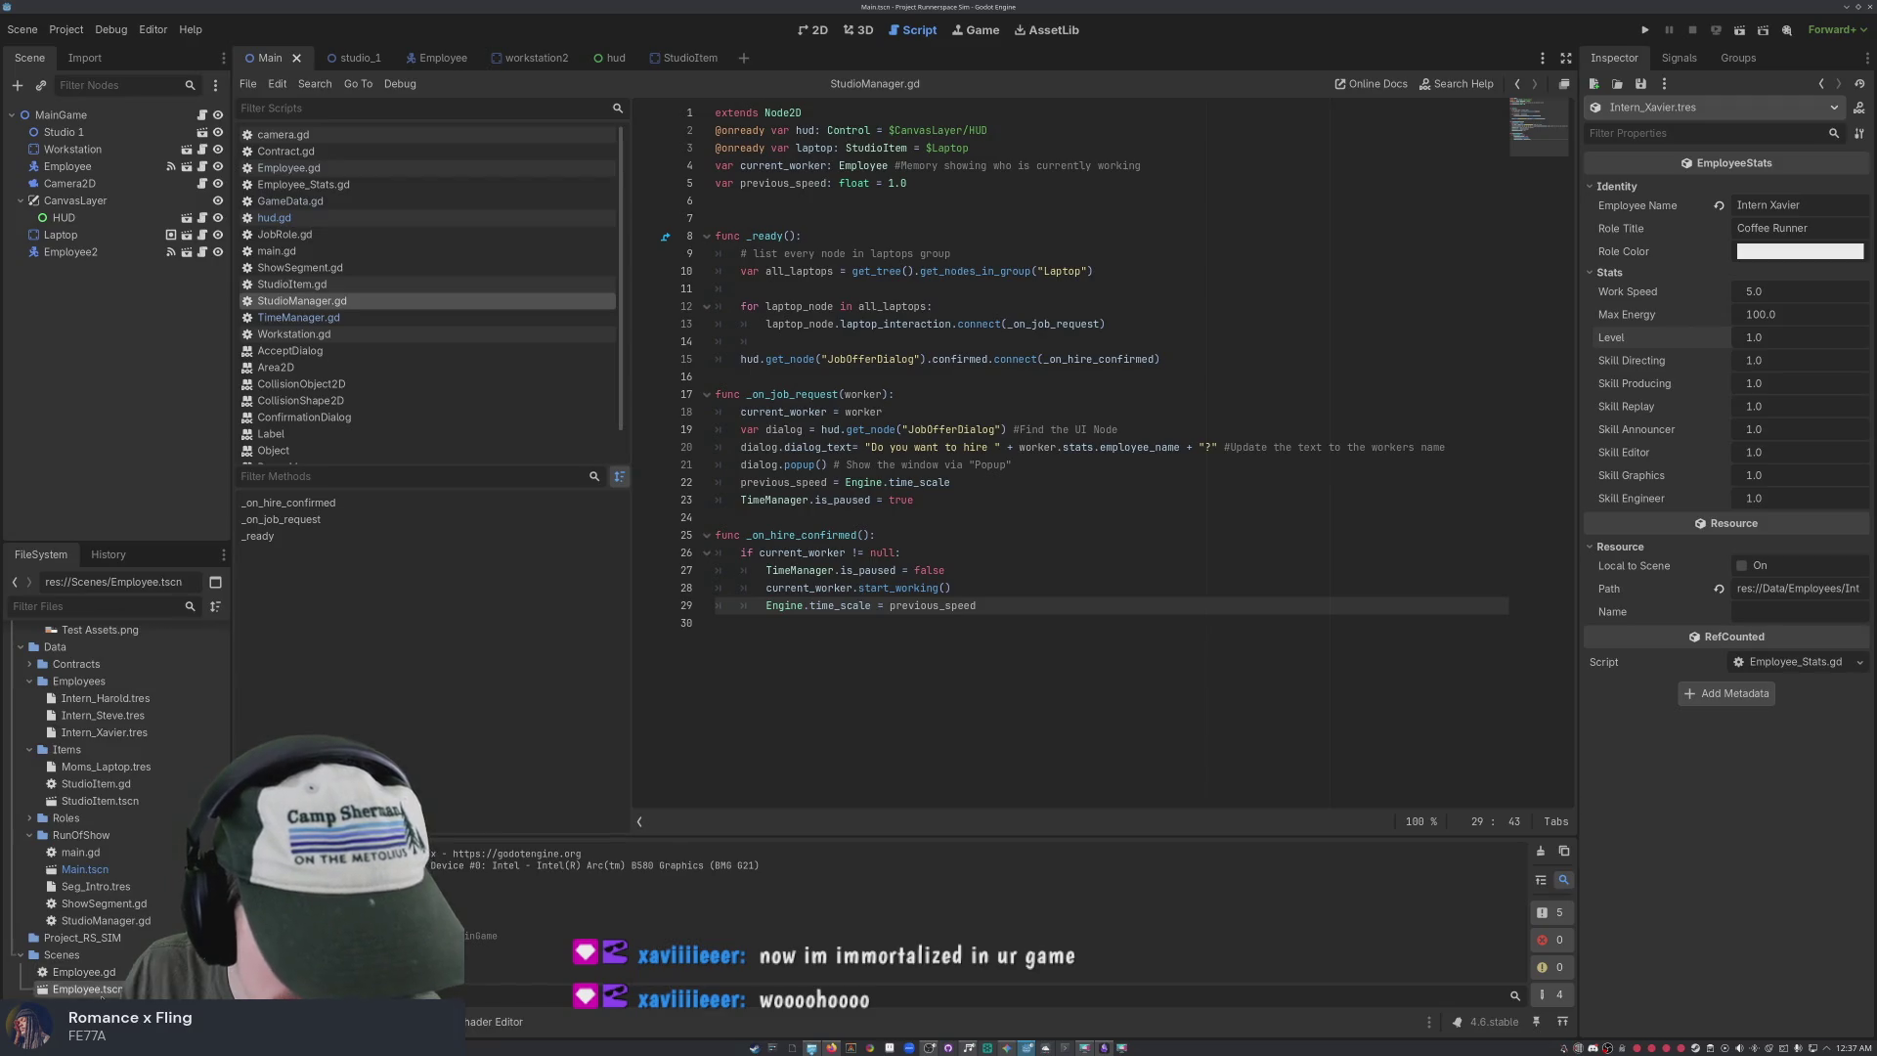
pyautogui.moveTo(95, 990)
pyautogui.mouseDown()
pyautogui.moveTo(123, 342)
pyautogui.moveTo(67, 289)
pyautogui.moveTo(46, 116)
pyautogui.mouseUp()
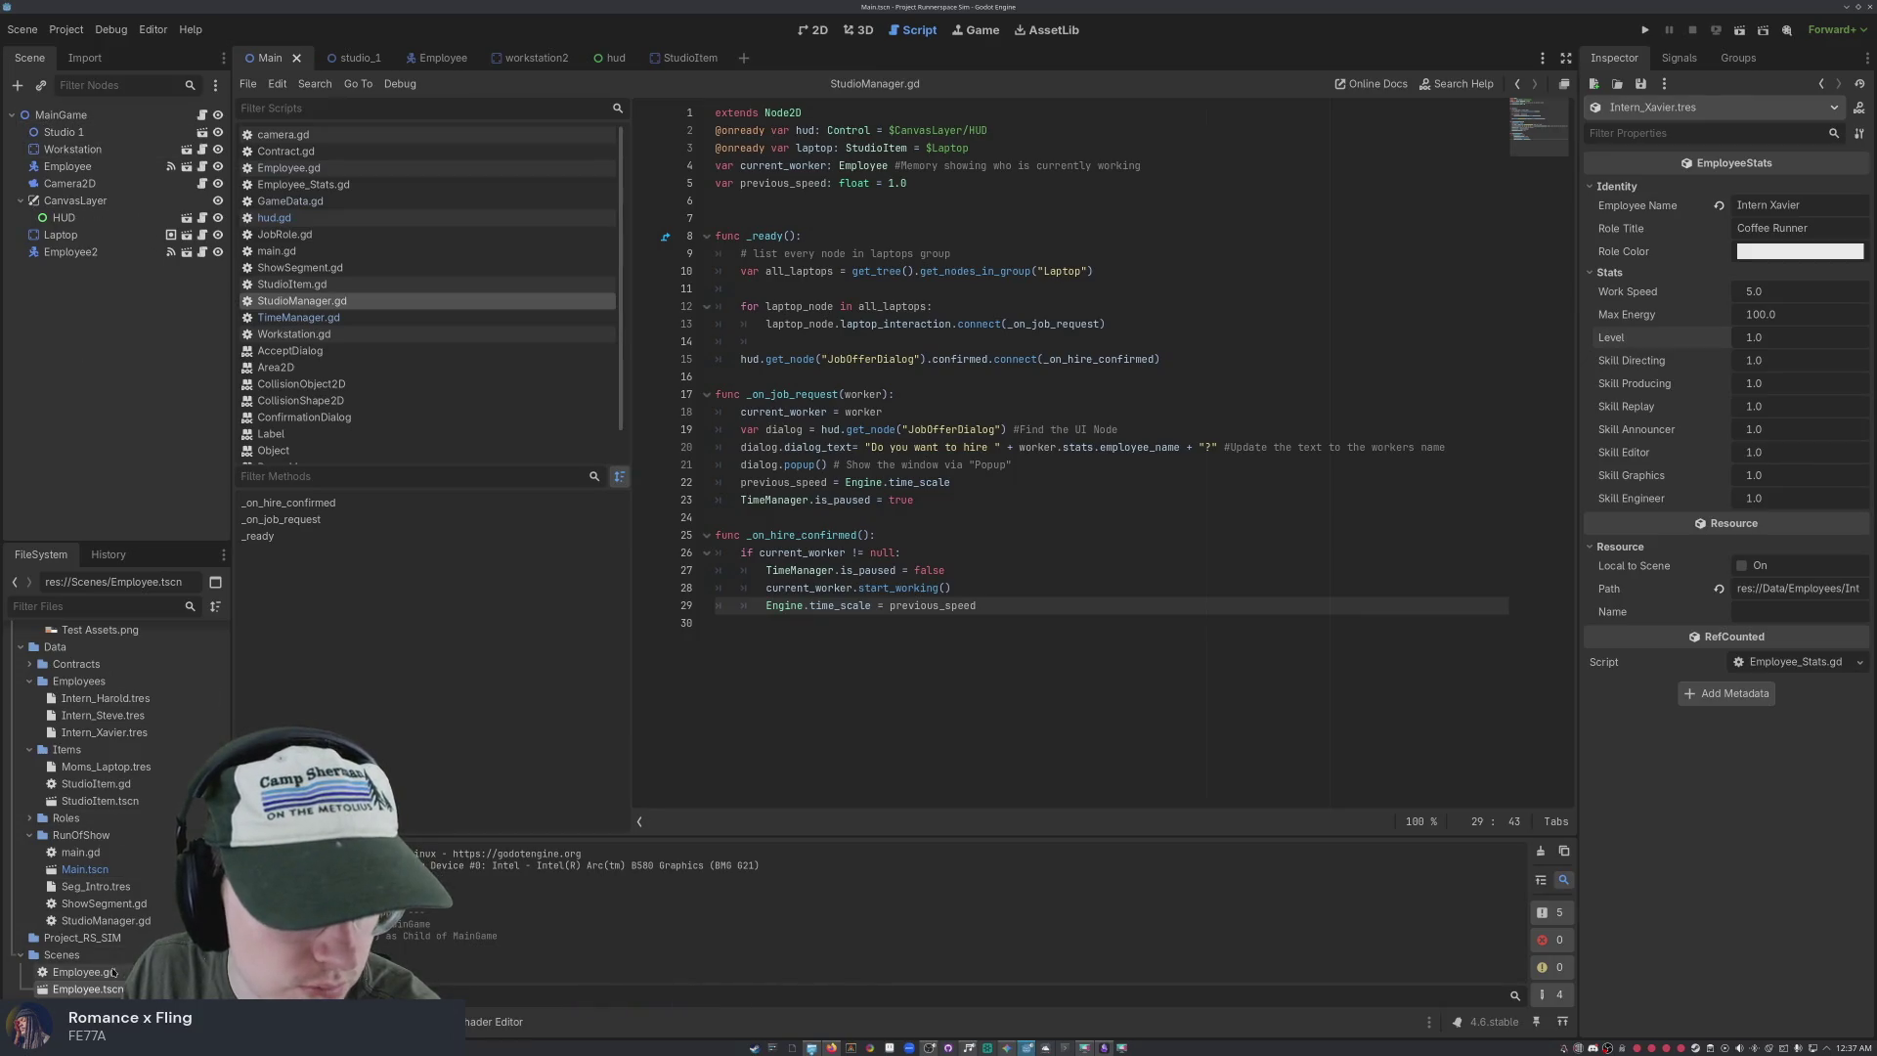
# Add an Employee3 instance of Employee.tscn under MainGame
pyautogui.moveTo(87, 987)
pyautogui.mouseDown()
pyautogui.moveTo(125, 473)
pyautogui.moveTo(61, 118)
pyautogui.mouseUp()
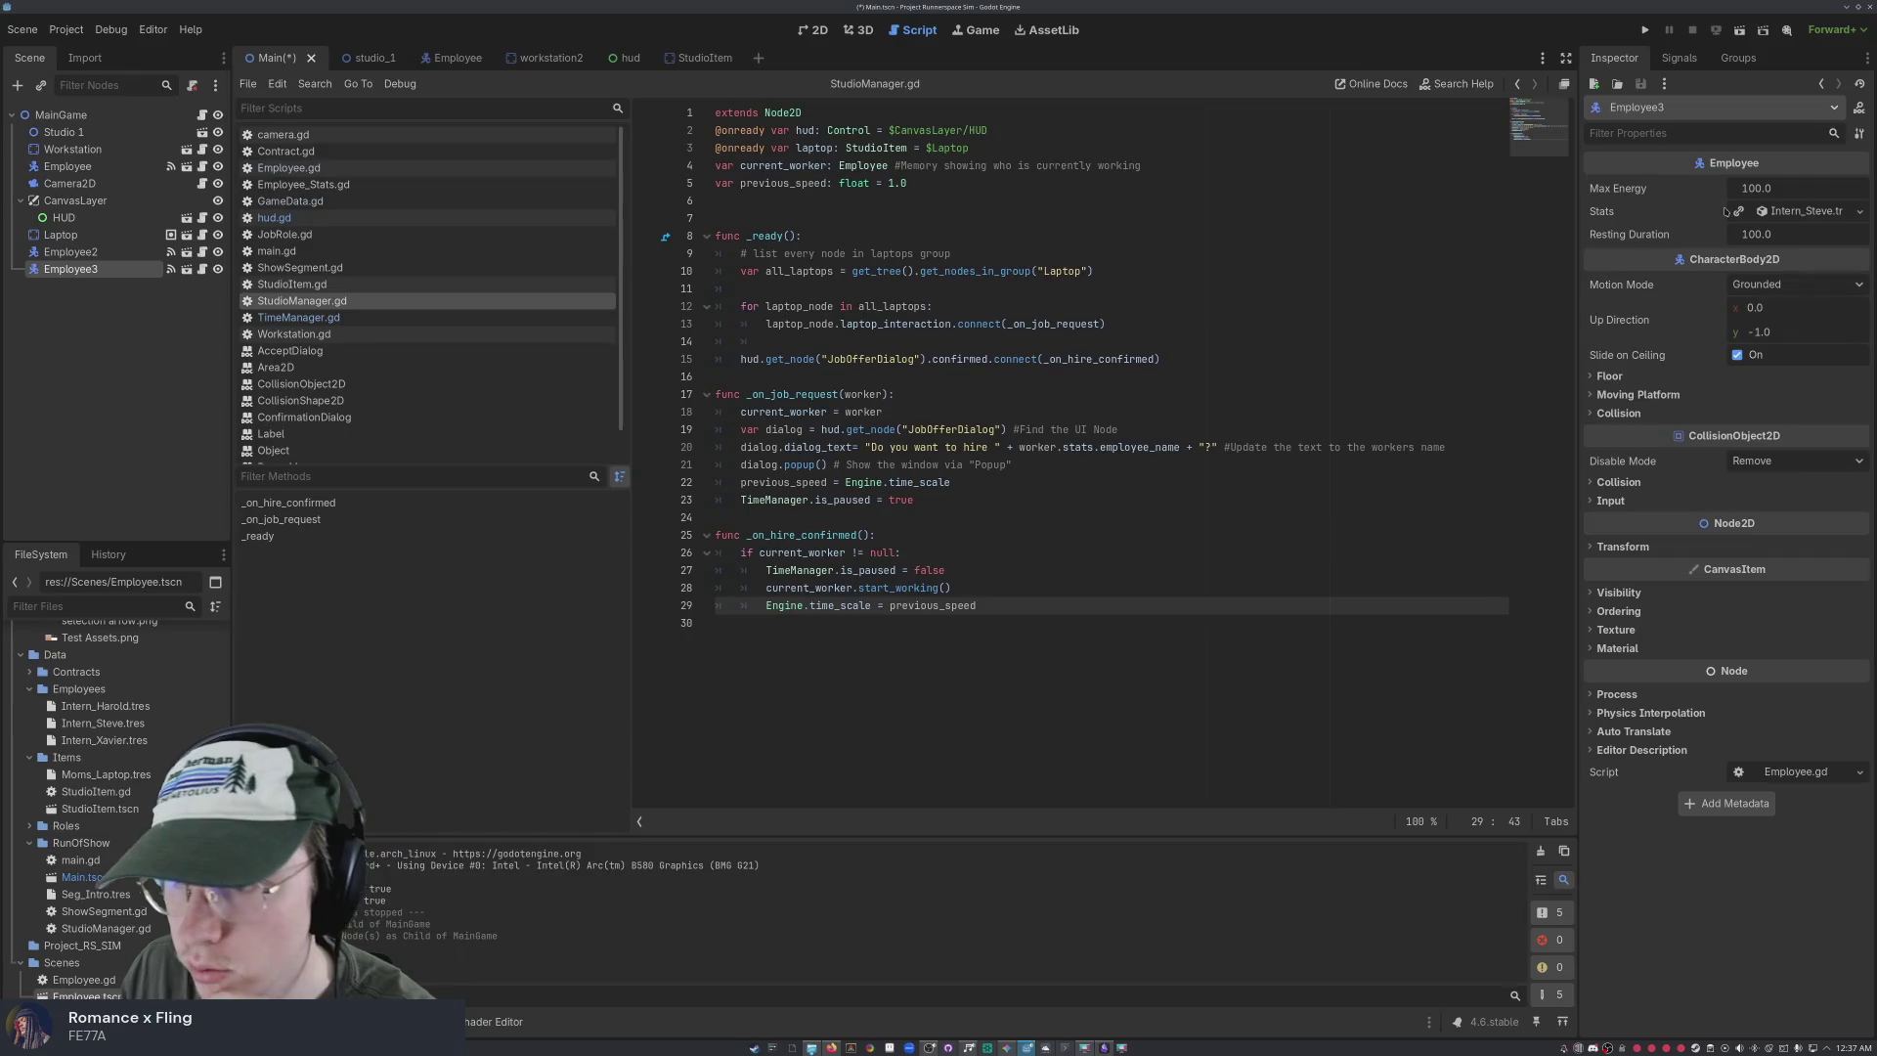
pyautogui.click(1858, 211)
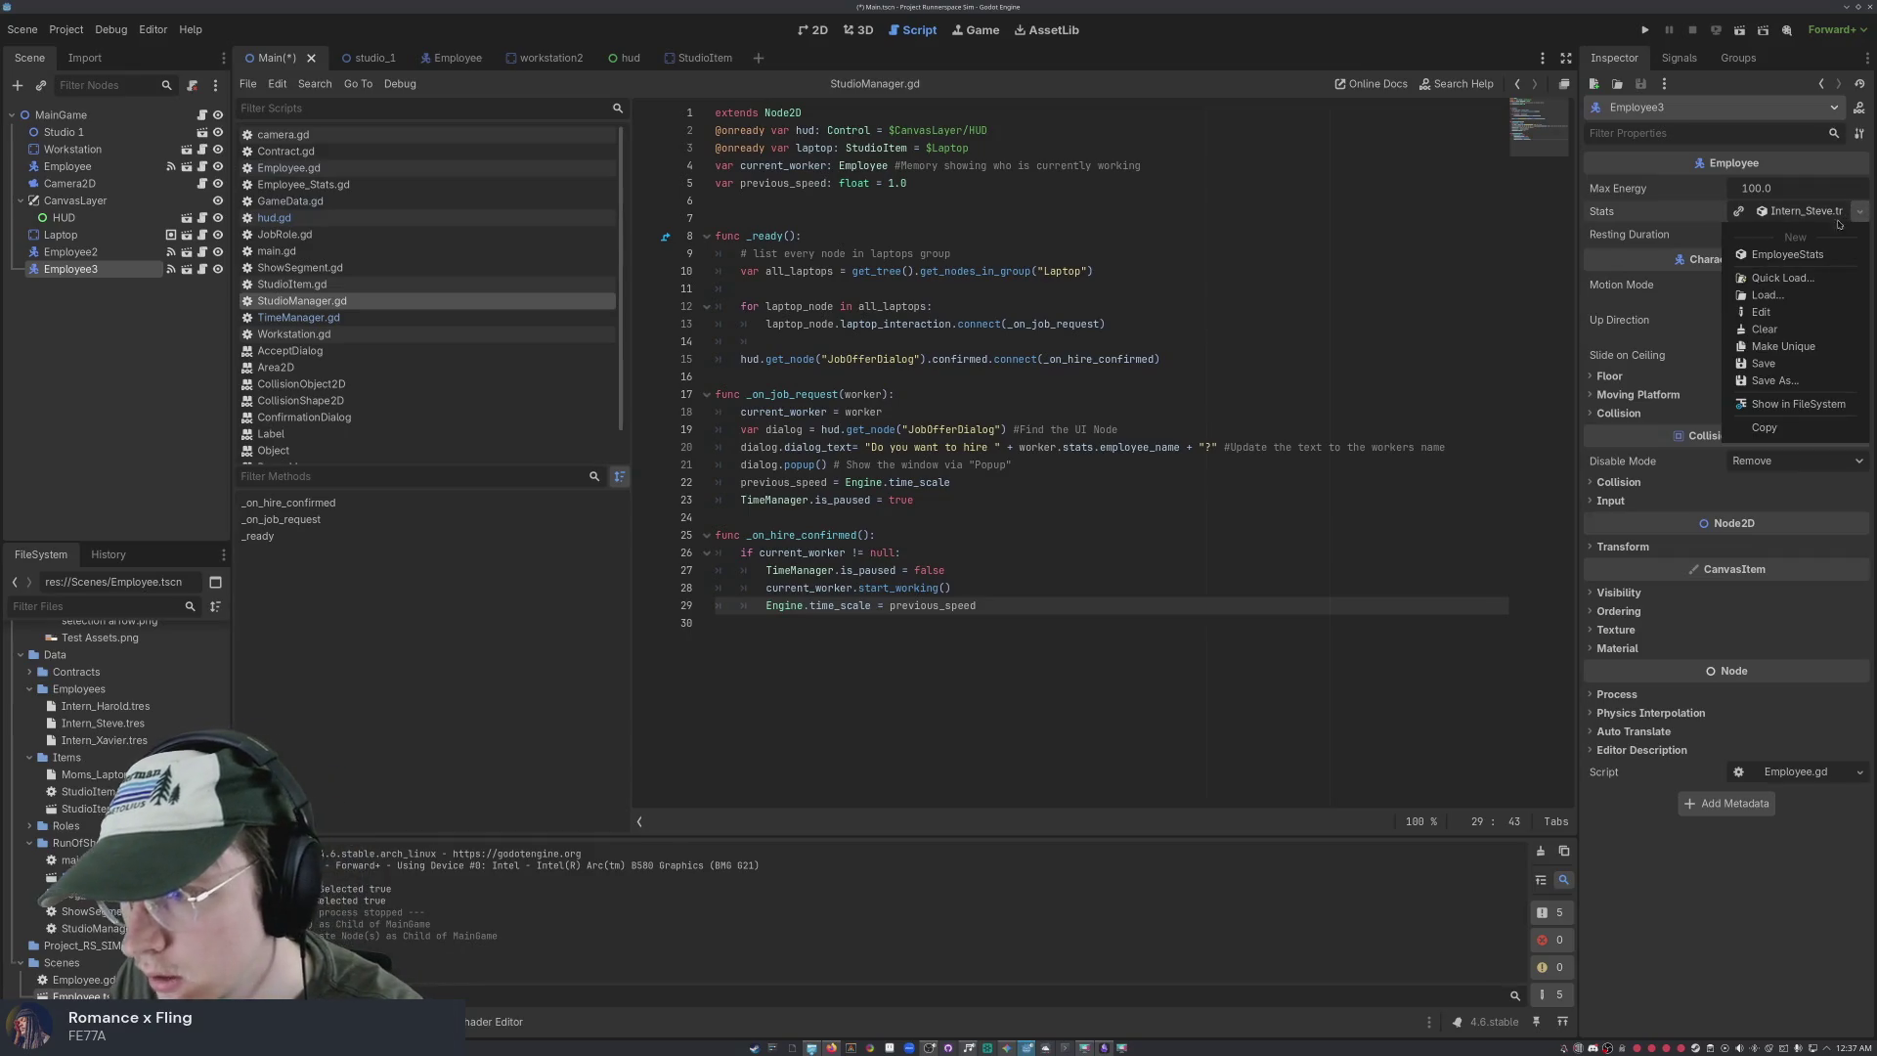
pyautogui.click(122, 751)
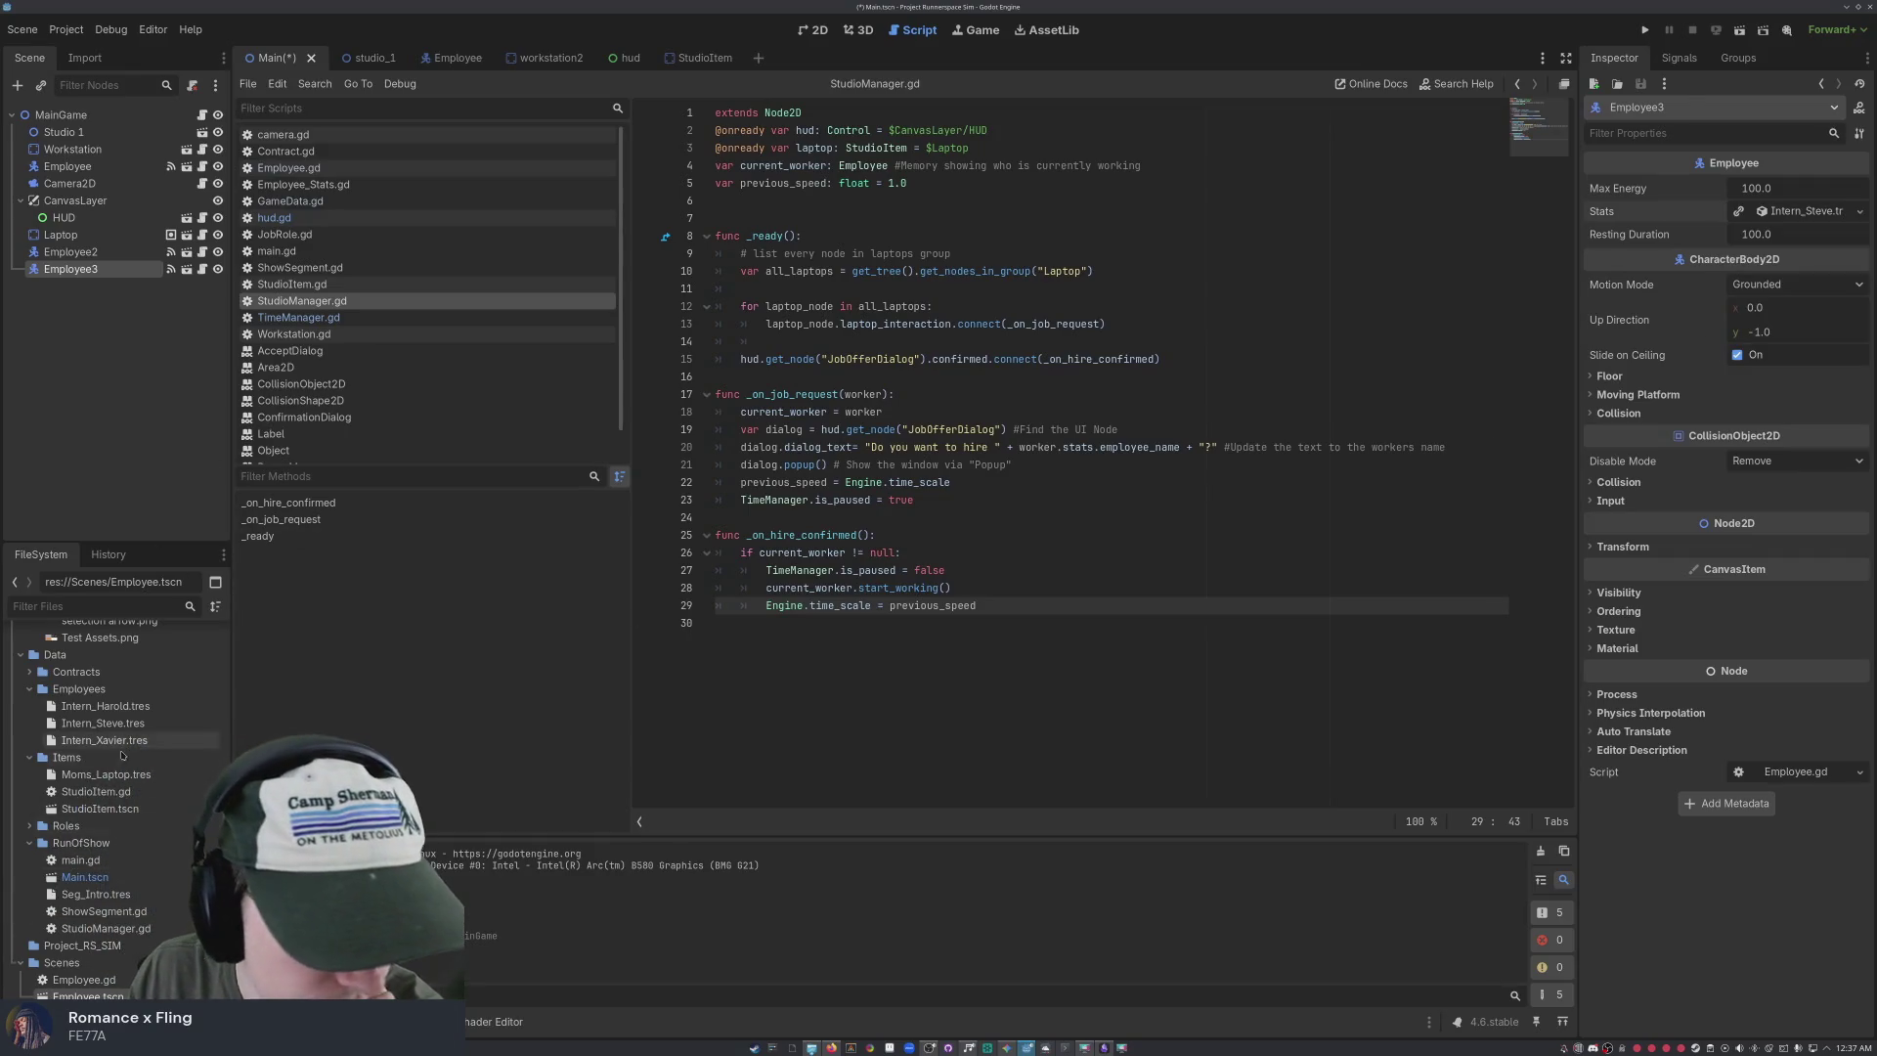
pyautogui.scroll(5, 122, 751)
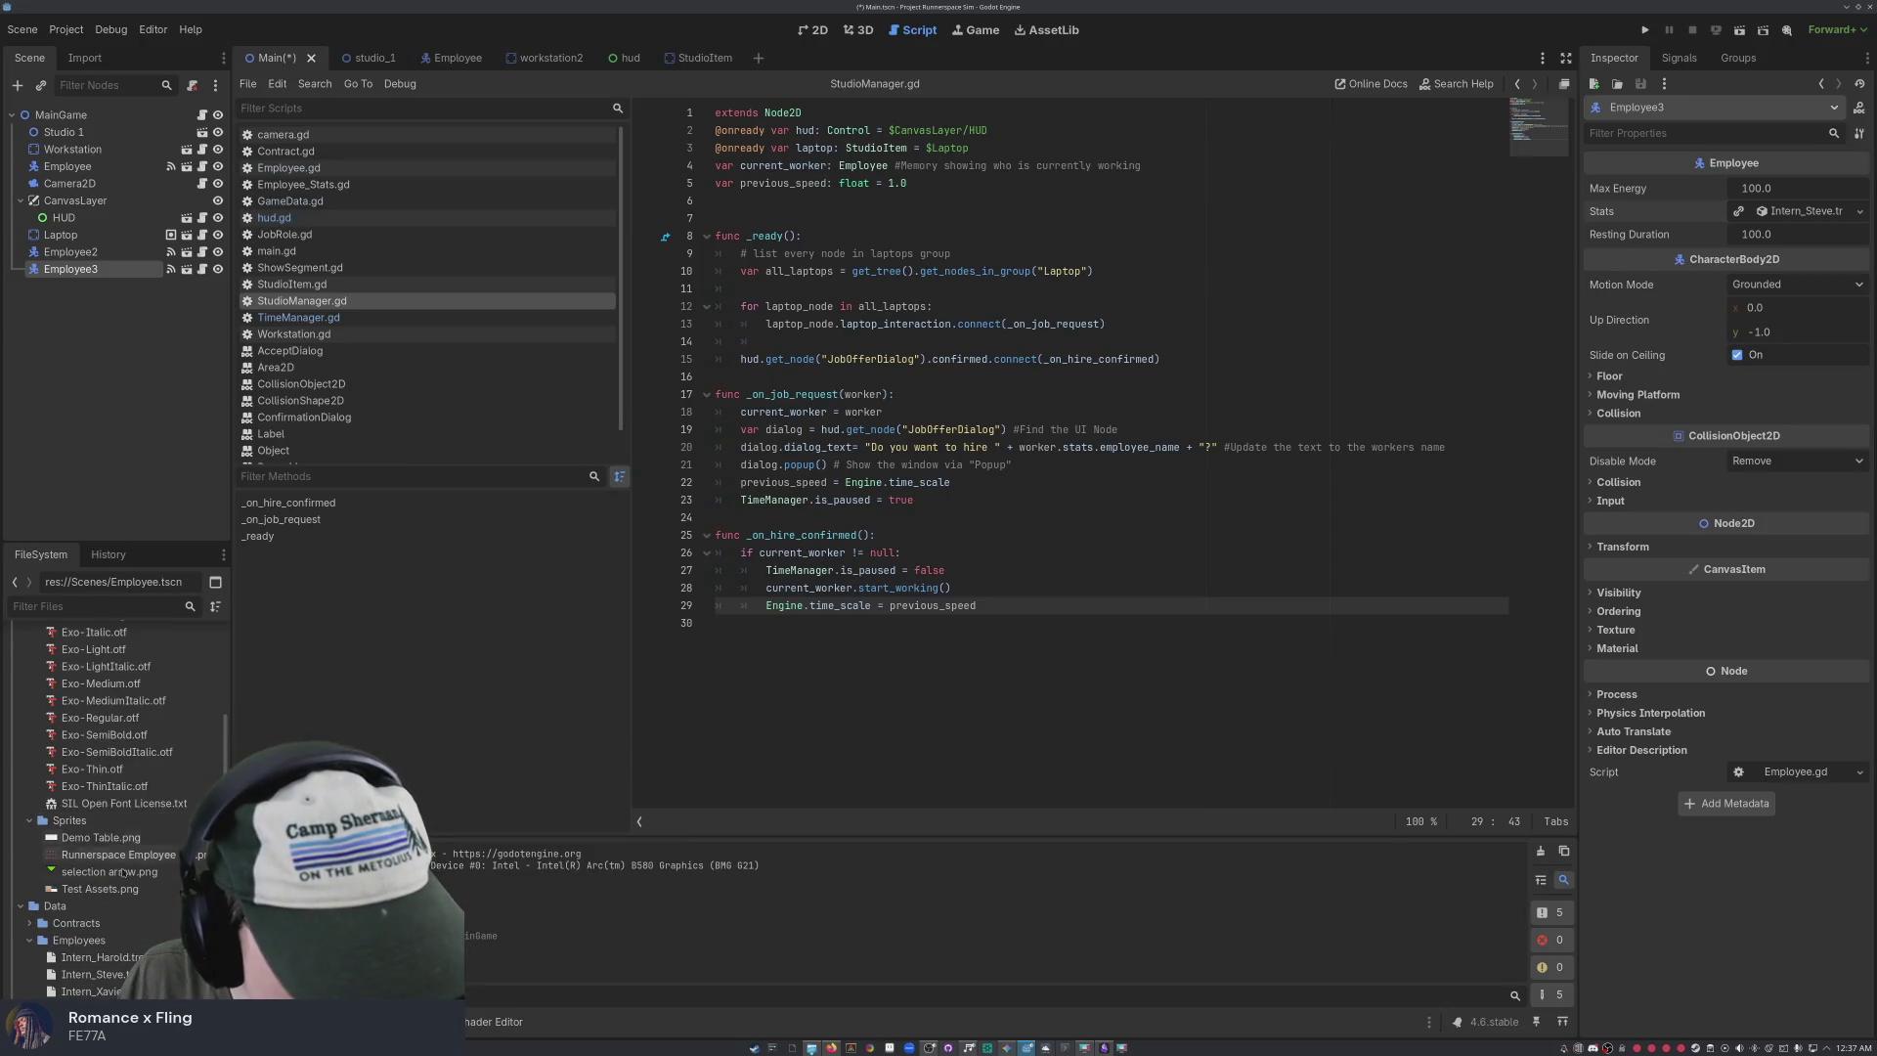
# Assign Intern_Xavier.tres to Employee3's Stats slot and switch to the 2D view
pyautogui.click(104, 991)
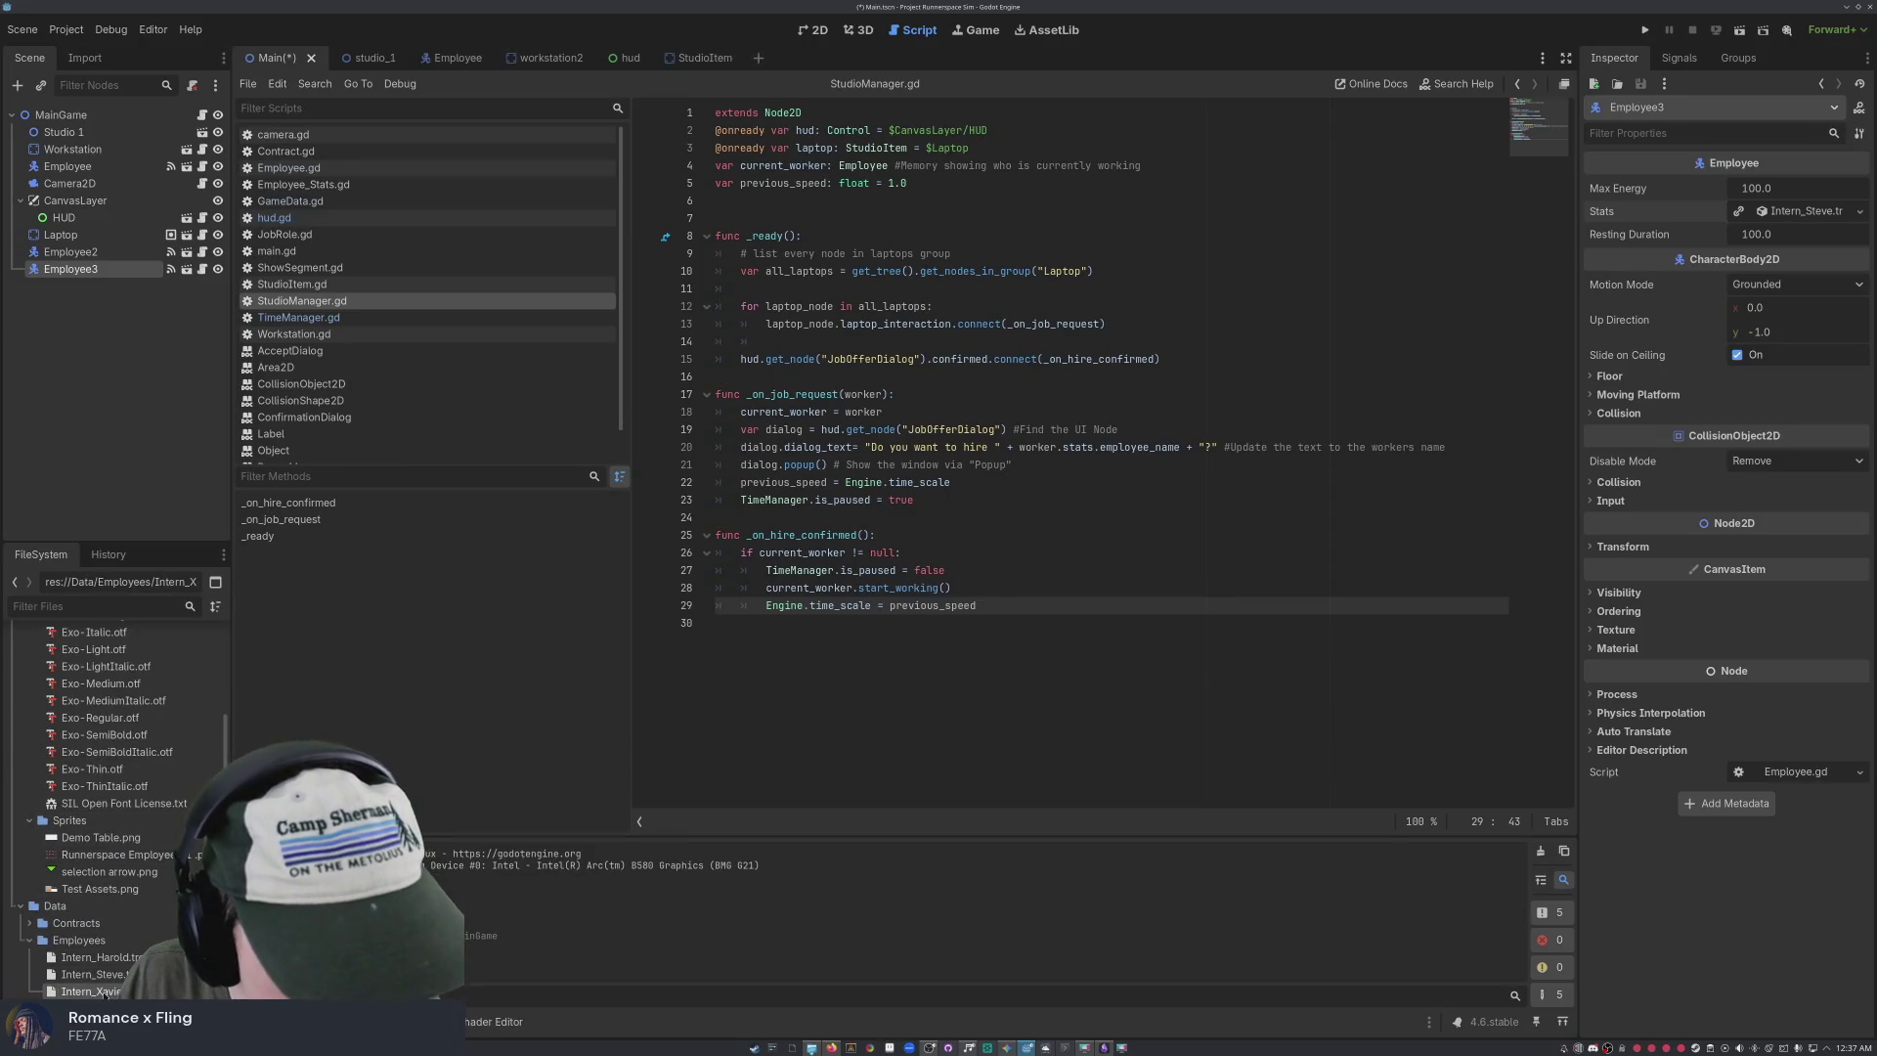
pyautogui.moveTo(104, 991)
pyautogui.mouseDown()
pyautogui.moveTo(1173, 306)
pyautogui.moveTo(1785, 213)
pyautogui.mouseUp()
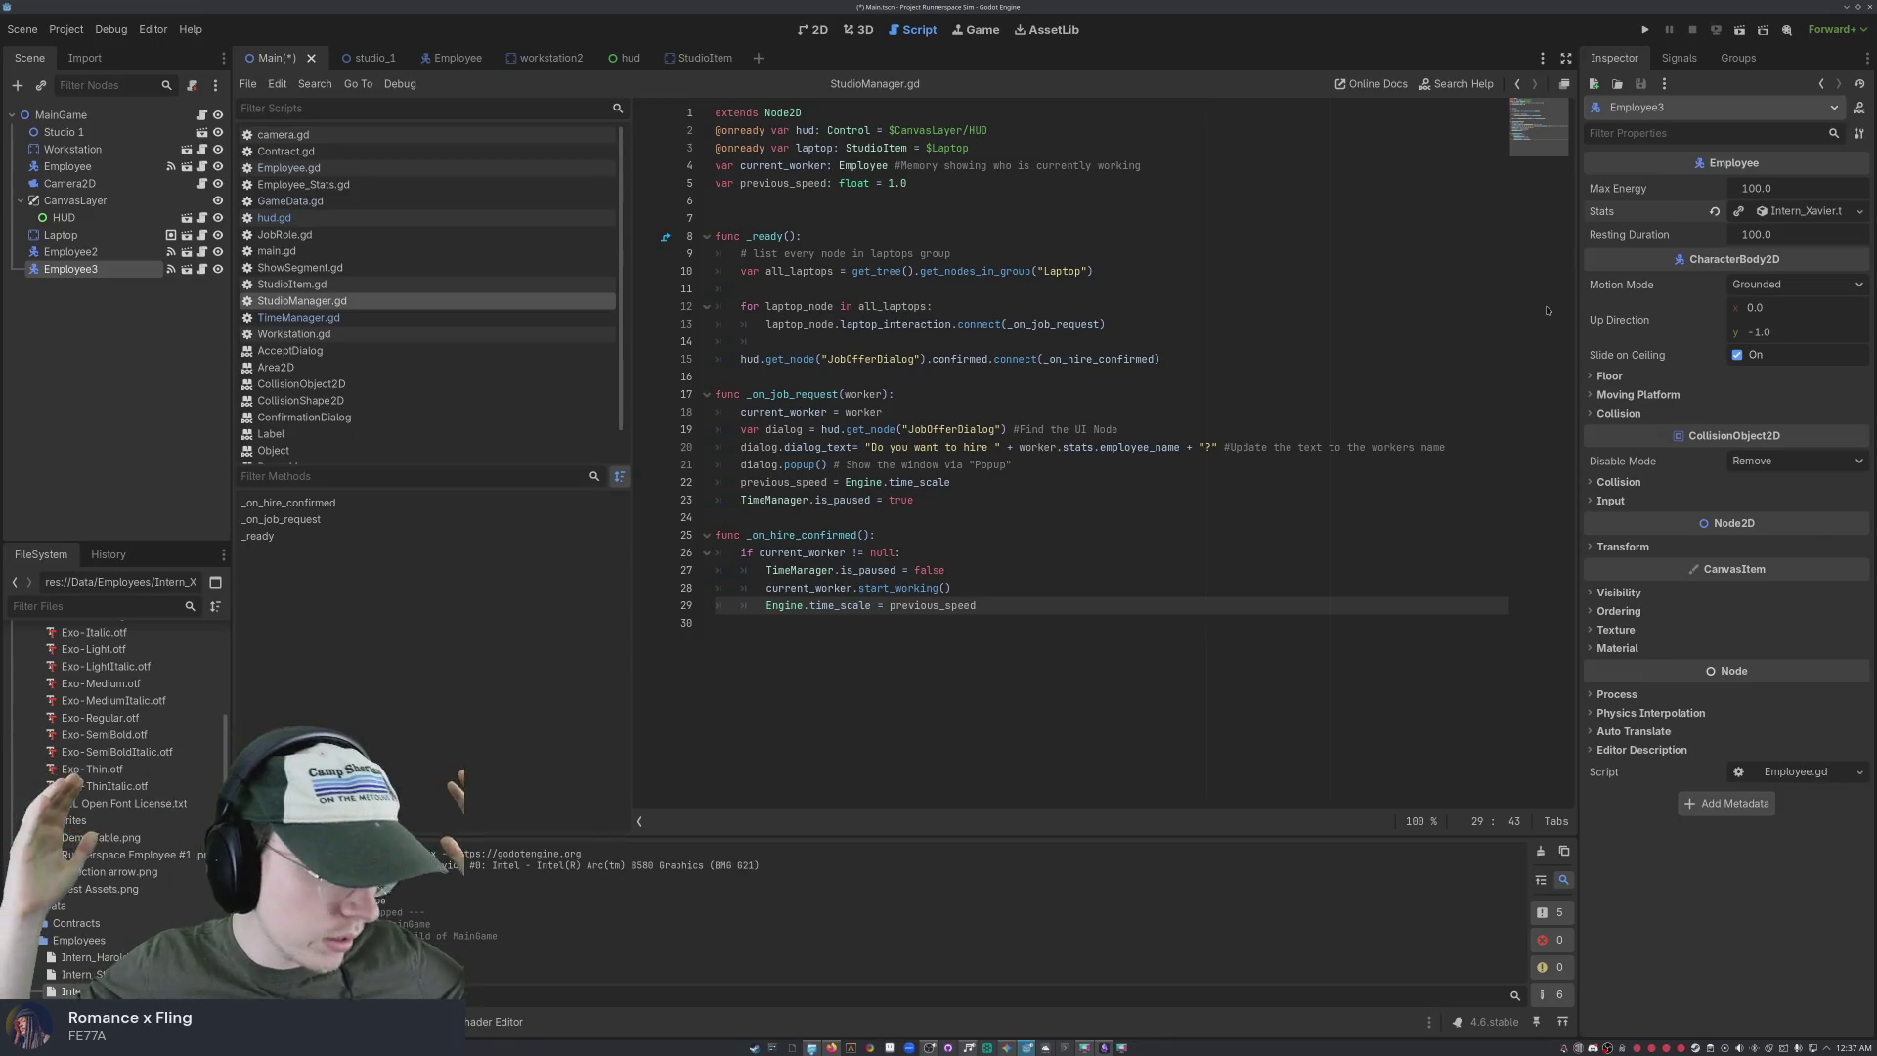
pyautogui.click(54, 422)
pyautogui.click(78, 275)
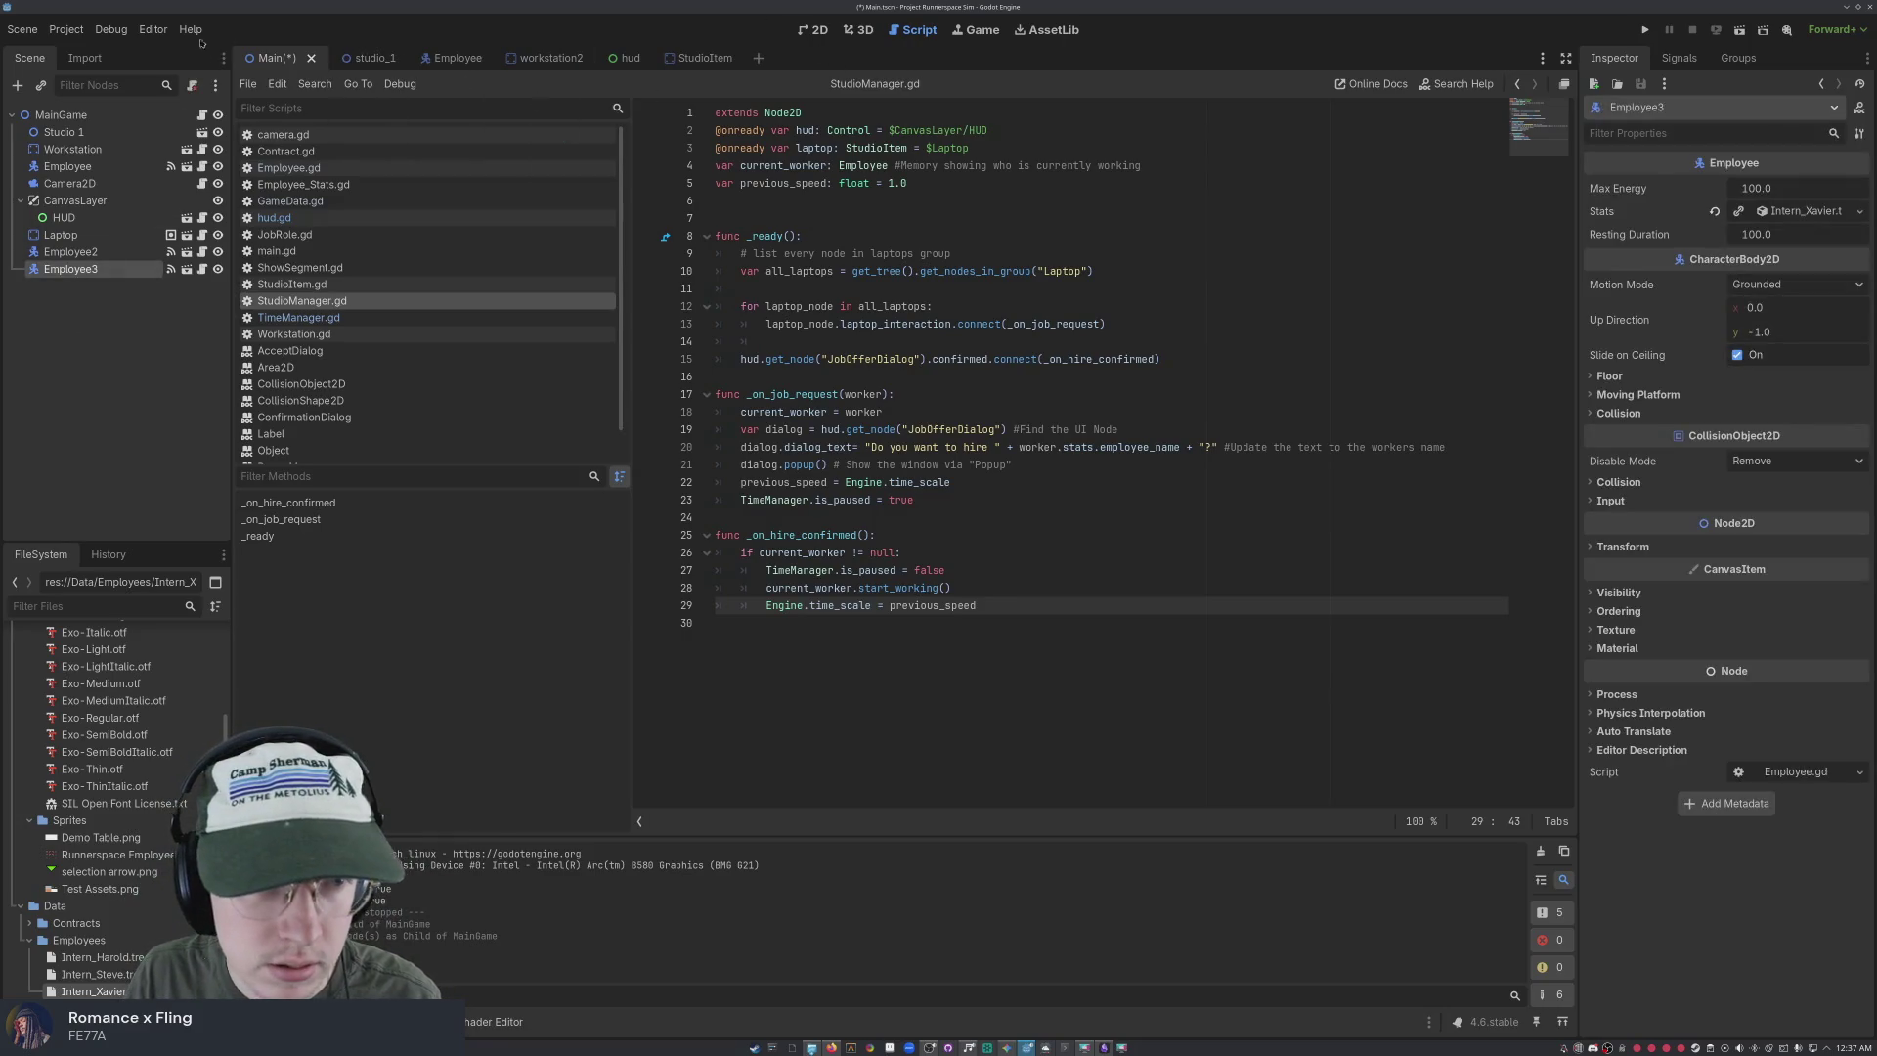
pyautogui.click(816, 31)
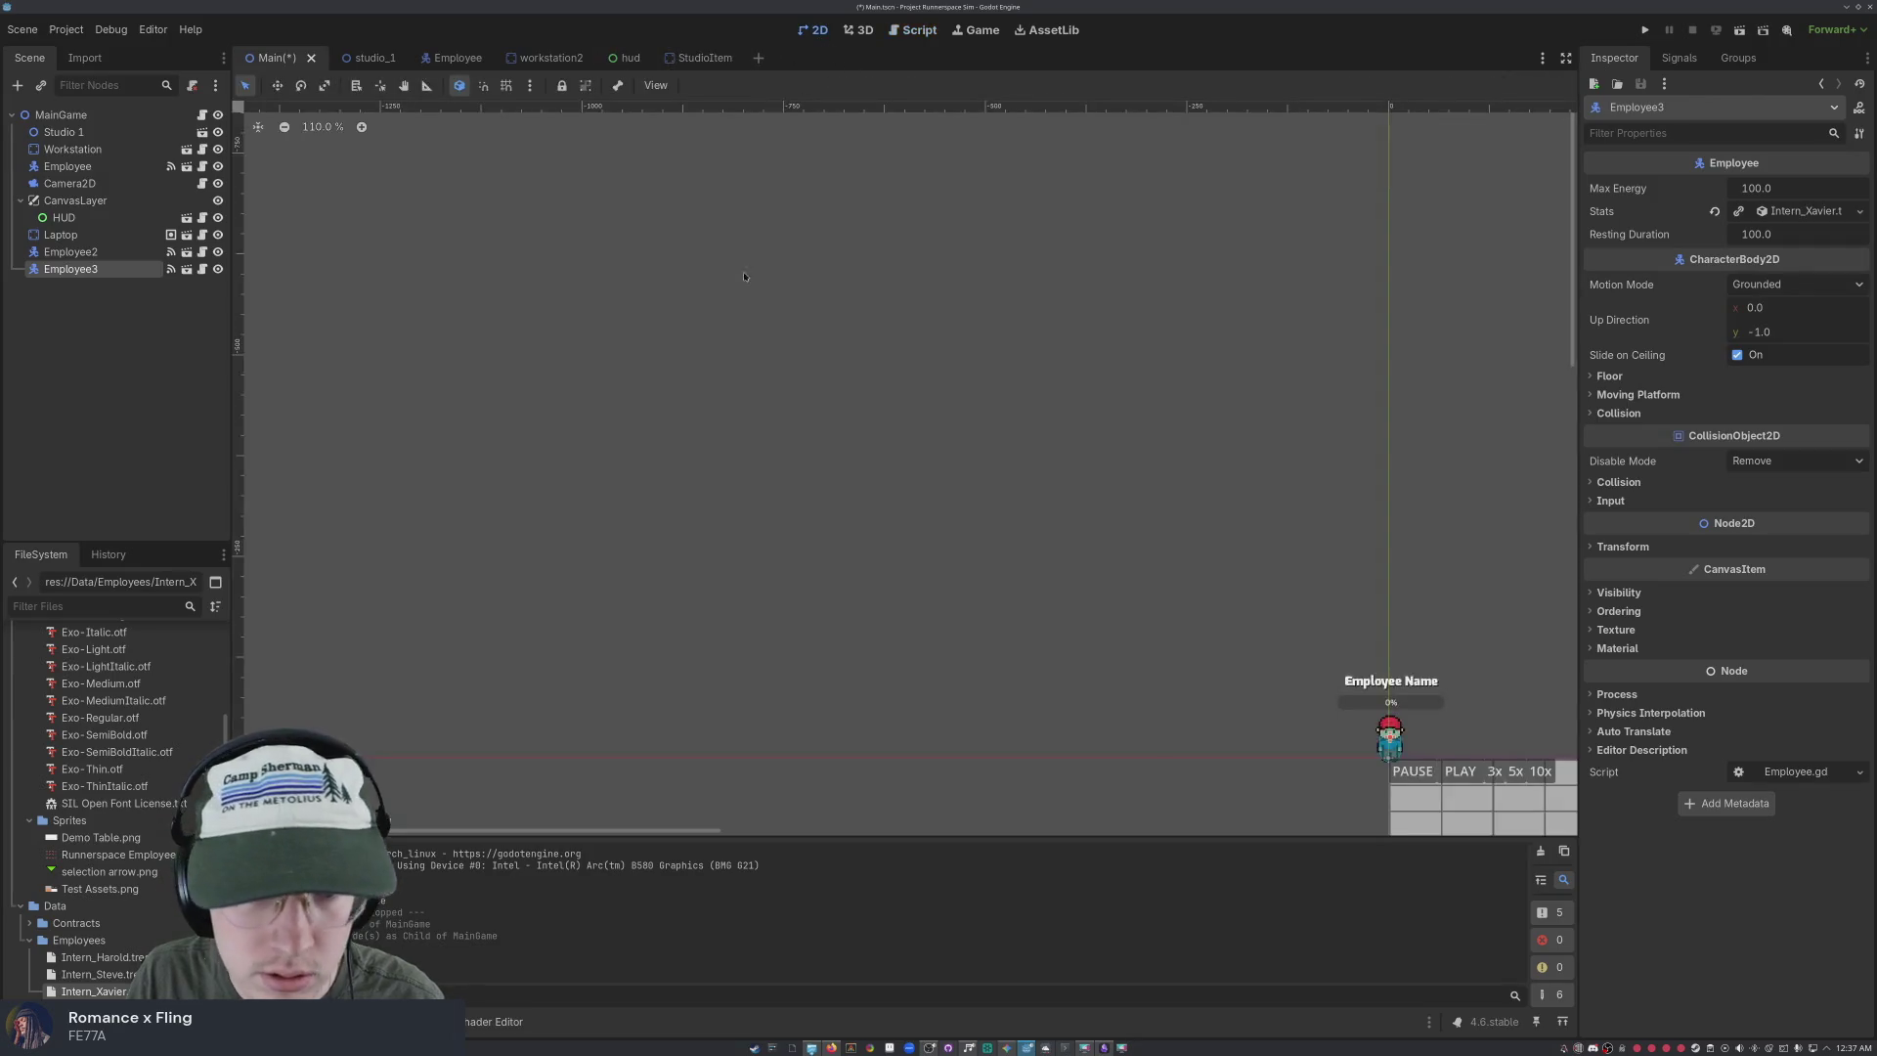
# Move Employee3 onto the grid right of the other employees and run the project
pyautogui.scroll(-5, 1166, 664)
pyautogui.hscroll(7, 1167, 664)
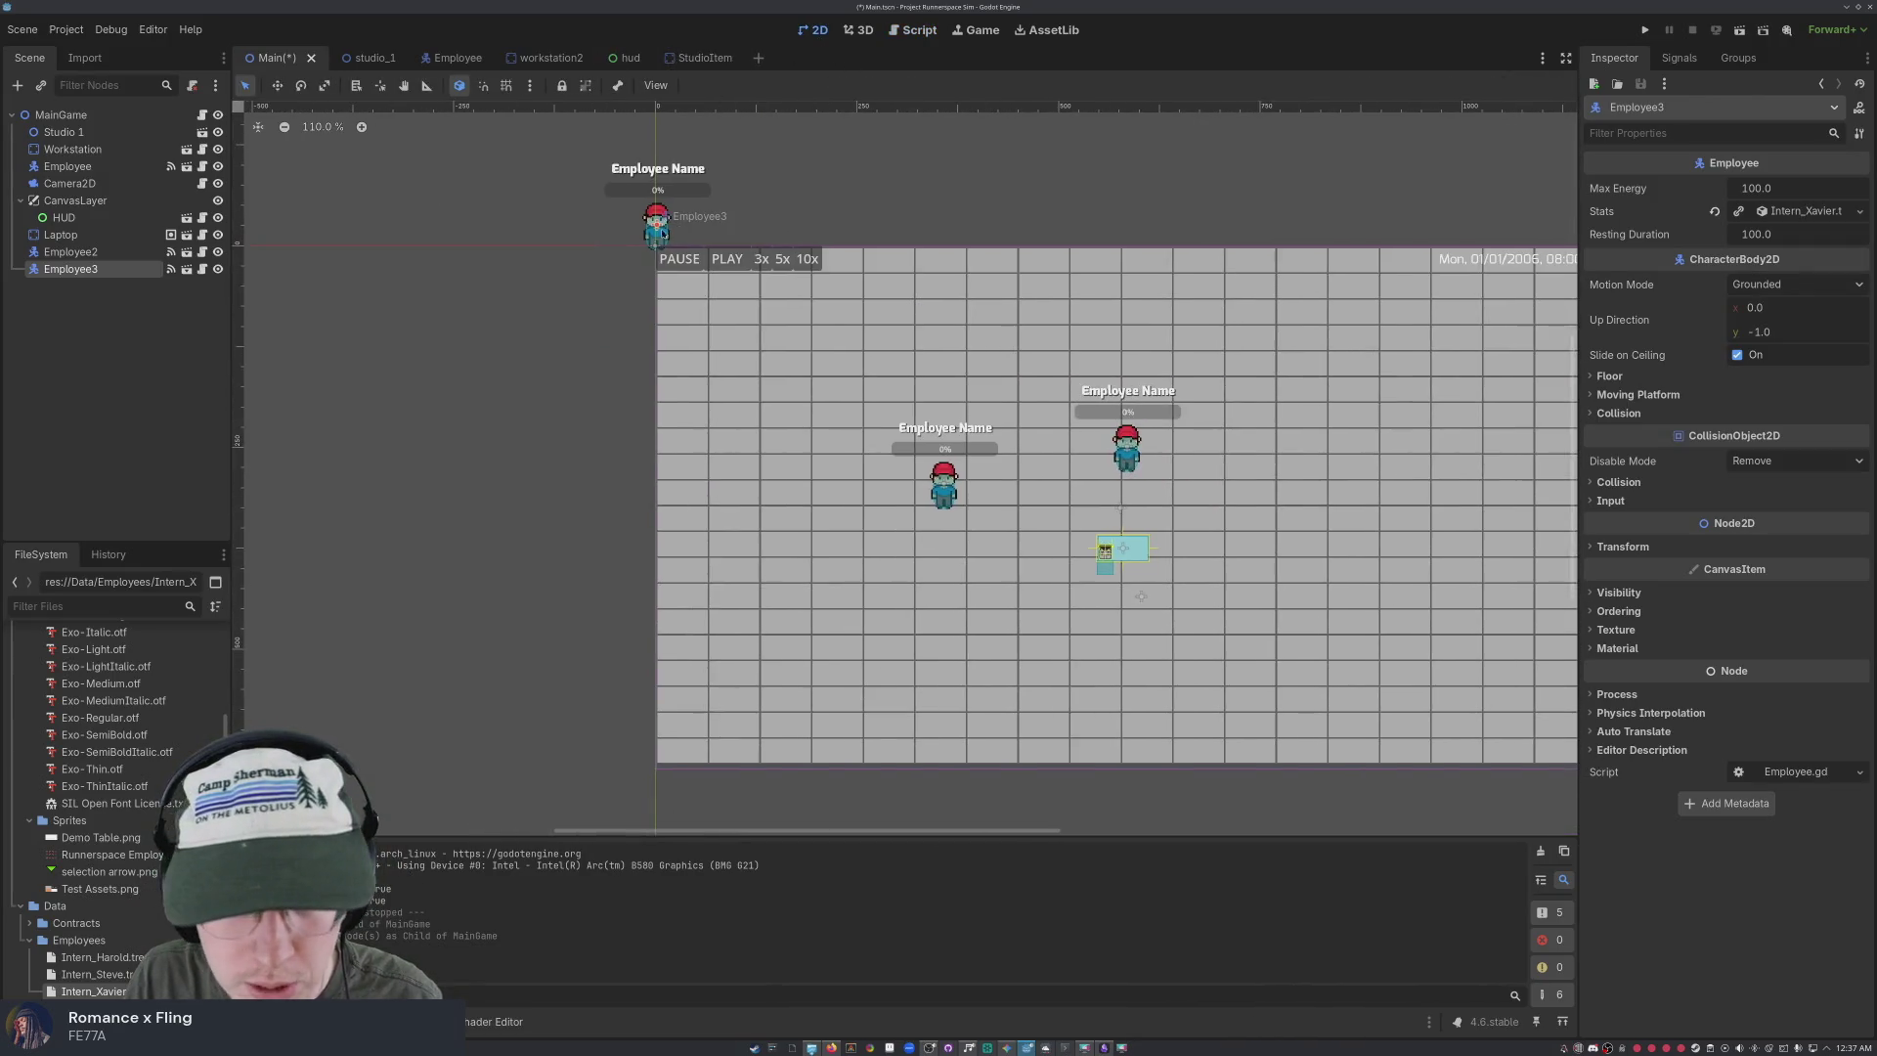
pyautogui.press('w')
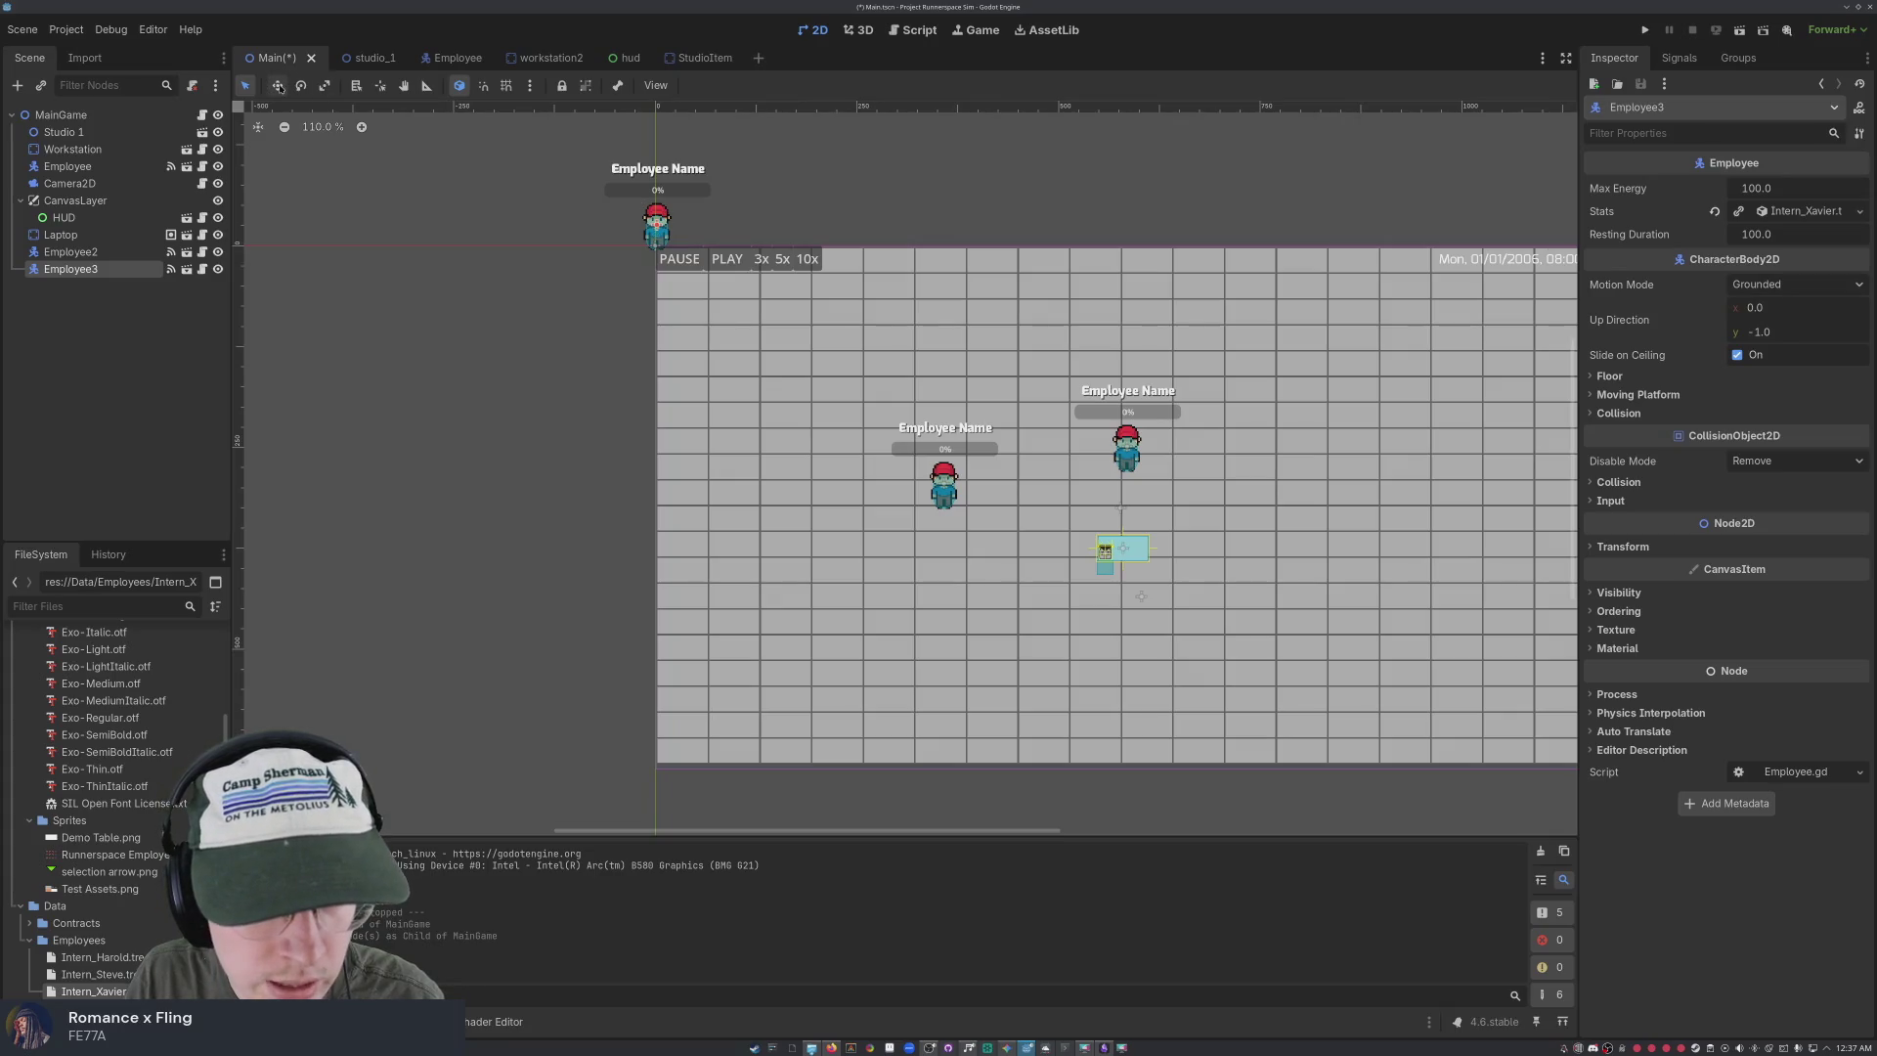
pyautogui.moveTo(642, 229)
pyautogui.mouseDown()
pyautogui.moveTo(783, 238)
pyautogui.moveTo(1325, 513)
pyautogui.mouseUp()
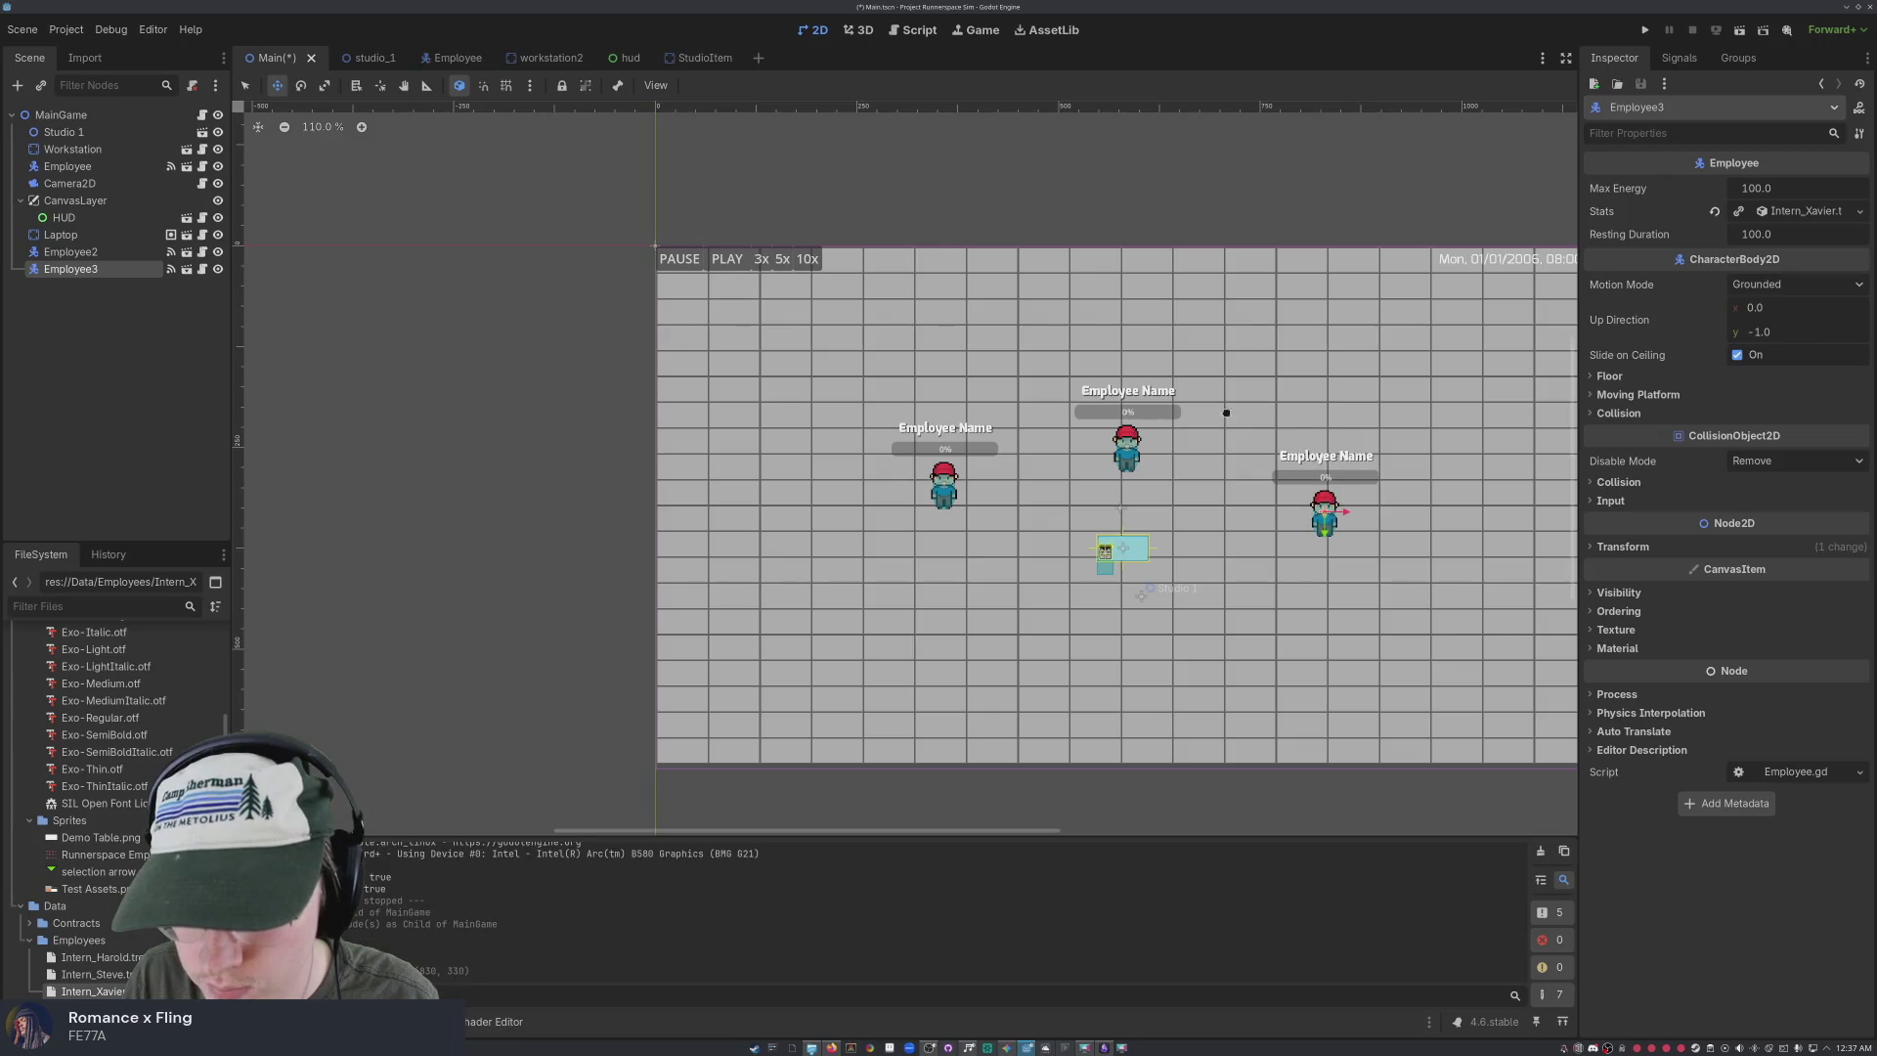
pyautogui.press('F5')
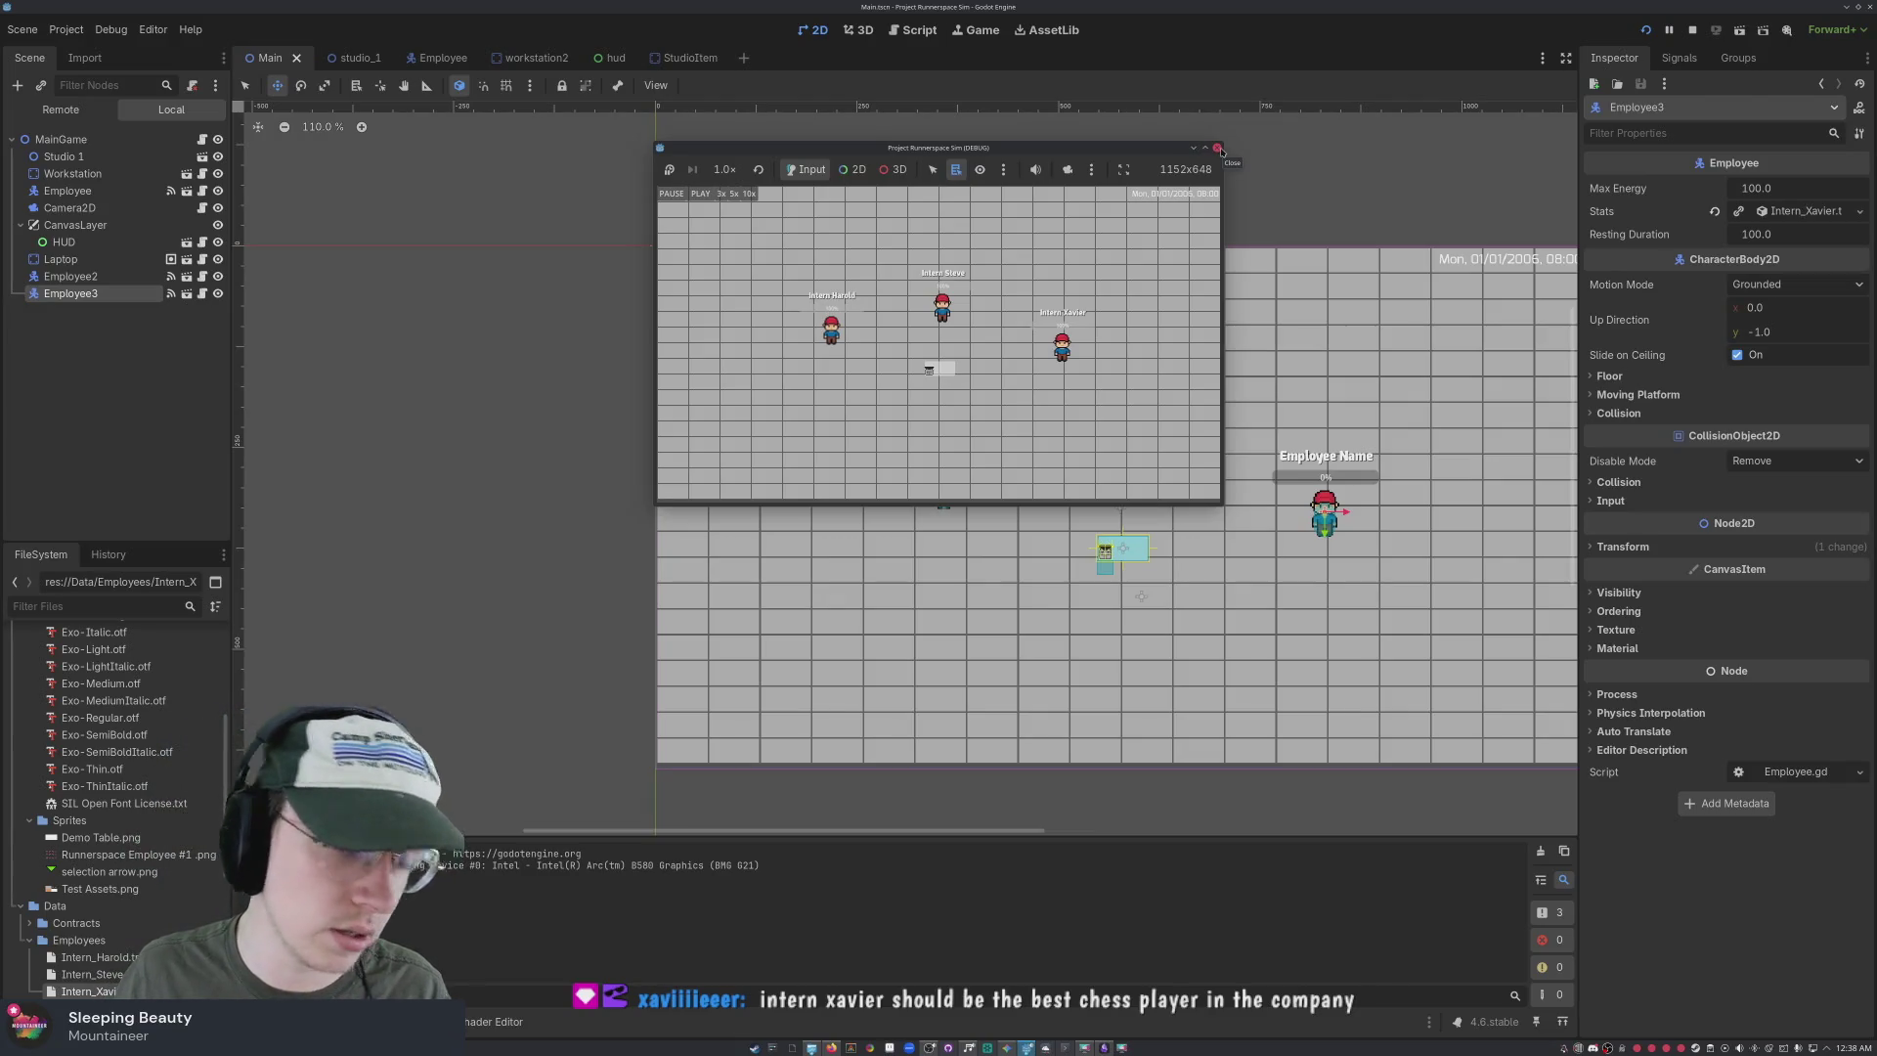
# Stop the test run, return to Select mode, and clear the canvas selection
pyautogui.click(1218, 148)
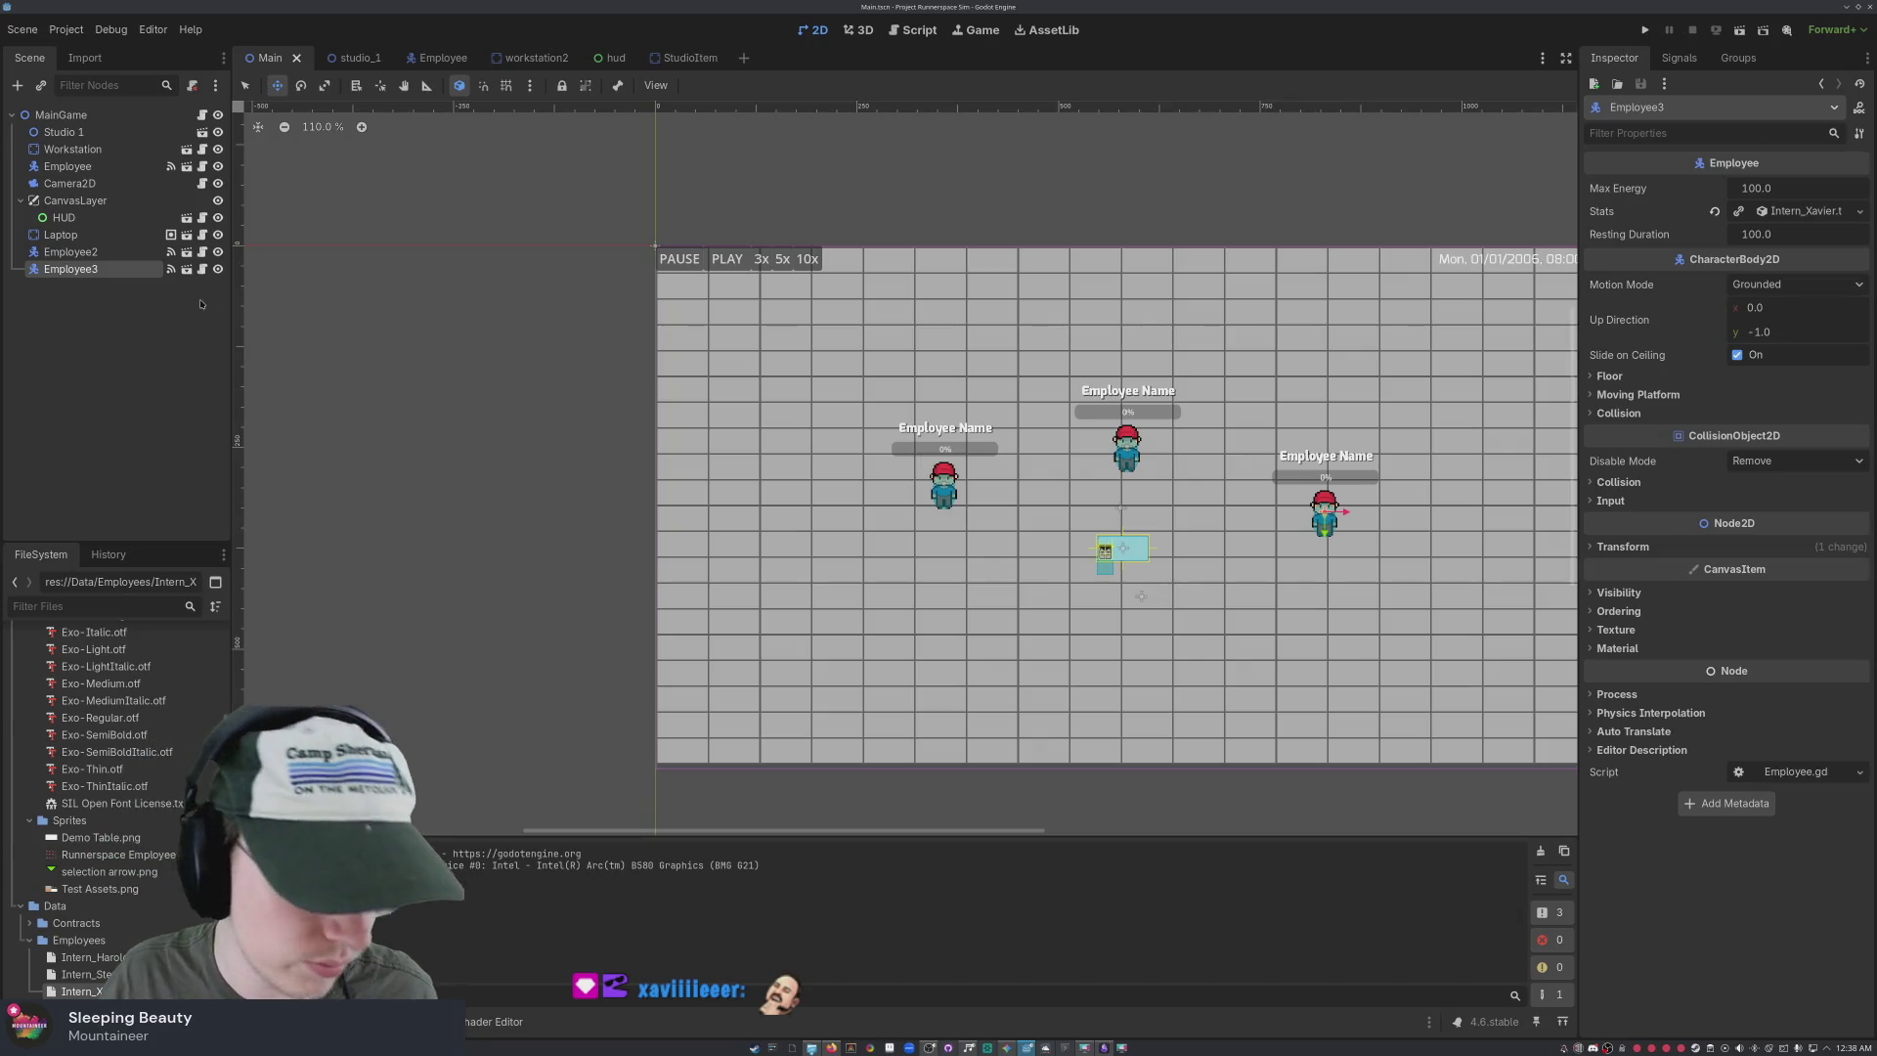
pyautogui.click(245, 86)
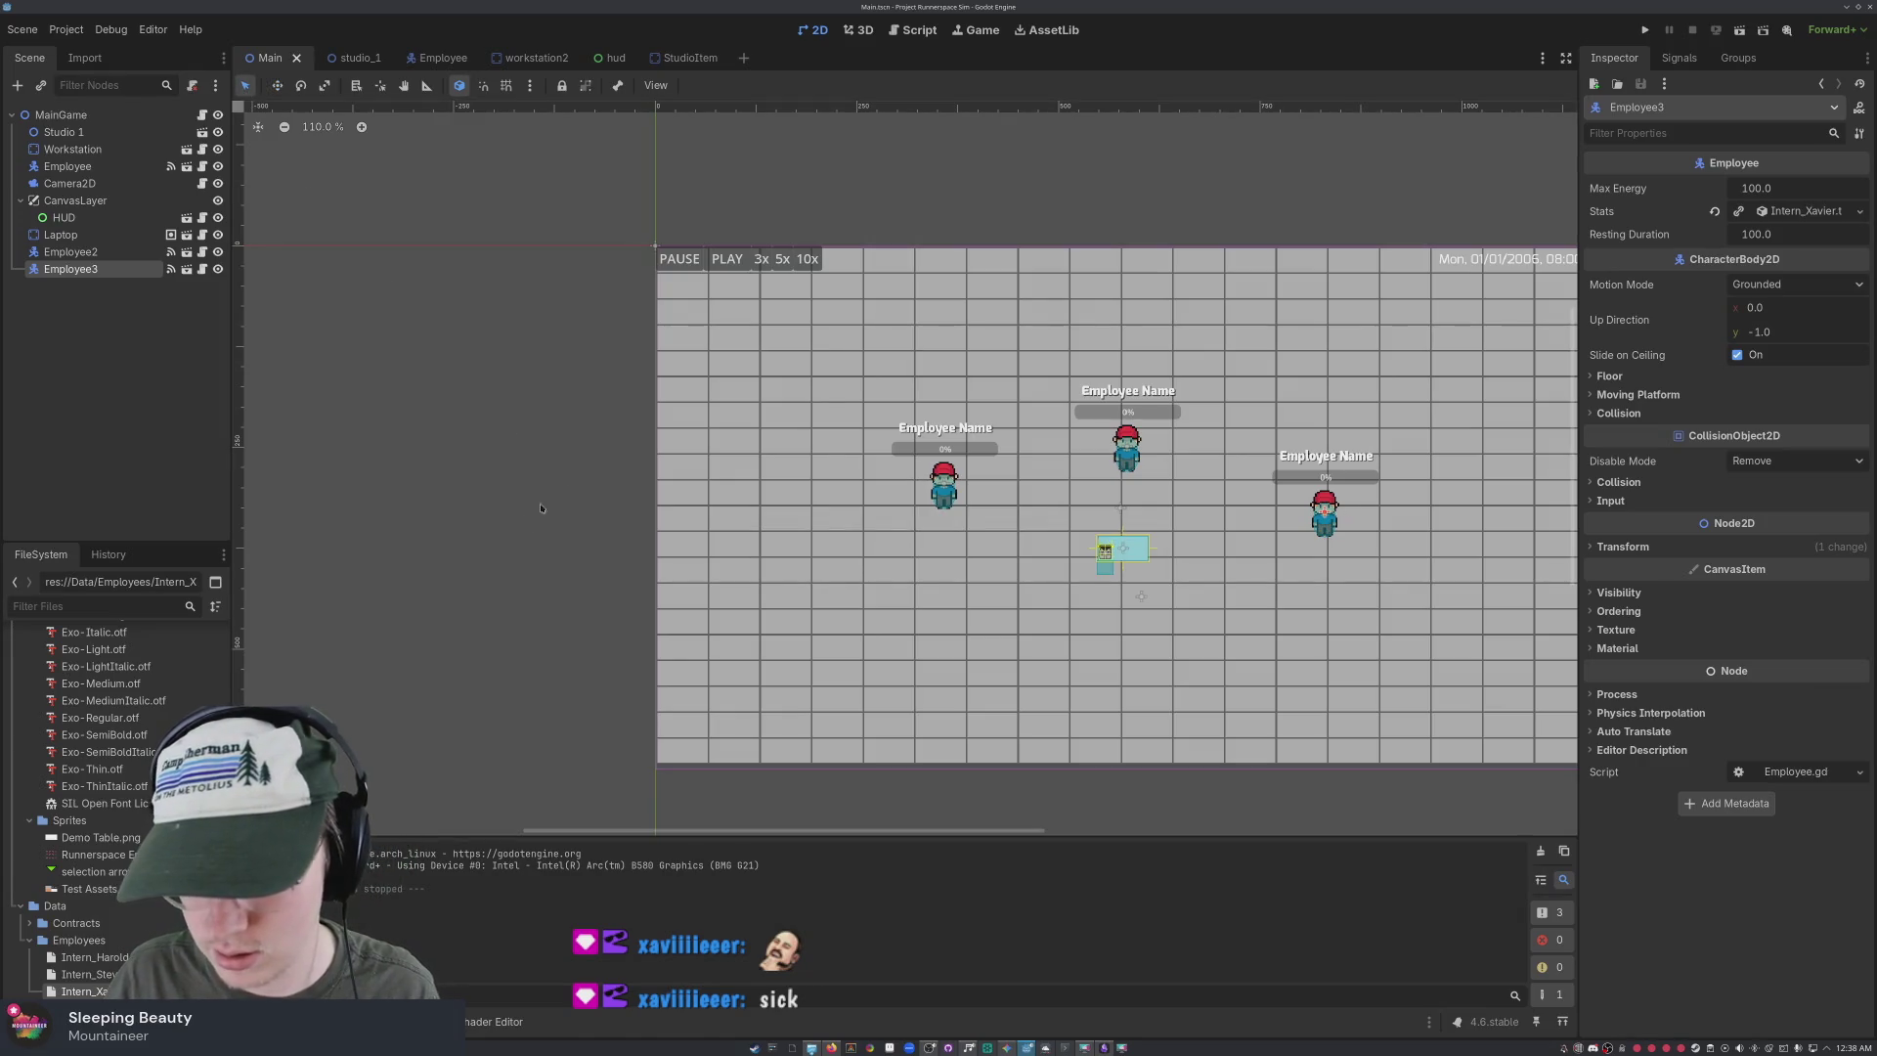
pyautogui.click(472, 538)
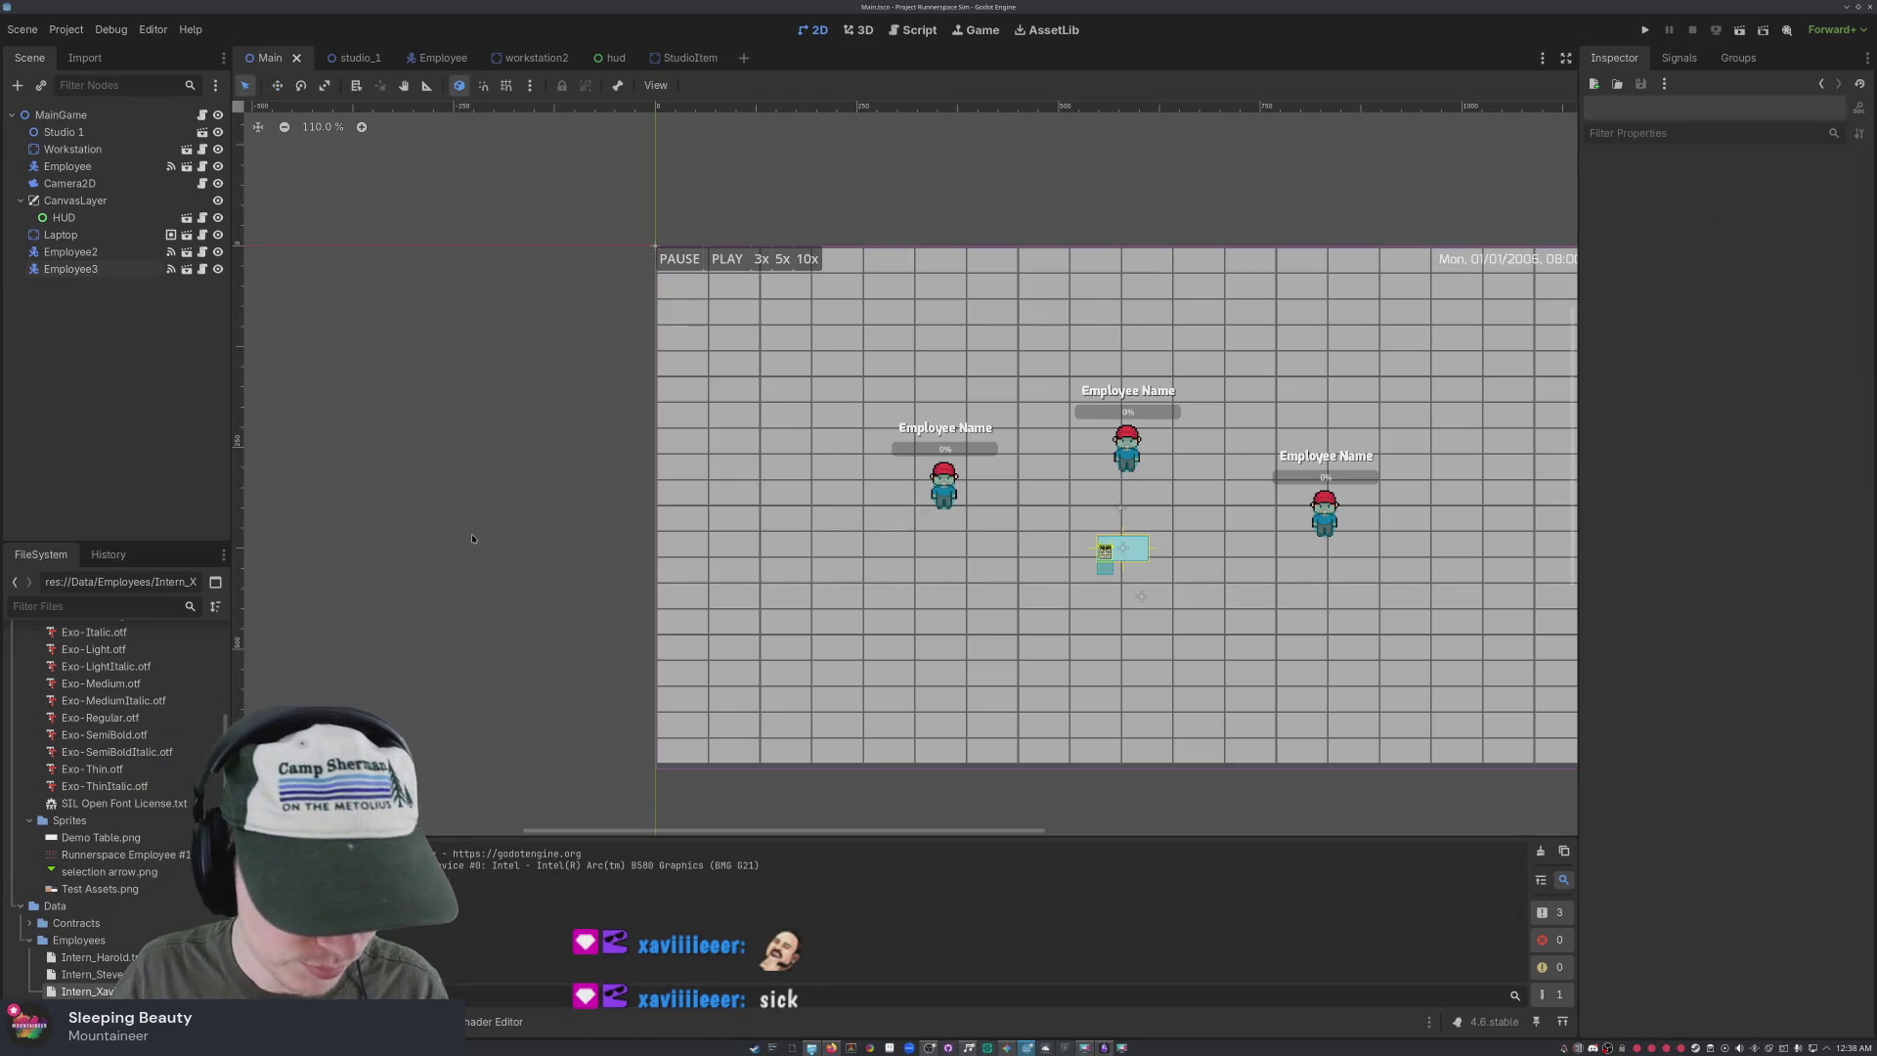
pyautogui.click(1141, 685)
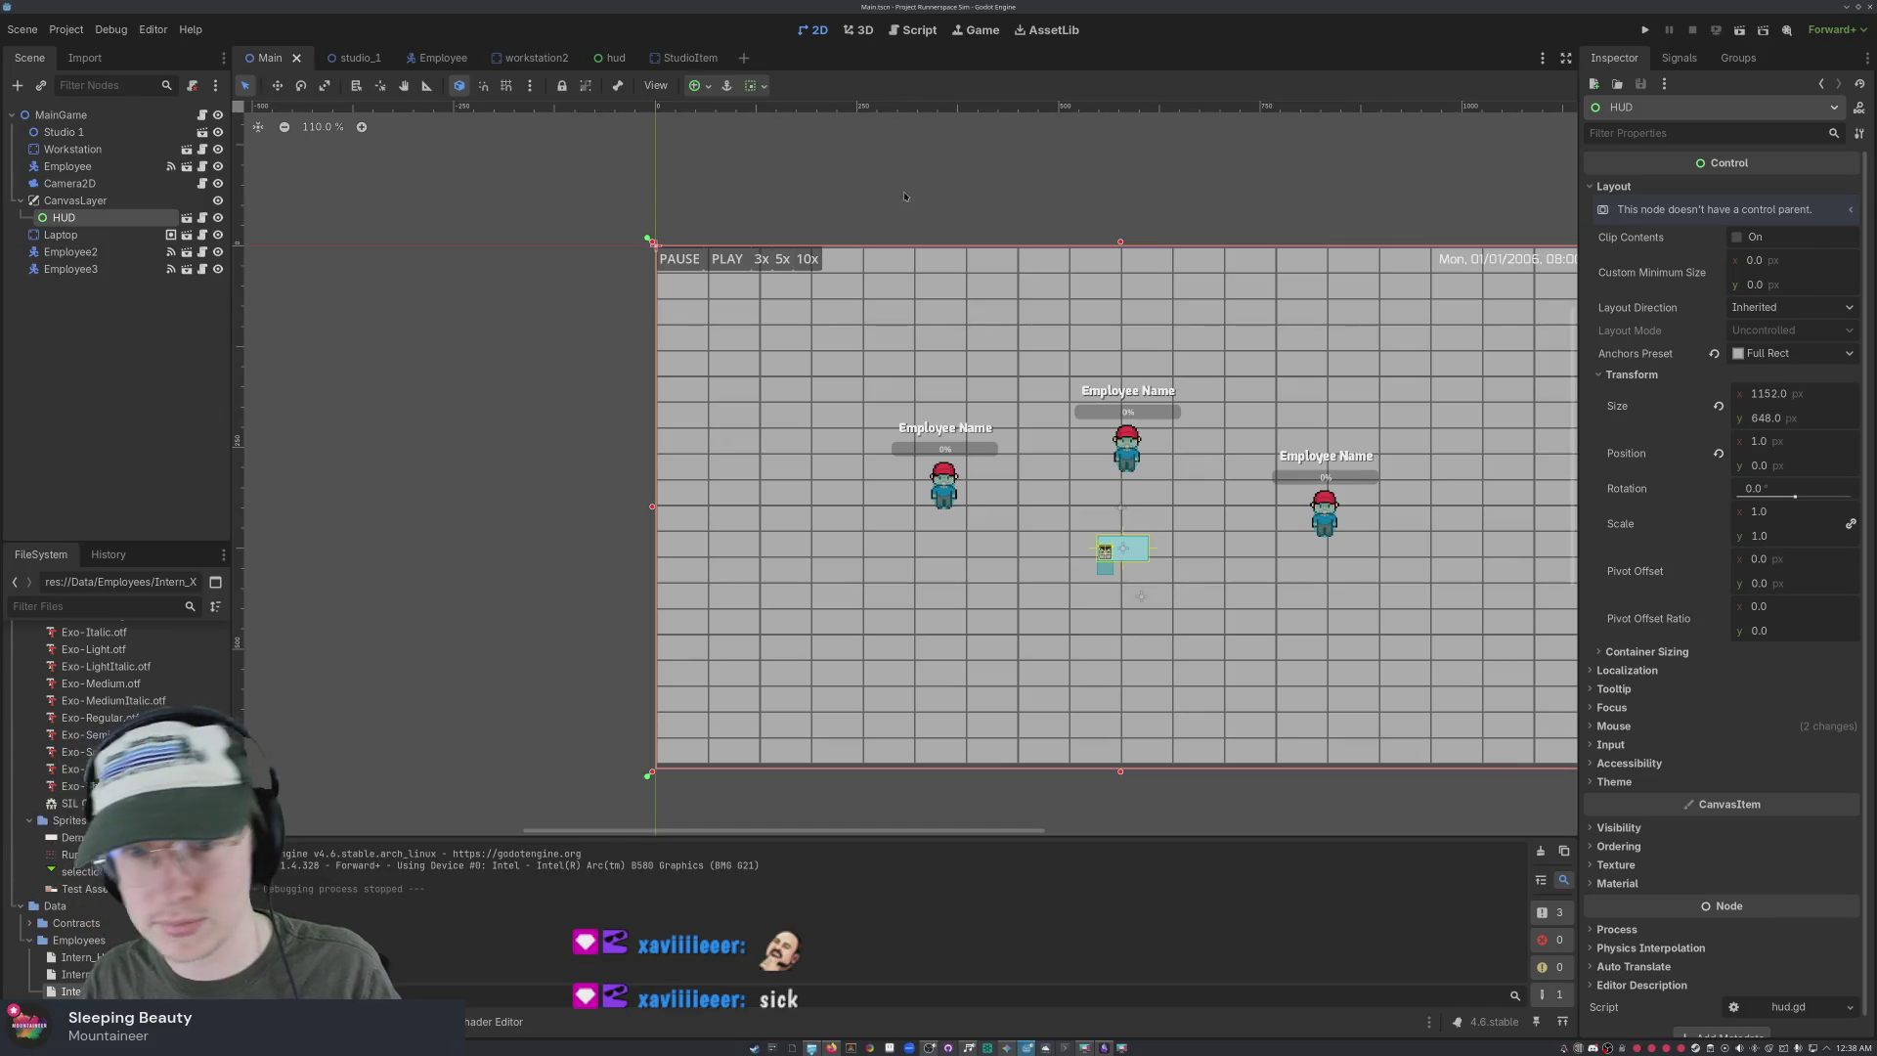
pyautogui.click(368, 428)
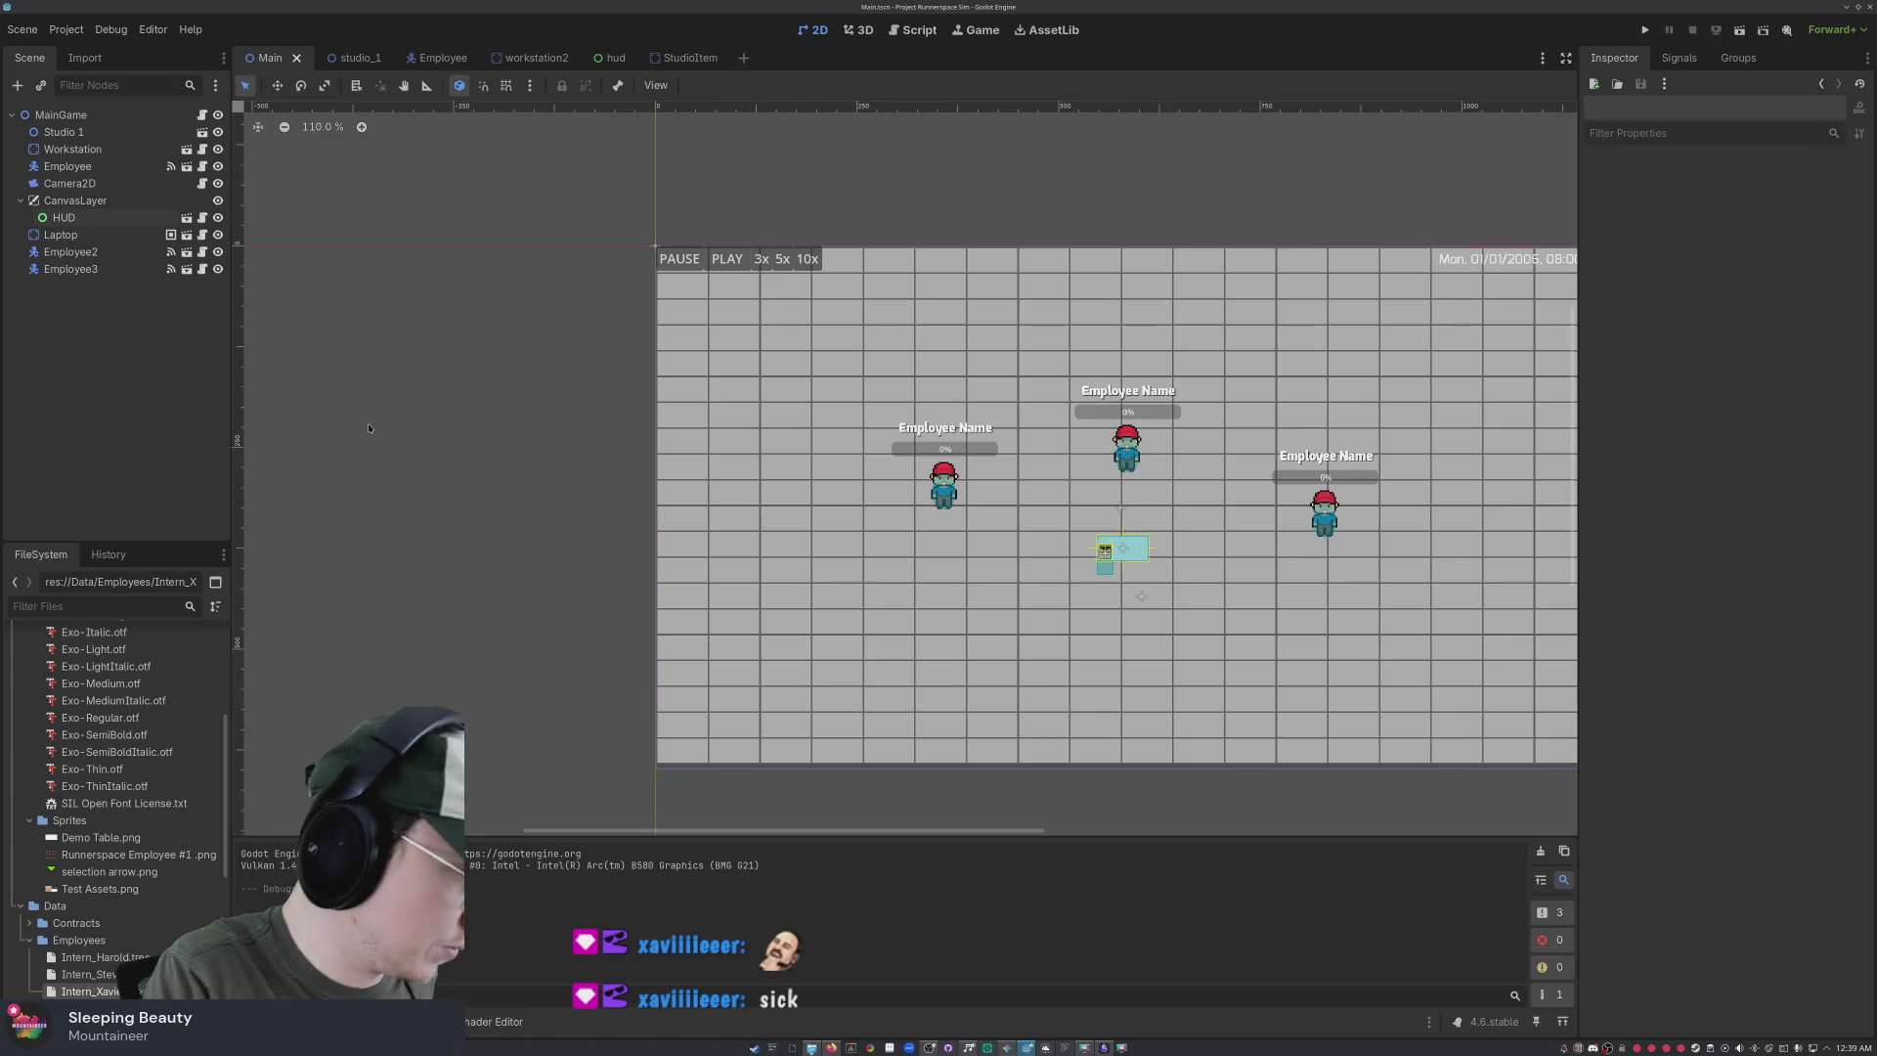